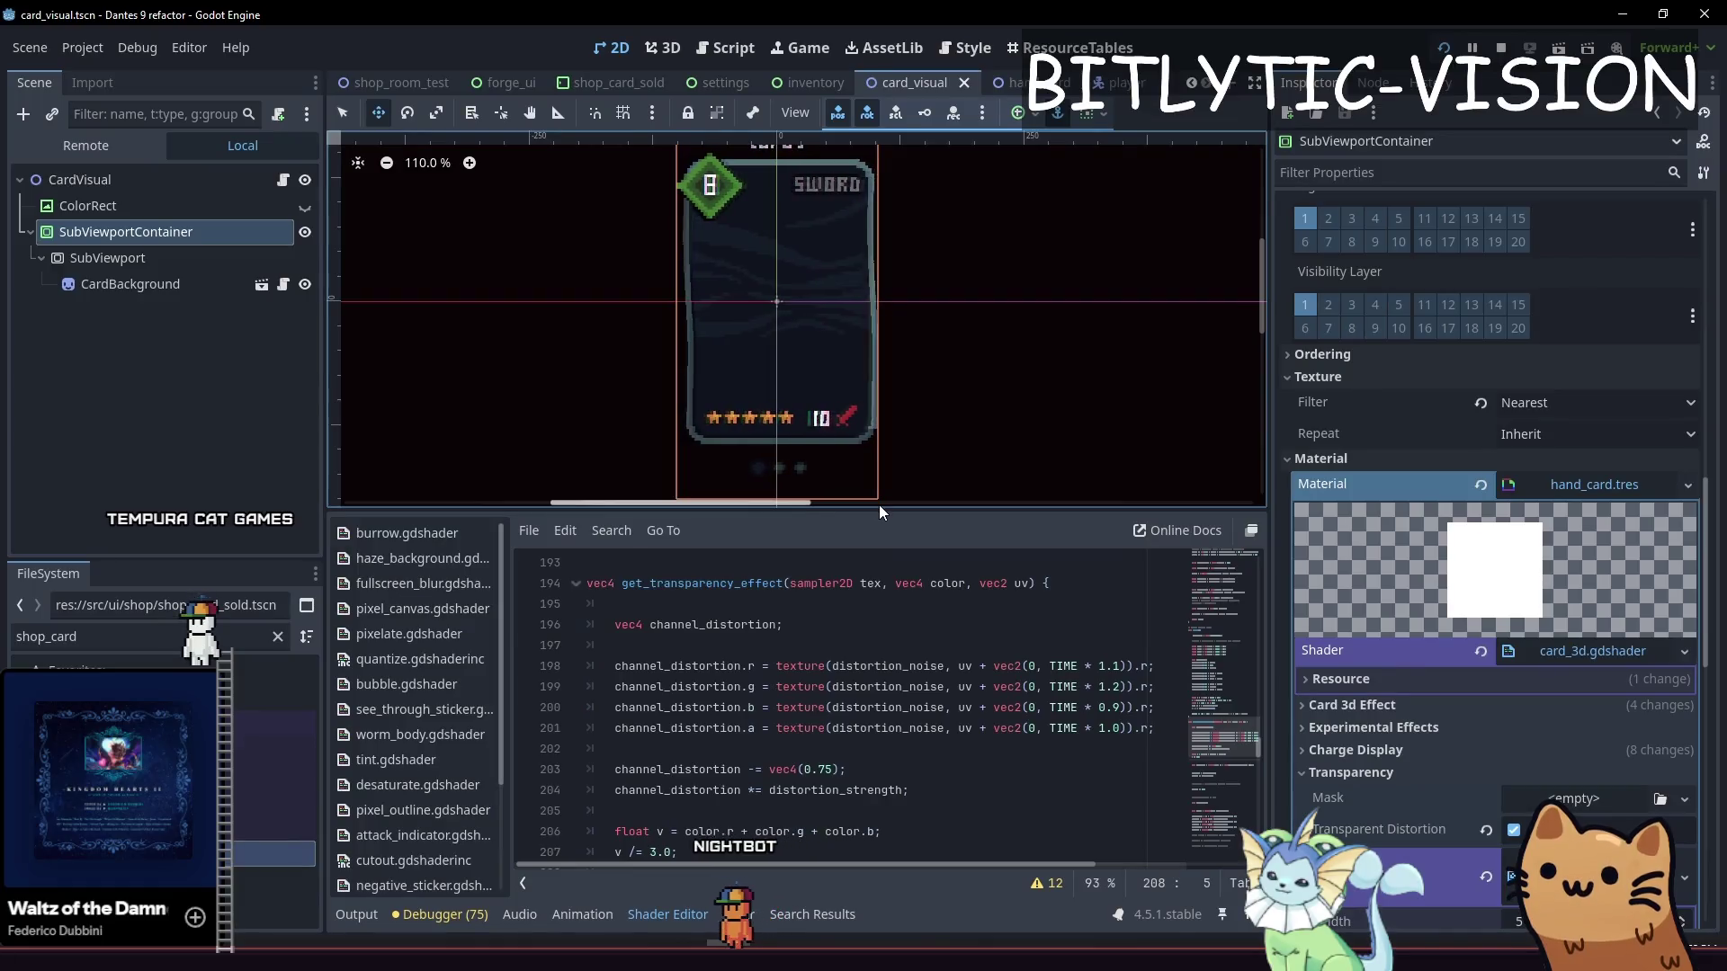
Enlarge the shader code editor and copy the two commented-out clamped step lines
left_click_drag(875, 405, 874, 169)
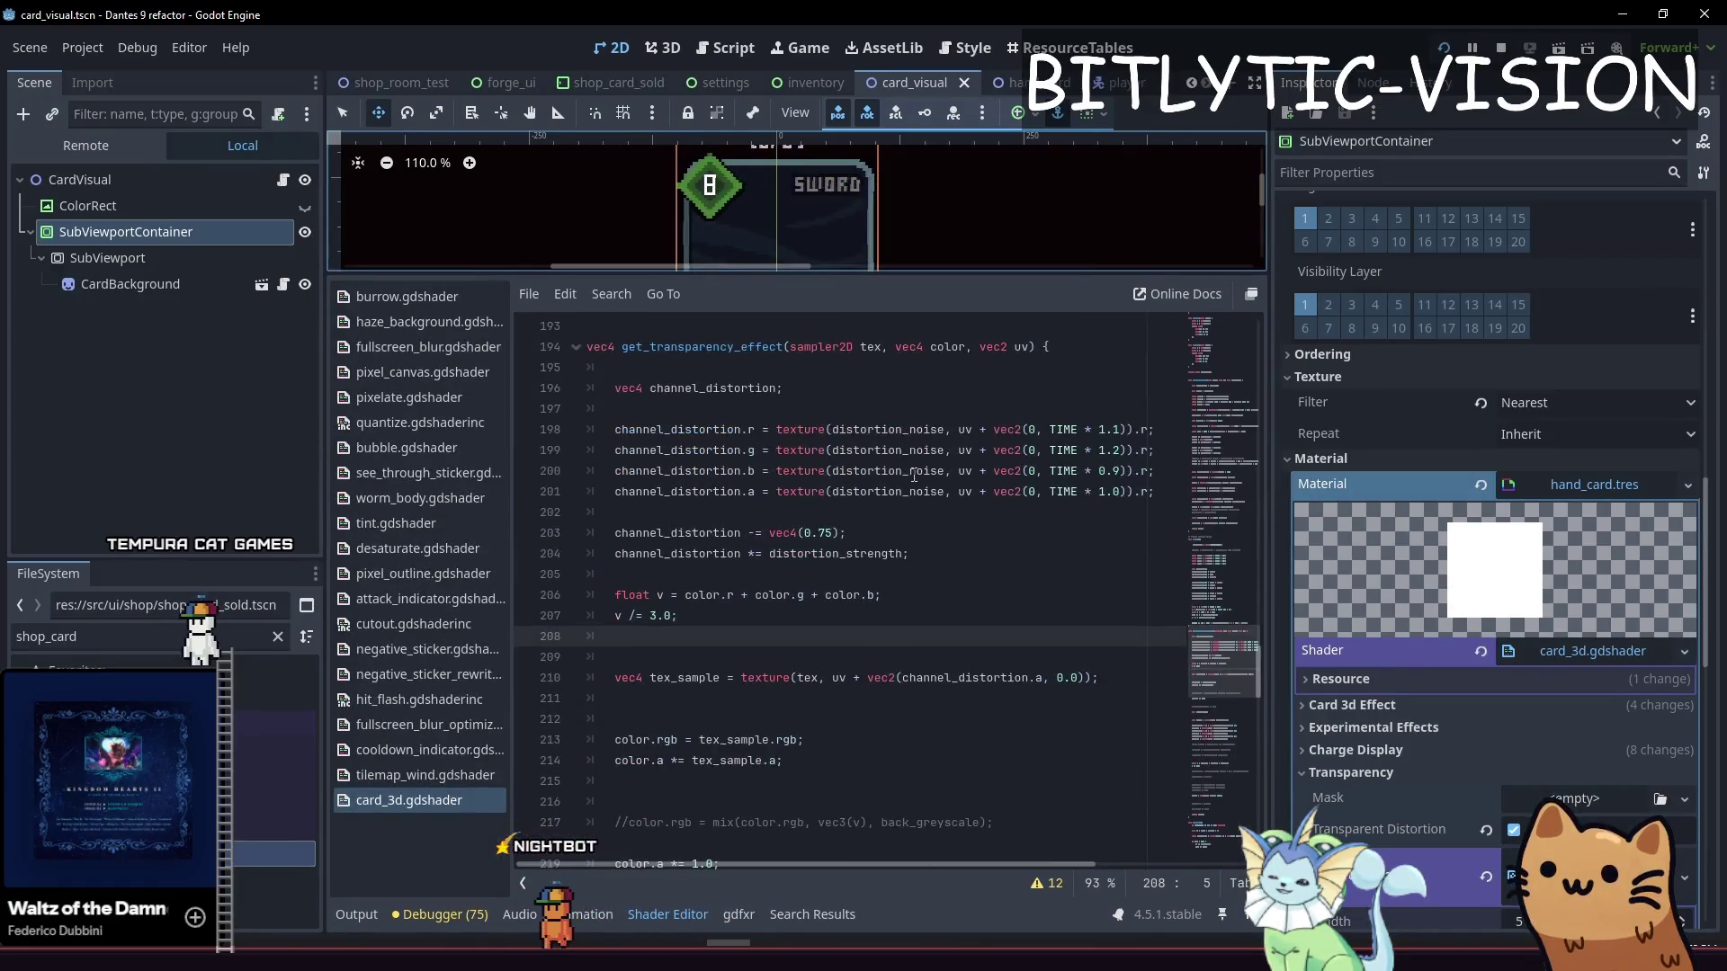
left_click(1010, 512)
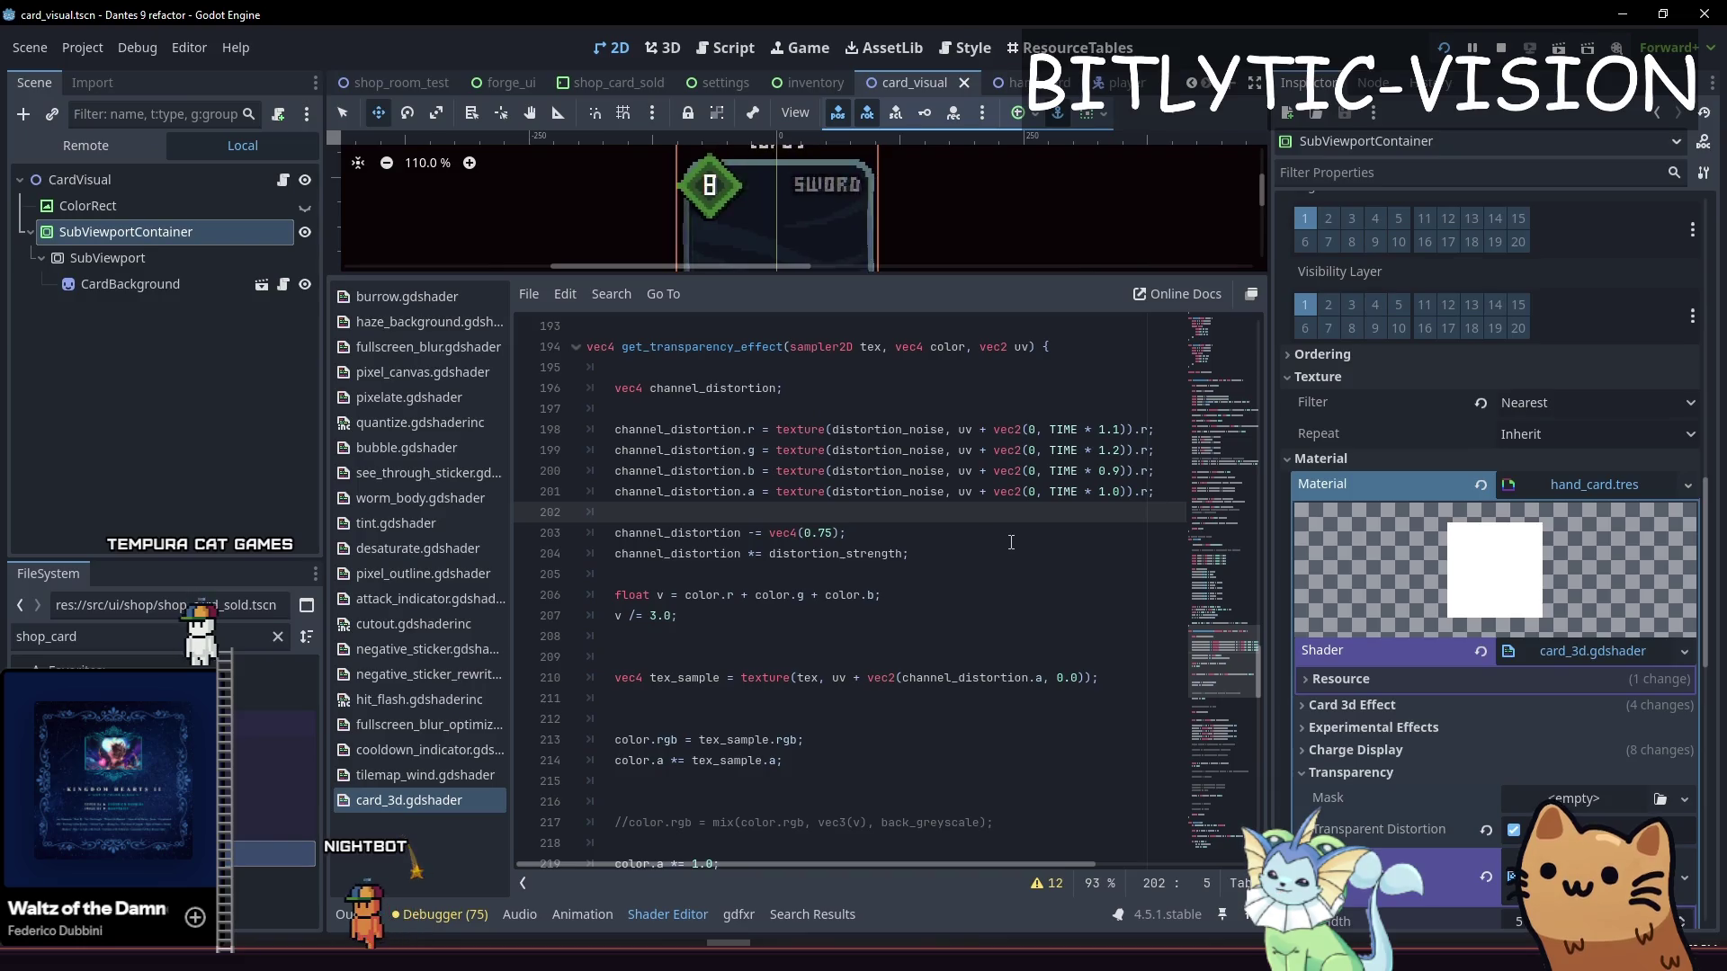
key("Down")
key("Down")
key("Down")
key("Up")
key("Up")
key("Up")
key("End")
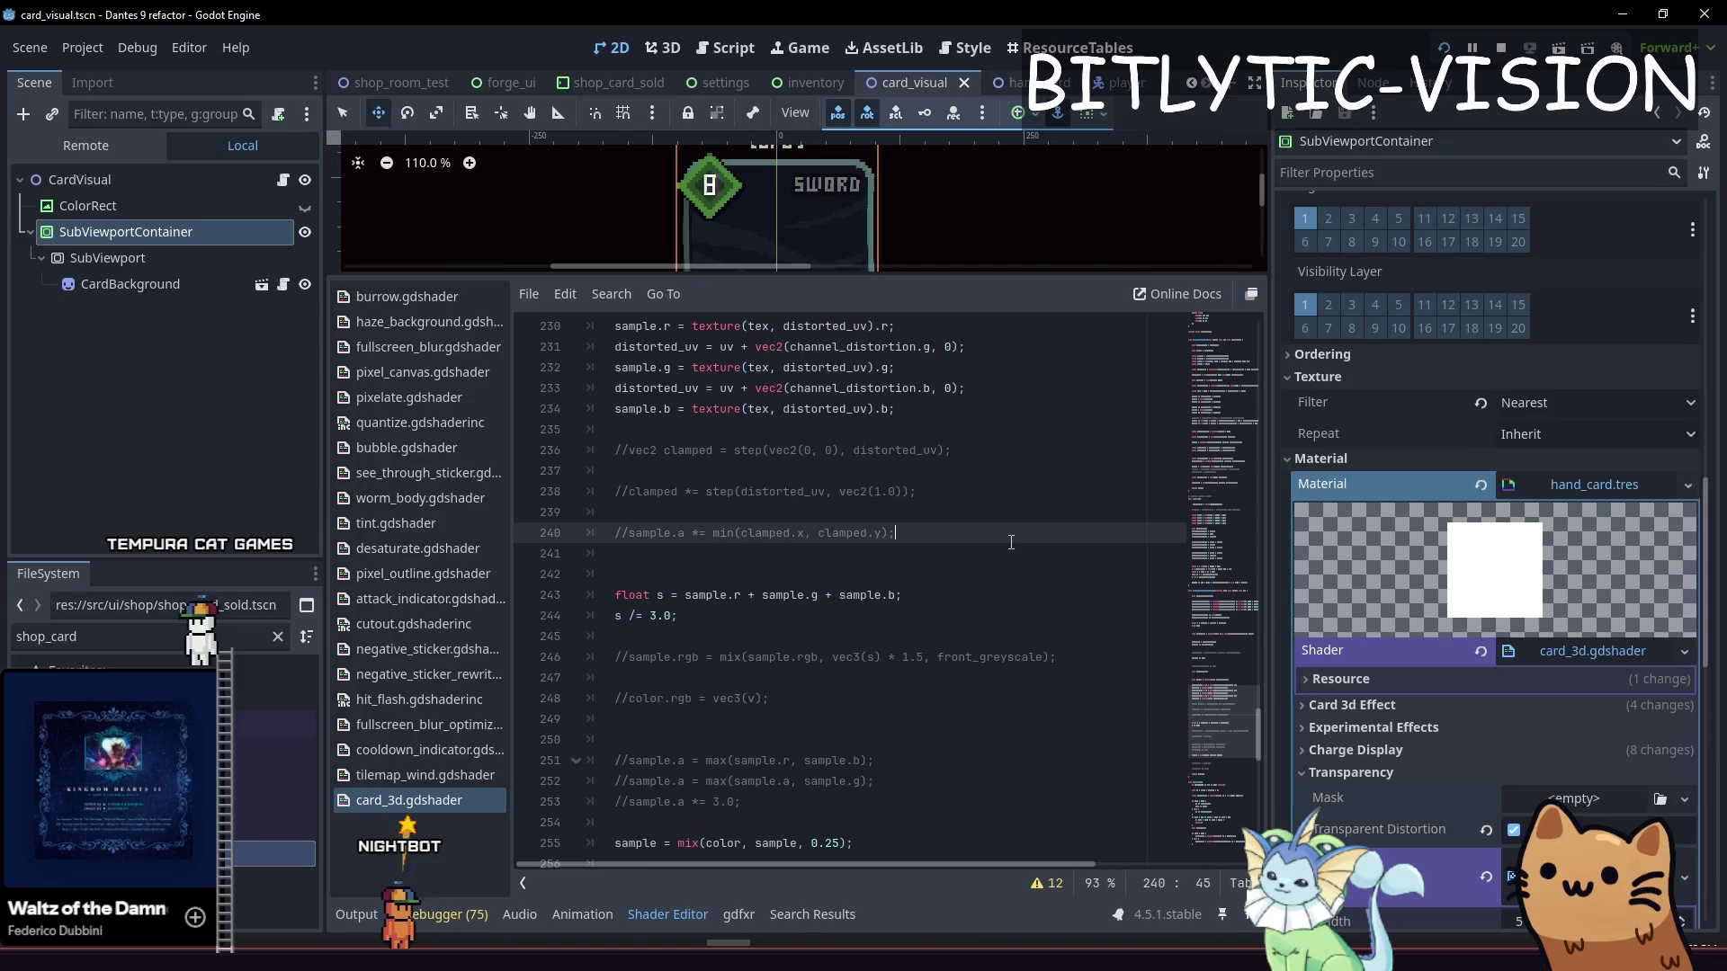
key("shift+Up")
key("shift+Up")
key("shift+Up")
key("Left")
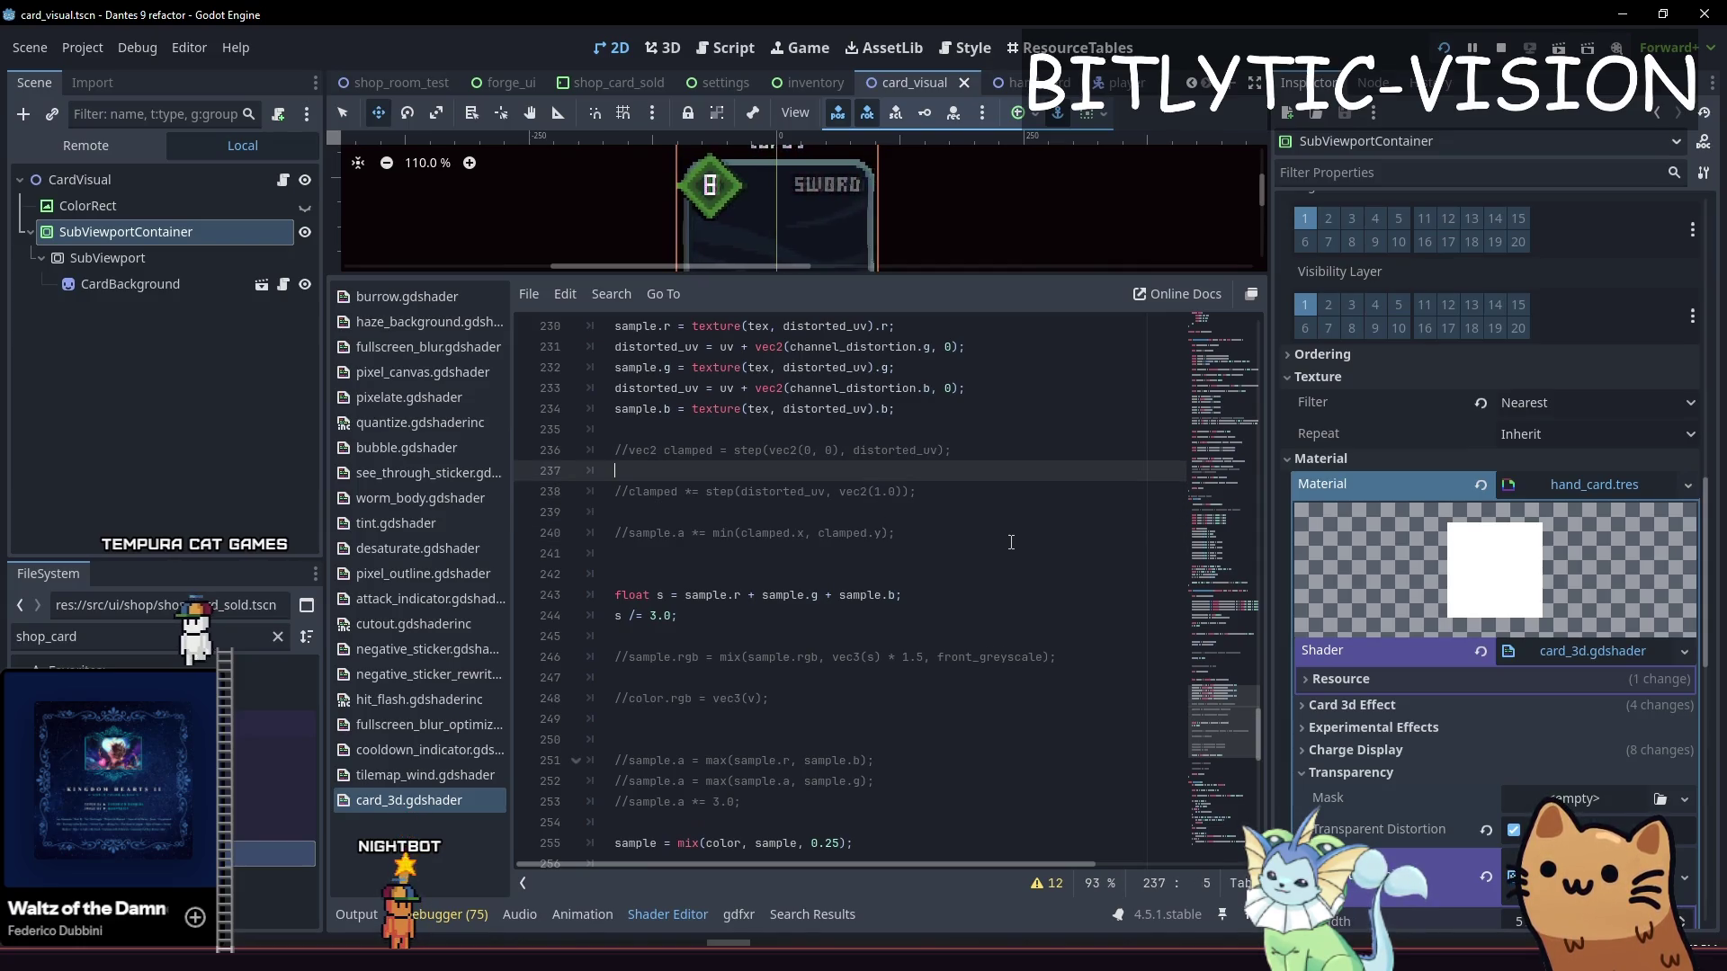
key("Down")
key("shift+Up")
key("shift+Up")
key("Left")
key("Up")
key("Up")
key("Page_Up")
key("Page_Up")
key("Page_Up")
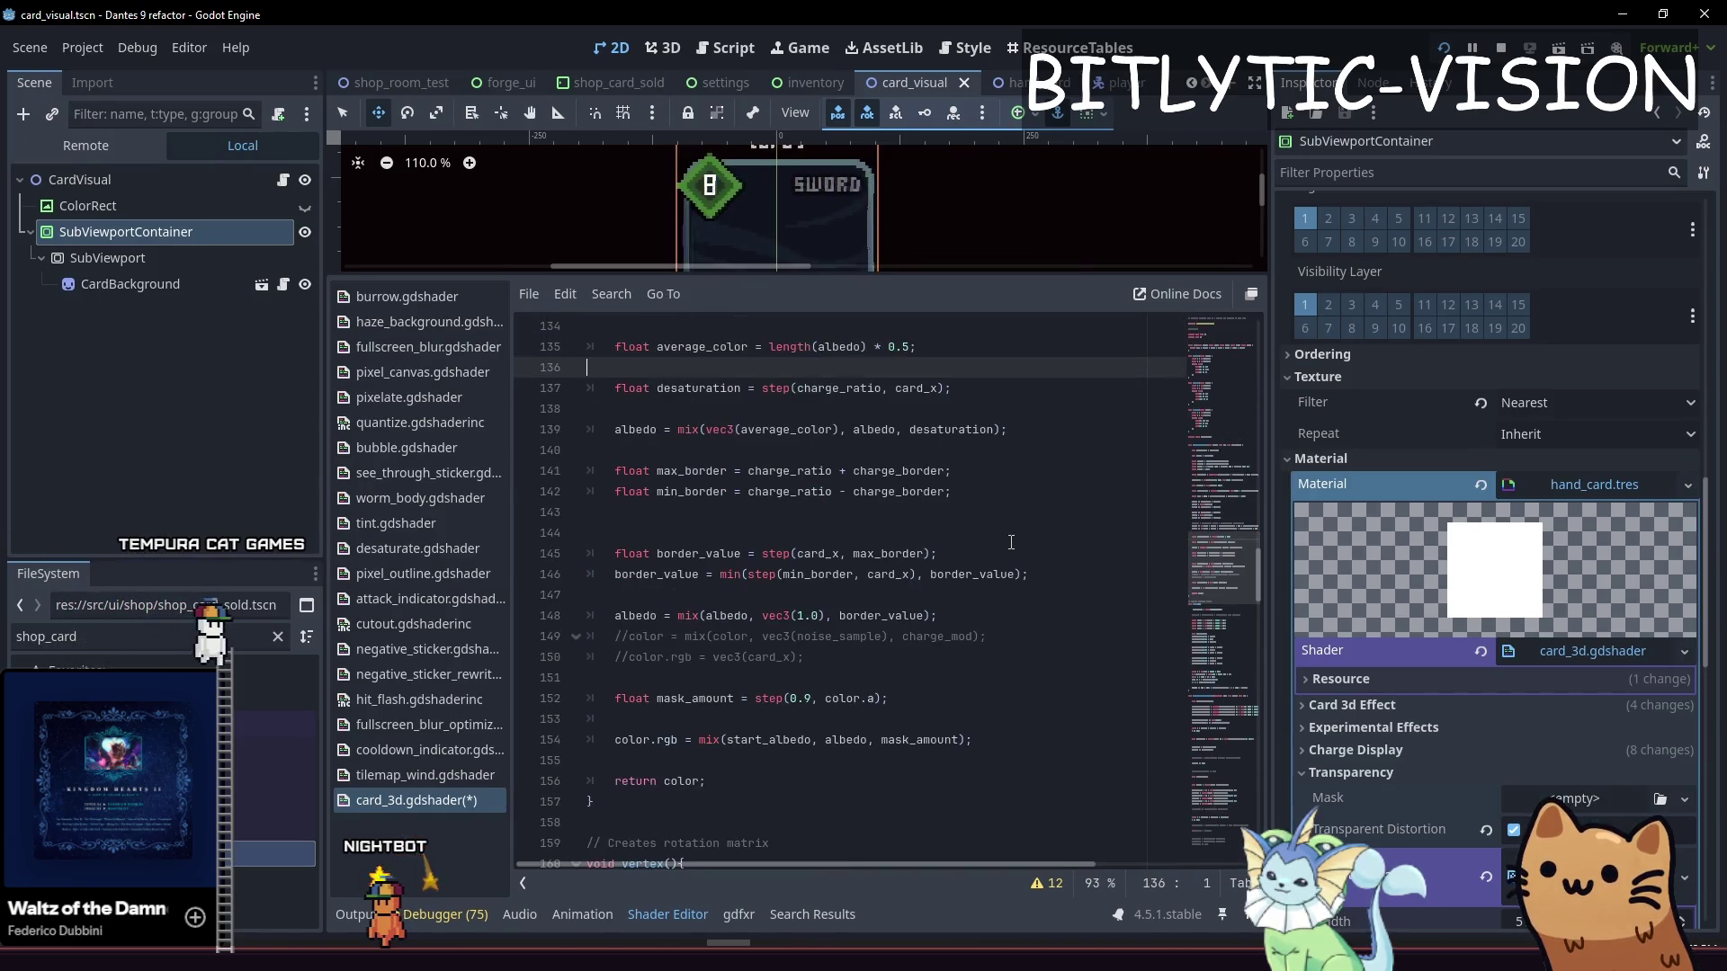
key("BackSpace")
Search the shader for 'transparency' to reach get_transparency_effect, just below v /= 3.0
scroll(1010, 542, "down", 8)
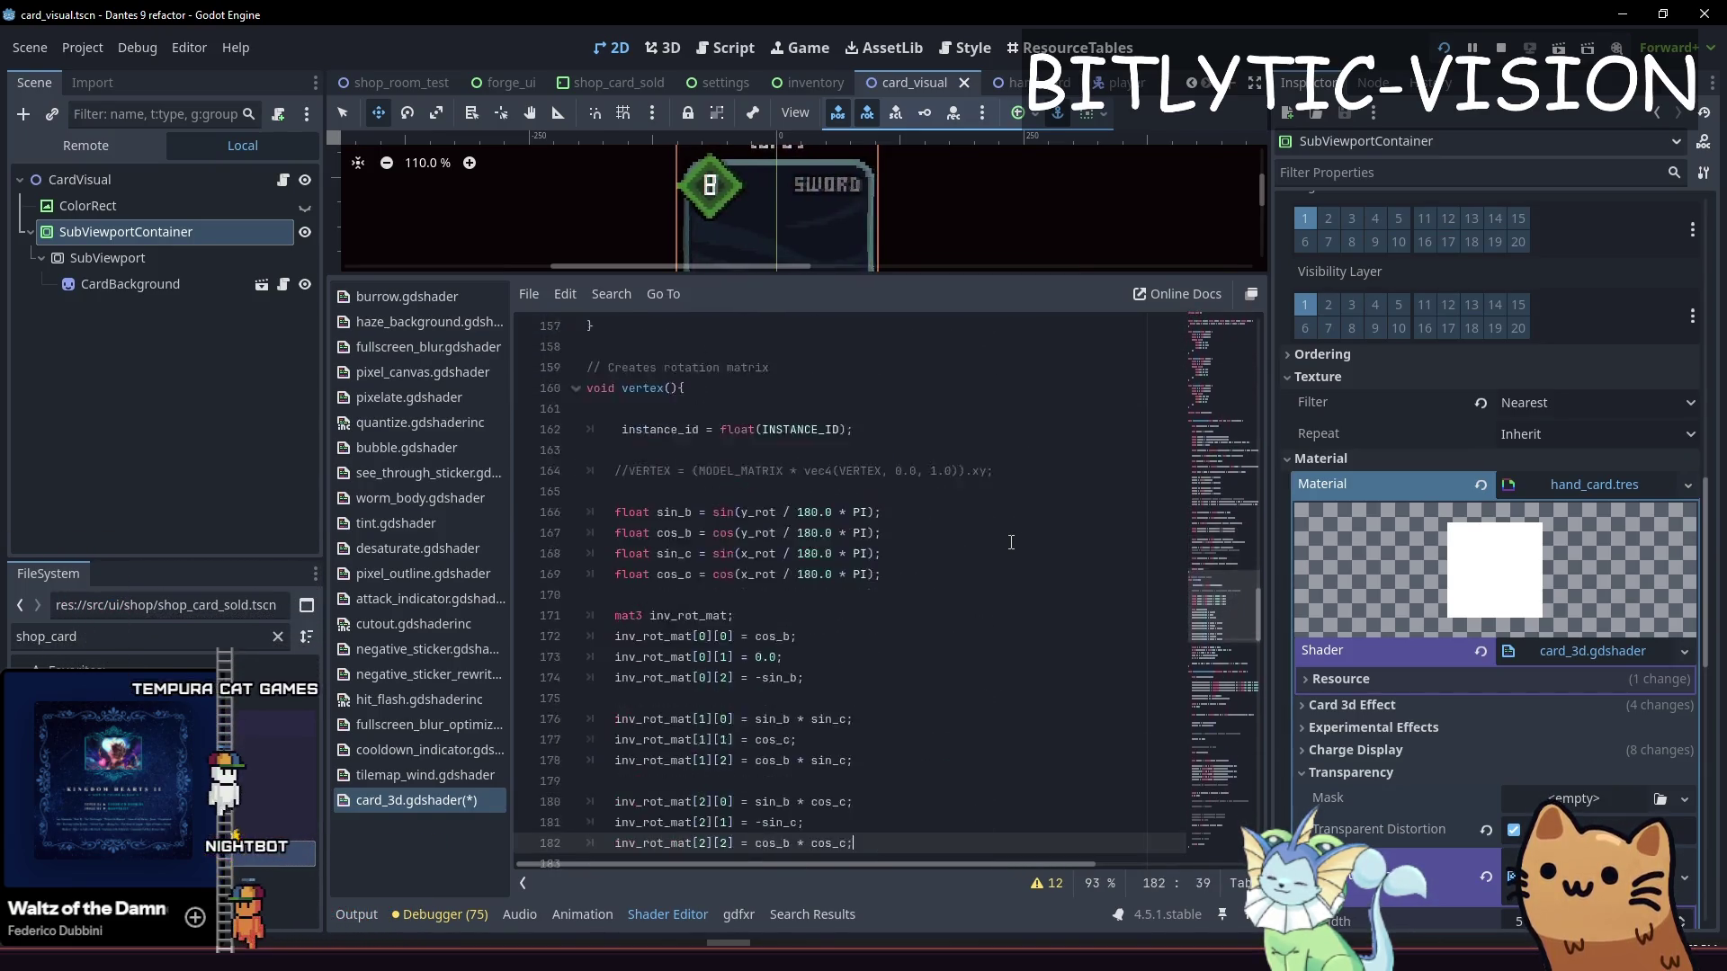
key("ctrl+f")
key("Return")
key("Return")
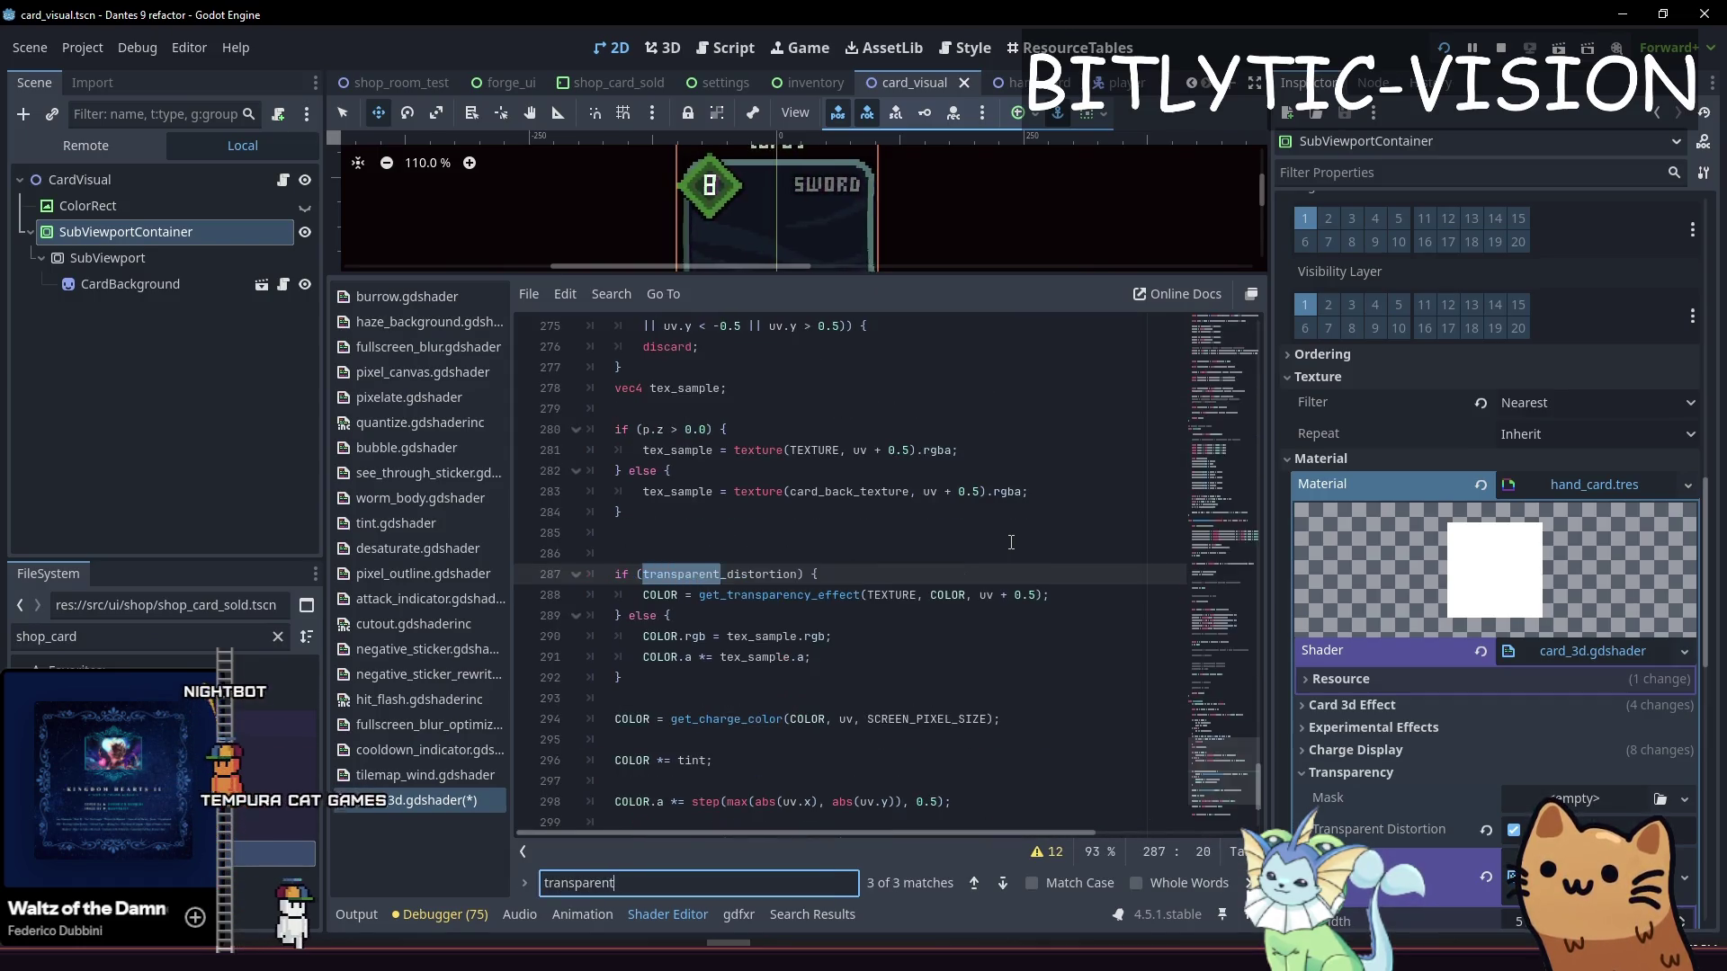
key("Escape")
key("ctrl+f")
type("transparency")
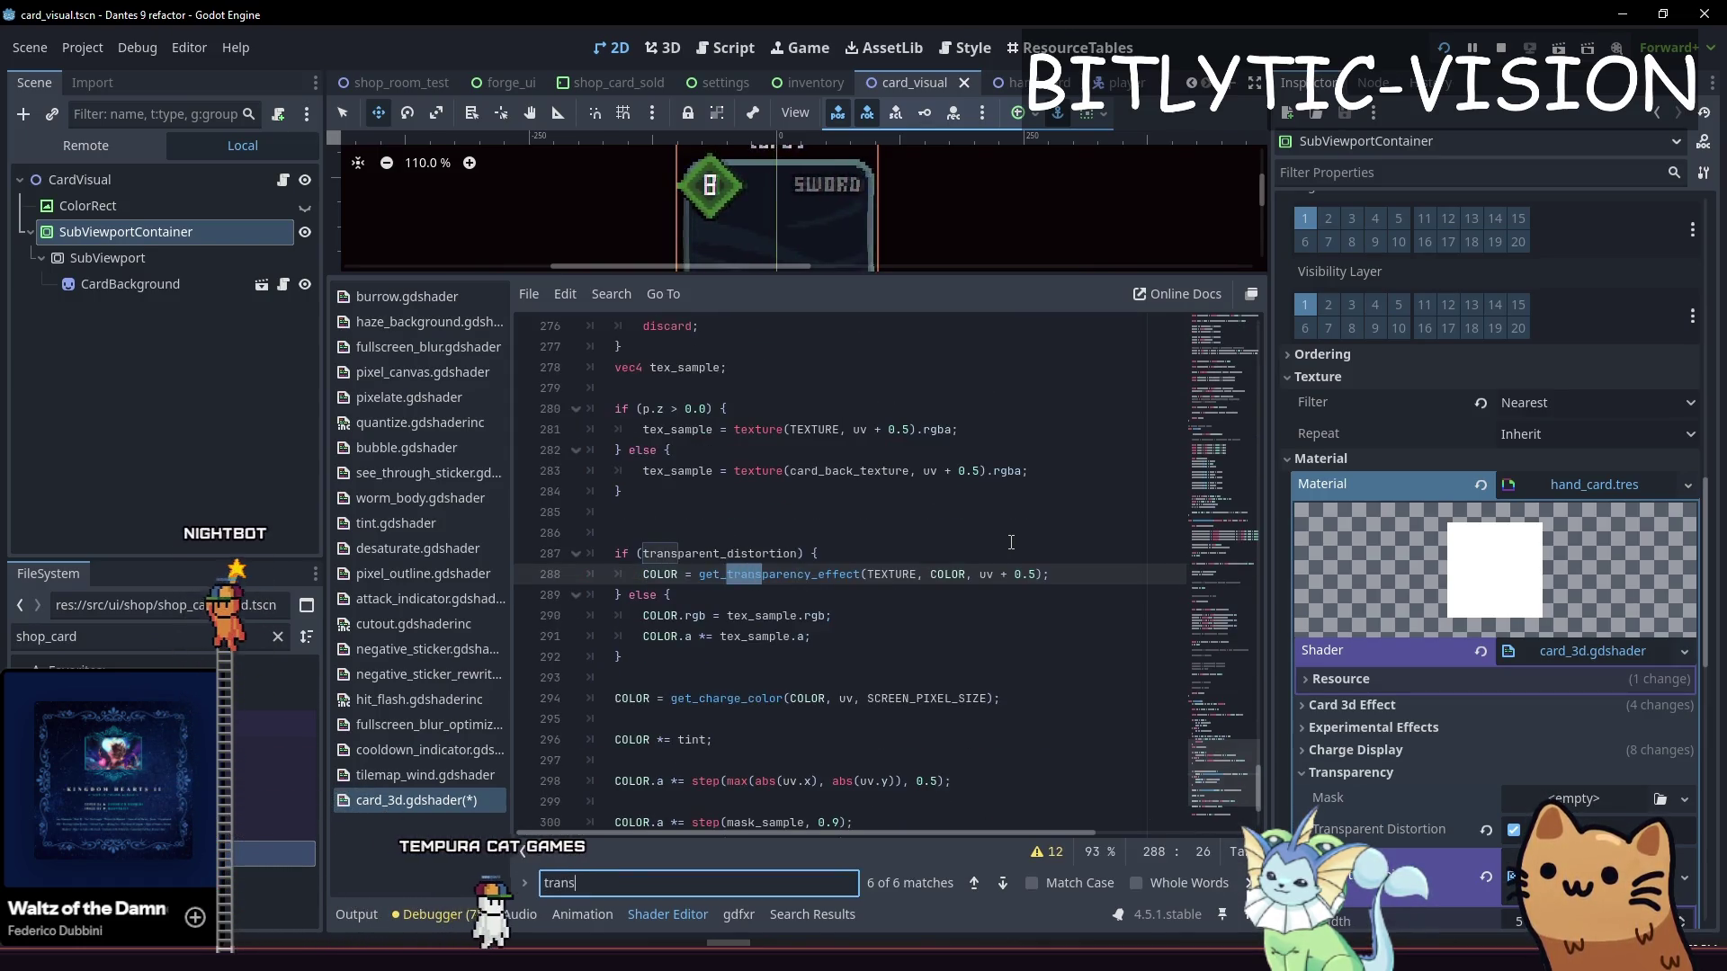
key("Return")
key("Return")
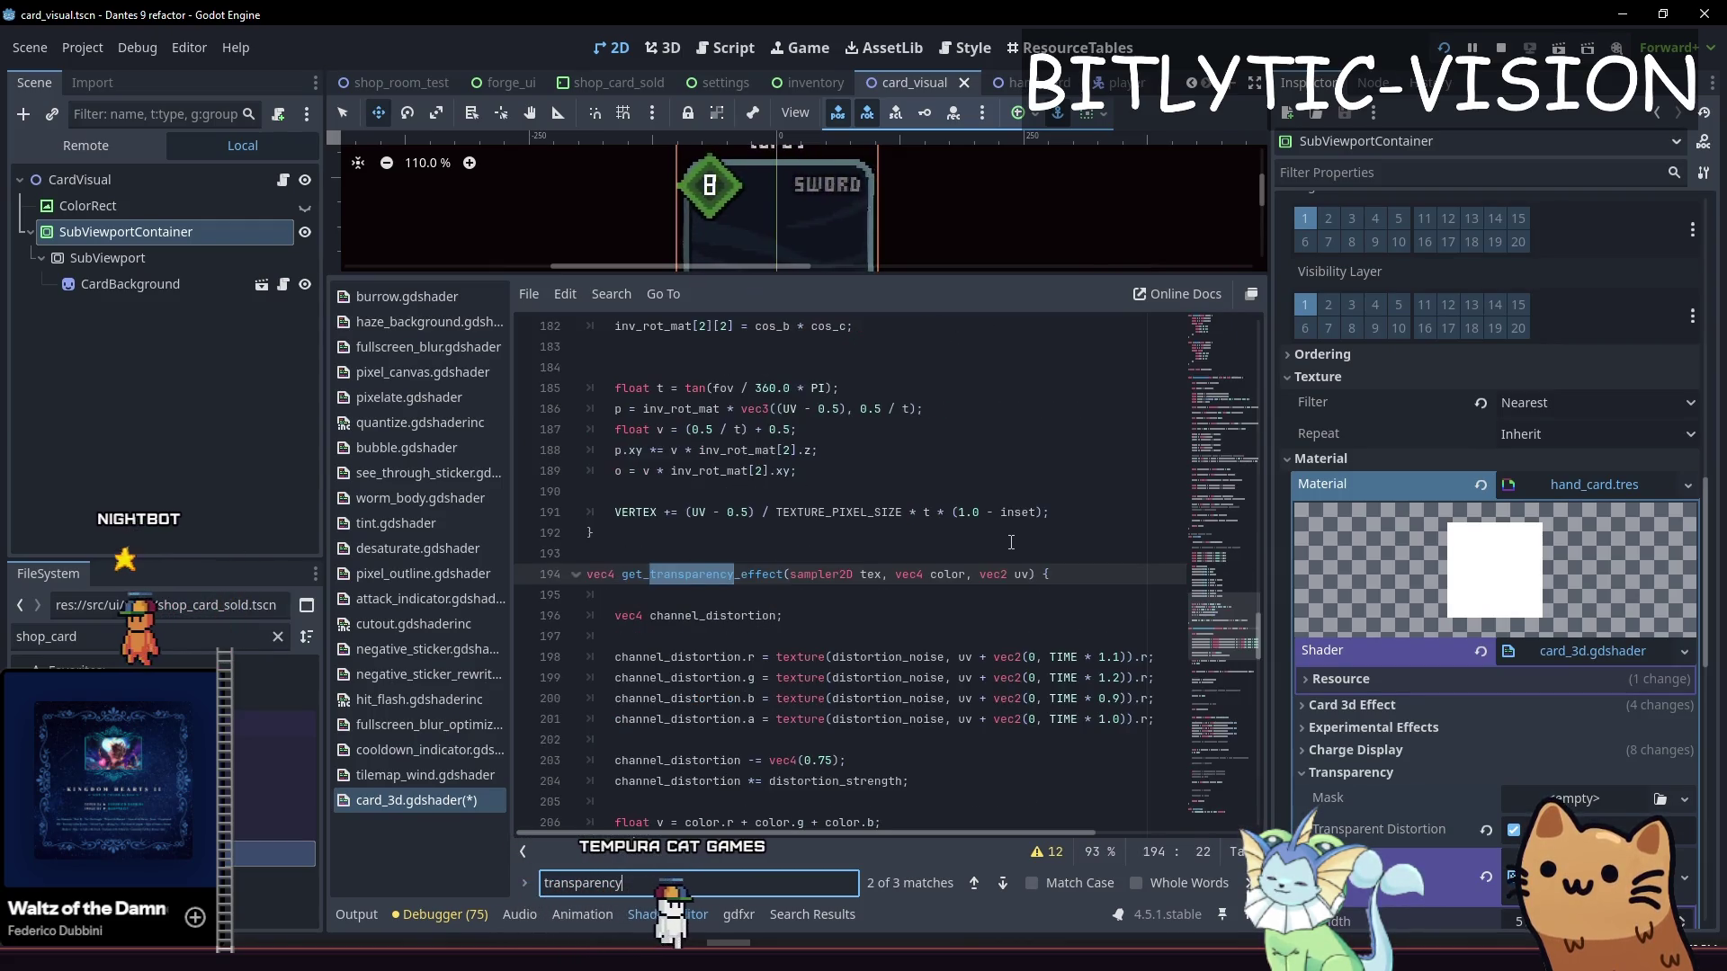
key("Escape")
key("Down")
key("Down")
key("Down")
key("Down")
key("Down")
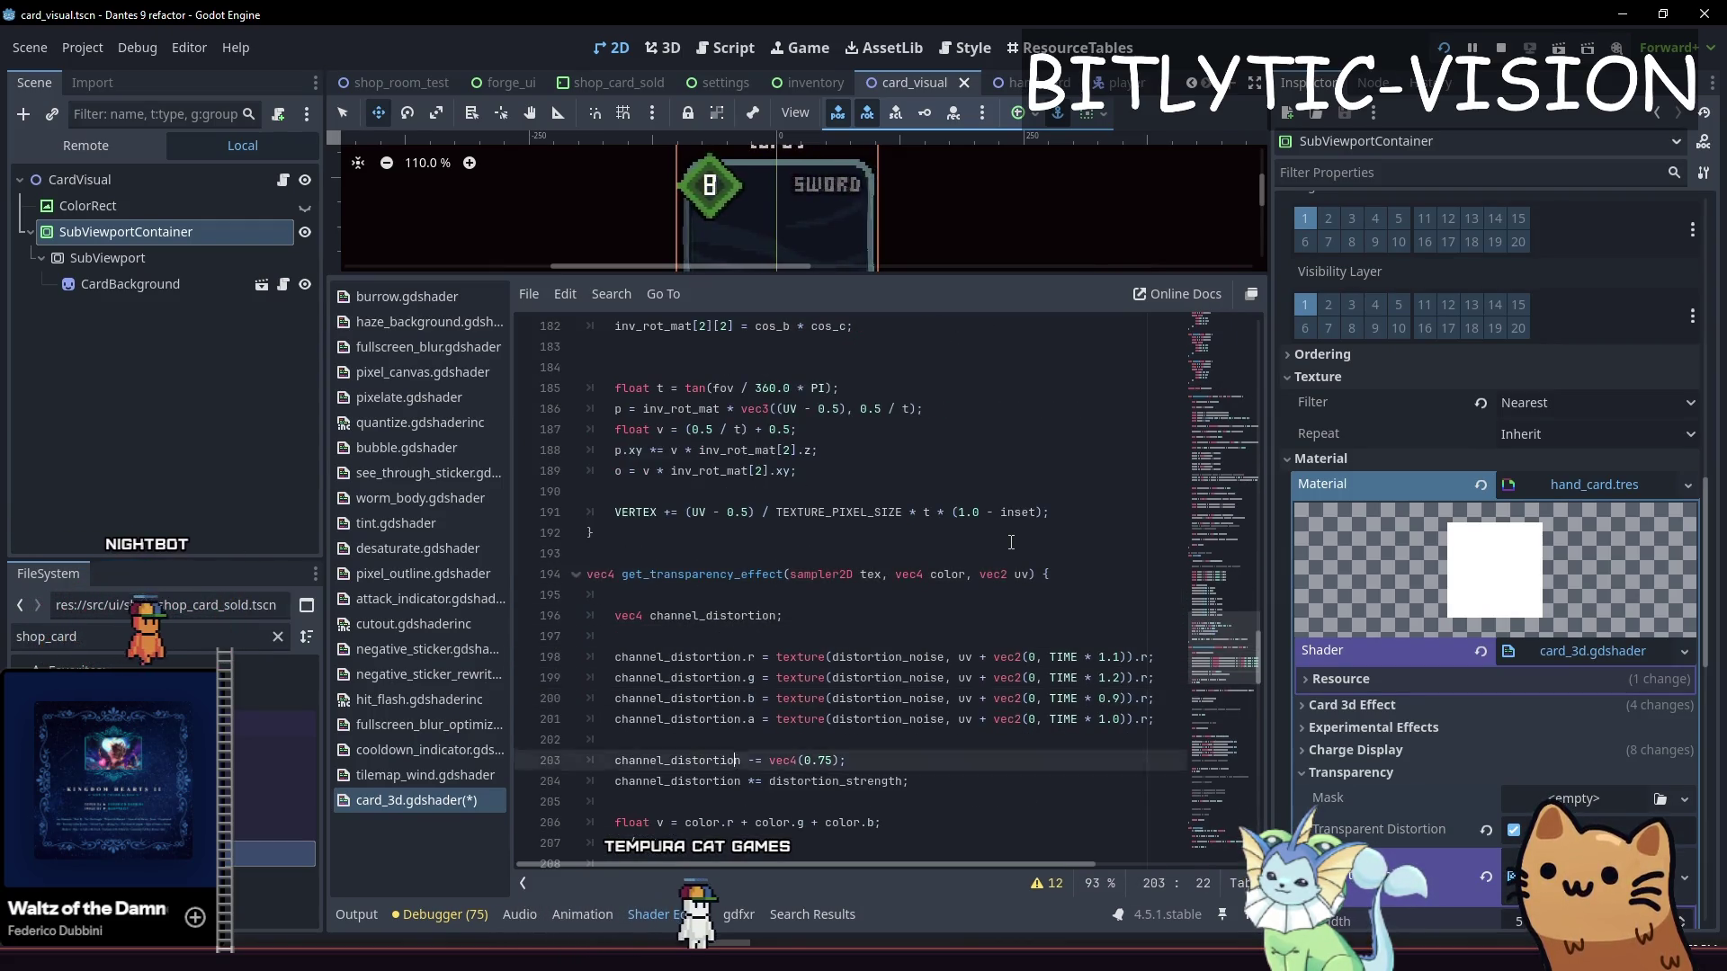
key("Up")
key("Up")
key("Up")
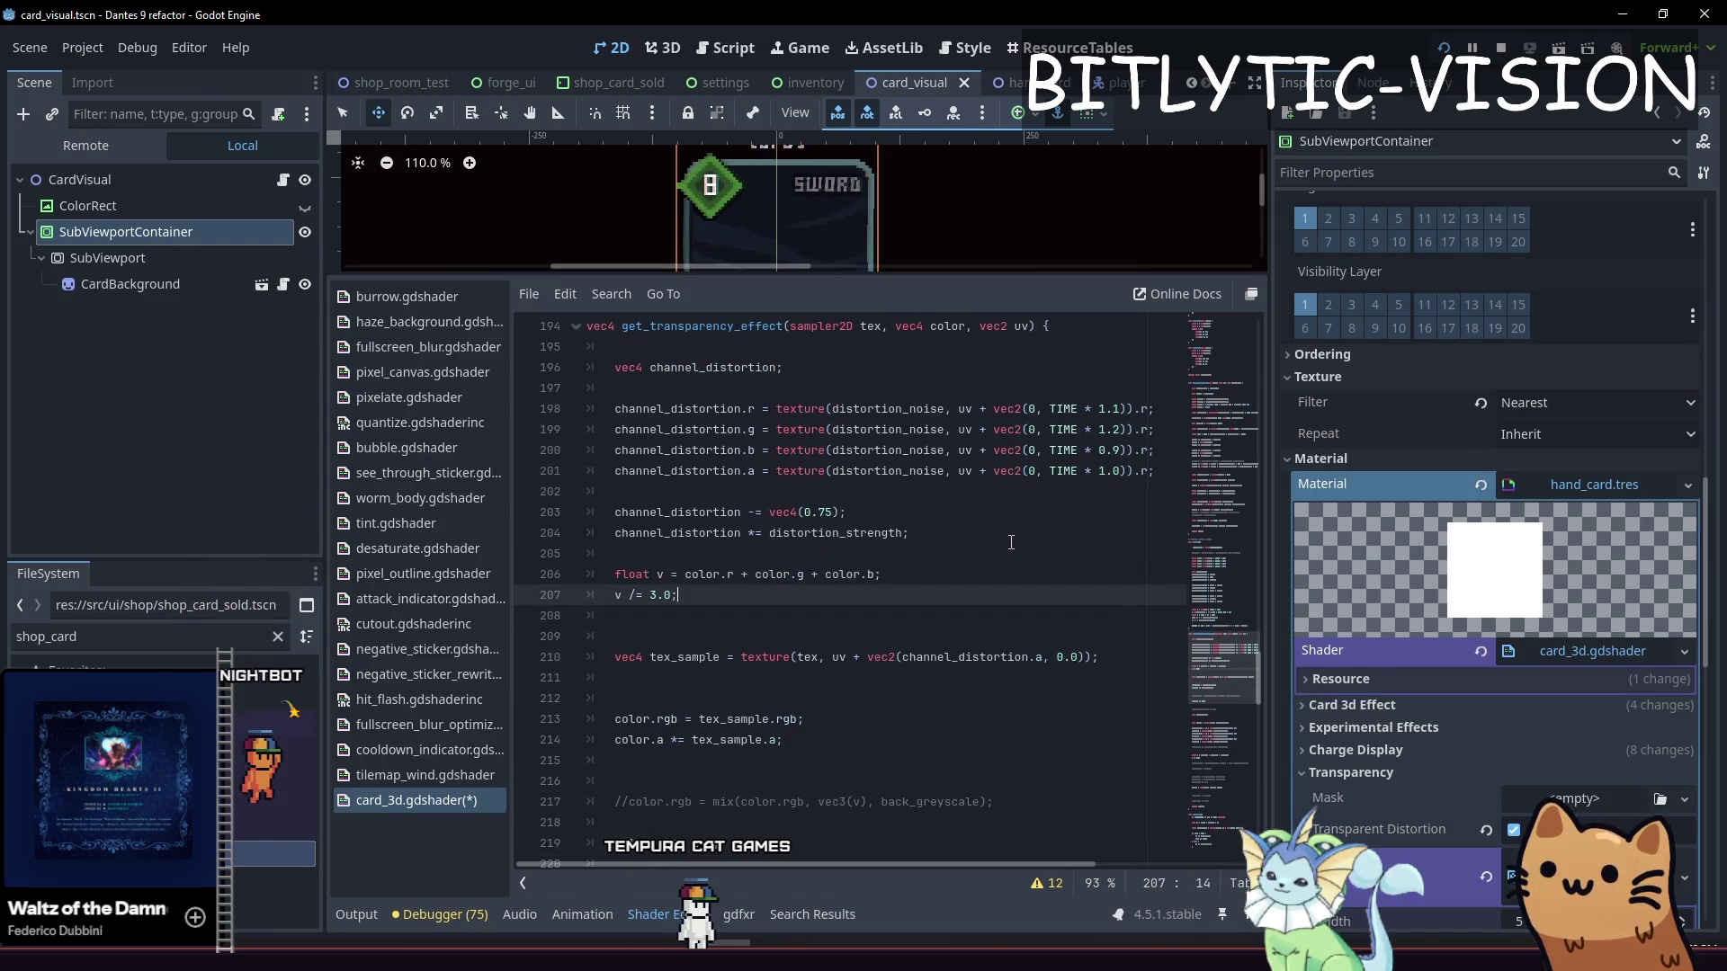
Paste the clamped lines below v /= 3.0 and begin a tex_uv declaration above them
key("Return")
type("//vec2 clamped = step(vec2(0, 0), distorted_uv); \t \t//clamped *= step(distorted_uv, vec2(1.0));")
key("Up")
key("Up")
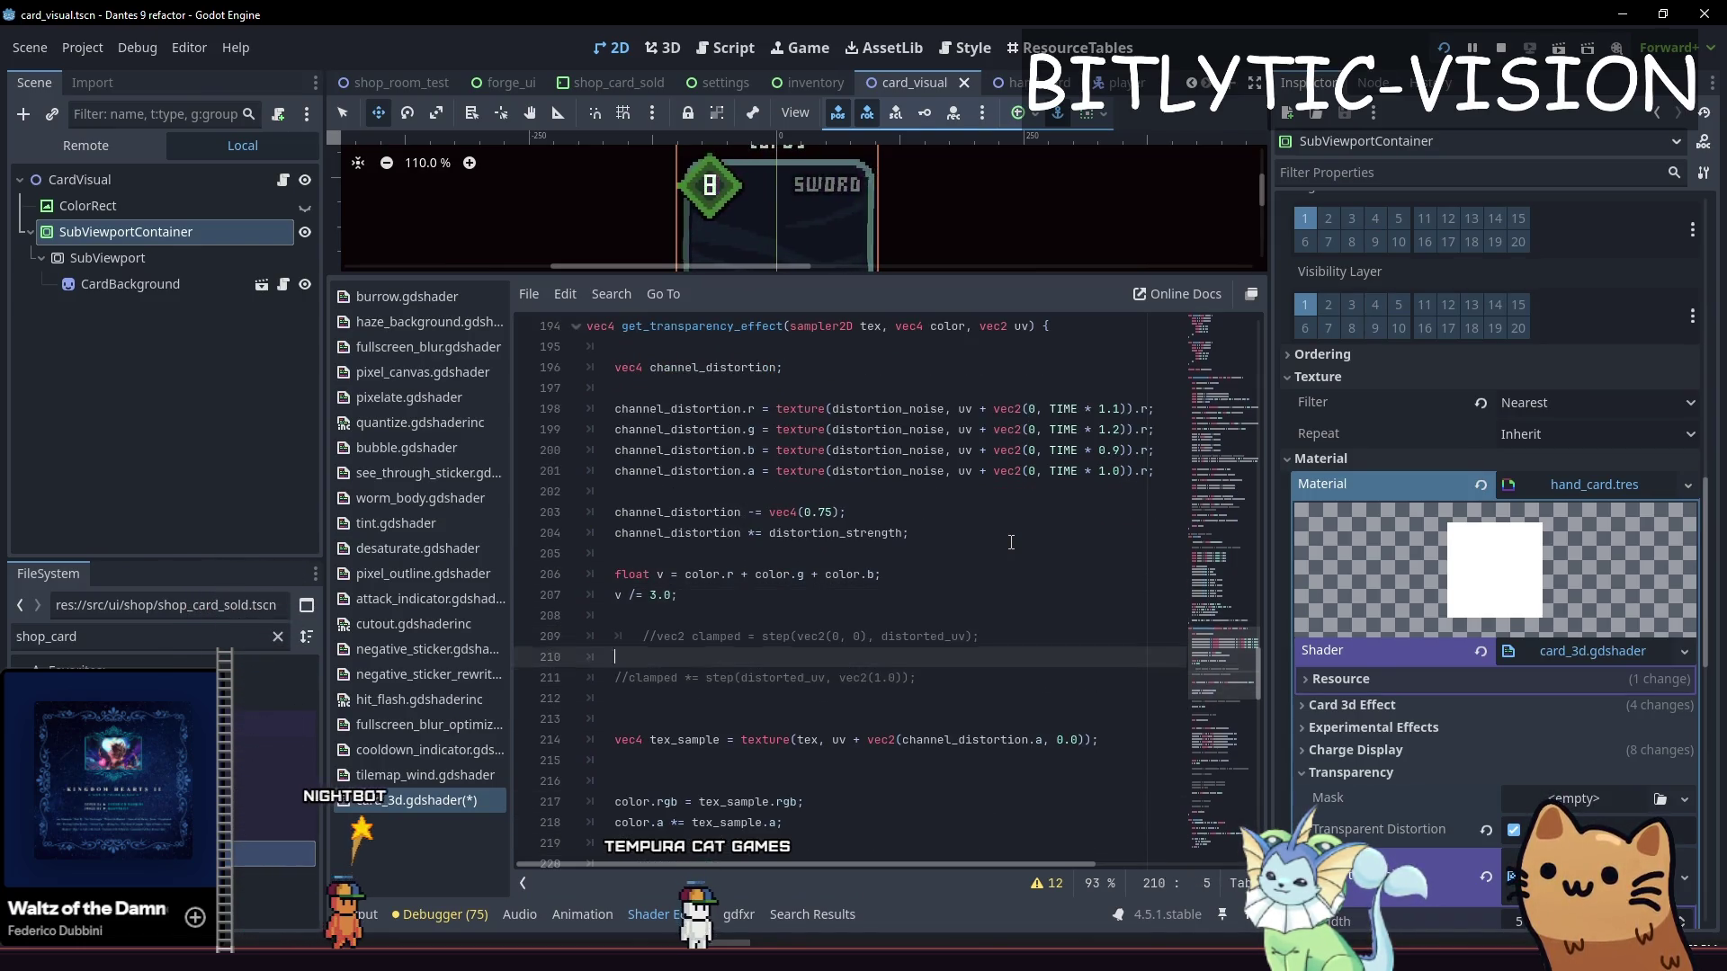
key("Up")
key("Up")
key("Return")
key("Return")
key("Up")
type("v")
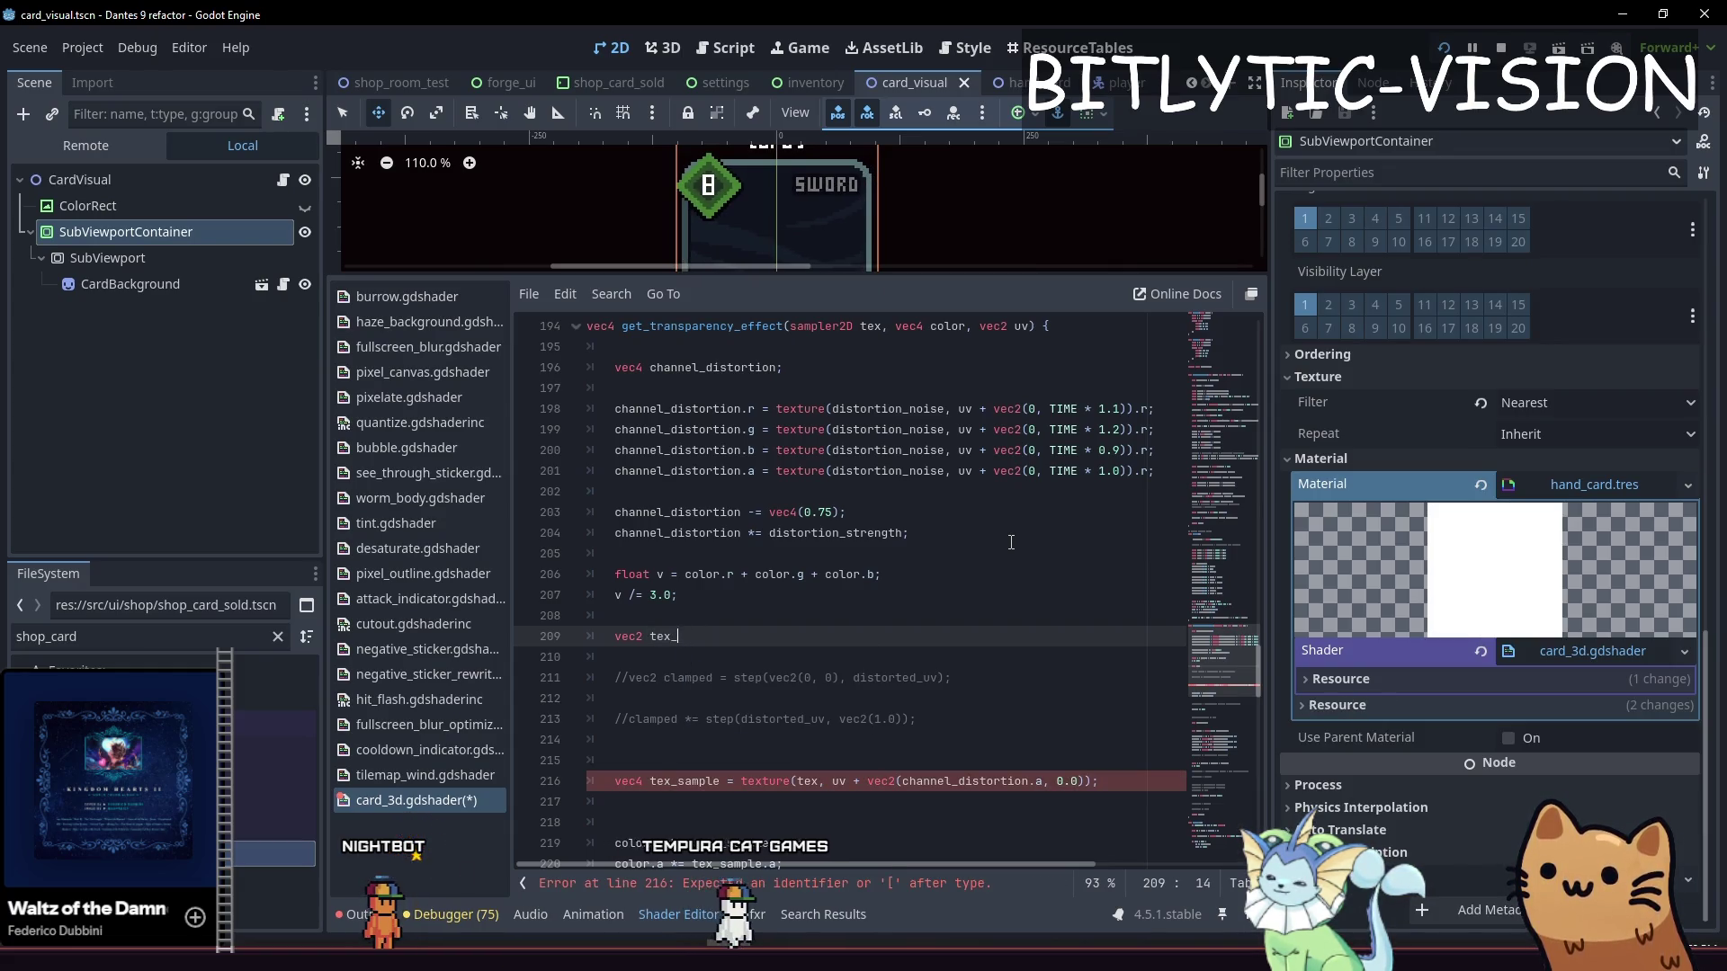
type(" uv = uv + vec2()")
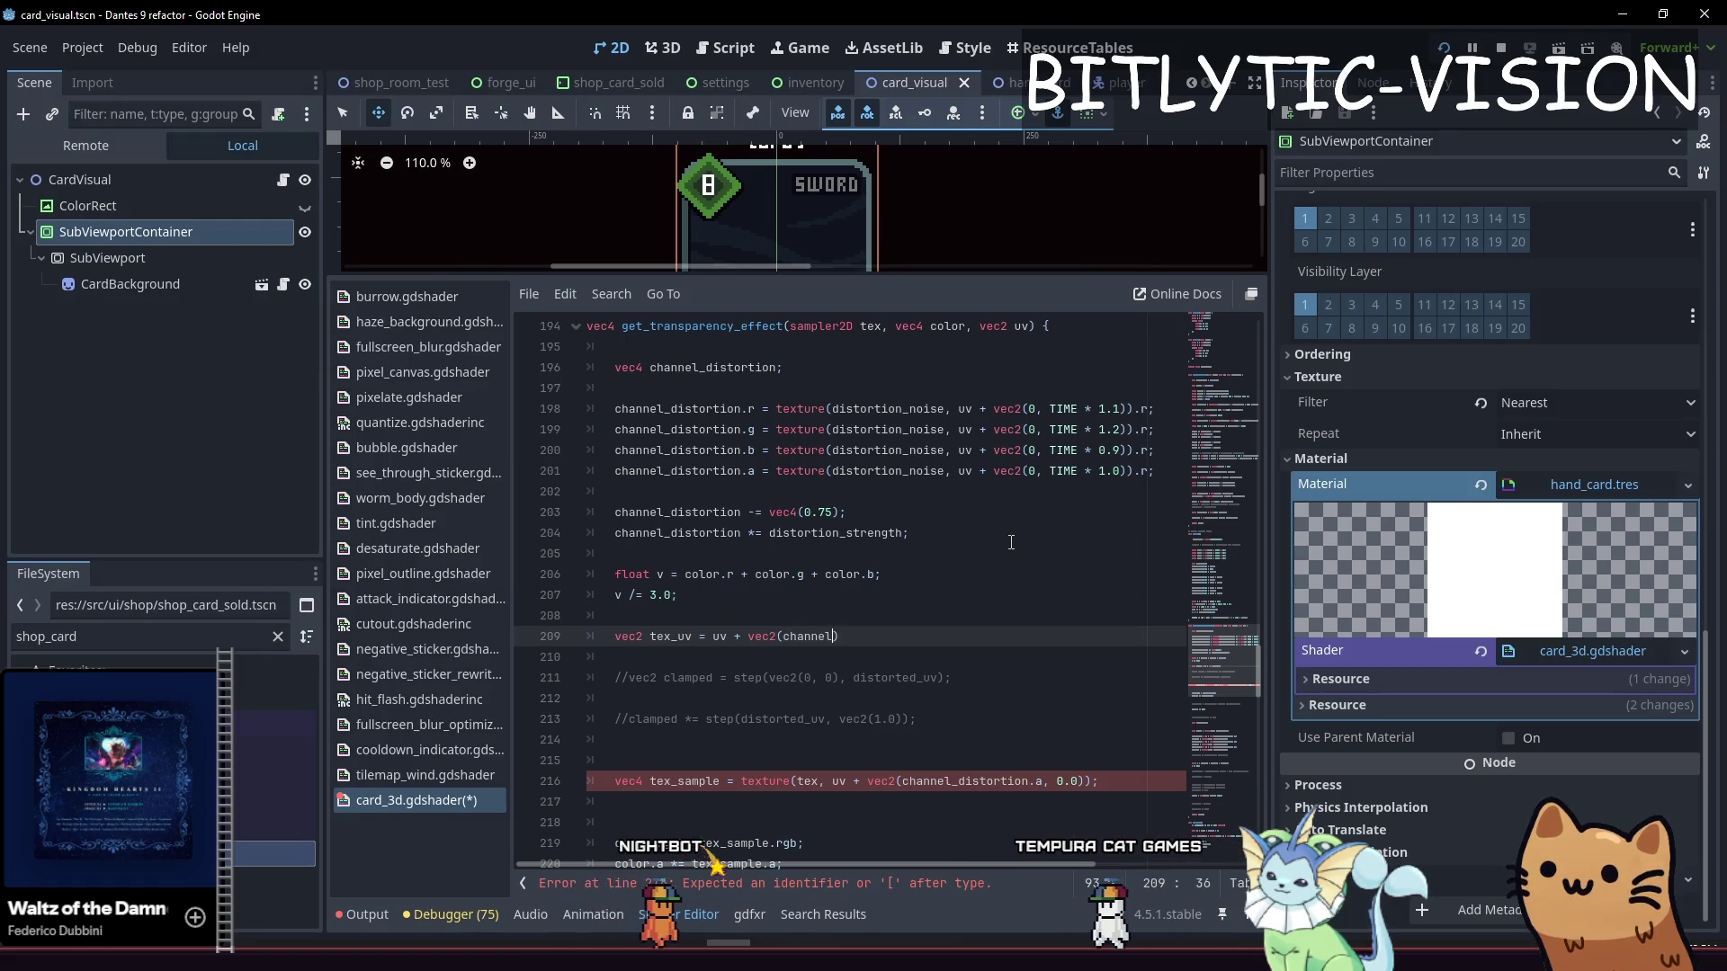
type("_dist")
type("a, 0.")
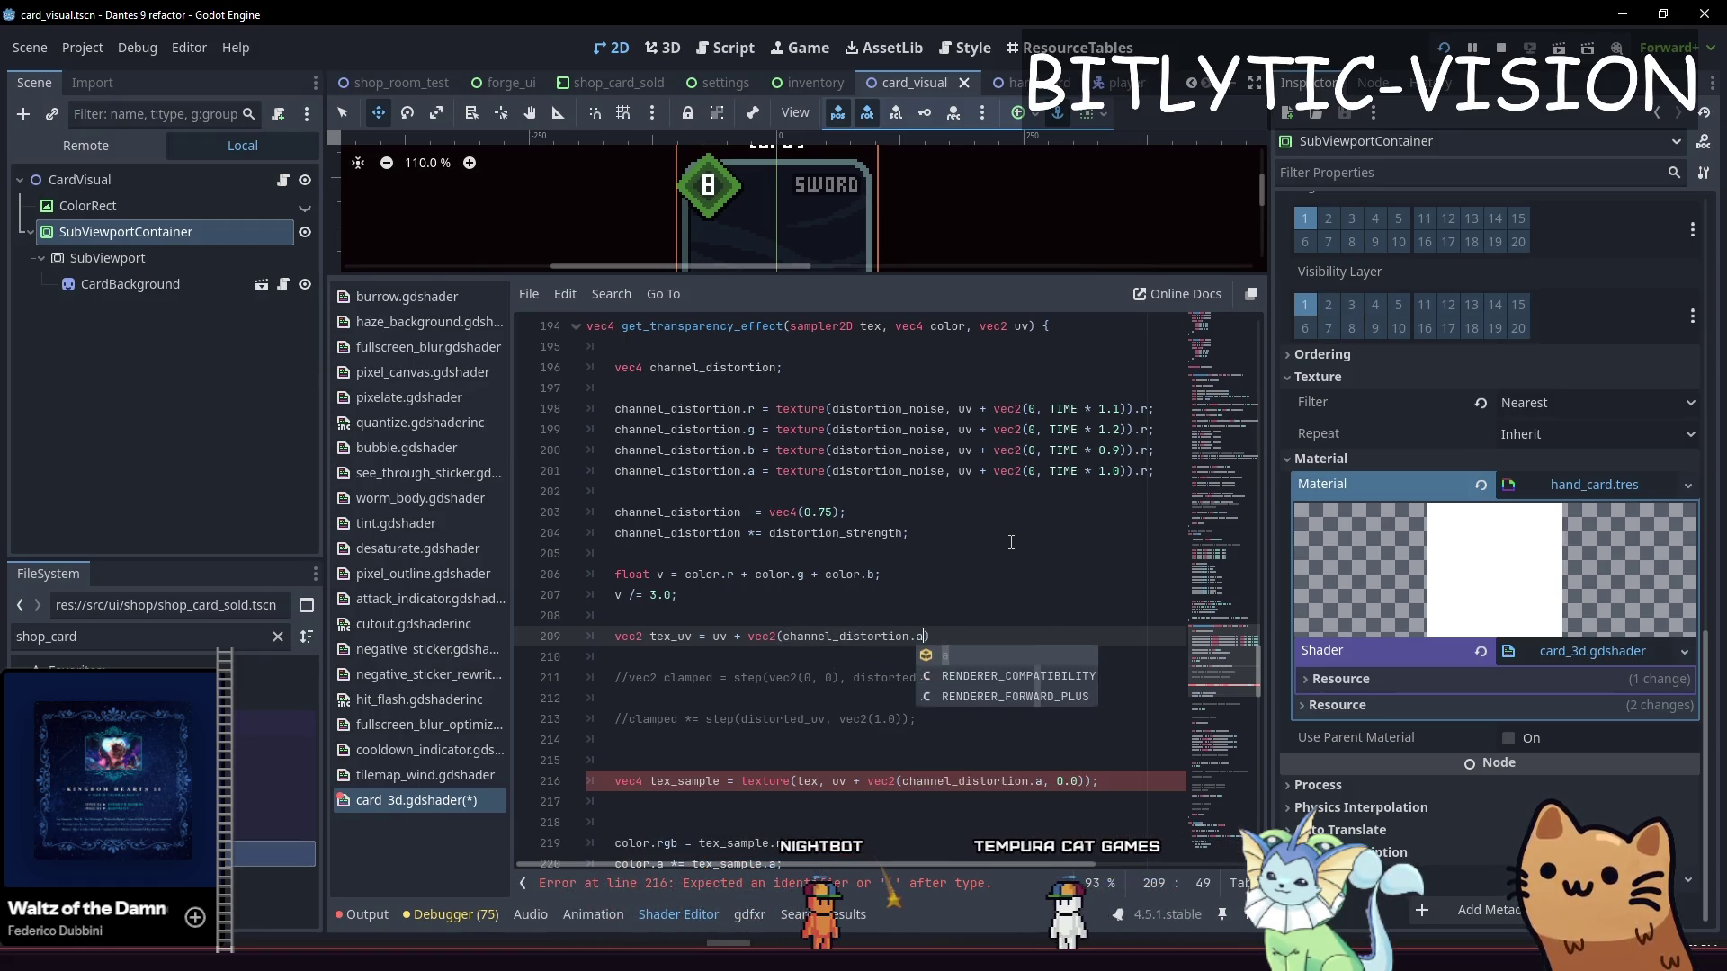
type(";")
Finish the tex_uv line and make the texture() call sample tex_uv instead of the distortion offset
key("Down")
key("Down")
key("Down")
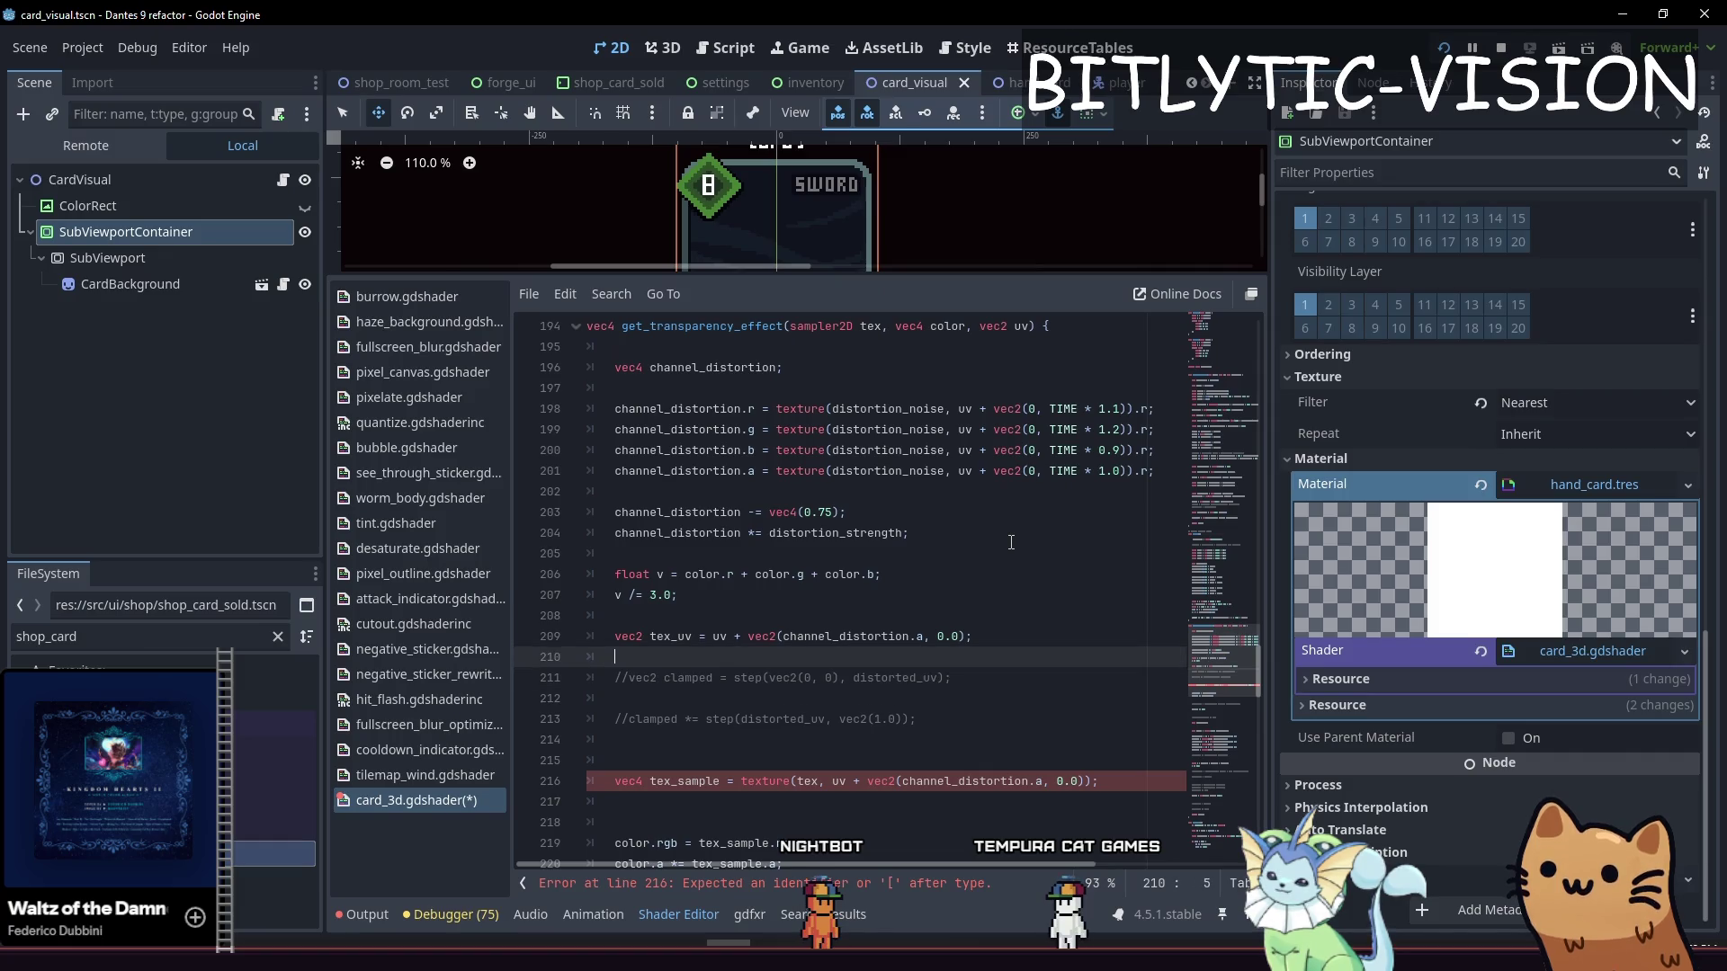
key("Down")
key("Home")
key("ctrl+Right")
key("ctrl+Right")
key("ctrl+Right")
key("Right")
key("Right")
key("Right")
key("ctrl+shift+Right")
key("ctrl+shift+Right")
key("ctrl+shift+Right")
key("ctrl+shift+Right")
key("ctrl+shift+Right")
key("ctrl+shift+Right")
key("BackSpace")
key("BackSpace")
key("BackSpace")
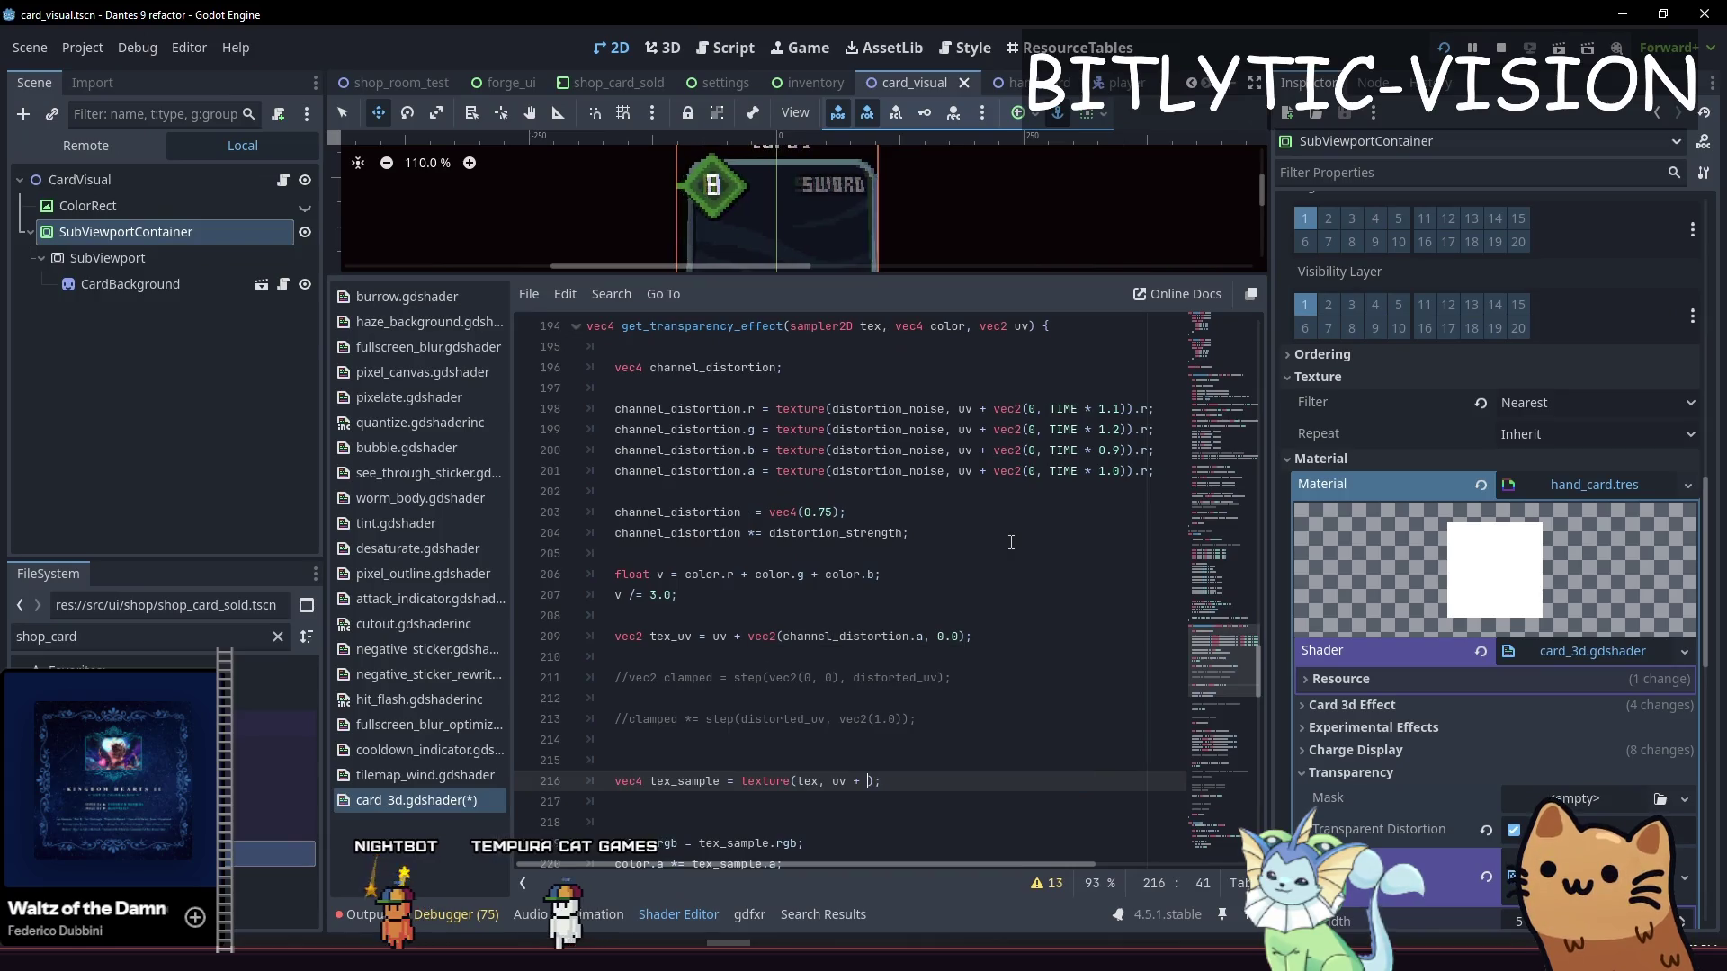
key("BackSpace")
type("_uv")
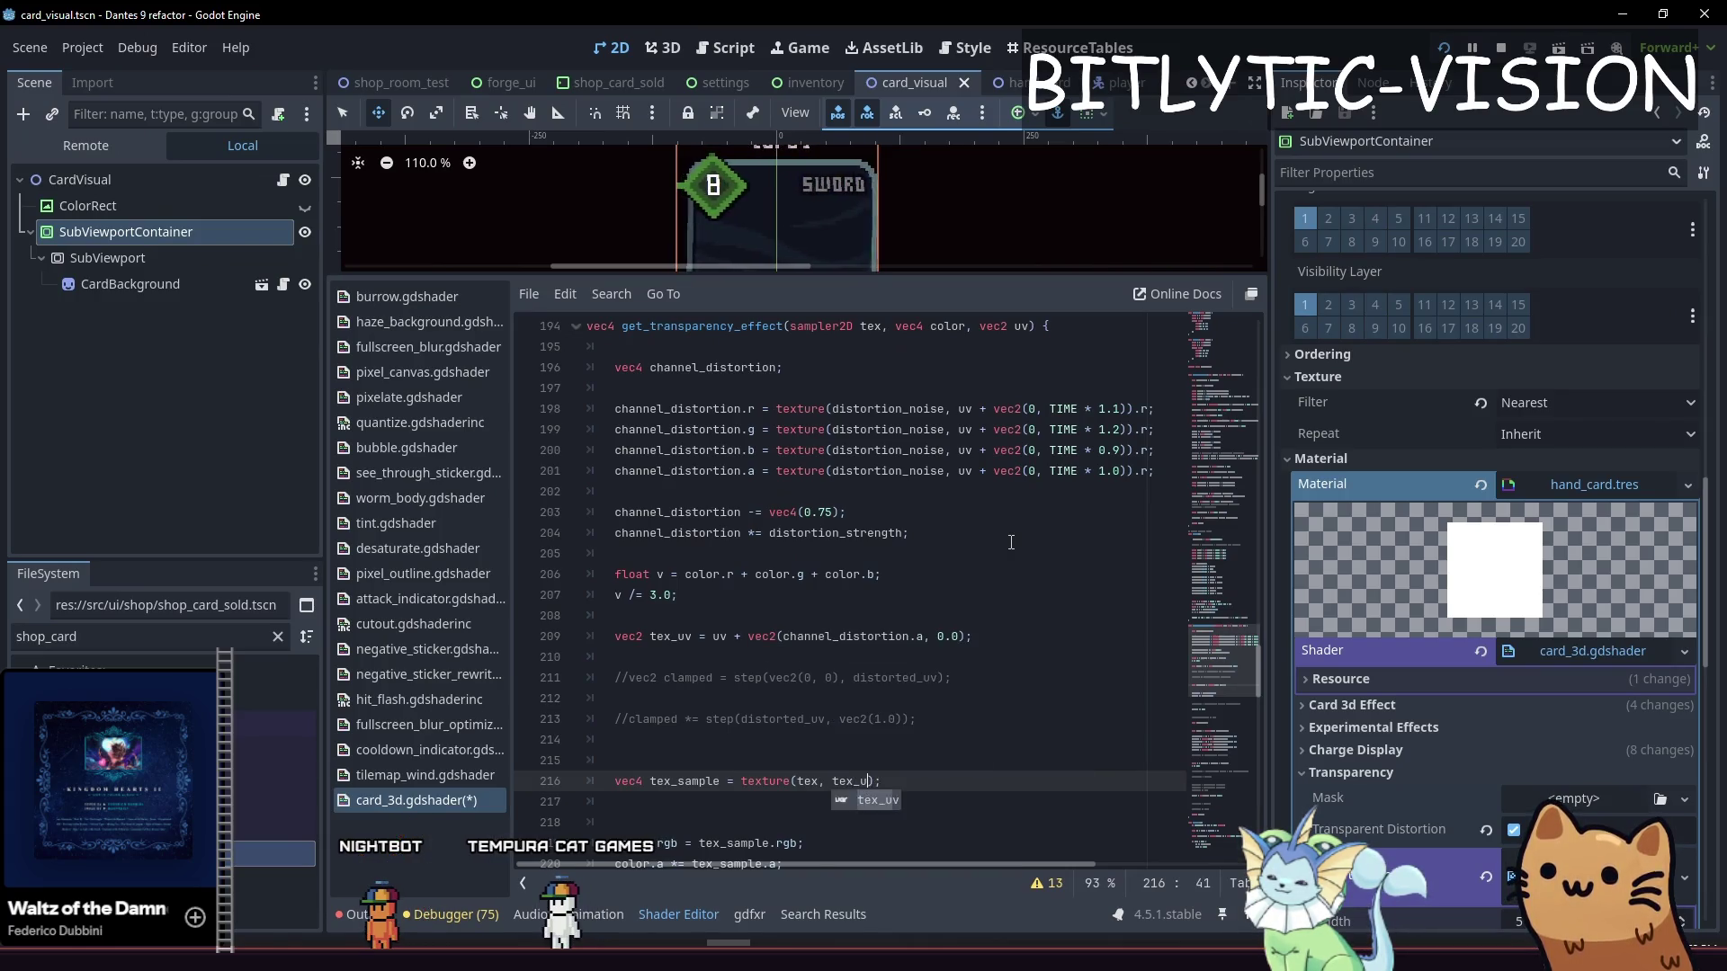
Uncomment the two clamped step lines with Ctrl+K and select distorted_uv on line 211
key("Up")
key("Up")
key("Up")
key("Down")
key("Down")
key("Down")
key("ctrl+k")
key("Up")
key("Up")
key("ctrl+k")
key("End")
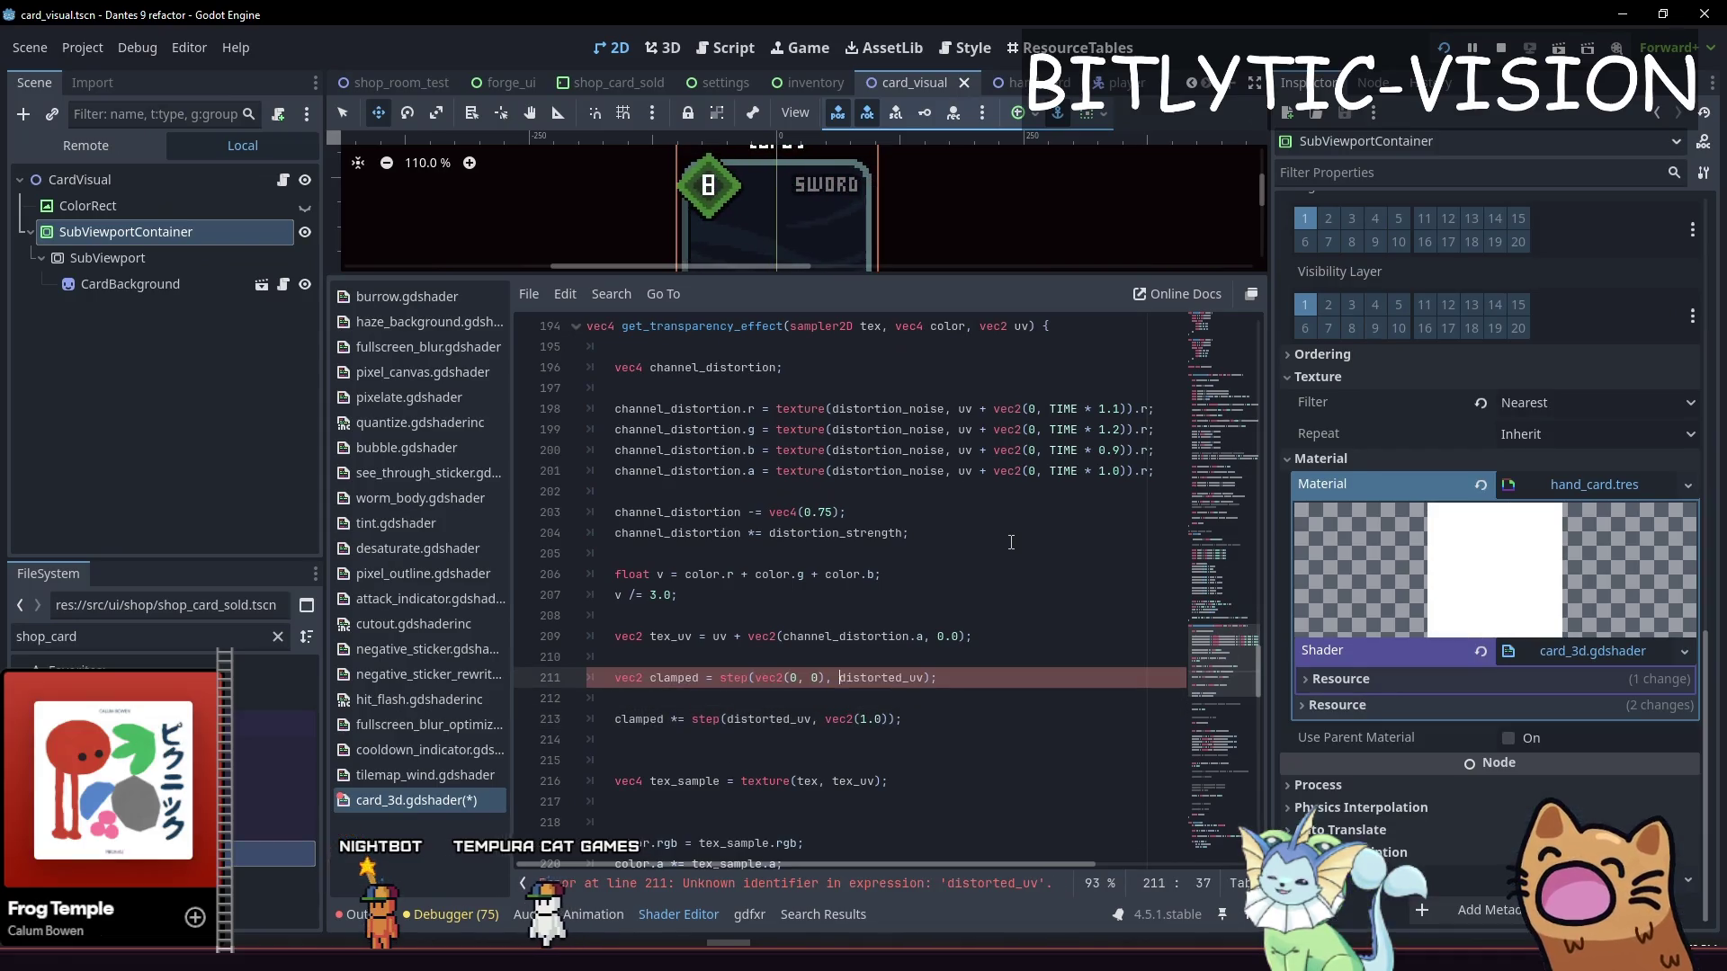
key("ctrl+shift+Right")
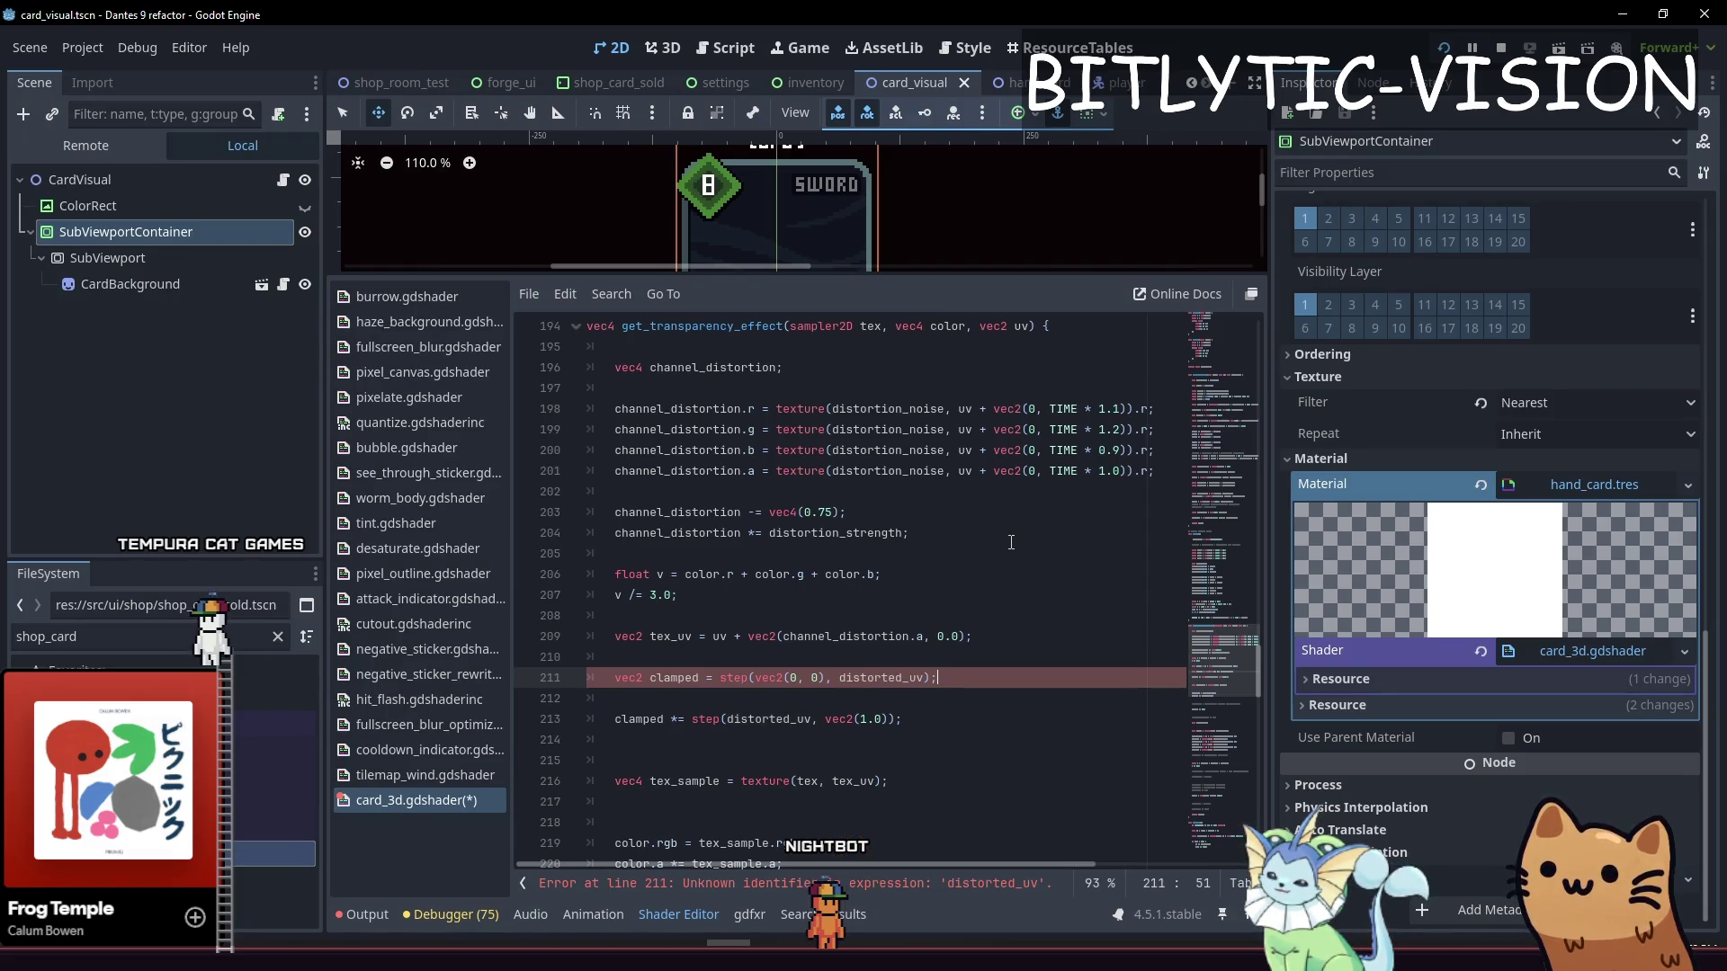
Replace distorted_uv with tex_uv in the clamped step lines around line 211
key("Delete")
key("Delete")
key("Delete")
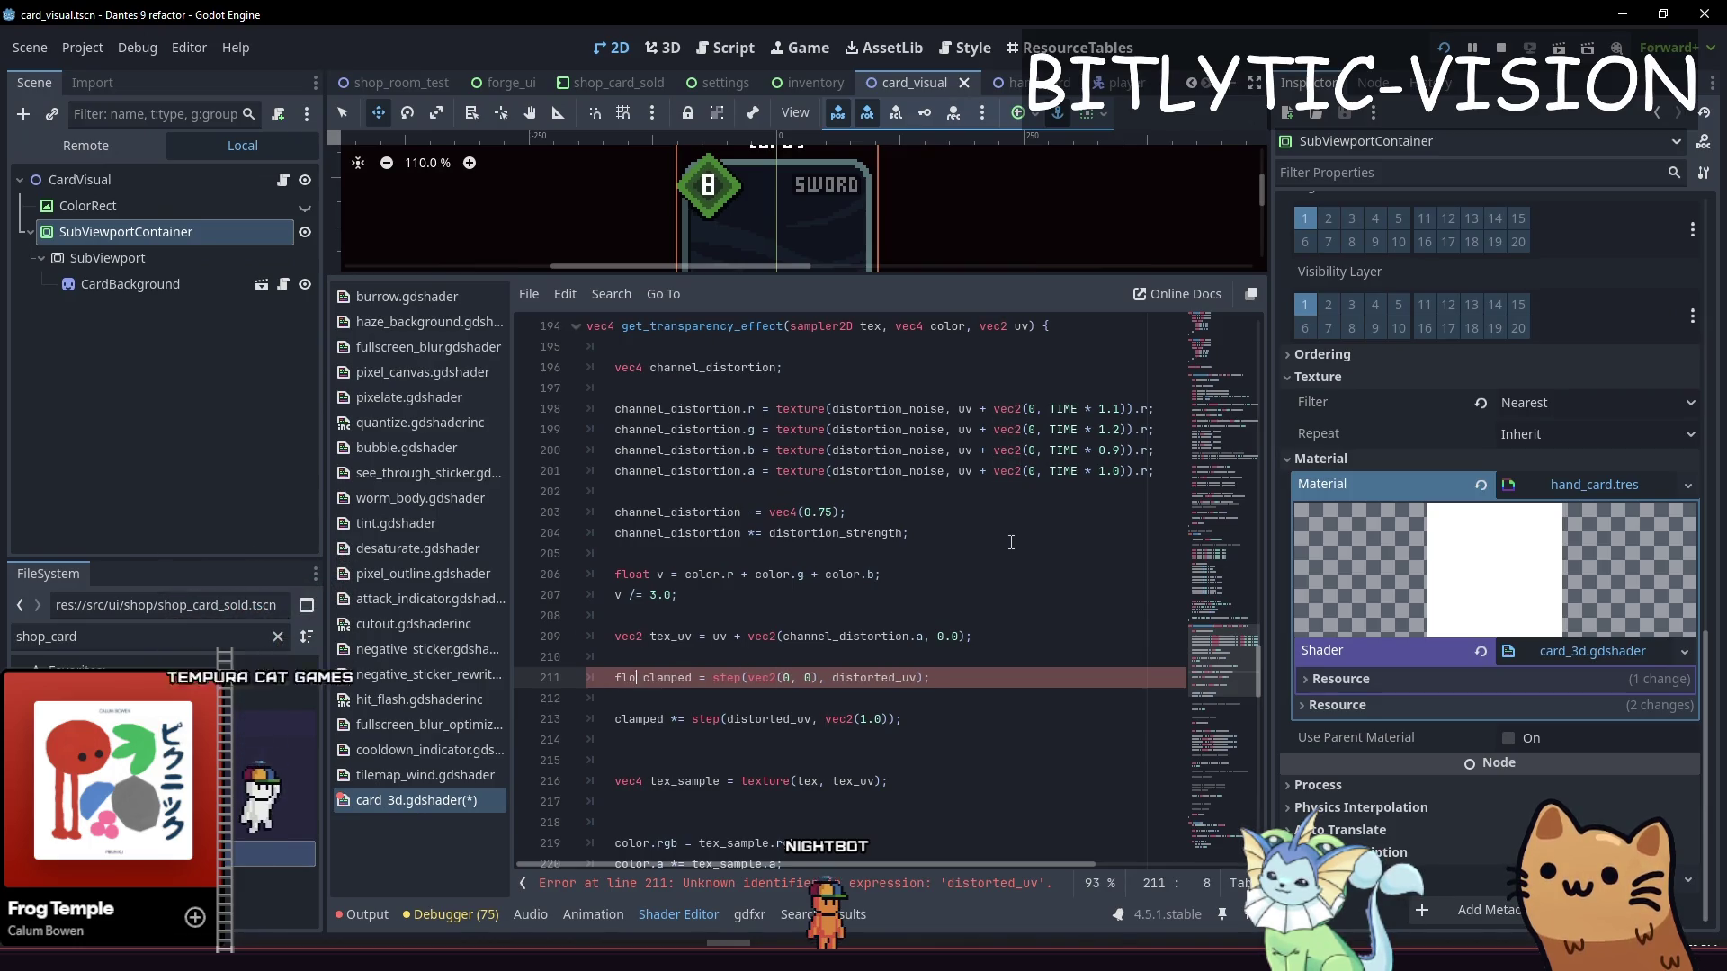
type("vec2")
key("End")
key("ctrl+Left")
key("ctrl+Left")
key("Left")
key("Left")
key("Left")
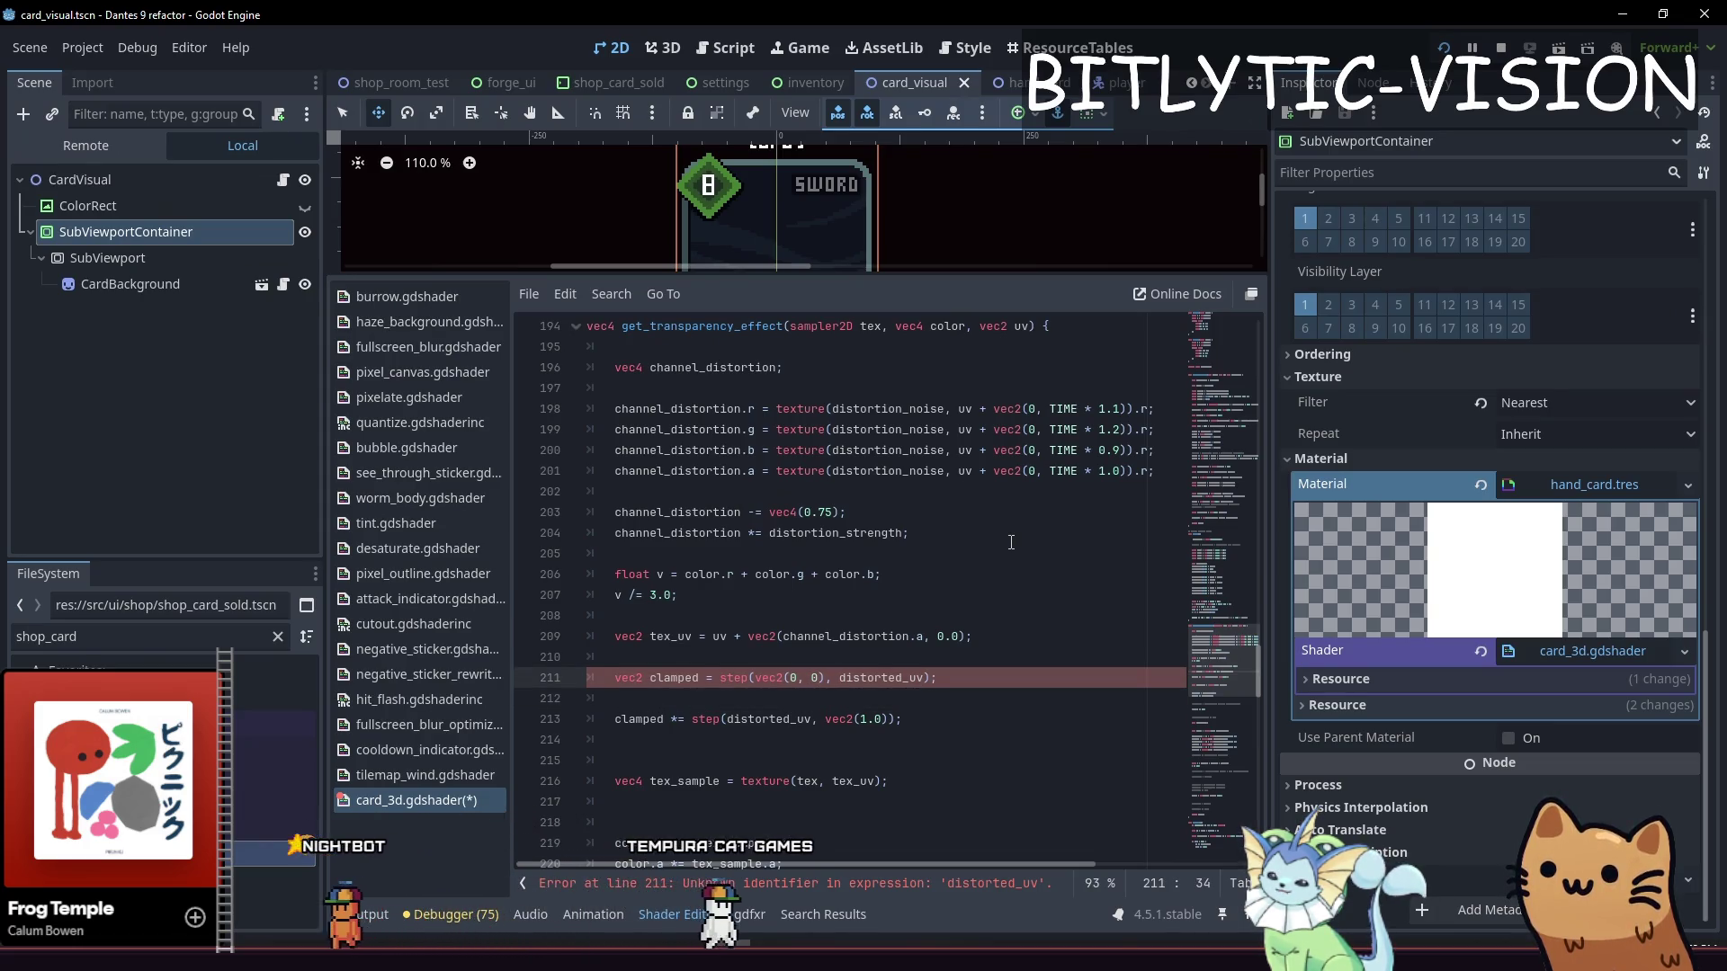
key("ctrl+shift+Right")
key("BackSpace")
type("tex_uv")
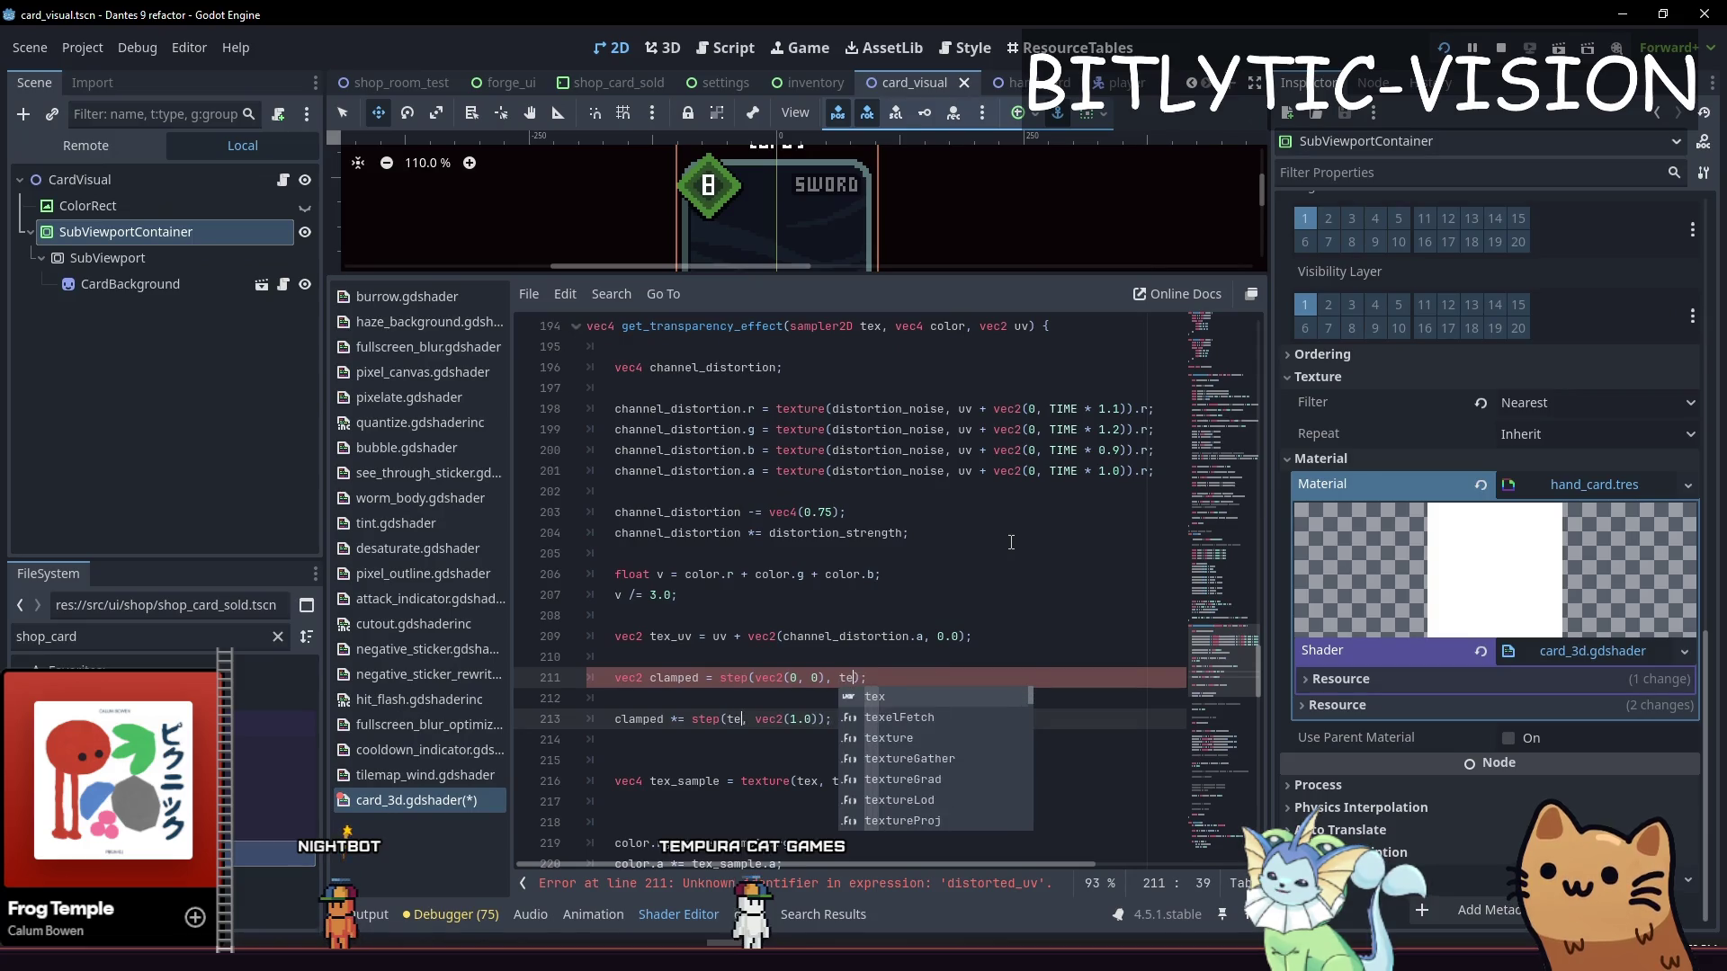
key("Down")
key("Down")
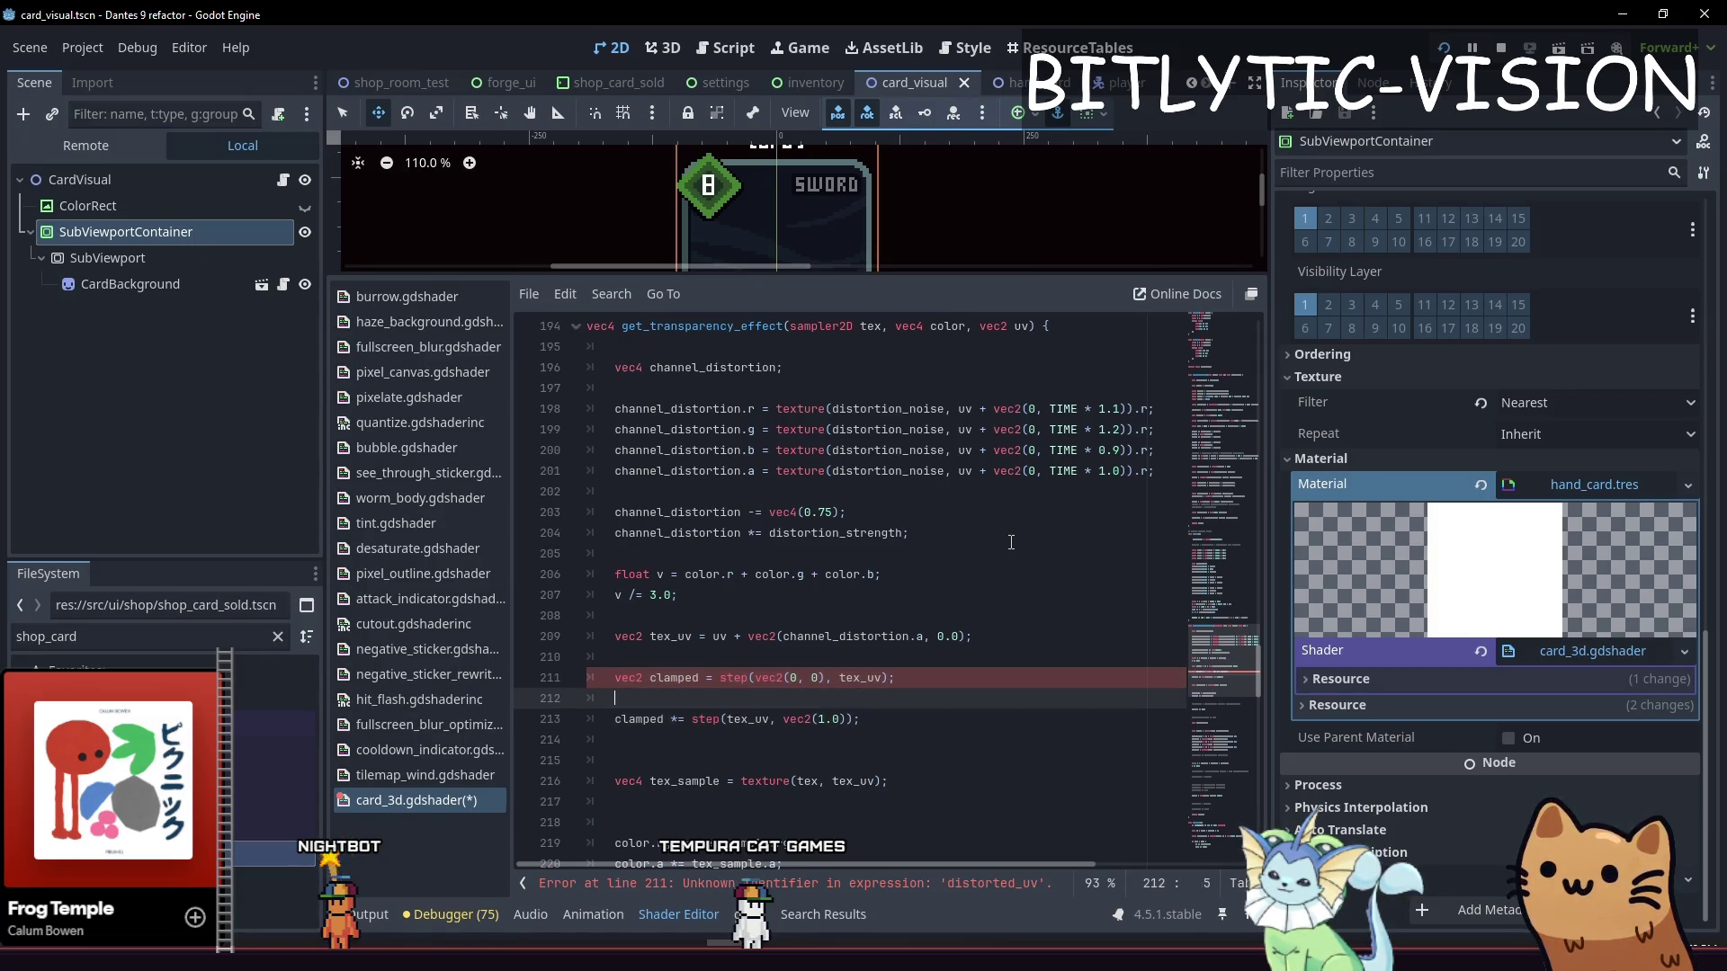
Add line 218 multiplying tex_sample.a by min(clamped.x, clamped.y)
key("Down")
key("Down")
key("Down")
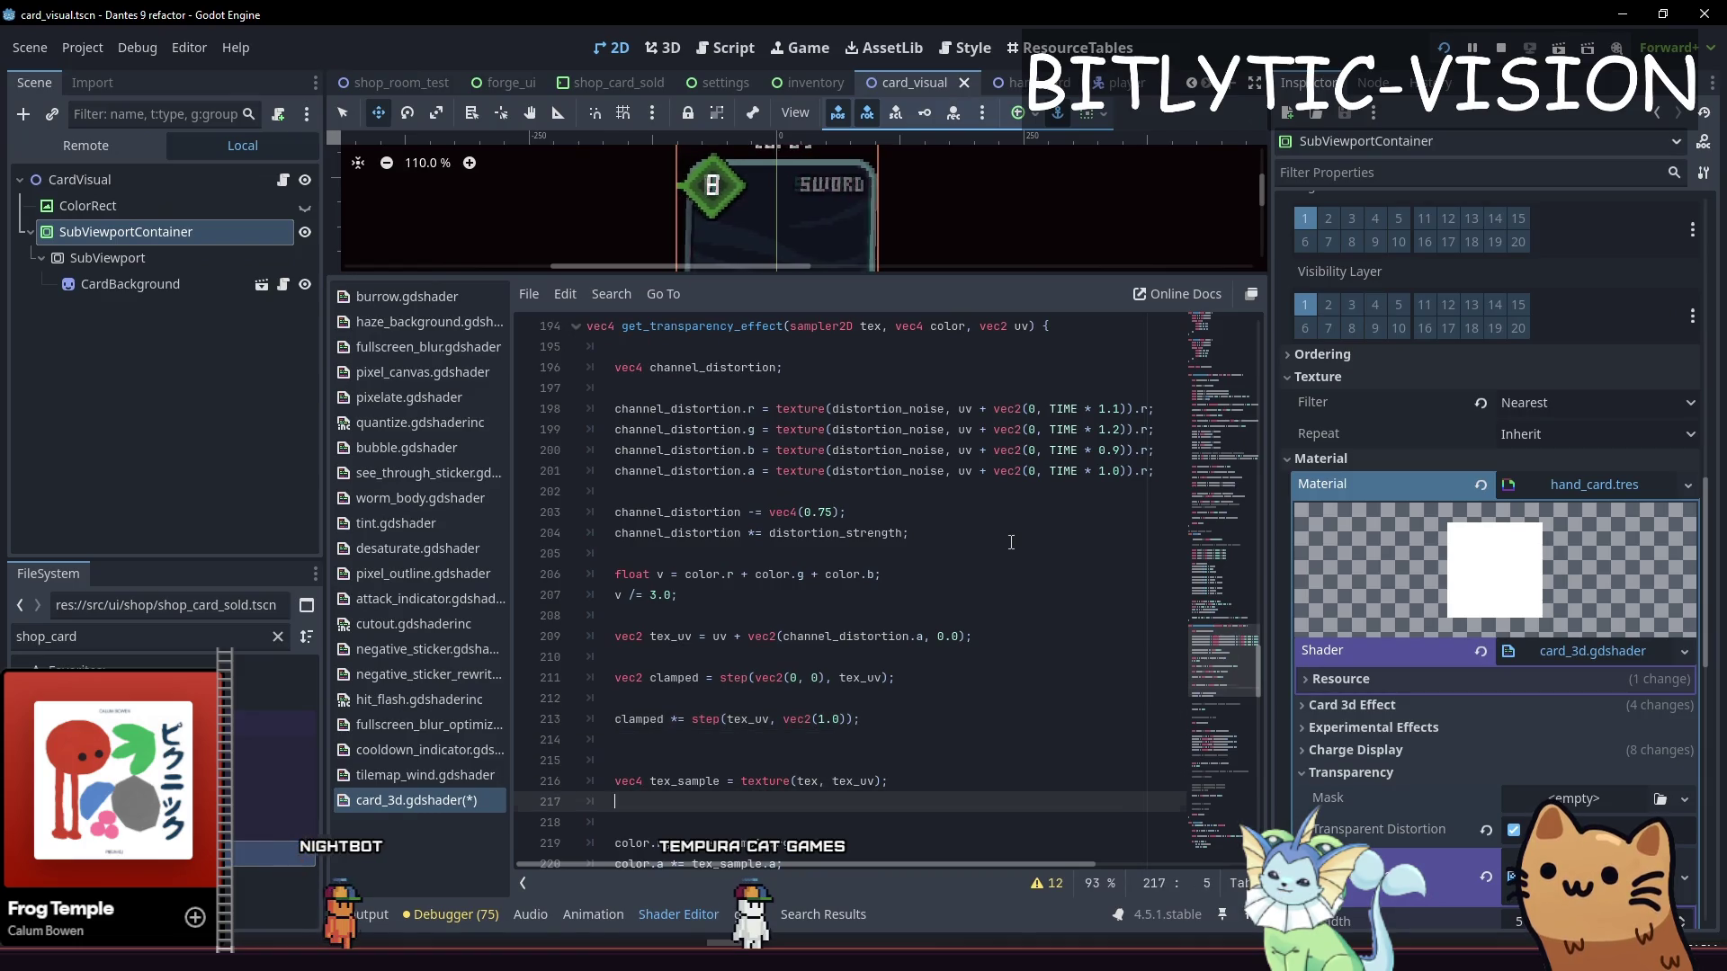
key("Up")
key("Up")
key("Up")
key("Down")
key("Return")
type("tex_sa")
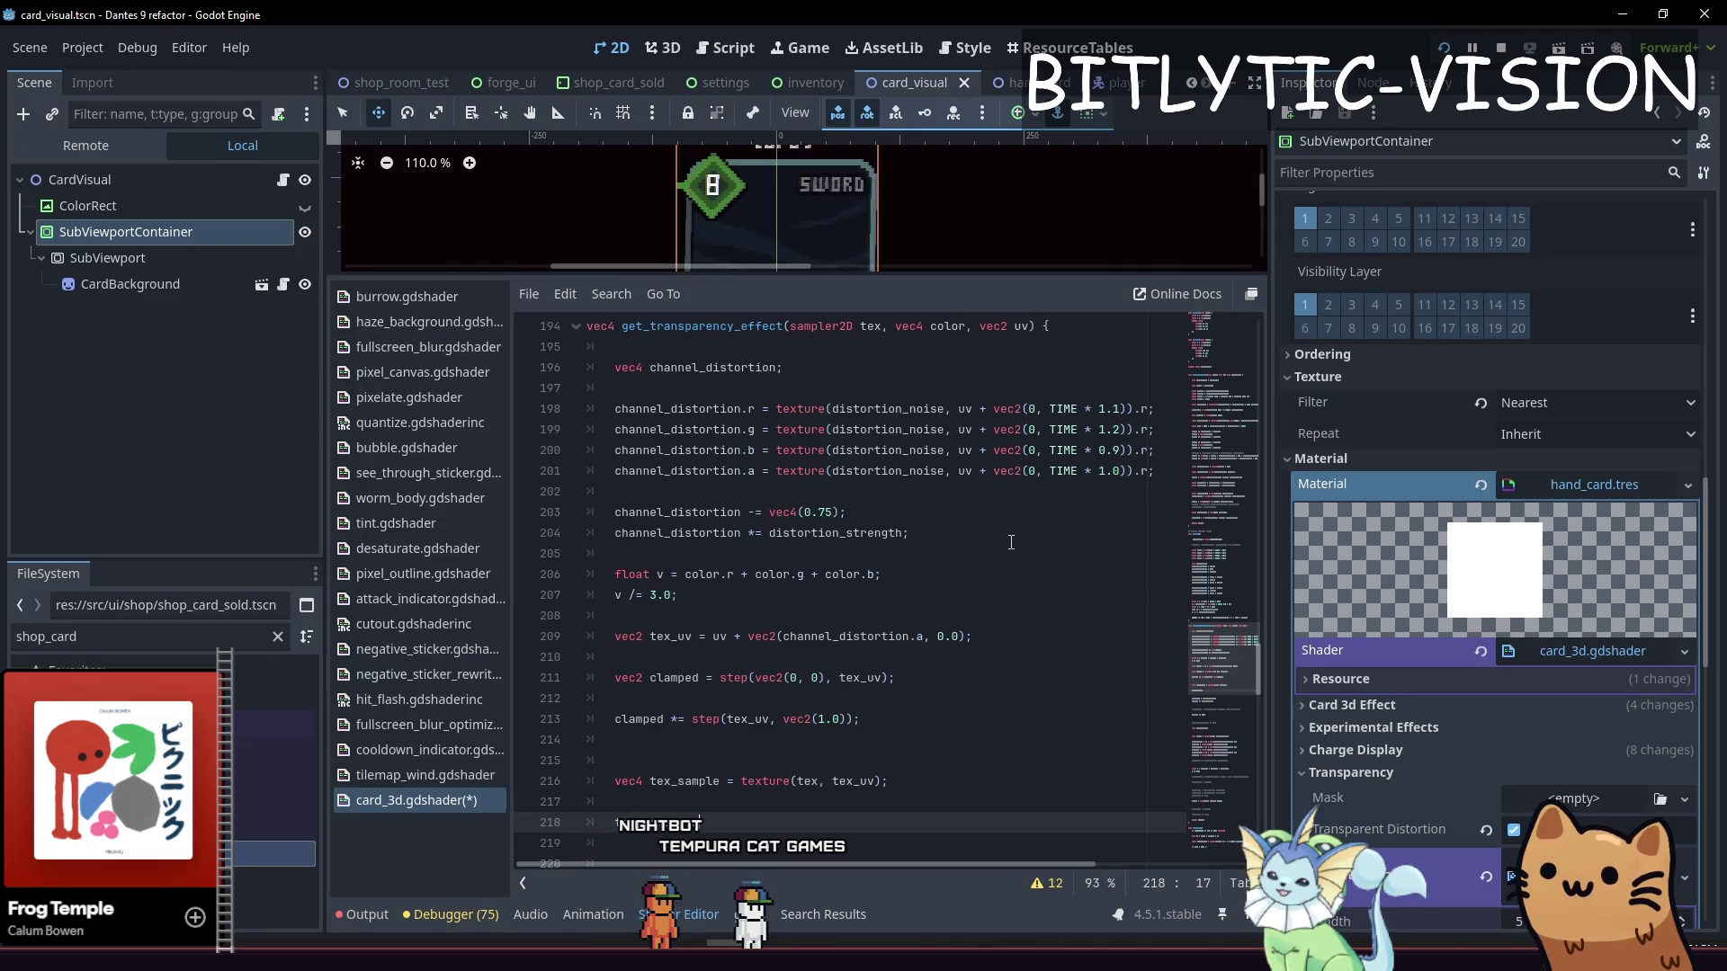
type(" ;")
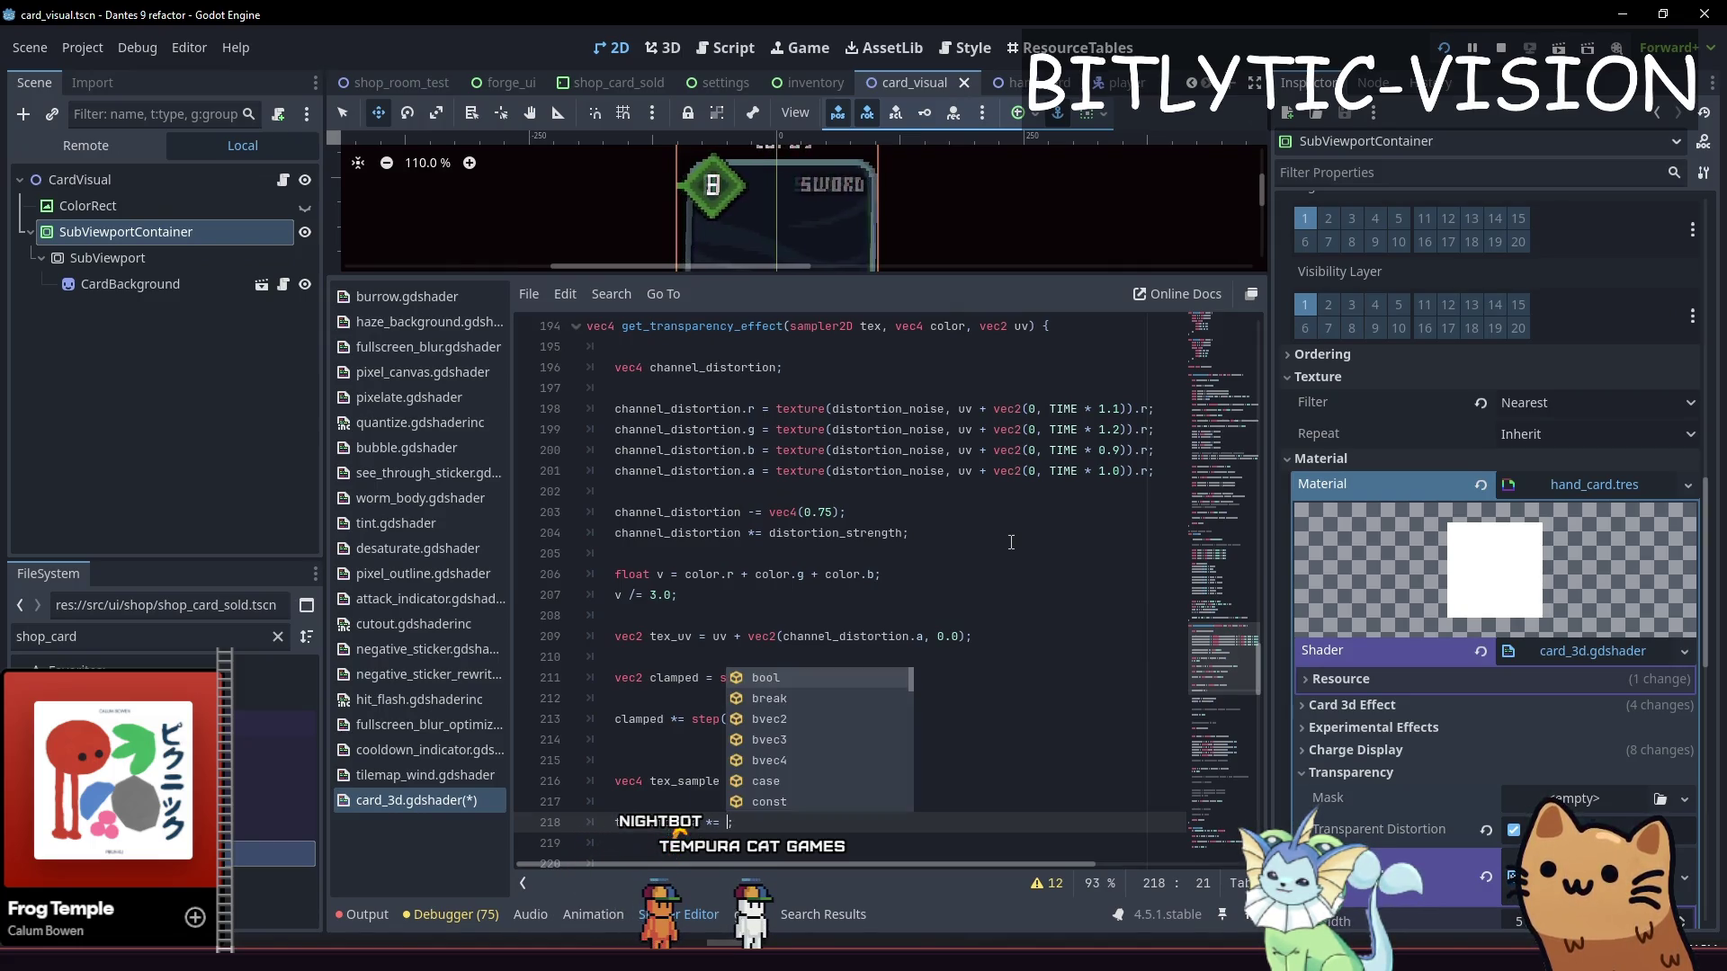
key("Down")
key("Down")
key("Down")
key("Up")
key("Up")
key("Up")
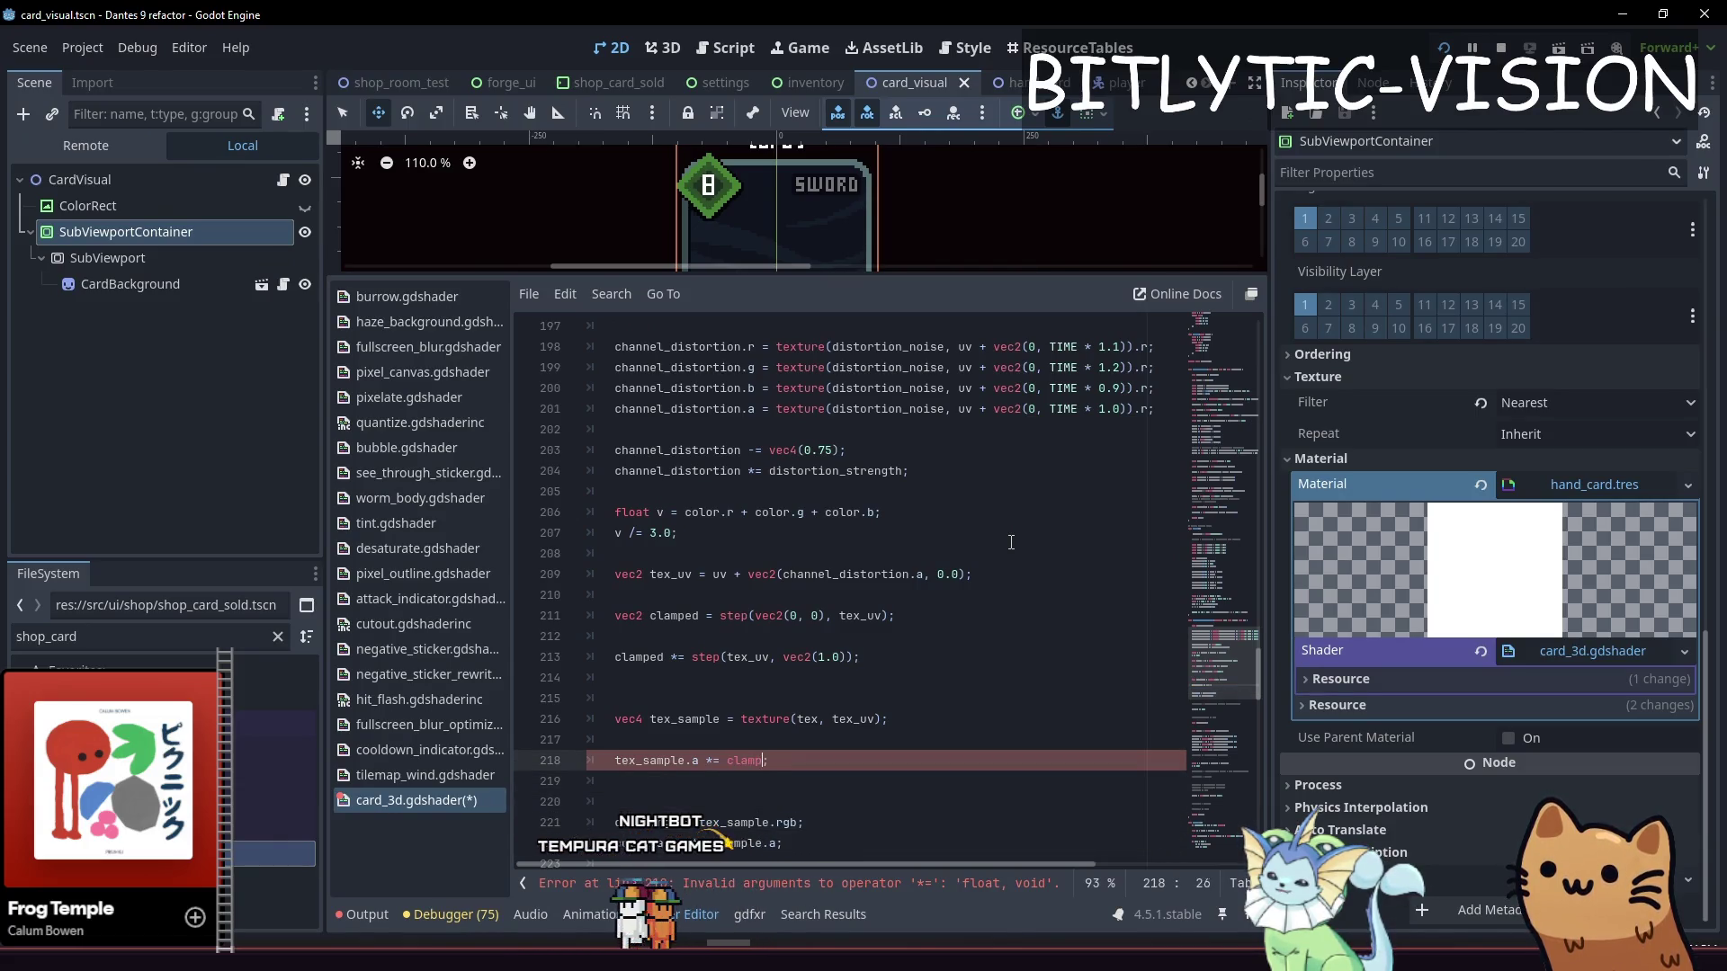
type("ed.x")
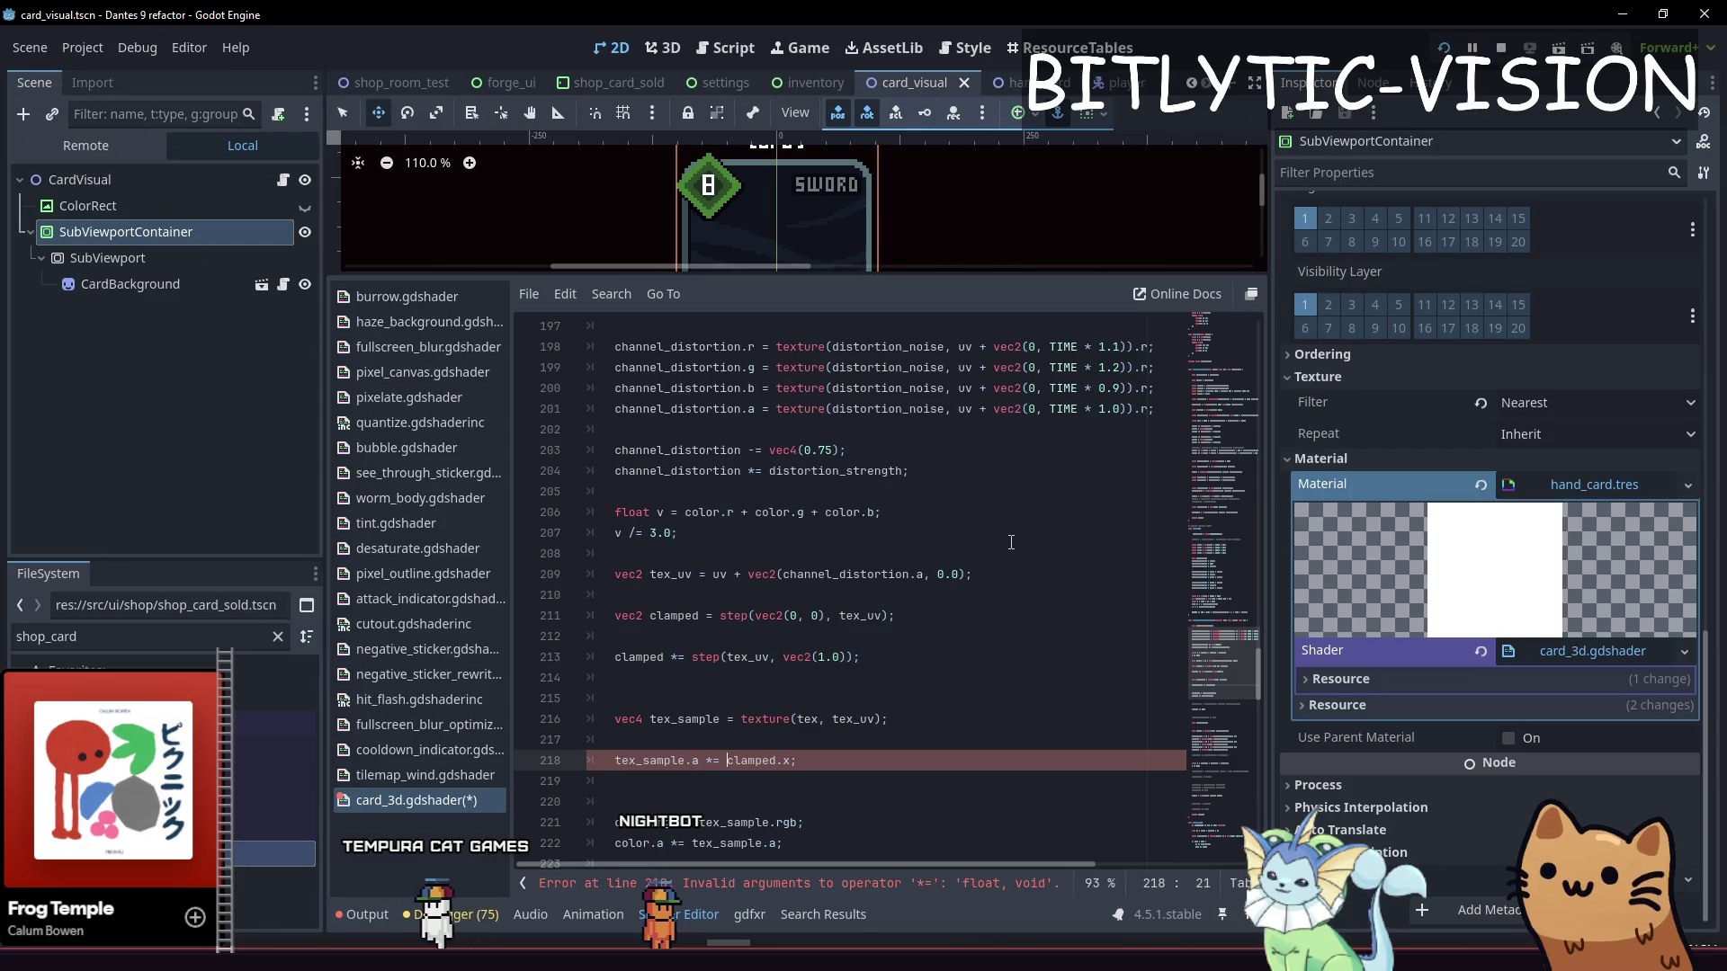
type("(")
key("ctrl+Right")
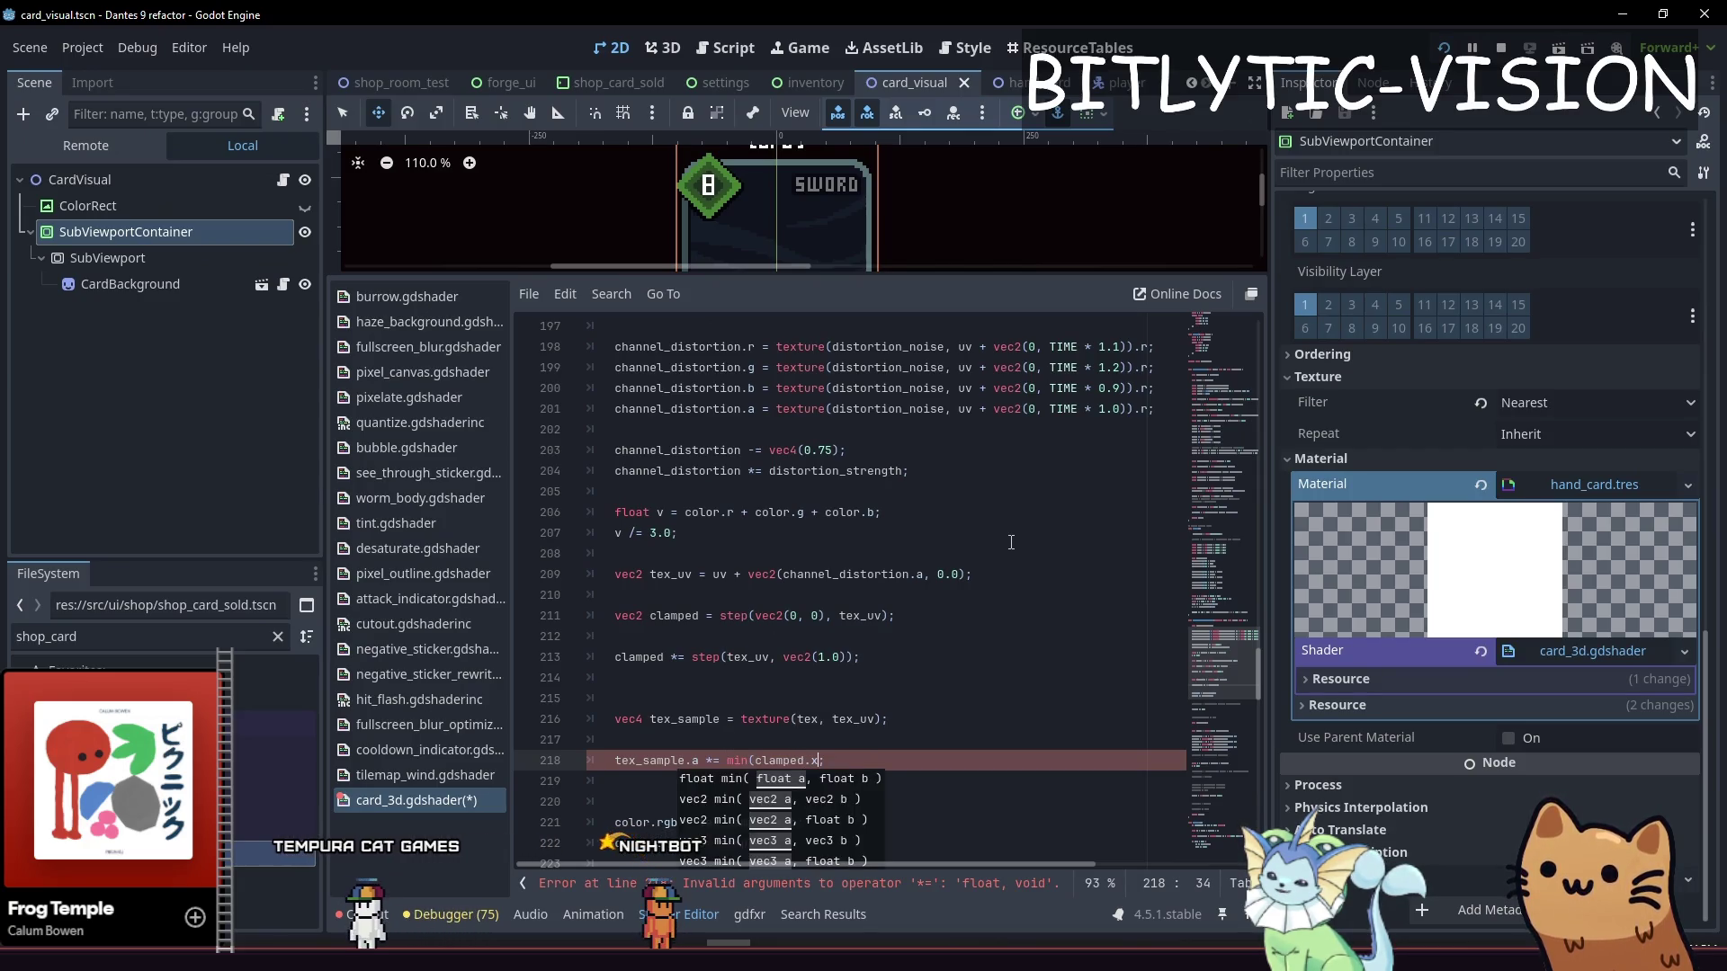
type(")")
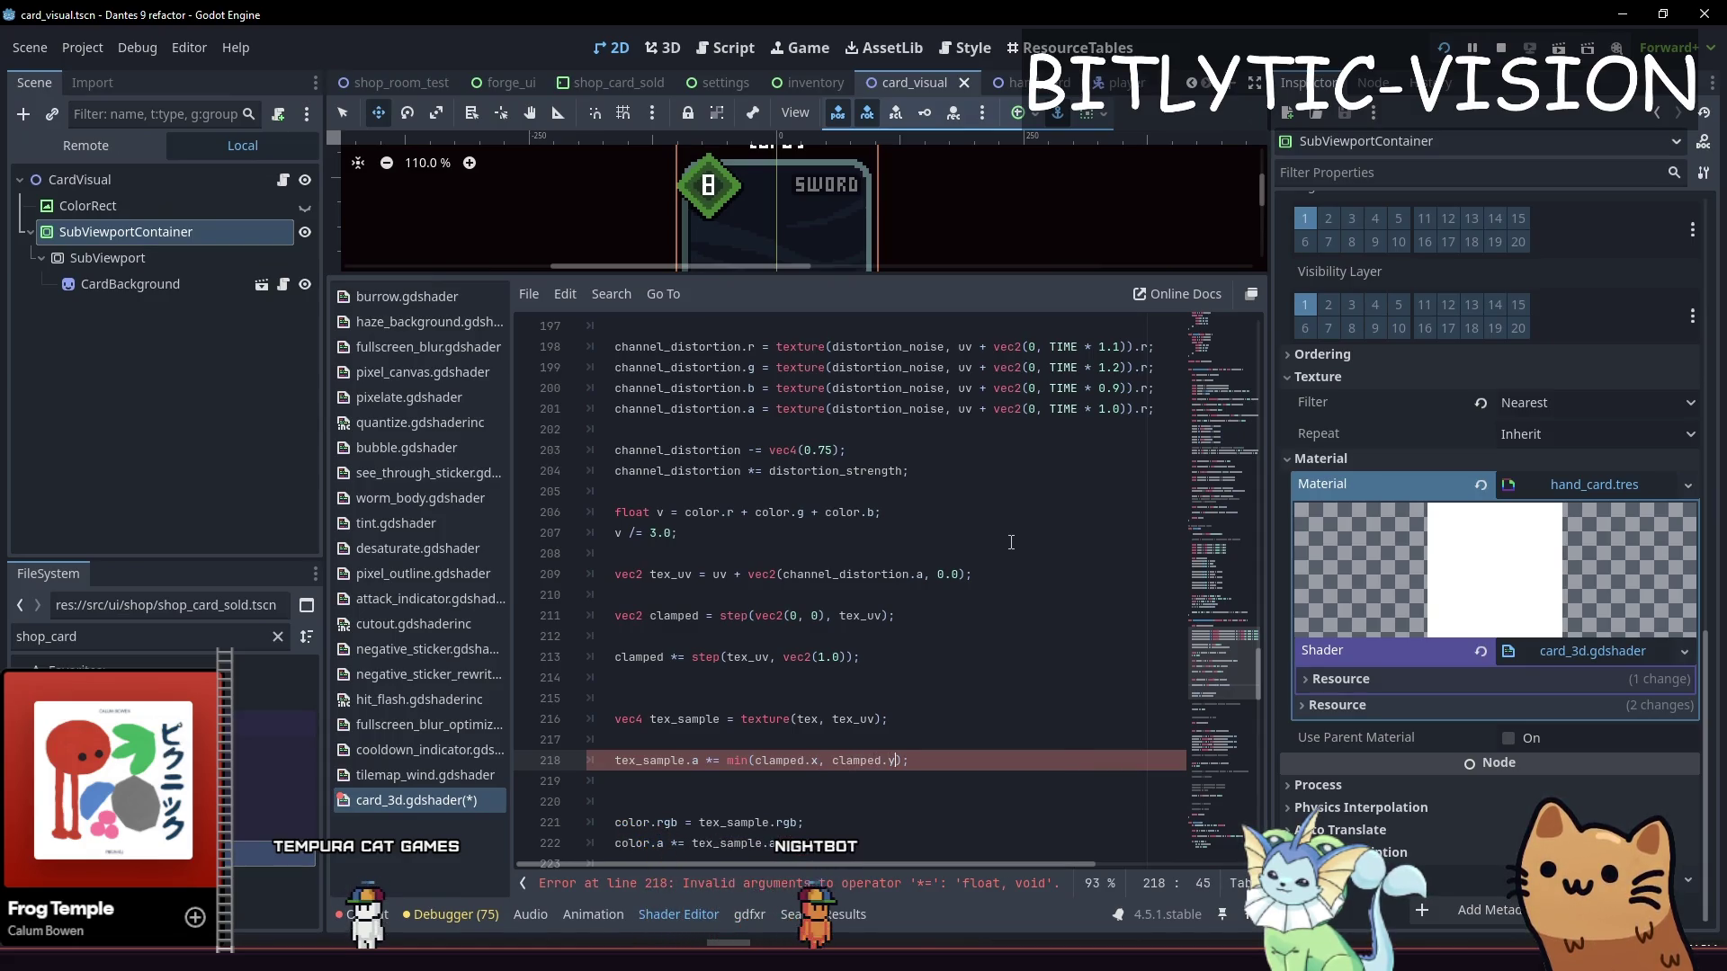
Save the shader and run the game with F5
key("ctrl+s")
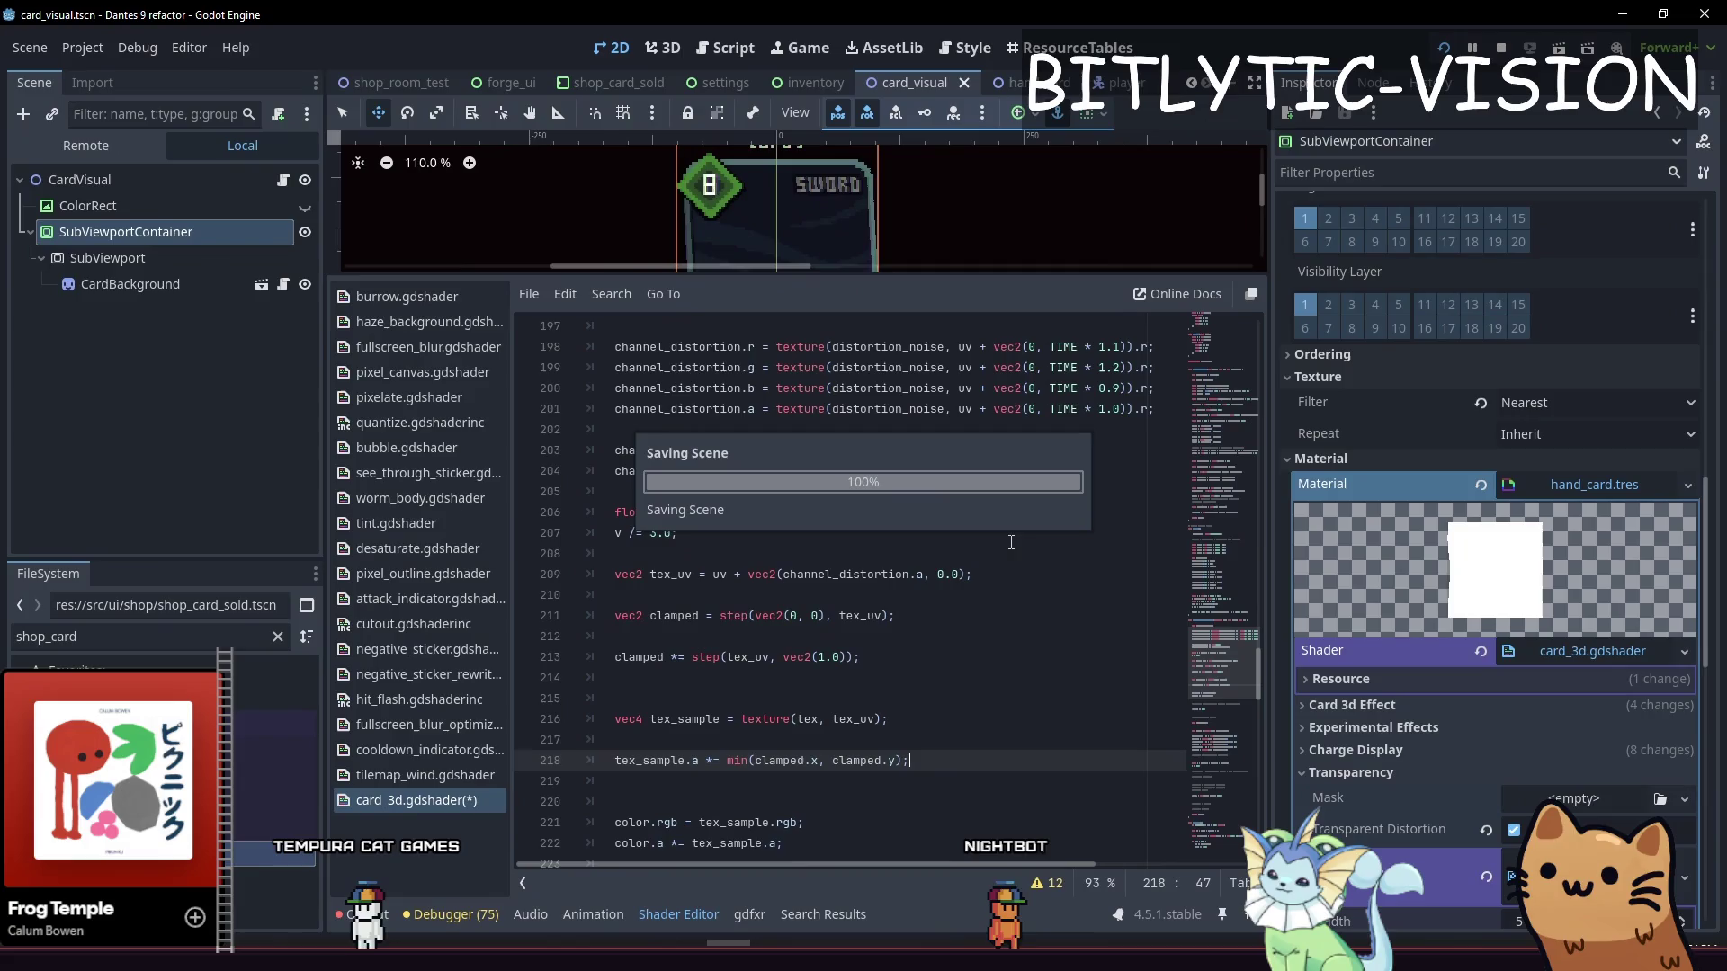
key("F5")
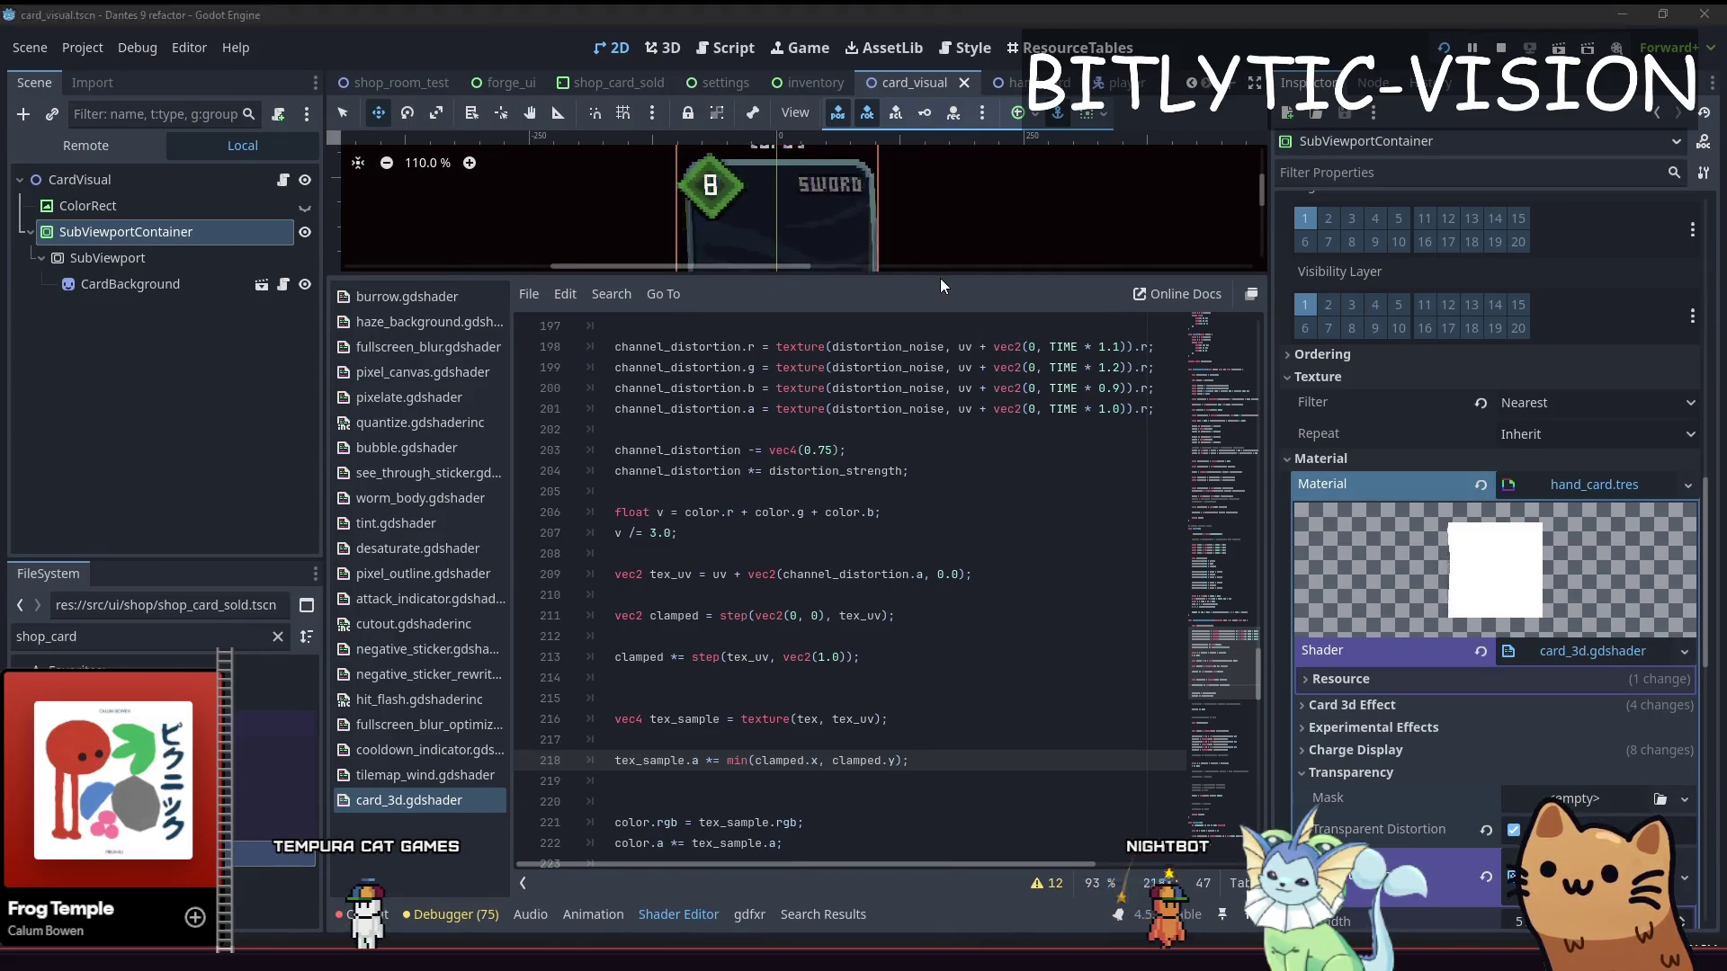
key("F5")
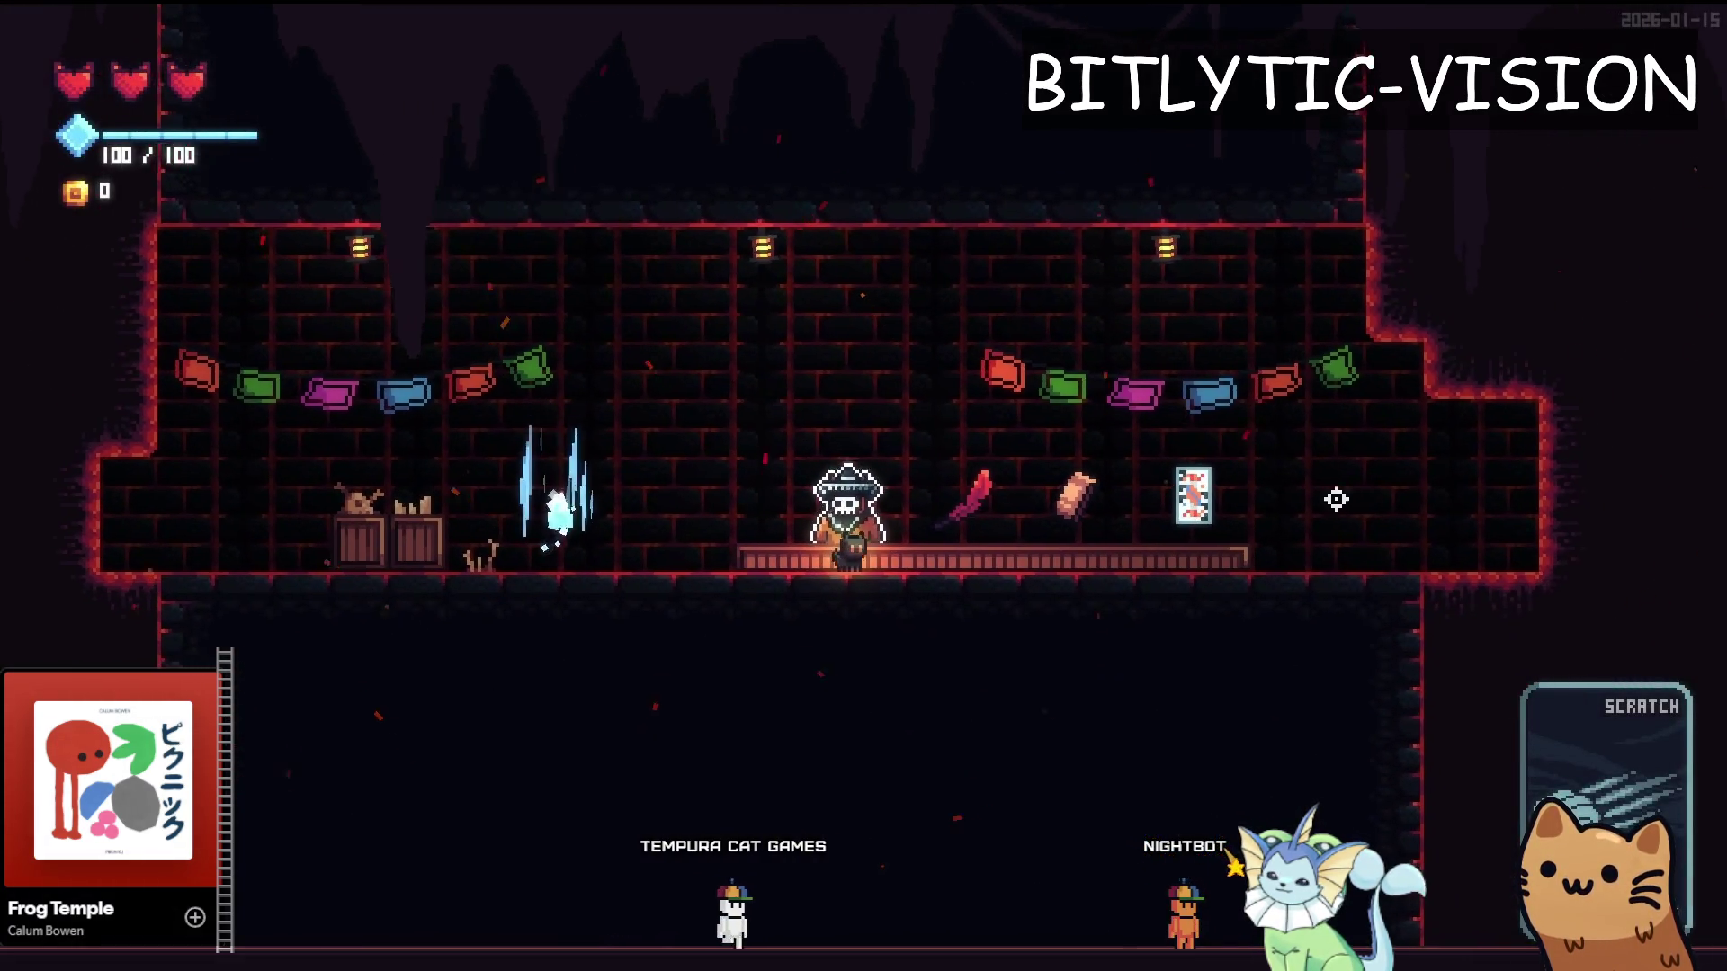
Add a Slot Machine card from the game's debug menu
key("grave")
left_click(266, 220)
scroll(1341, 594, "down", 10)
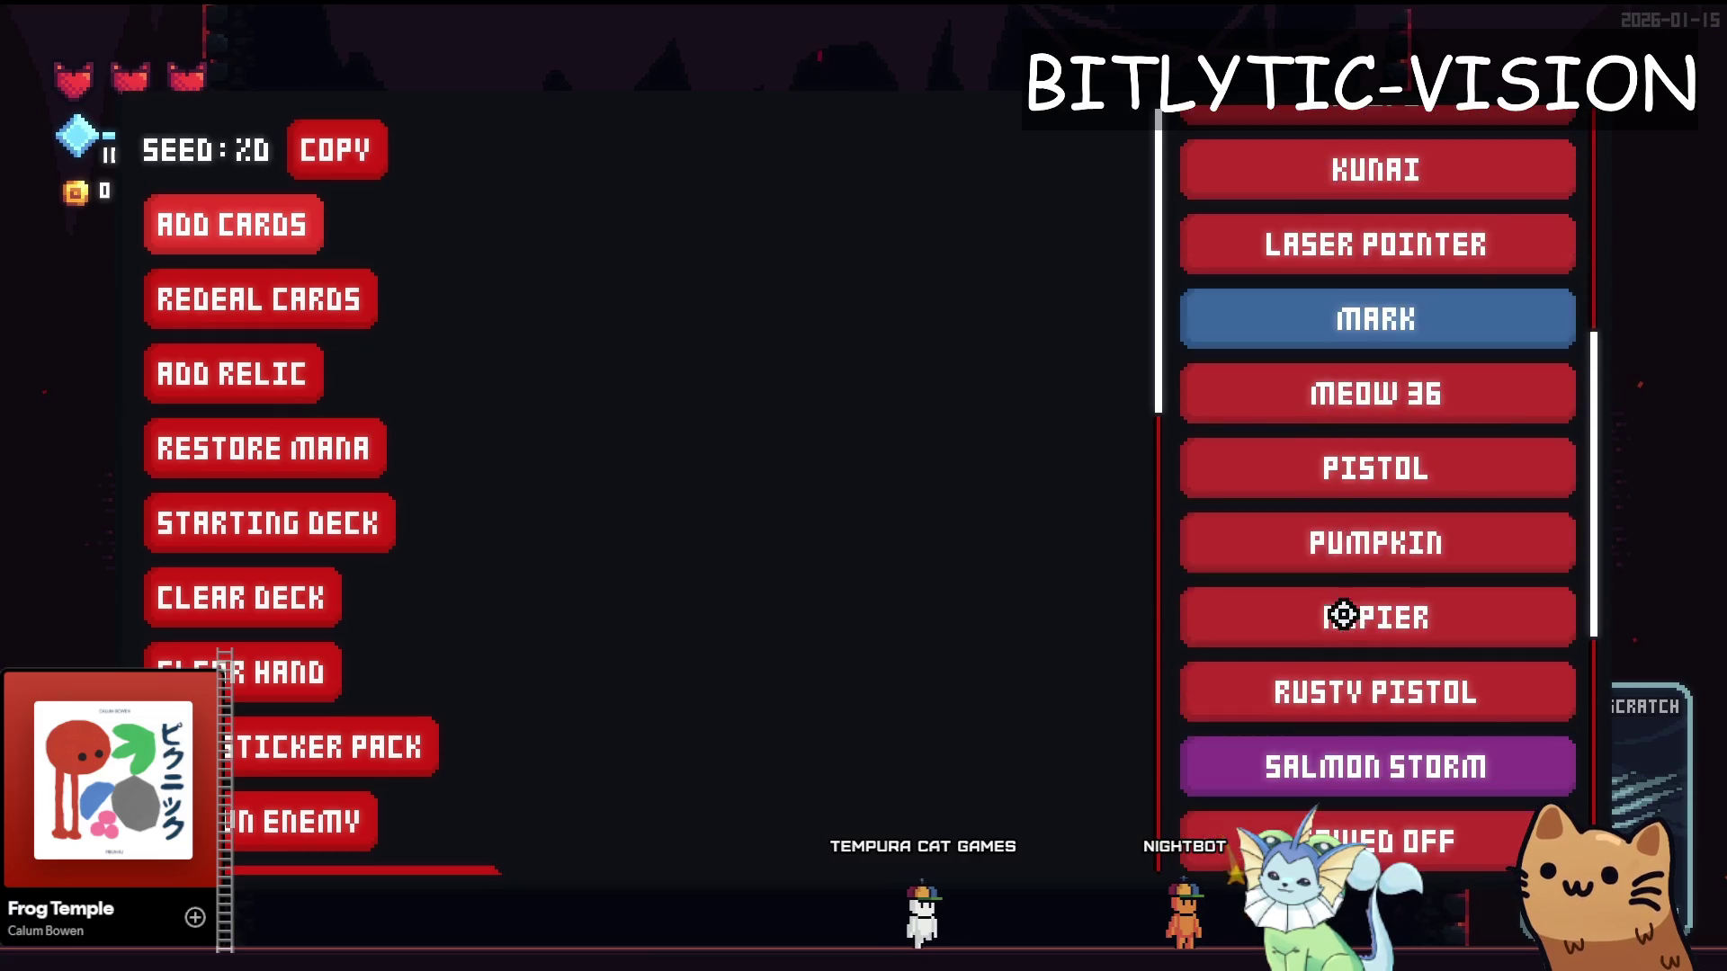
left_click(1330, 434)
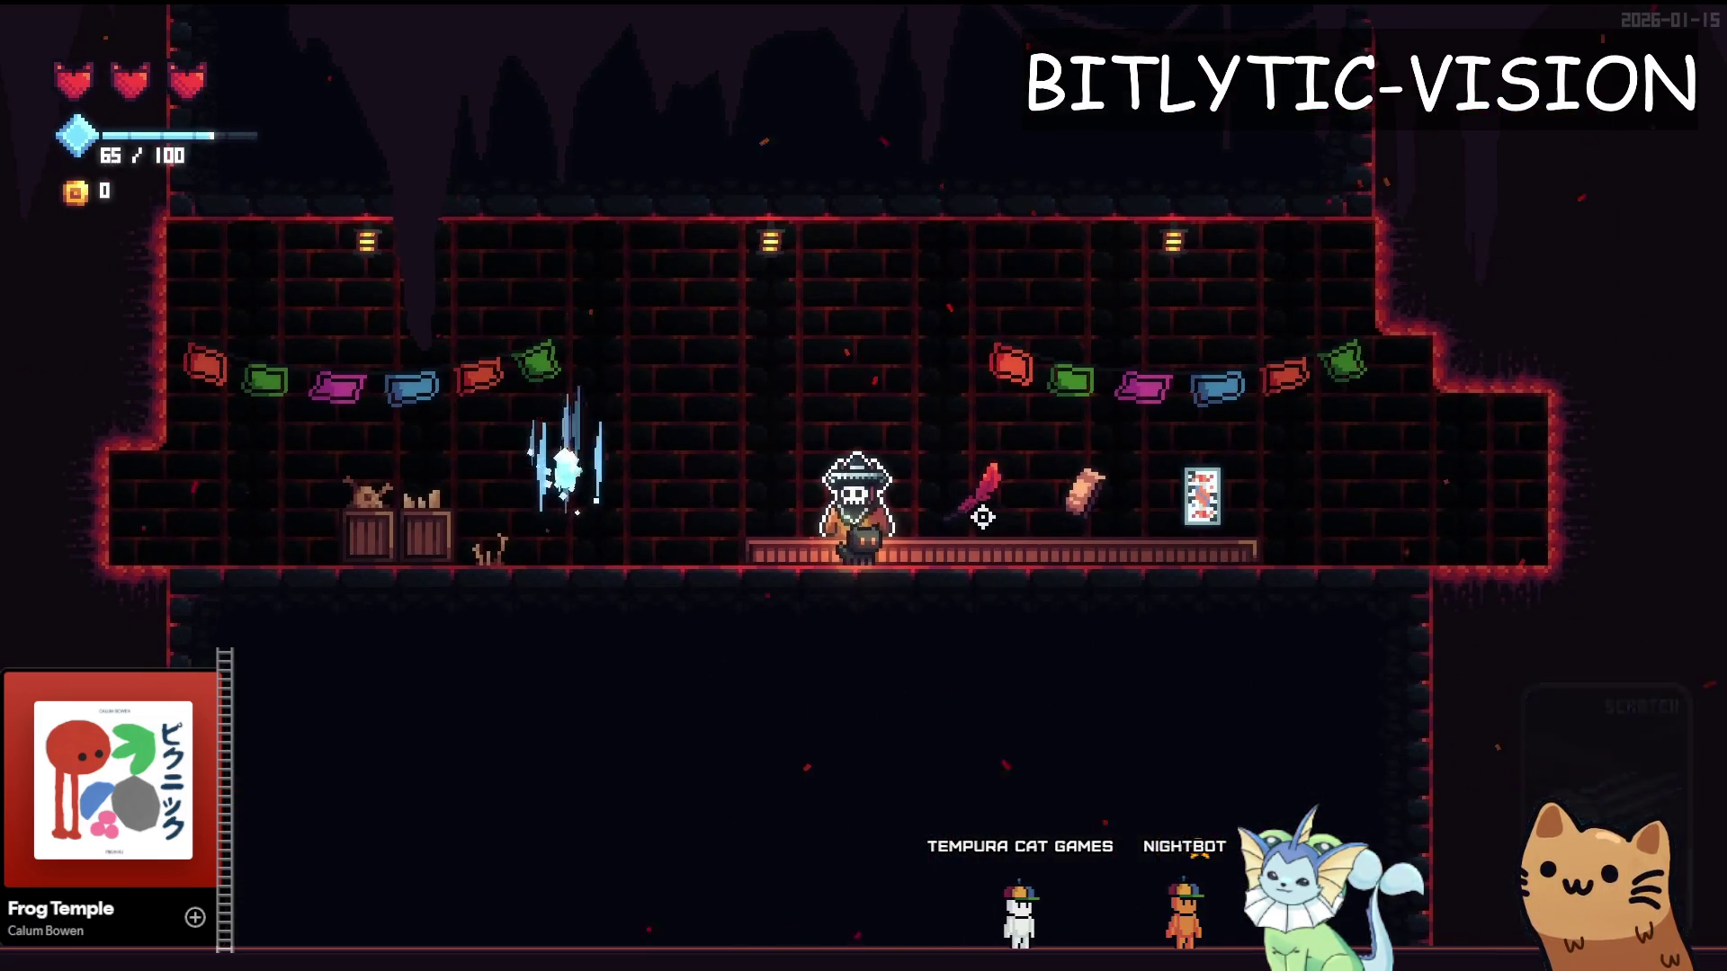
Check the cards in the pause menu's deck view, then return to the shader code
key("Escape")
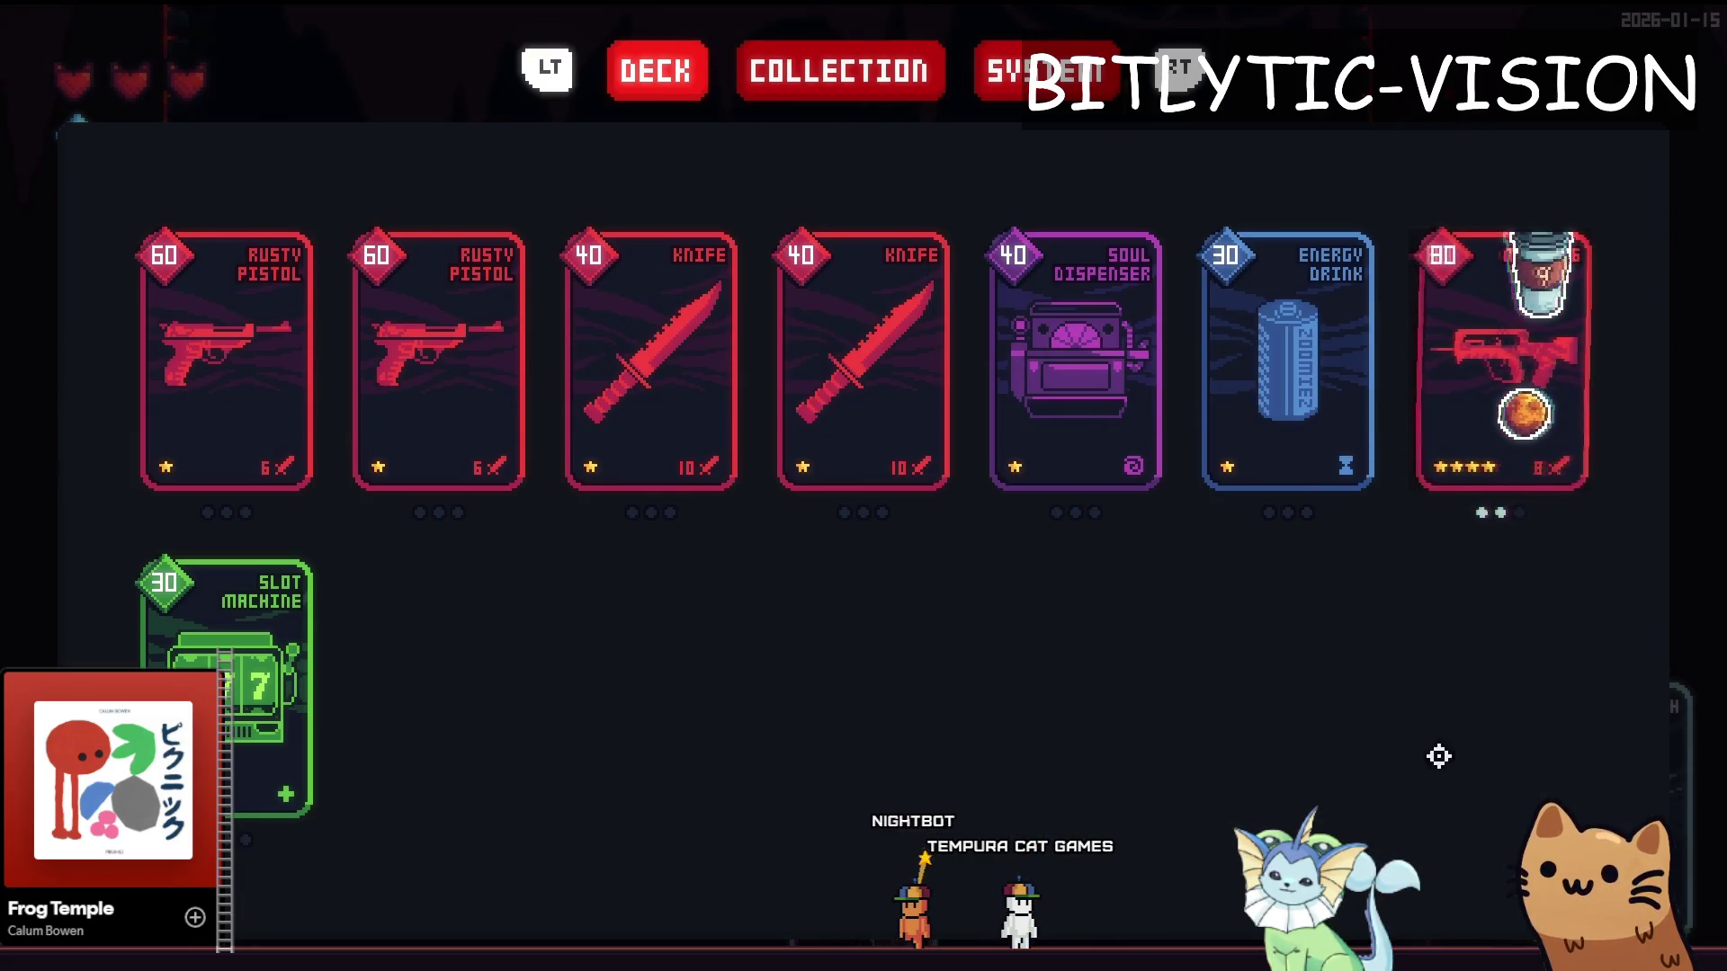
mouse_move(1439, 485)
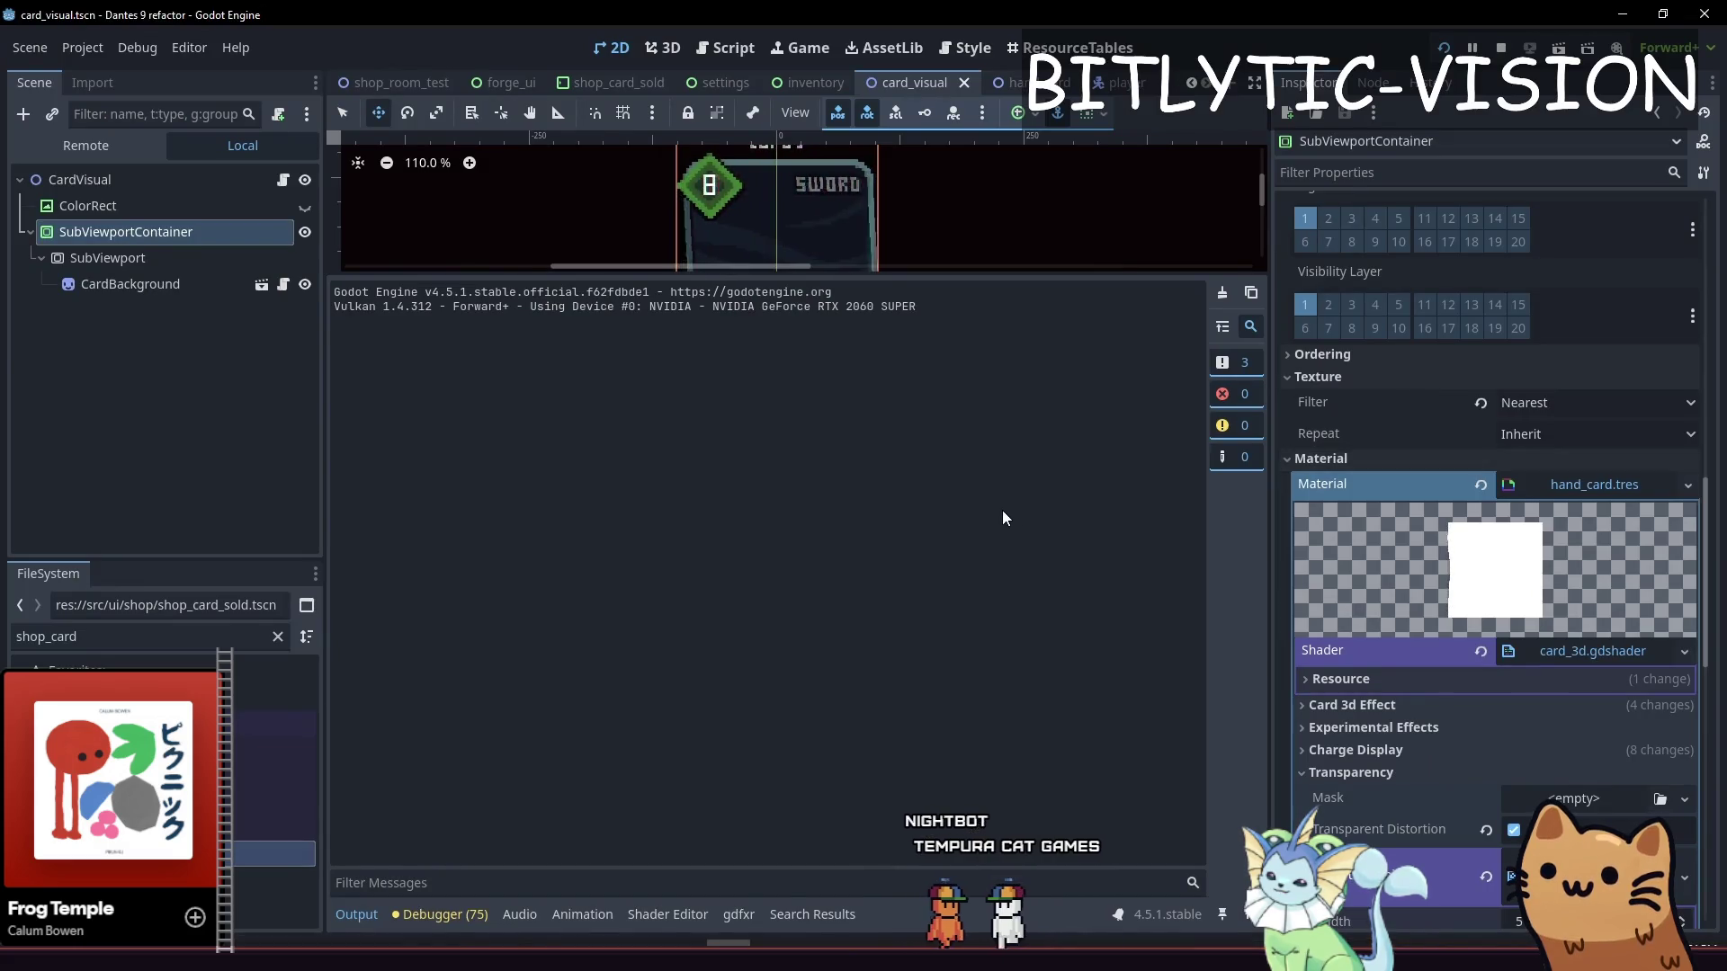
left_click(584, 915)
Change line 259 to color.rgb = mix(color.rgb, sample.rgb, 0.25), then save and rerun
left_click(673, 913)
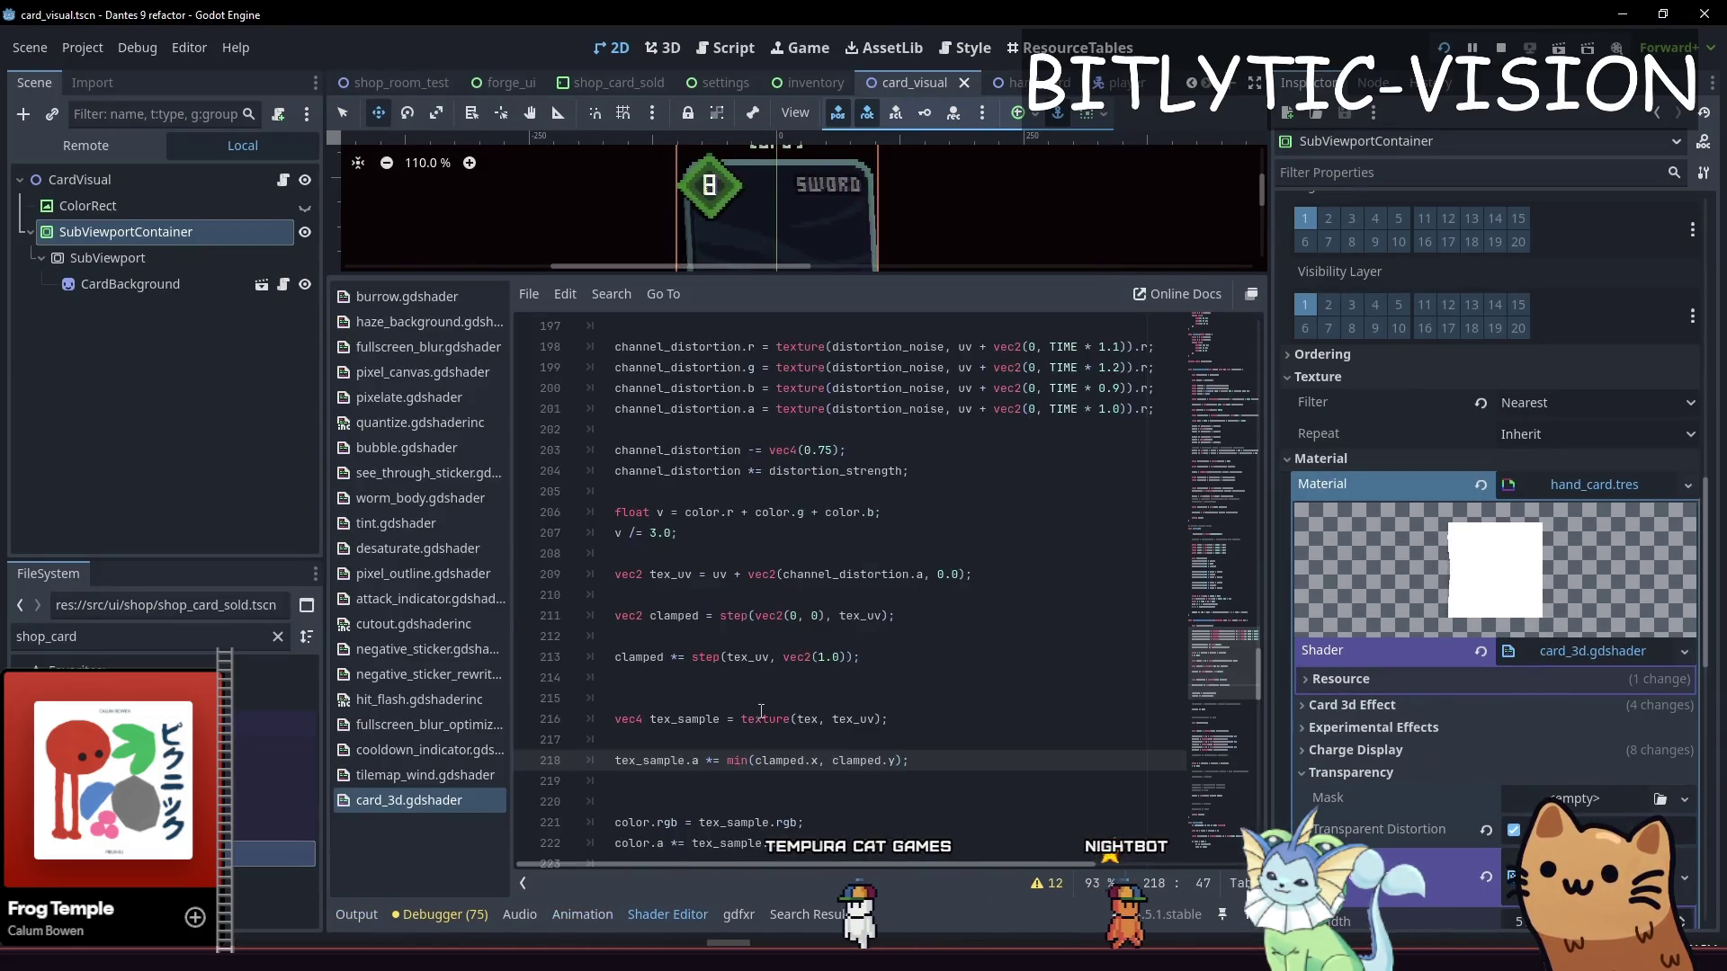
scroll(788, 700, "down", 4)
left_click(658, 615)
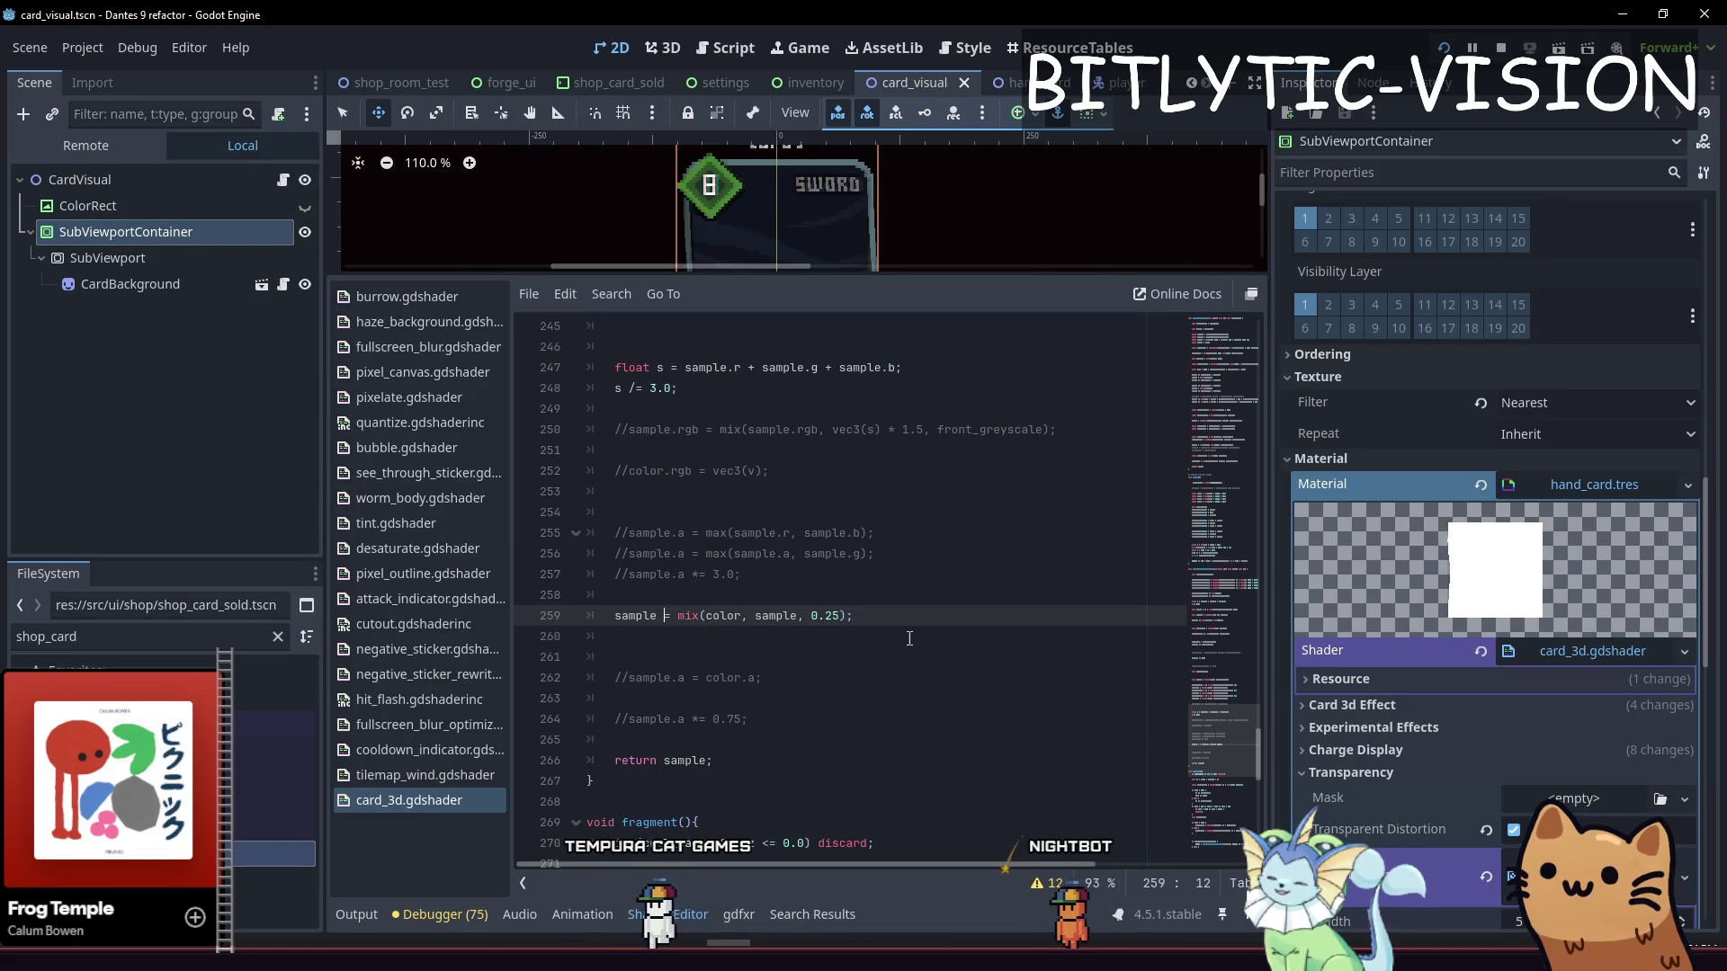
type(".rgb")
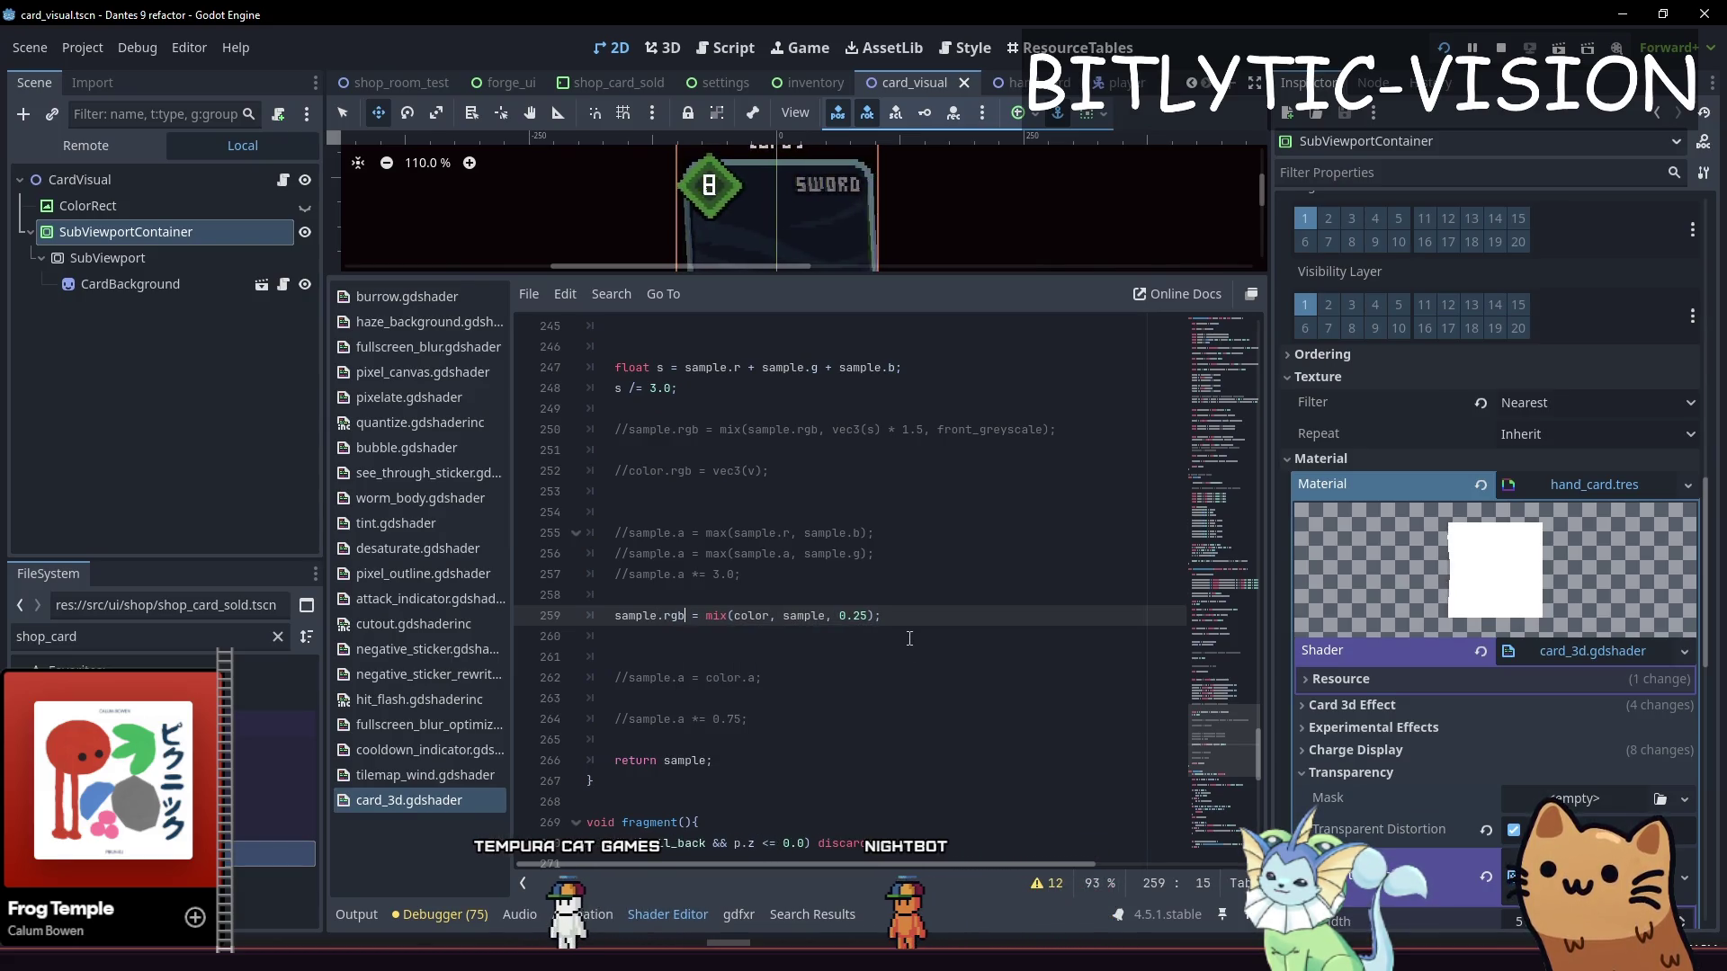
key("Right")
key("Right")
key("Right")
key("BackSpace")
key("BackSpace")
key("Right")
key("Right")
key("Right")
type(".rgb")
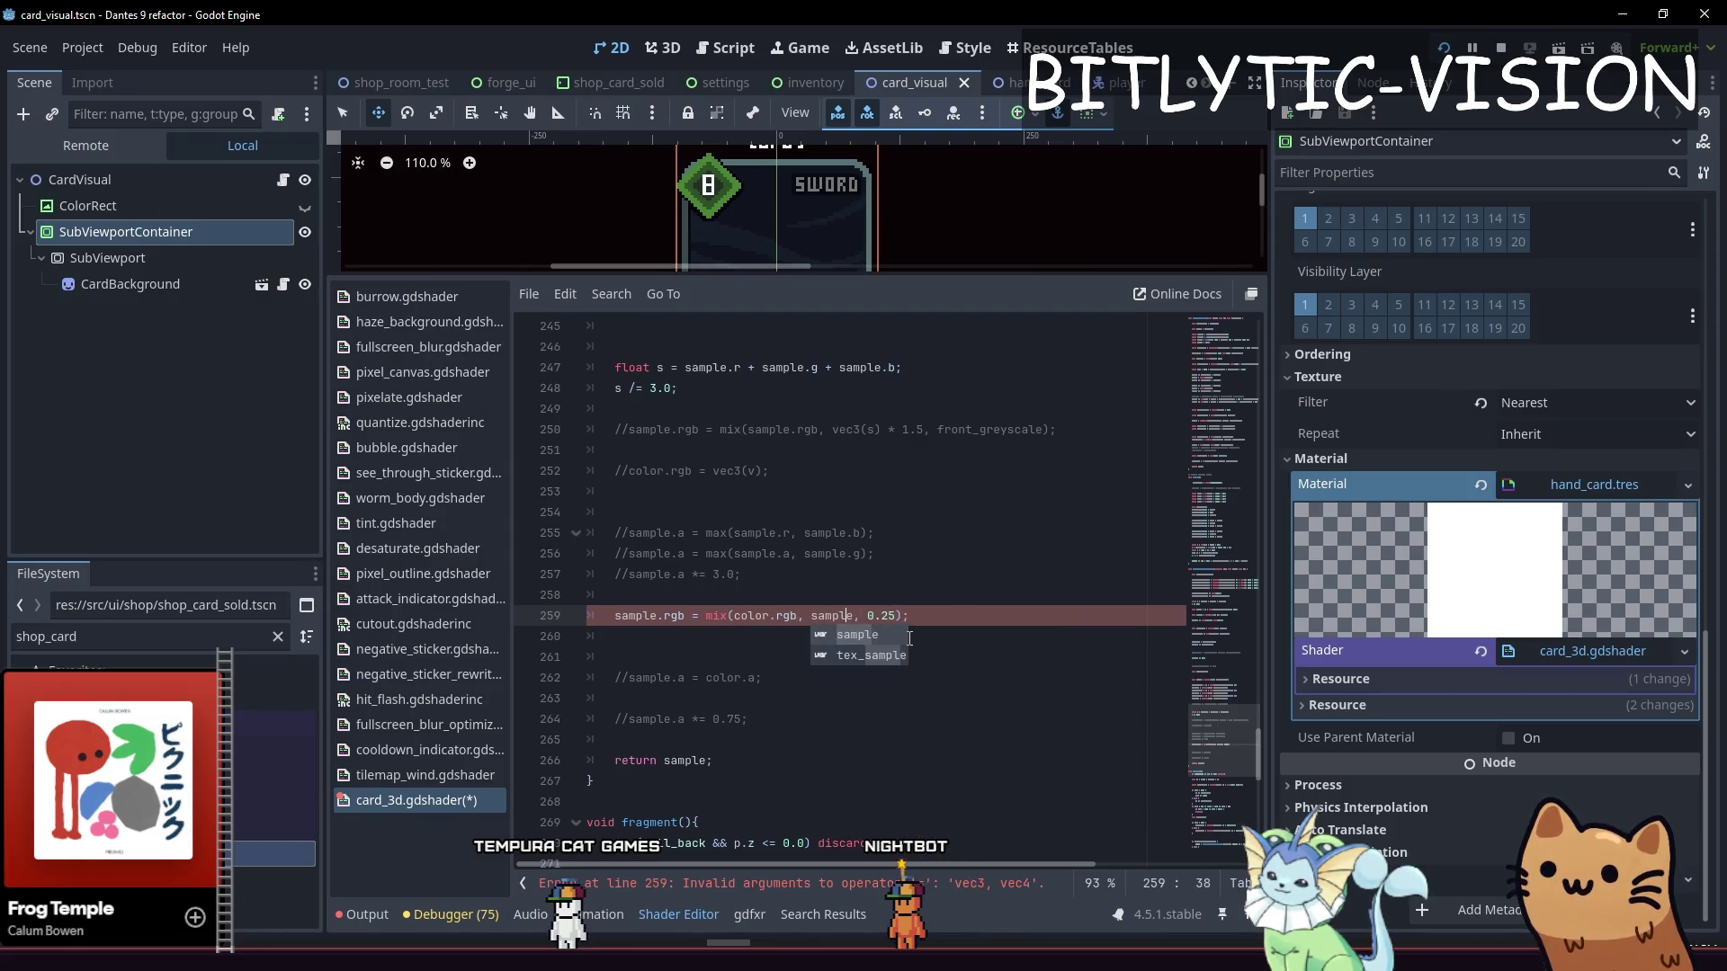
key("End")
key("ctrl+s")
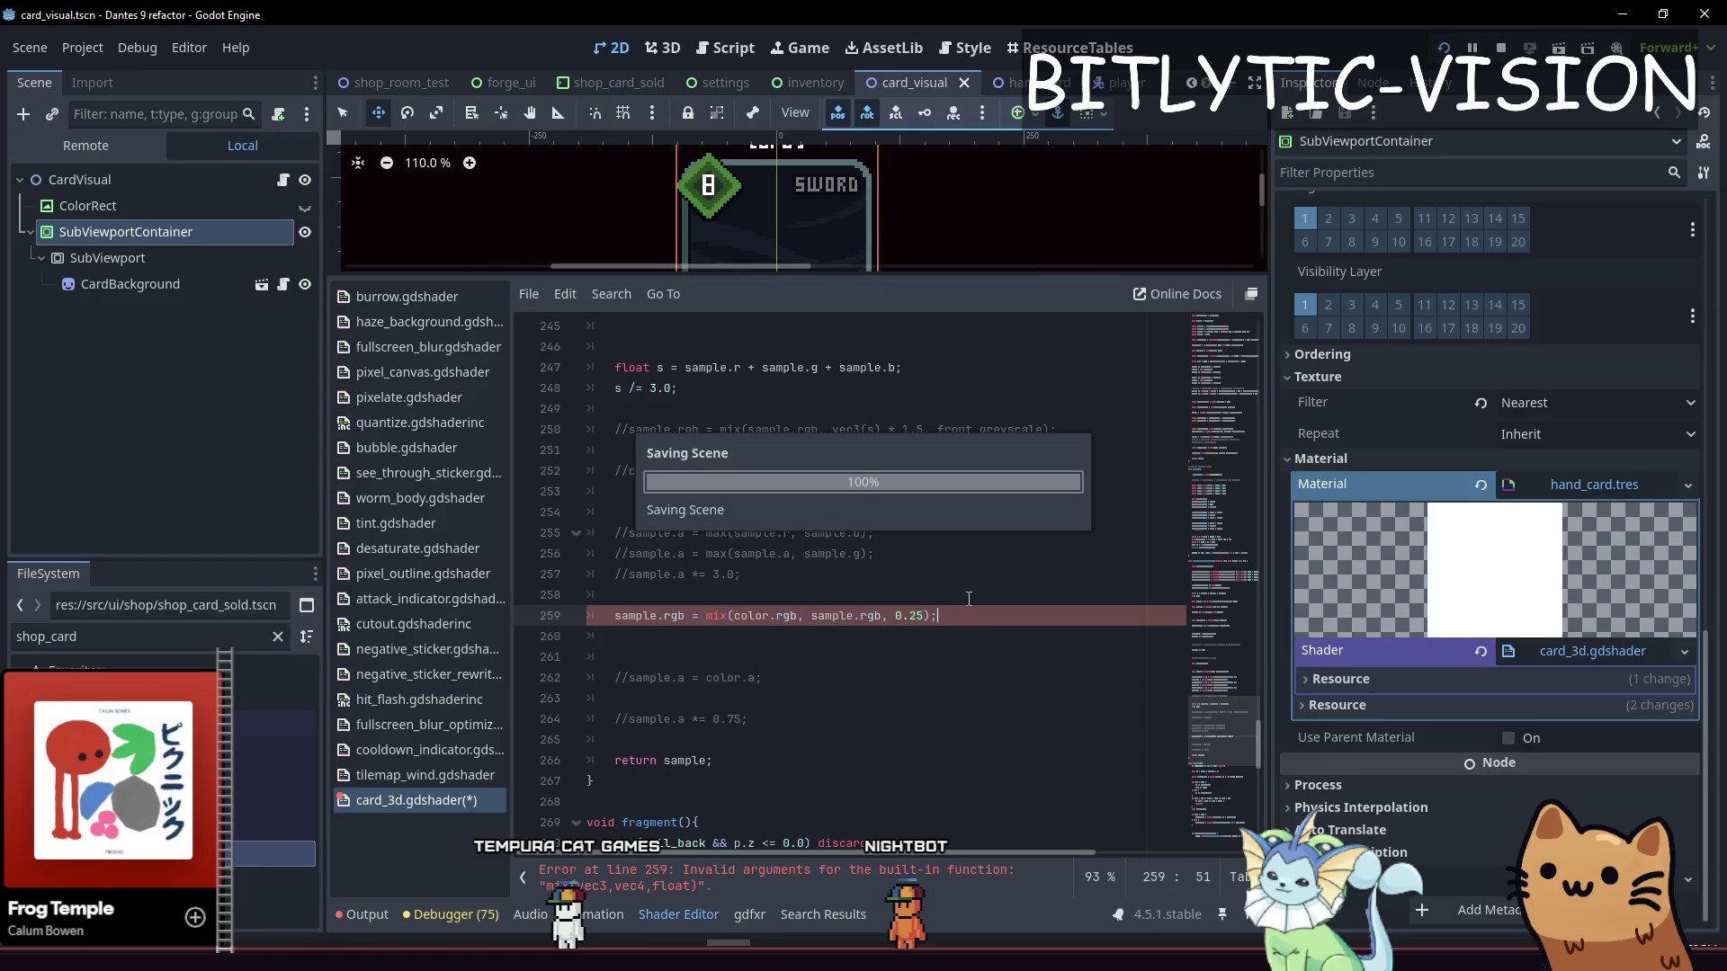
key("F5")
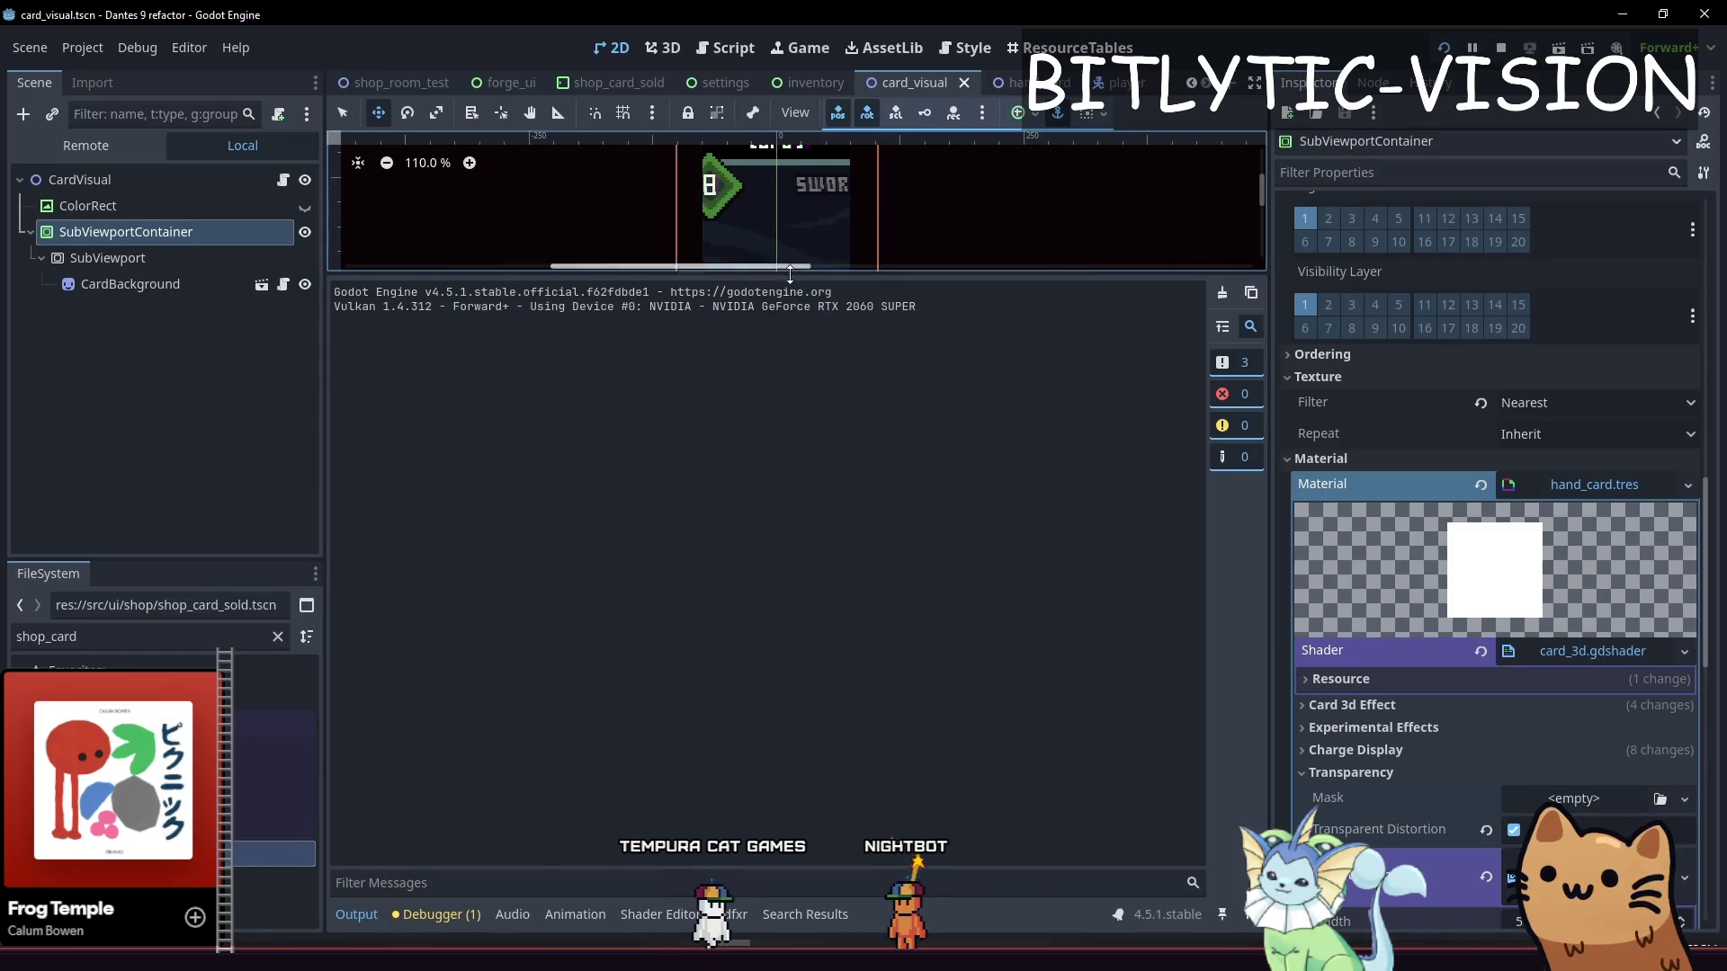
Make the function return color instead of sample and save the shader
mouse_move(790, 336)
left_mouse_down()
mouse_move(784, 633)
mouse_move(783, 542)
left_mouse_up()
left_click(668, 914)
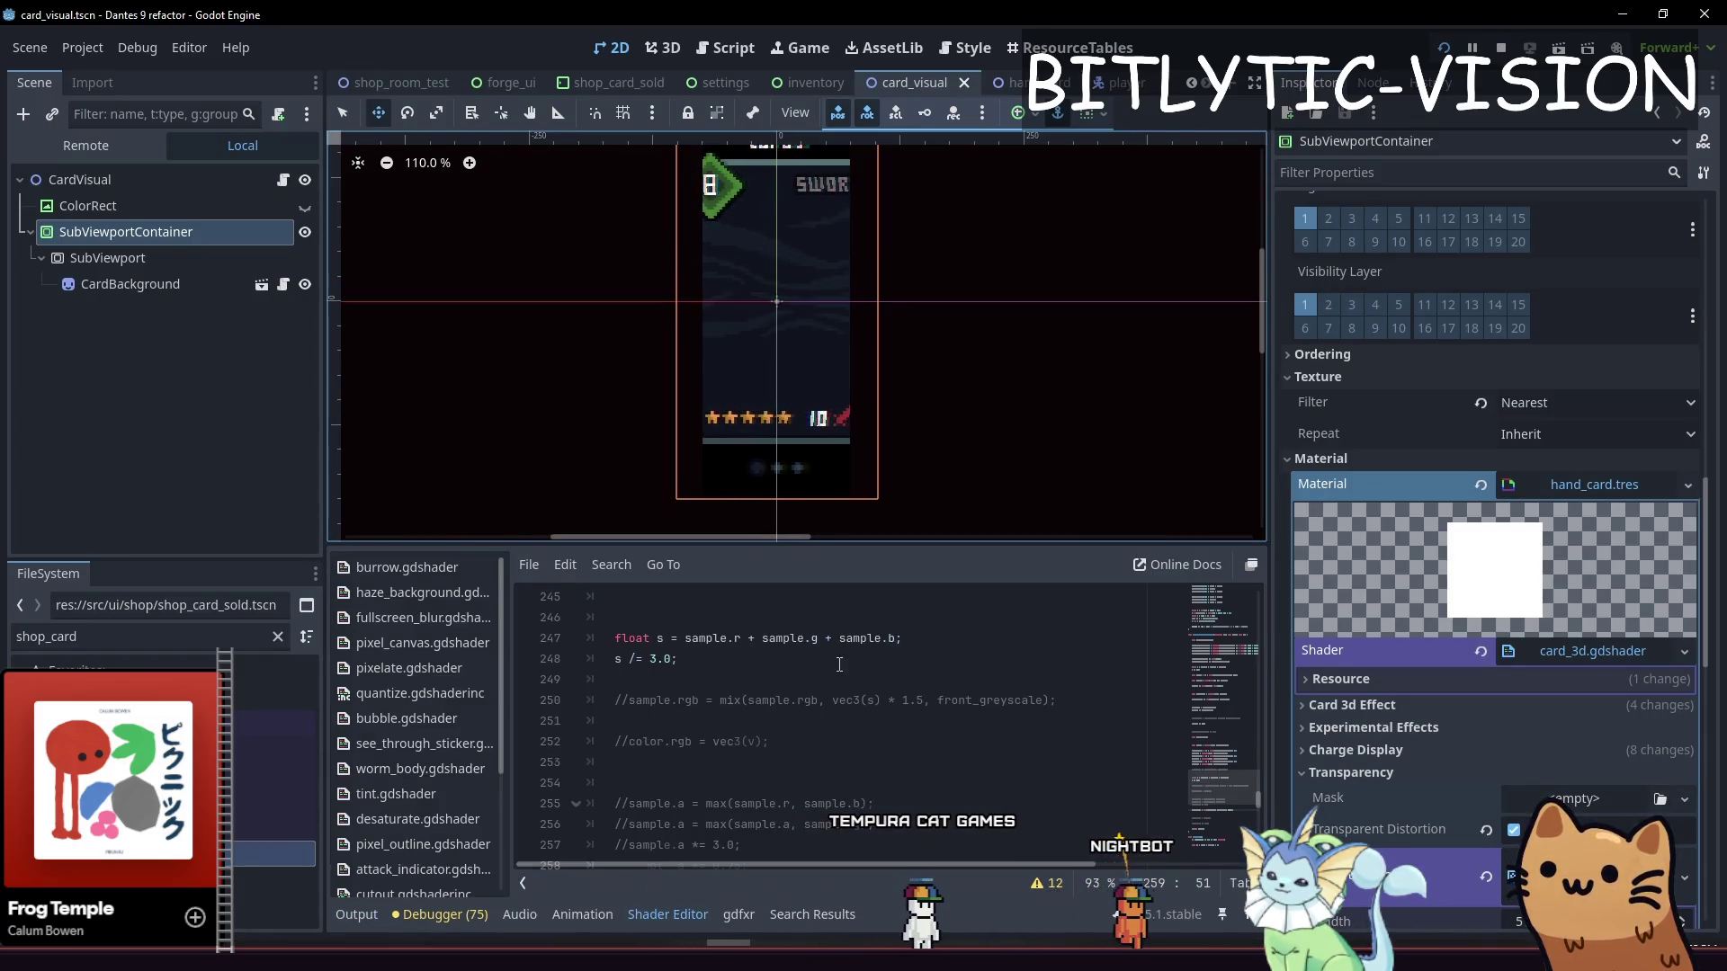
scroll(840, 665, "down", 4)
double_click(635, 638)
type("colo")
key("ctrl+s")
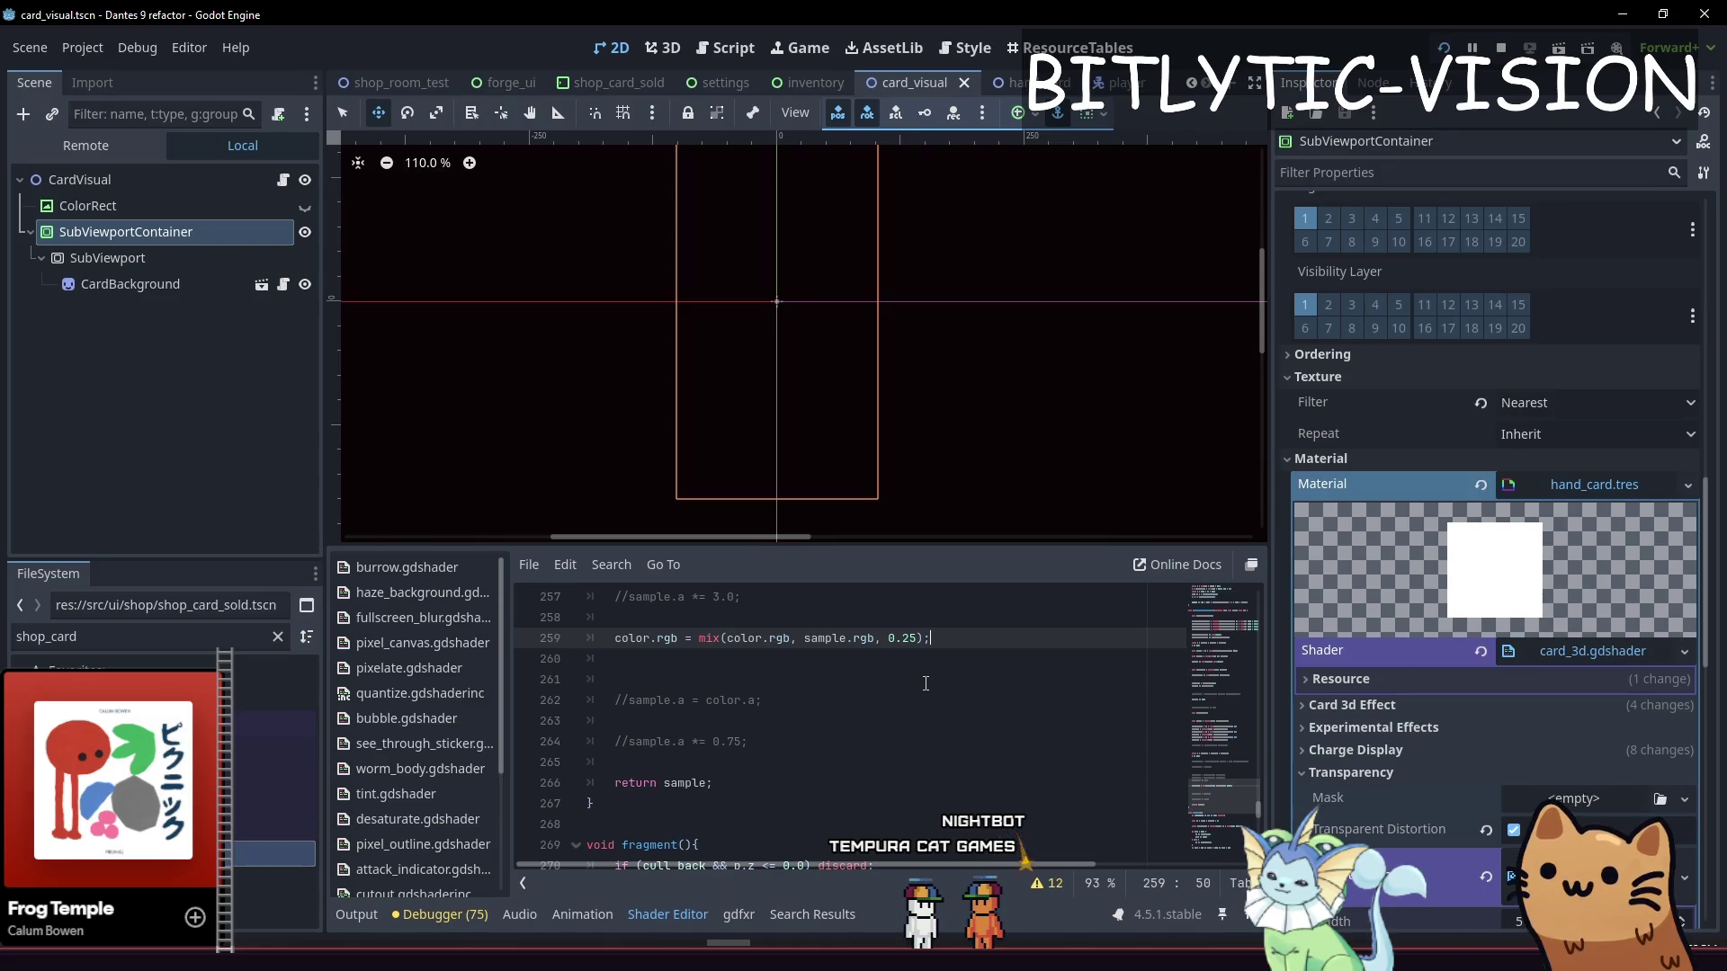
key("Down")
key("Down")
key("Down")
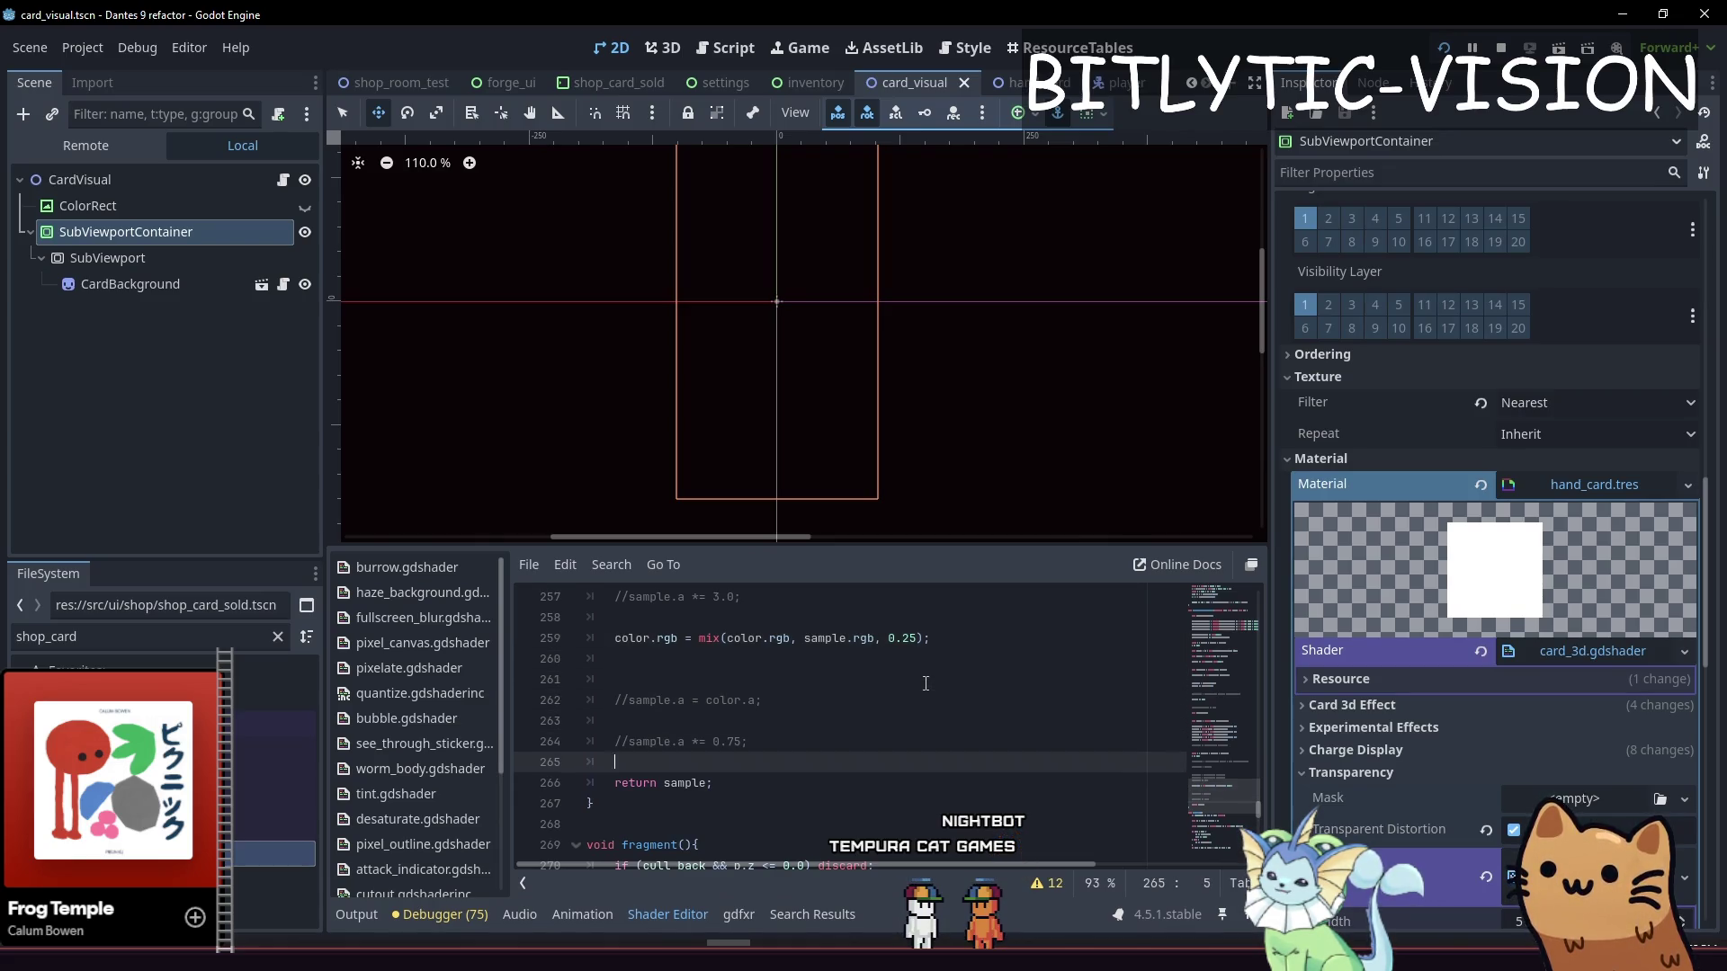
key("Left")
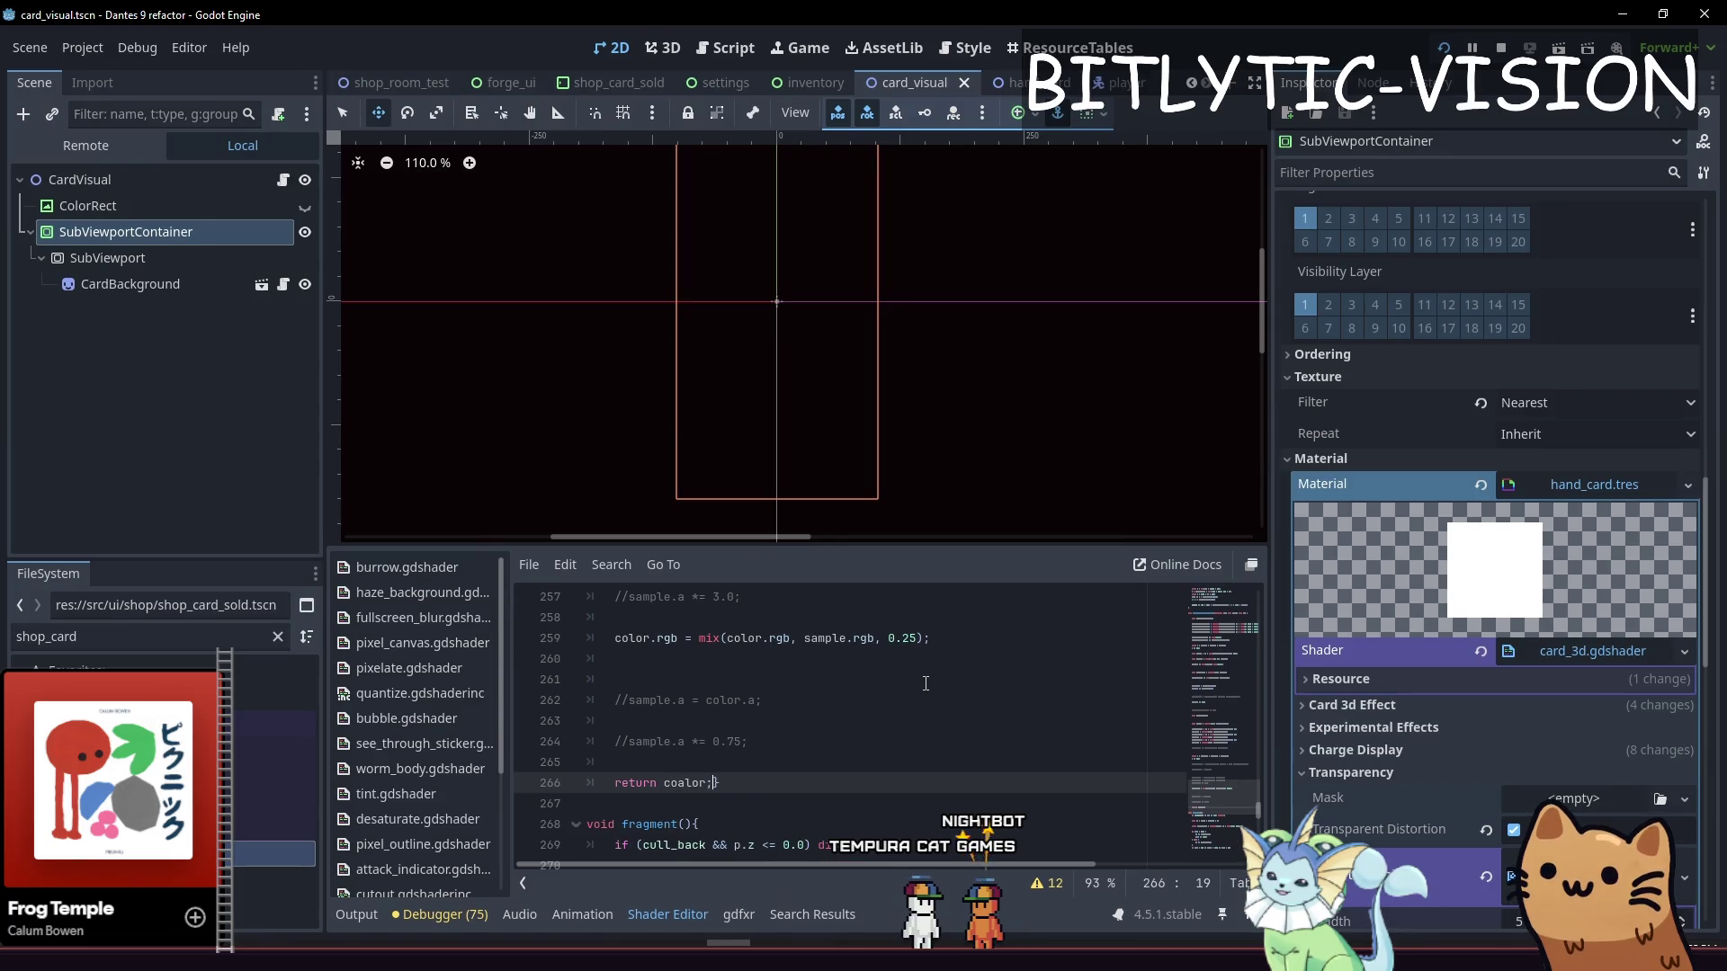
key("ctrl+s")
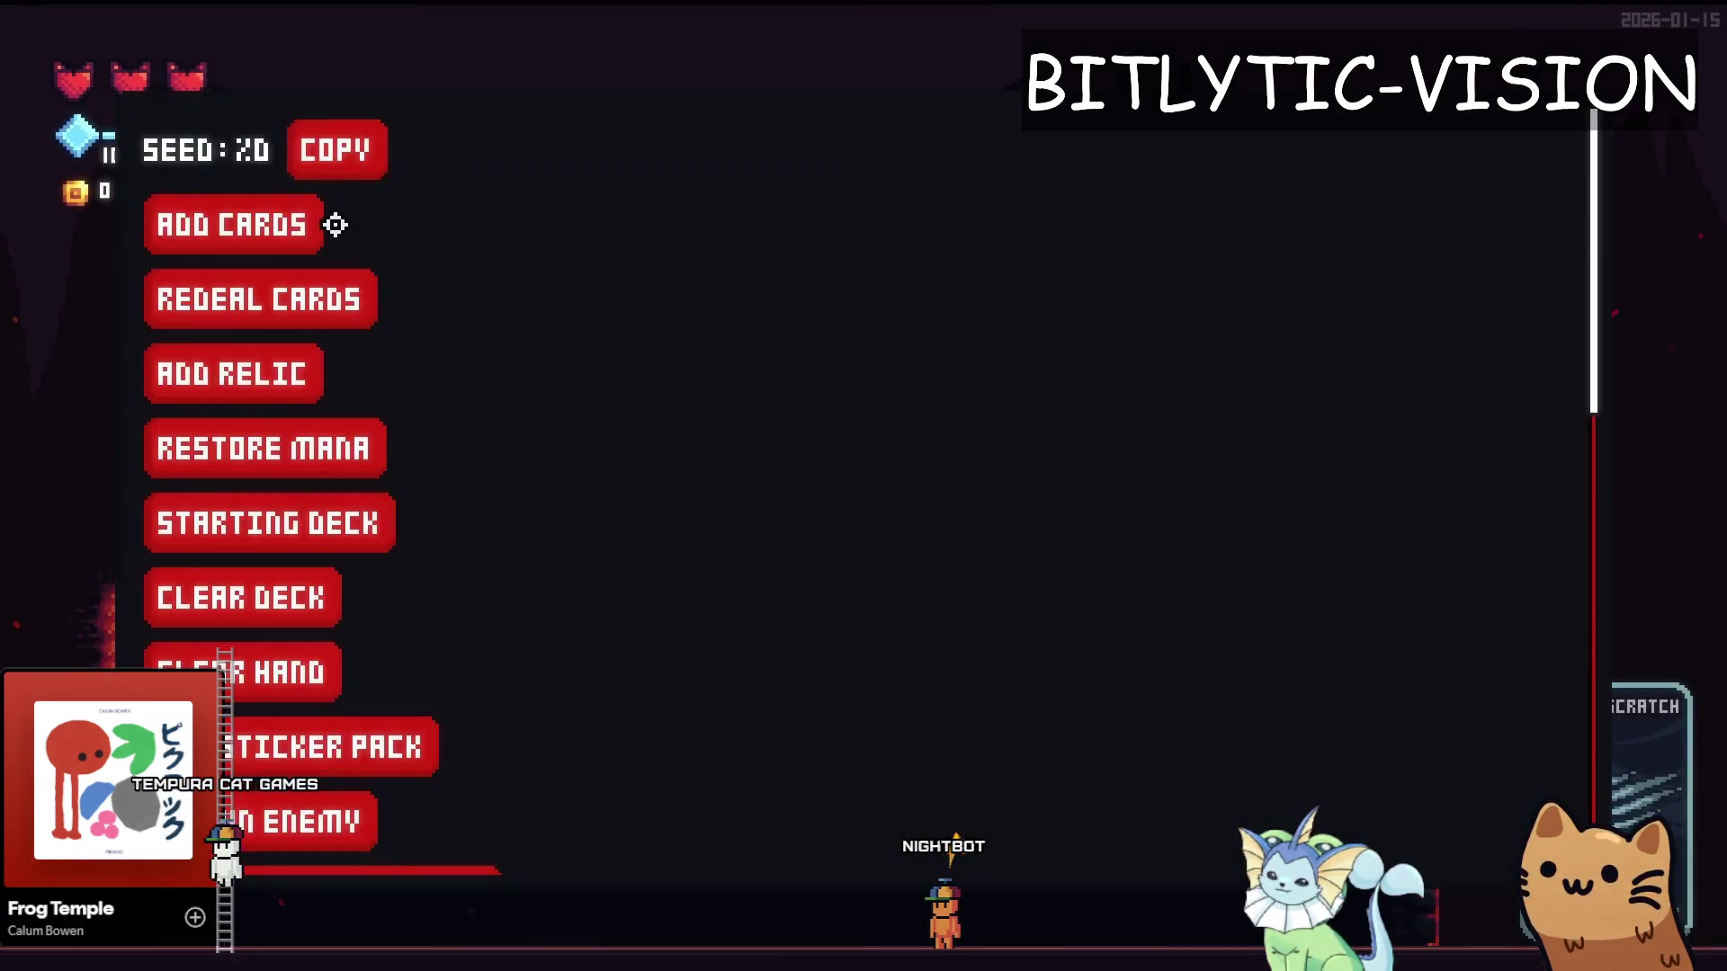
Add another Slot Machine card from the debug menu's Add Cards list
left_click(334, 224)
scroll(1295, 539, "down", 8)
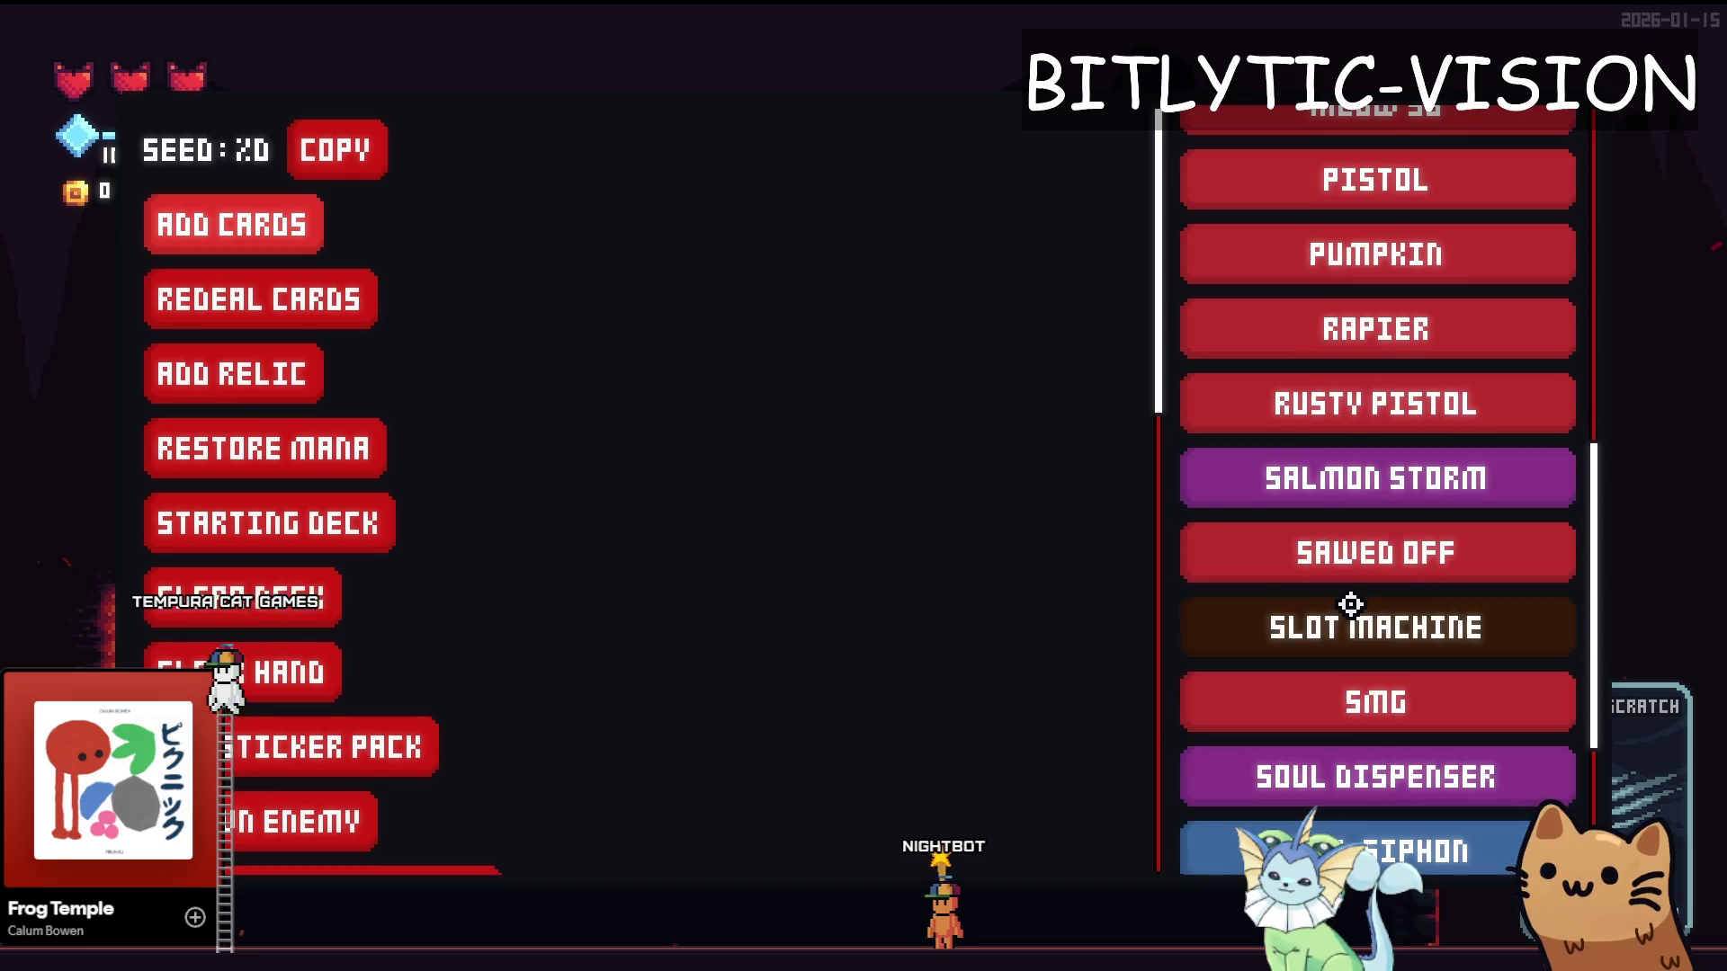
left_click(1351, 605)
Inspect the distorted Beehive card in the deck view, then close the game with F8
key("Escape")
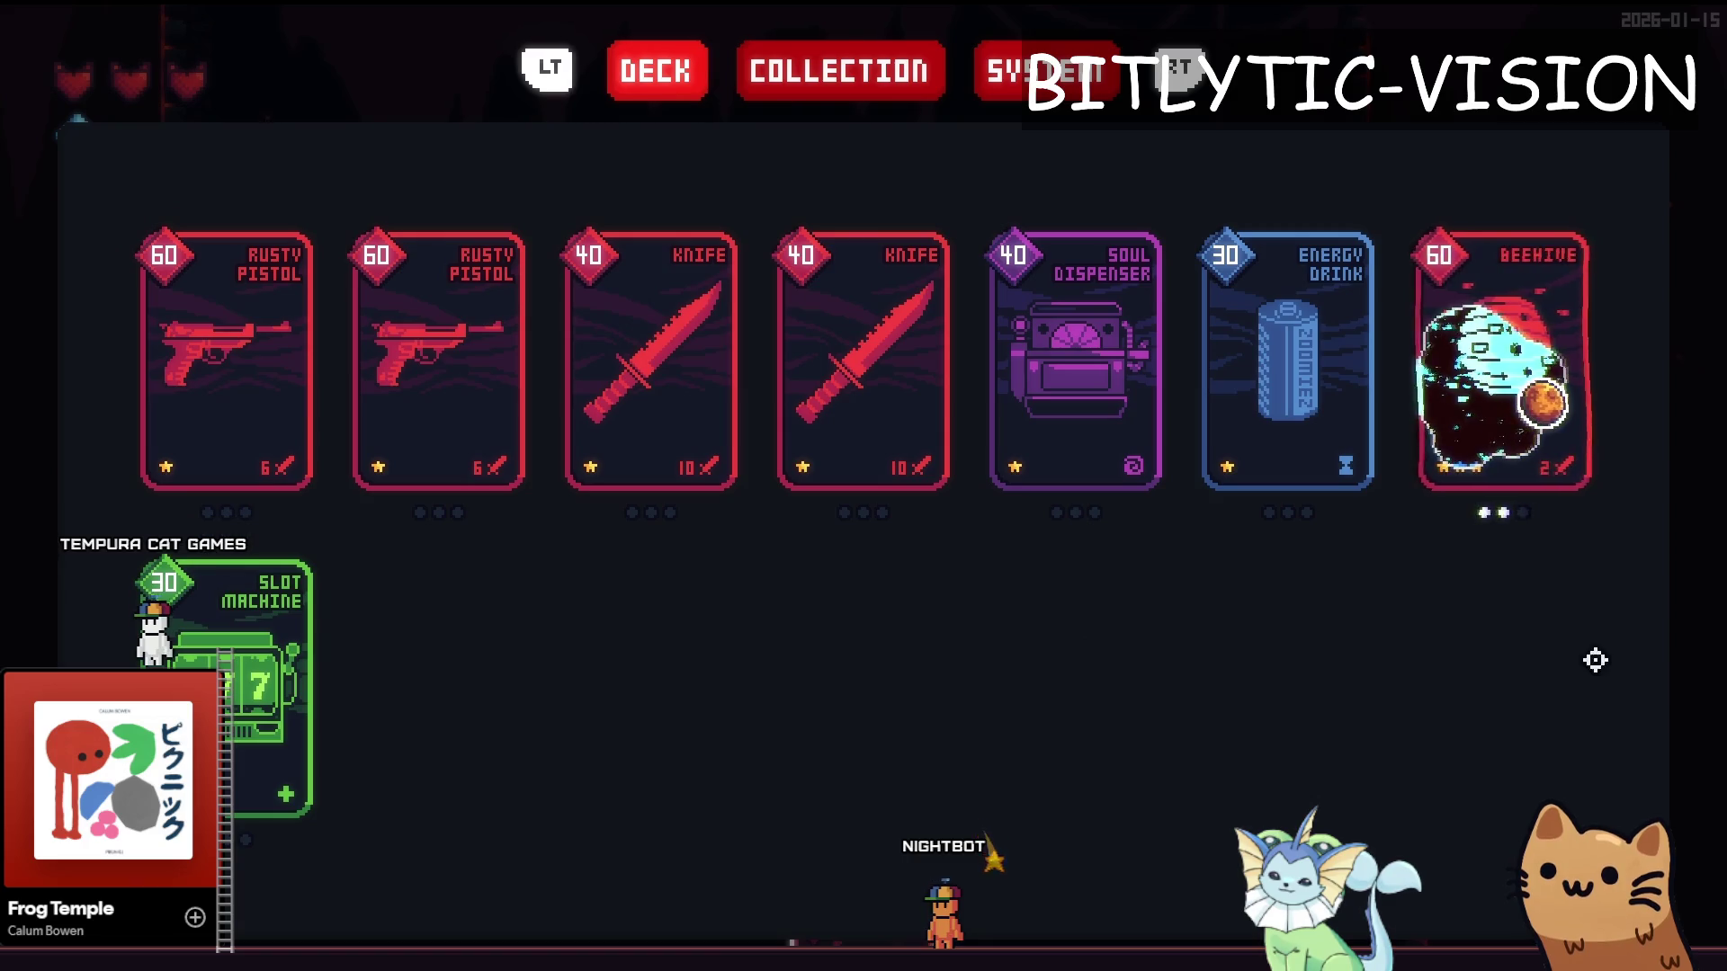
mouse_move(1583, 459)
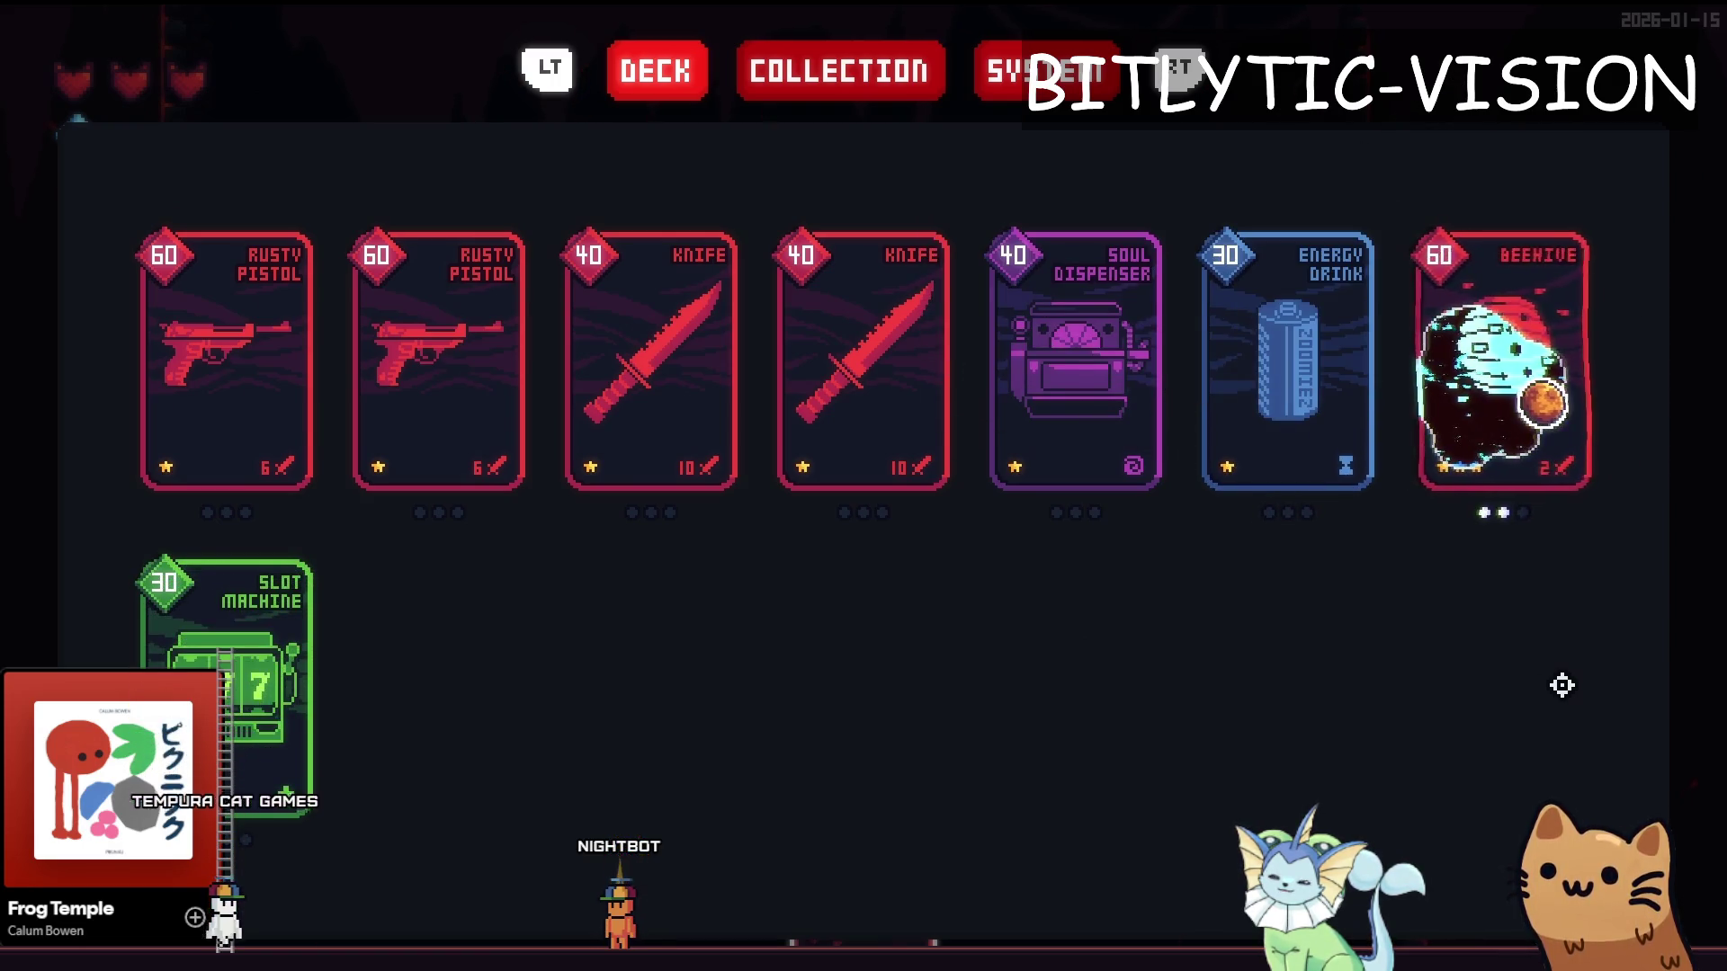
key("F8")
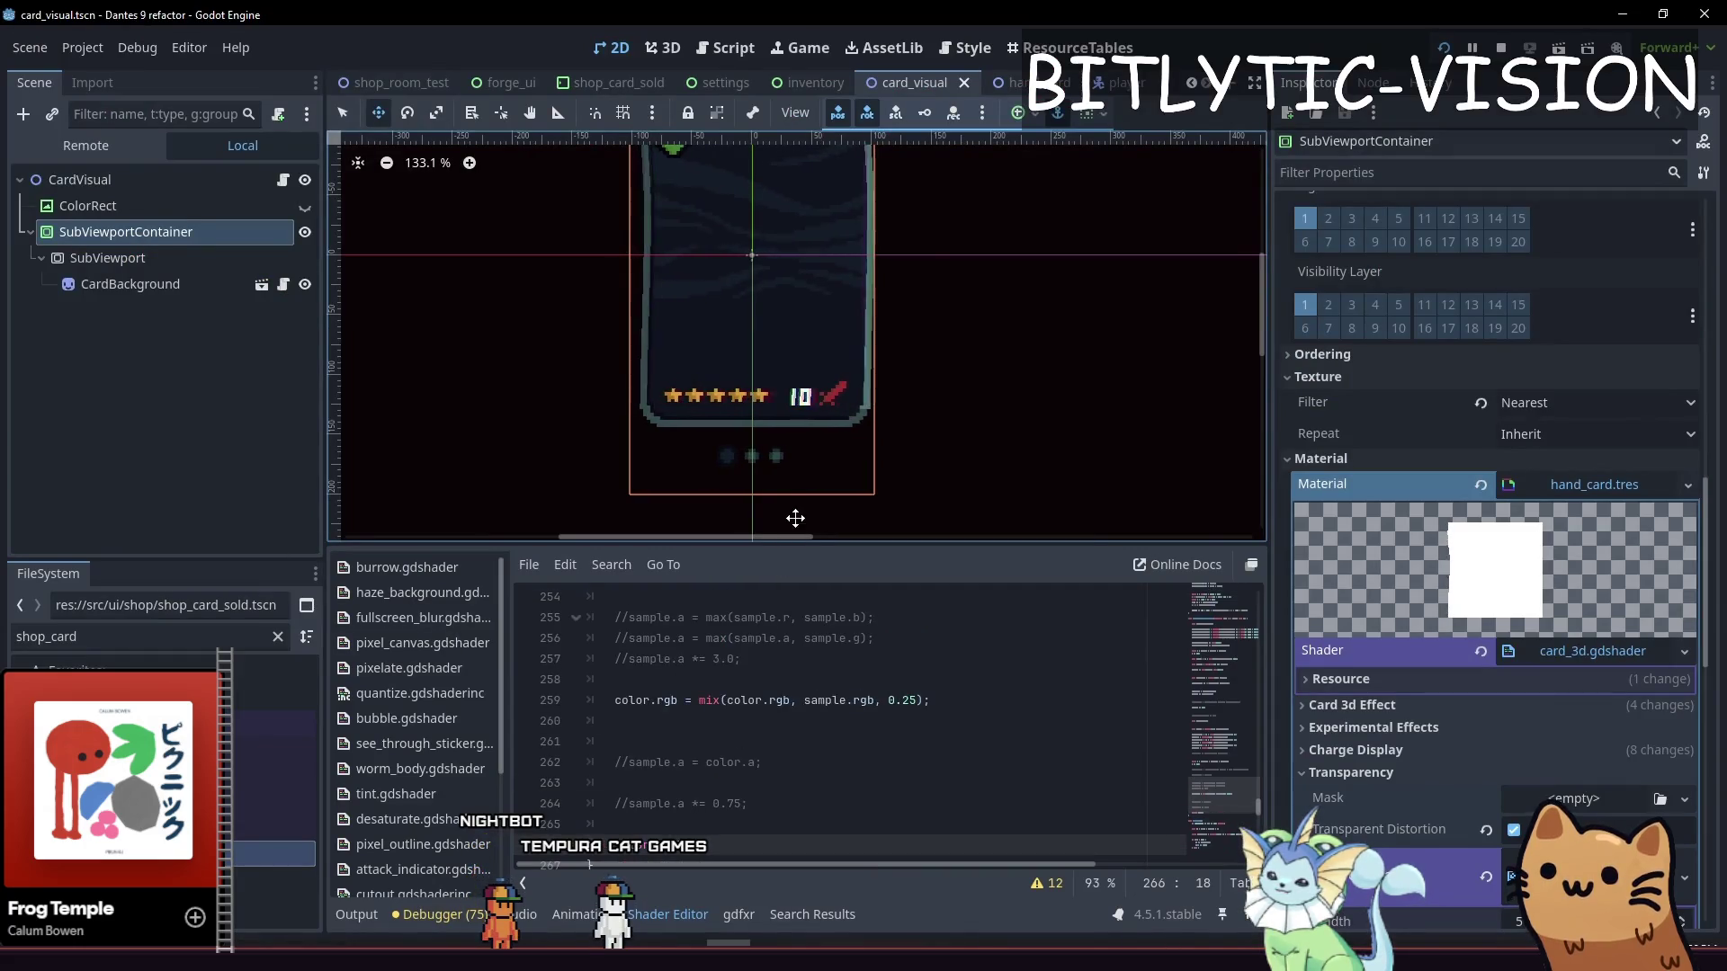
Duplicate the front and back greyscale uniform declarations directly below themselves
left_click_drag(794, 544, 794, 282)
scroll(848, 590, "up", 10)
left_click_drag(1247, 706, 1236, 383)
left_click(952, 706)
key("Up")
key("Up")
key("Down")
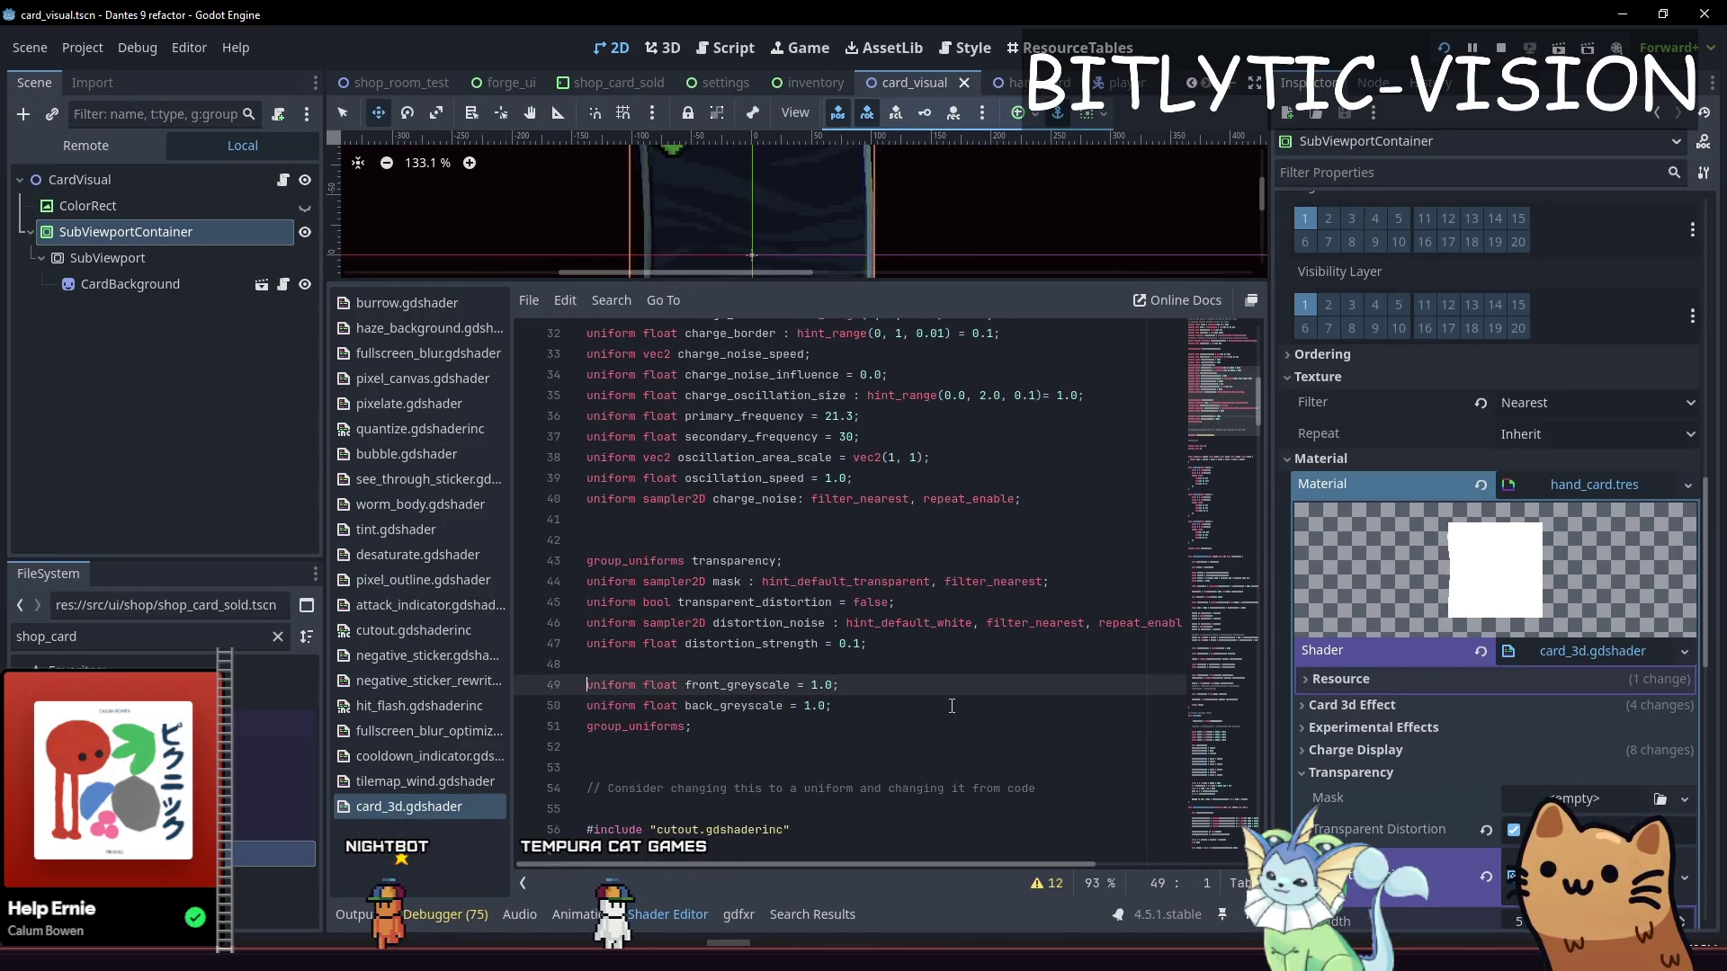
key("shift+End")
key("shift+Down")
key("ctrl+c")
key("End")
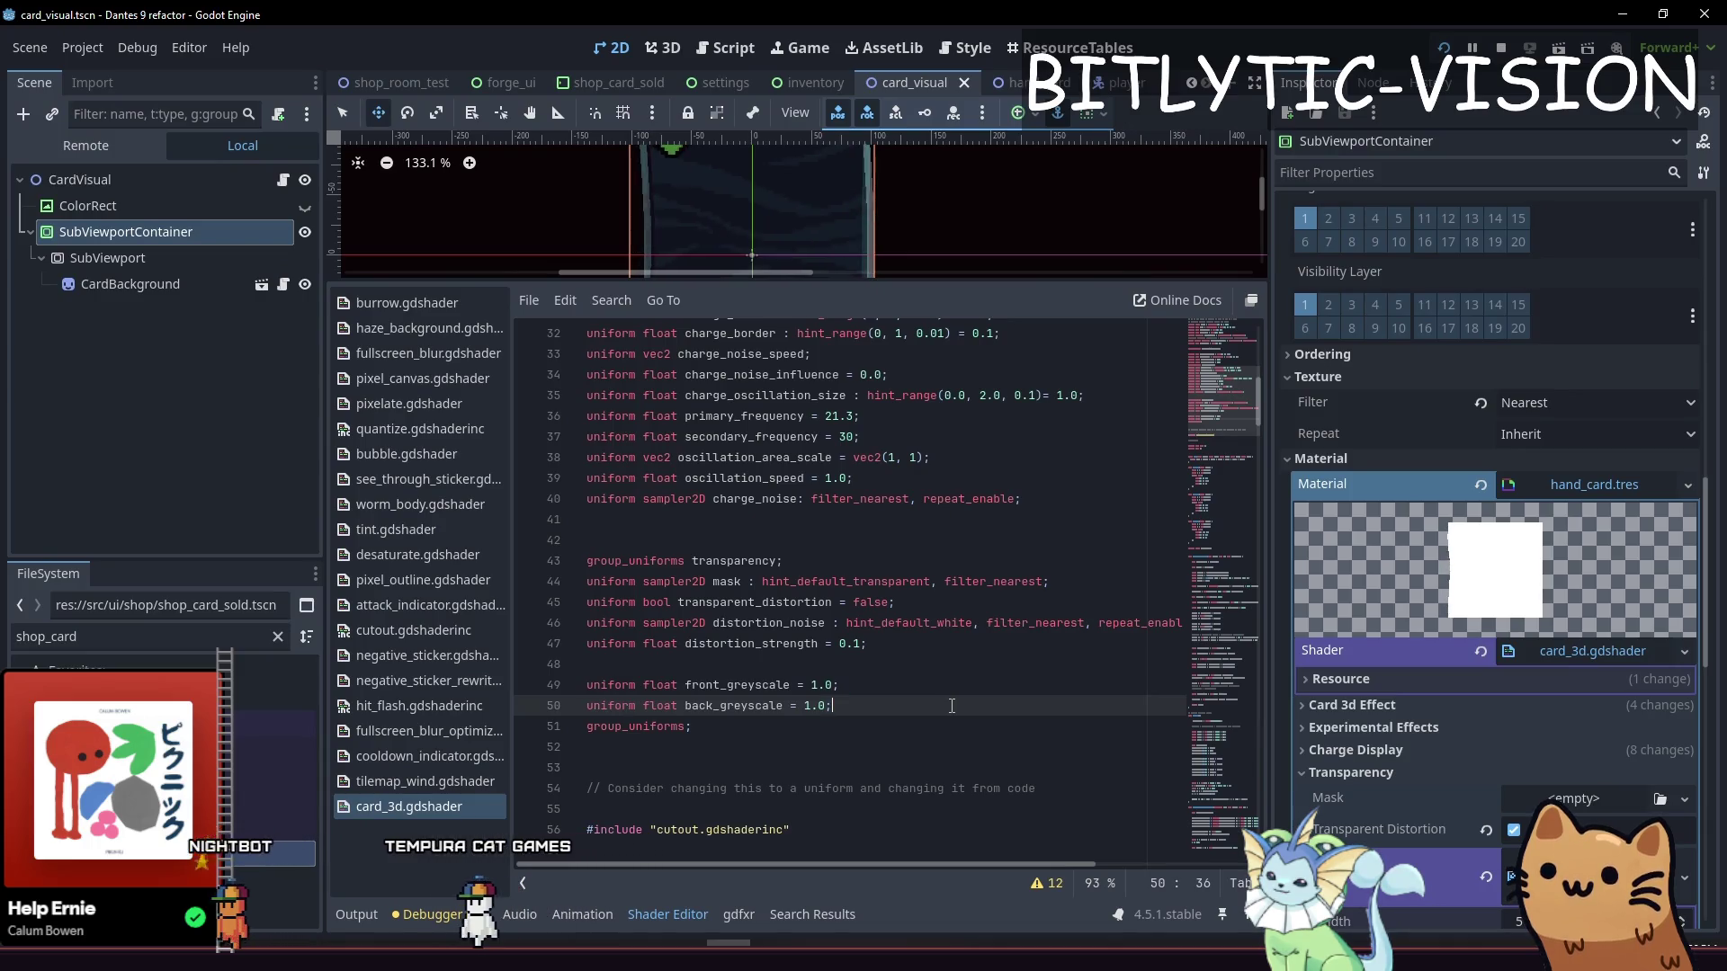
key("Return")
key("Return")
key("ctrl+v")
key("Up")
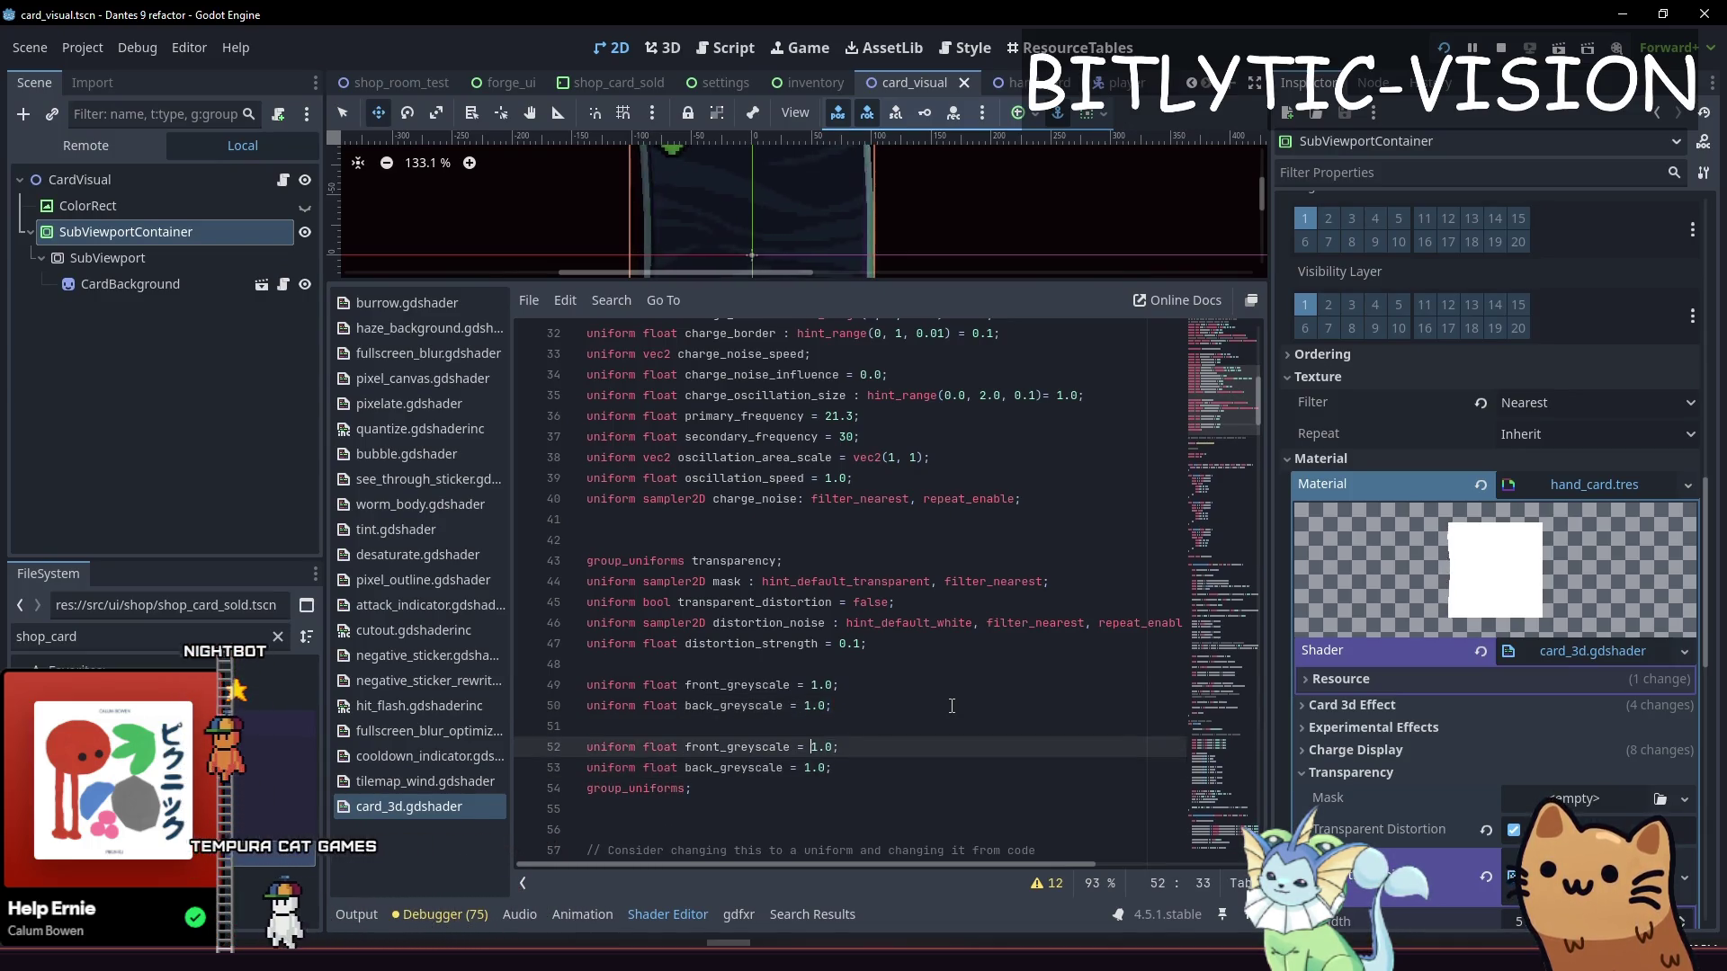
Rename the copied uniforms to front_distortion and back_distortion
key("Left")
key("Left")
key("Left")
key("BackSpace")
key("BackSpace")
key("BackSpace")
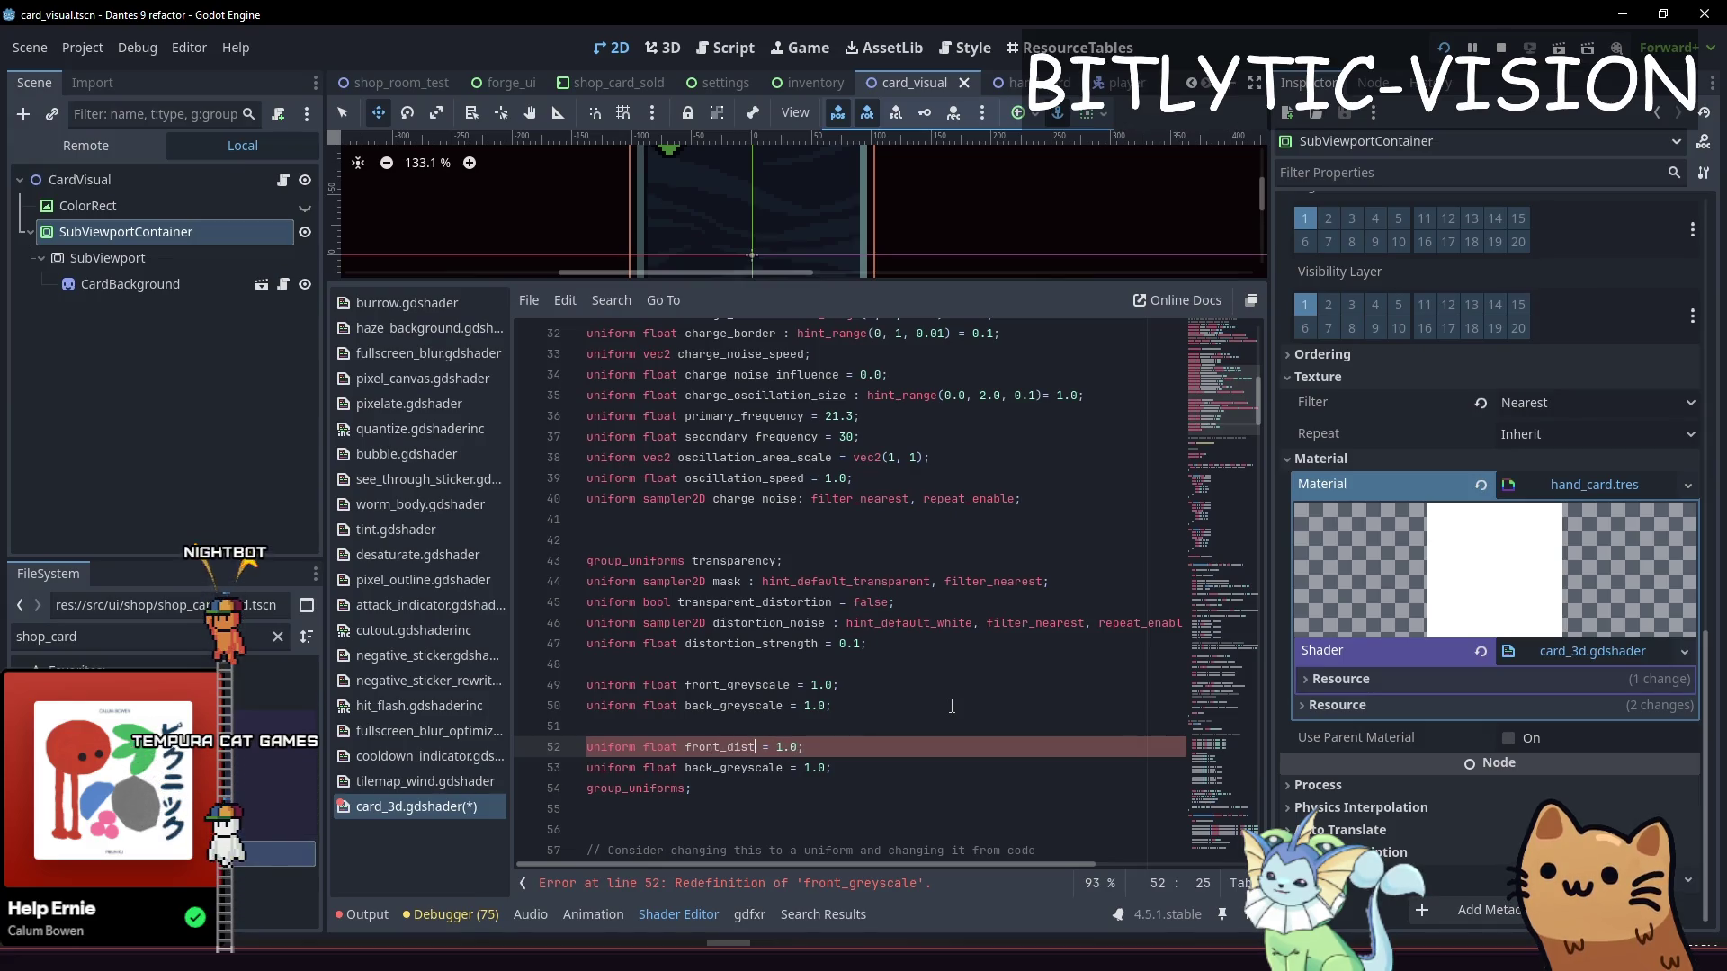
type("_distortion")
key("Down")
key("Left")
key("Left")
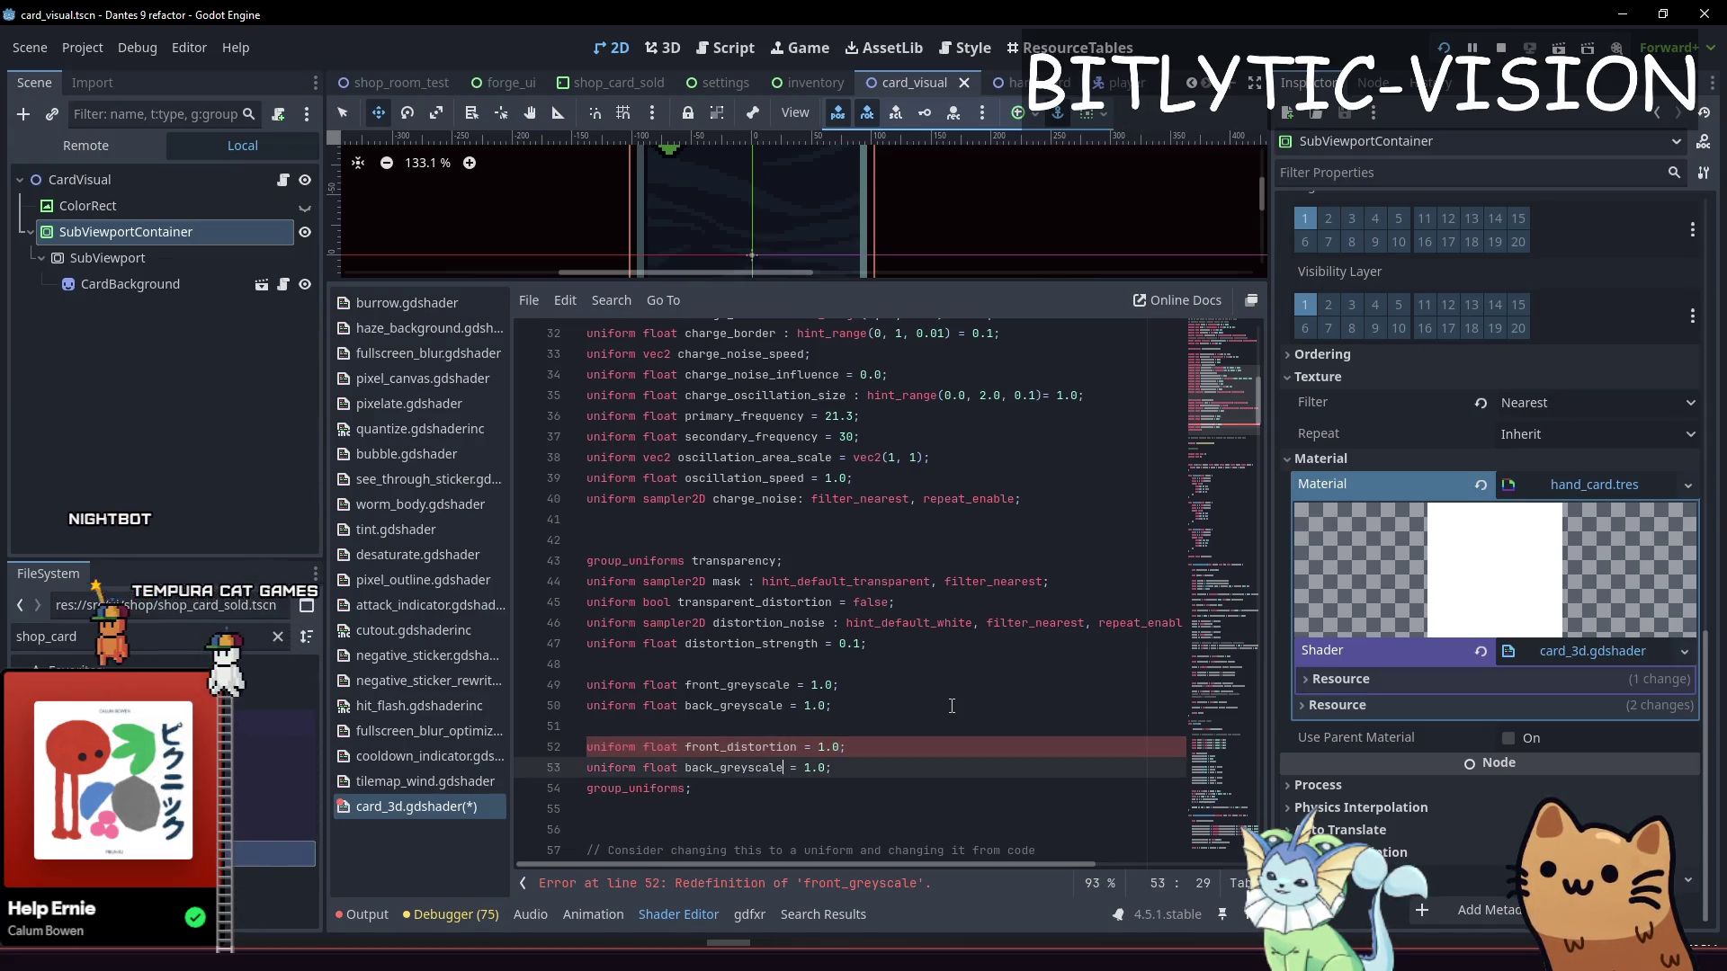
key("BackSpace")
key("BackSpace")
key("BackSpace")
type("distortion")
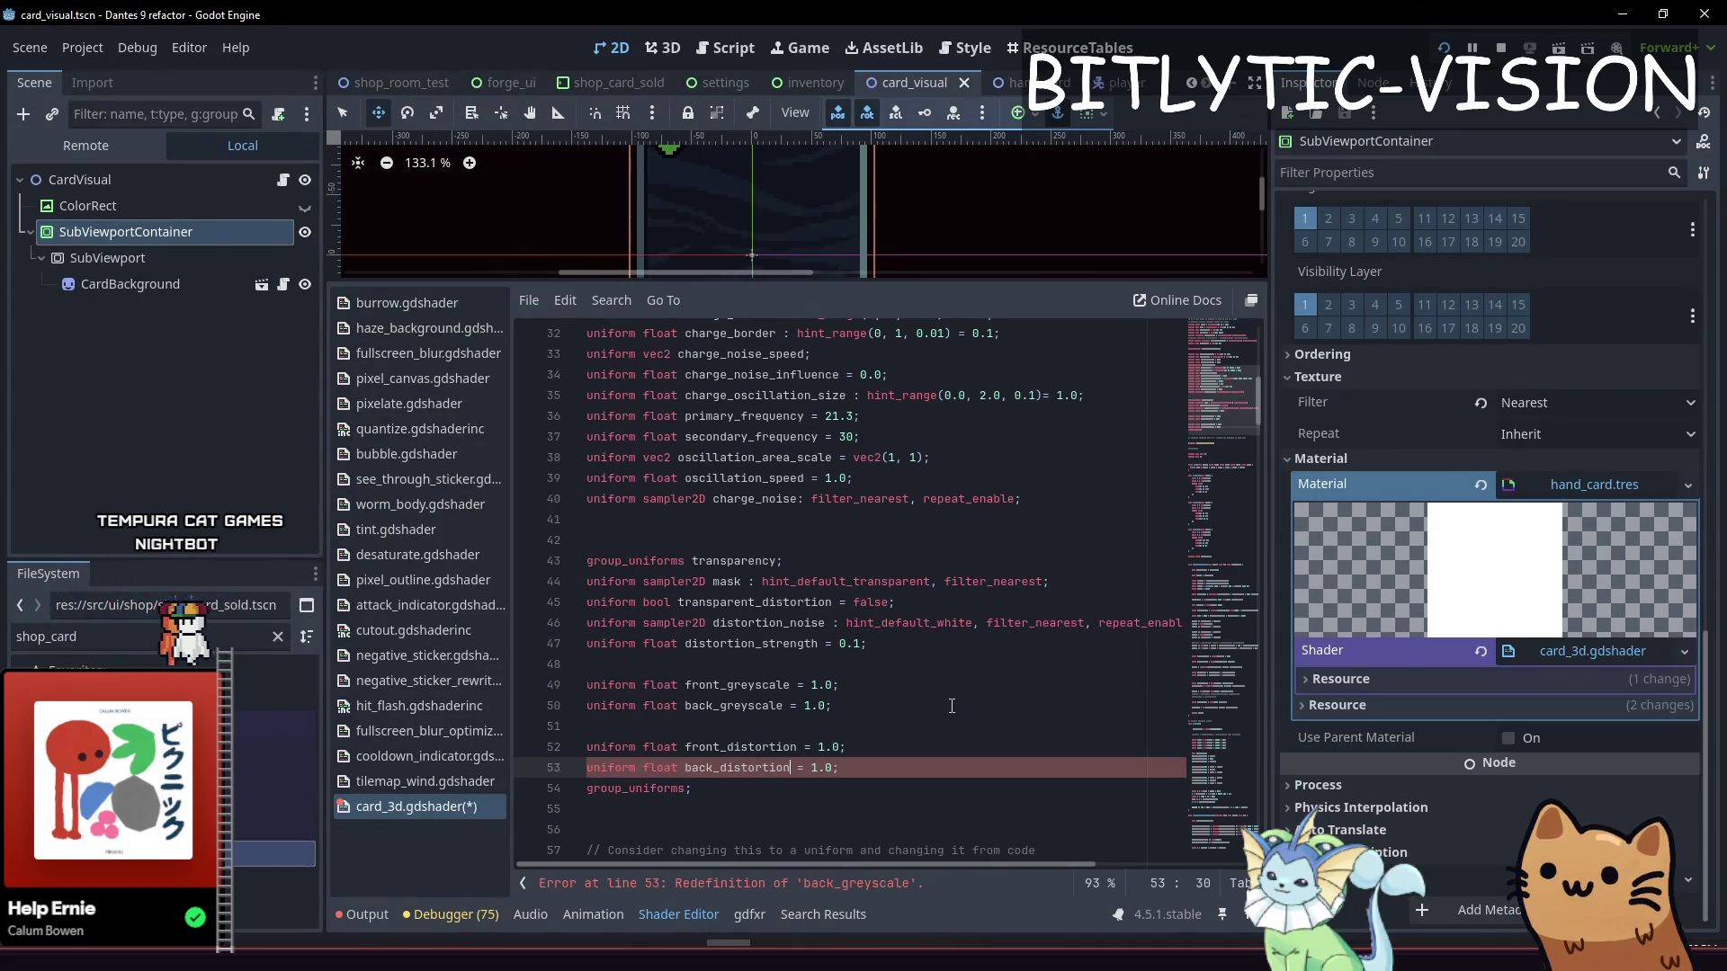
Change line 207 to scale channel_distortion.rgb by front_distortion instead of distortion_strength
key("Page_Down")
key("Page_Down")
key("Page_Down")
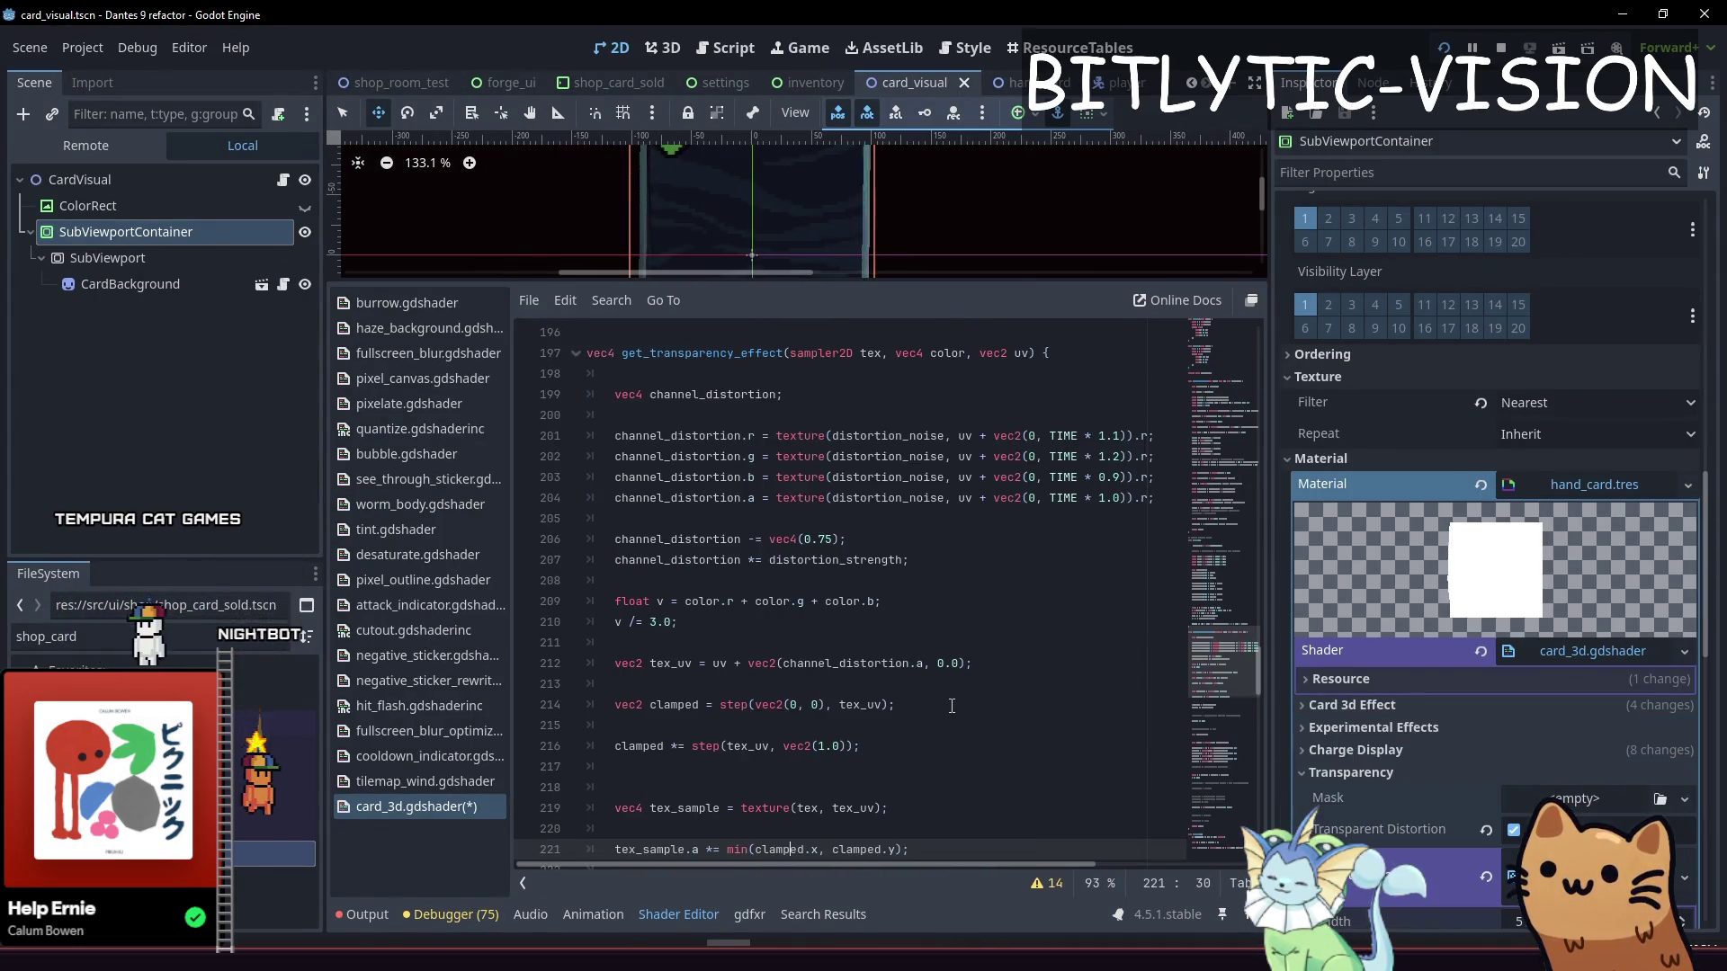
key("Page_Up")
key("Page_Up")
key("ctrl+f")
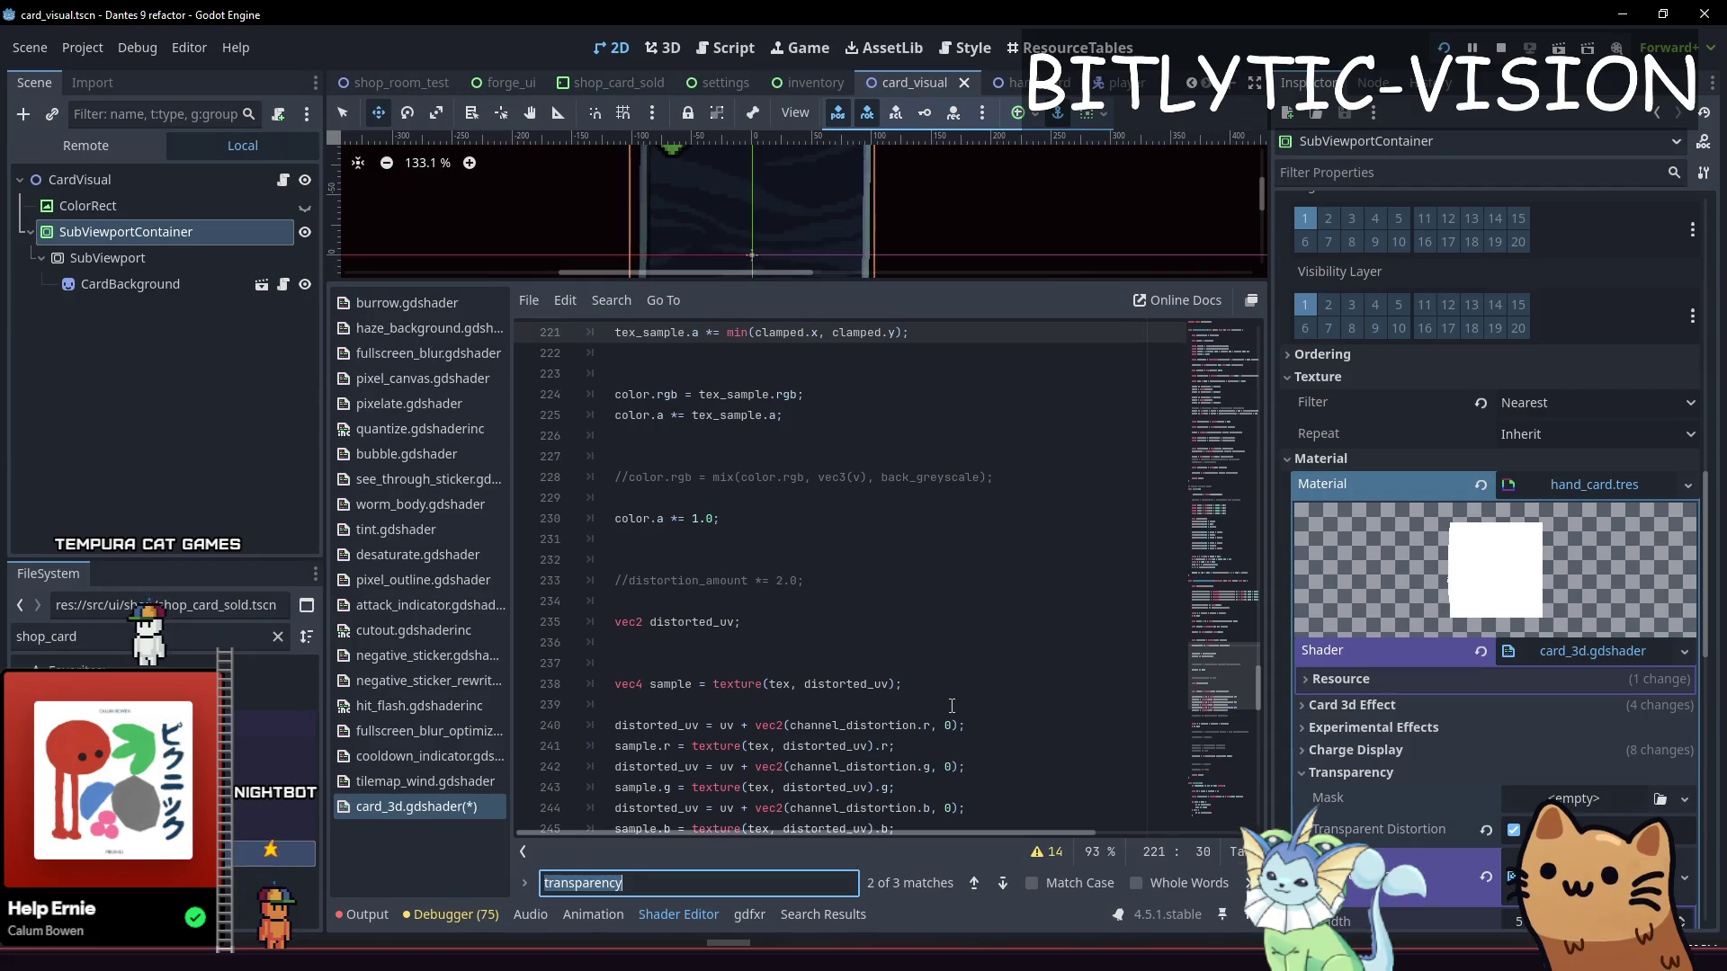
type("strength")
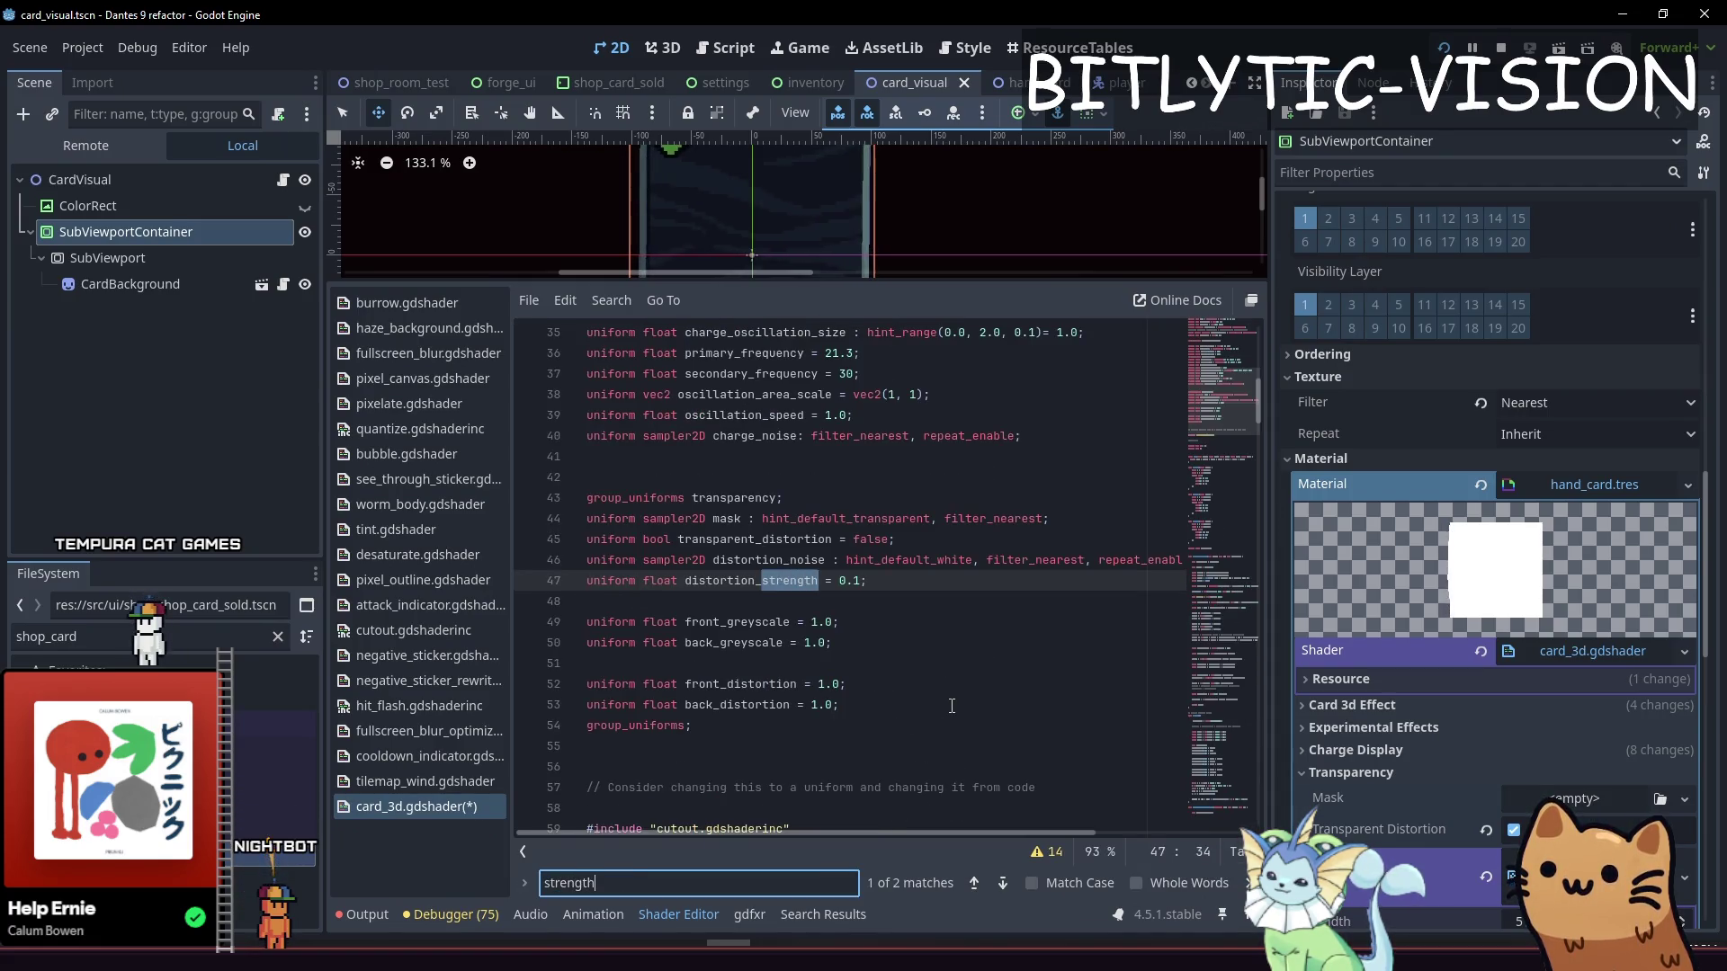
key("Return")
key("Escape")
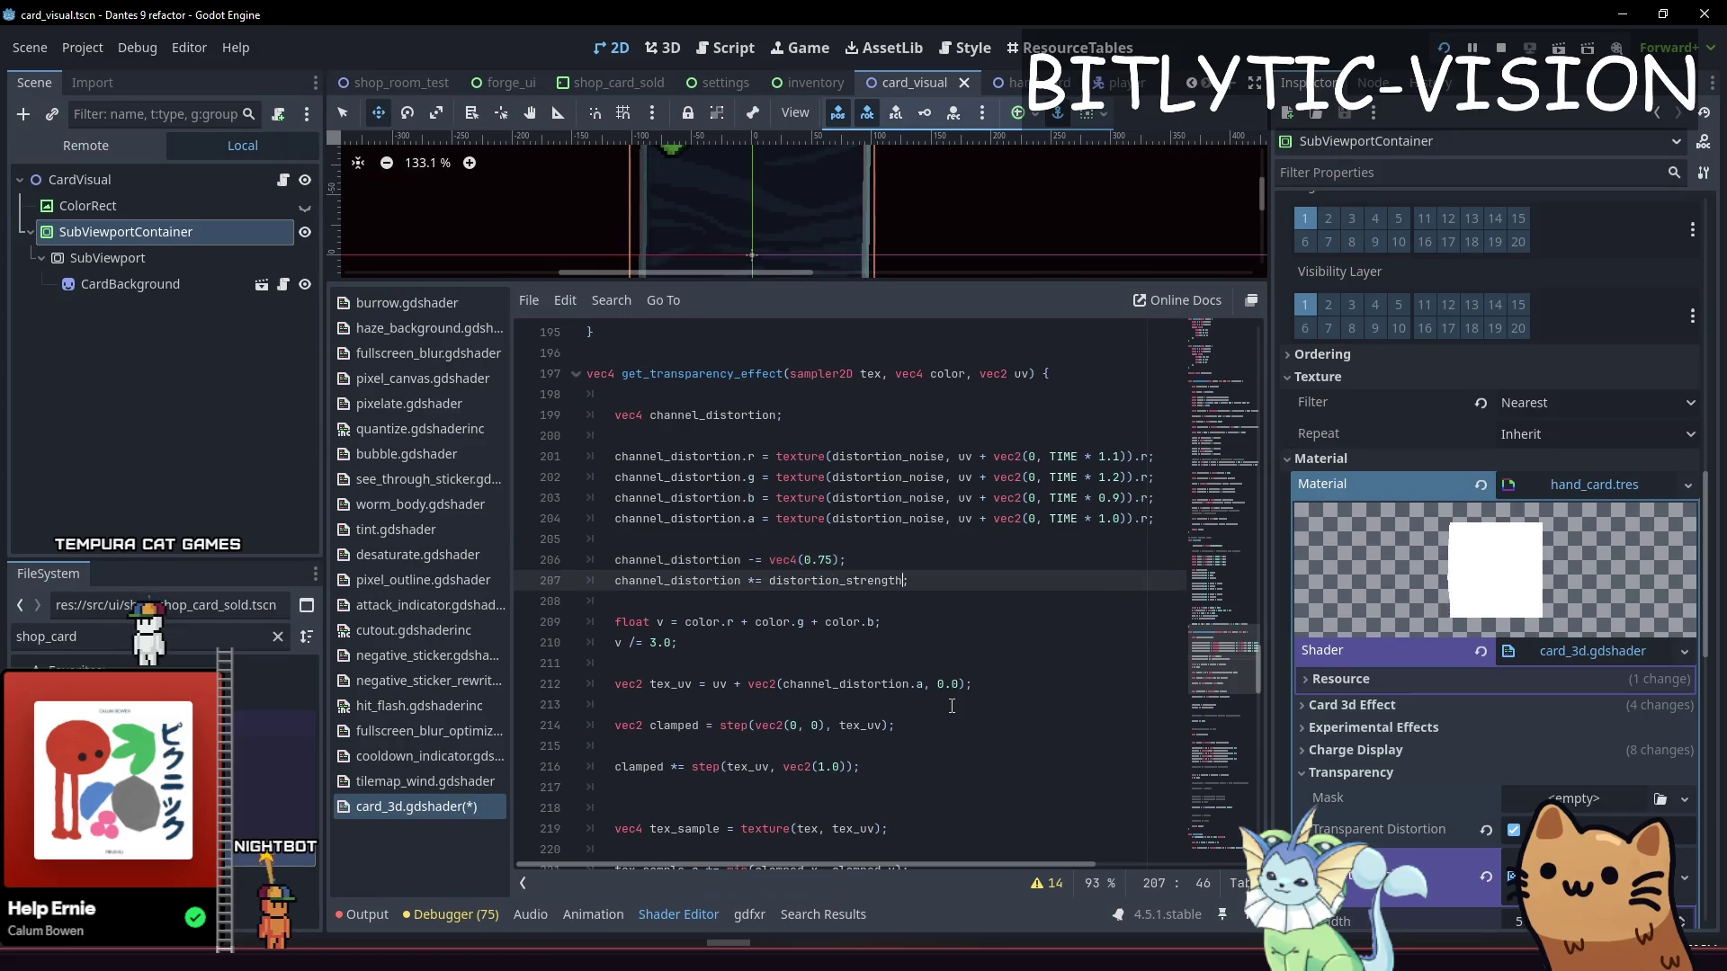
key("Up")
key("Down")
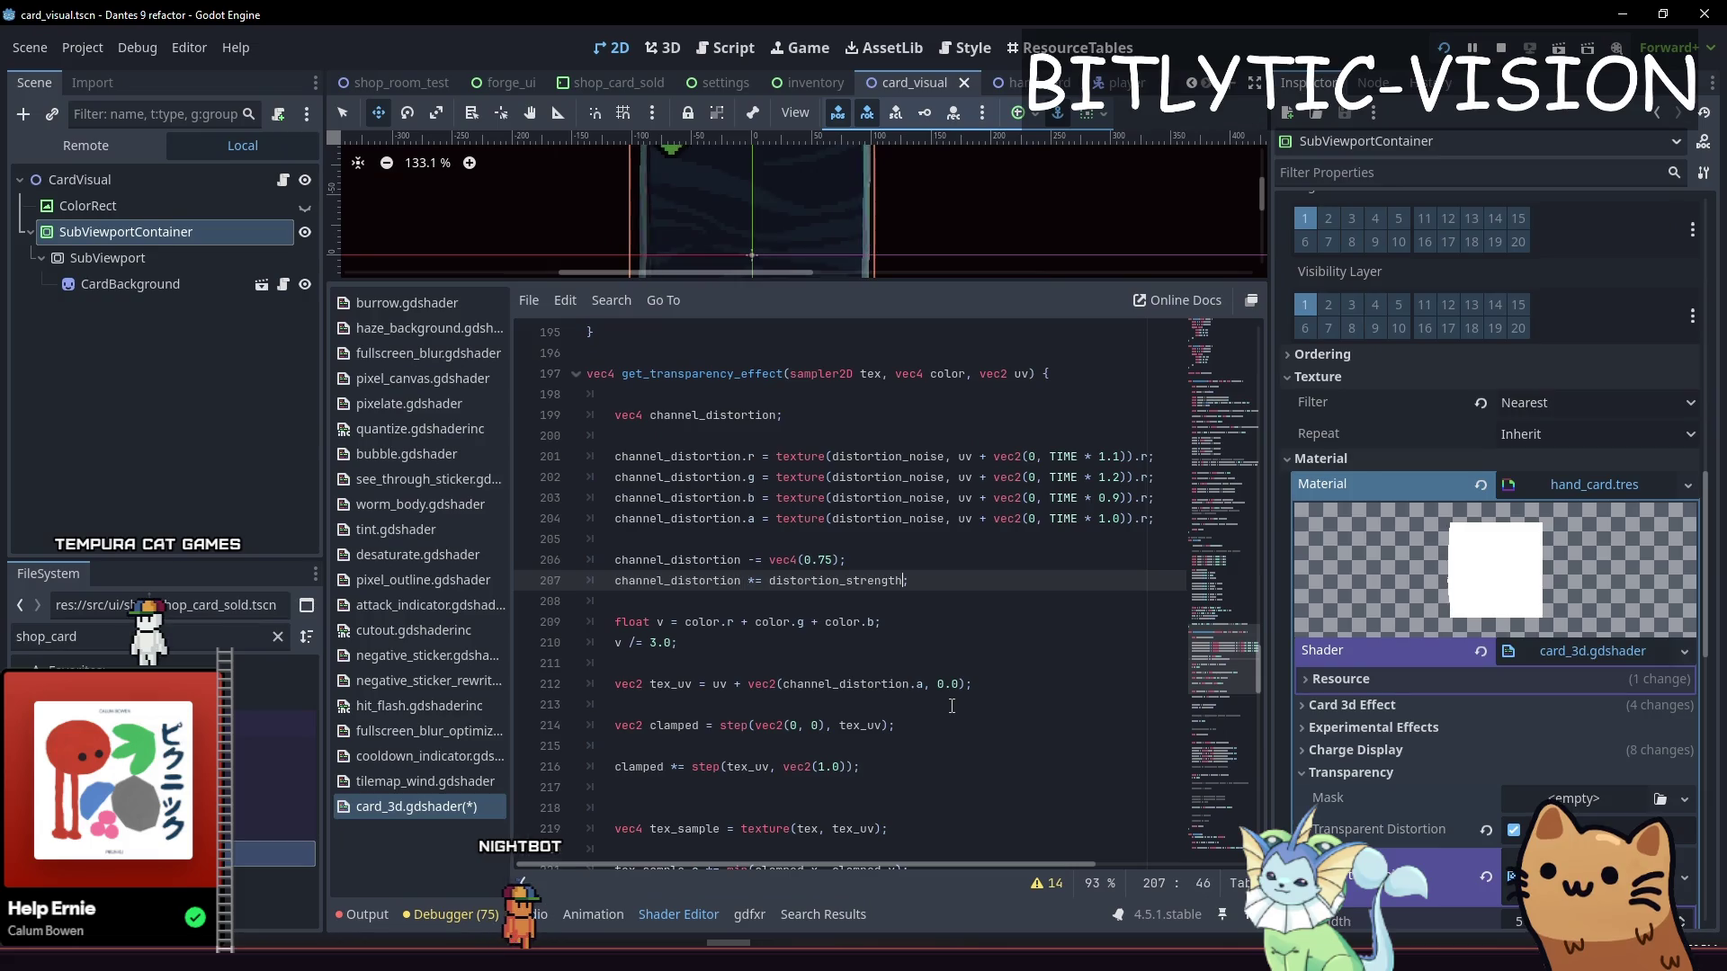
type("gb")
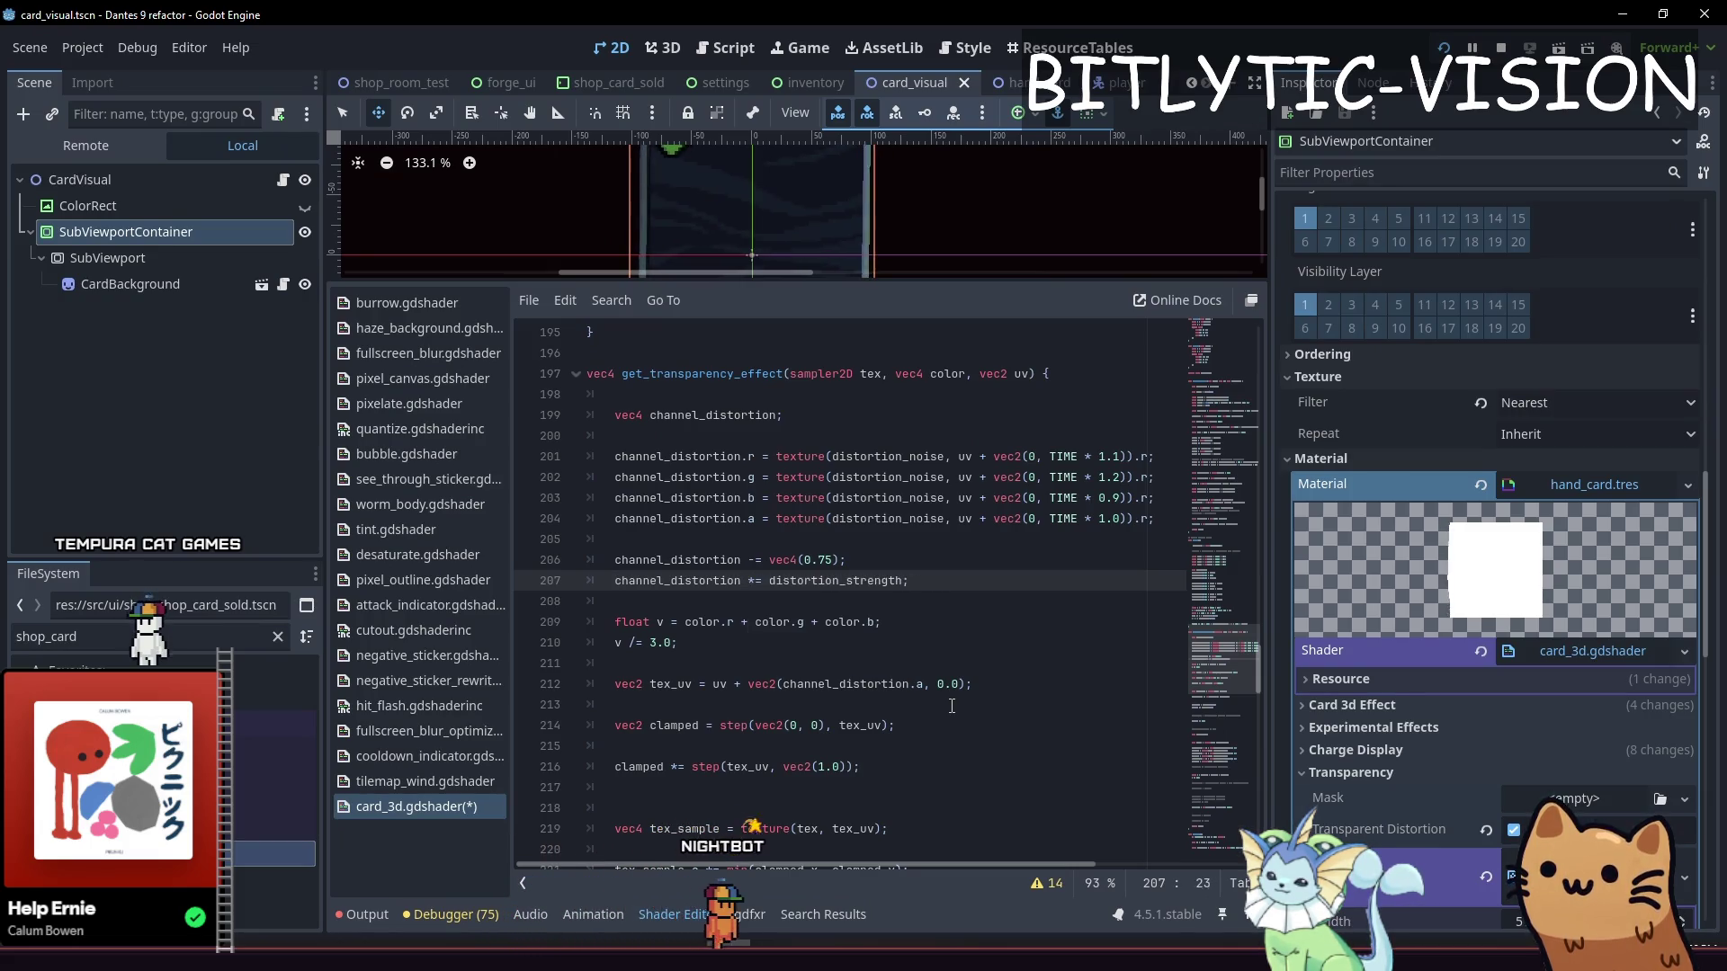
key("Right")
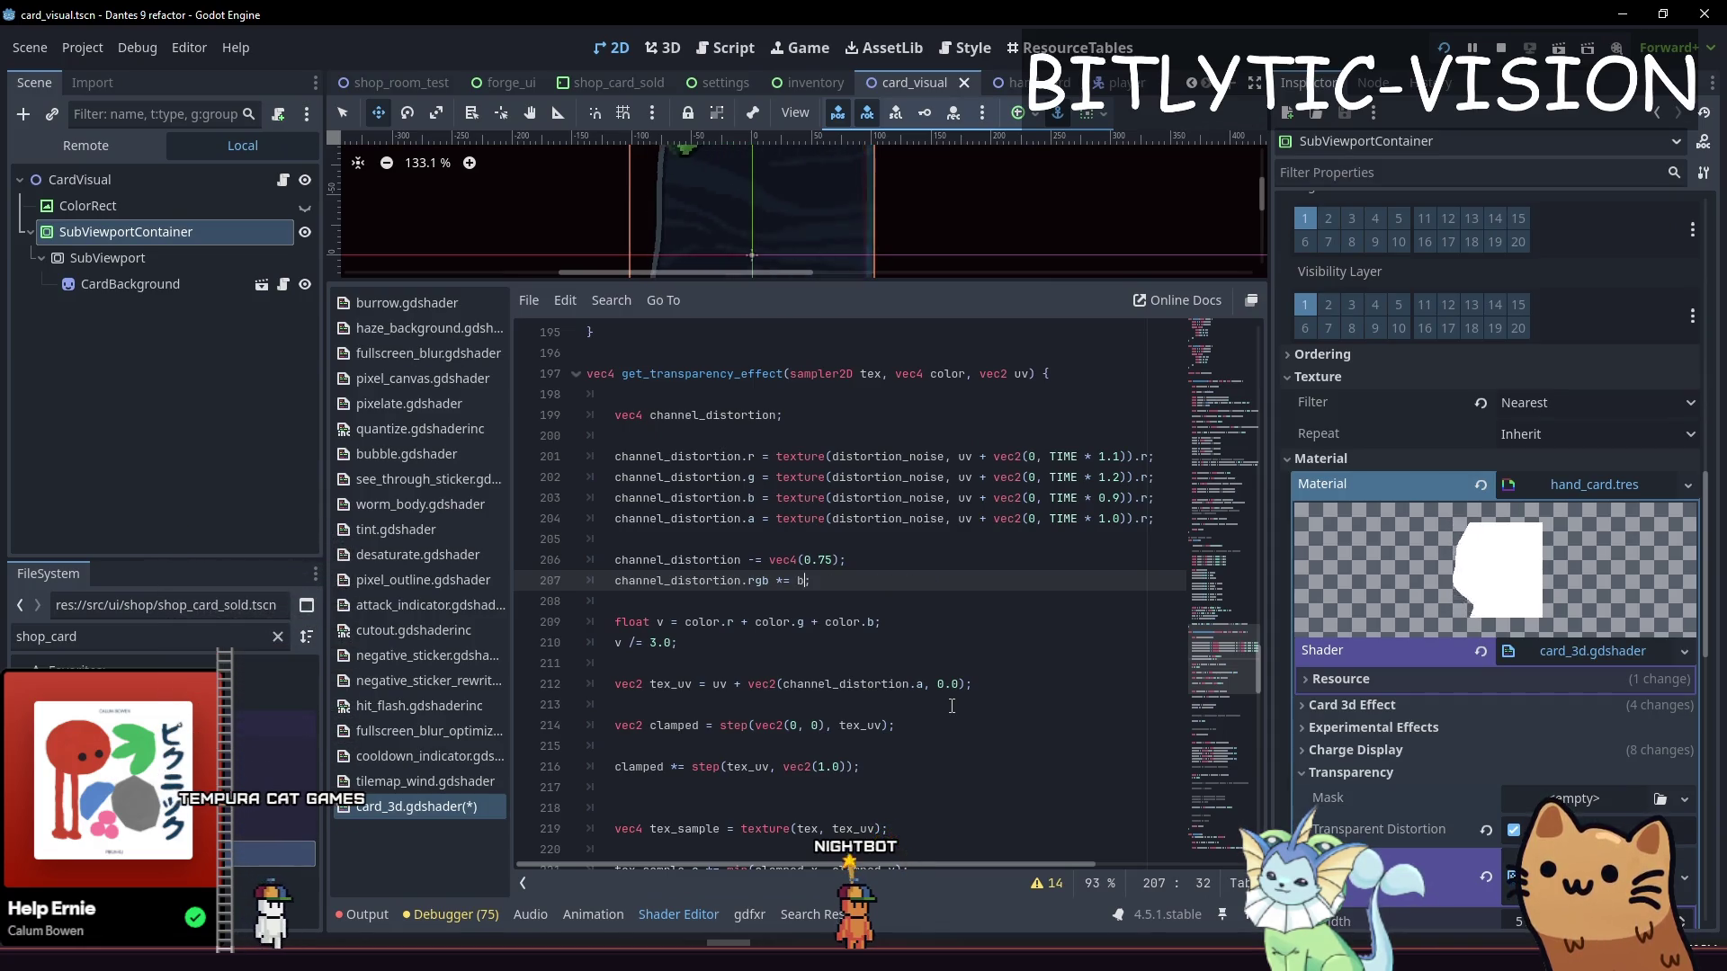
key("ctrl+BackSpace")
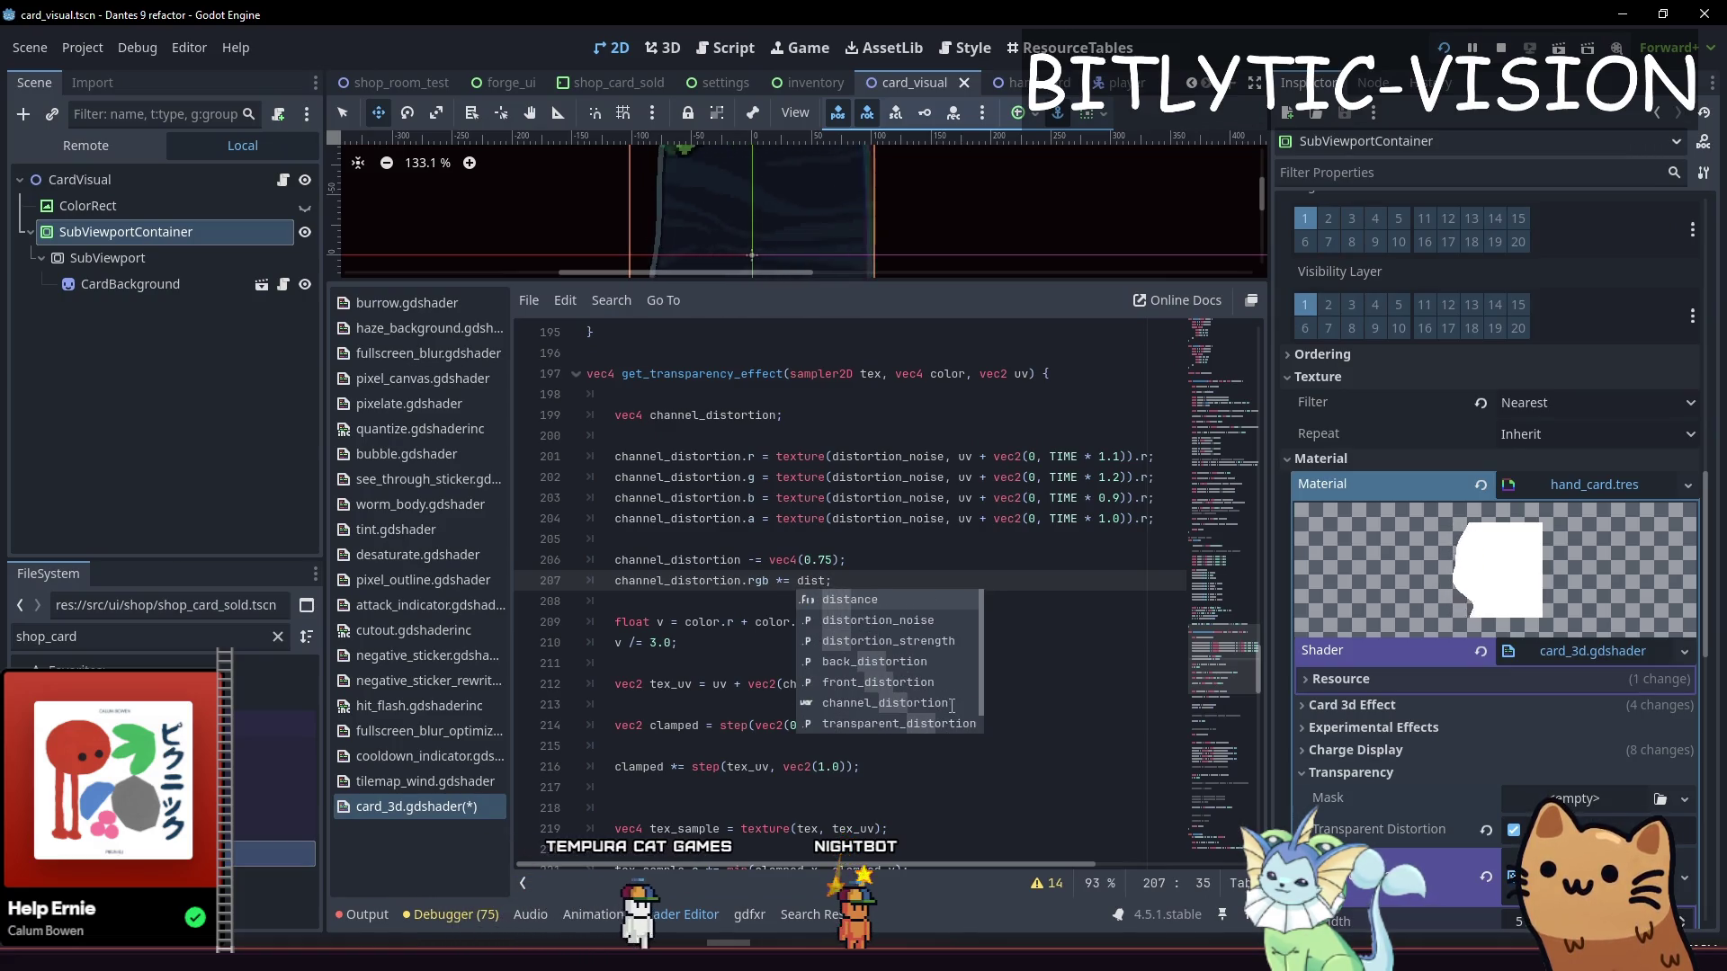
type("front_dis")
Add a copy of line 207 scaling channel_distortion.a by back_distortion, and save the shader
key("shift+End")
key("ctrl+c")
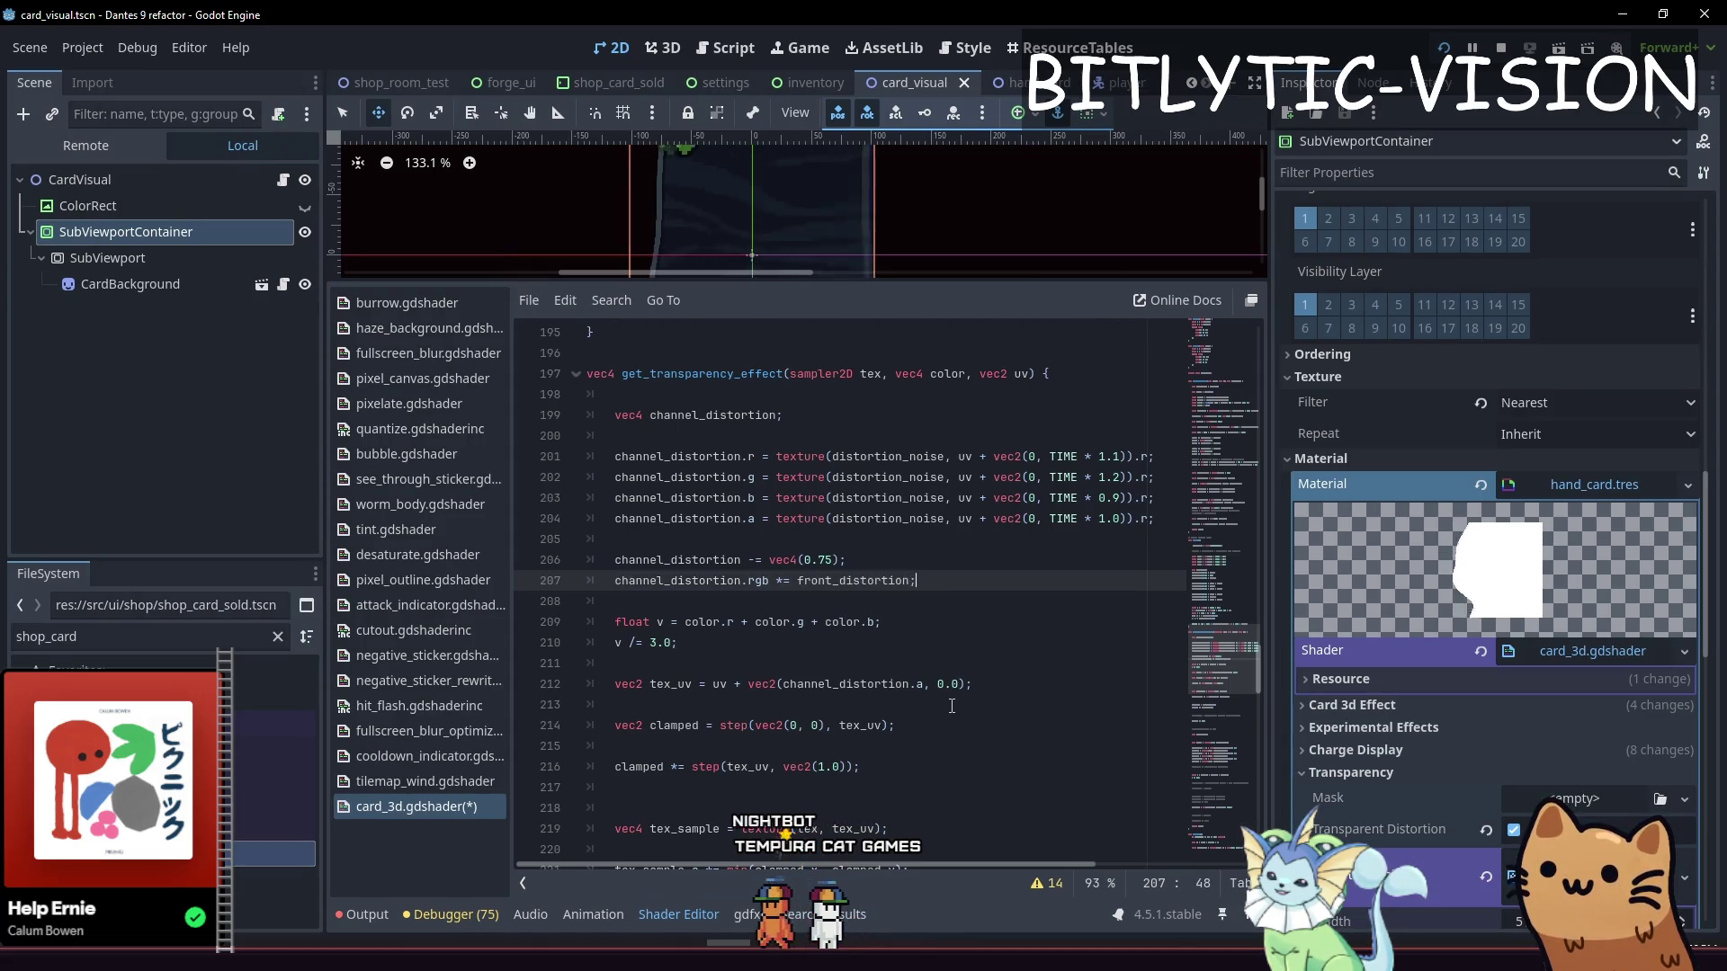
key("End")
key("Return")
key("ctrl+v")
key("Delete")
key("Delete")
key("Delete")
type("a")
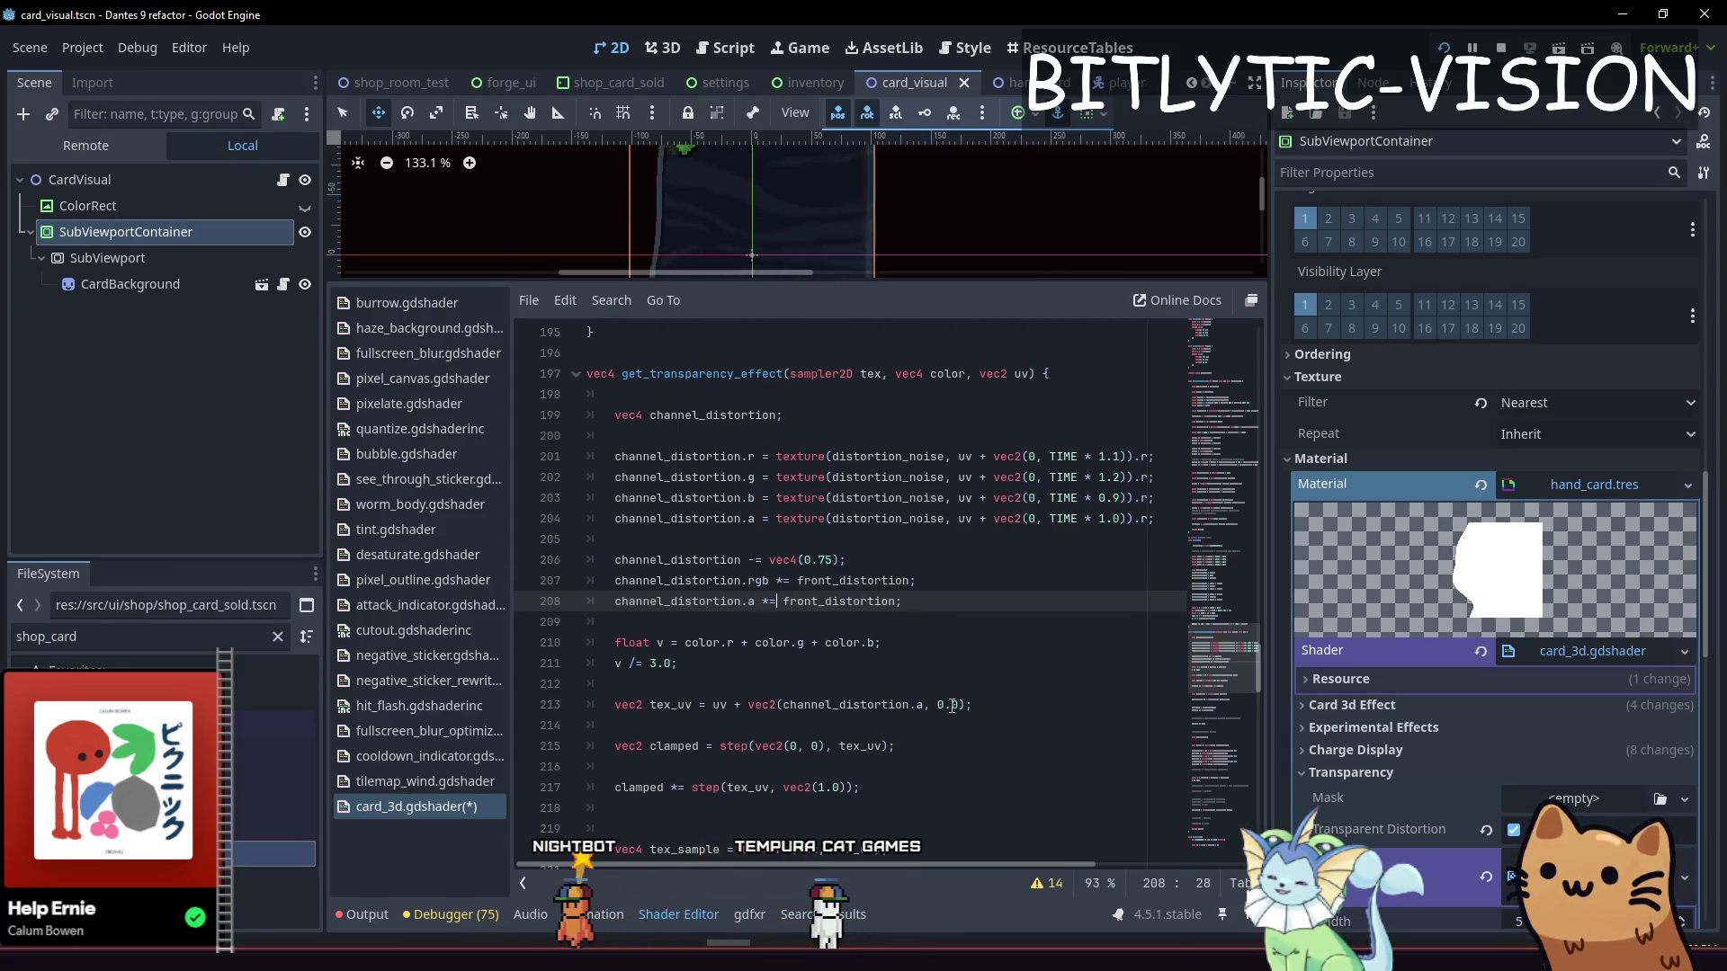
key("shift+Right")
key("shift+Right")
key("shift+Right")
type("back")
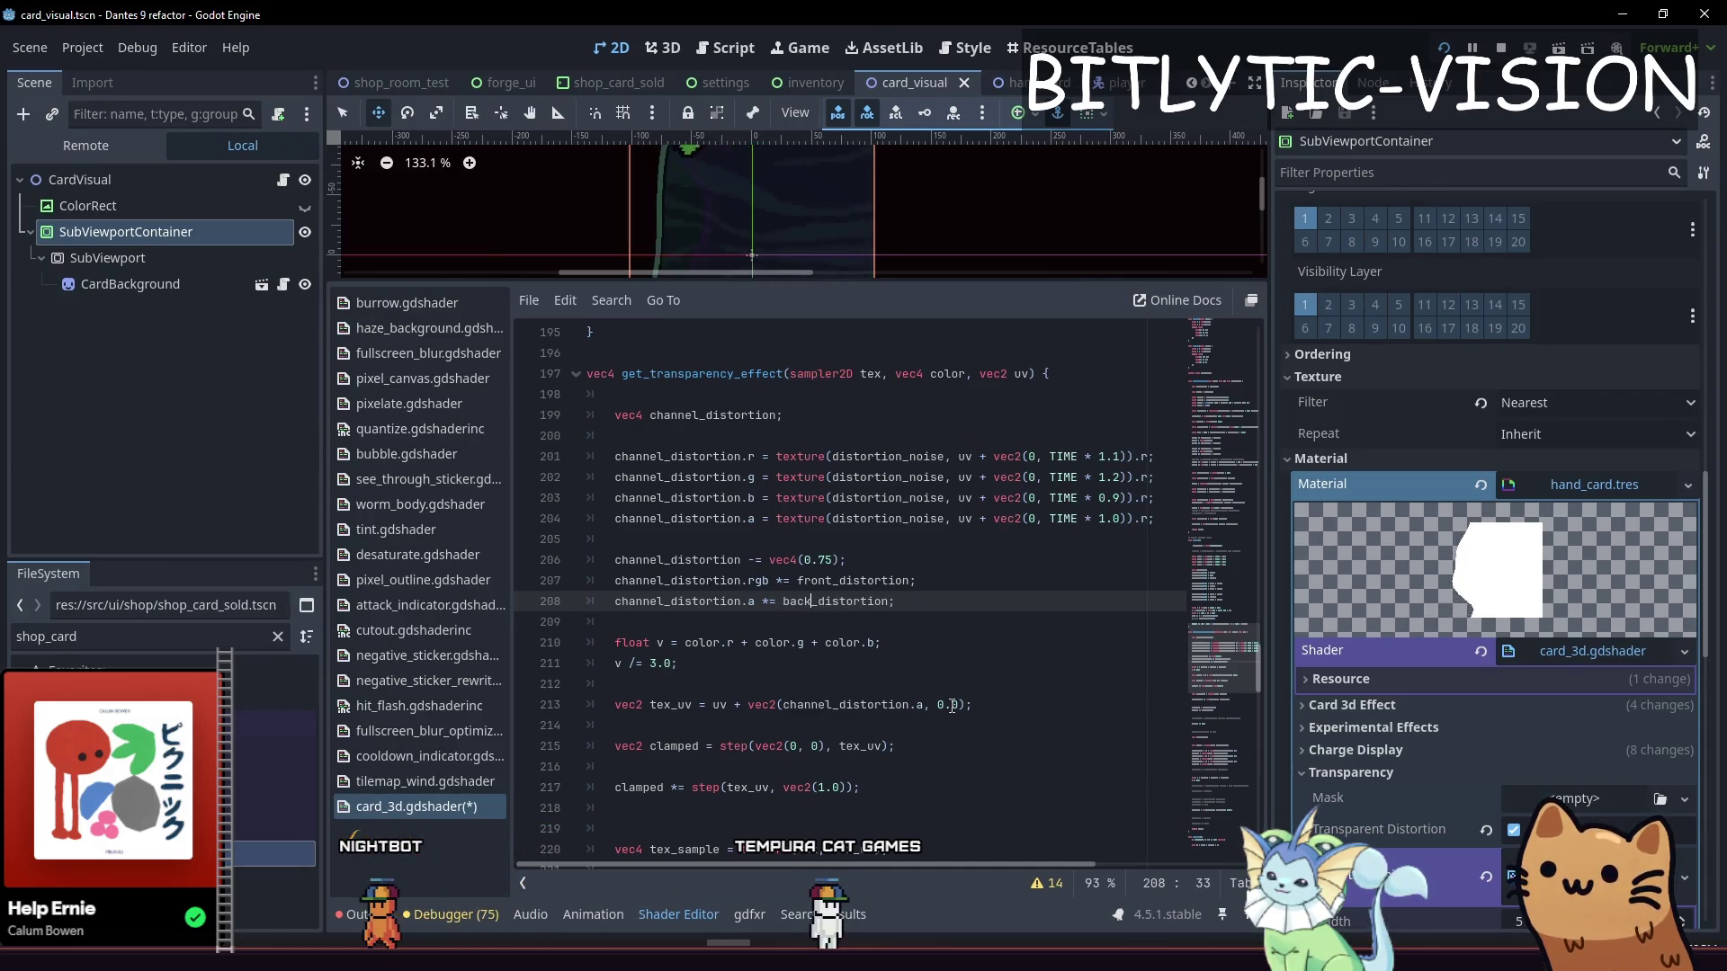
key("ctrl+s")
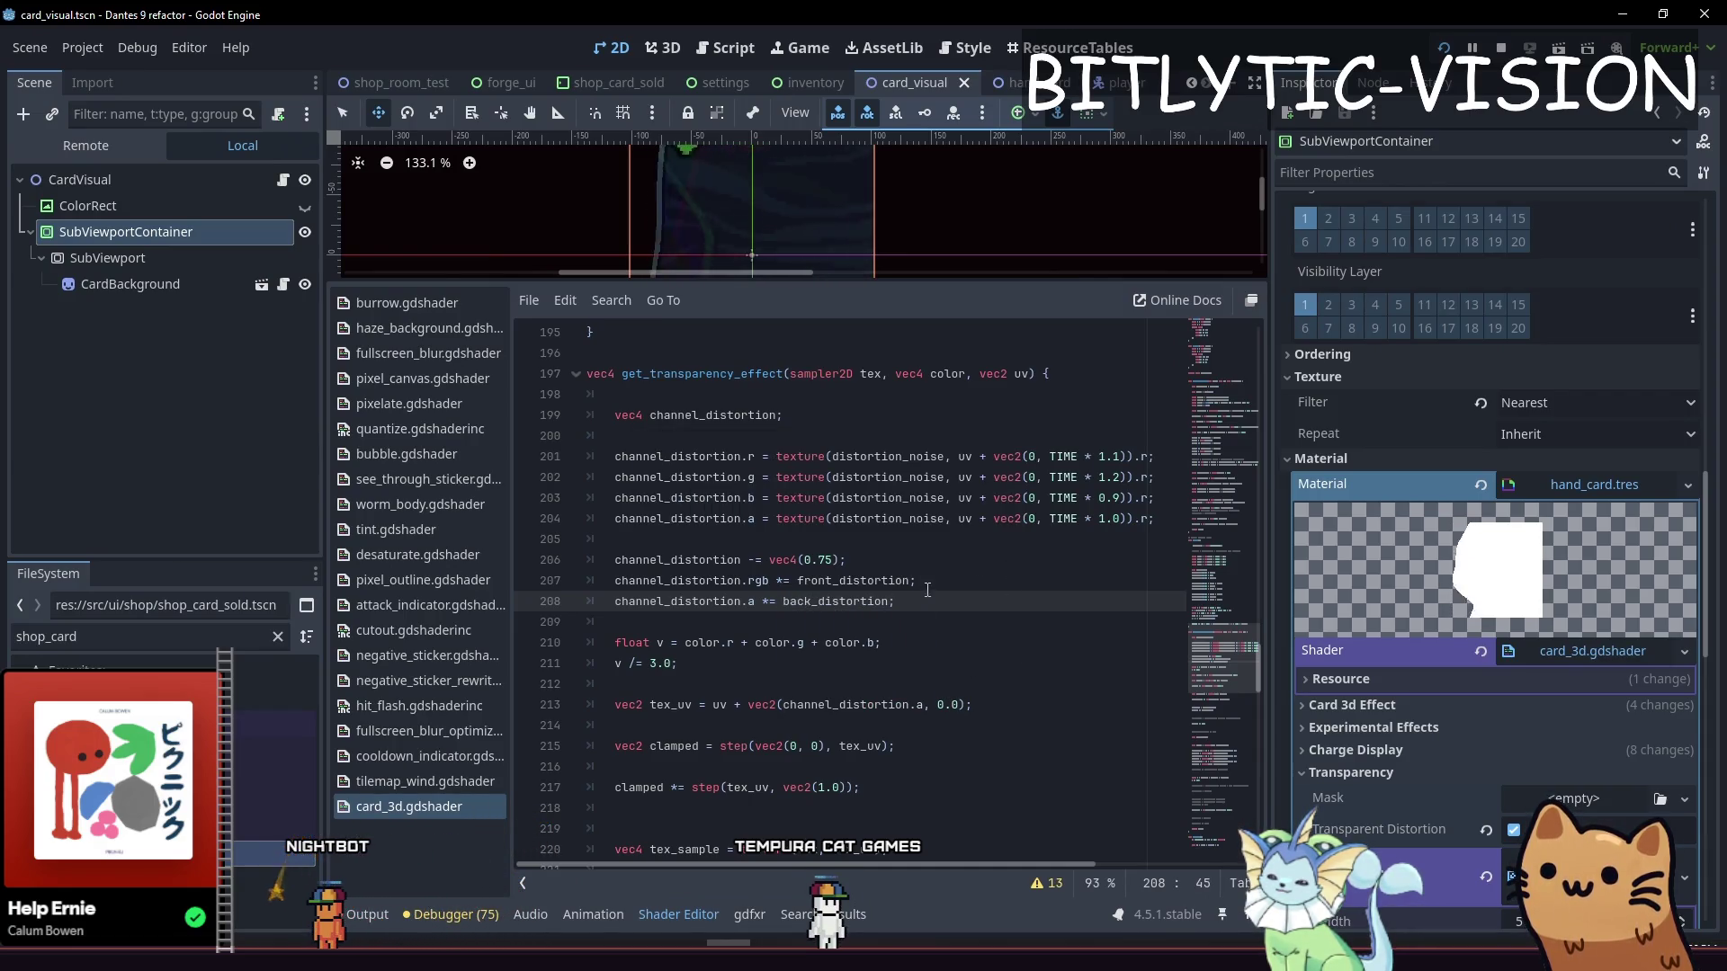
Set the front_distortion and back_distortion default values to 0.1 and save
scroll(1461, 644, "down", 10)
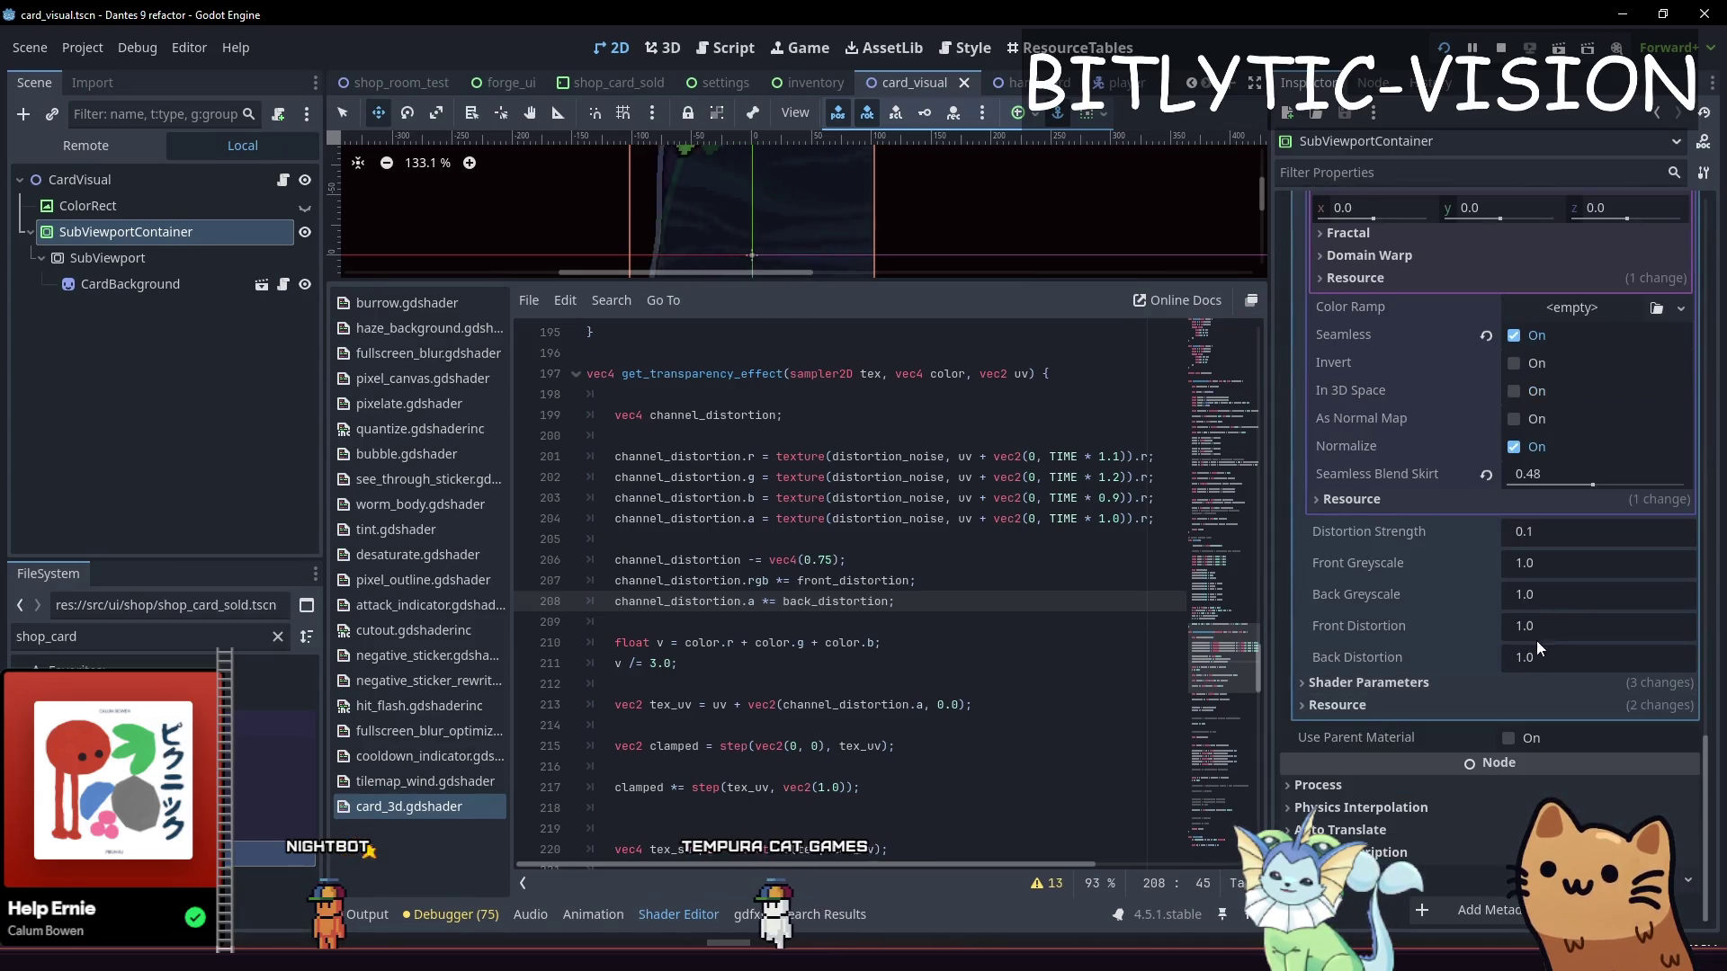
scroll(886, 608, "up", 20)
scroll(886, 608, "up", 14)
scroll(892, 605, "up", 16)
left_click(821, 663)
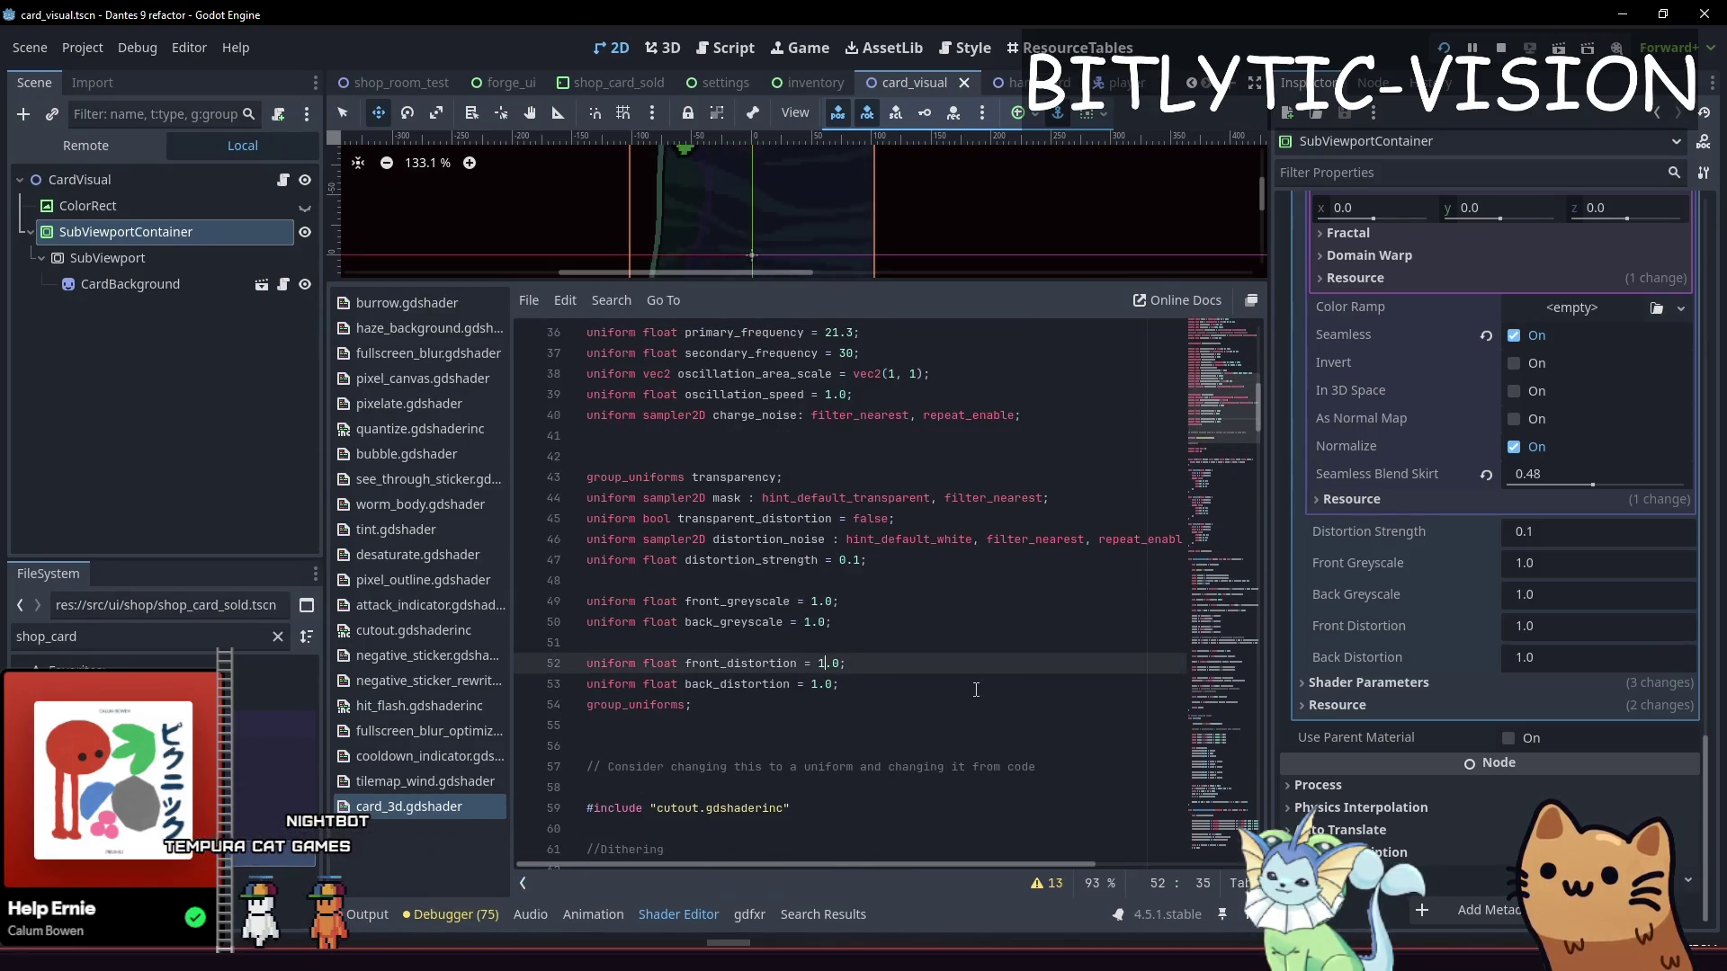
key("ctrl+d")
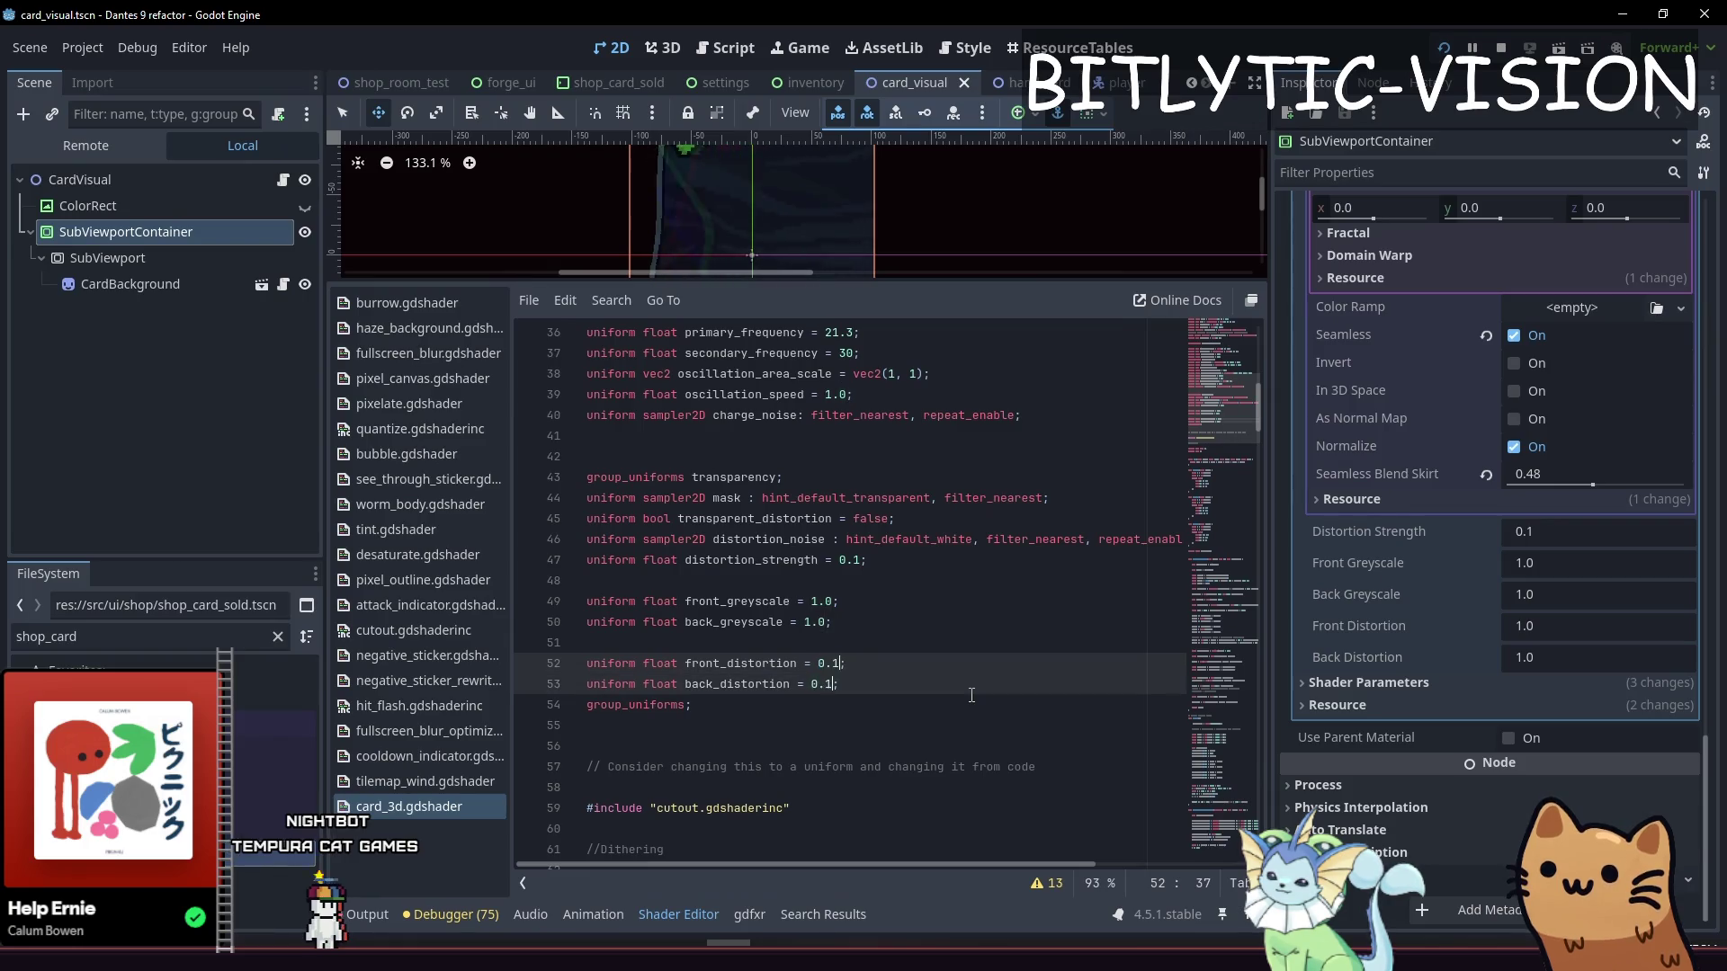
key("Right")
key("ctrl+s")
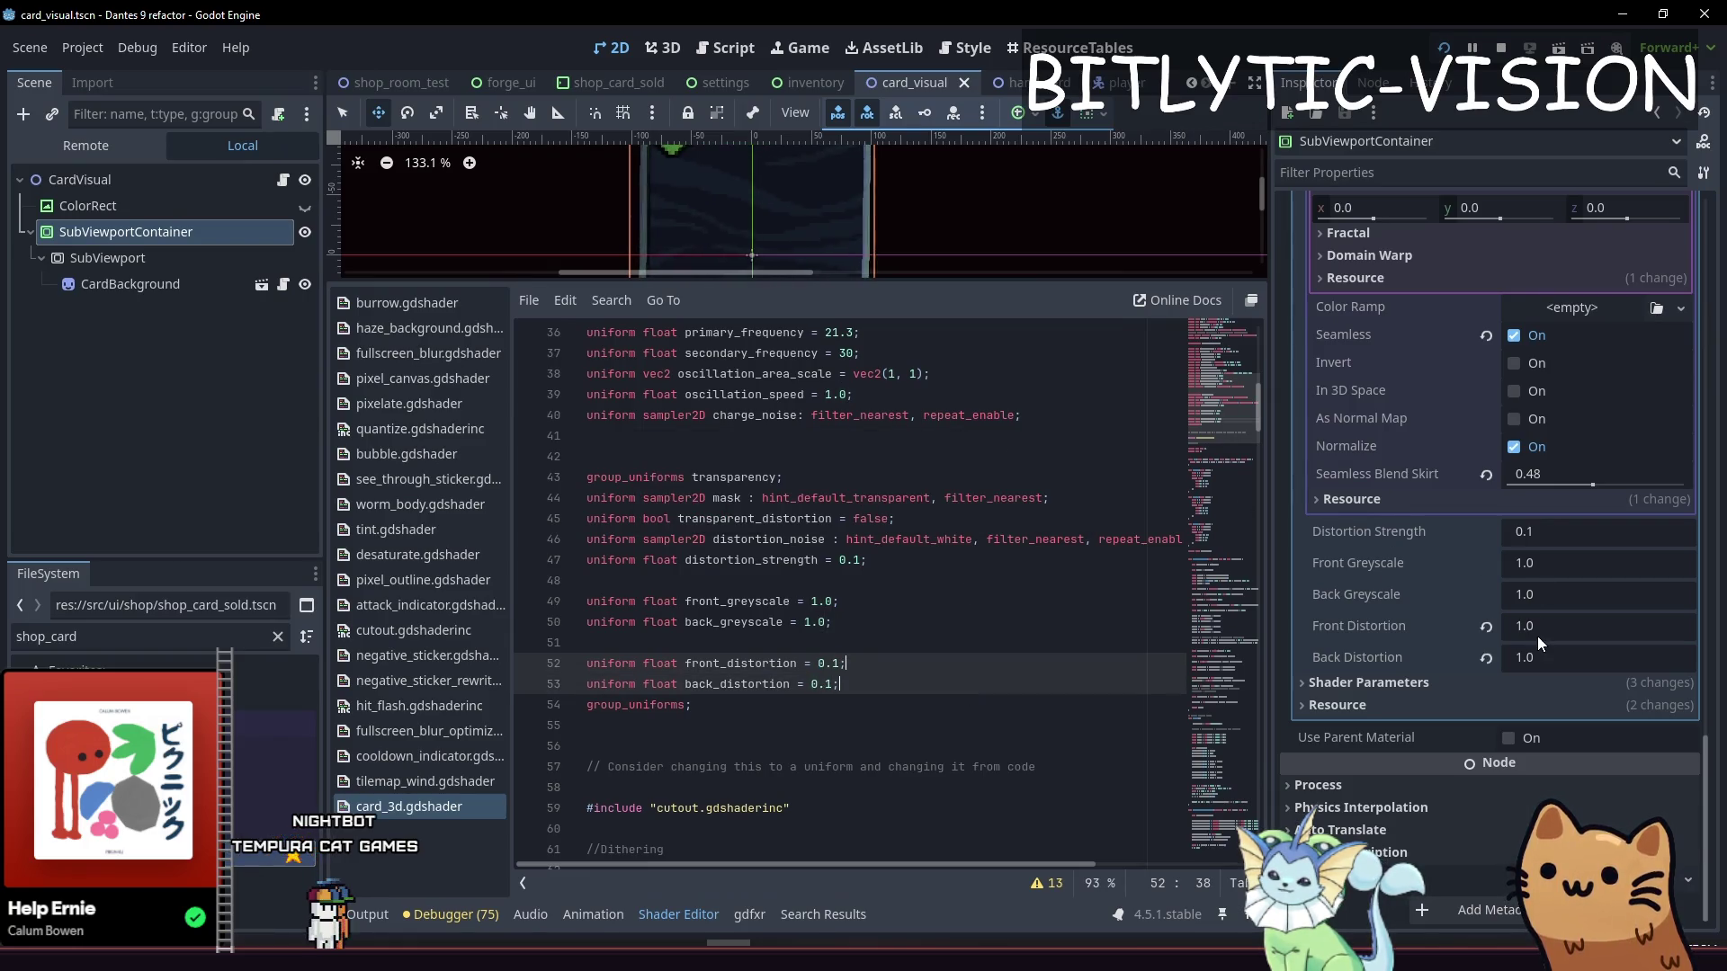
Tune the material's Front Distortion to 0.715 and Back Distortion to 0.0, then relaunch the game
left_click(1542, 637)
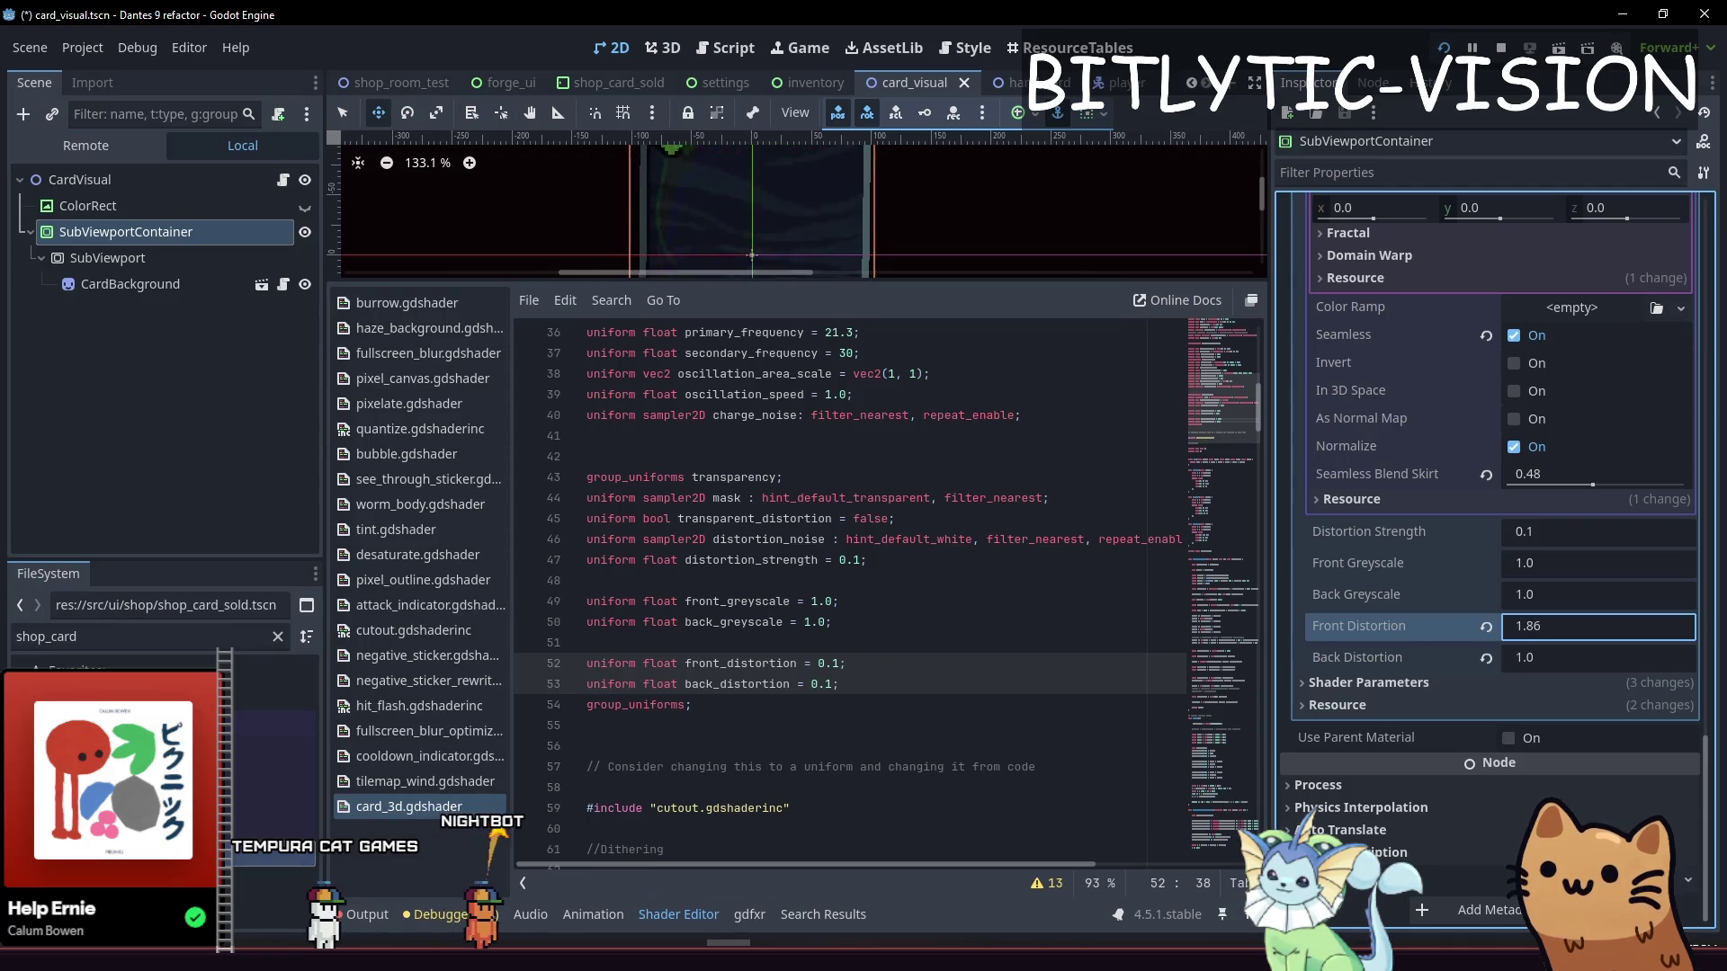
type("-0.8")
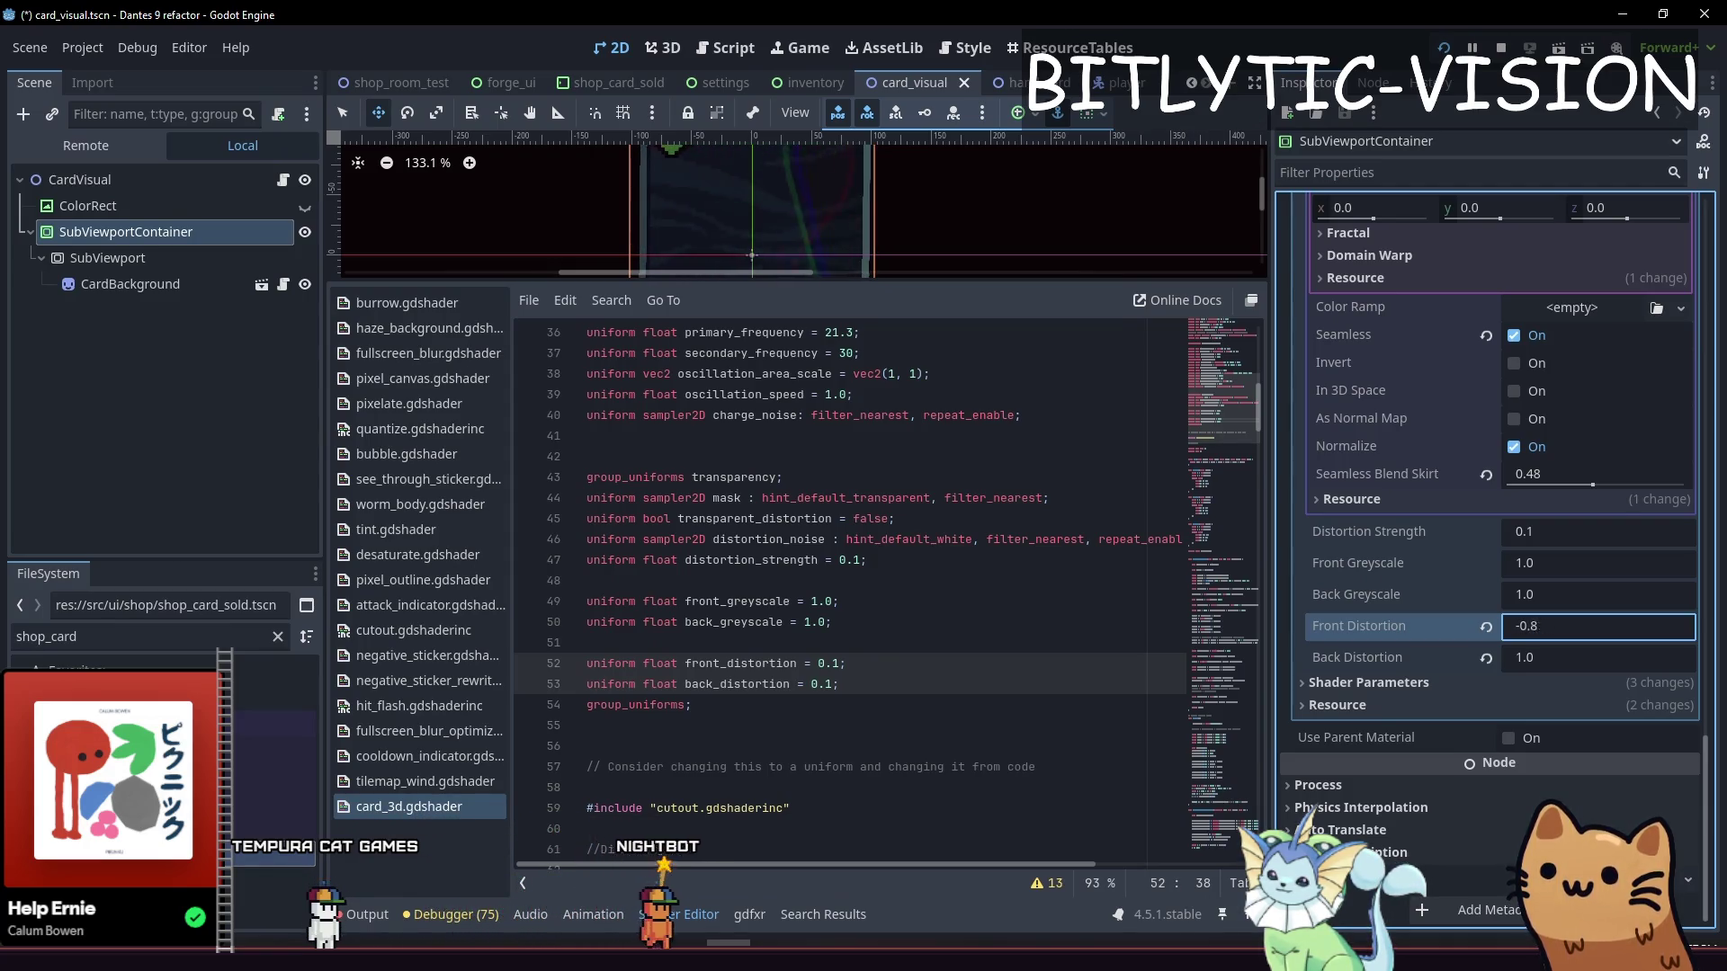
left_click_drag(1543, 626, 1610, 626)
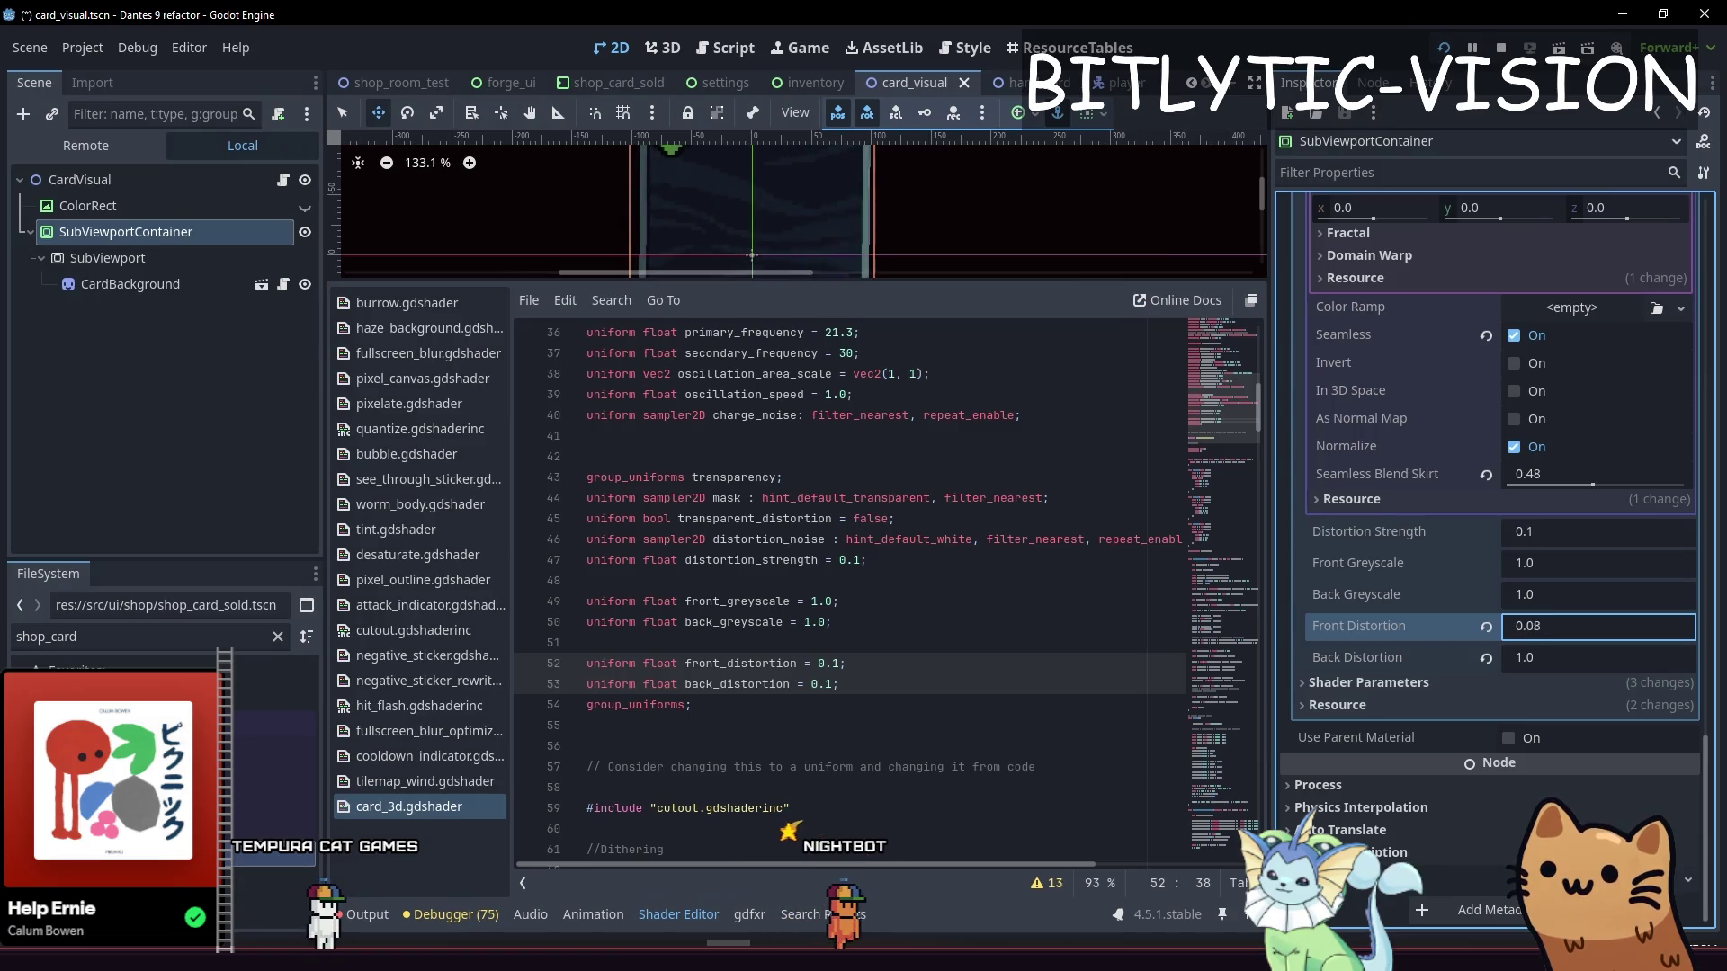
left_click(1543, 666)
mouse_move(1543, 658)
left_mouse_down()
mouse_move(1526, 657)
mouse_move(1579, 657)
mouse_move(1546, 658)
left_mouse_up()
left_click(1547, 649)
type("0")
key("Return")
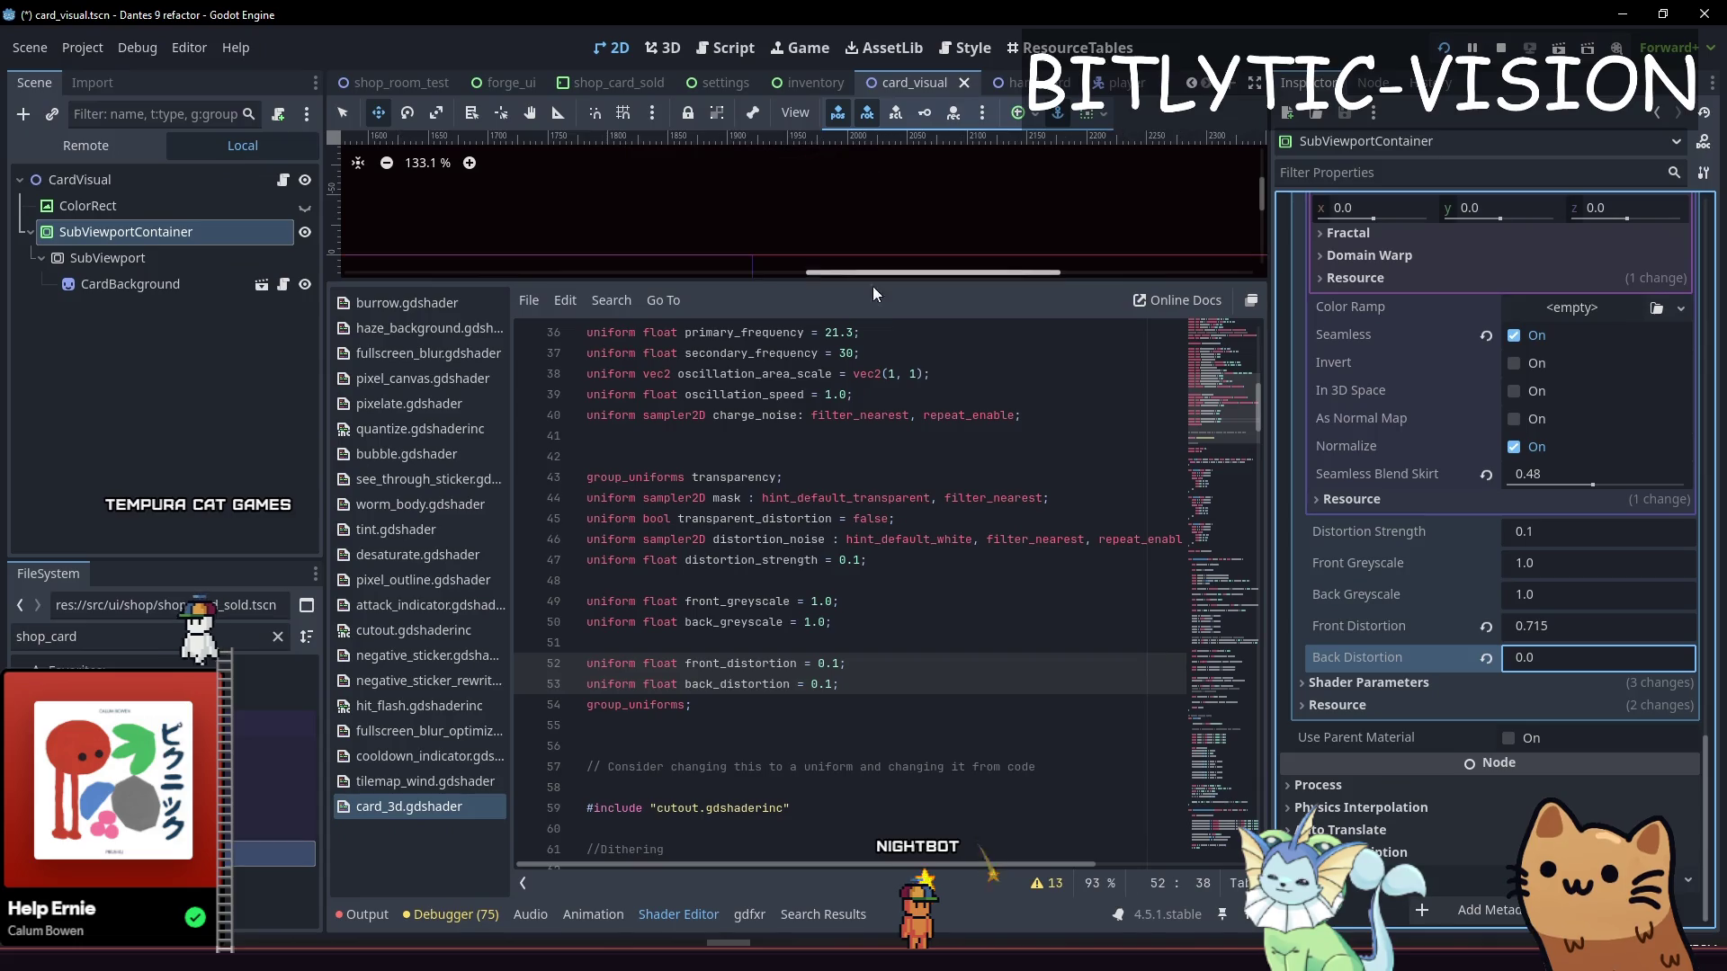
left_click_drag(884, 286, 864, 628)
key("ctrl+s")
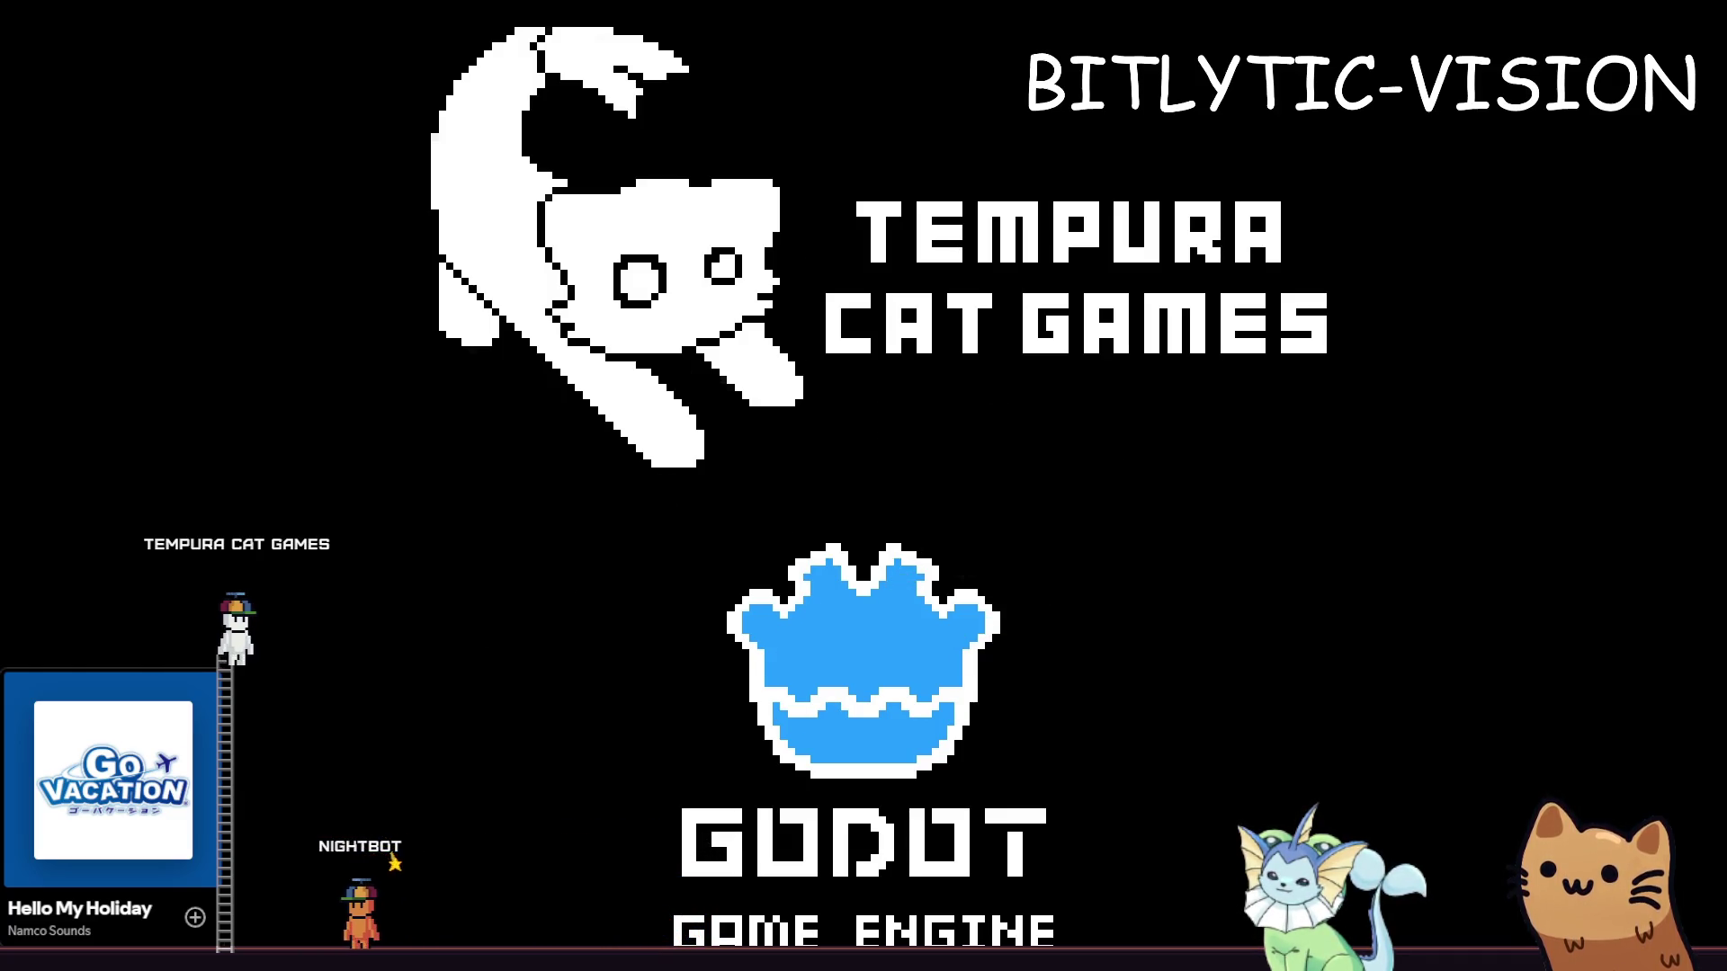
Spawn a Slot Machine from the in-game debug list, view the Deck screen, then return to the editor
scroll(1272, 520, "down", 5)
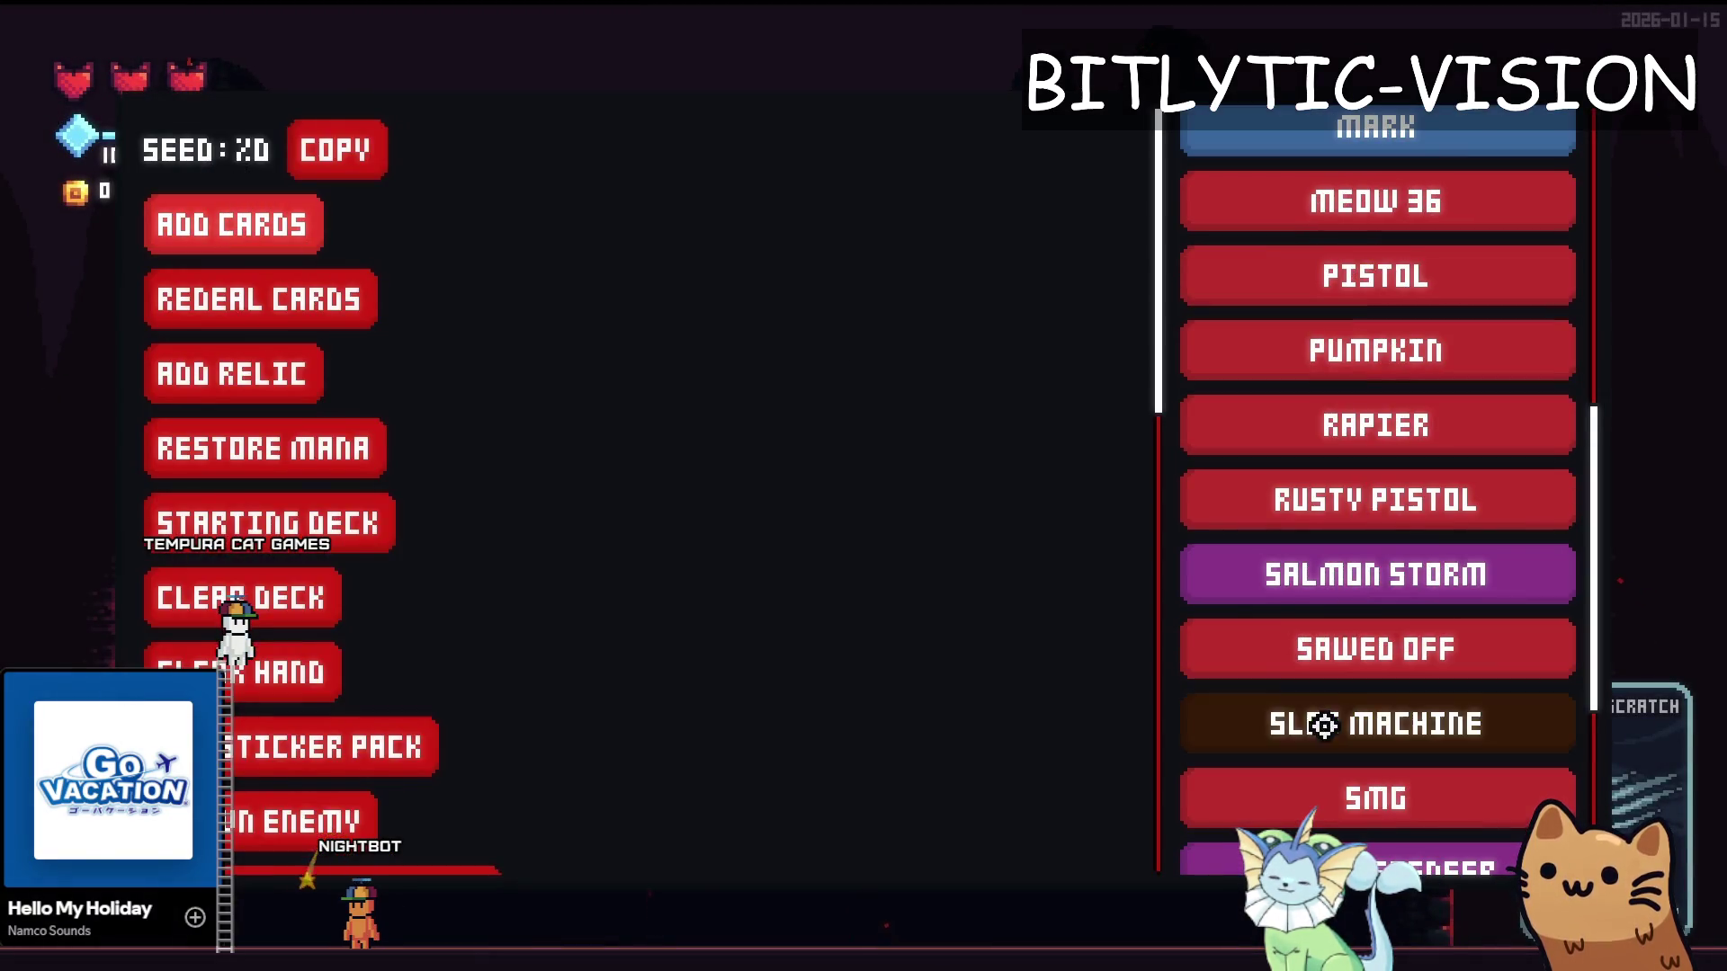
left_click(1324, 725)
key("alt+Tab")
key("alt+Tab")
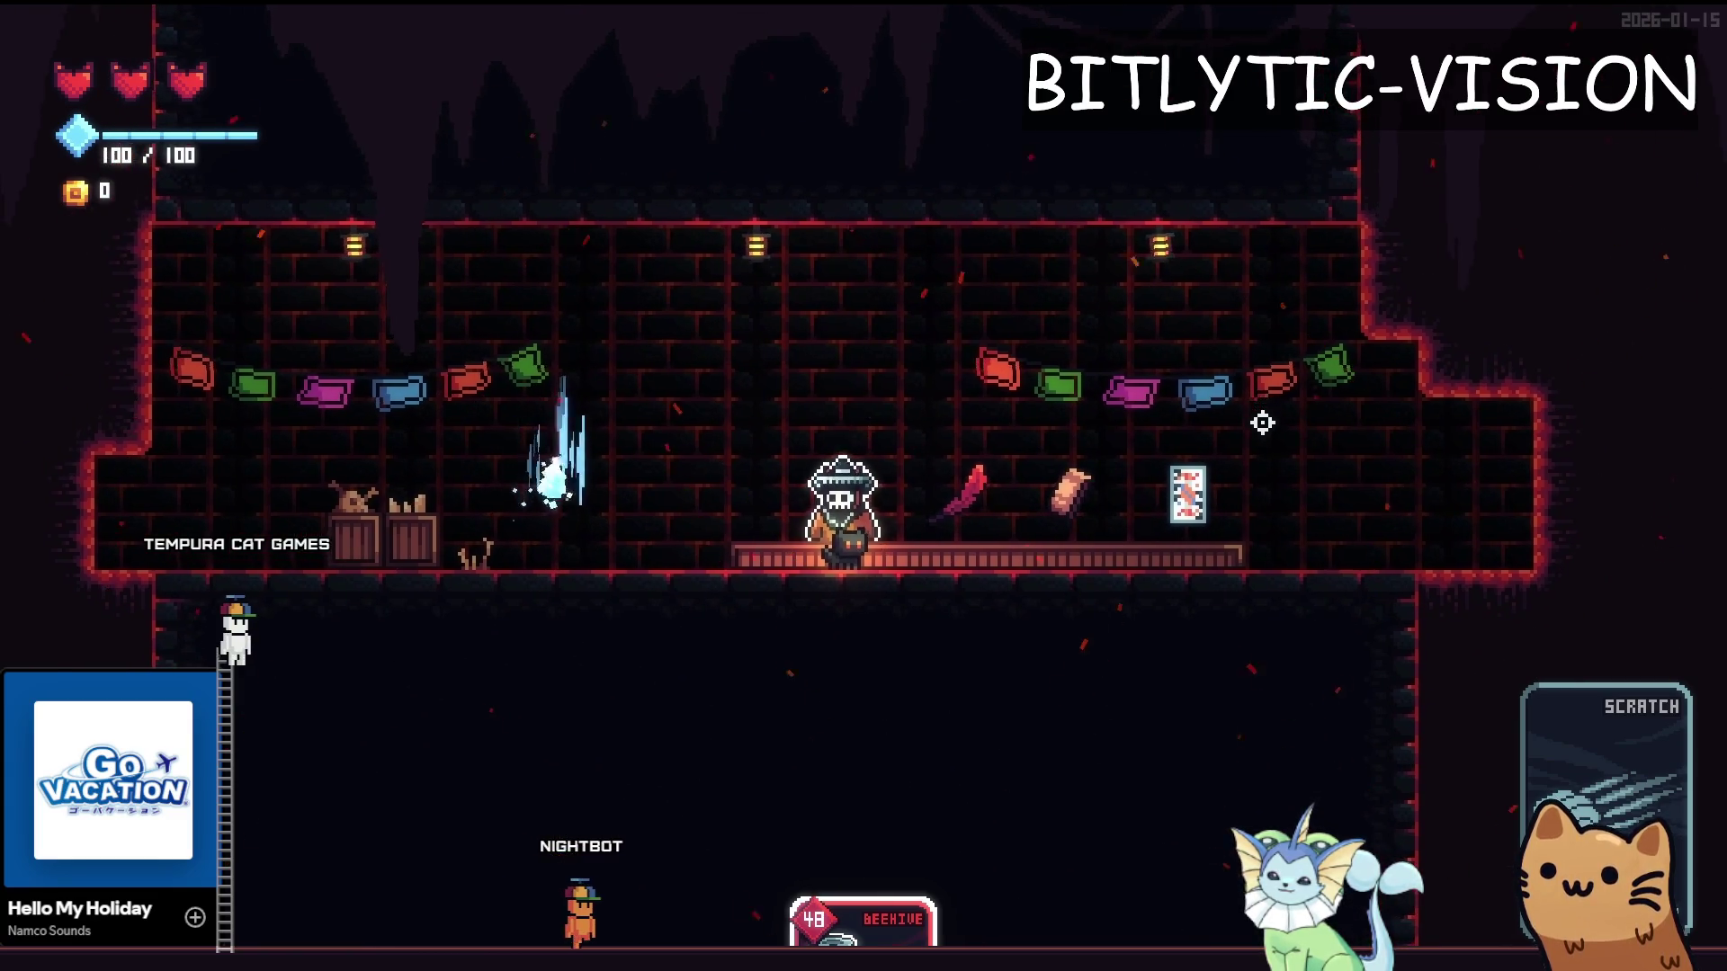
key("Tab")
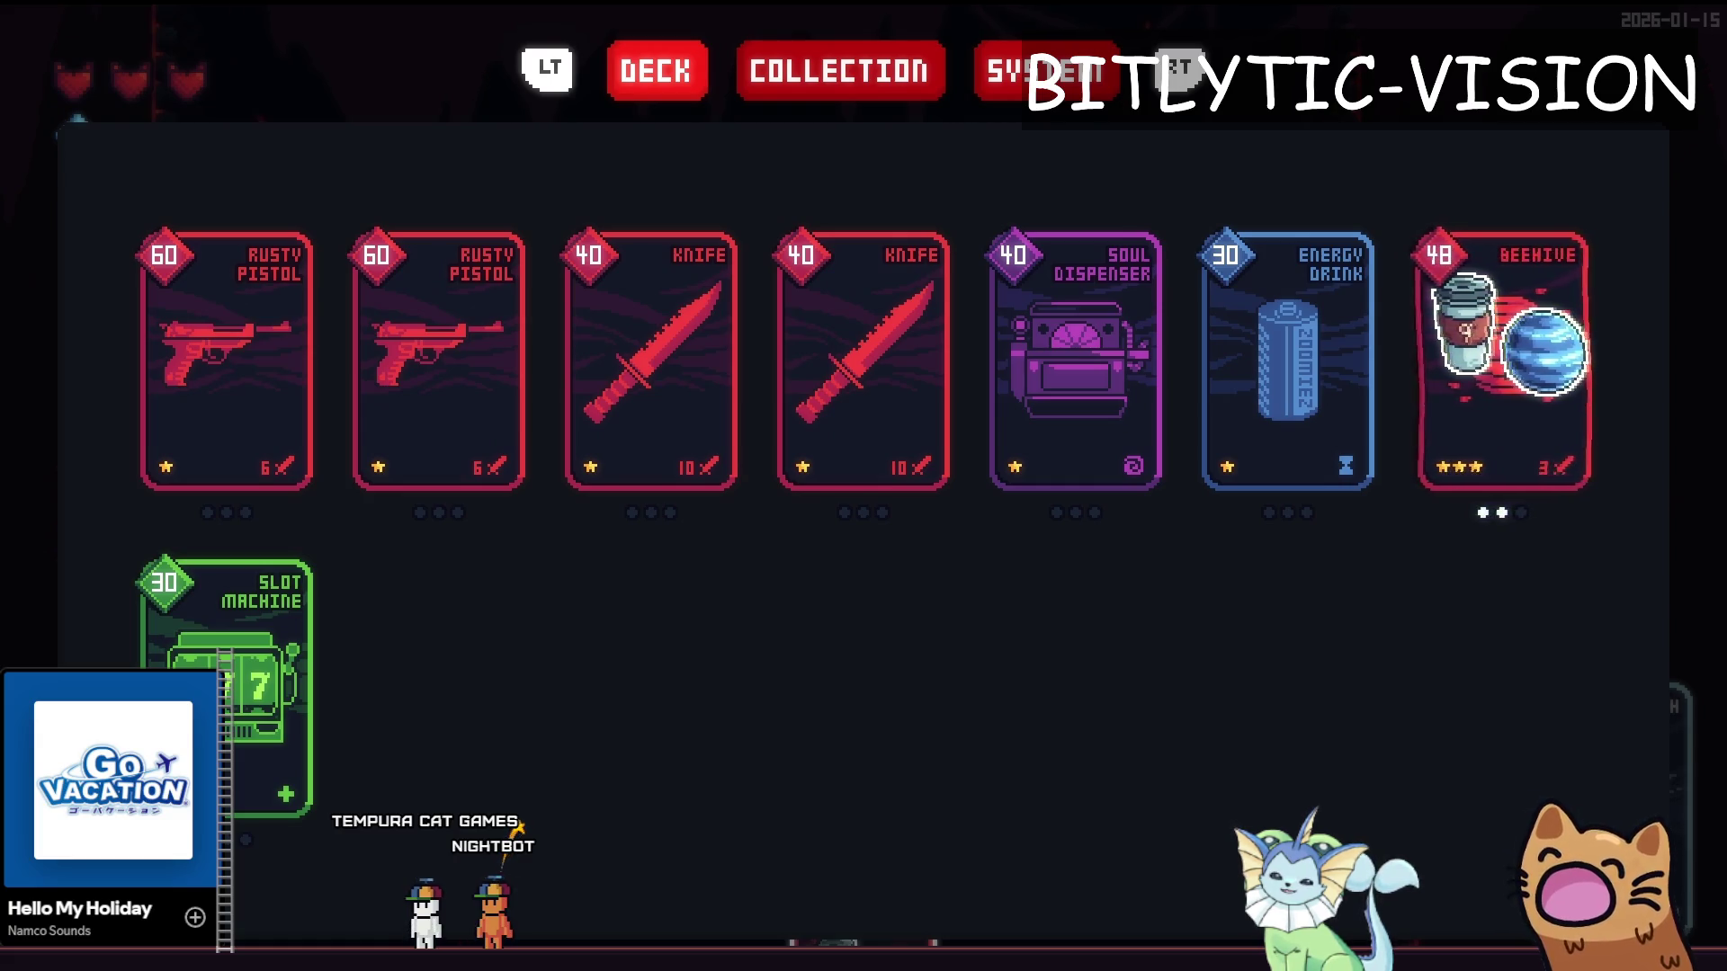
key("alt+Tab")
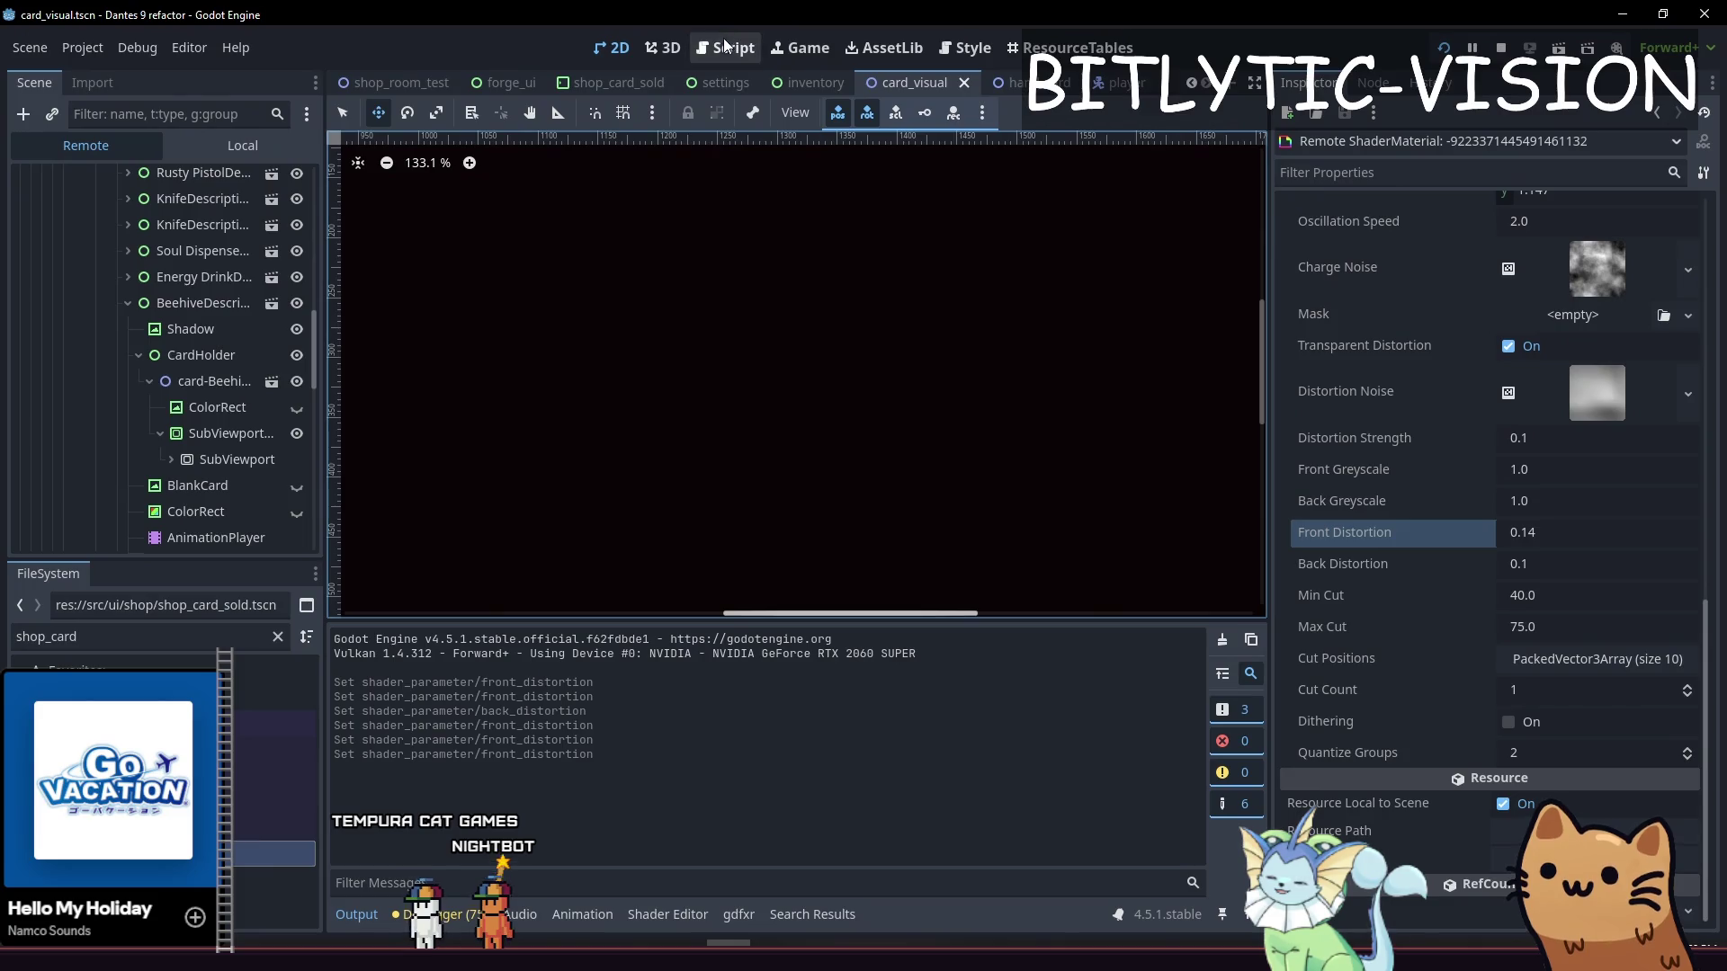
Bring the enlarged shader code back into view and open a new line below back_distortion
left_click(646, 914)
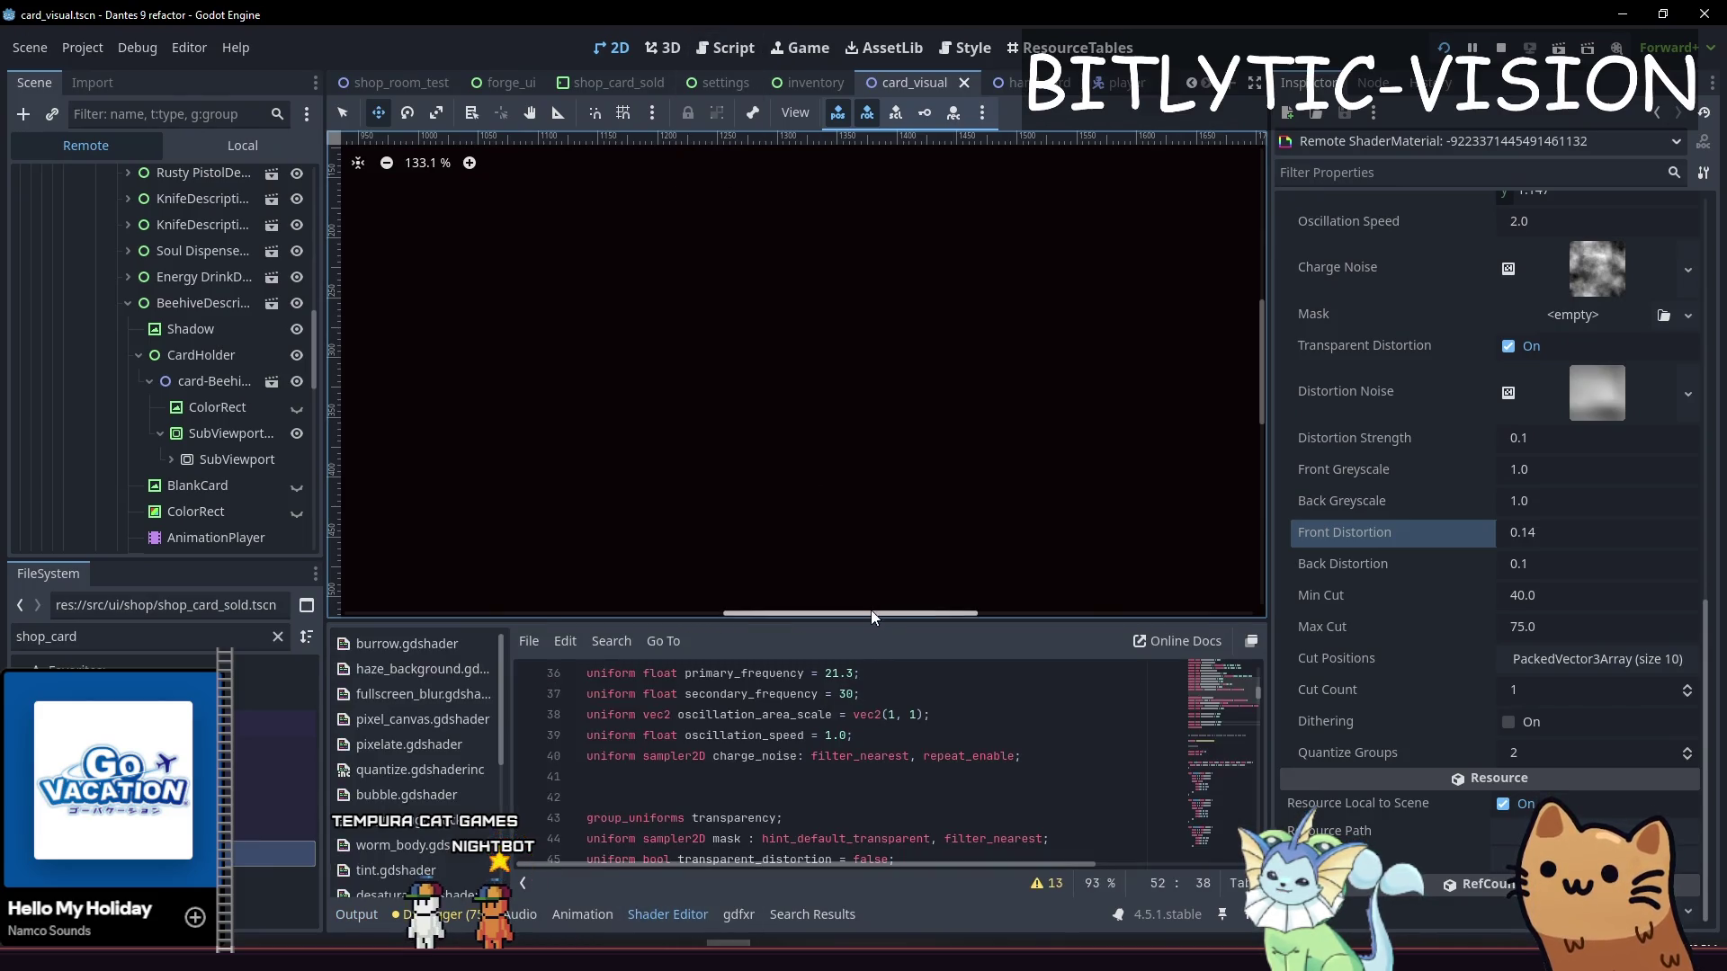
left_click_drag(871, 618, 870, 185)
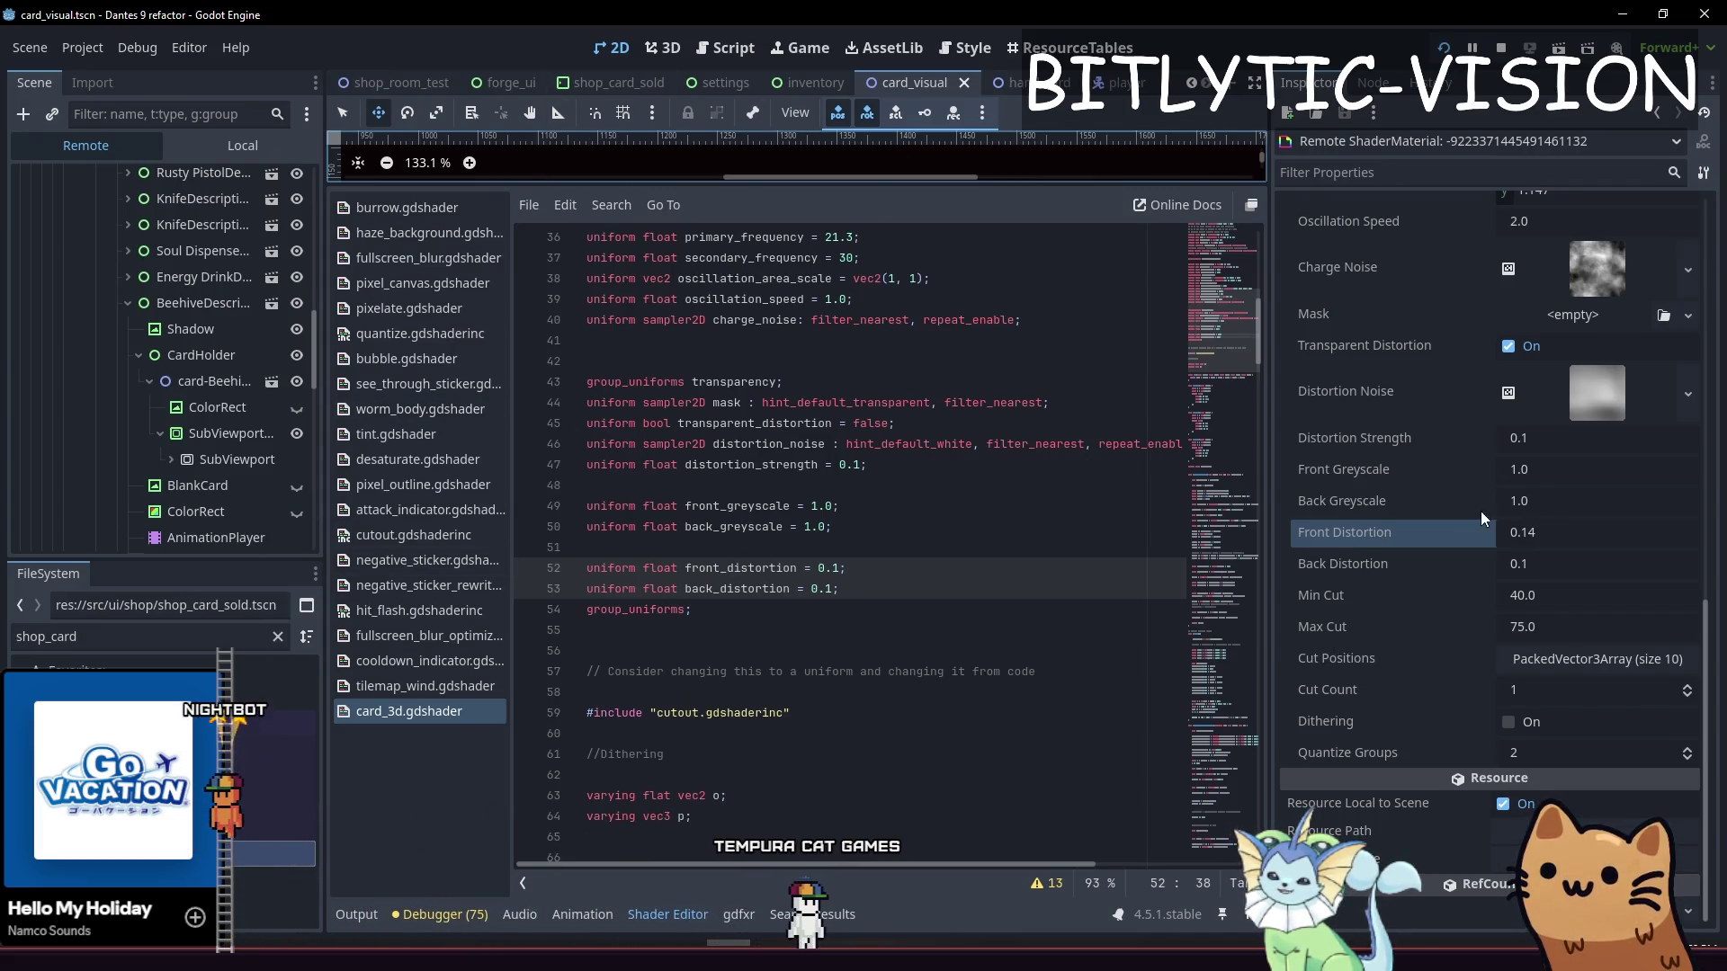
left_click(890, 590)
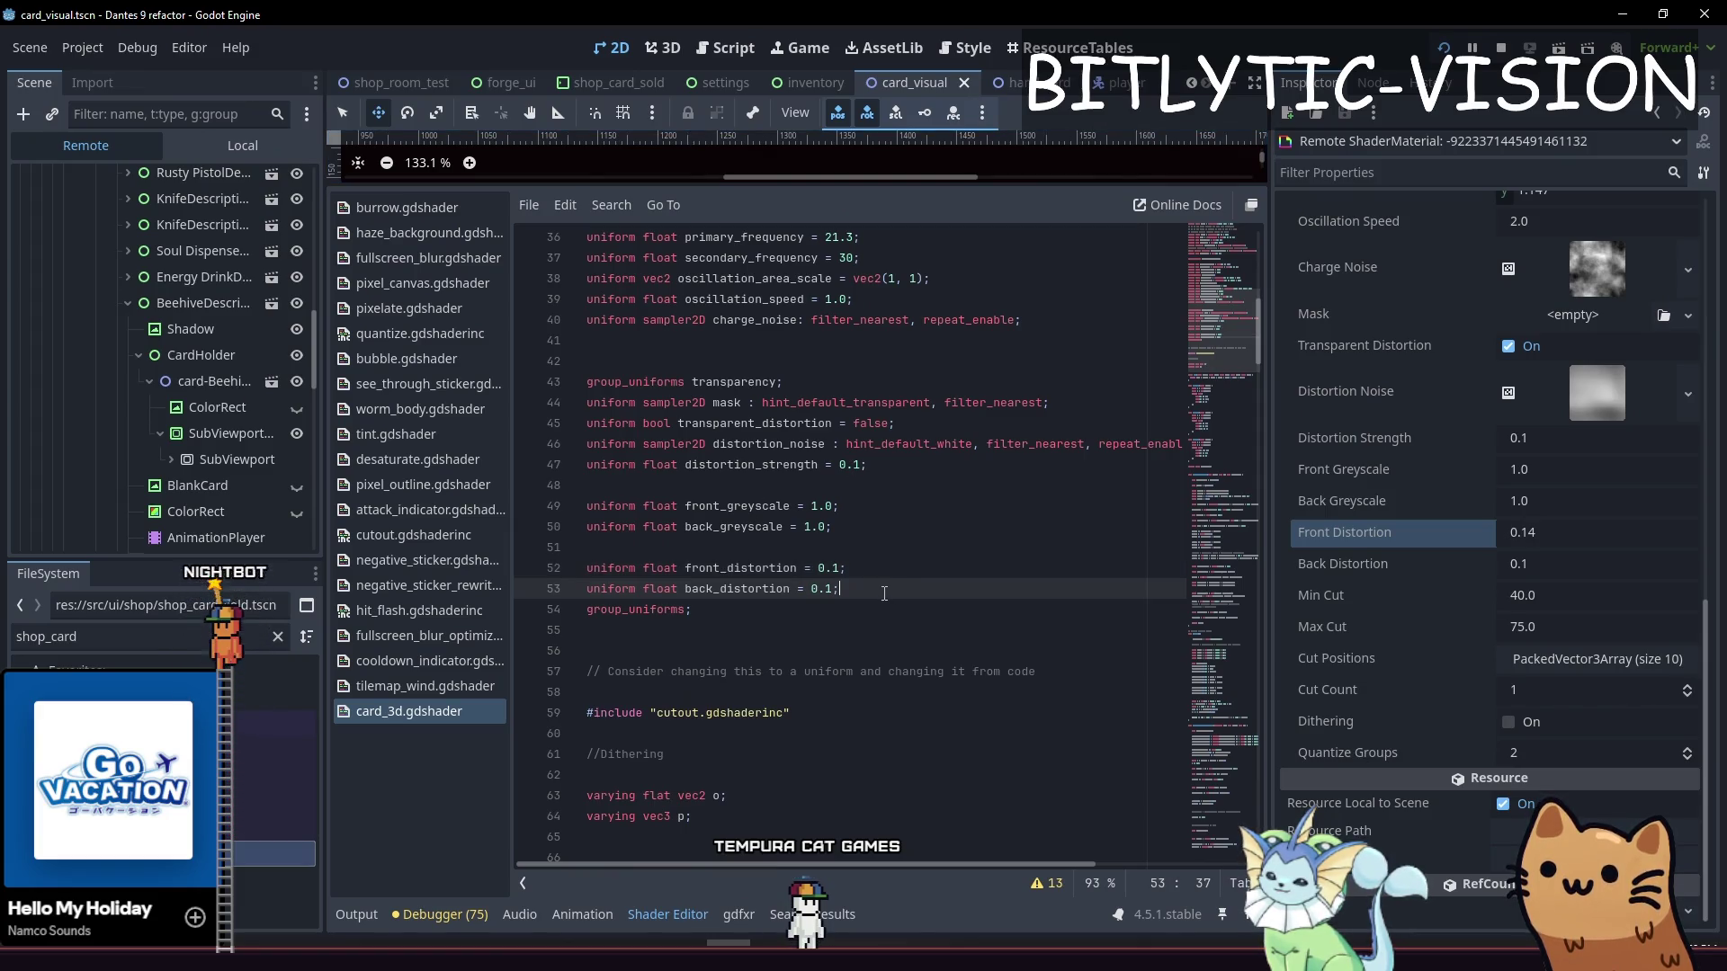
key("Return")
key("Return")
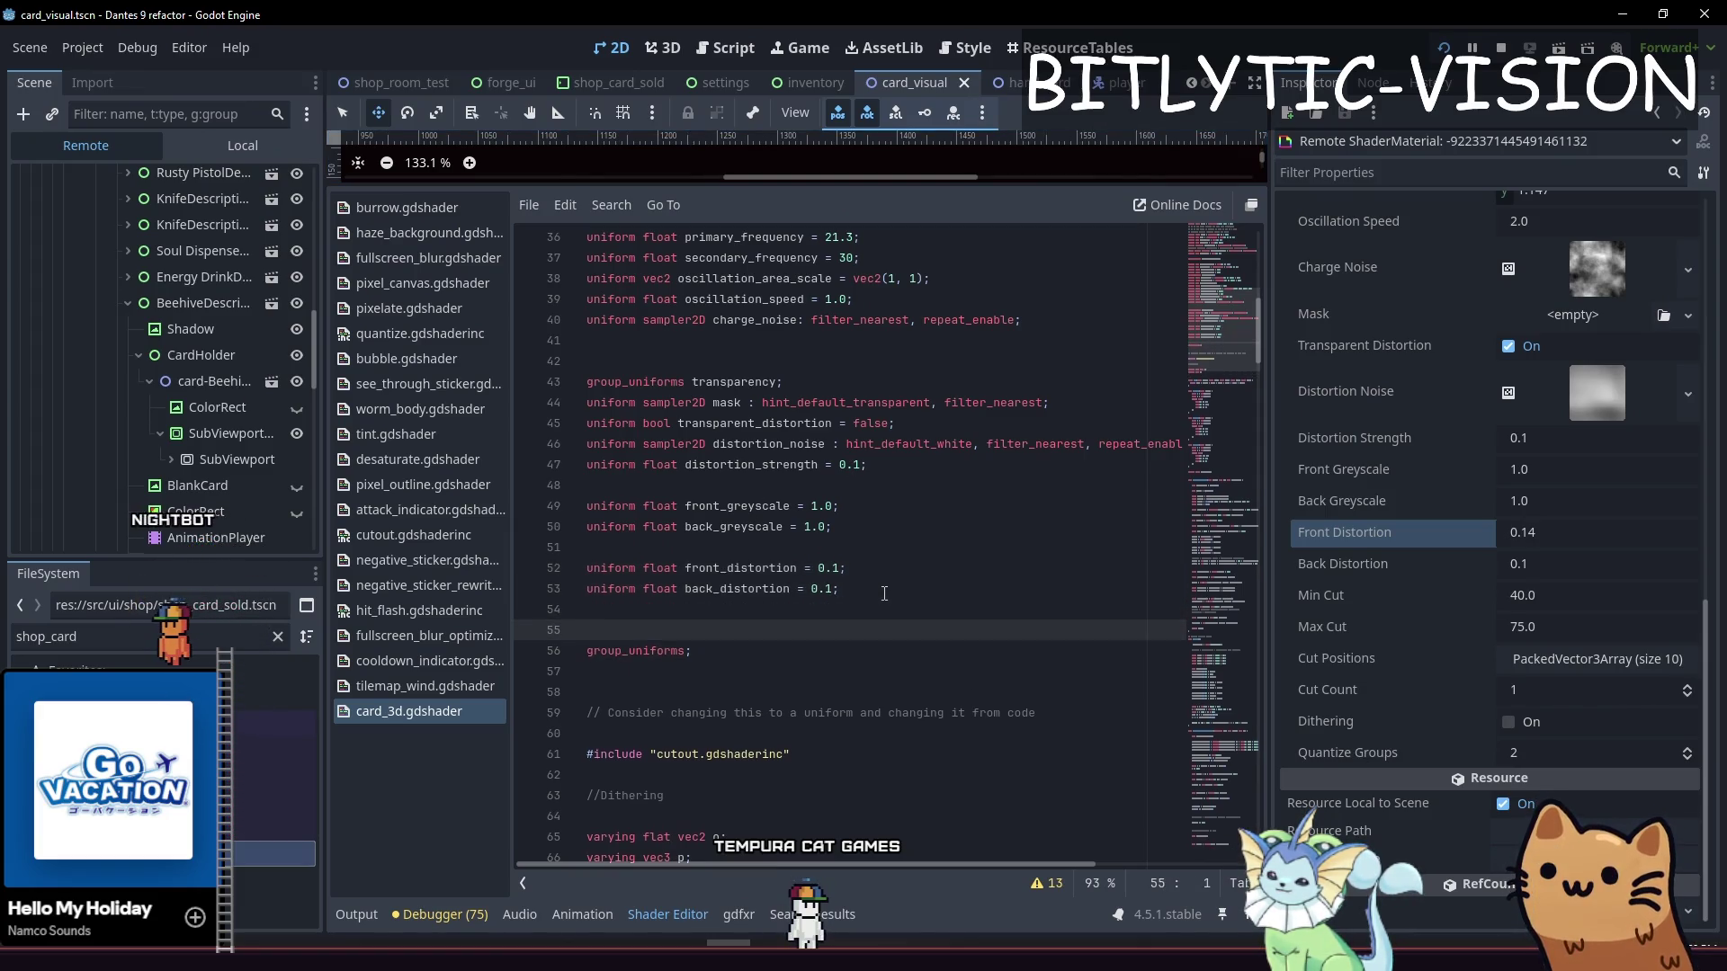
key("Up")
key("BackSpace")
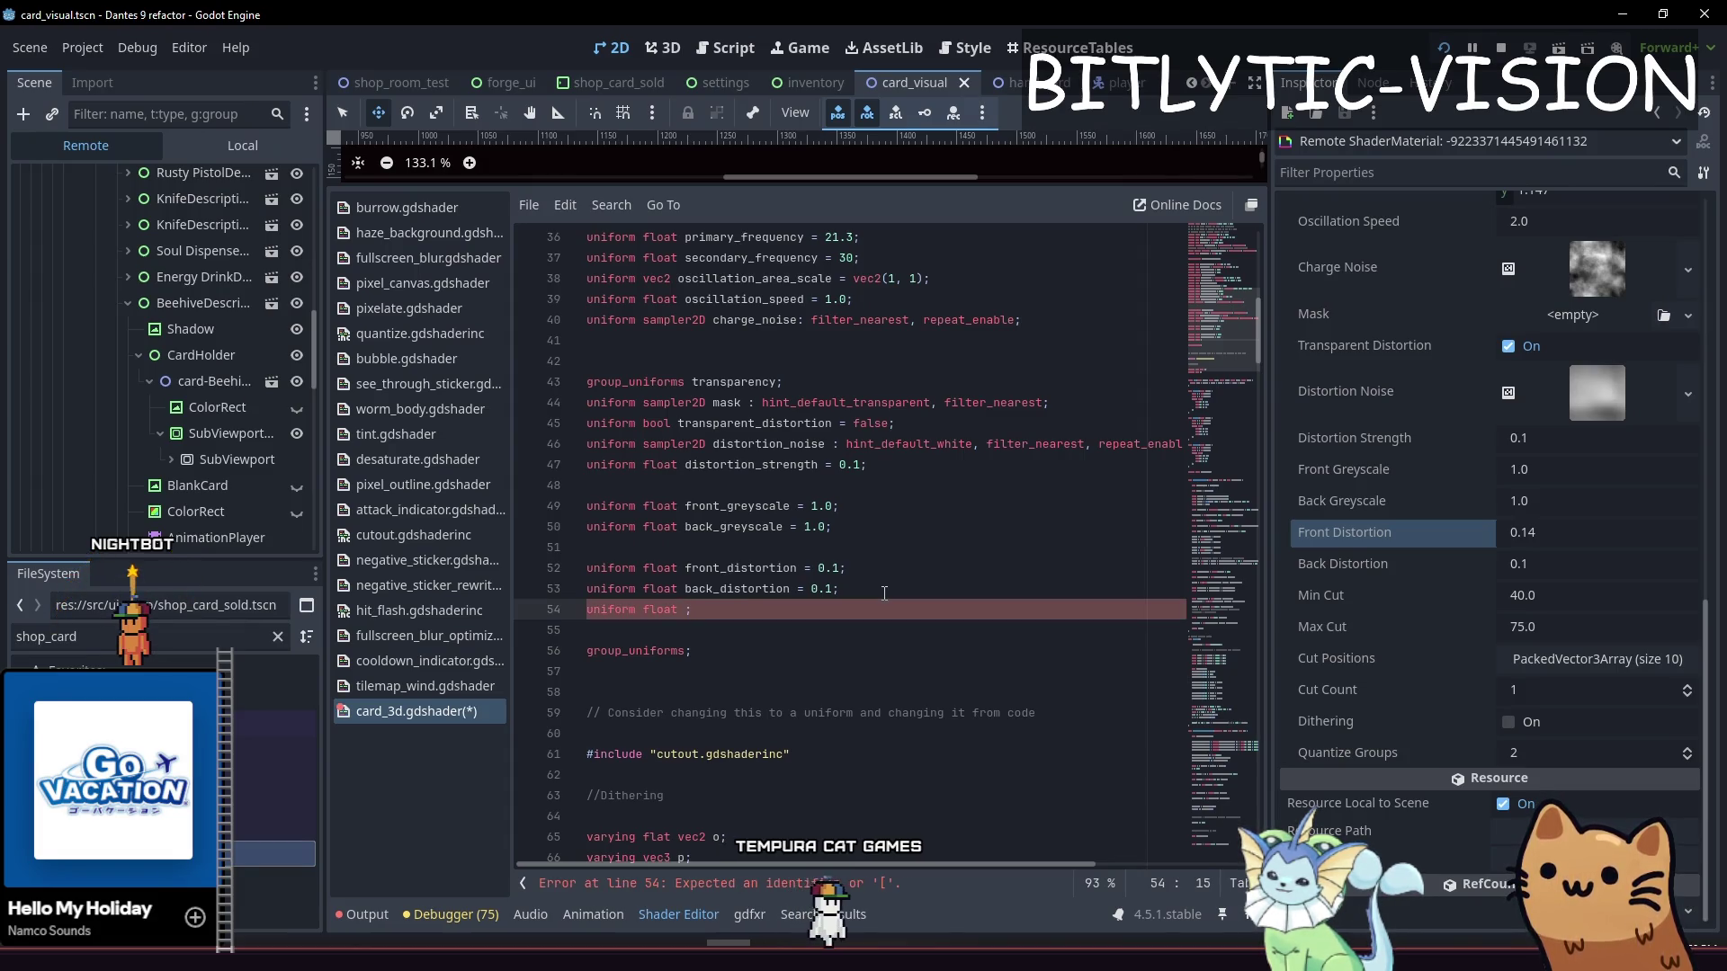
Check the distortion noise texture settings, then extend the new uniform name to front_distortion_scale
left_click(1588, 393)
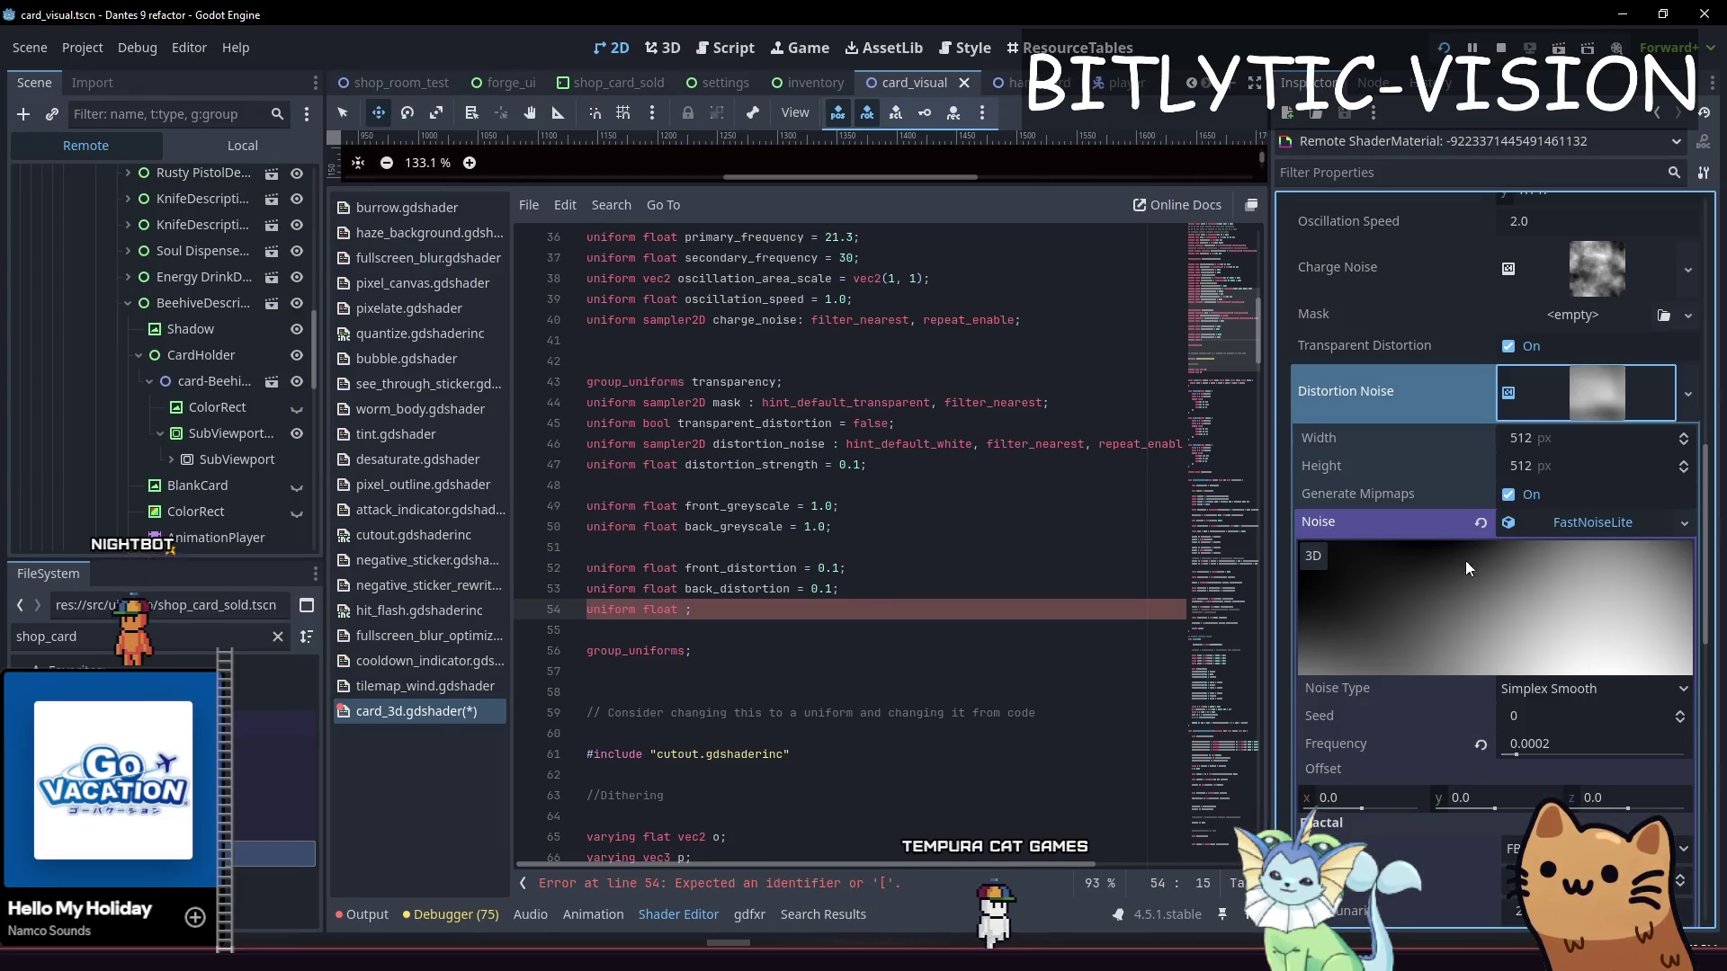
mouse_move(1519, 759)
left_mouse_down()
mouse_move(1600, 755)
mouse_move(1569, 768)
left_mouse_up()
left_click(1637, 522)
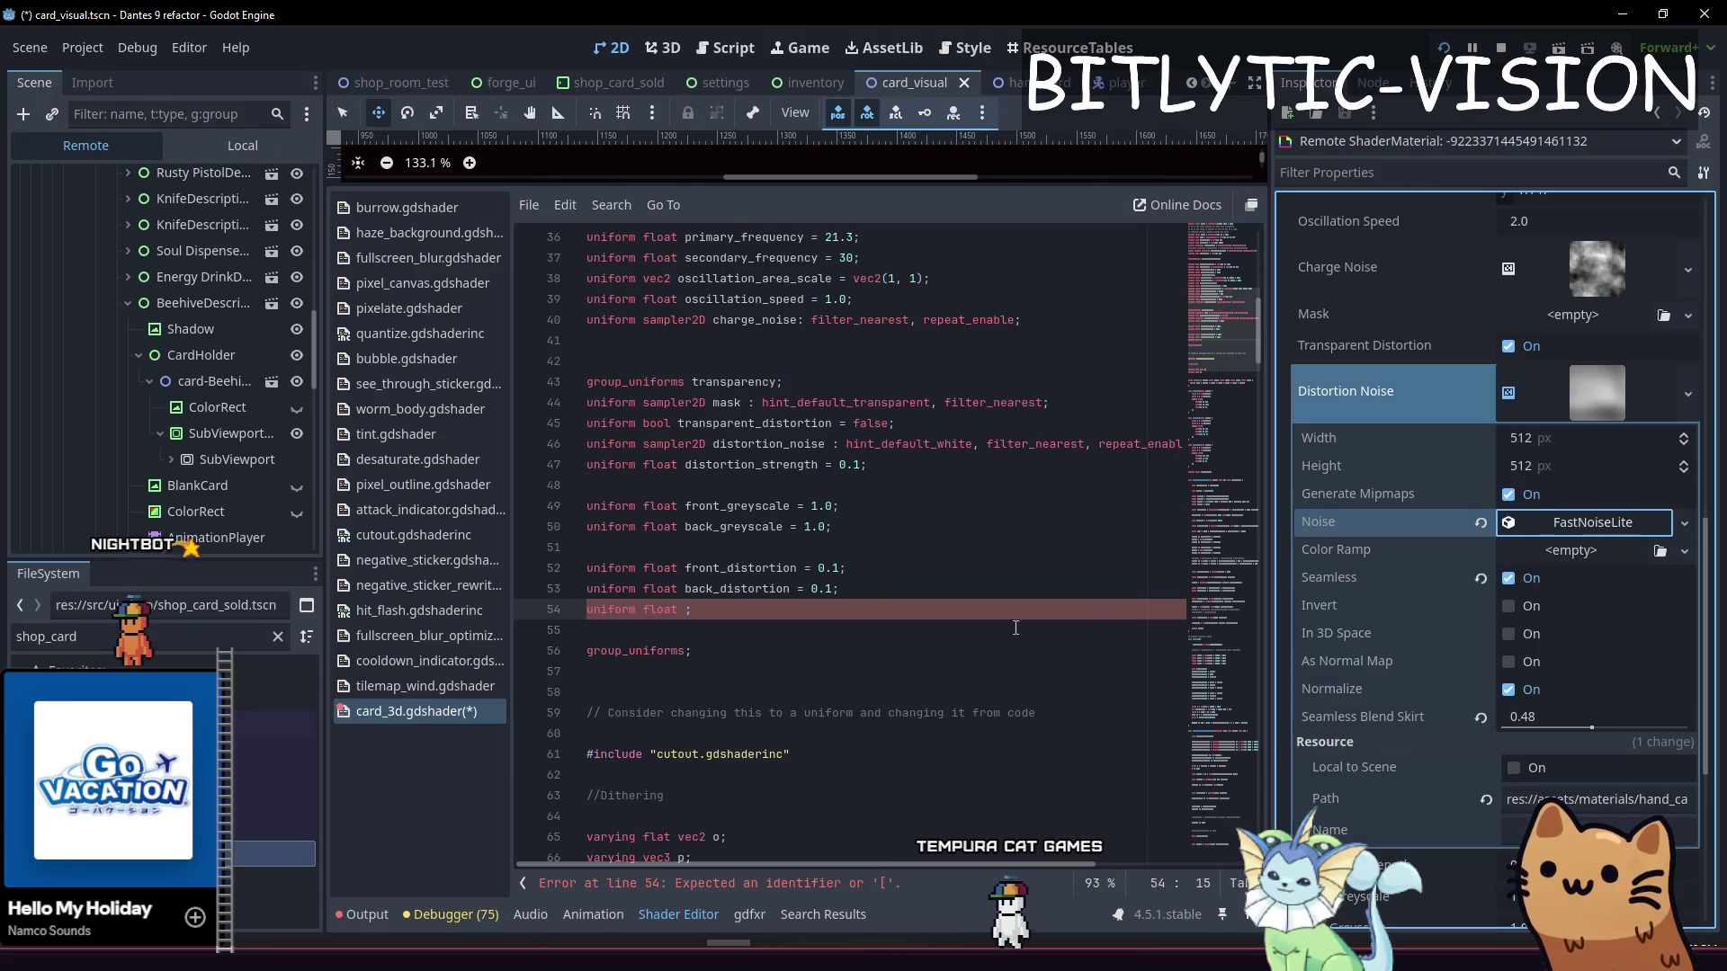
left_click(833, 608)
type("_distortion_s")
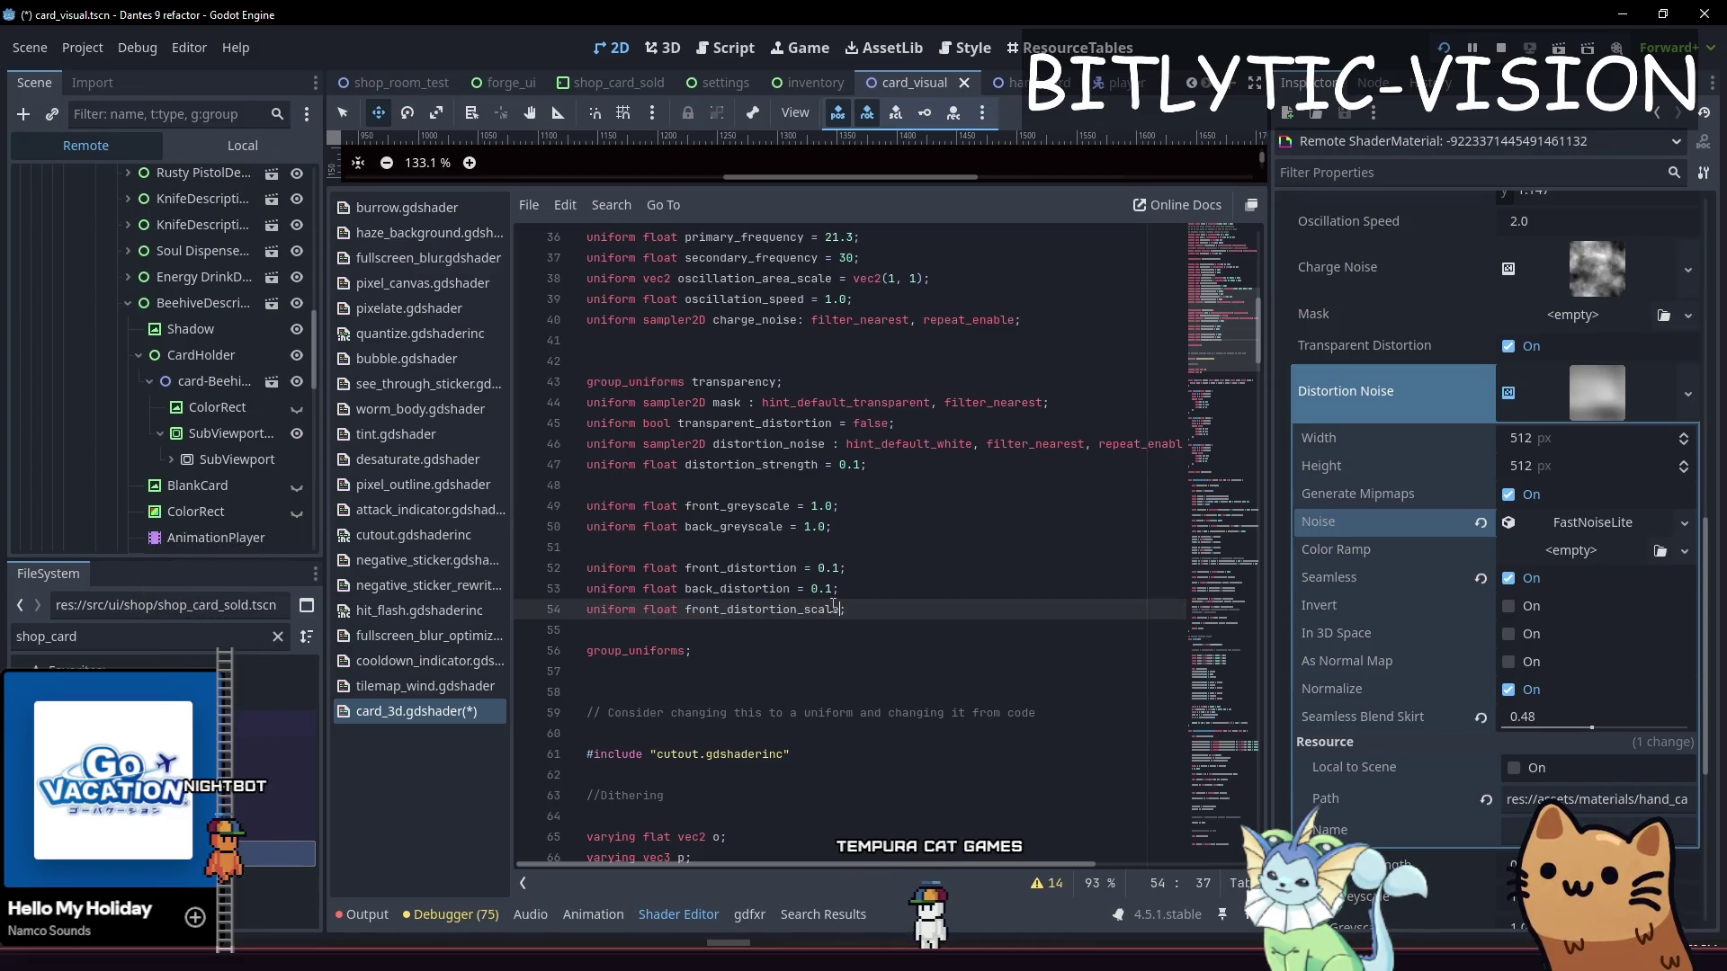
type("cale")
Finish front_distortion_scale = 1.0 and duplicate it as back_distortion_scale on line 55
key("Up")
key("Up")
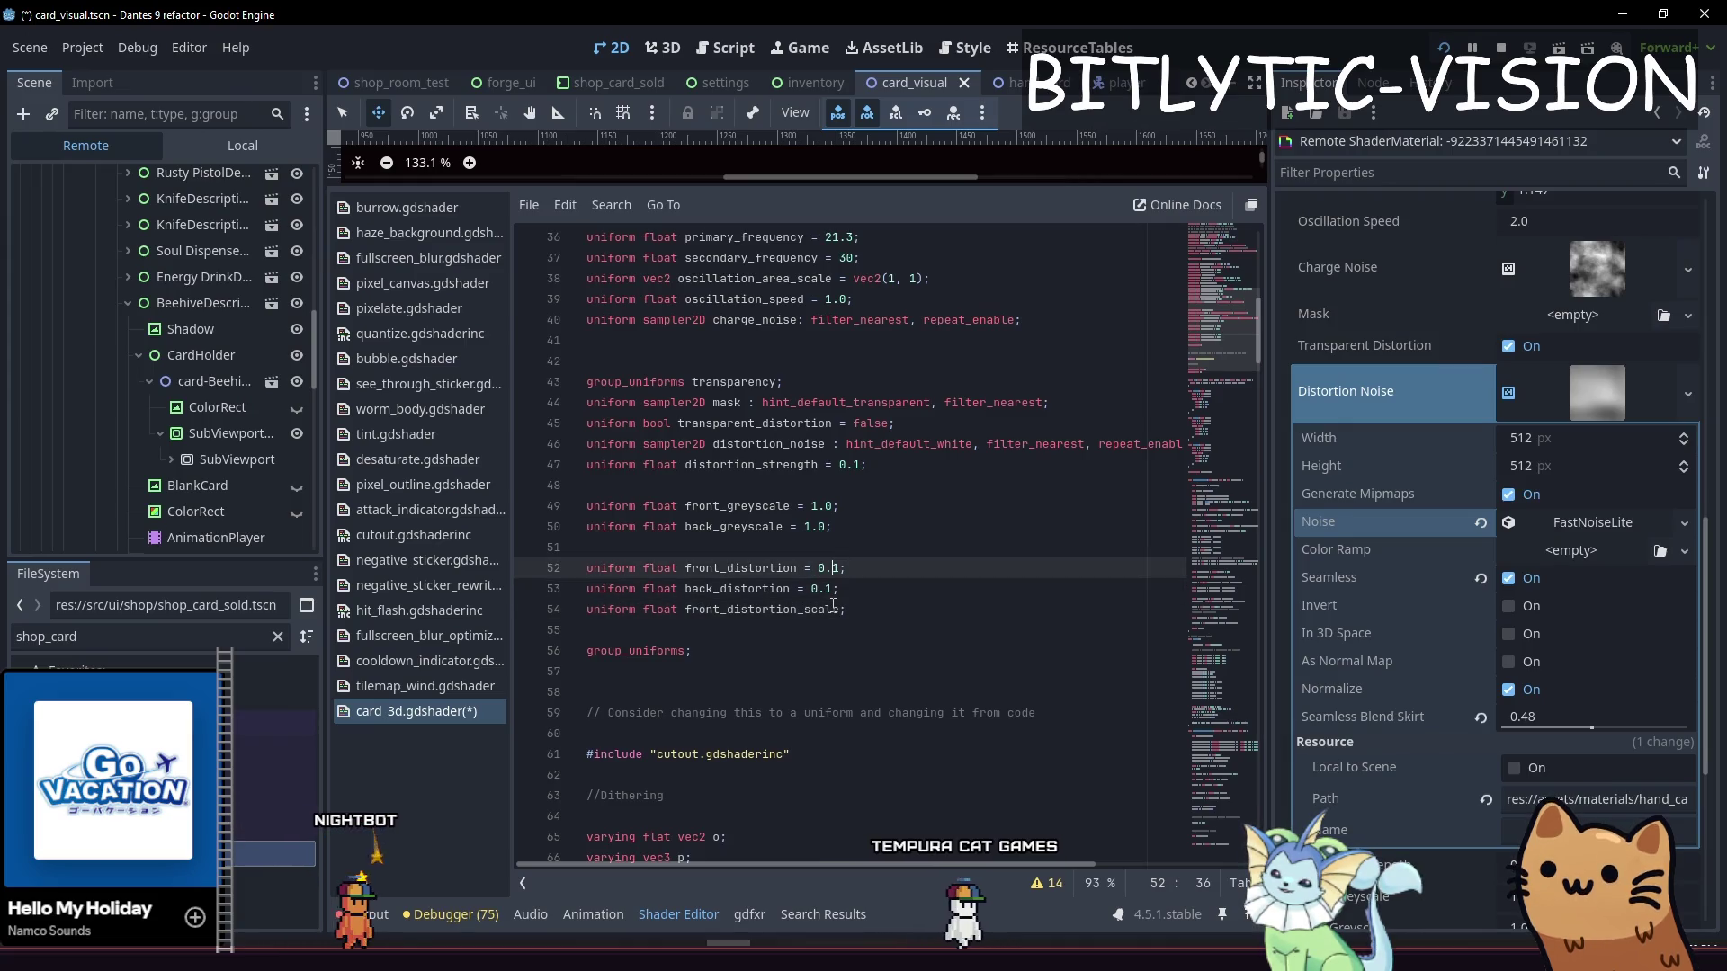
key("Down")
key("Down")
key("ctrl+Left")
key("ctrl+Right")
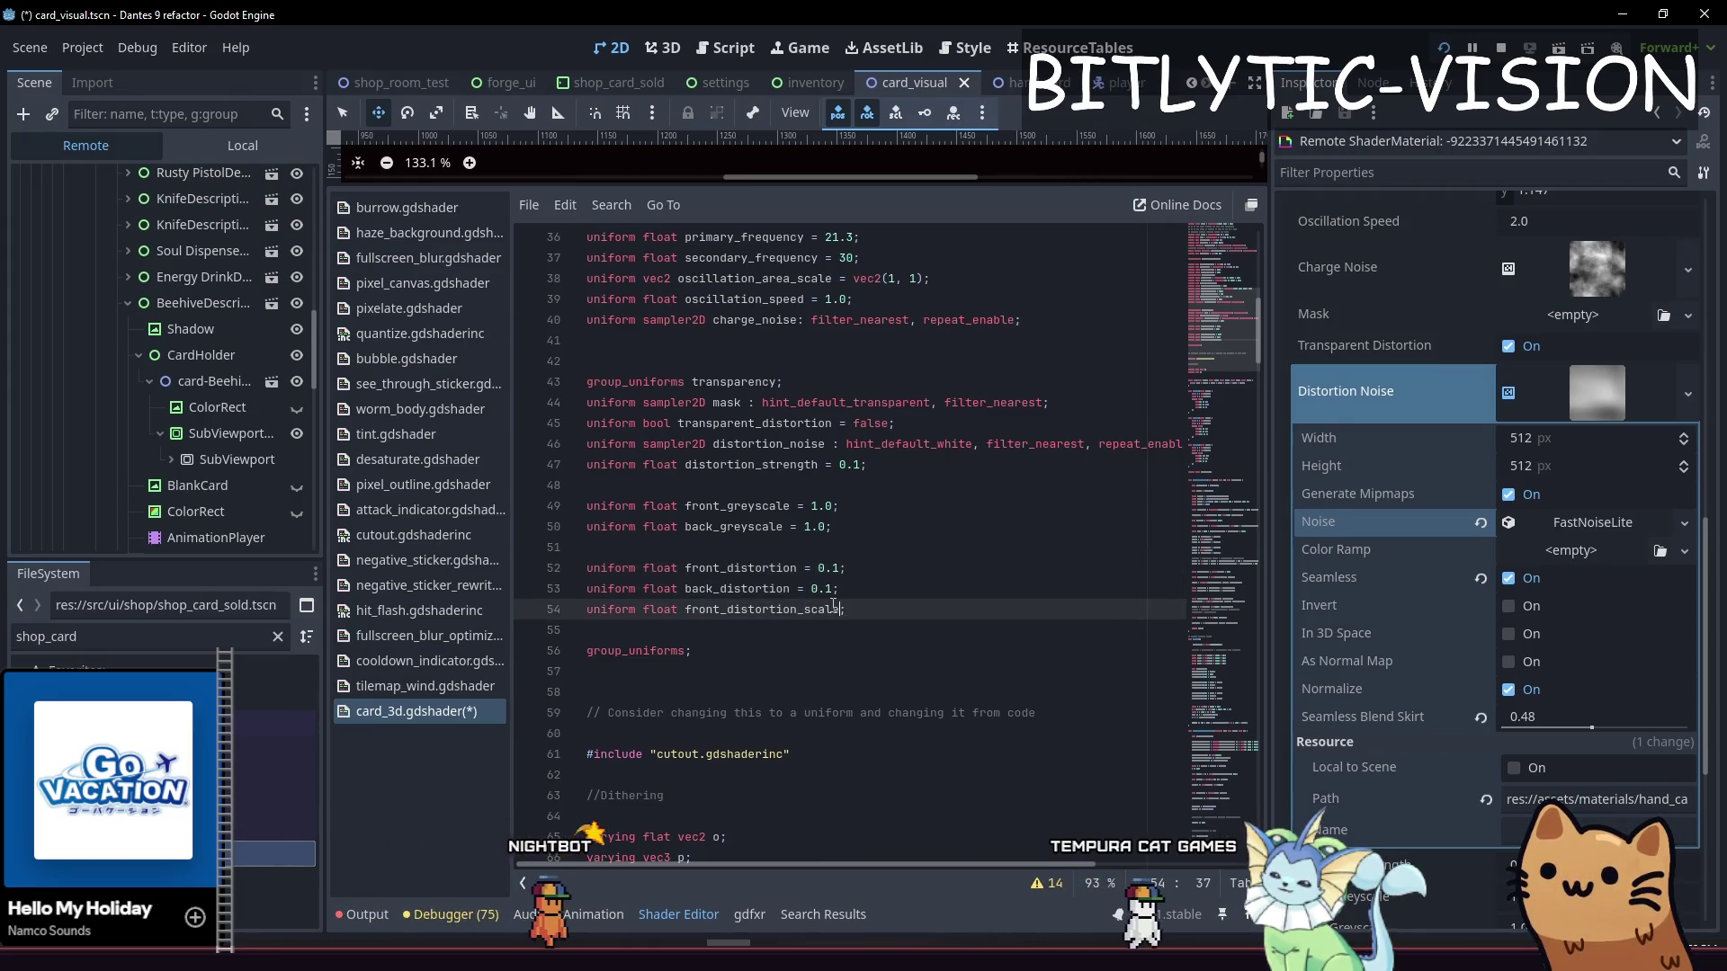
key("ctrl+shift+Left")
key("shift+Right")
key("shift+Right")
key("shift+Right")
key("shift+Right")
key("shift+Right")
key("shift+Right")
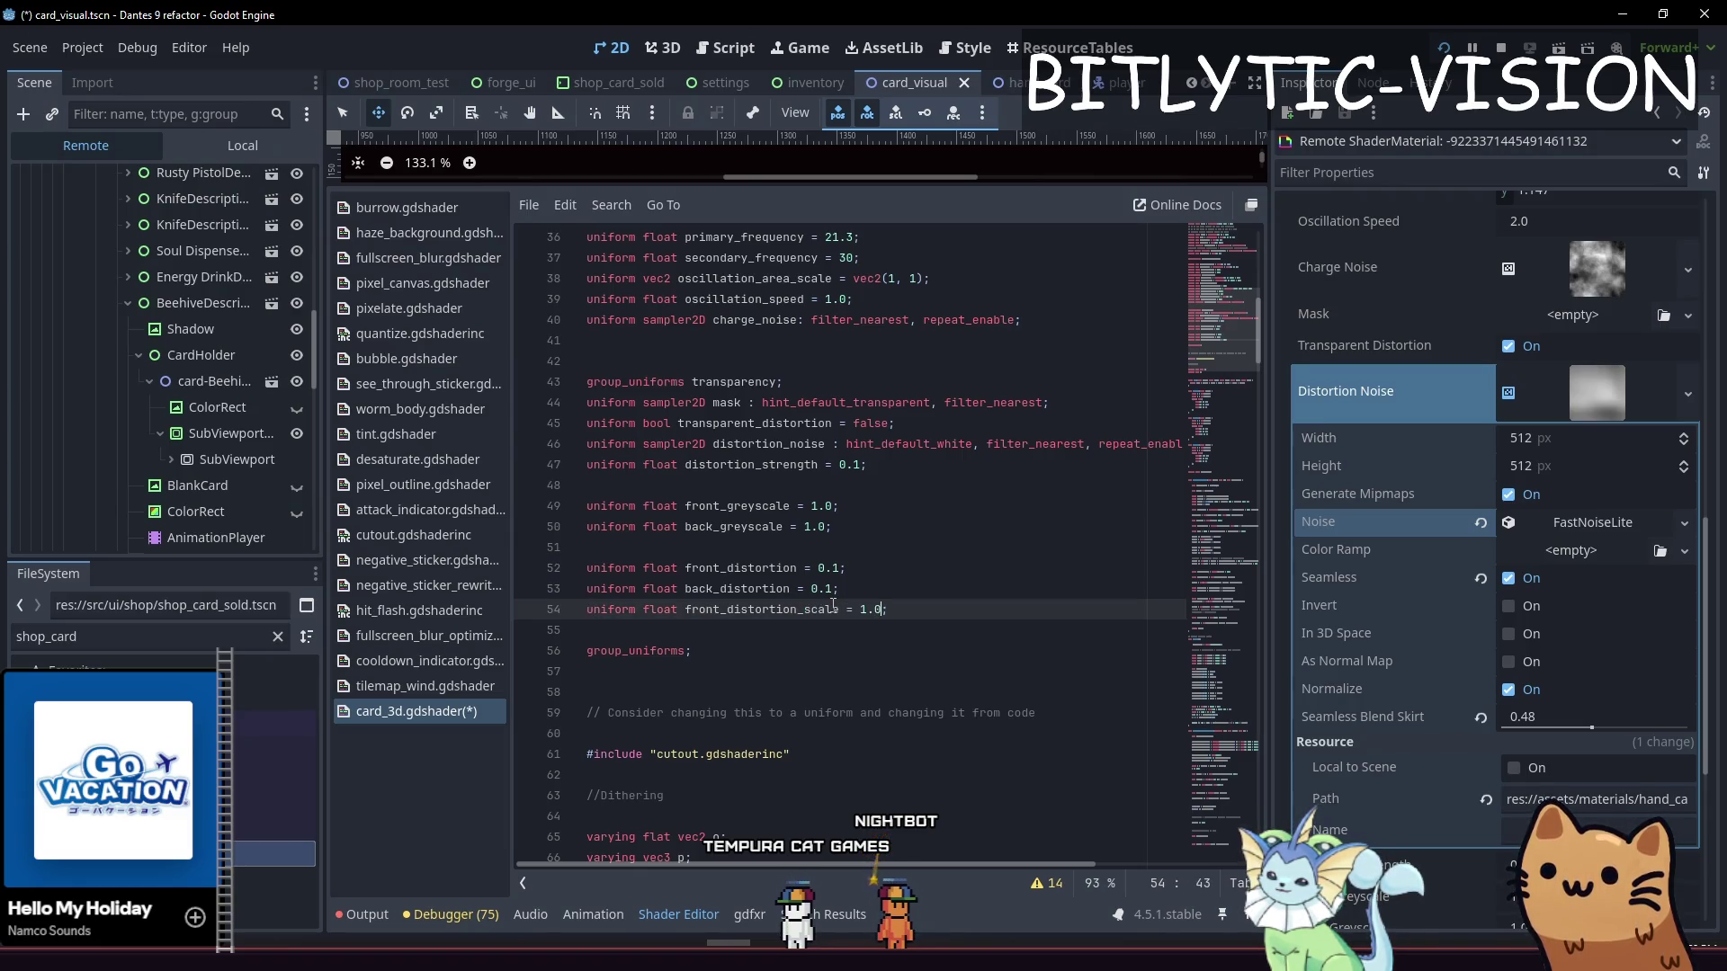
key("ctrl+alt+Down")
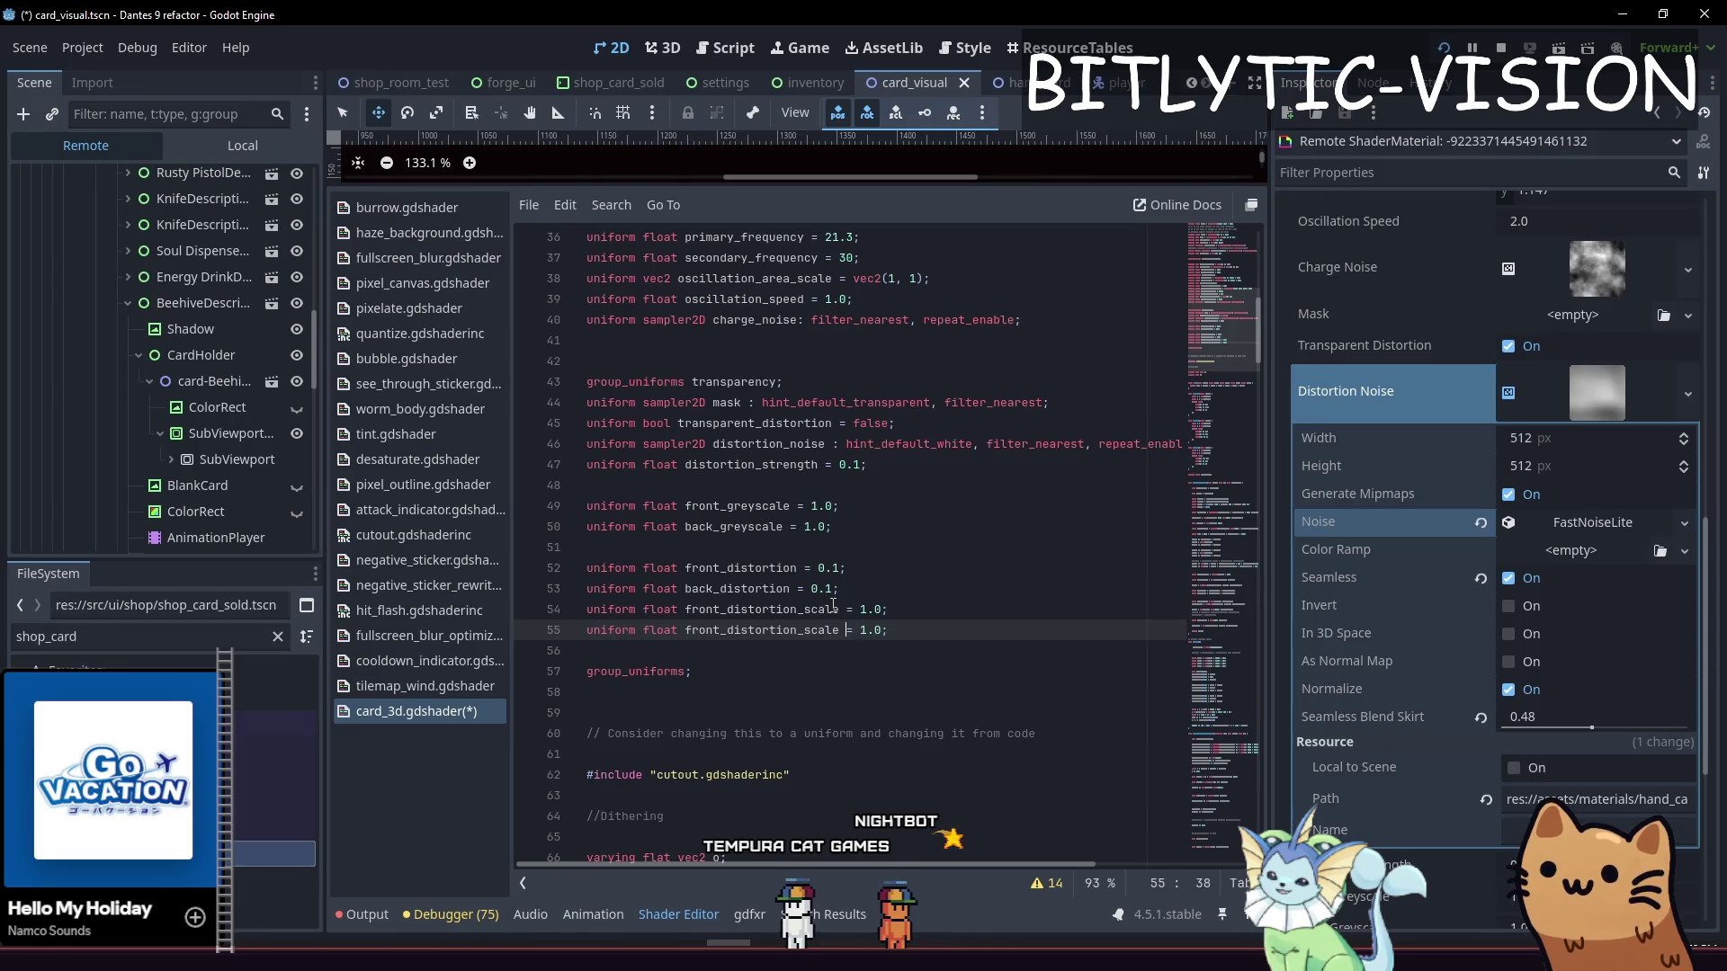
key("Left")
key("Left")
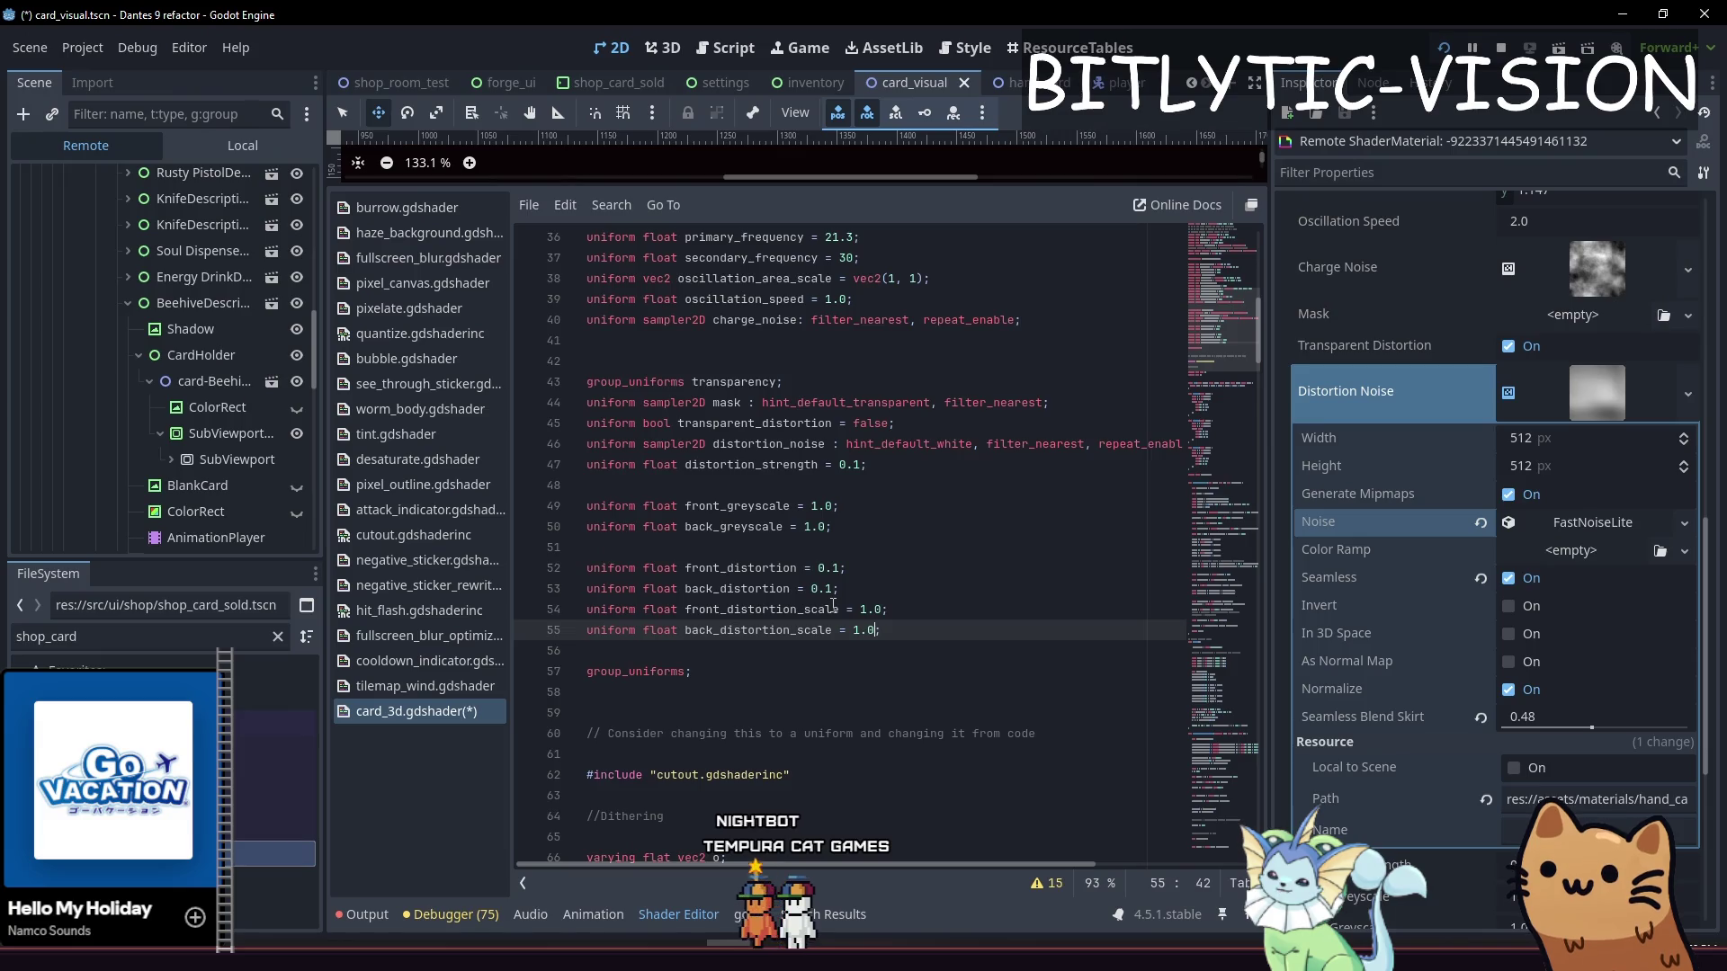
key("Page_Down")
key("Page_Down")
key("Page_Down")
key("Page_Down")
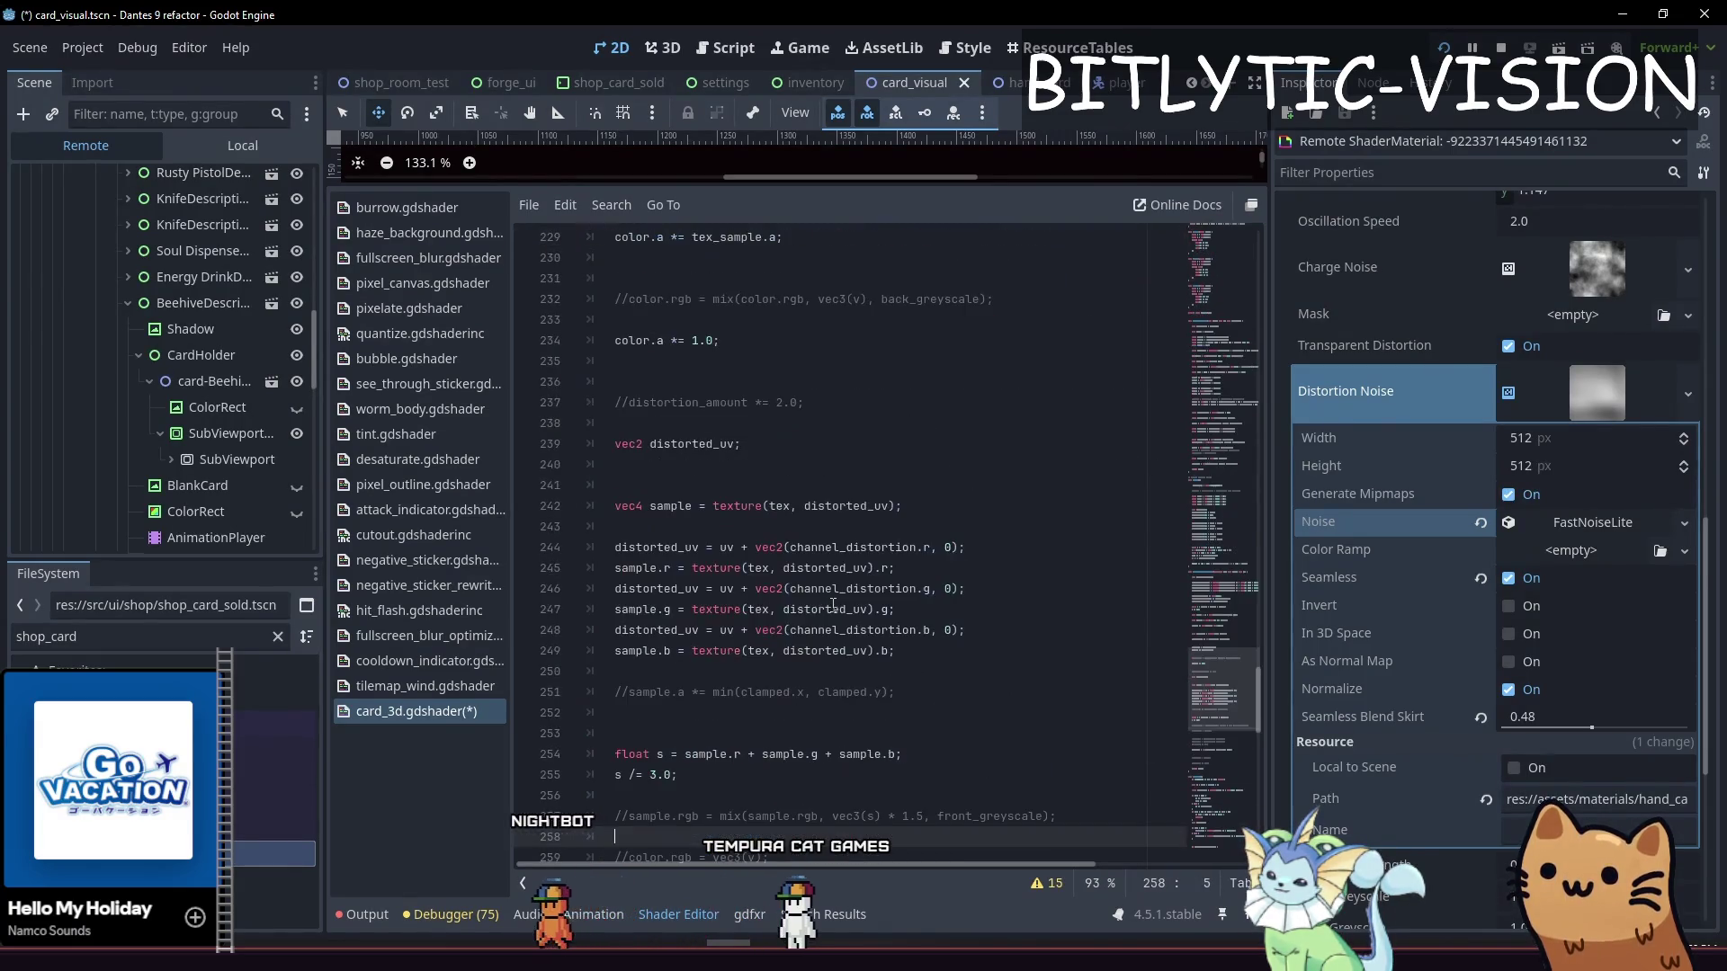
key("Page_Down")
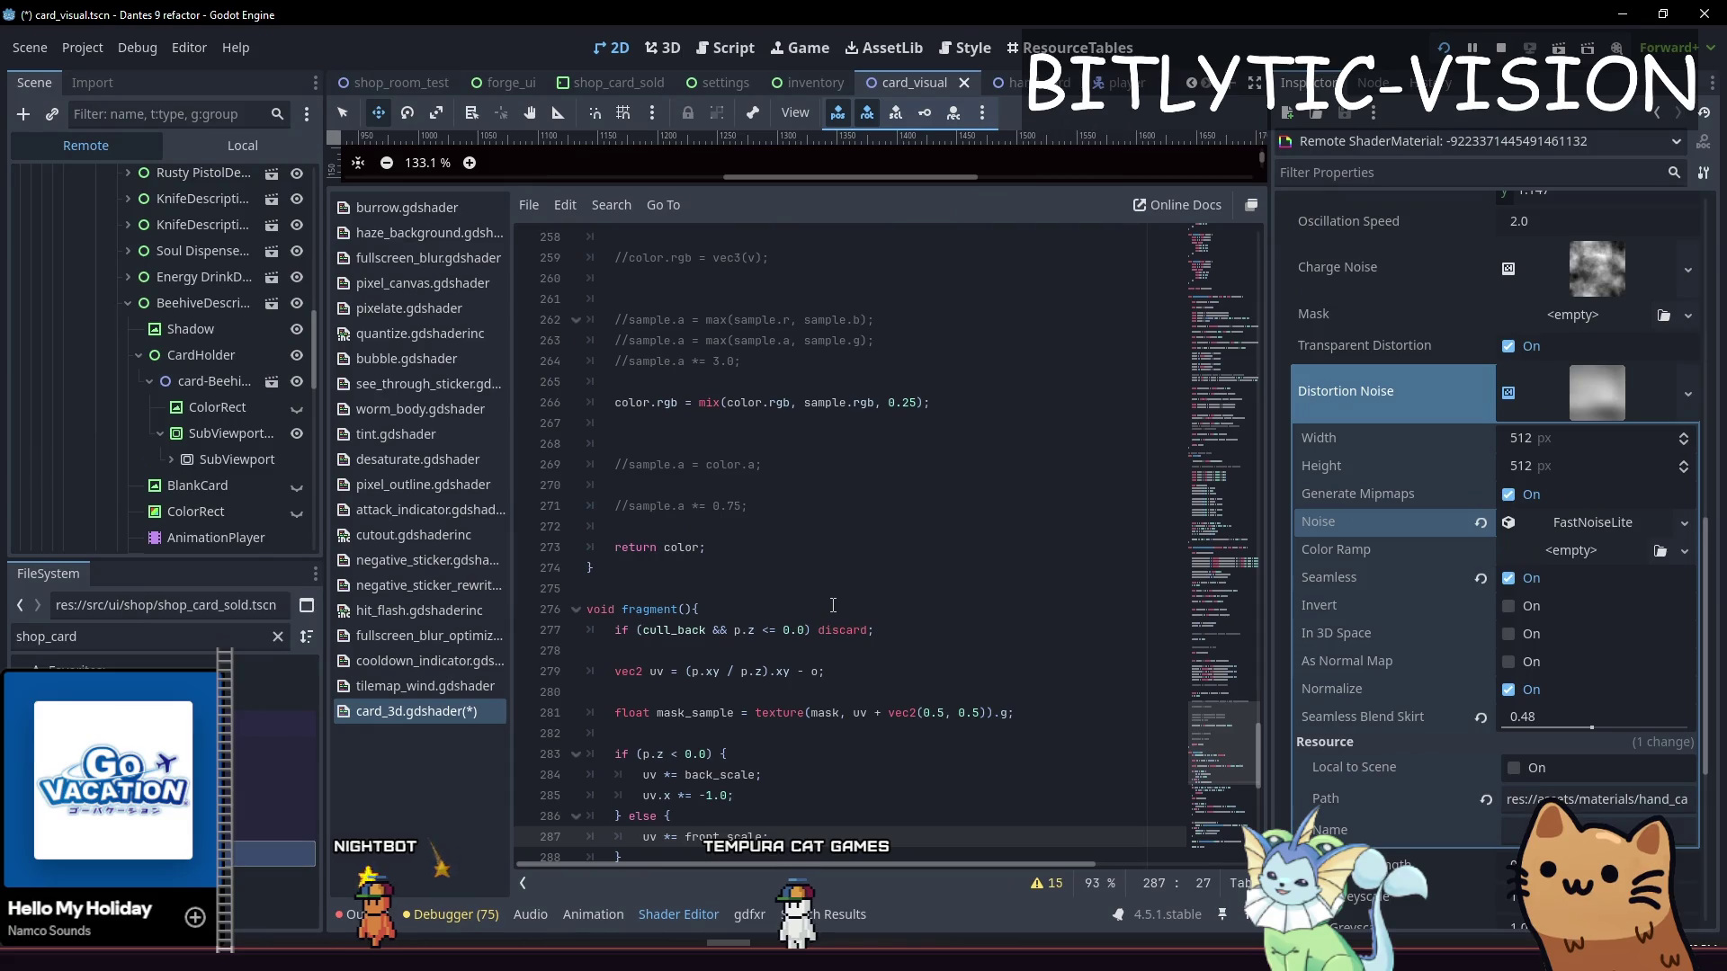
Move up to the get_transparency_effect function and save the shader
key("Page_Up")
key("Page_Up")
key("Page_Up")
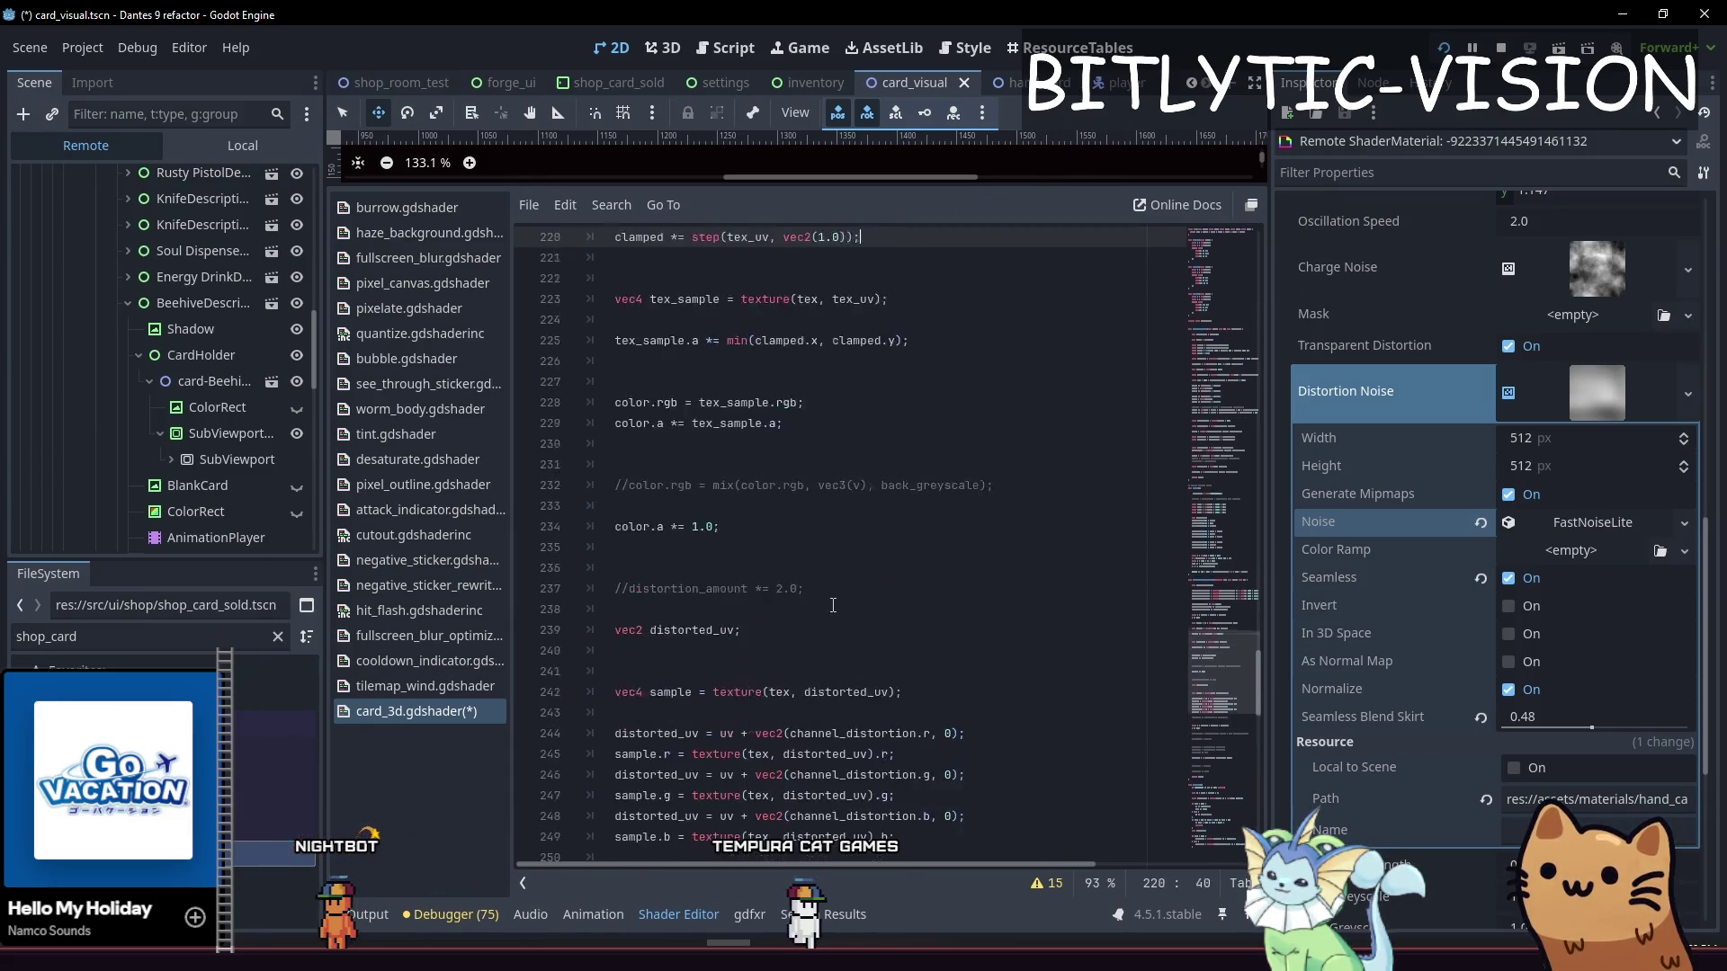
key("Page_Up")
key("Down")
key("Down")
key("Down")
key("Down")
key("Down")
key("Down")
key("Up")
key("Up")
key("Up")
key("End")
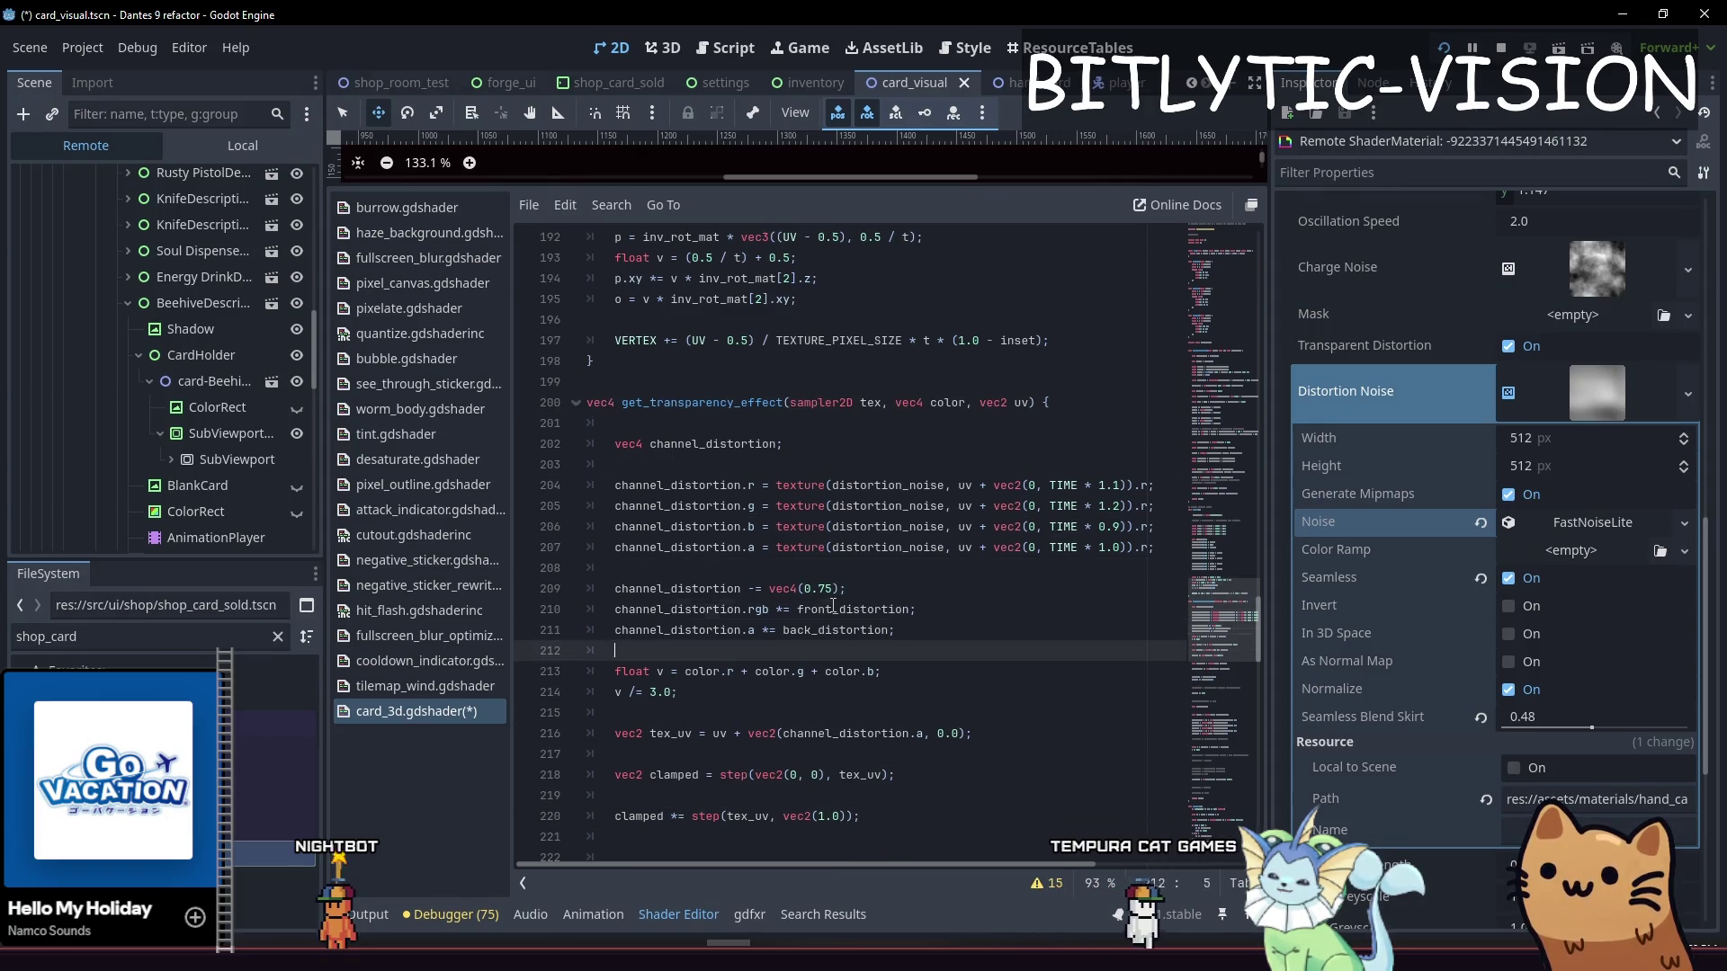
key("Up")
key("Up")
key("Up")
key("Down")
key("End")
key("ctrl+s")
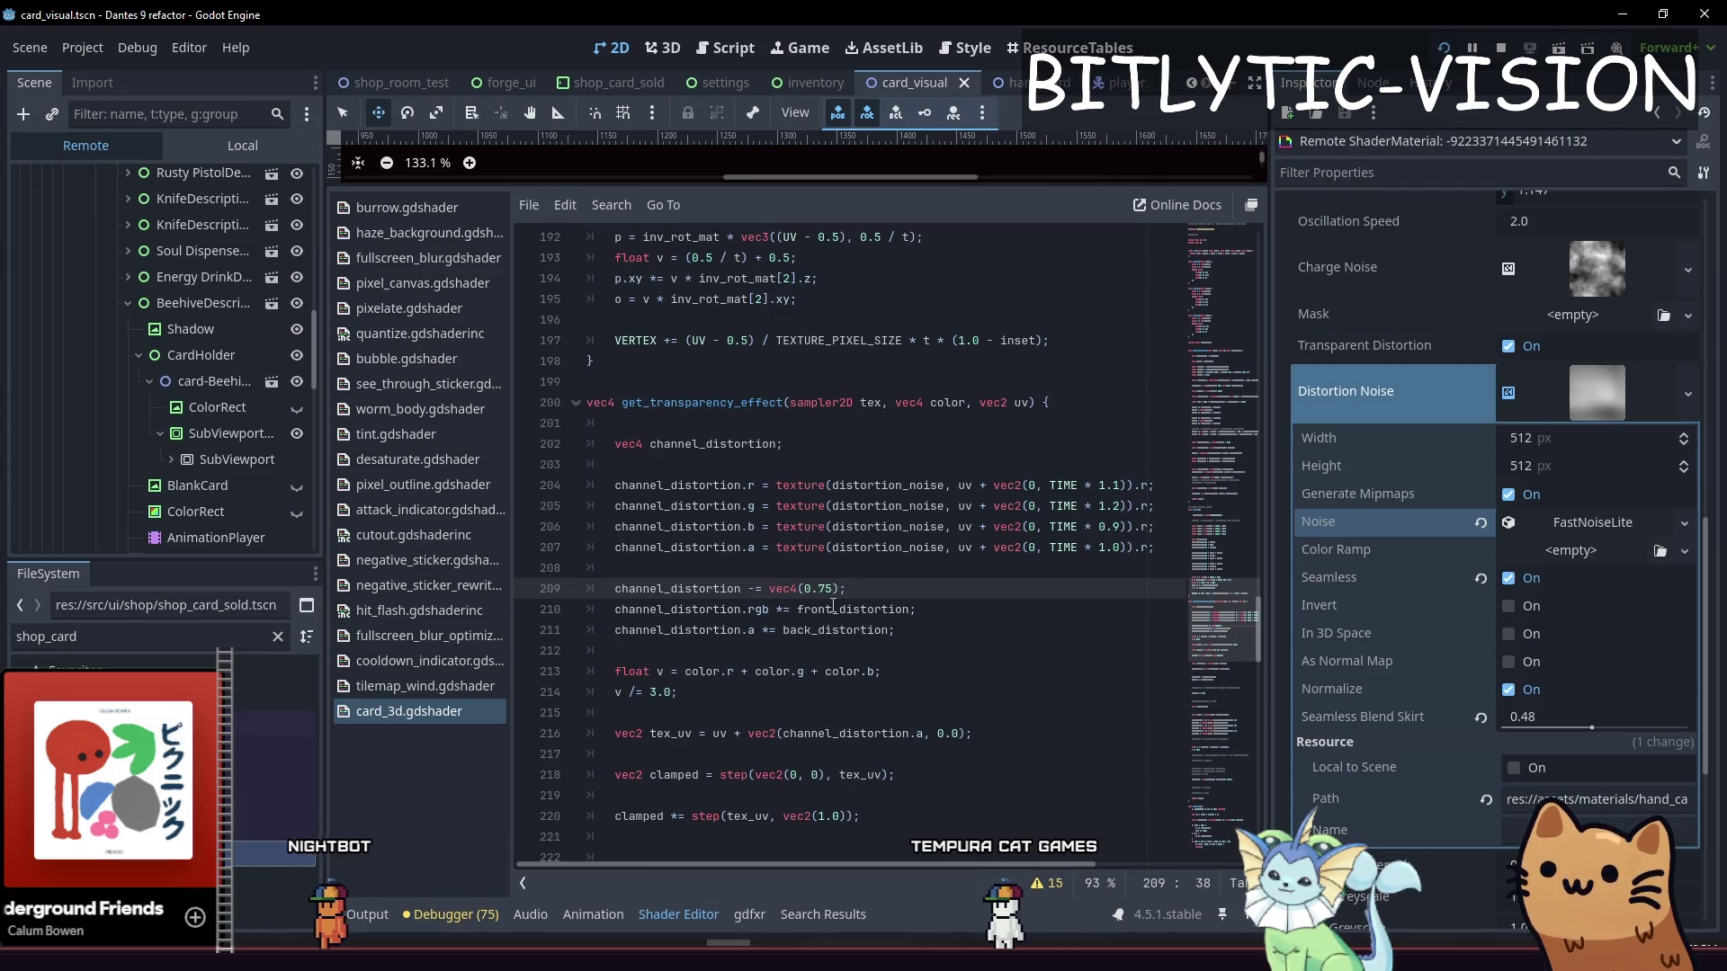
Examine the UV offsets and place carets on lines 204–207 just before .r
key("Up")
key("Up")
key("End")
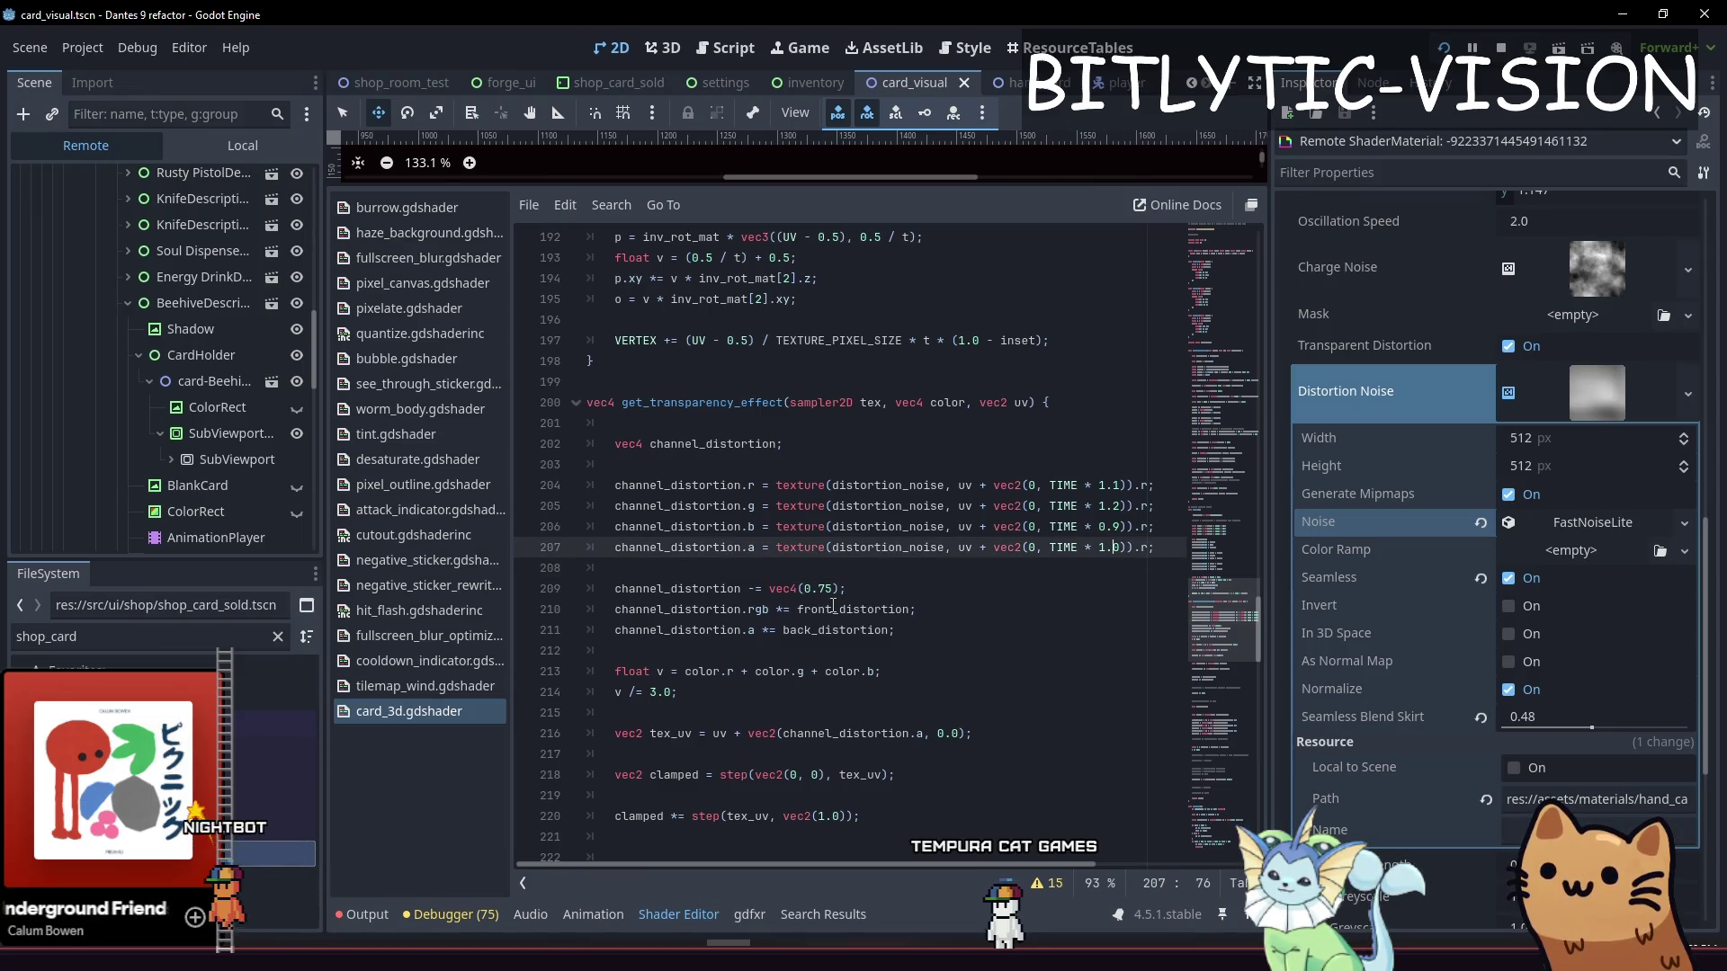
key("ctrl+Left")
key("ctrl+Left")
key("ctrl+Left")
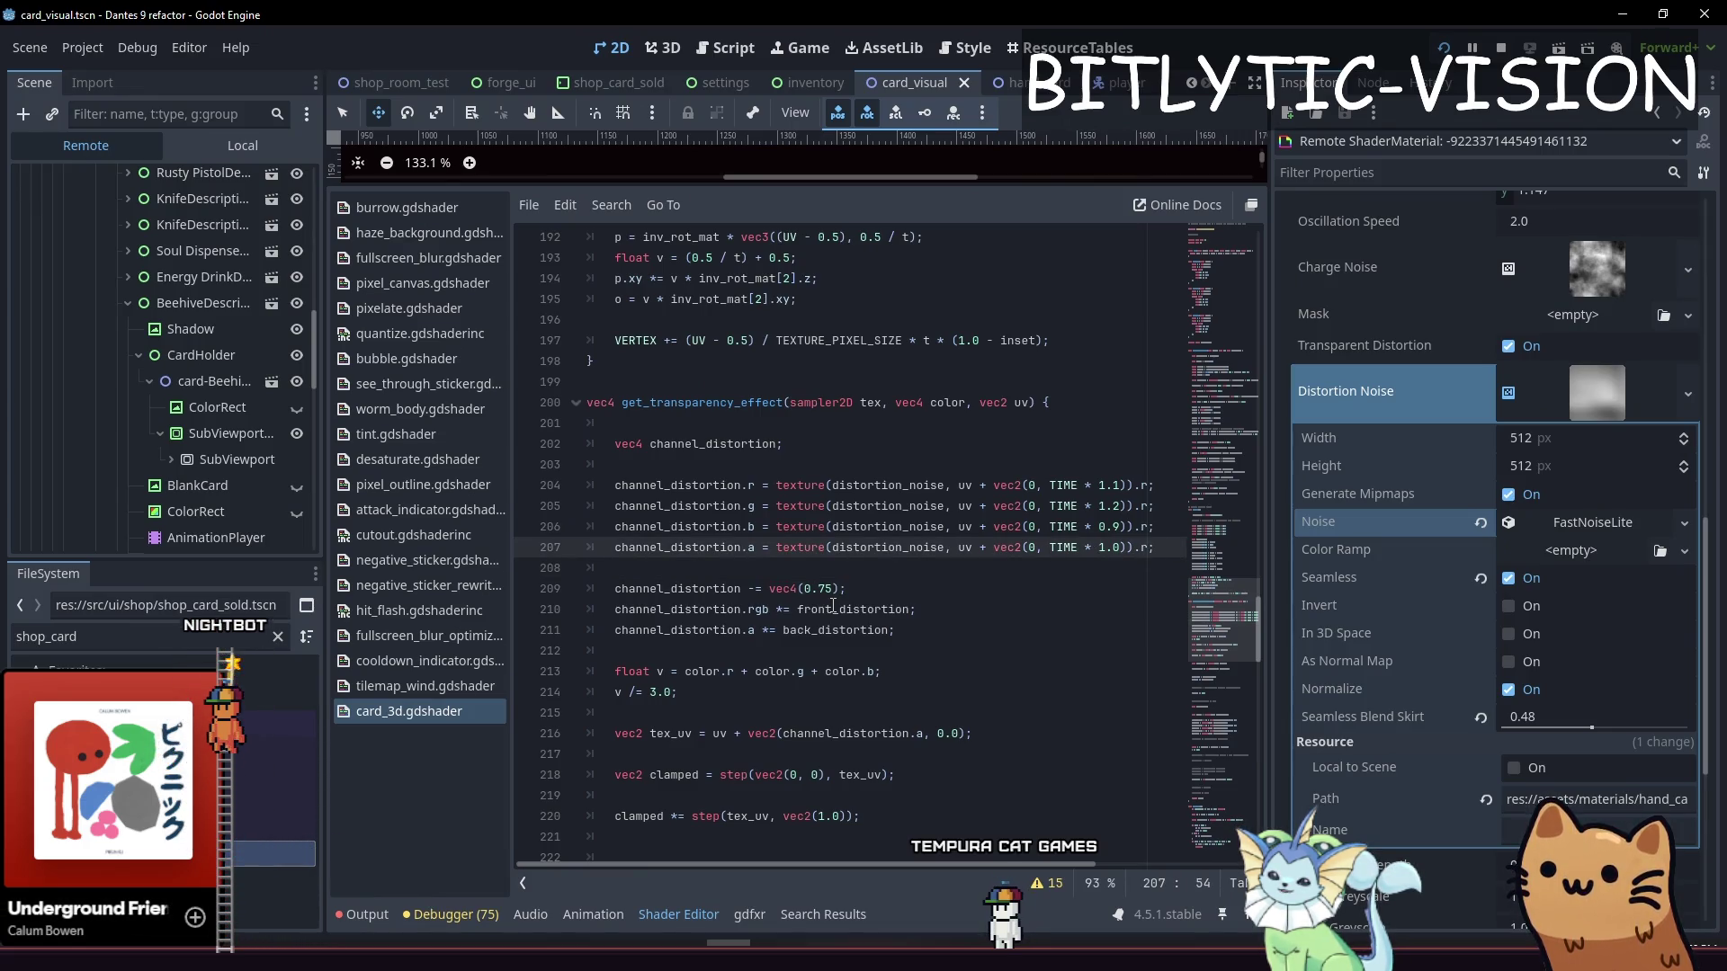
key("ctrl+shift+Right")
key("ctrl+shift+Right")
key("ctrl+shift+Right")
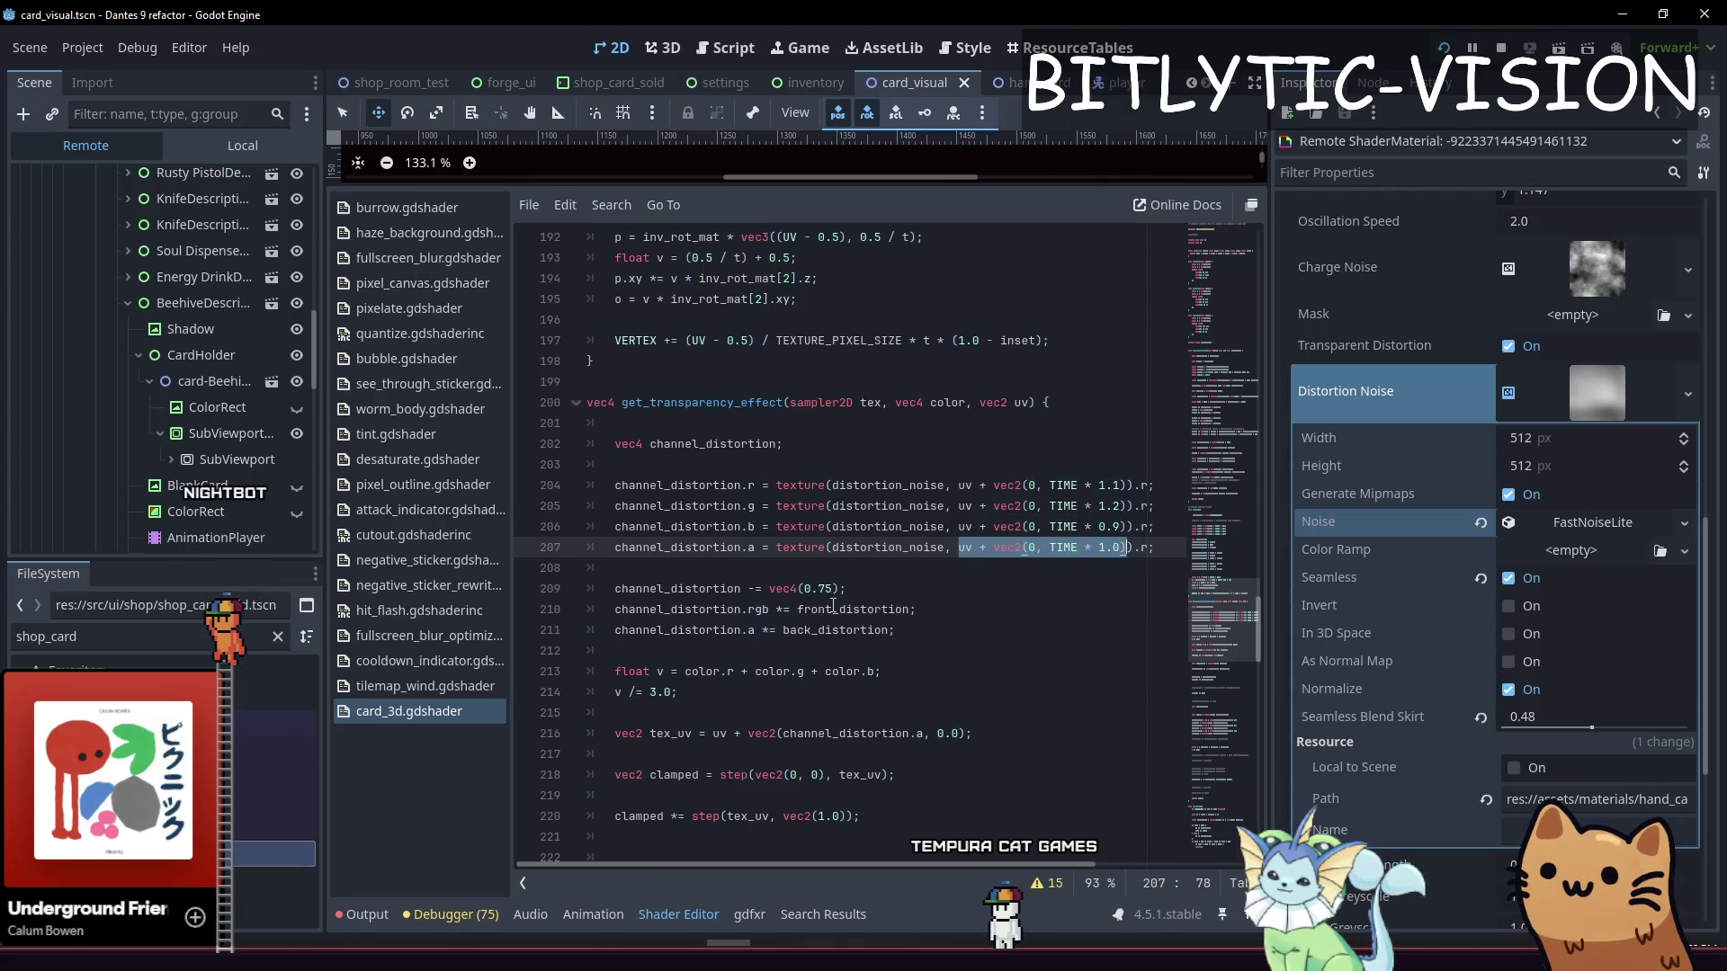
key("Right")
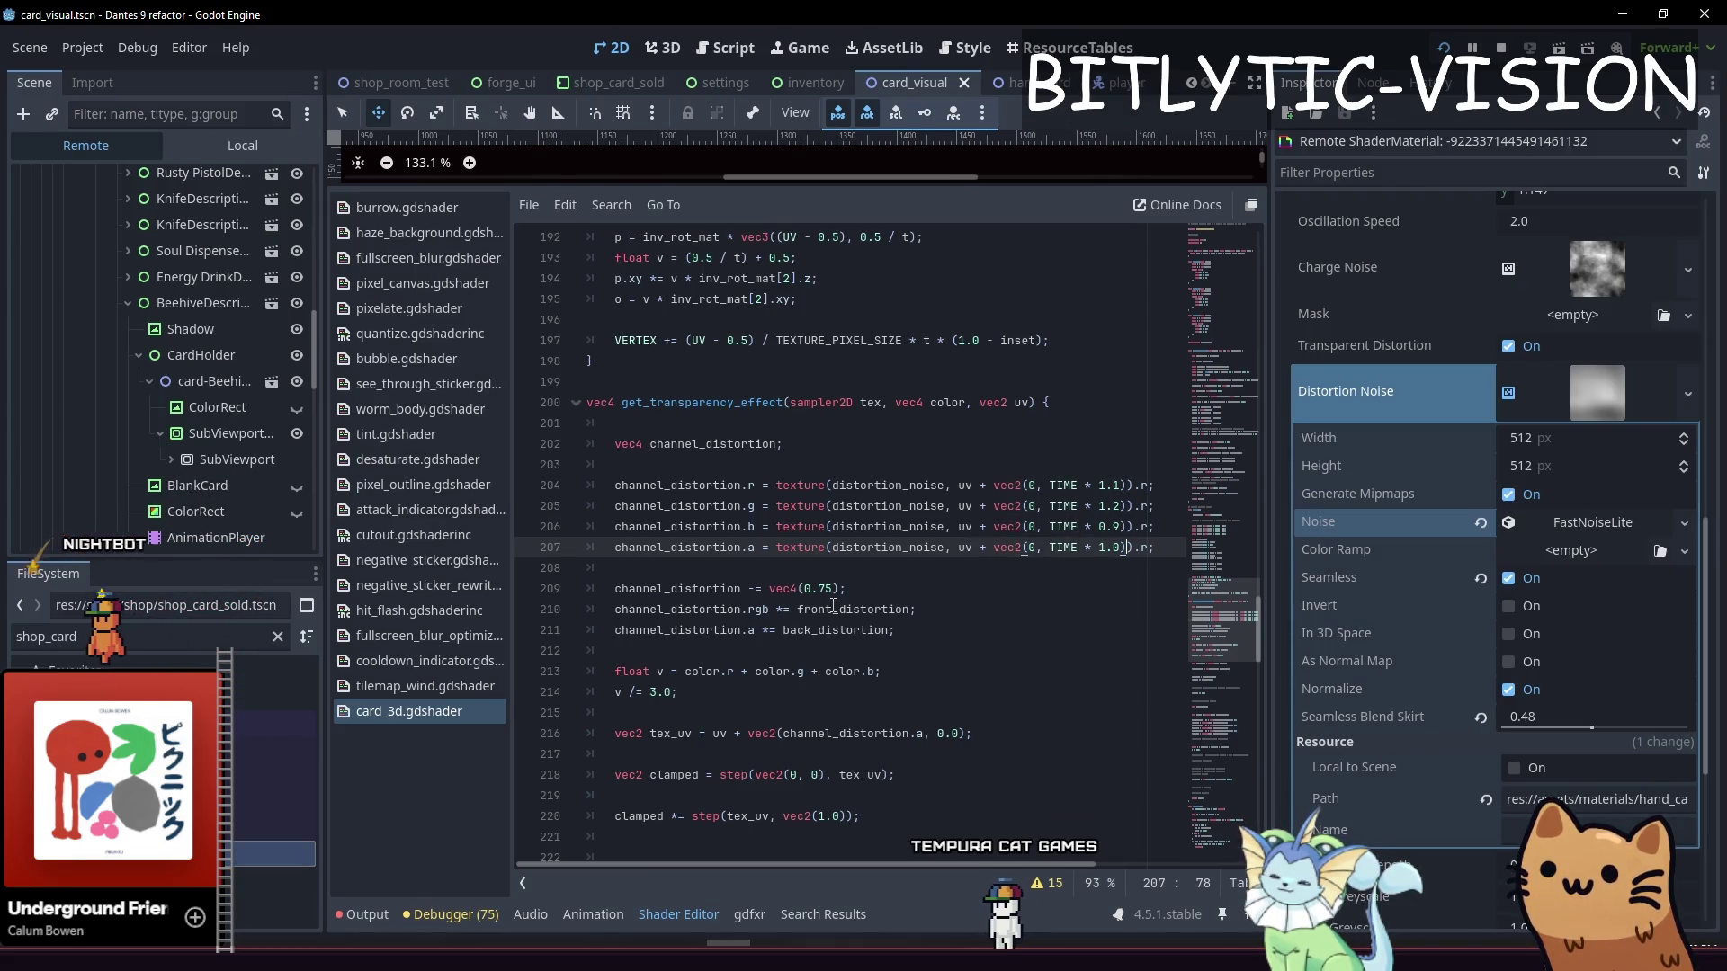
key("Up")
key("Up")
key("Up")
key("Left")
key("ctrl+shift+Left")
key("ctrl+shift+Left")
key("ctrl+shift+Left")
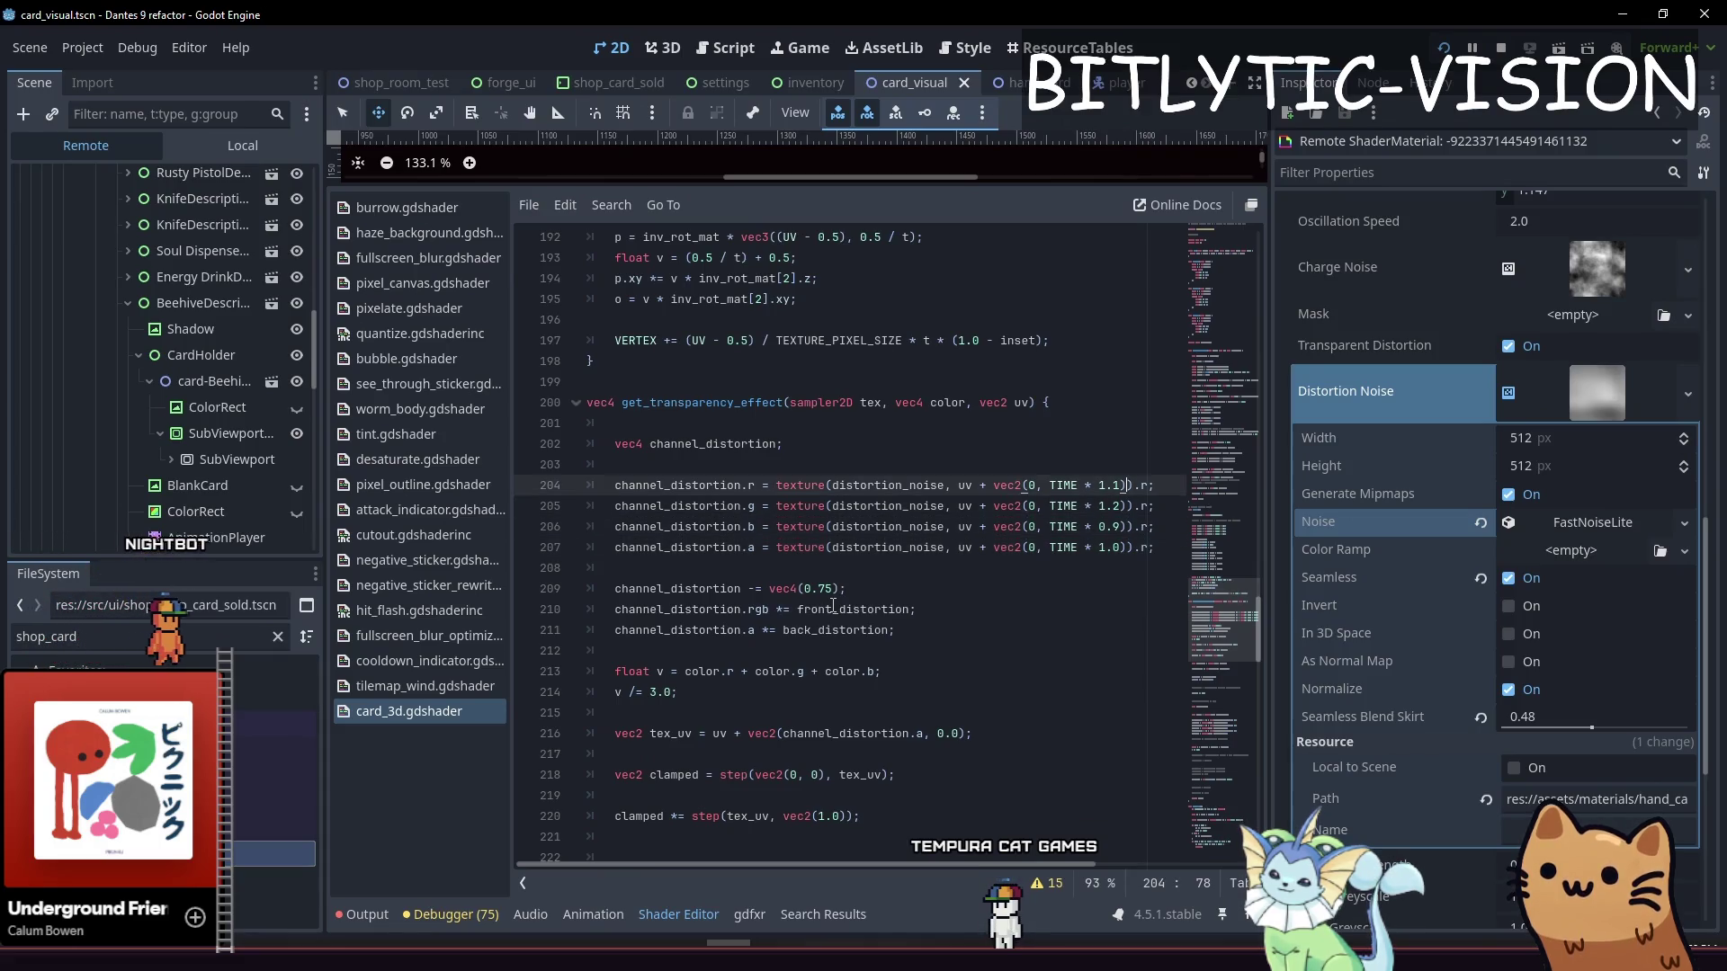
key("ctrl+shift+Left")
key("ctrl+shift+Left")
key("ctrl+shift+Left")
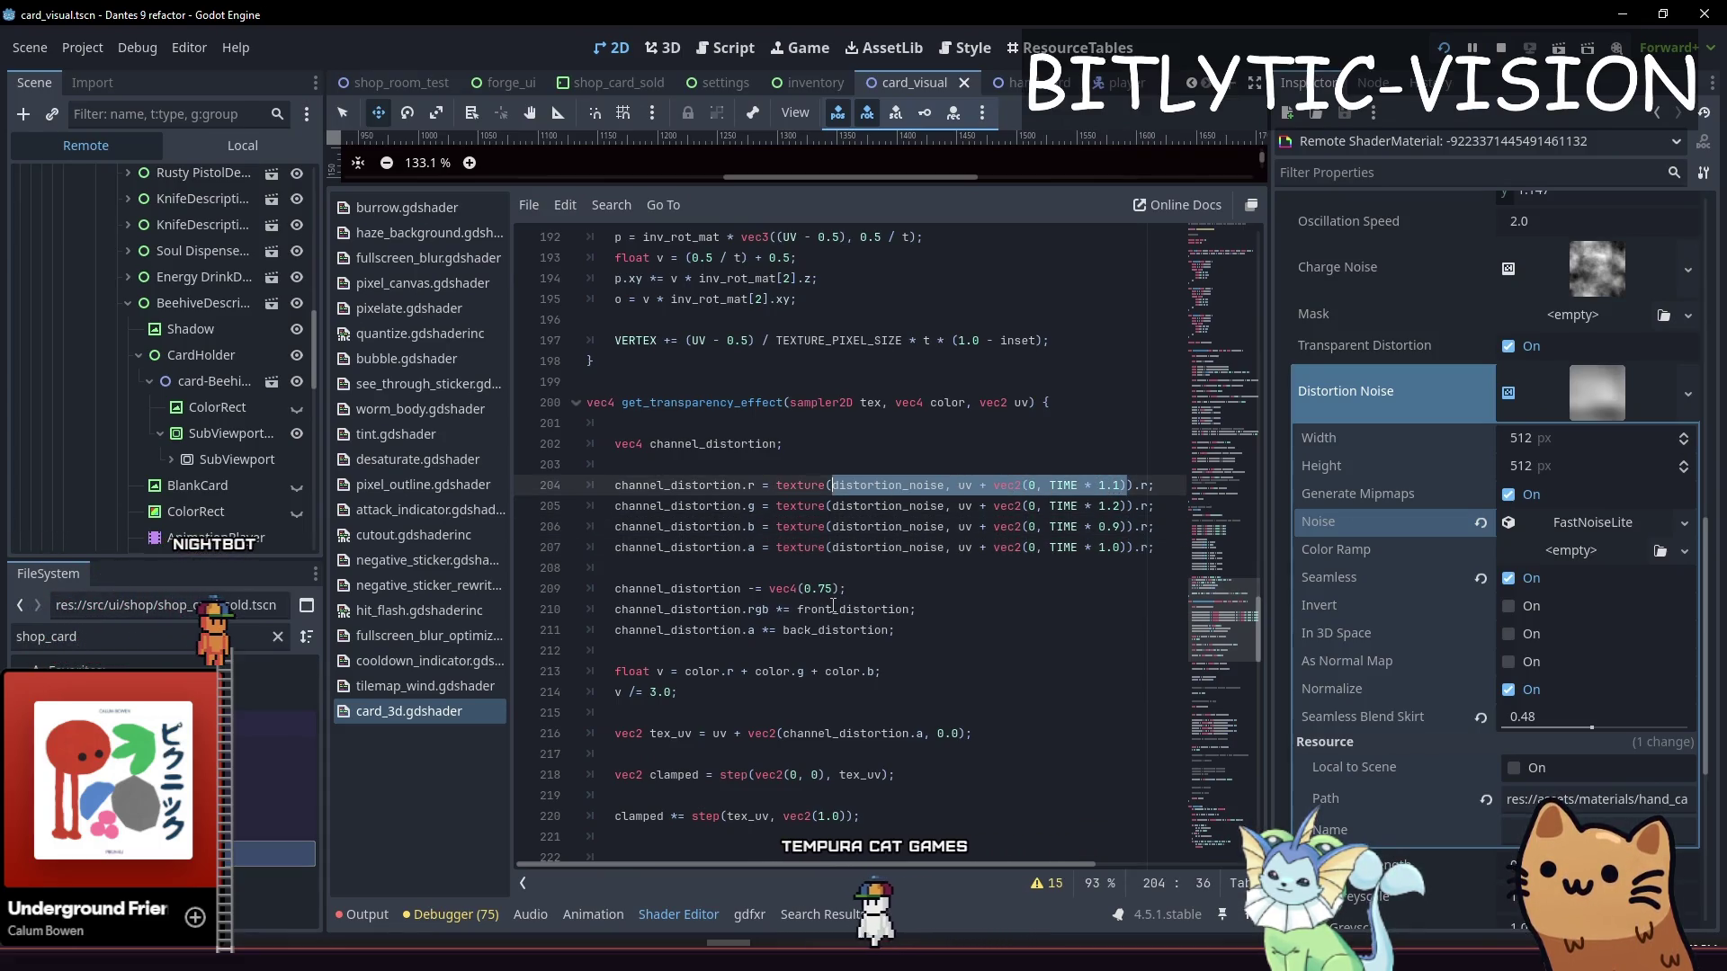
key("Left")
key("ctrl+shift+Right")
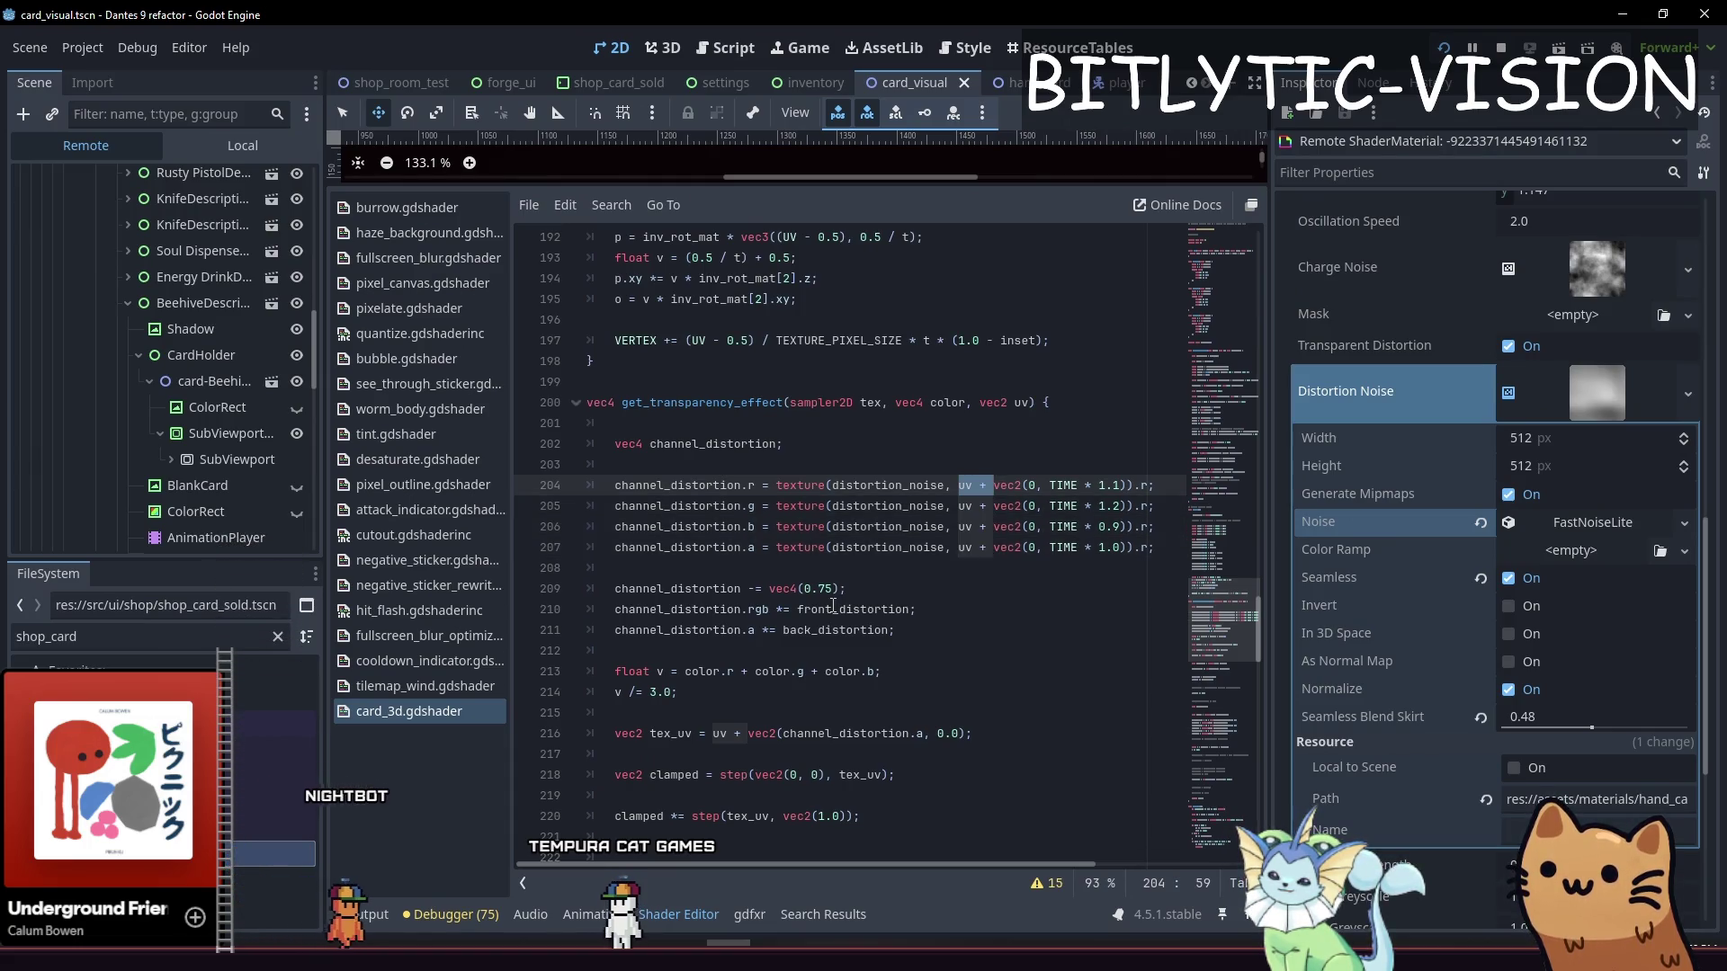
key("shift+alt+Down")
key("shift+alt+Down")
key("shift+alt+Down")
key("End")
key("Left")
key("Left")
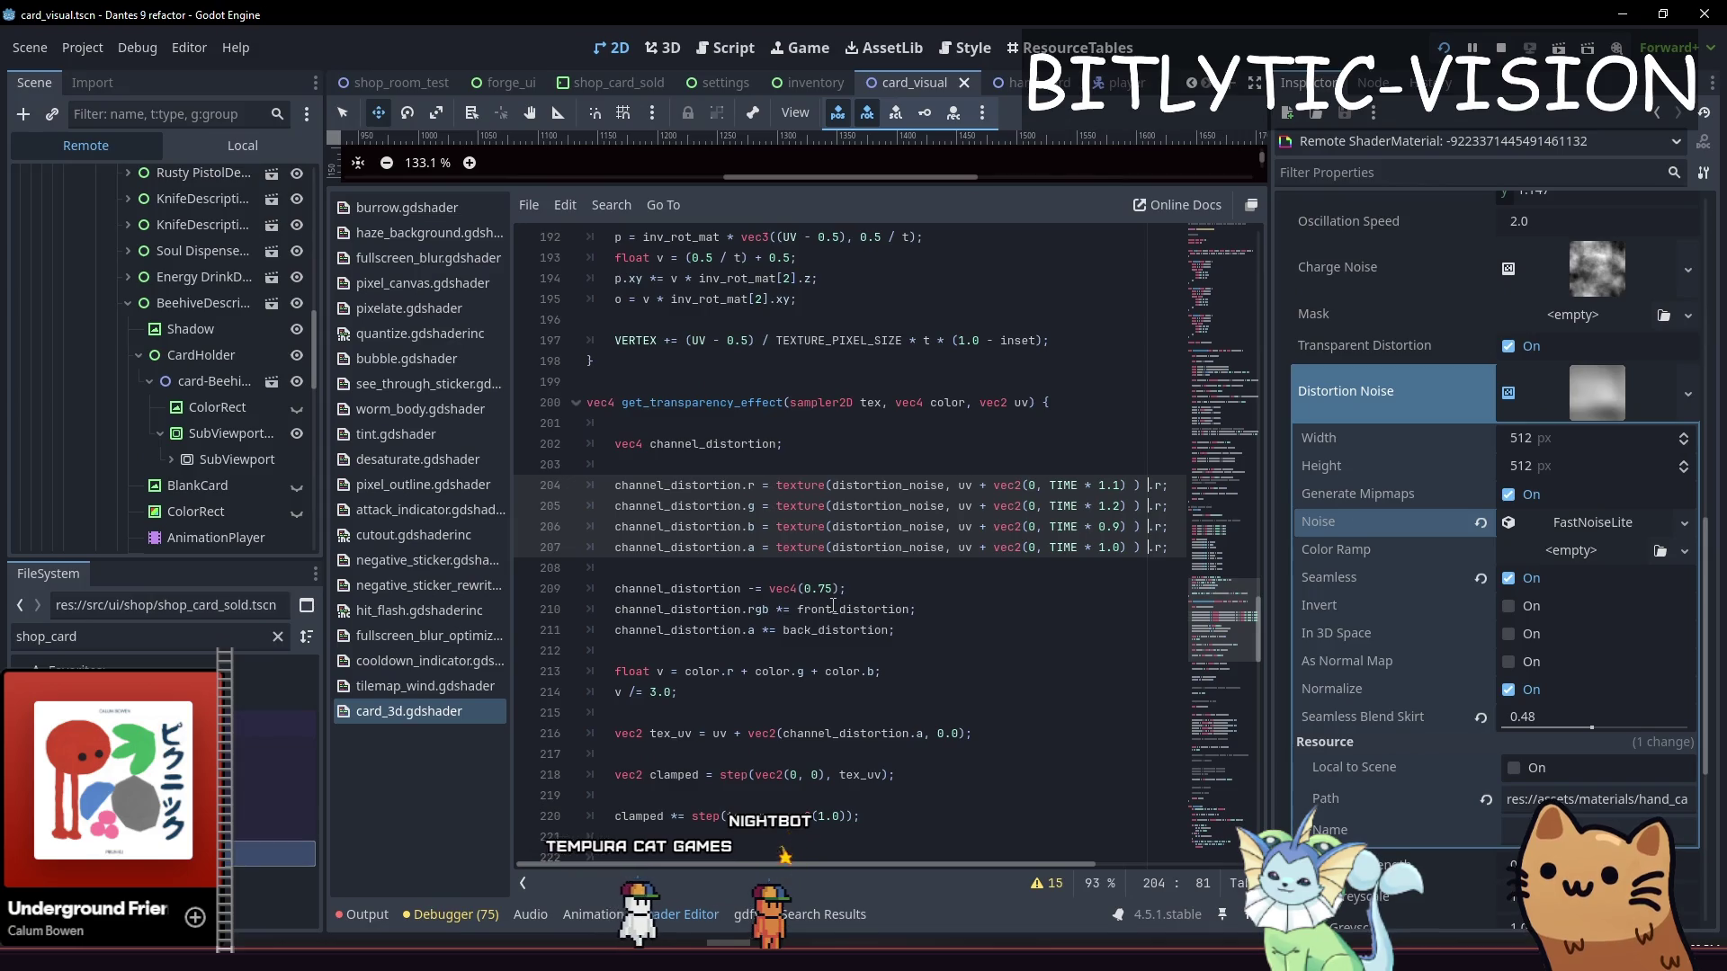
Divide the noise UVs on lines 204–206 by back_distortion_scale and line 207 by front_distortion_scale, then save
type("/ ")
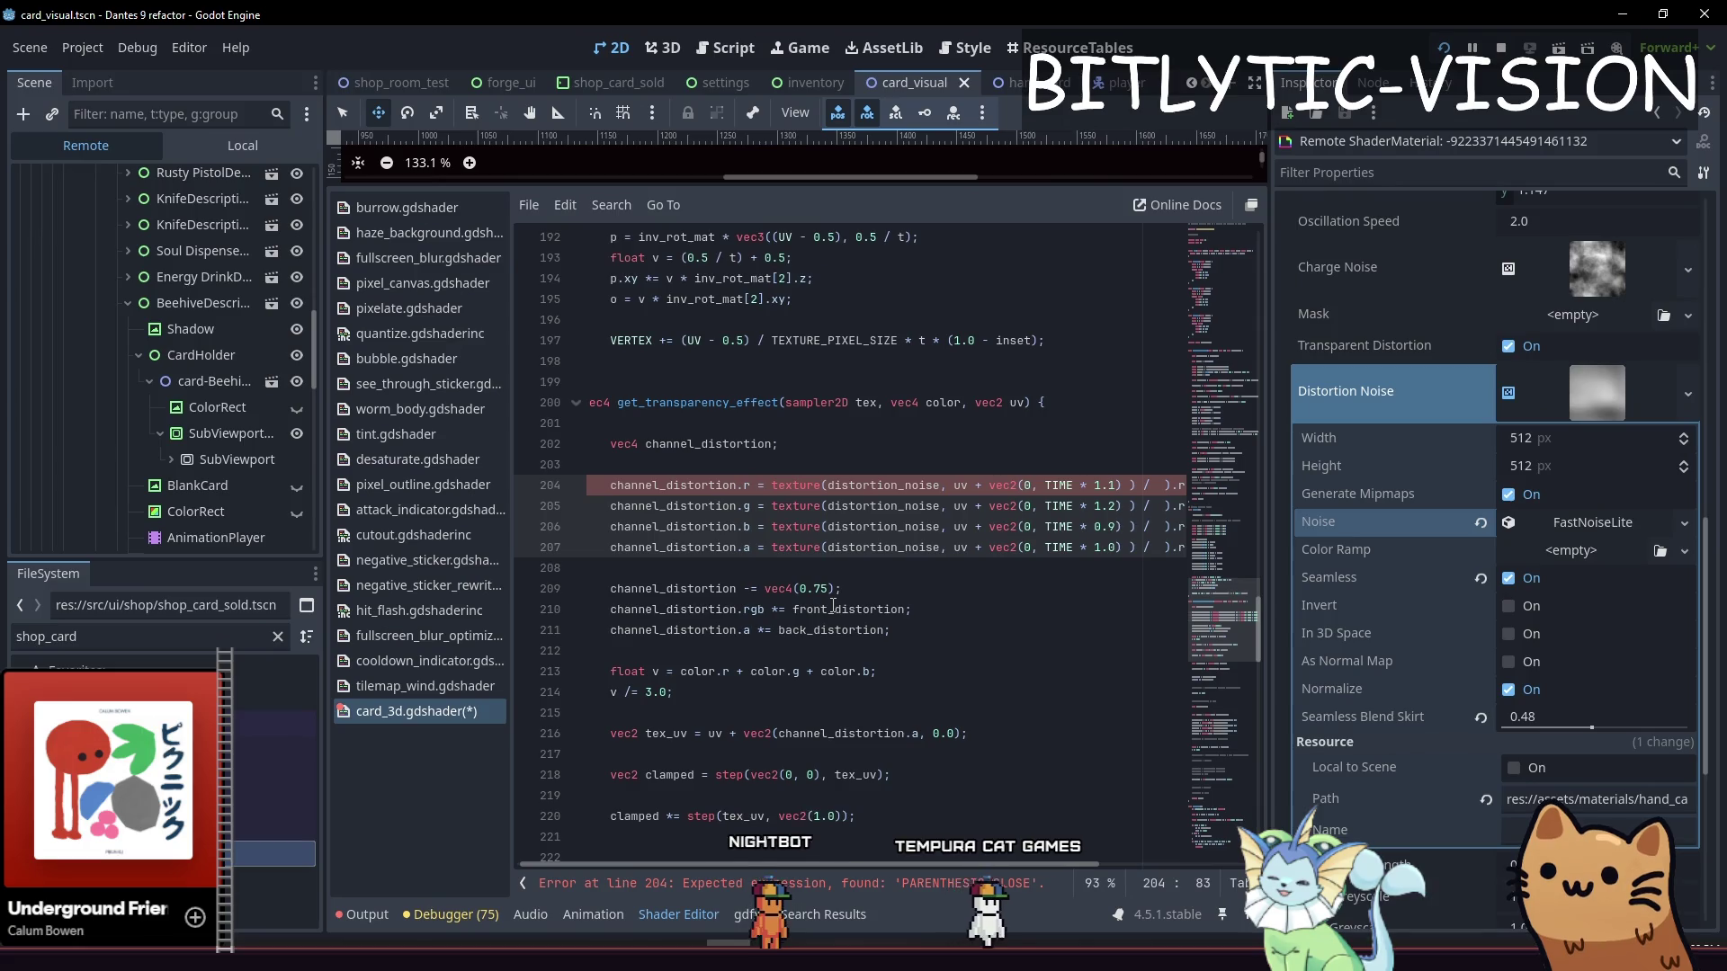
type("back_")
type("distortion_s")
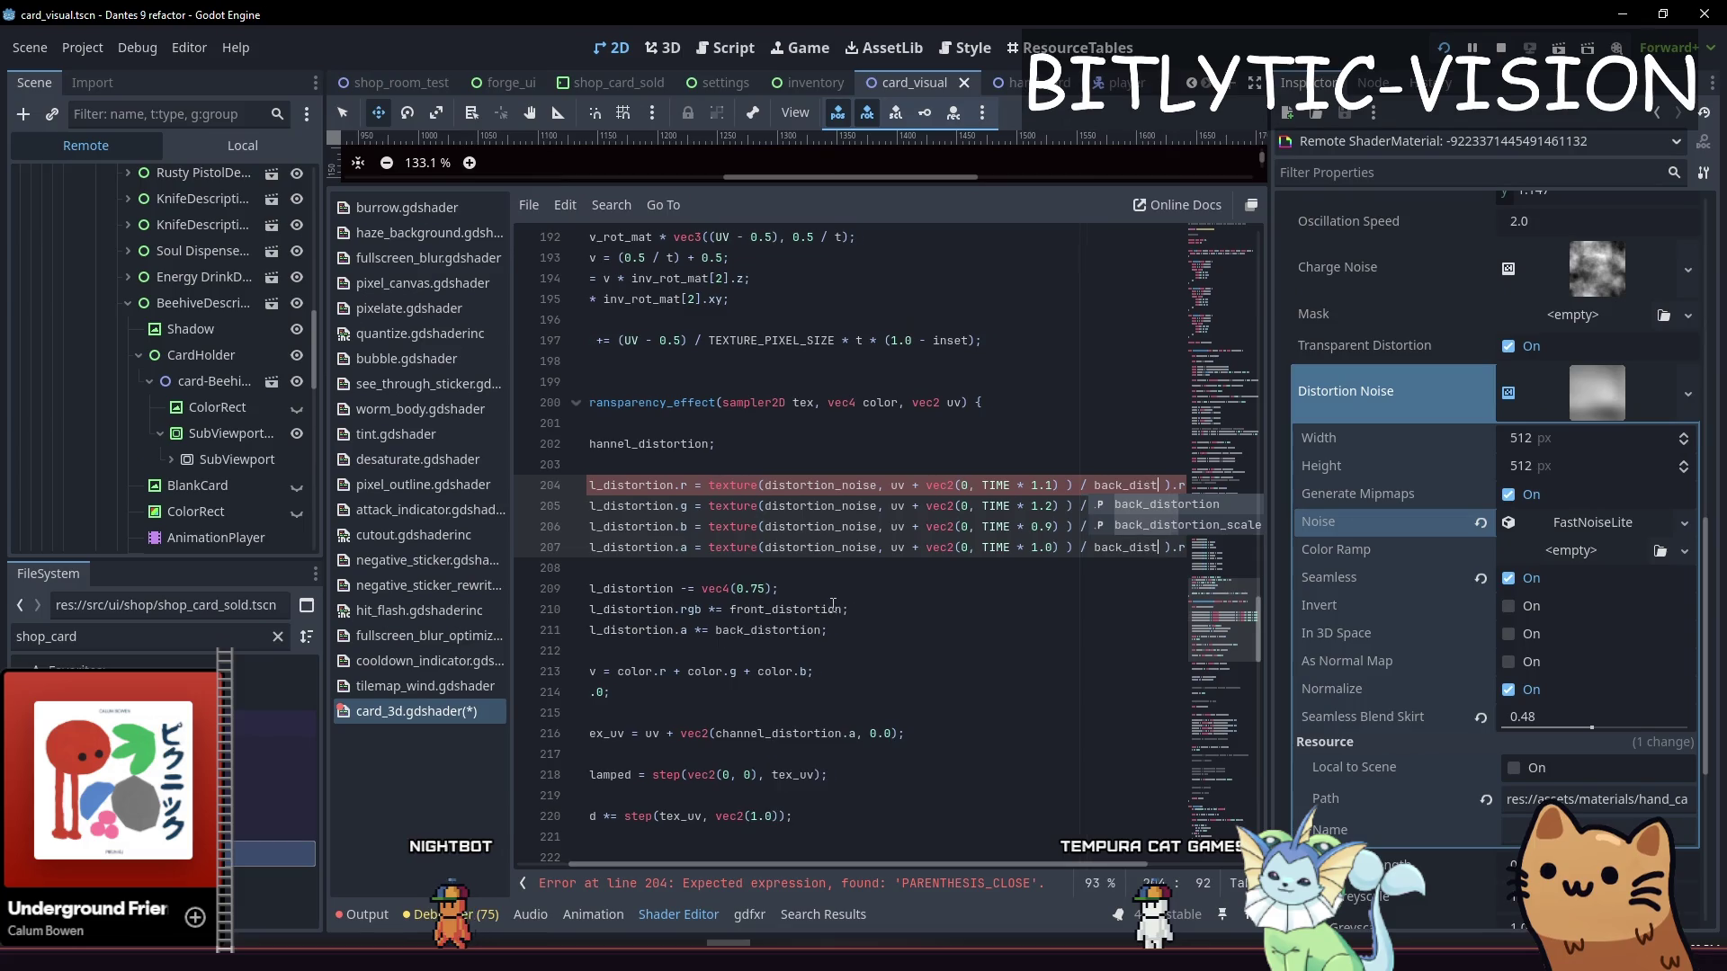
key("Return")
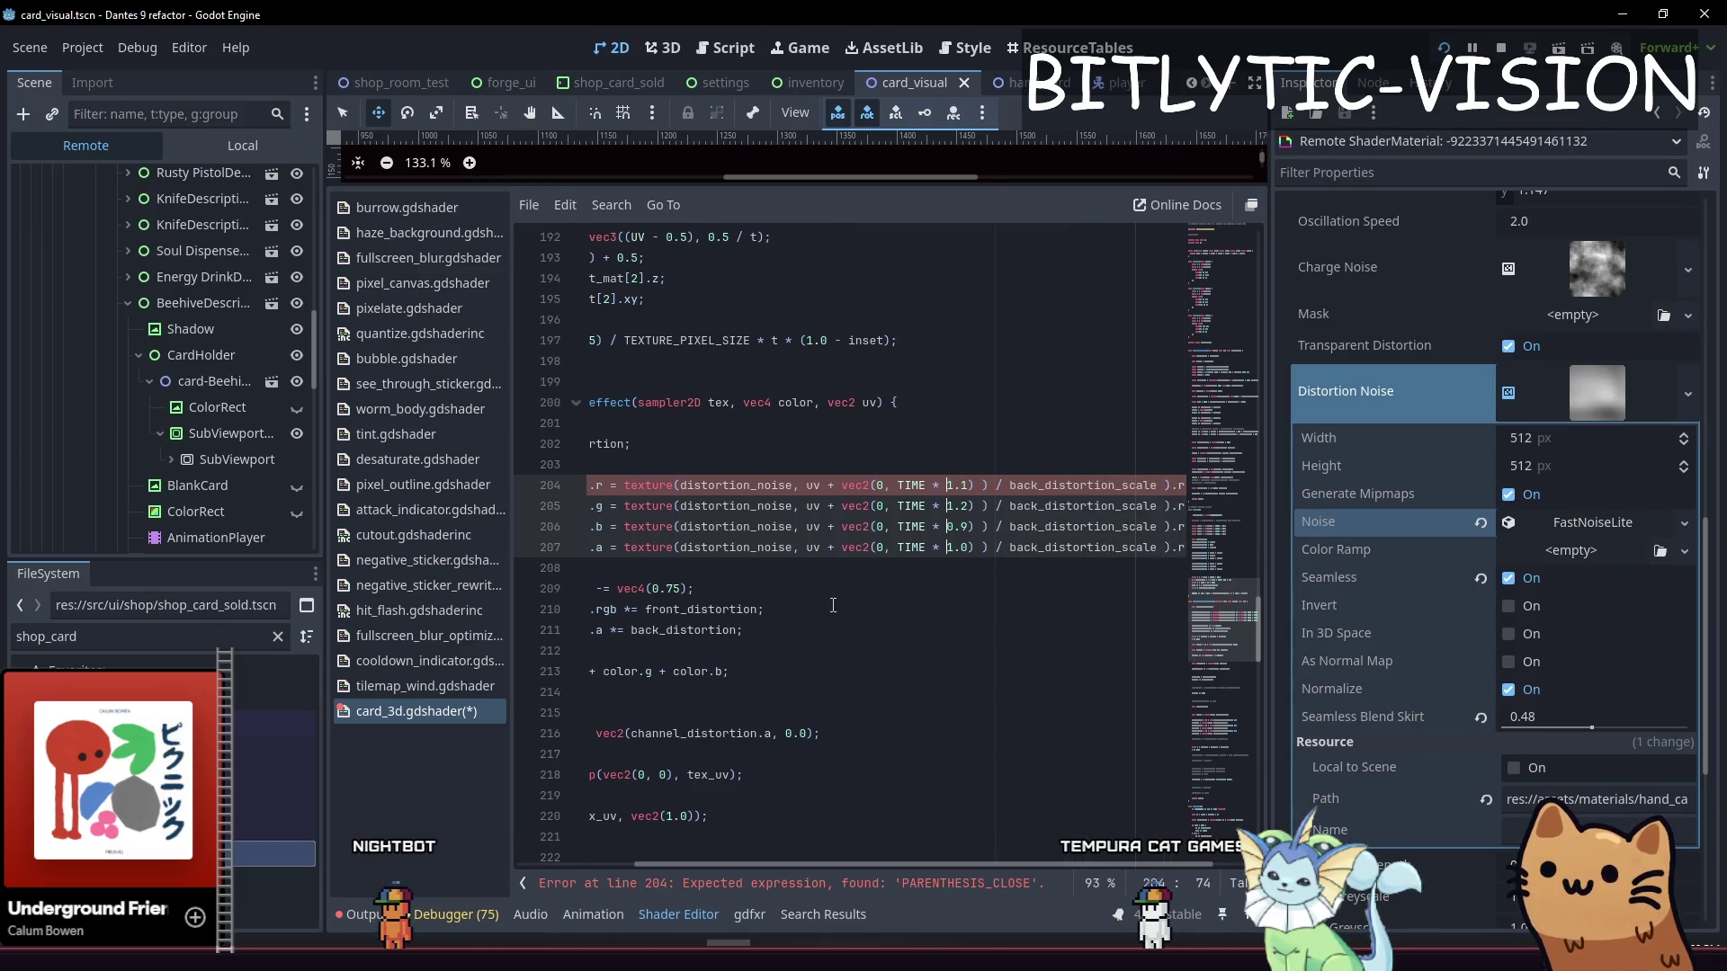
type("(")
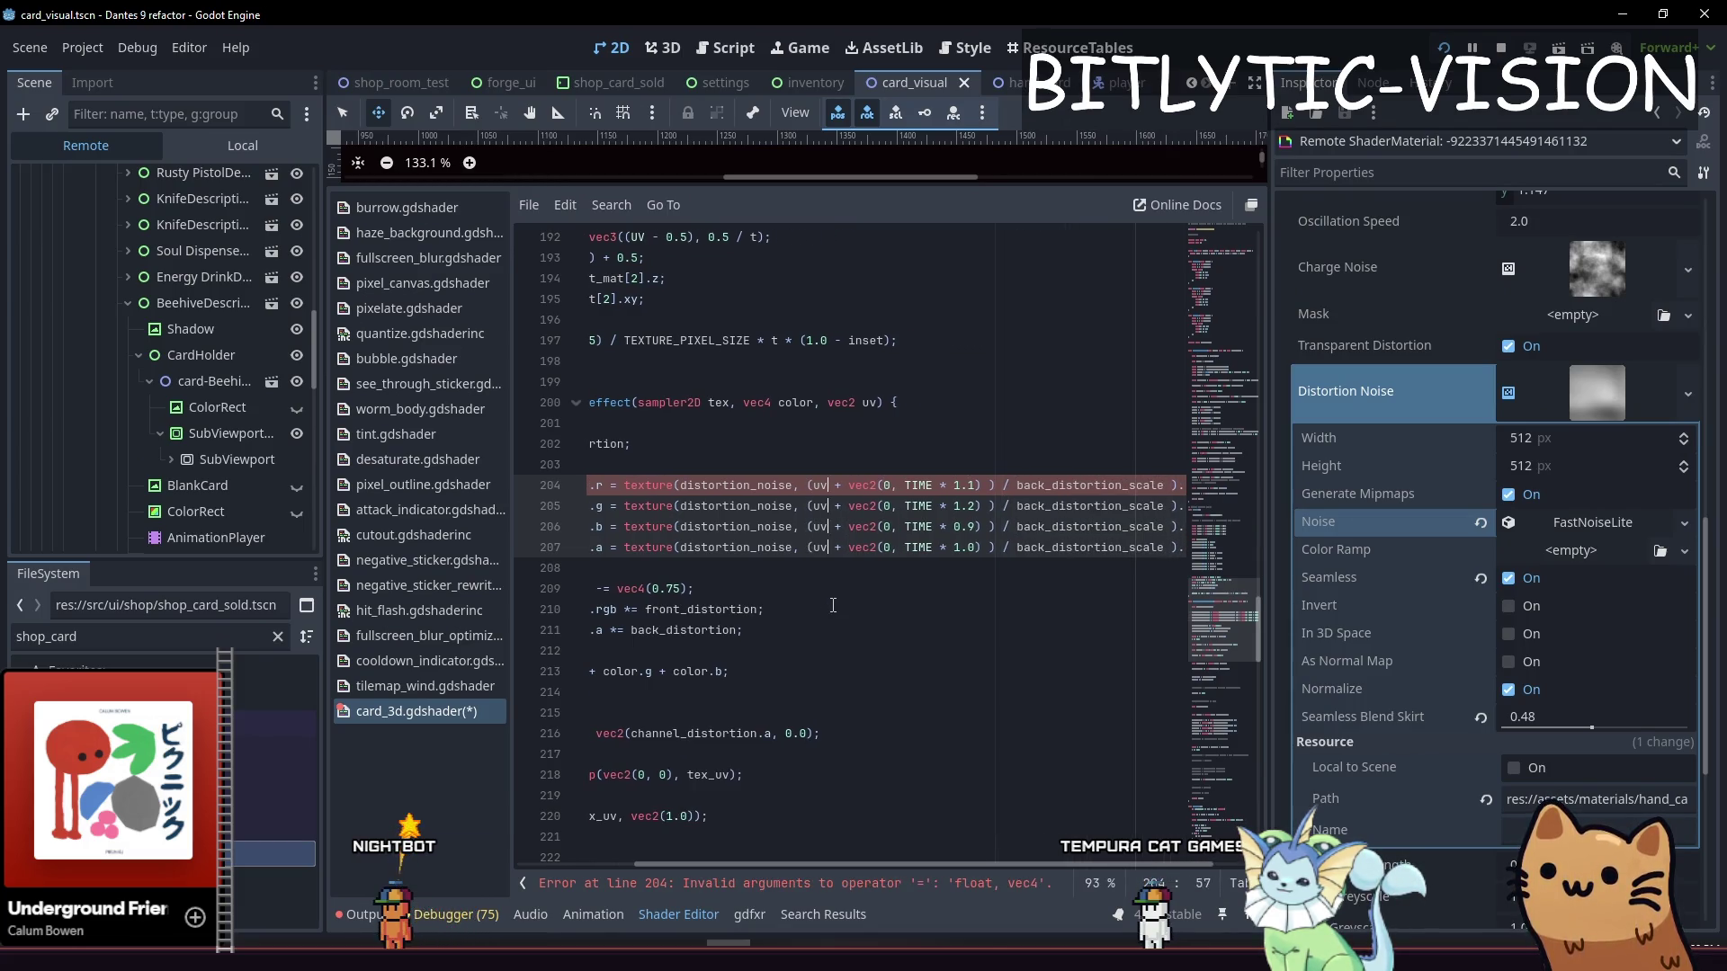
key("End")
key("Left")
type(".r")
key("ctrl+Delete")
type("front")
key("Return")
key("End")
key("ctrl+s")
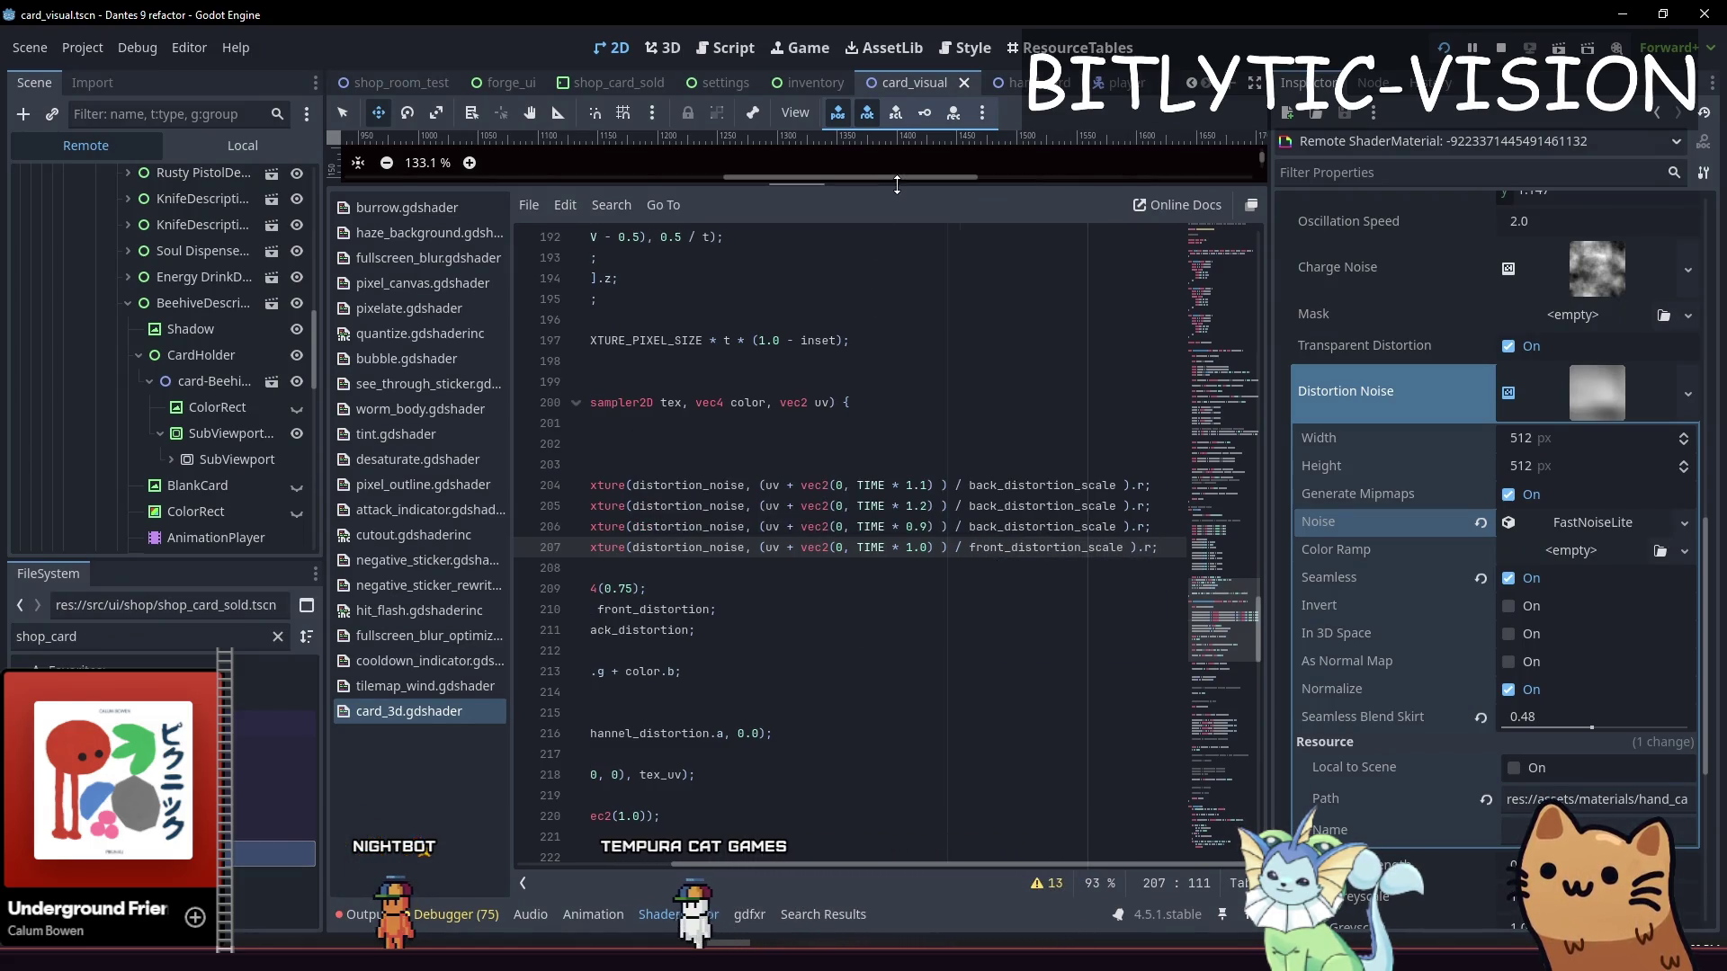
Enlarge the 2D viewport, dismiss the code suggestions and save the card_visual scene
left_click_drag(883, 189, 884, 627)
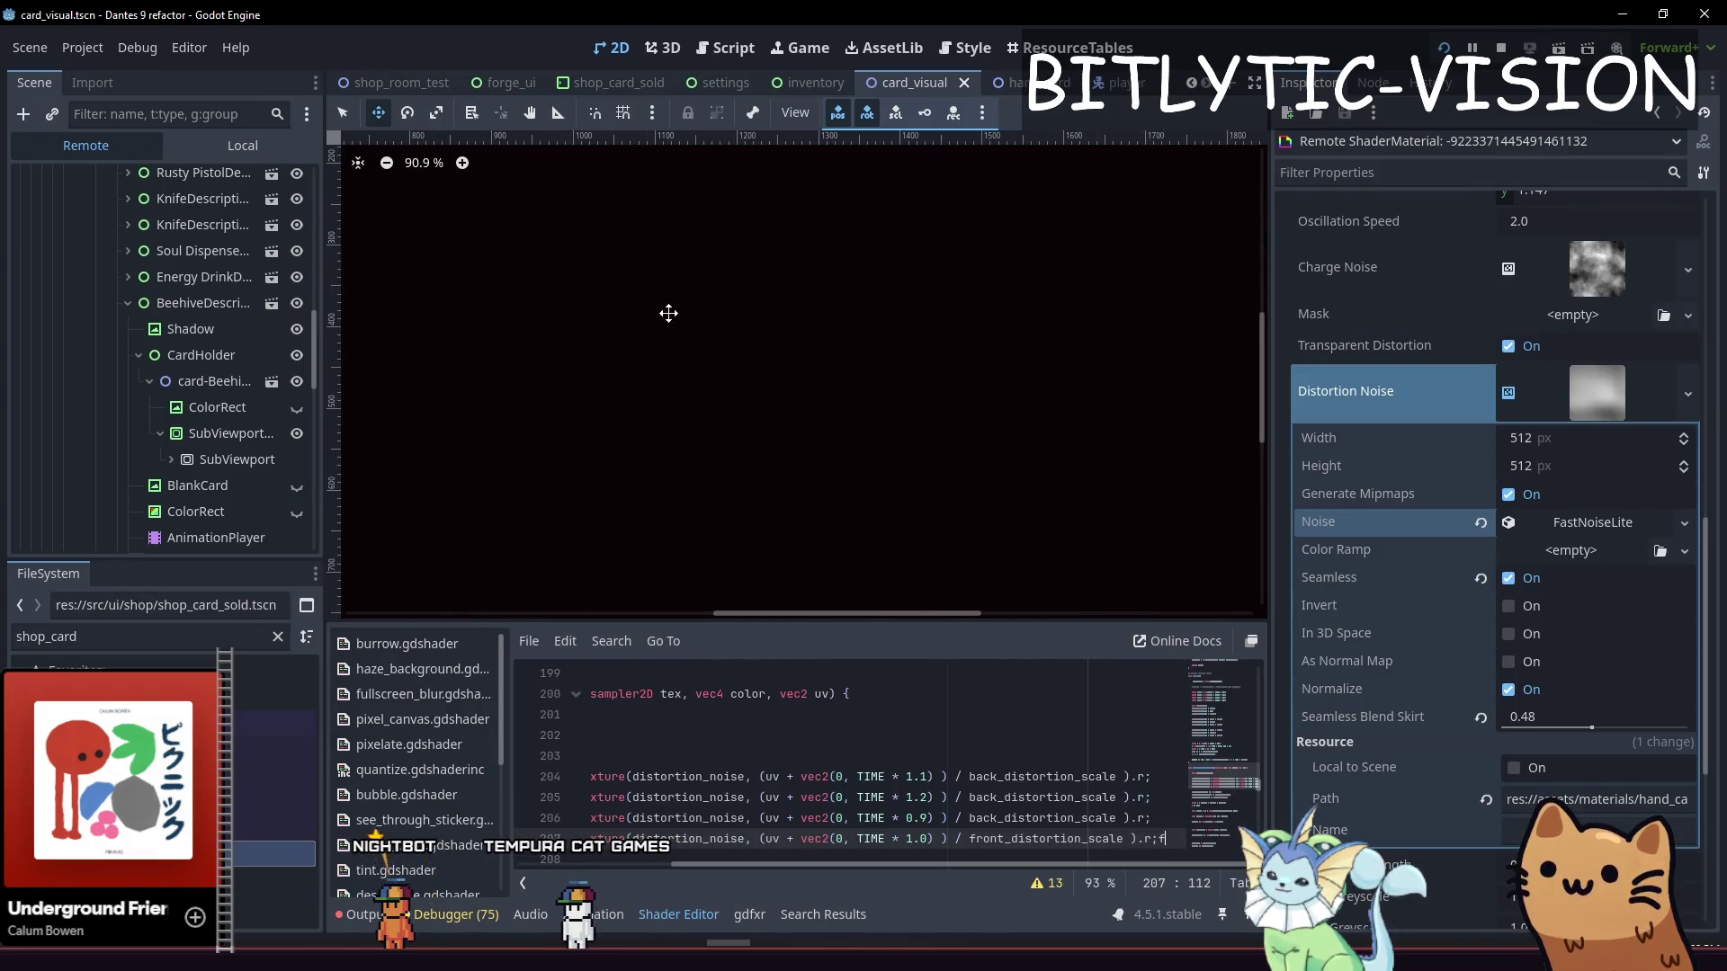
scroll(789, 394, "down", 4)
scroll(898, 401, "up", 8)
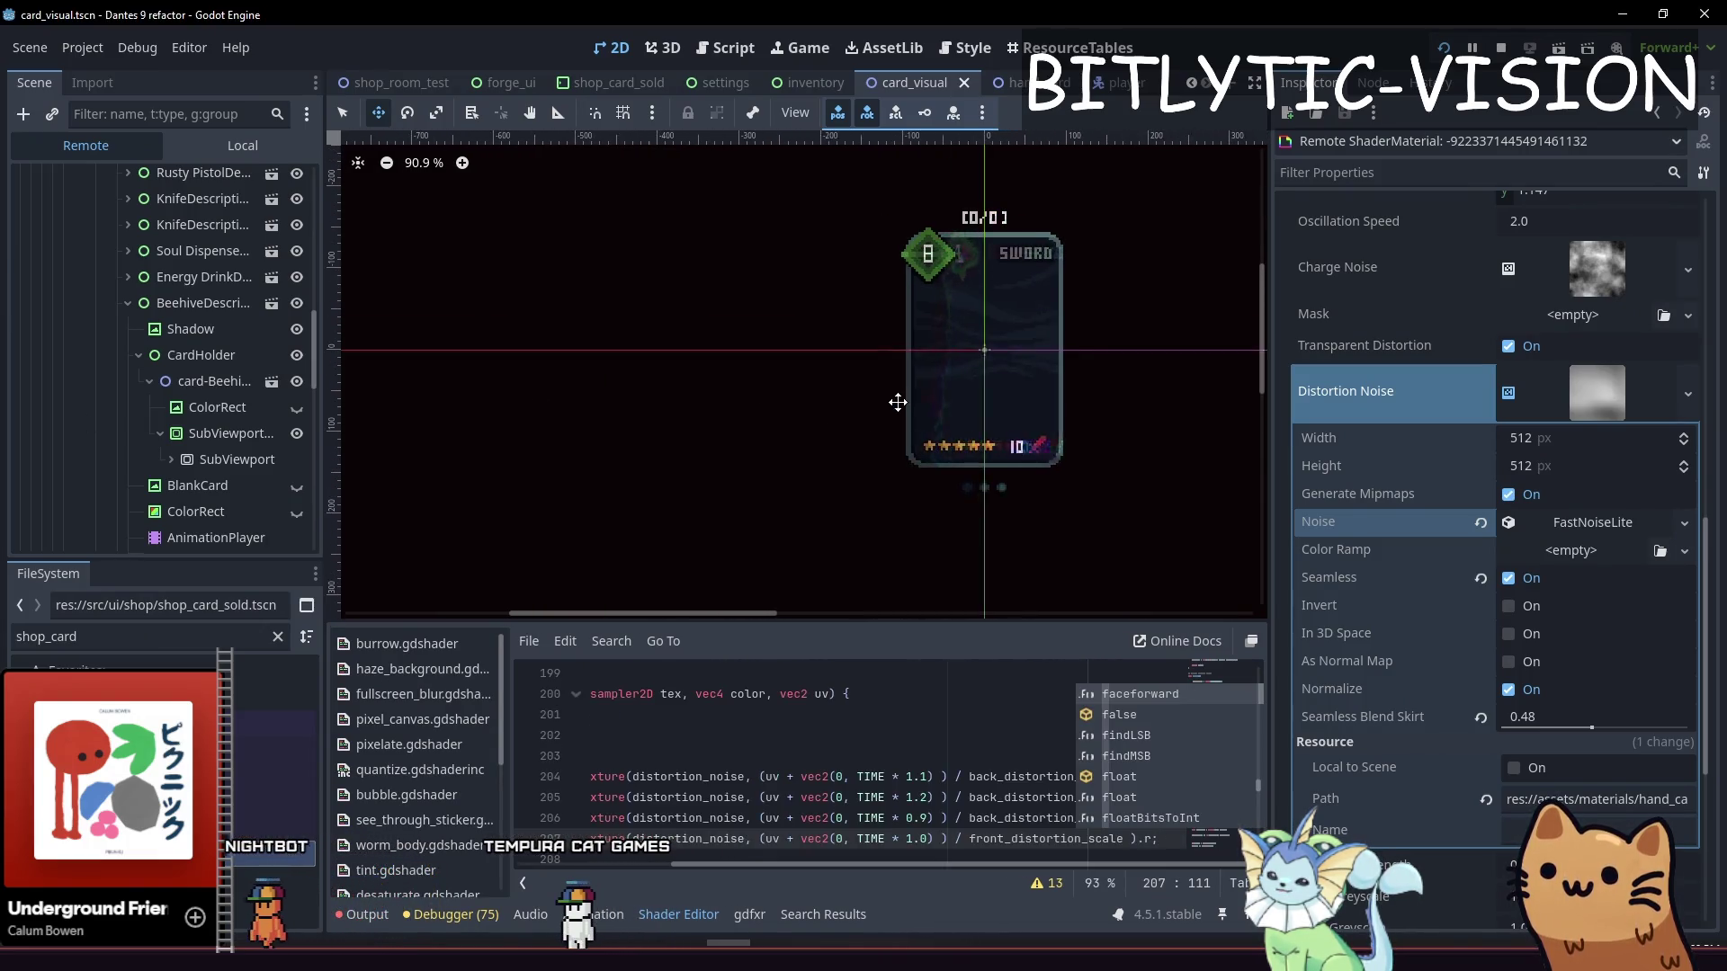
left_click(1048, 757)
key("ctrl+s")
key("Down")
key("End")
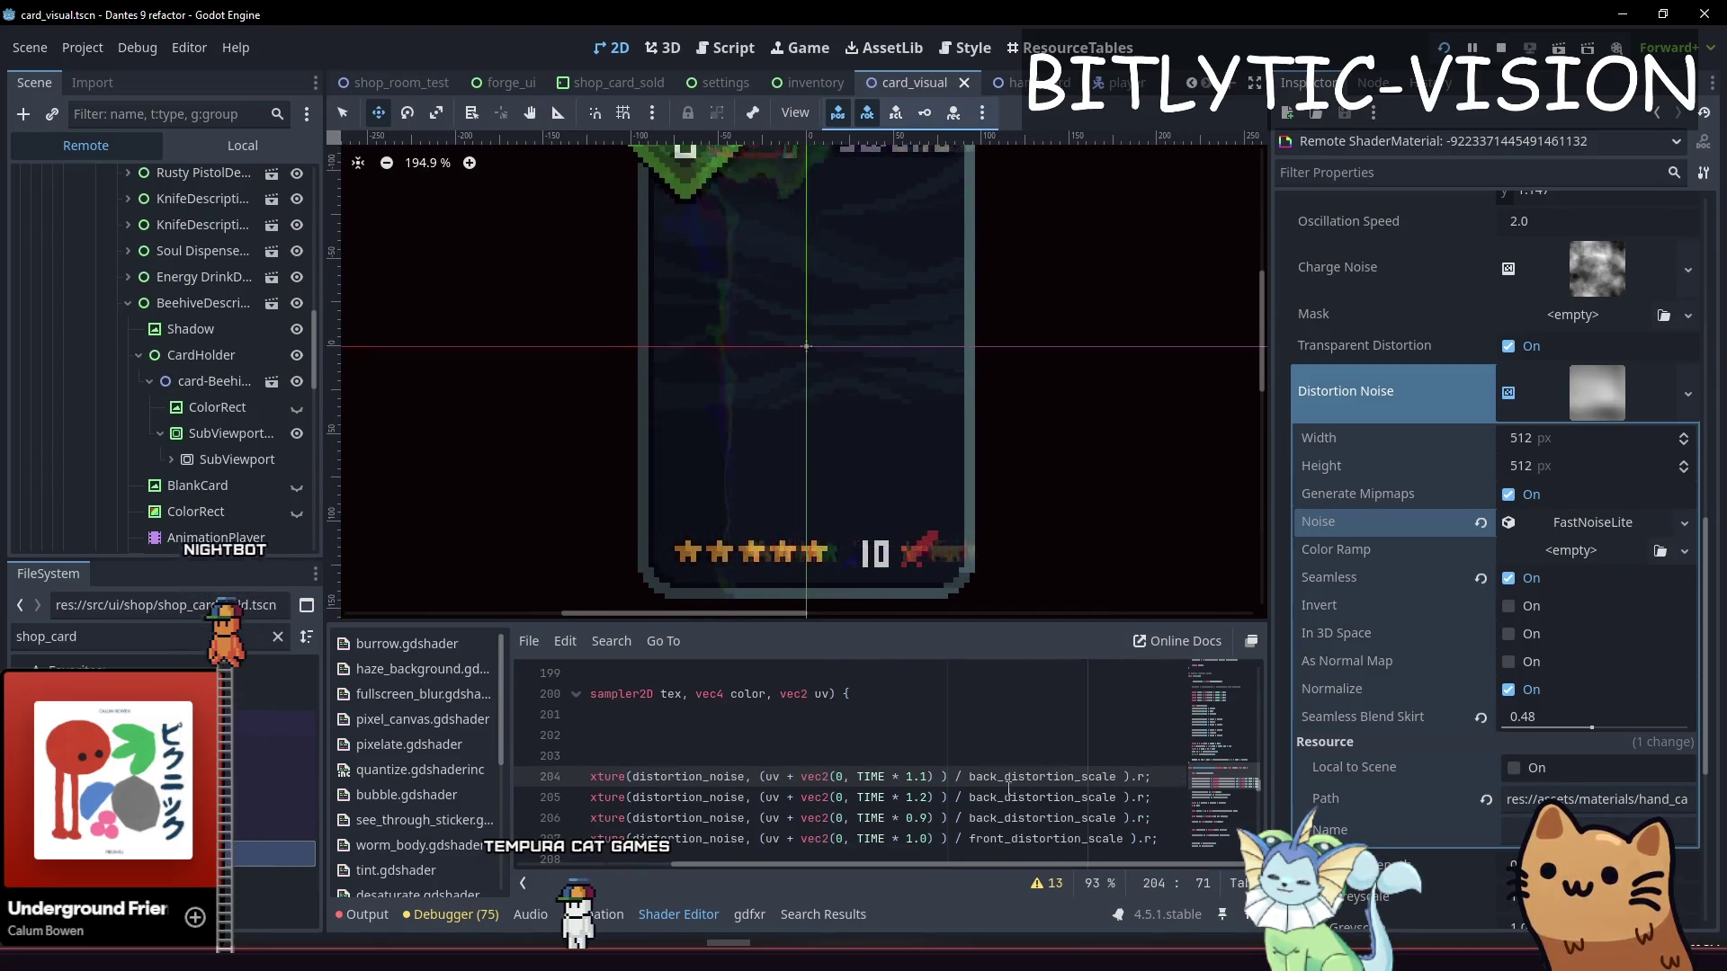
Review the remote material: Distortion Strength 0.1, Front Distortion 0.14, Back Distortion 0.1
scroll(1048, 772, "down", 2)
scroll(1399, 570, "down", 5)
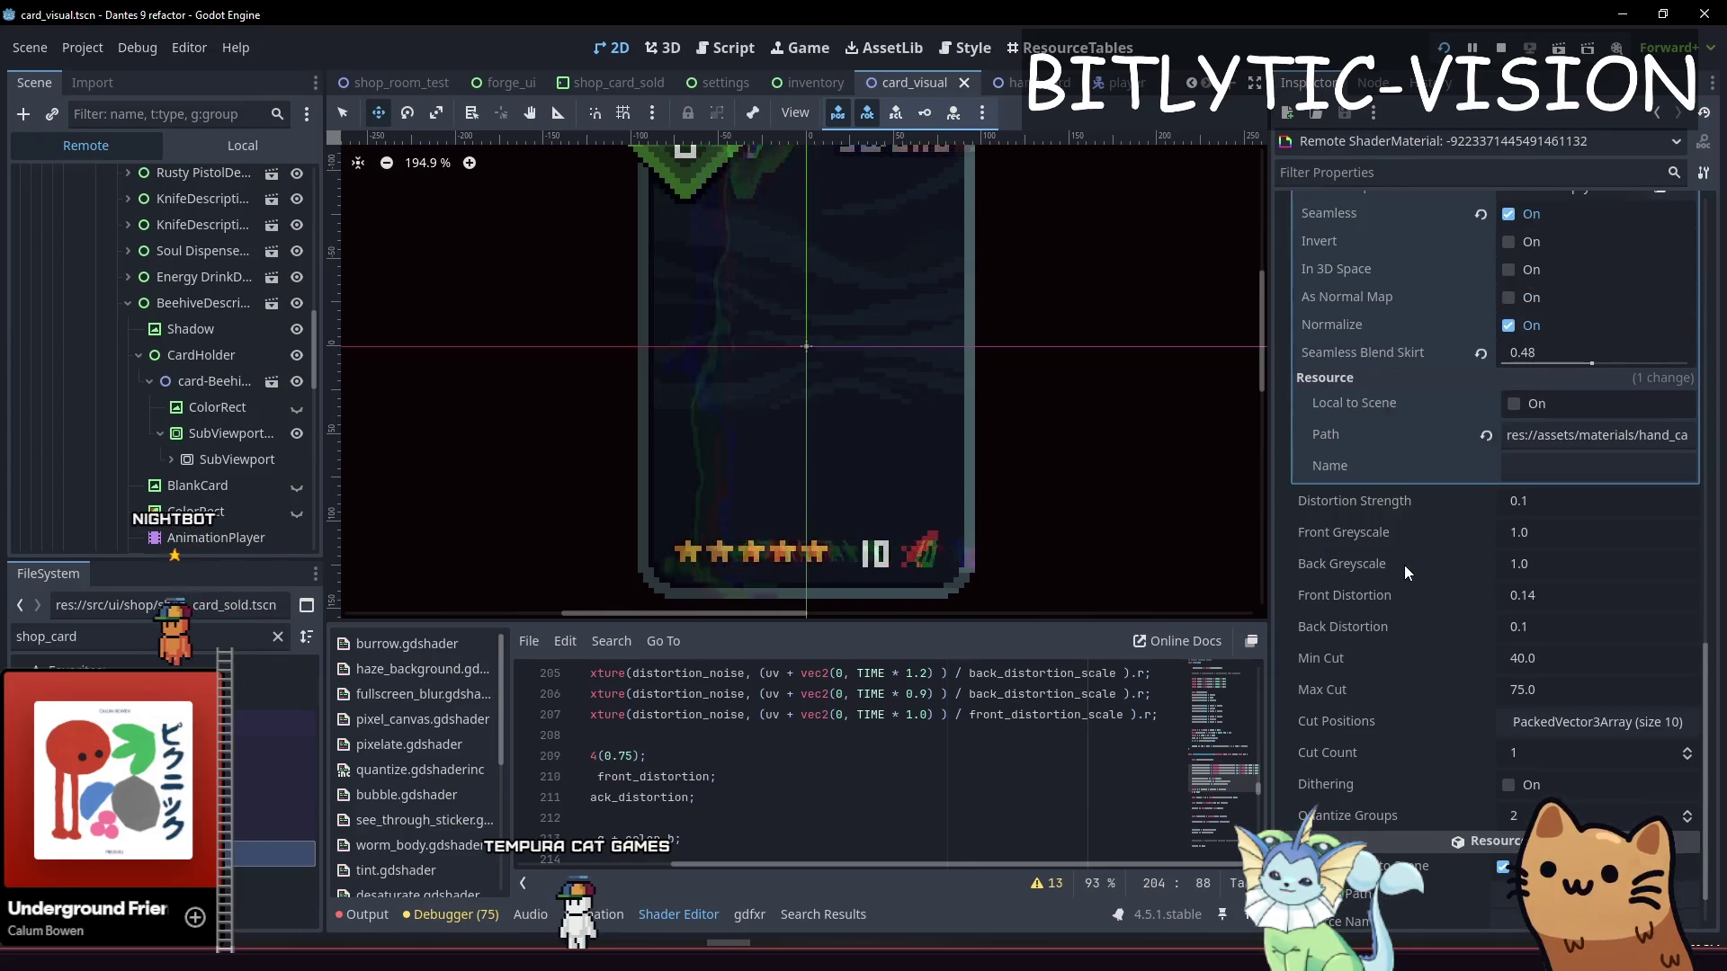
scroll(1404, 565, "up", 5)
scroll(1405, 565, "up", 2)
scroll(1405, 565, "down", 5)
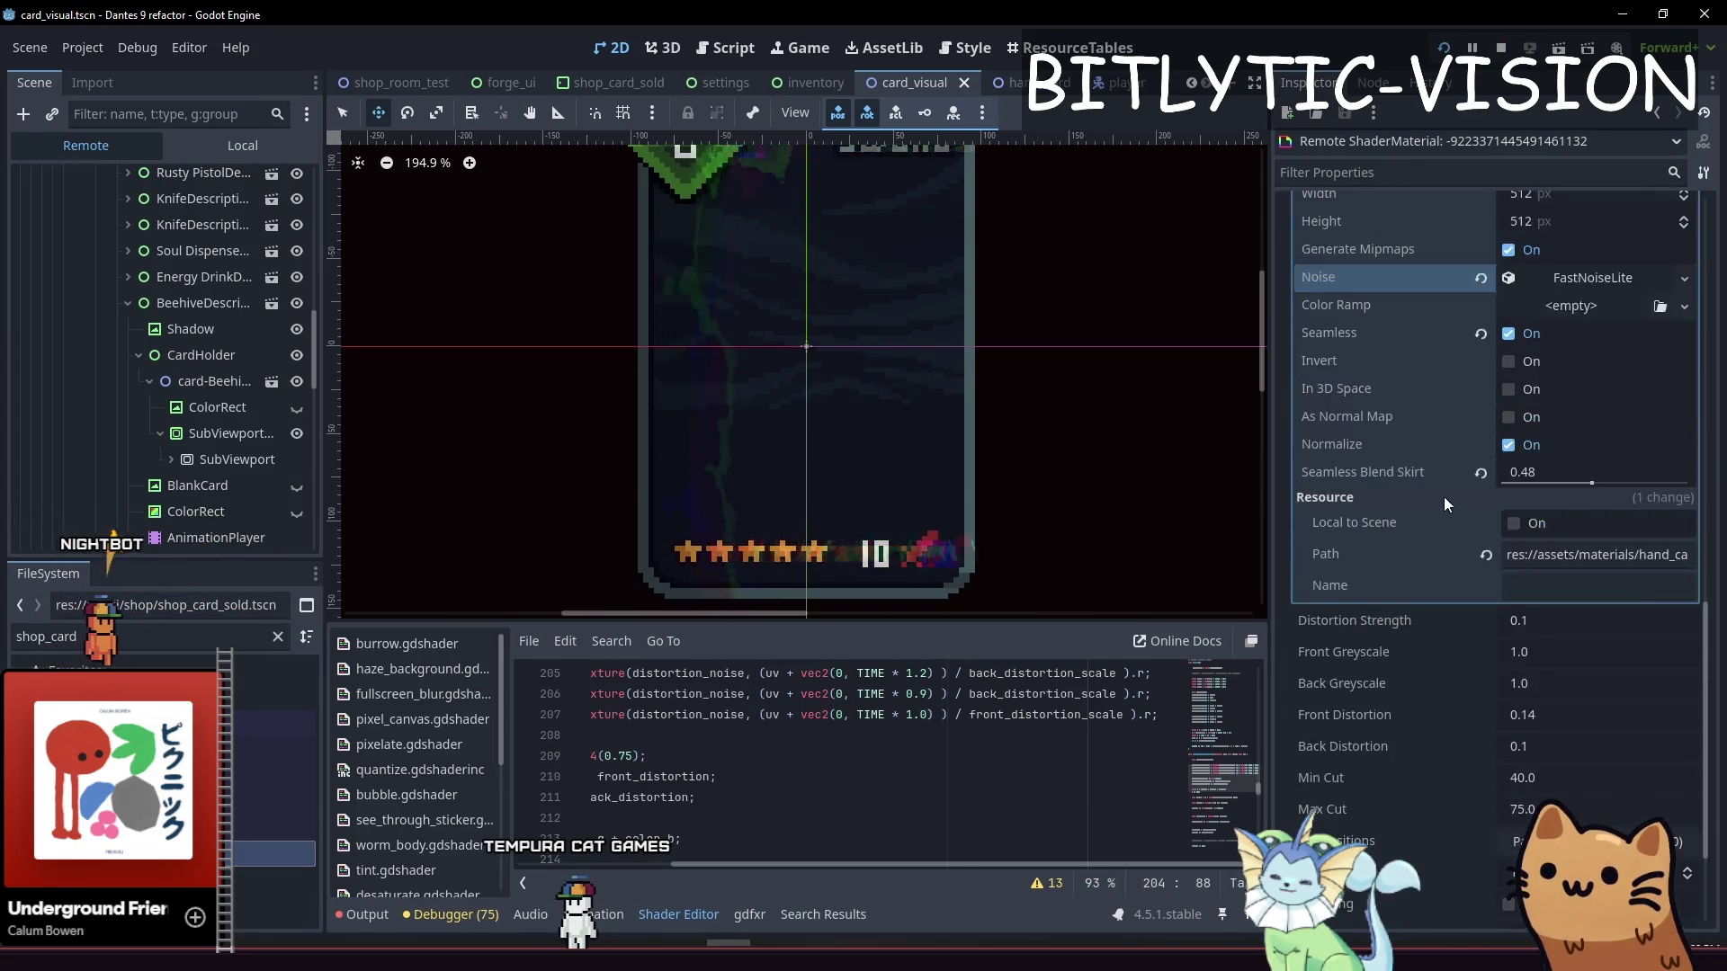
scroll(1437, 500, "up", 1)
scroll(1421, 467, "down", 2)
scroll(1368, 437, "up", 2)
scroll(1459, 412, "down", 3)
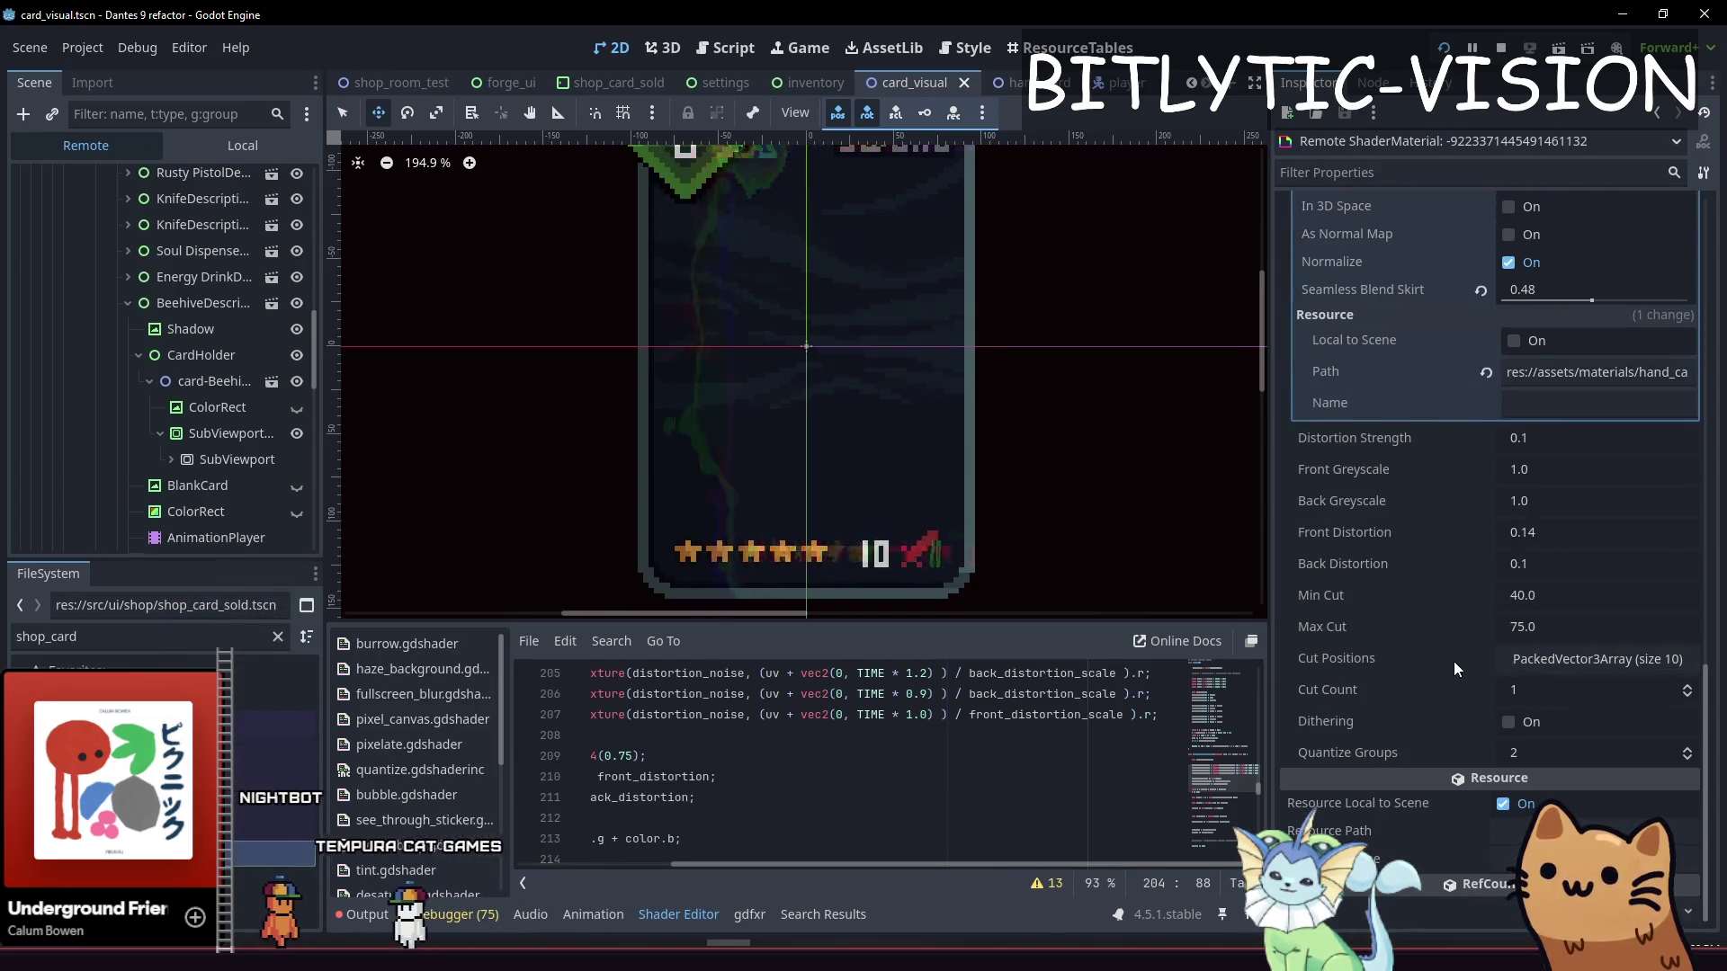
scroll(1422, 563, "up", 3)
scroll(1422, 566, "up", 4)
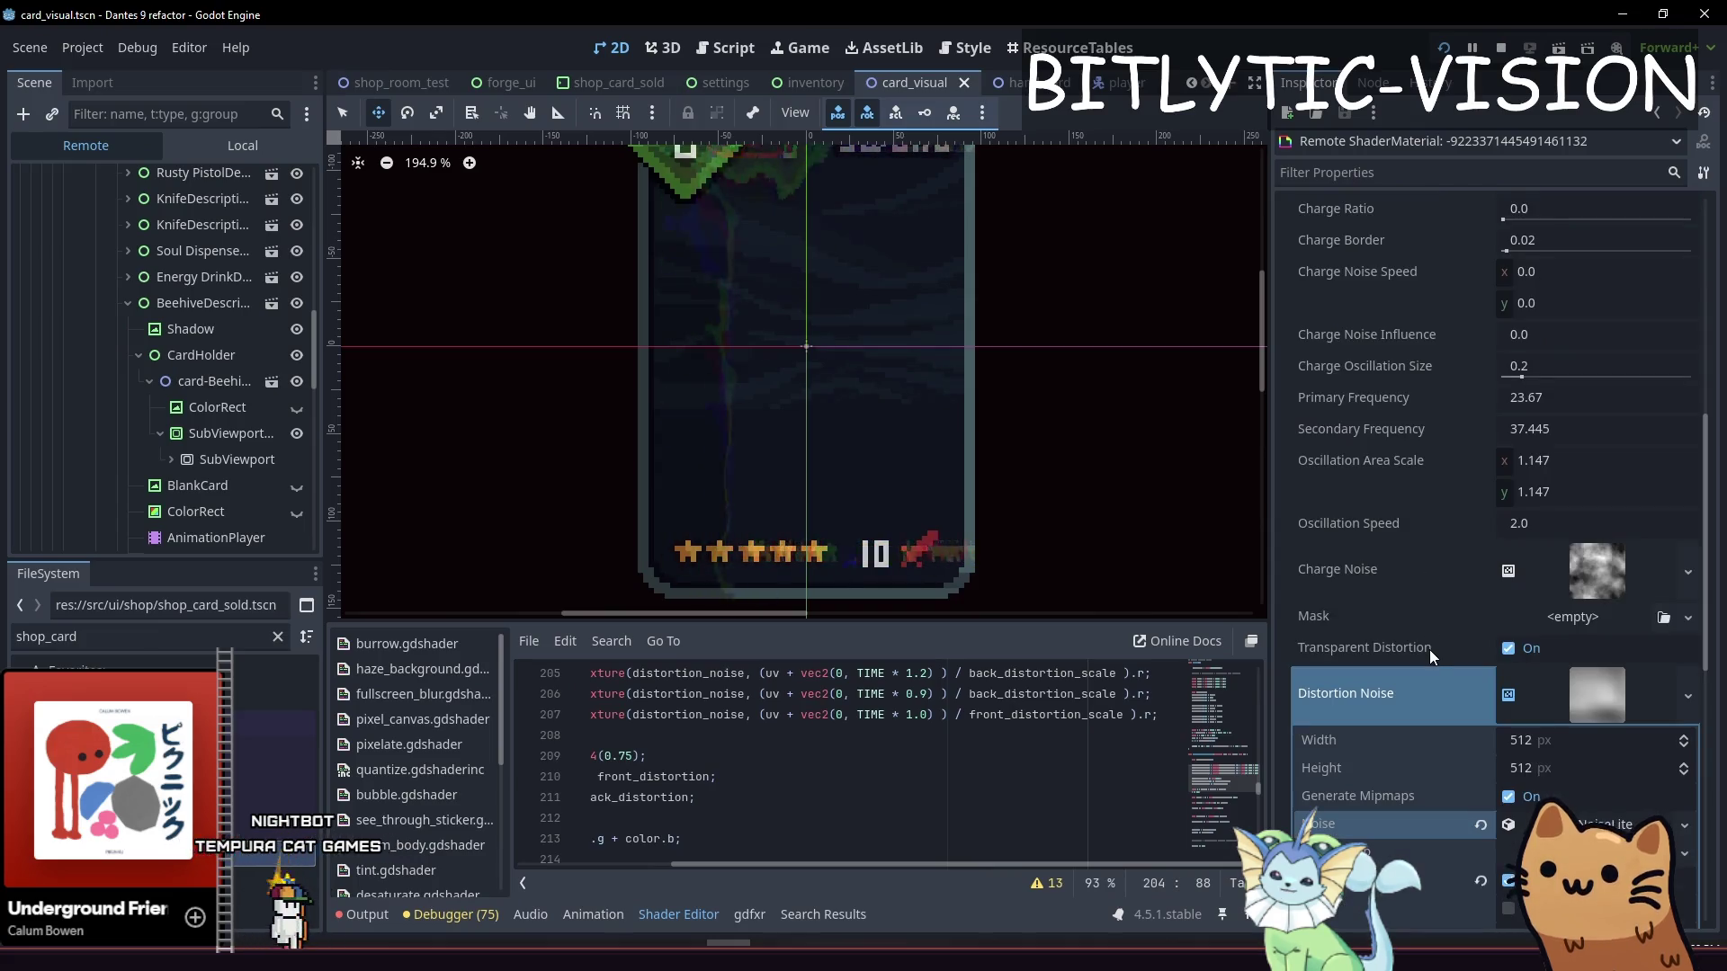
scroll(1428, 650, "up", 5)
scroll(1430, 629, "down", 4)
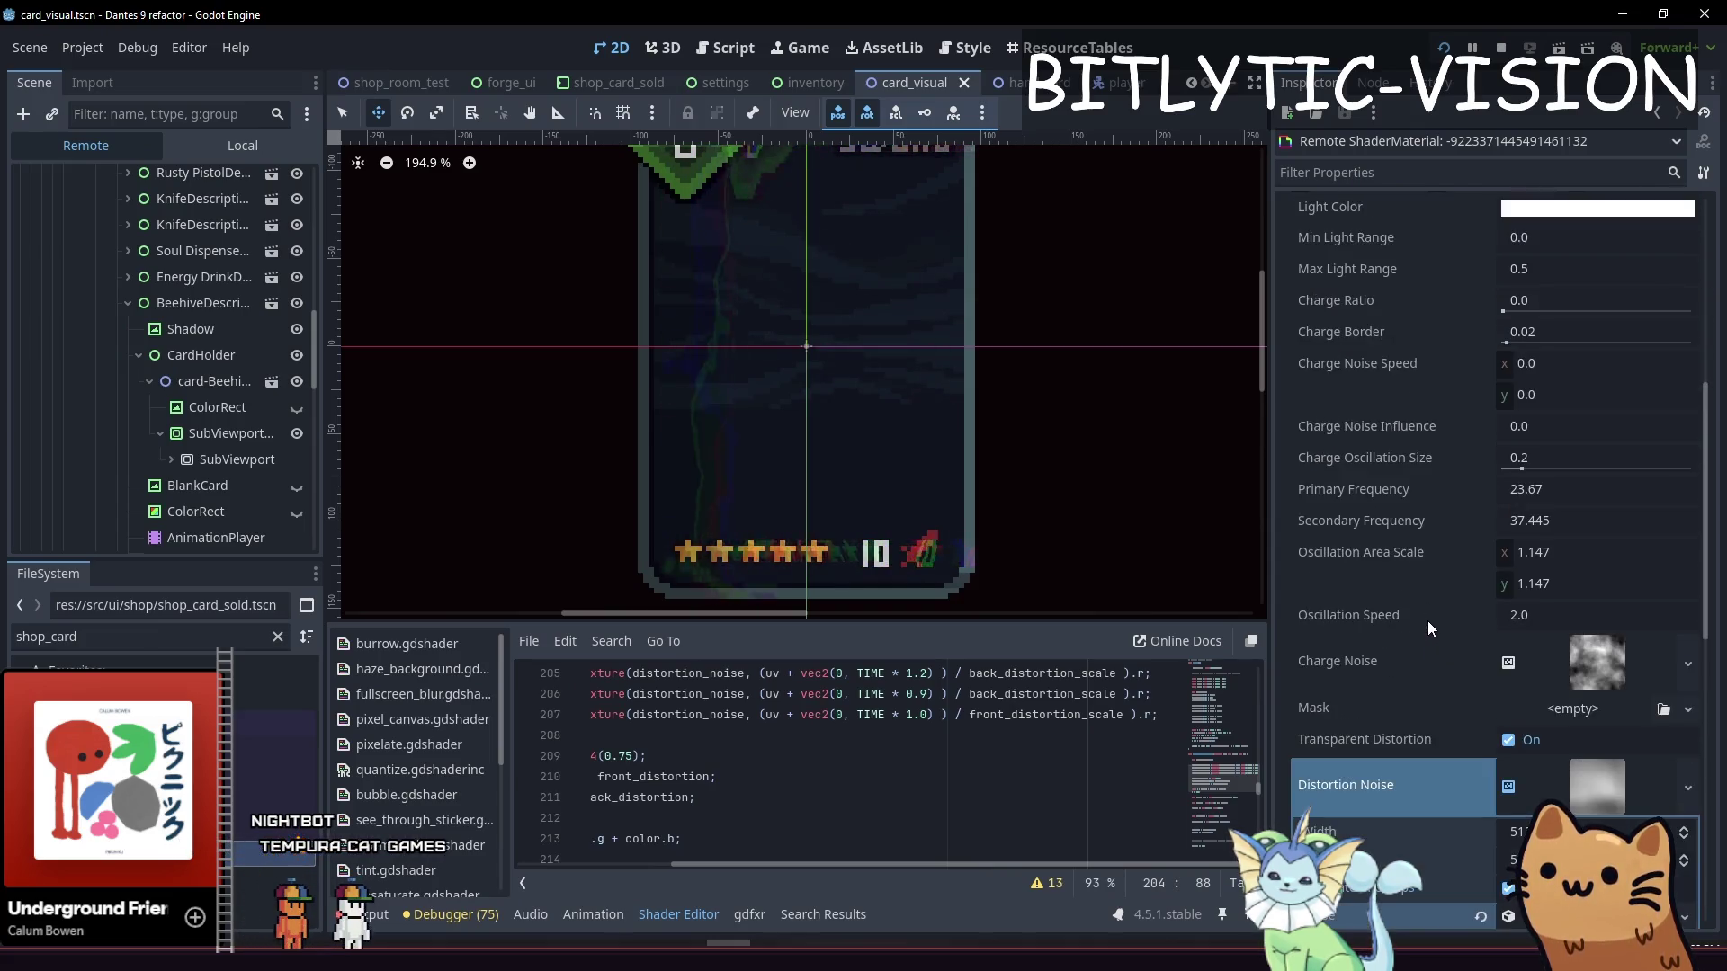
scroll(1425, 647, "up", 6)
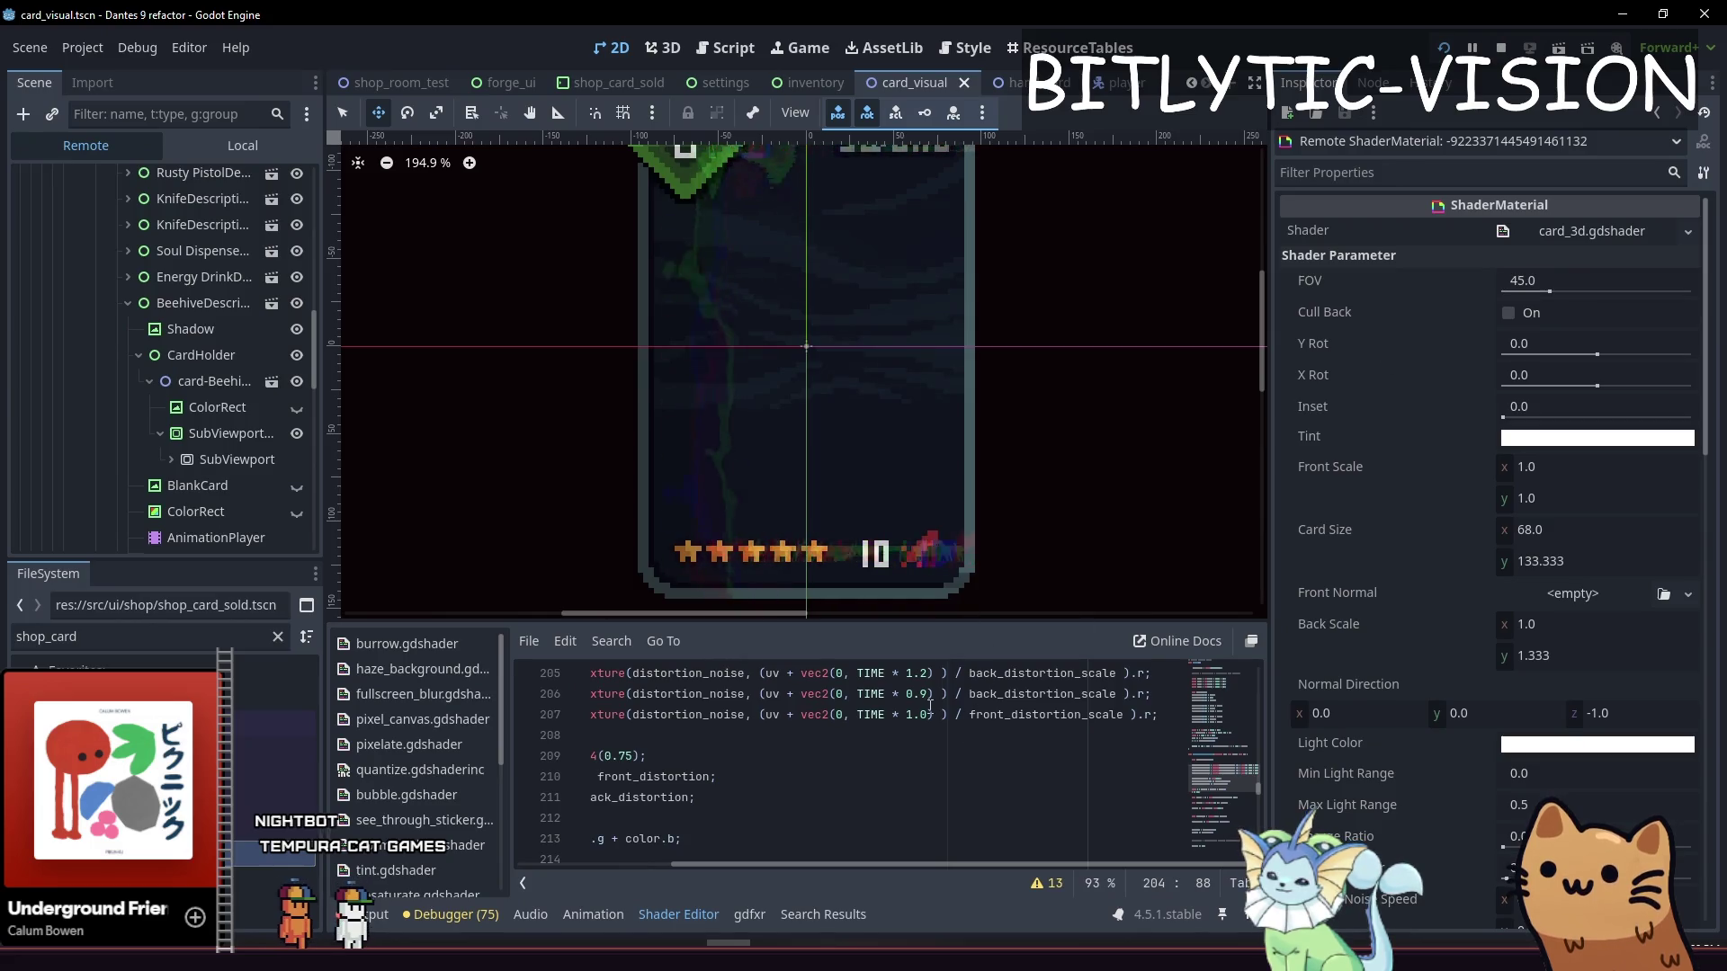
Select SubViewportContainer in the local scene tree to edit its shader material
left_click(216, 407)
left_click(192, 148)
left_click(135, 257)
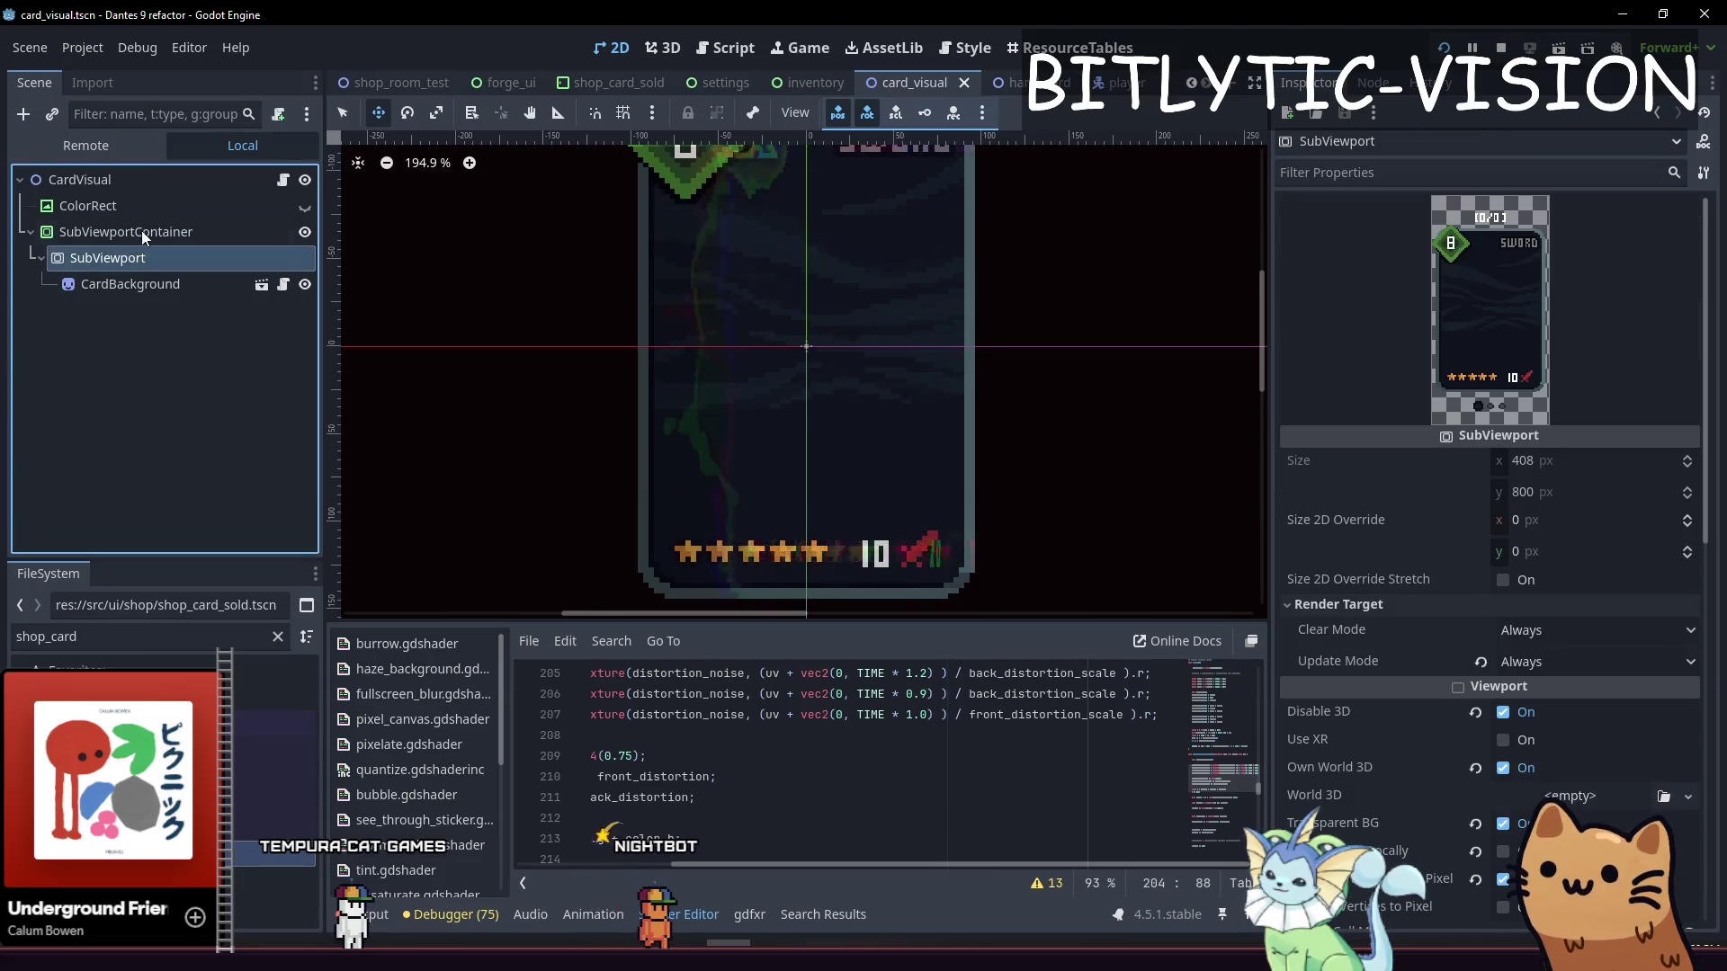
left_click(138, 233)
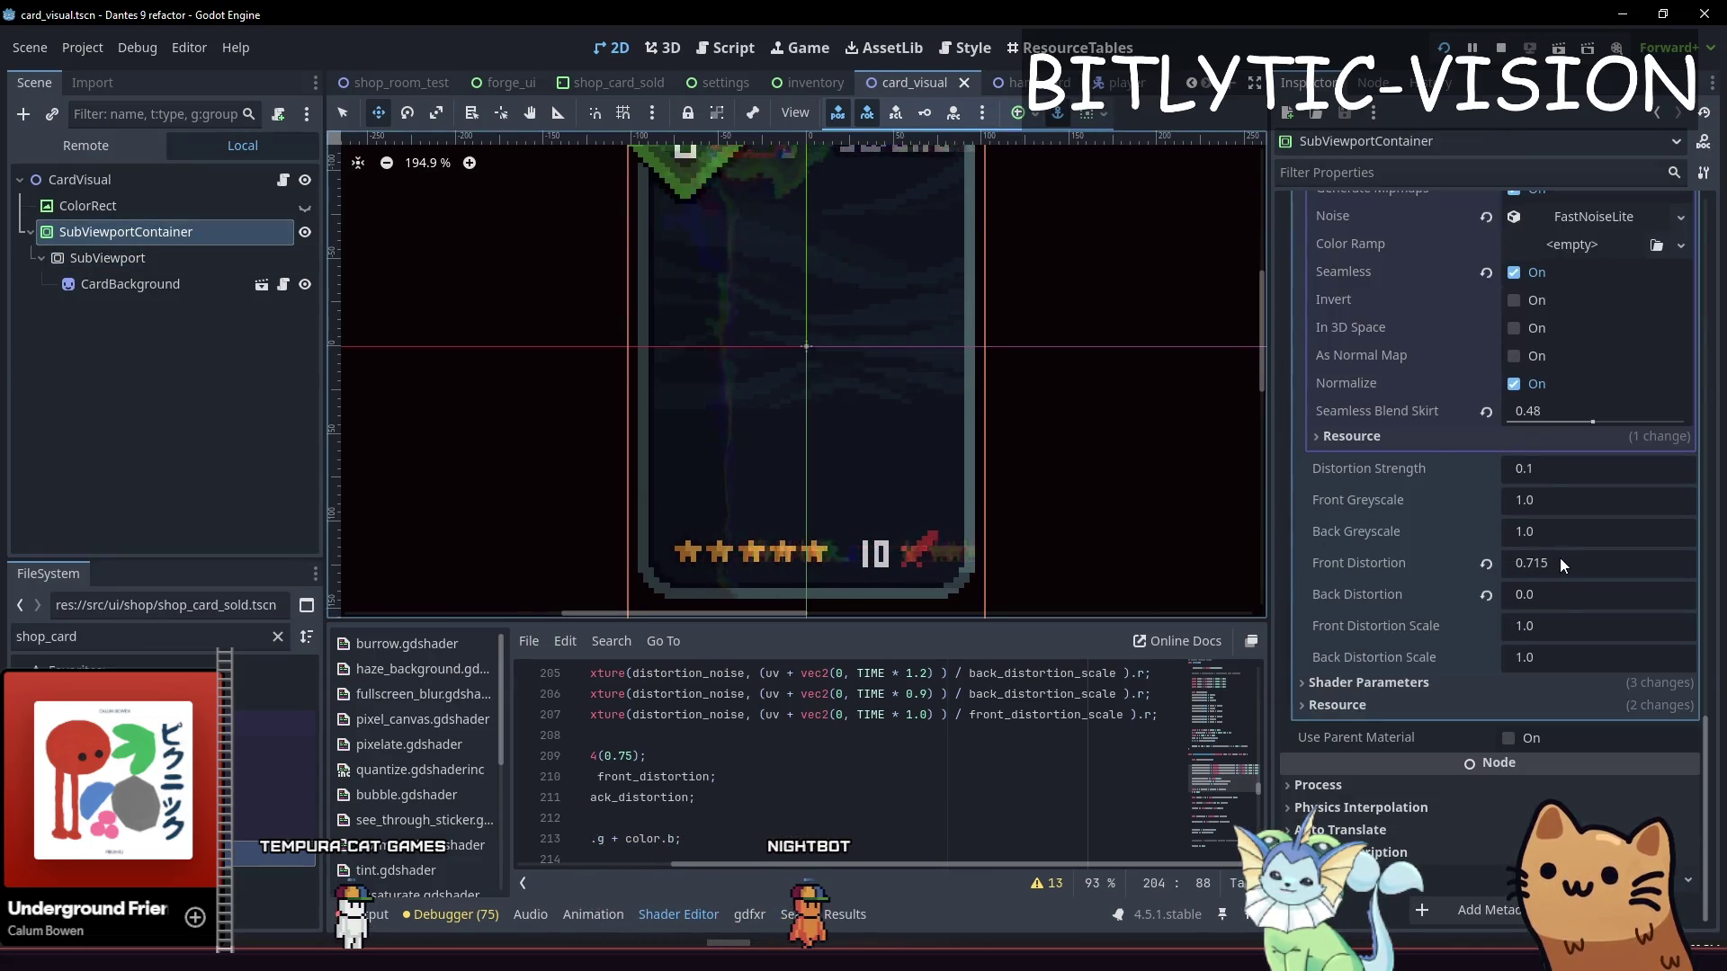
Set Front Distortion Scale to 0.1
left_click(1552, 626)
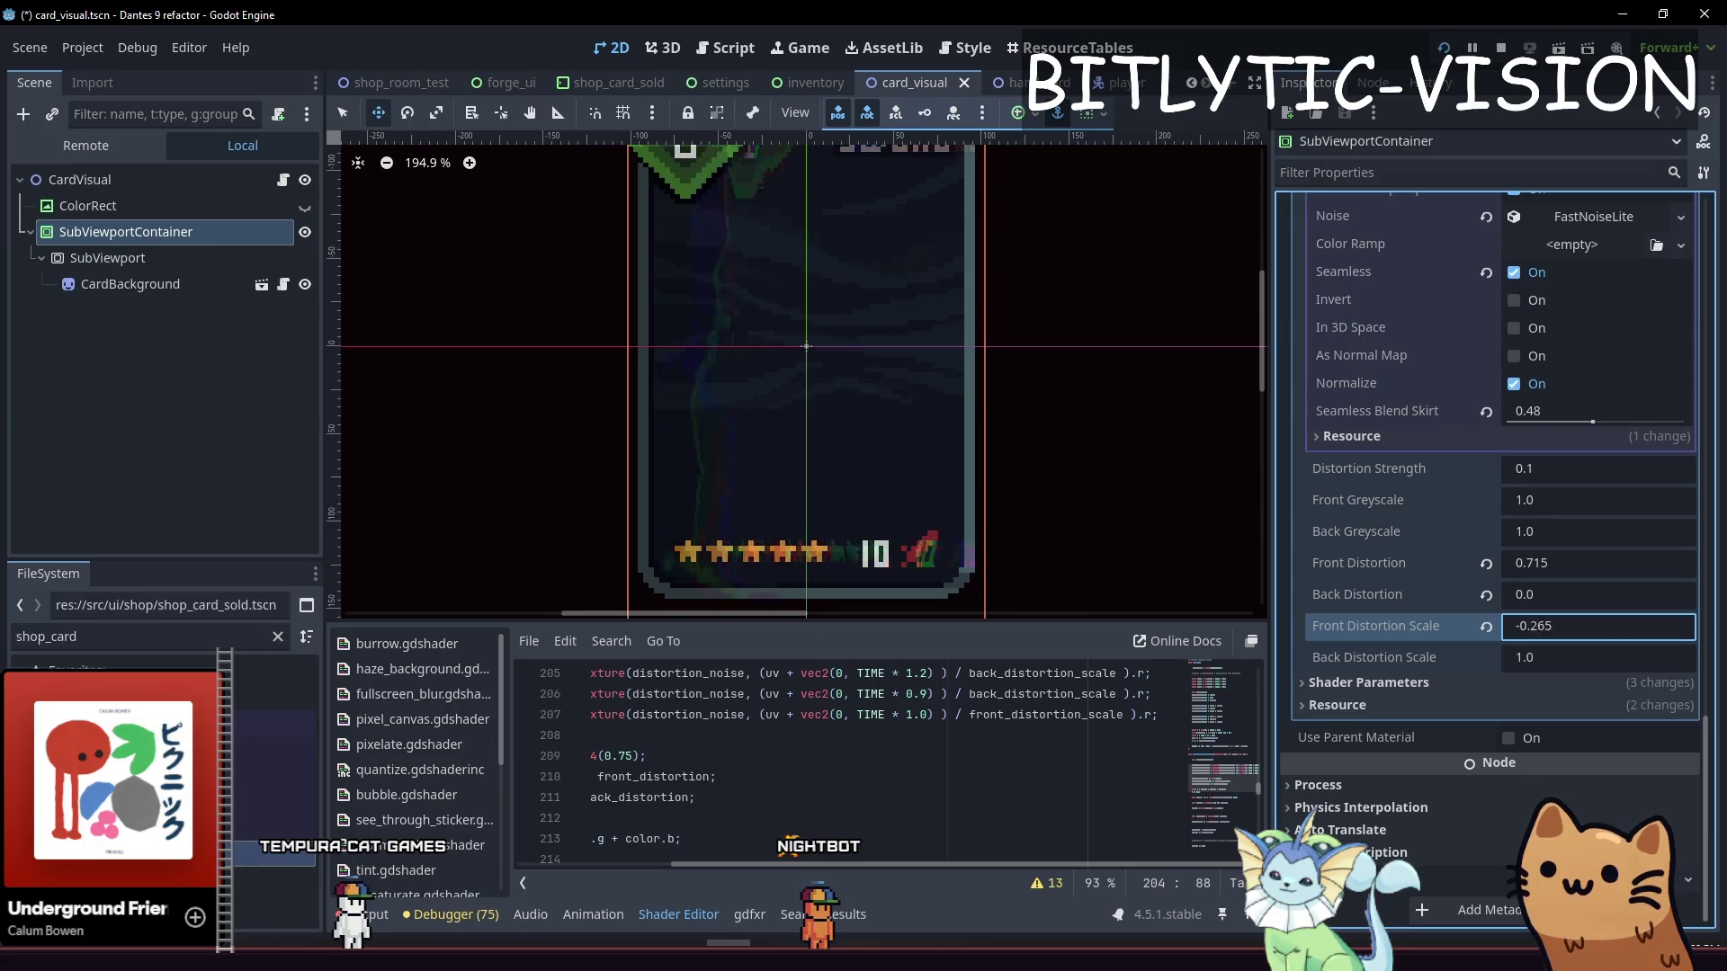
type("0")
key("Return")
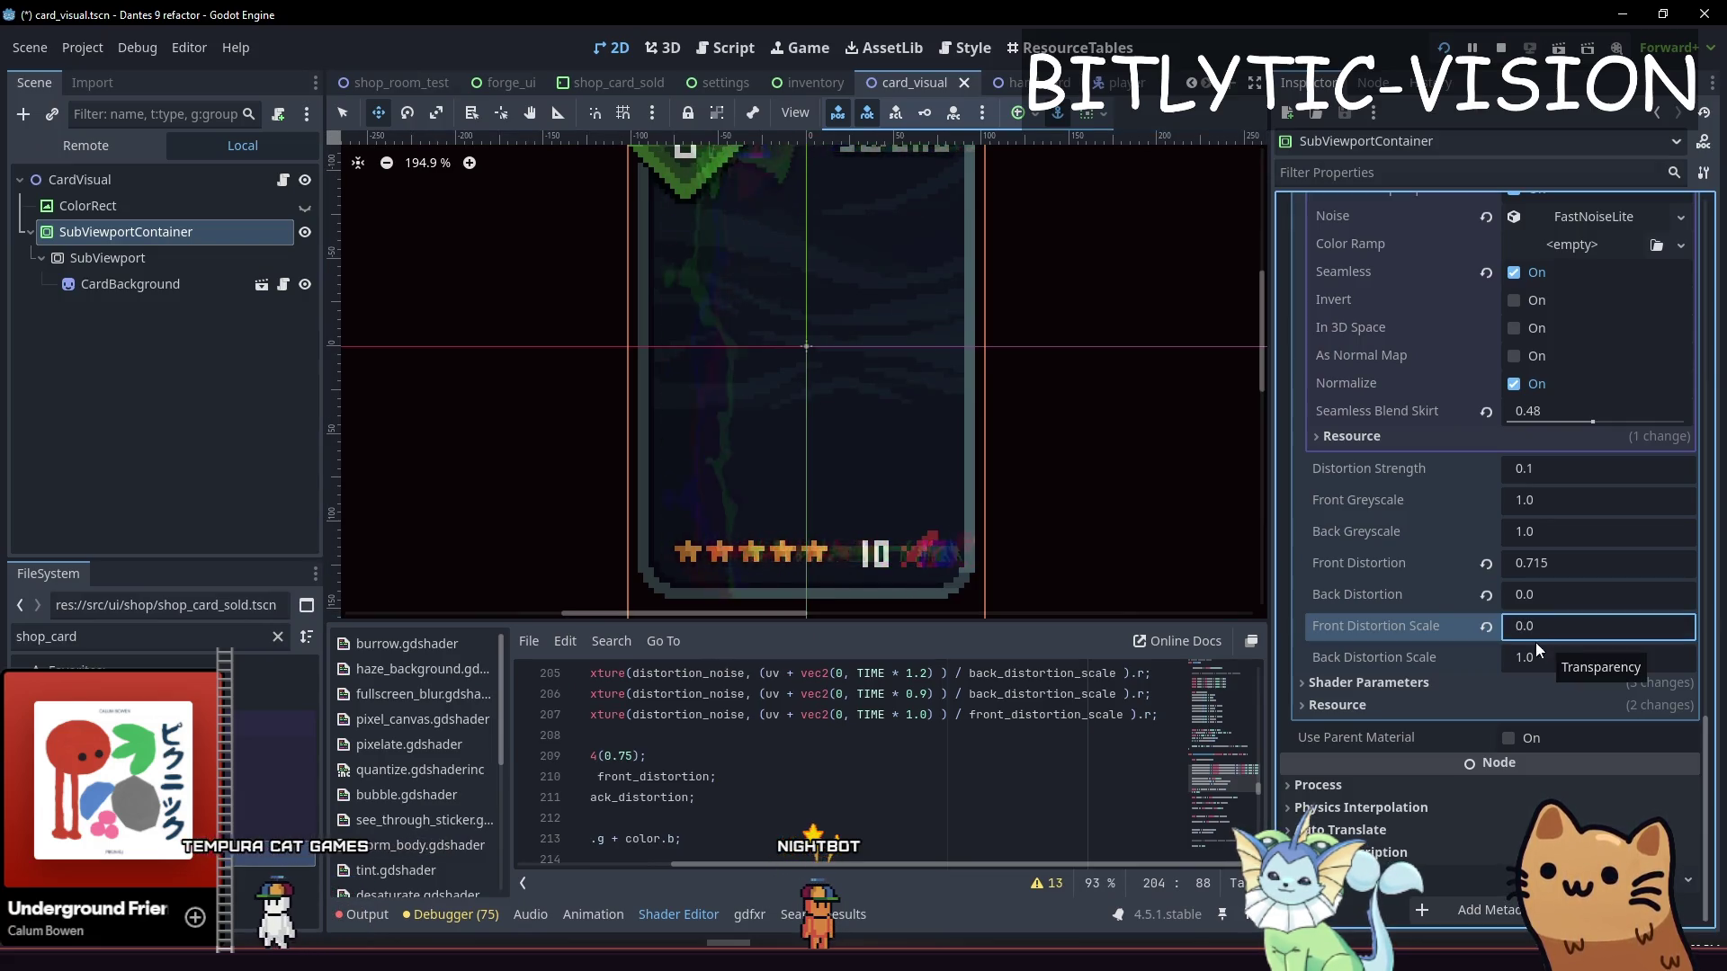
type("0.1")
key("Return")
scroll(894, 424, "down", 4)
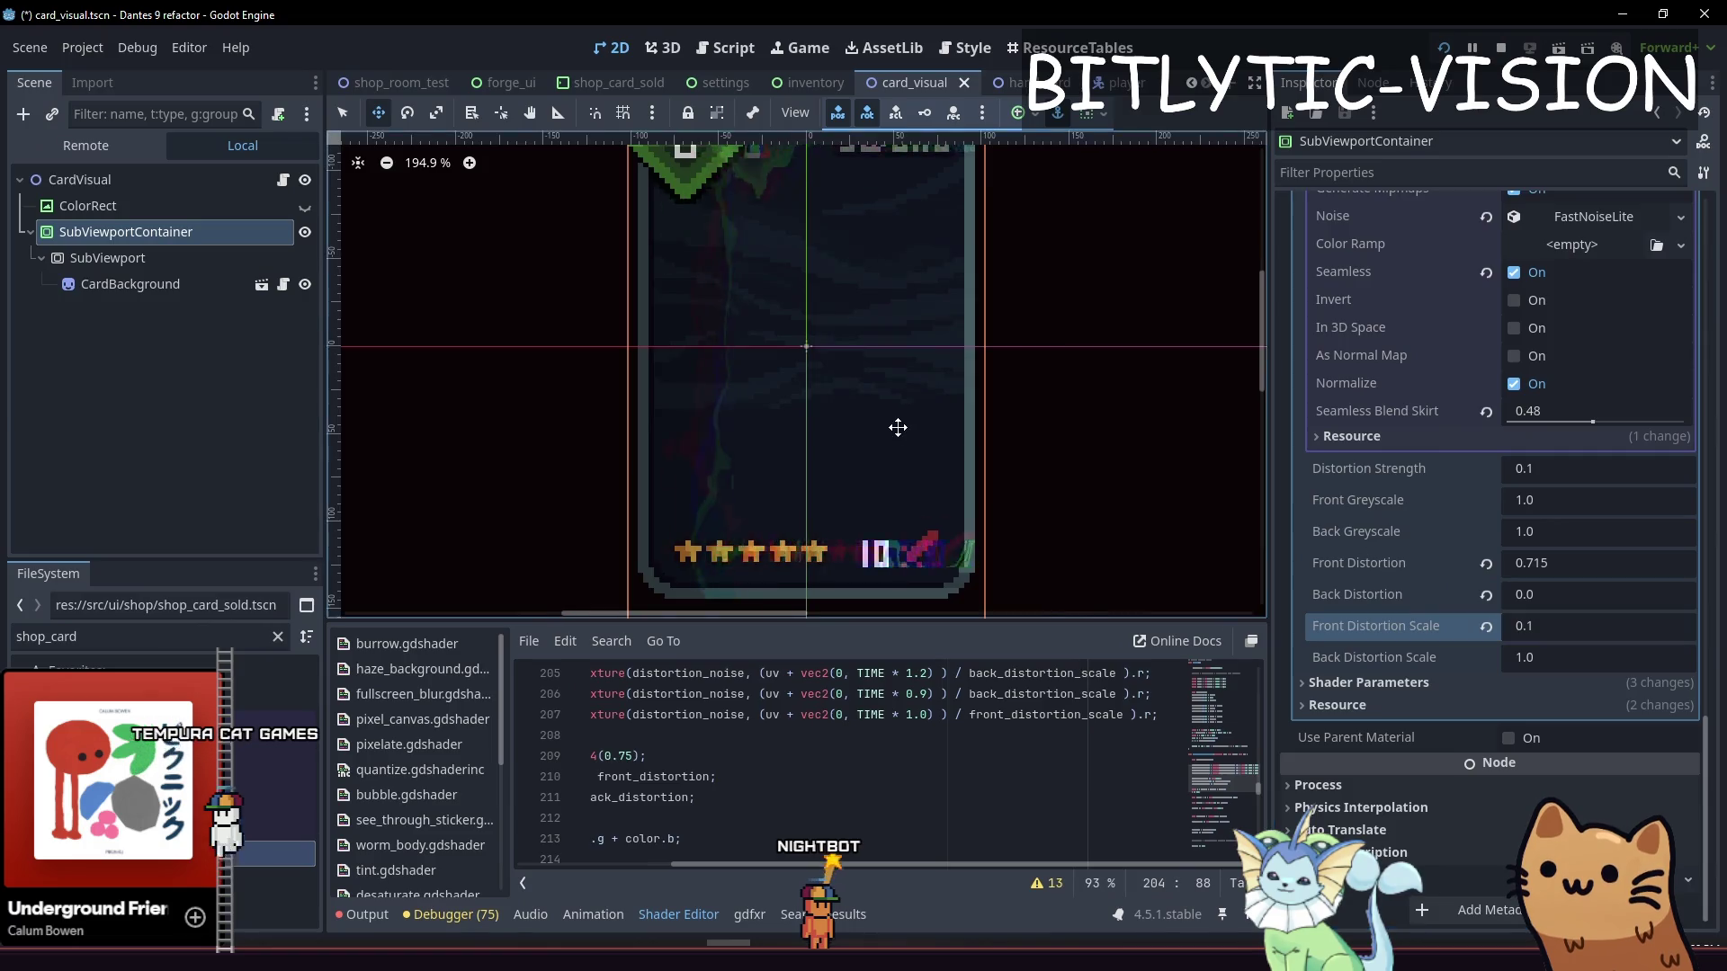
left_click_drag(1064, 605, 961, 572)
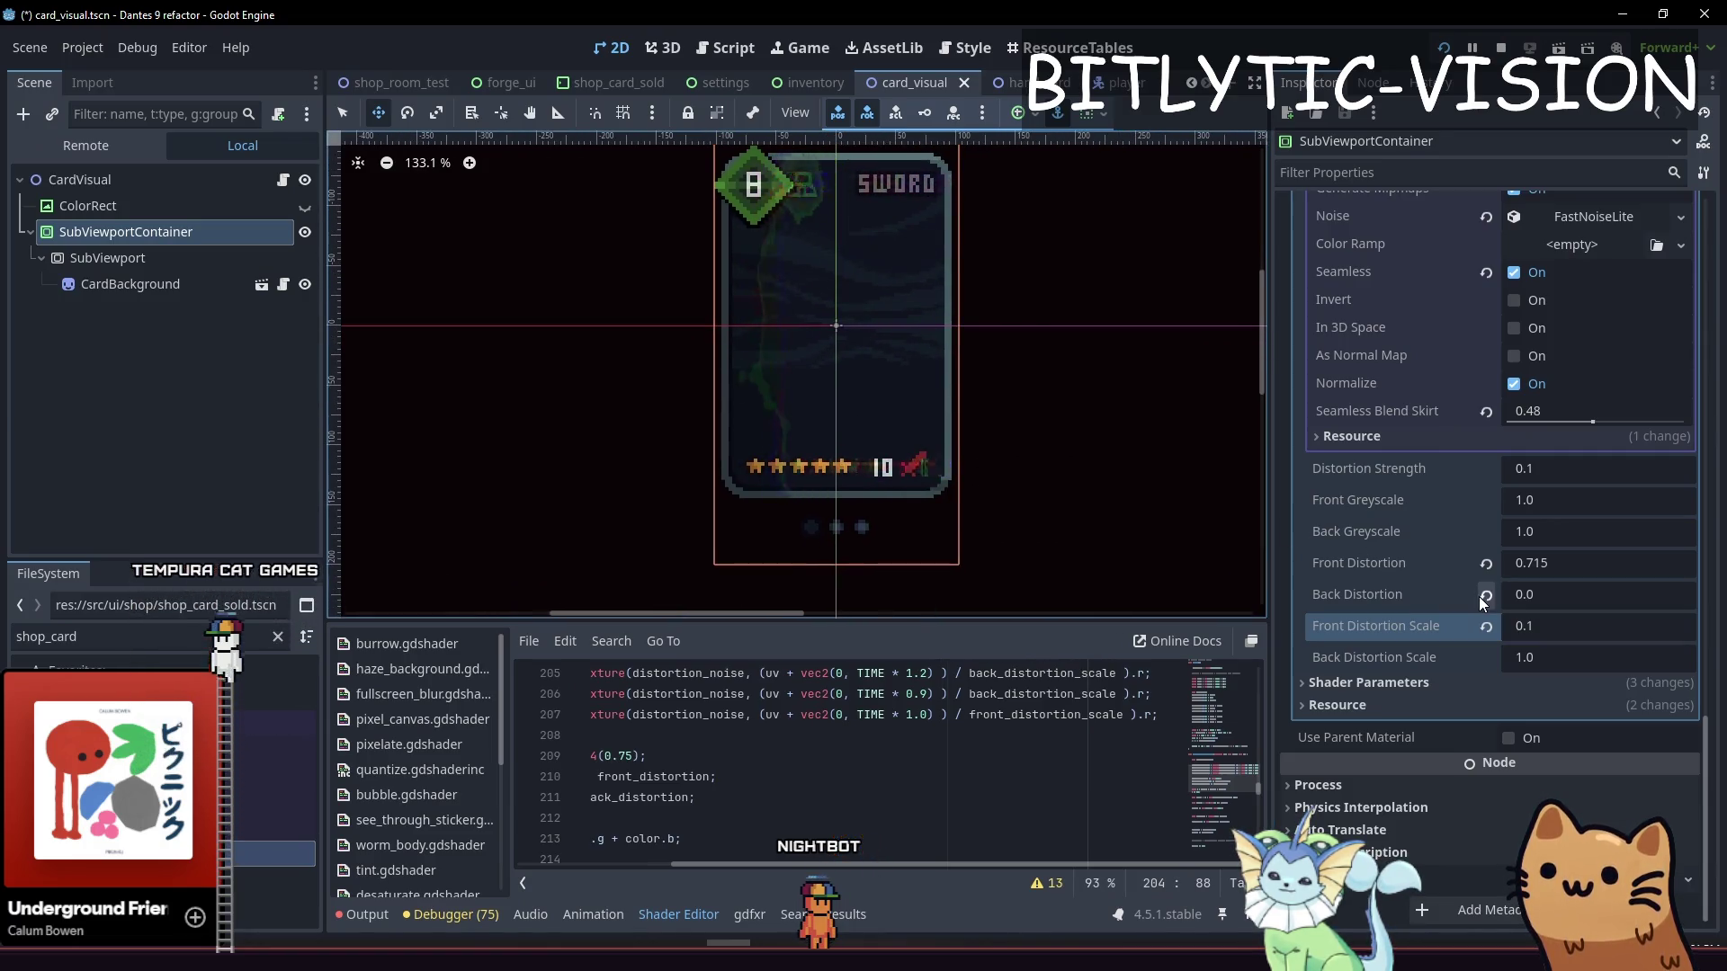
Set Back Distortion to 0.1 and return Front Distortion Scale to 1.0
left_click(1507, 593)
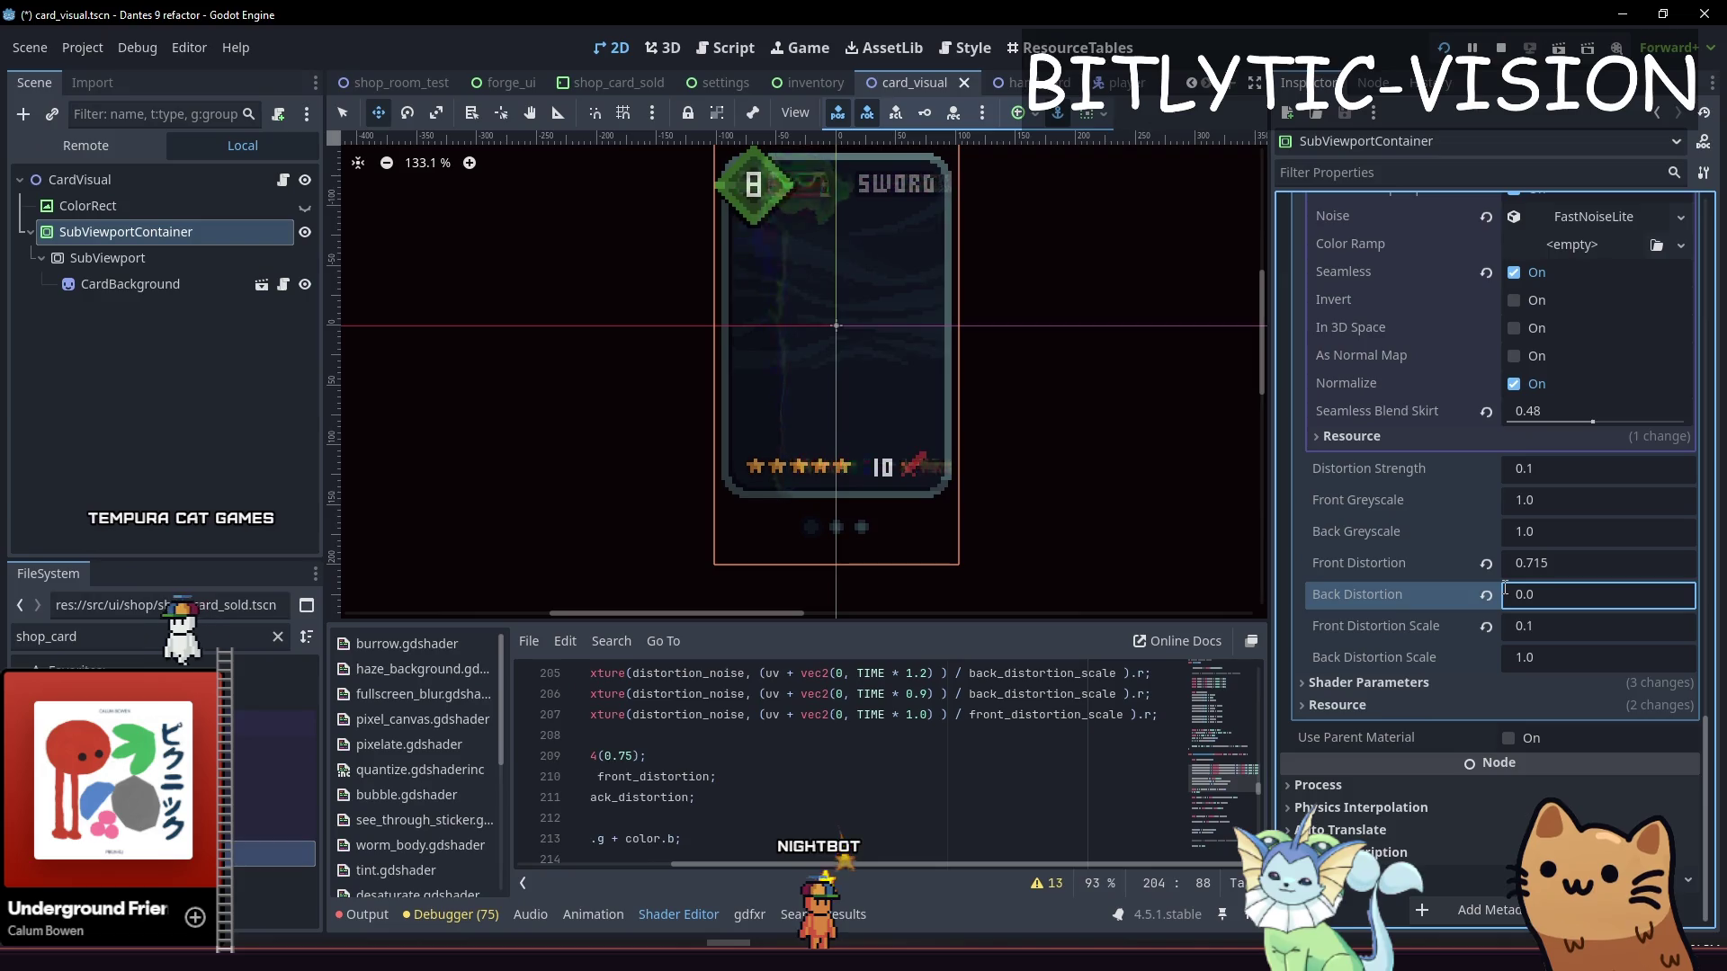
type("0.1")
key("Return")
scroll(950, 365, "up", 4)
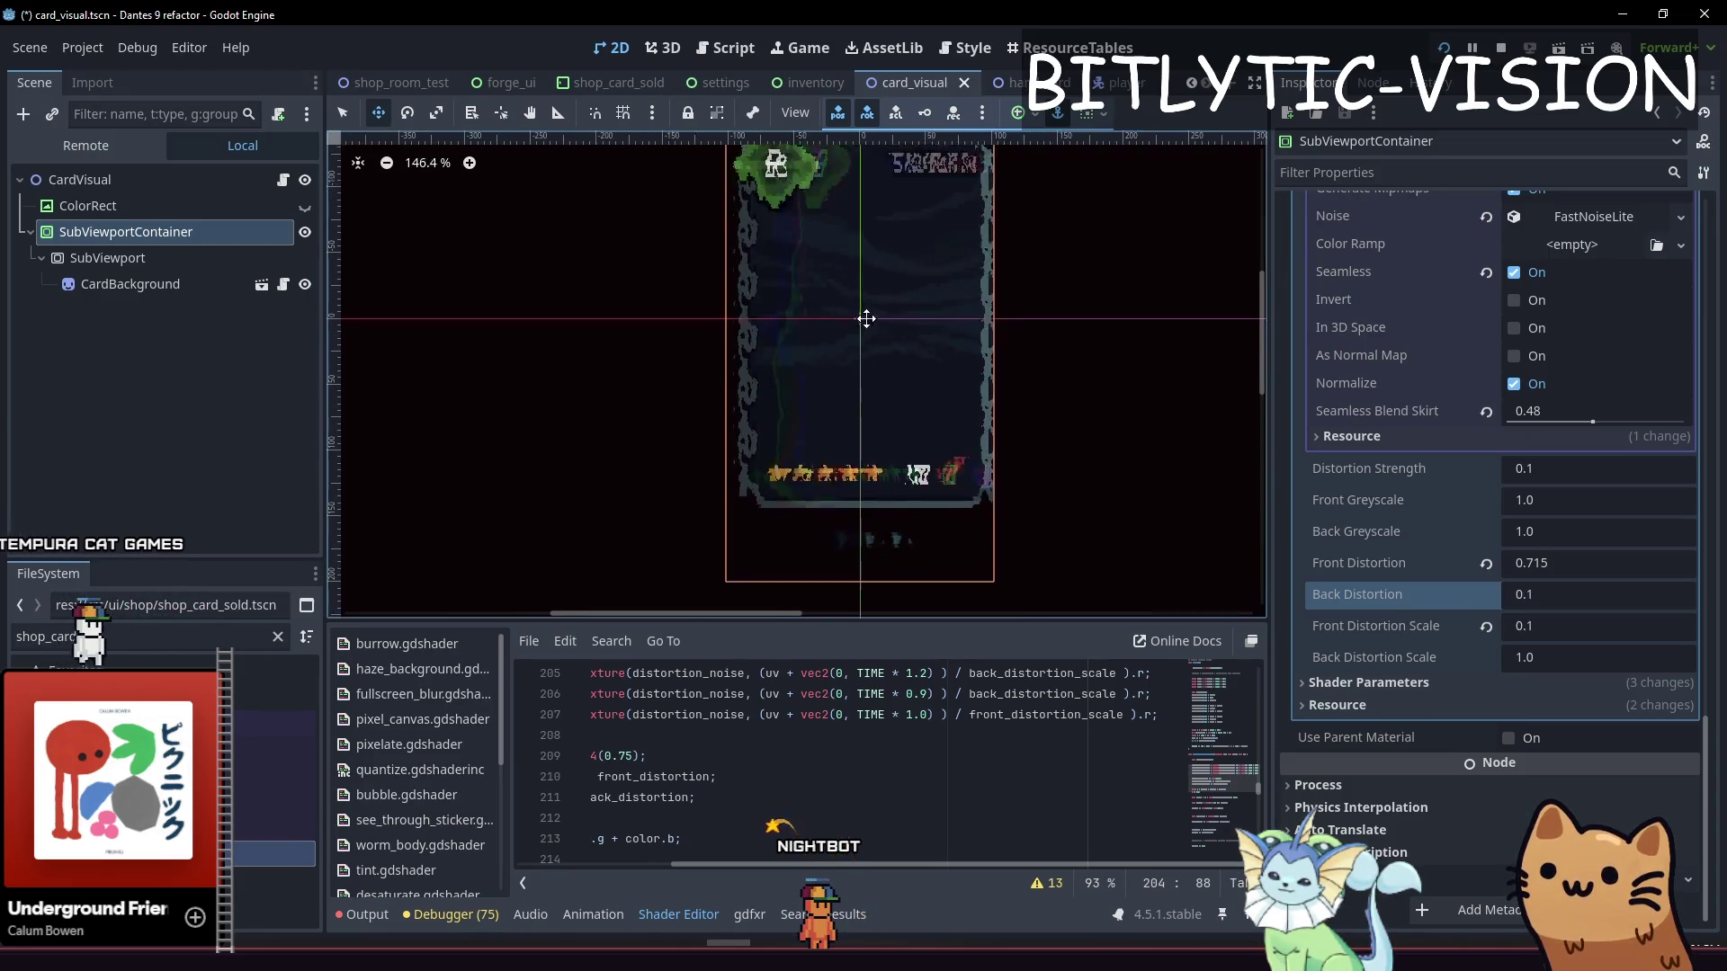
scroll(950, 366, "up", 2)
left_click(1542, 627)
type("0.71")
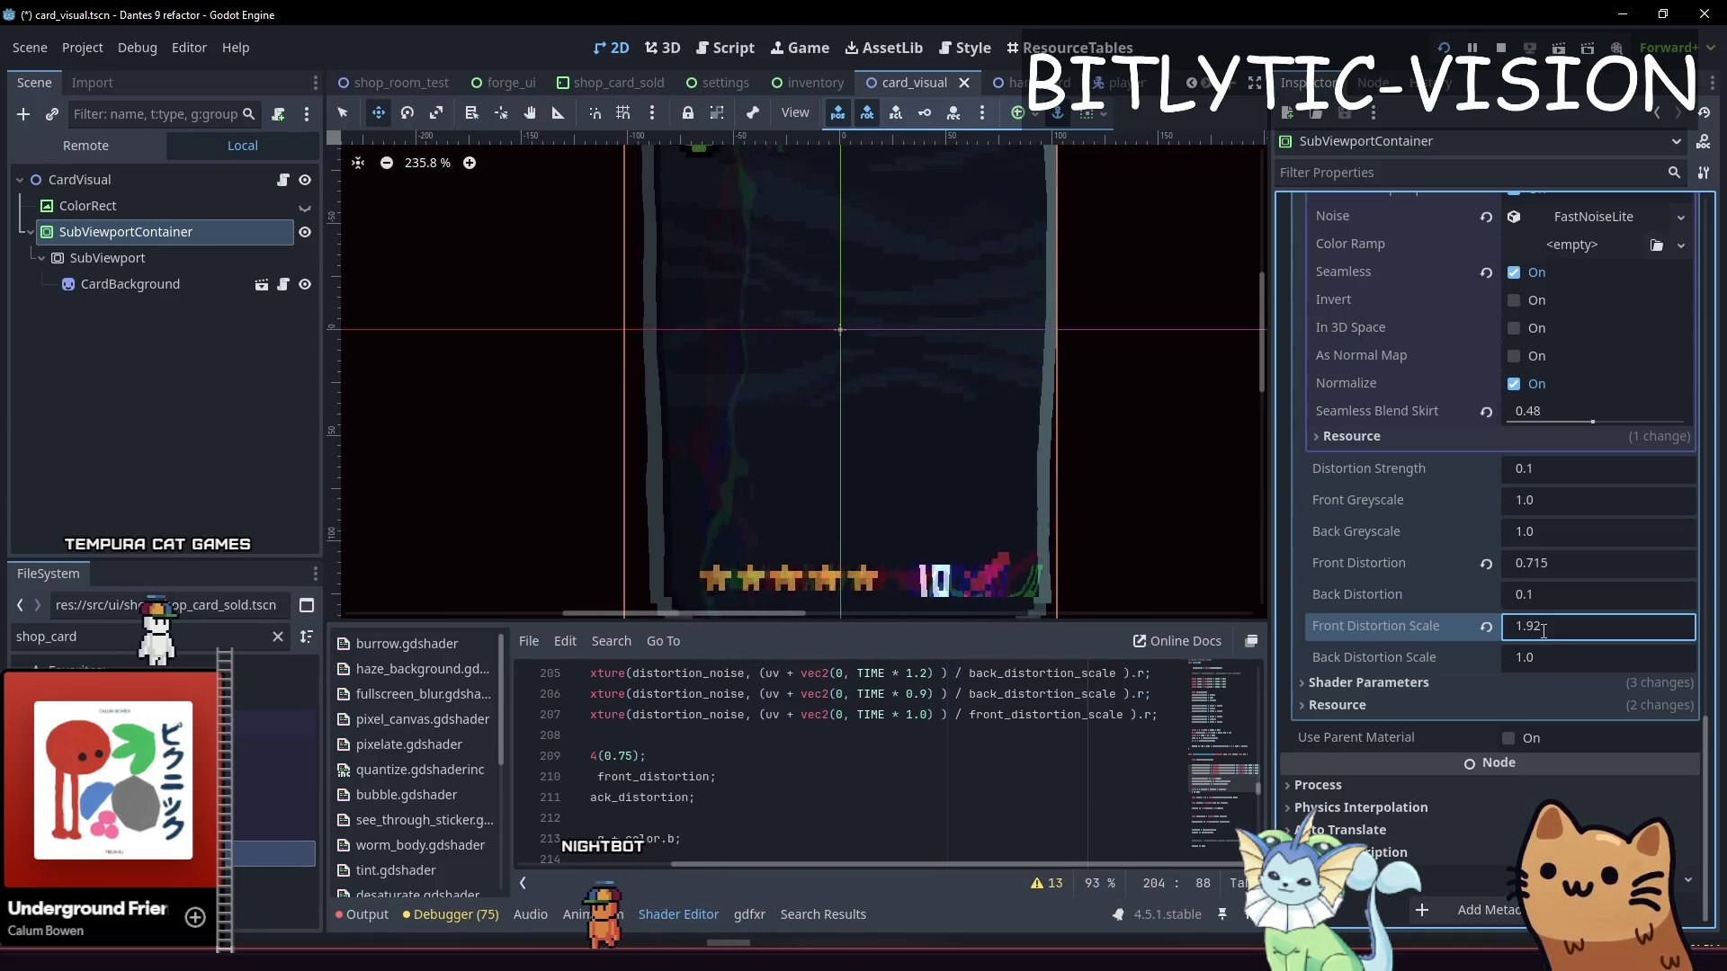
key("BackSpace")
key("BackSpace")
type("0")
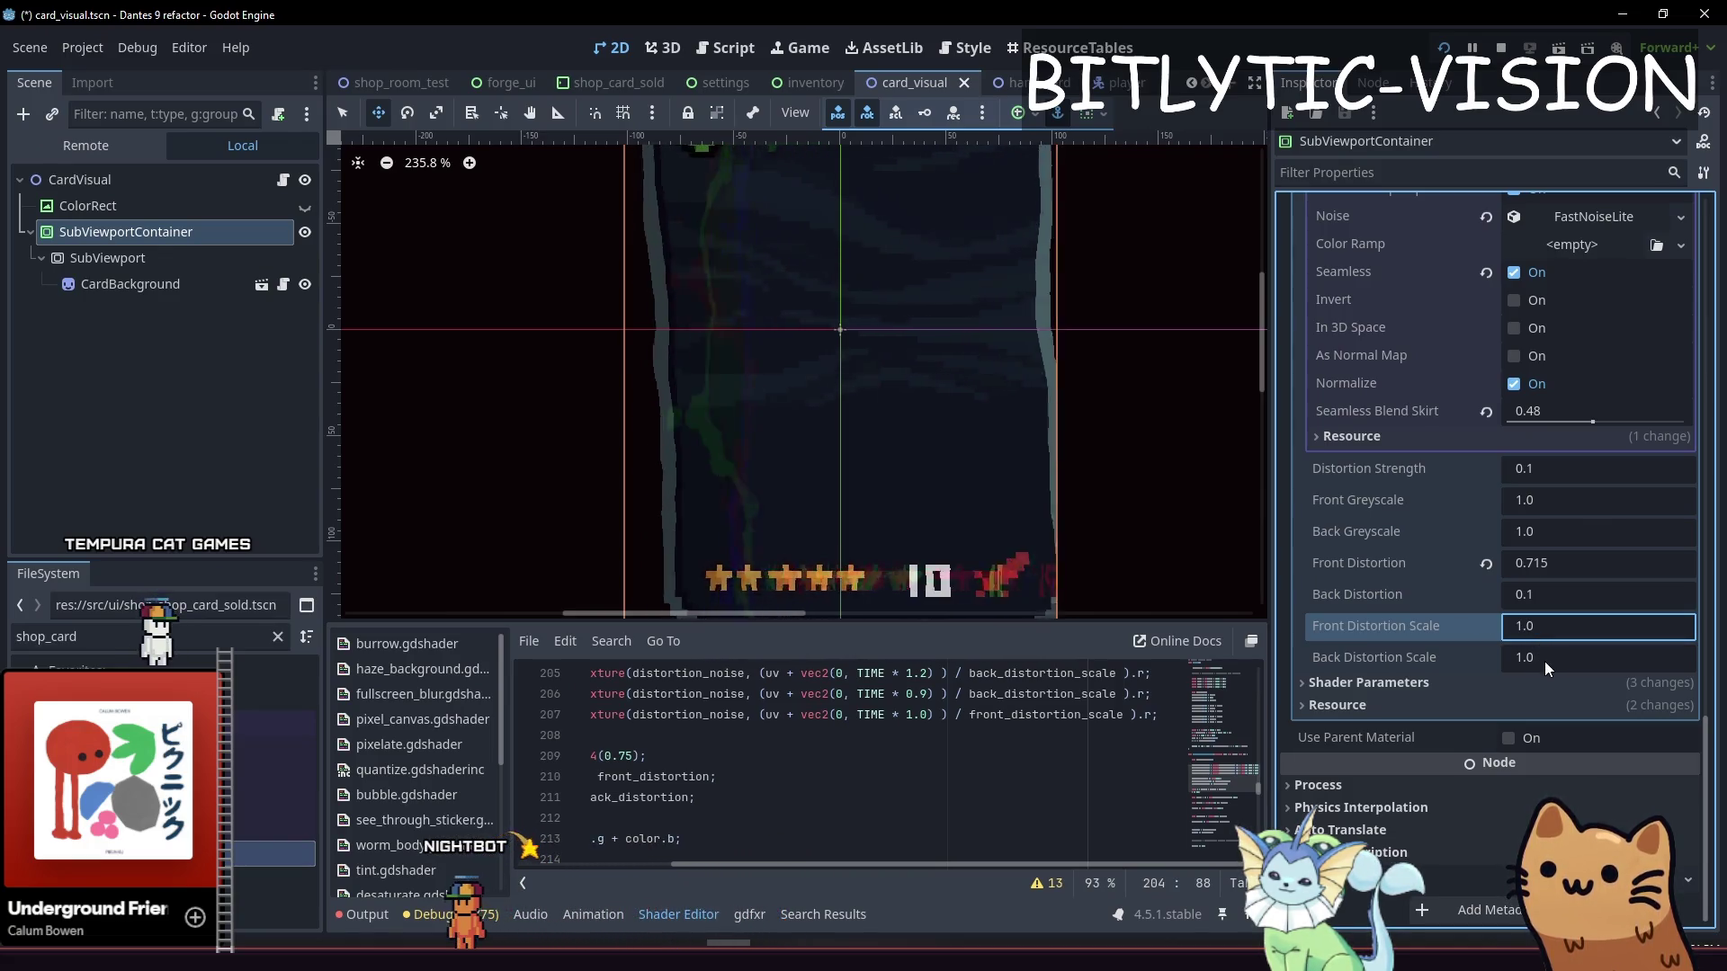
Set Front Distortion to 0.2 and raise Back Distortion Scale to about 0.52
left_click(1562, 563)
type("0.385")
type("0.2")
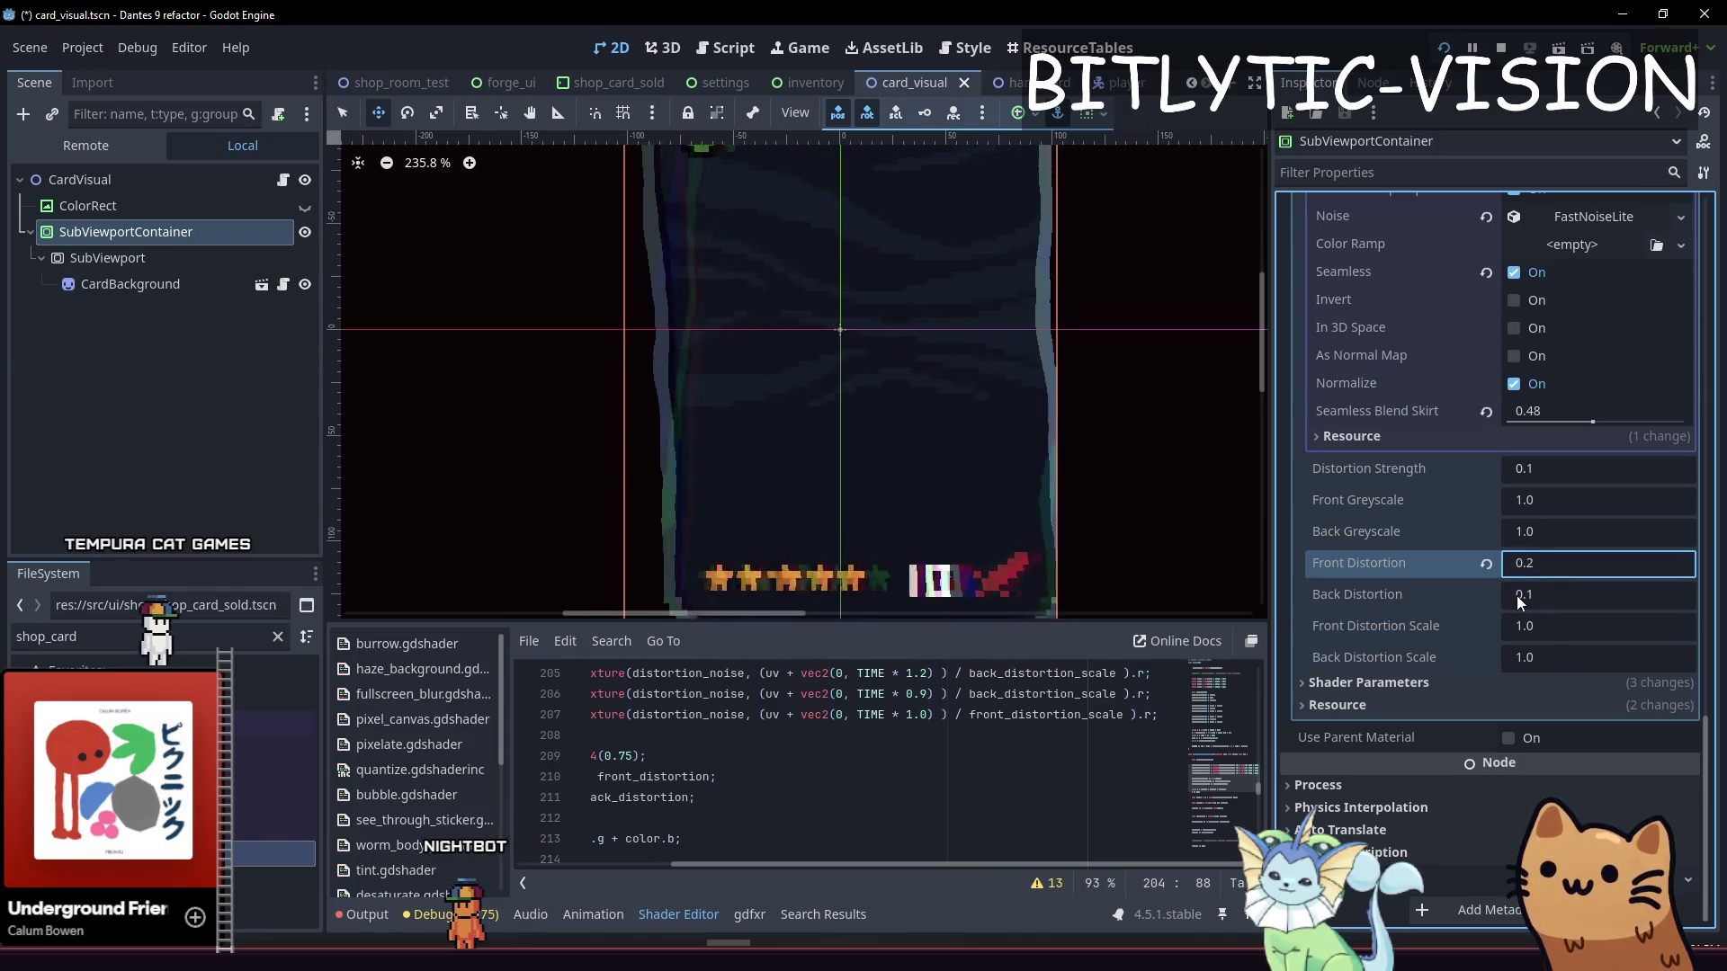
left_click(1563, 661)
type("0.29")
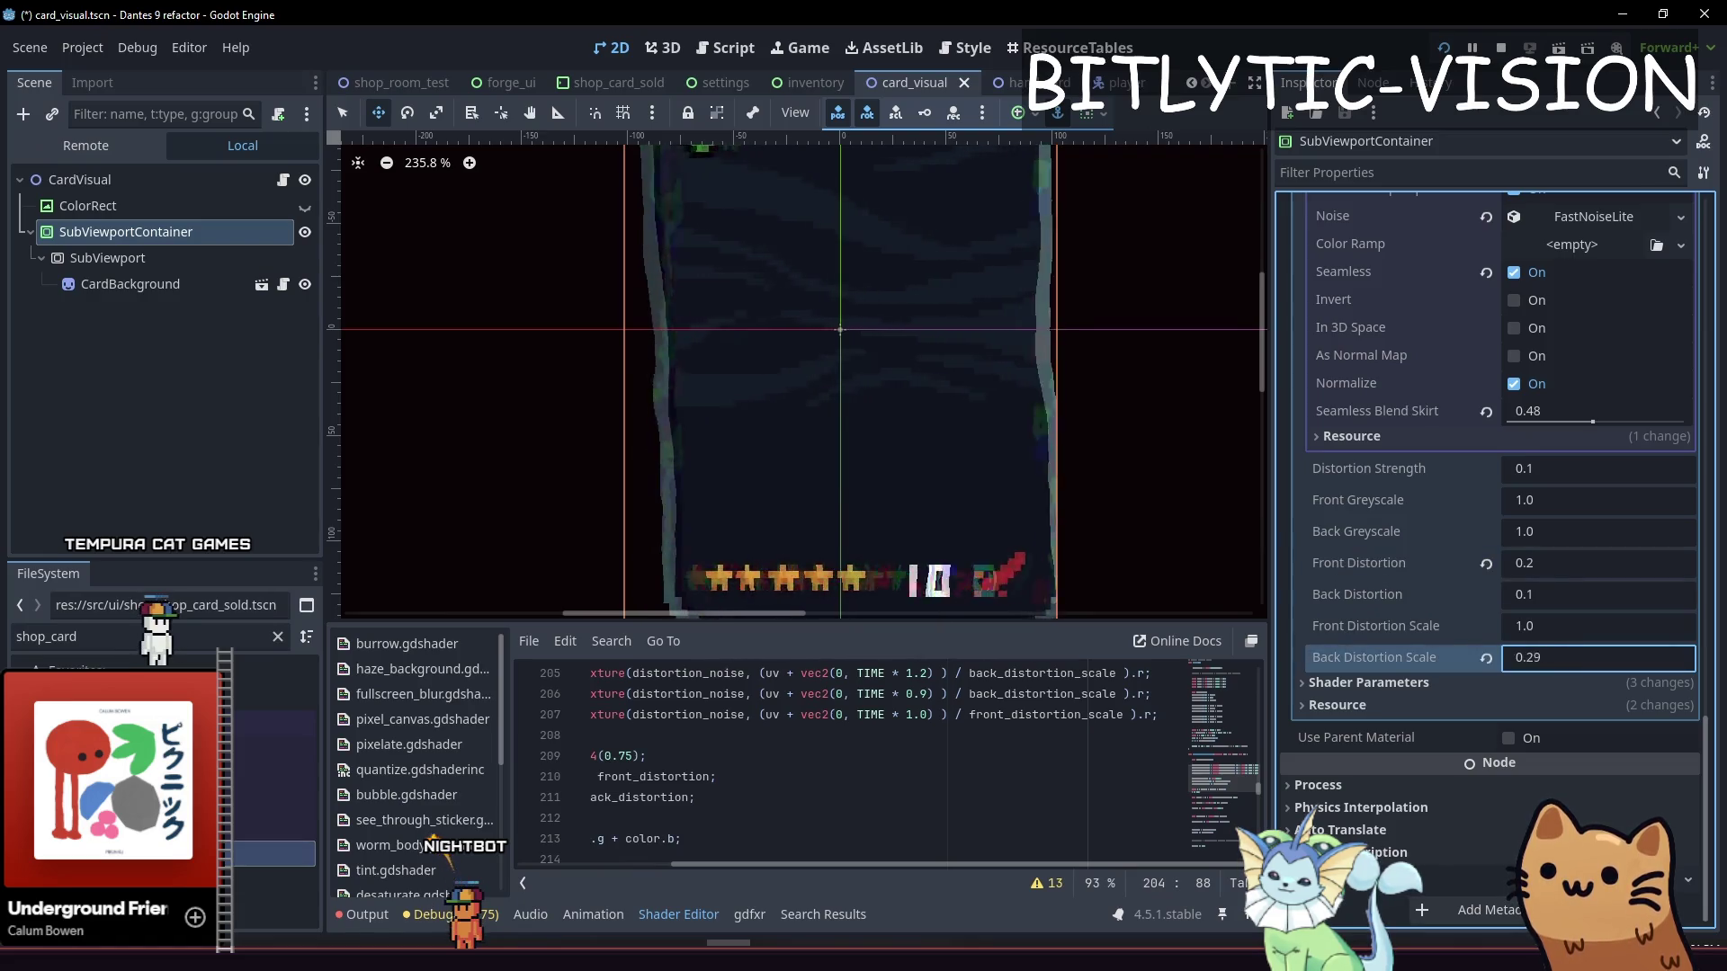
mouse_move(1529, 633)
left_mouse_down()
mouse_move(1557, 633)
mouse_move(1484, 602)
left_mouse_up()
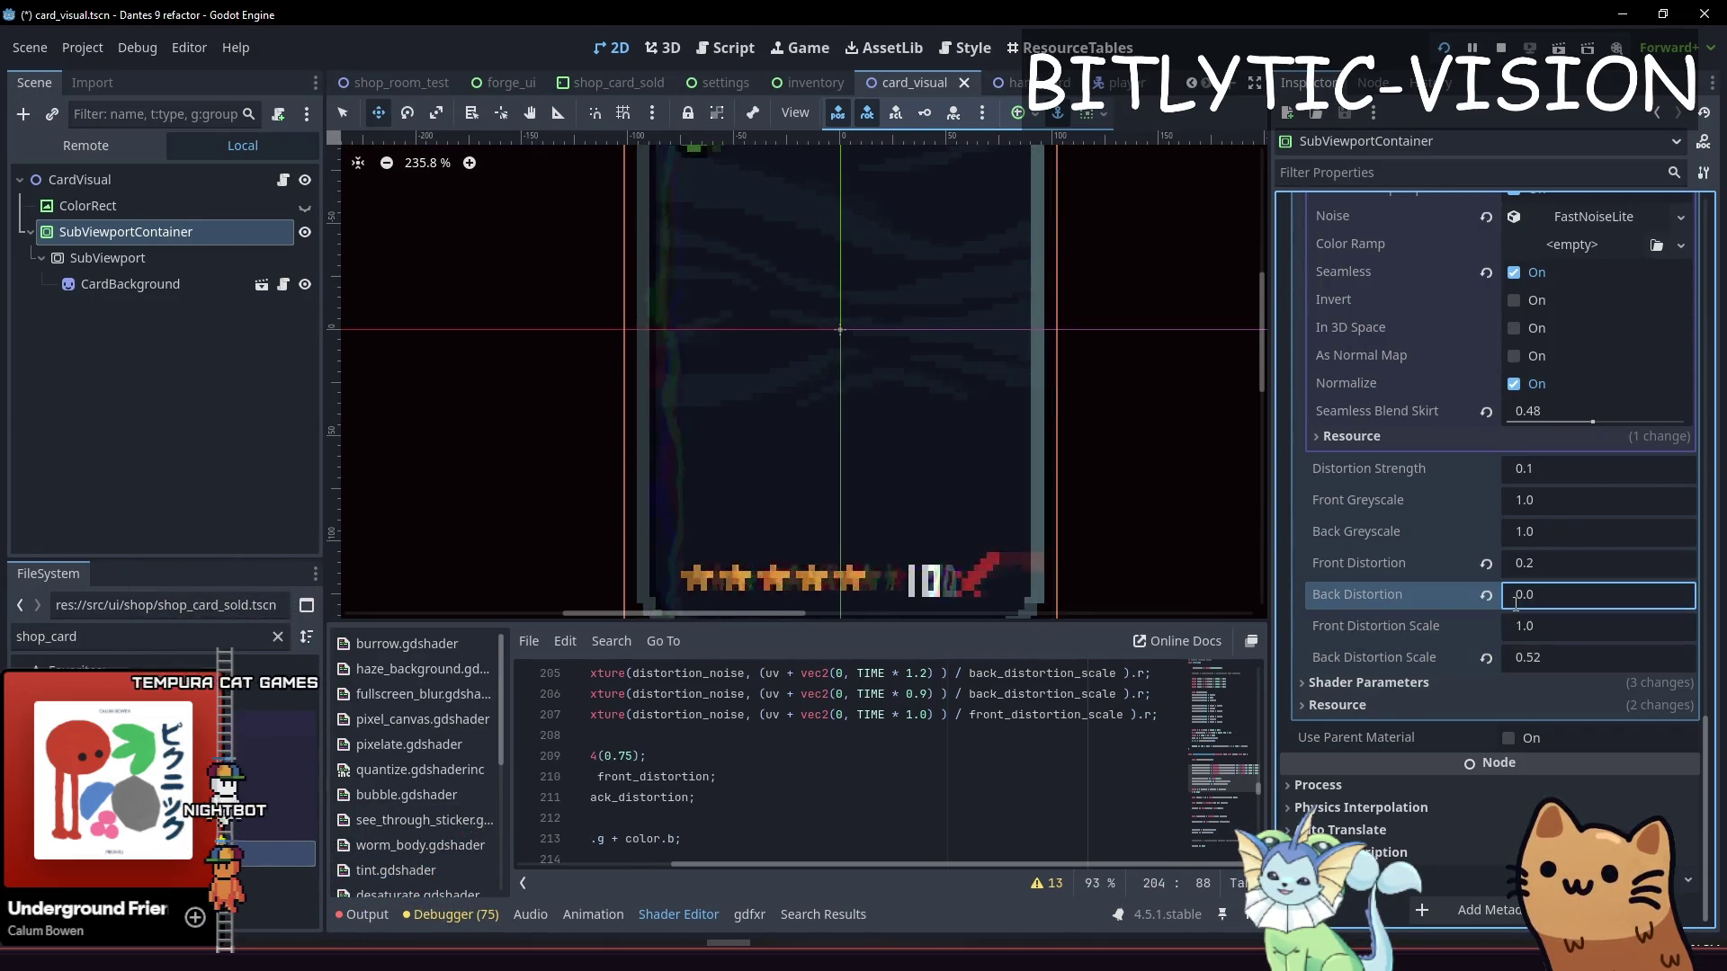
scroll(981, 539, "up", 3)
scroll(982, 613, "down", 2)
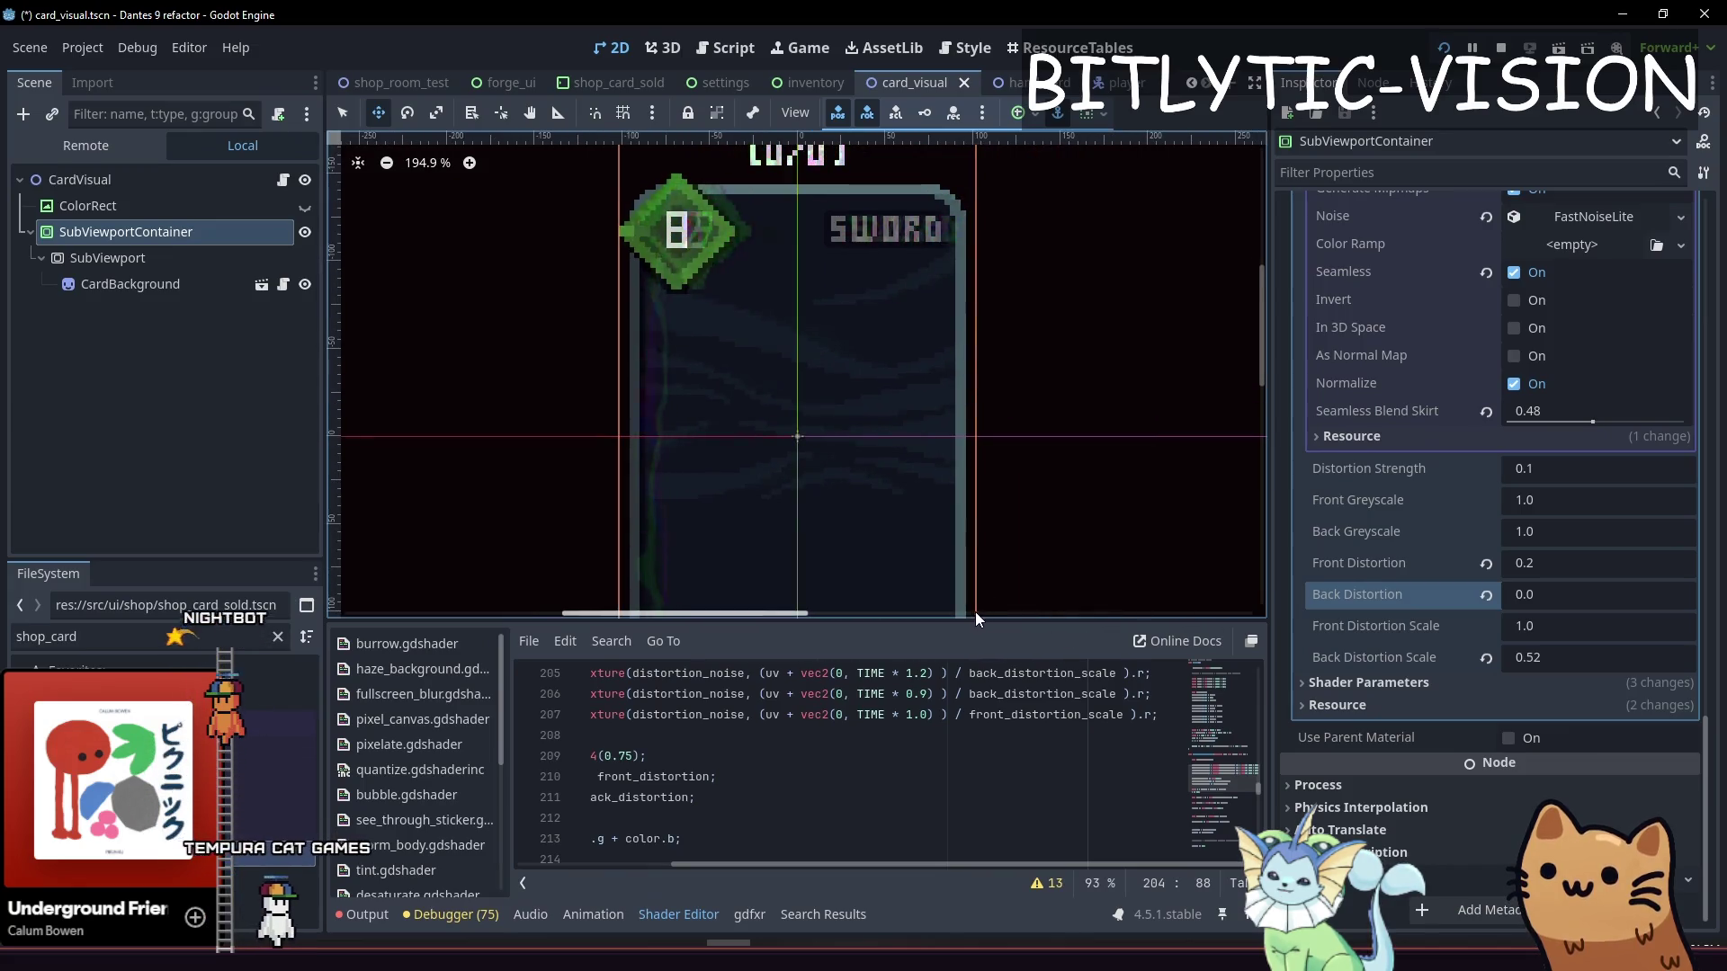
Preview stronger Back Distortion Scale warping, then settle it at 0.315
left_click(654, 915)
scroll(828, 504, "up", 3)
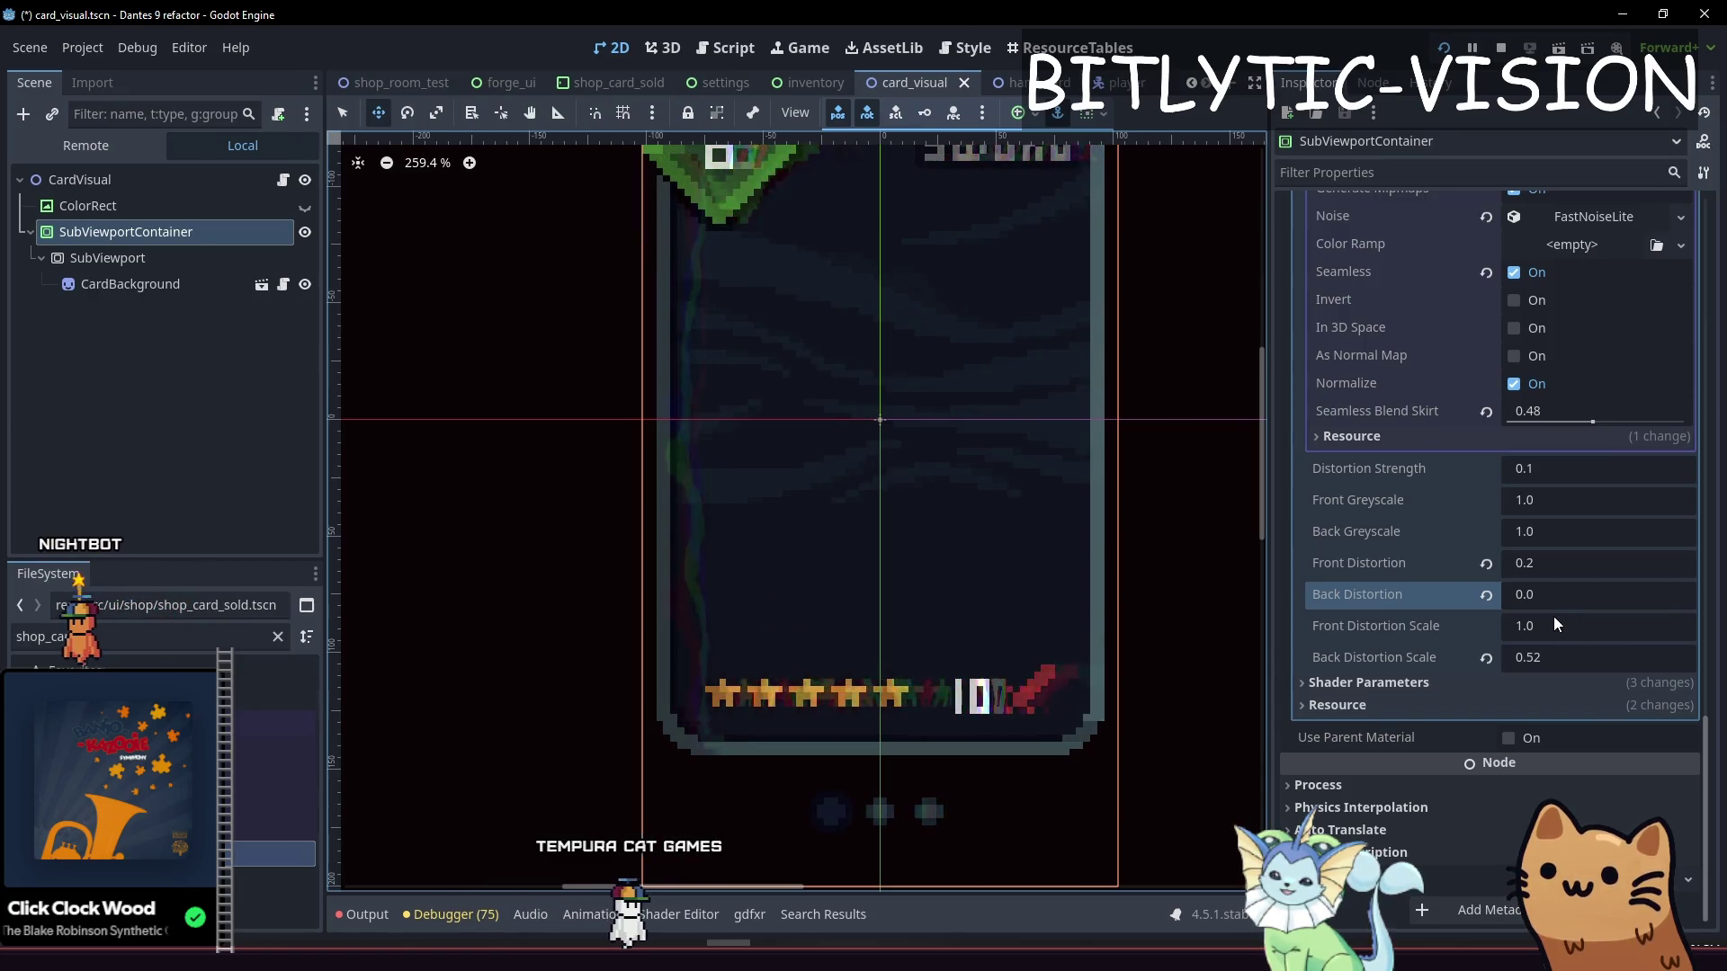
left_click_drag(1553, 658, 1691, 657)
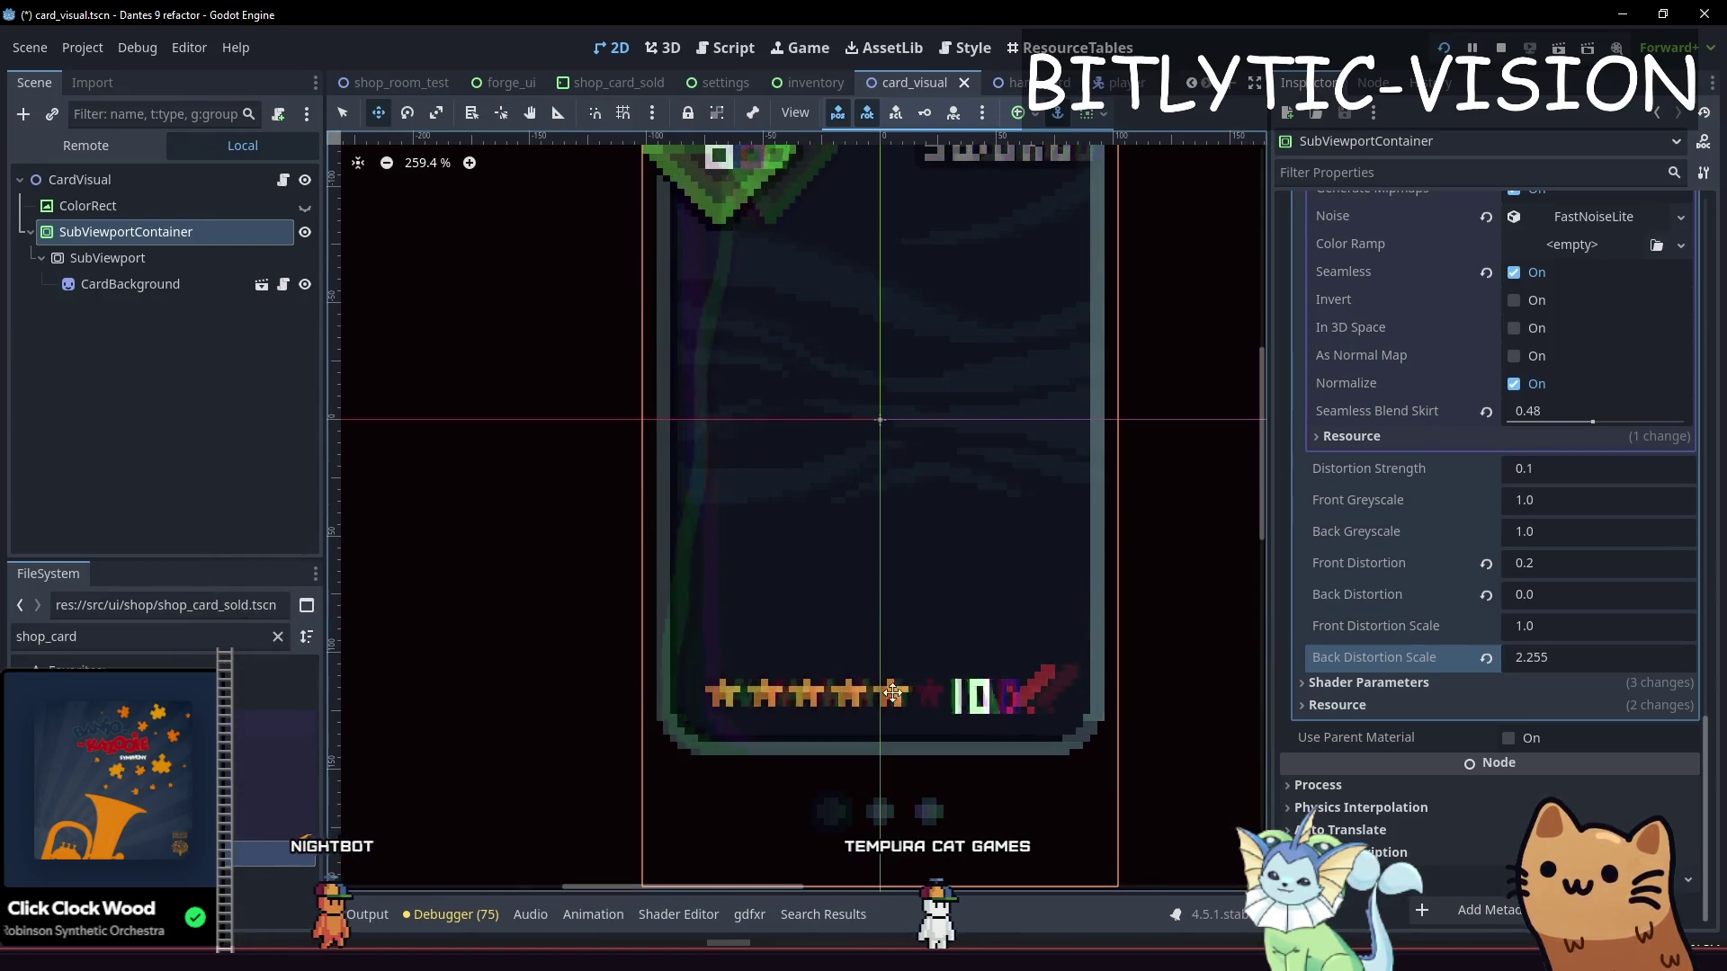
left_click_drag(1550, 661, 1520, 661)
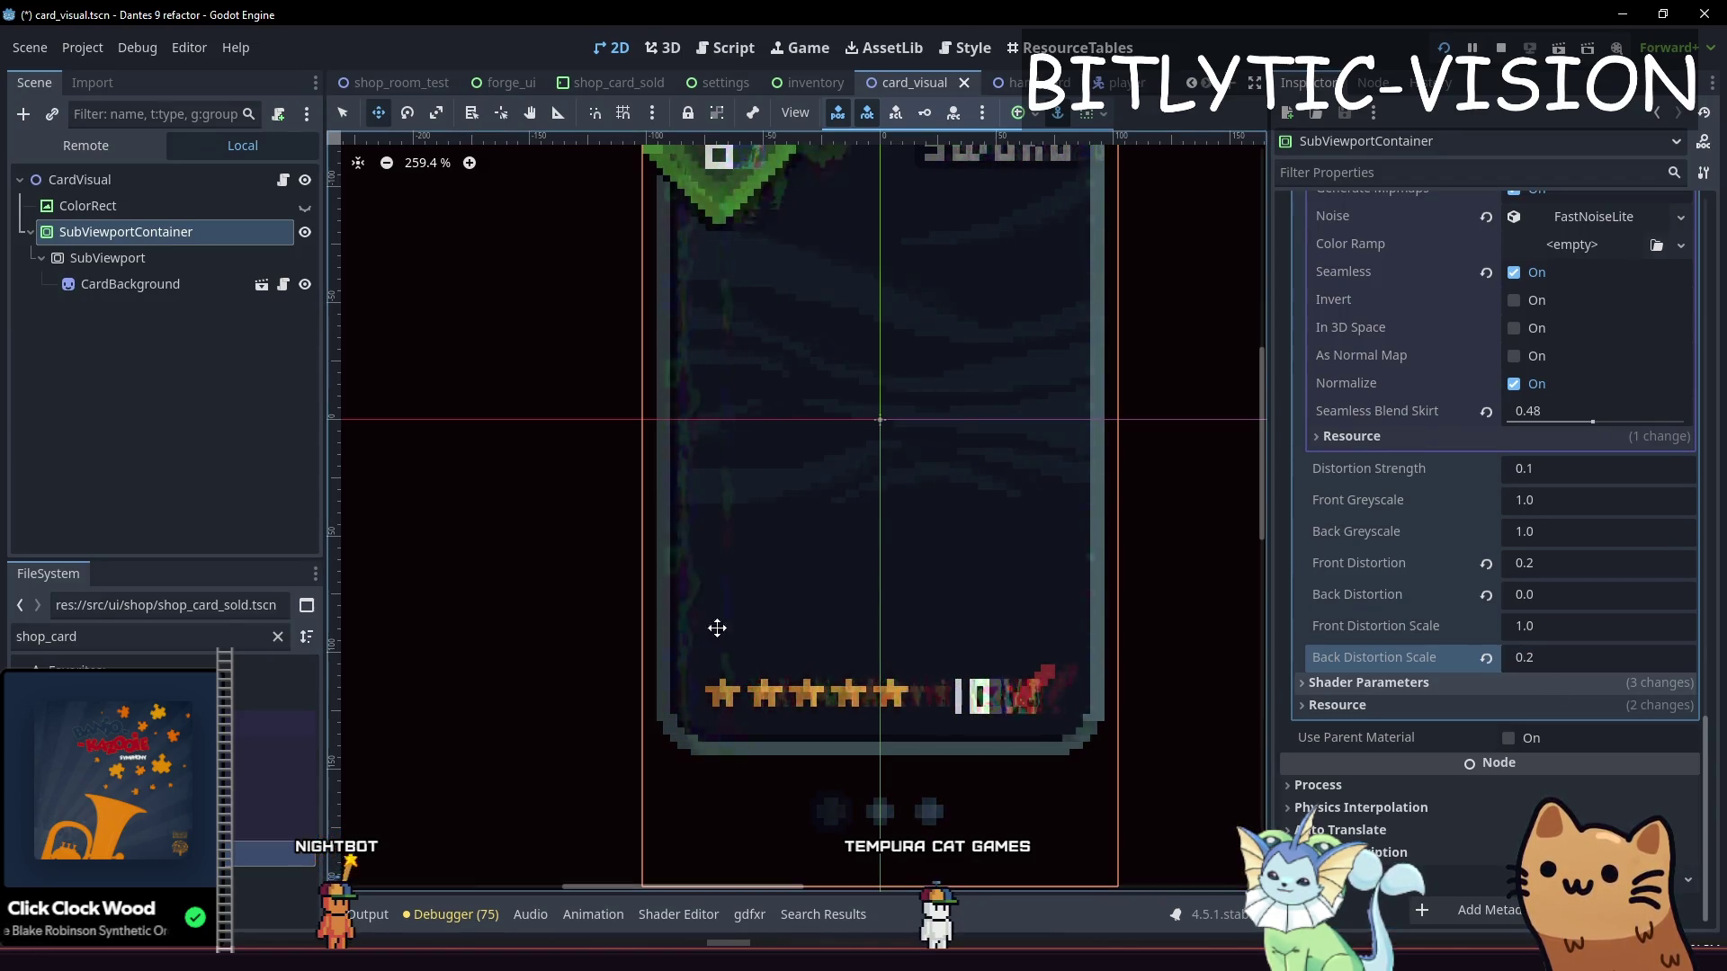
left_click(1550, 657)
type("0.315")
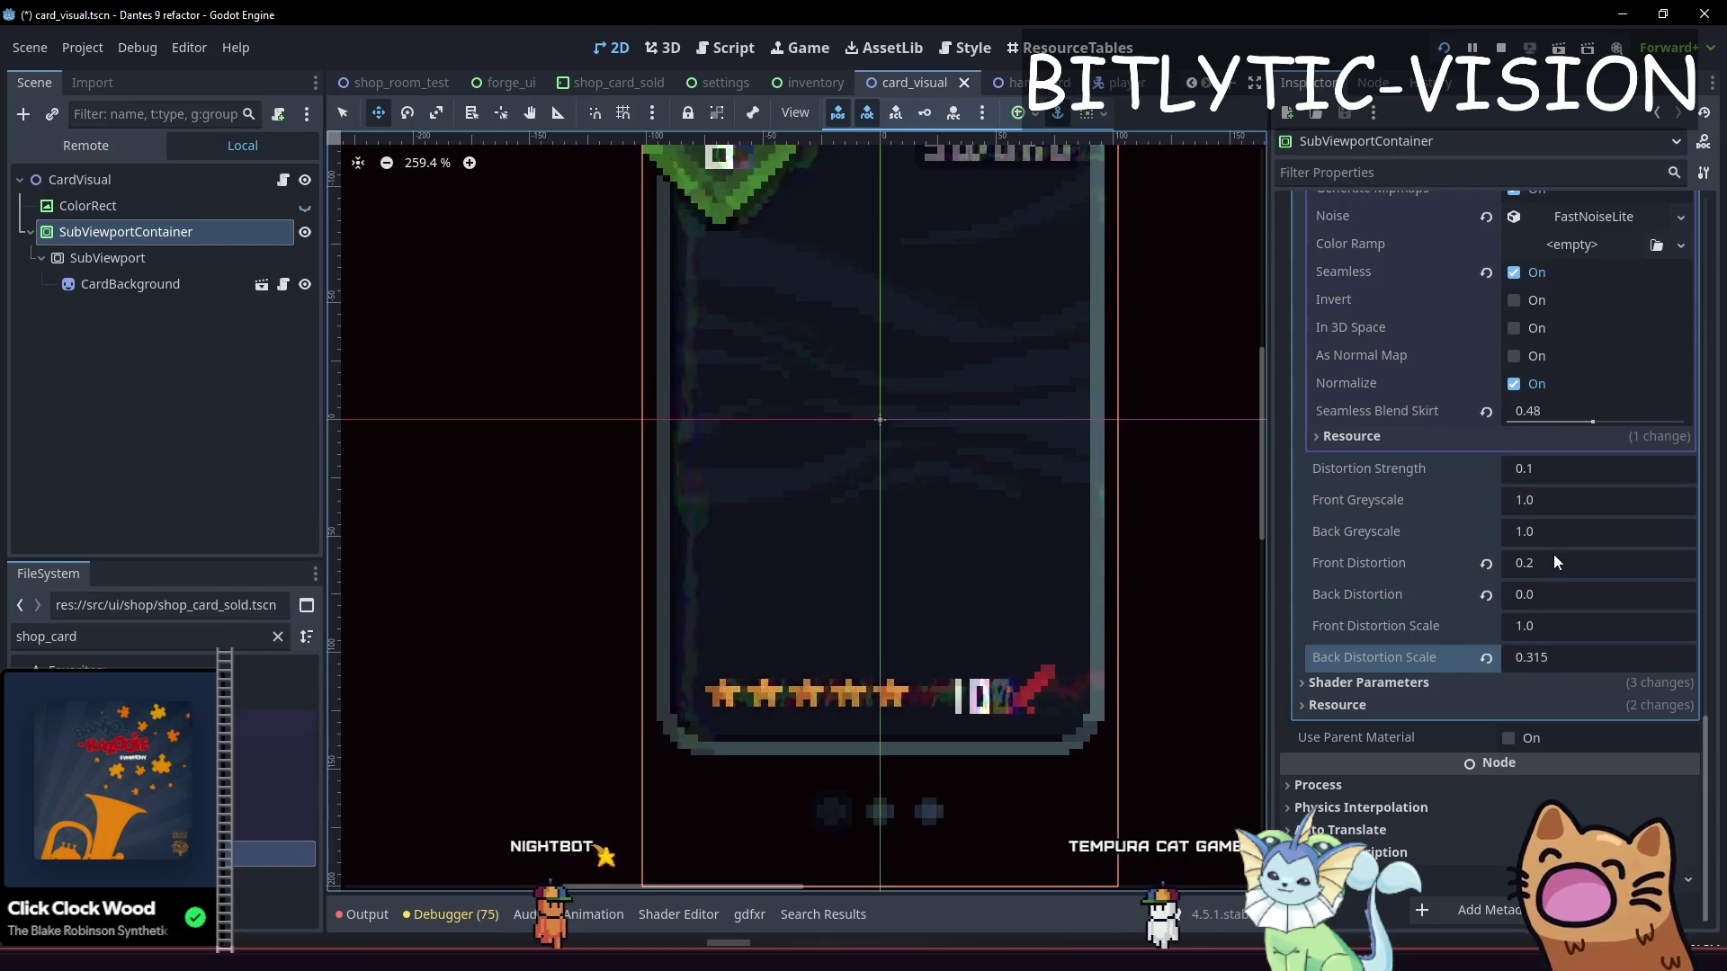
scroll(909, 628, "down", 3)
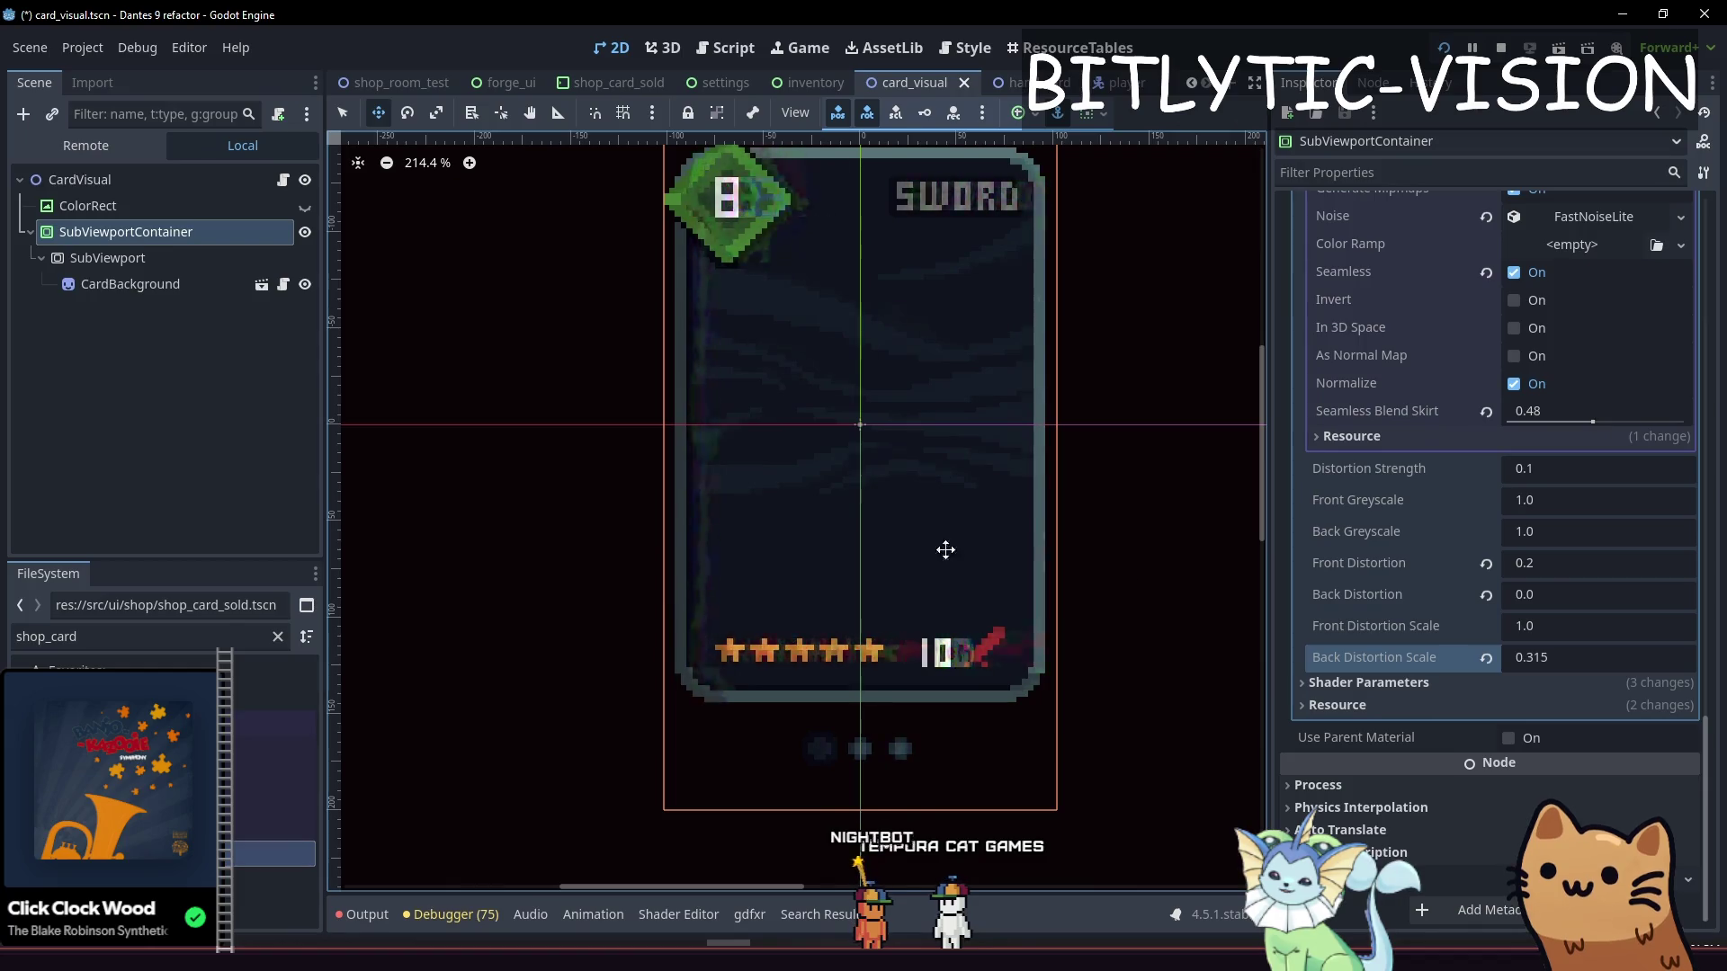
key("BackSpace")
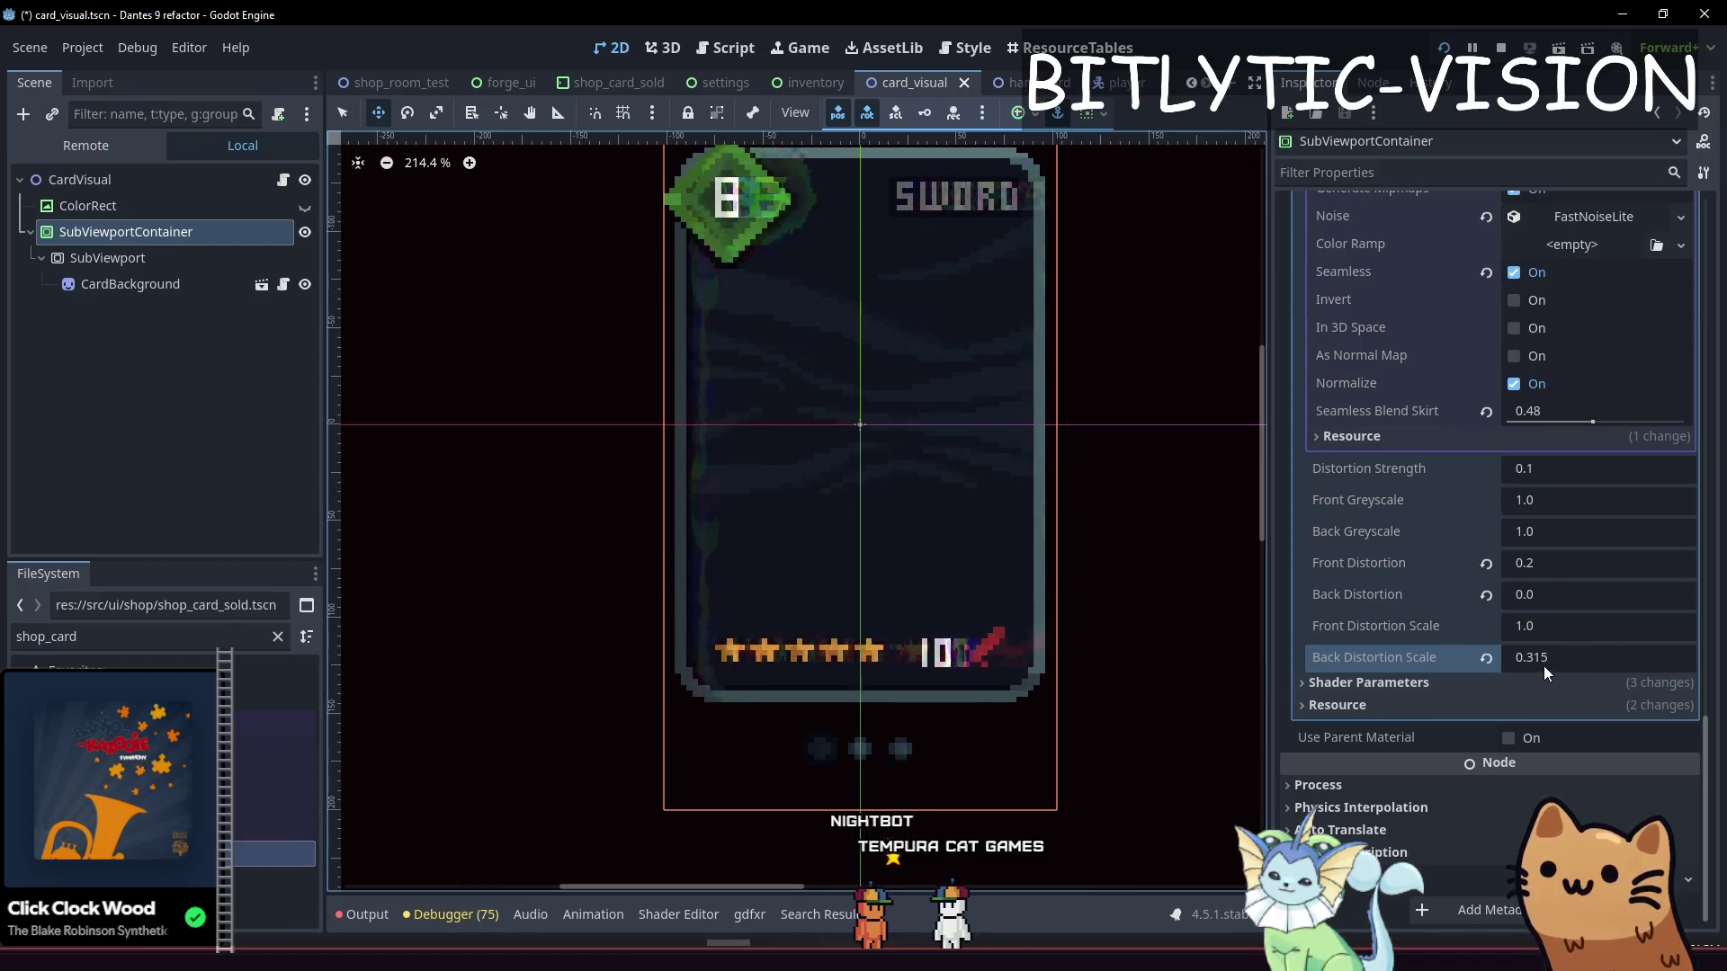
type("5")
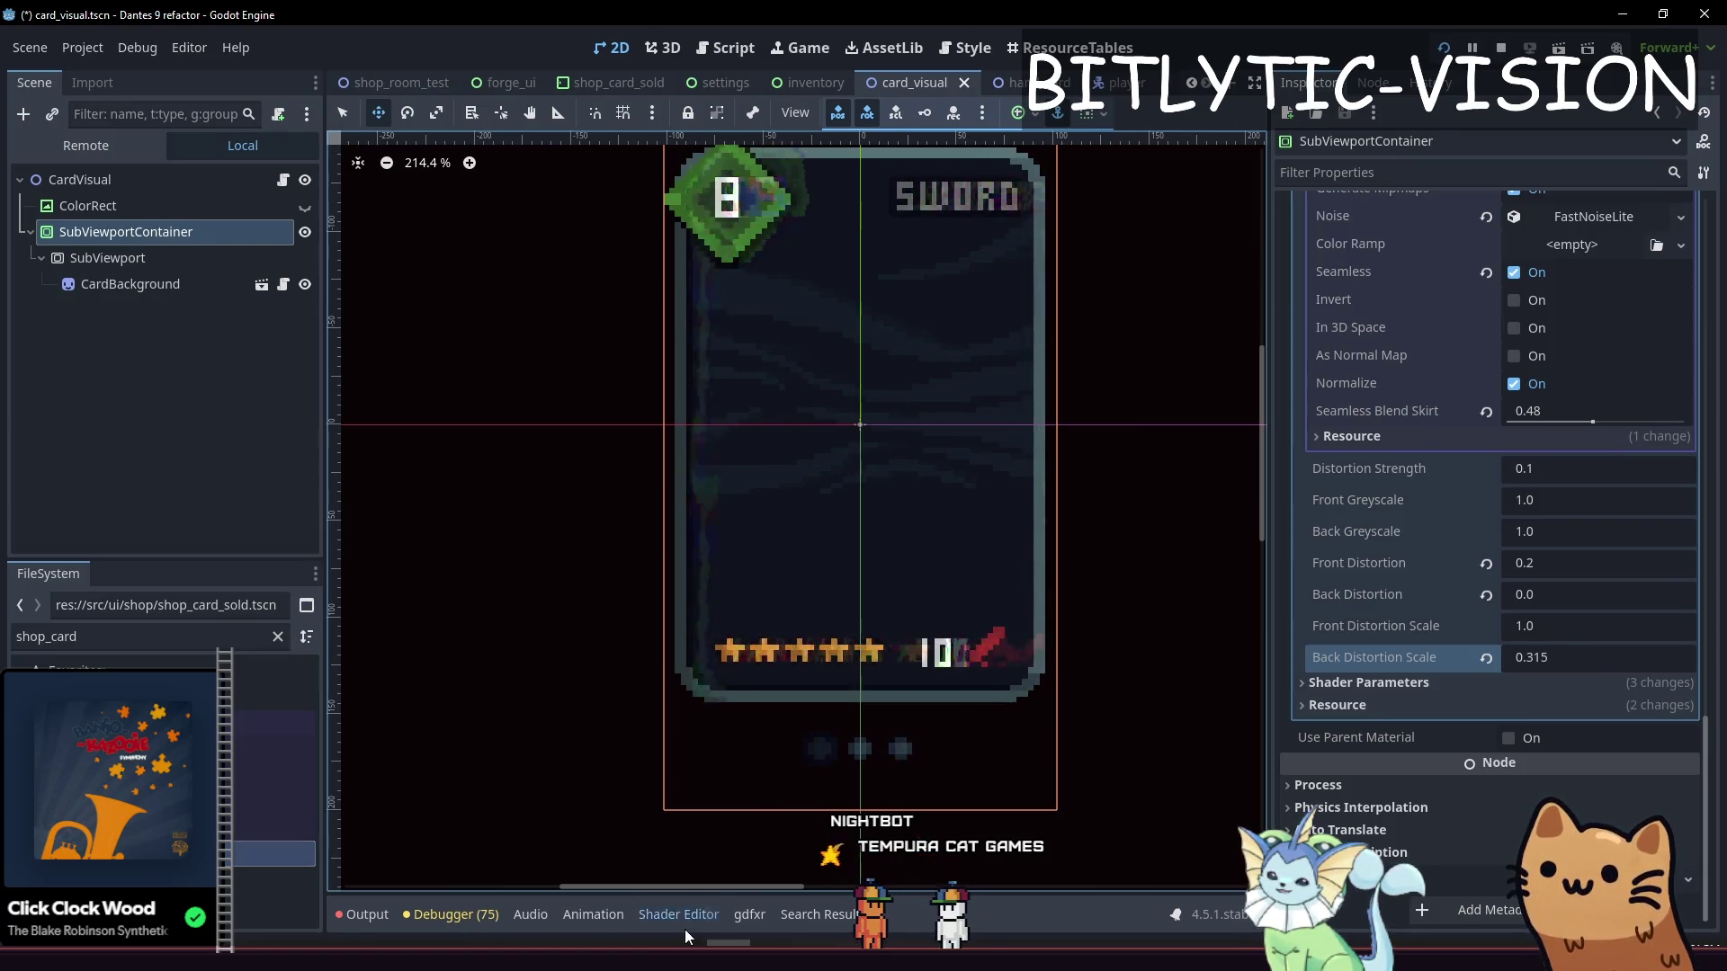
left_click(693, 893)
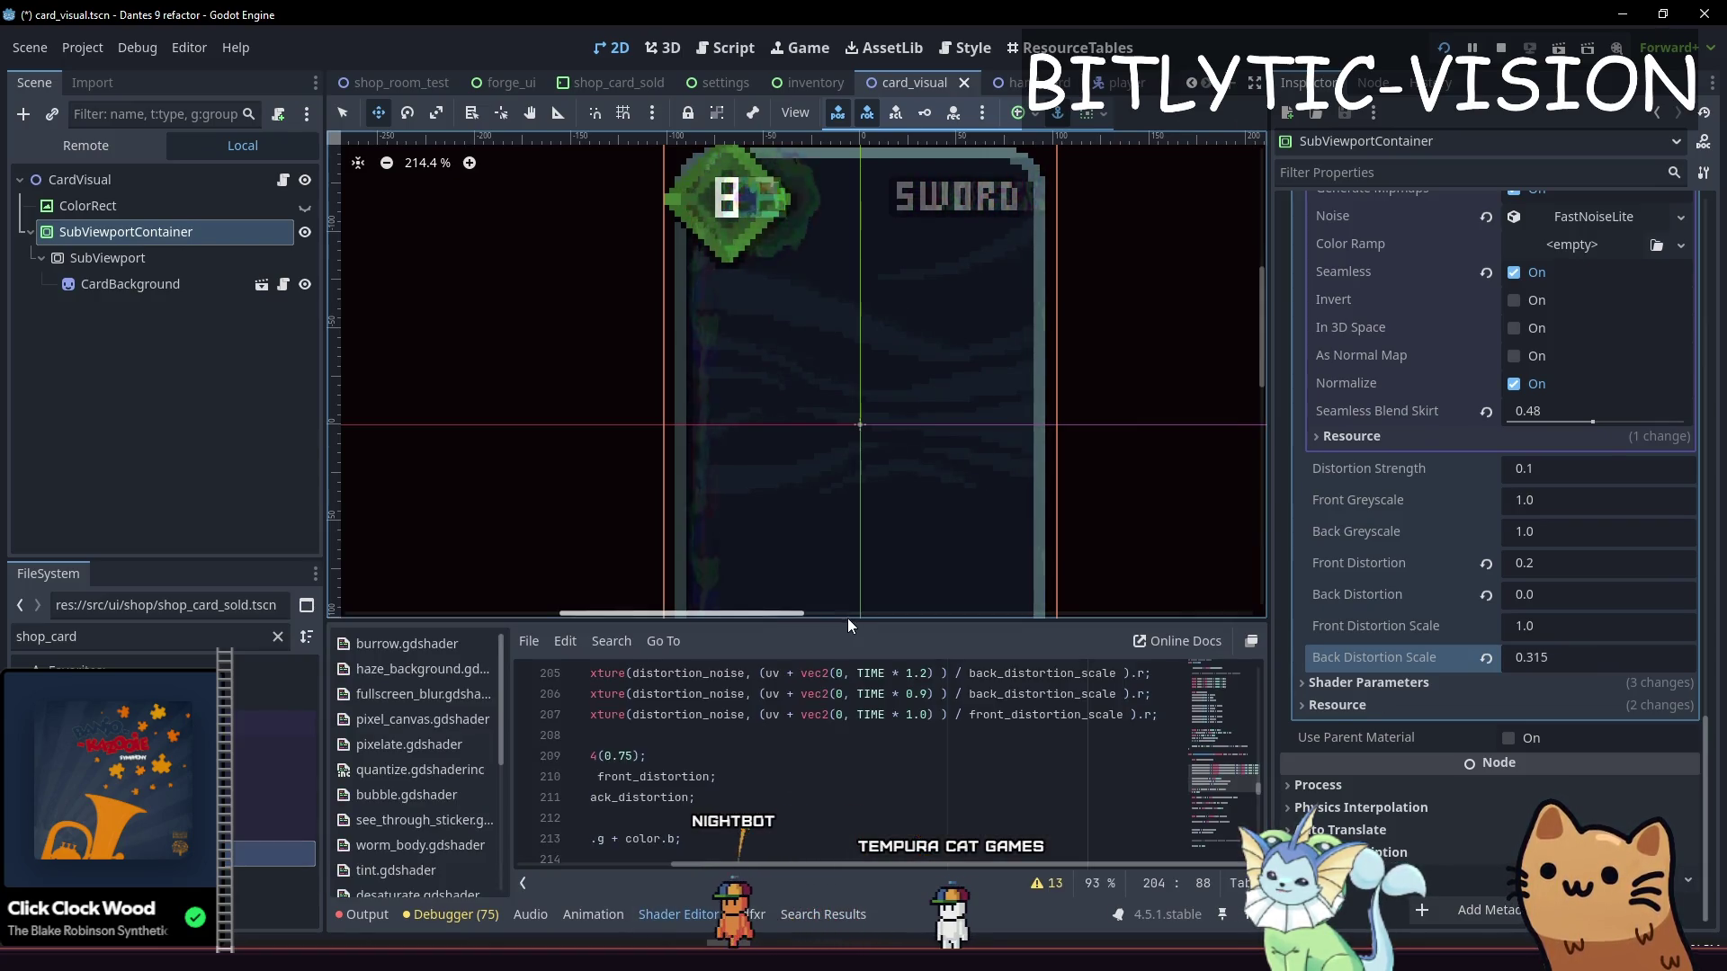
Duplicate the front and back distortion scale uniform declarations in card_3d.gdshader
left_click_drag(849, 625, 849, 440)
scroll(888, 602, "up", 15)
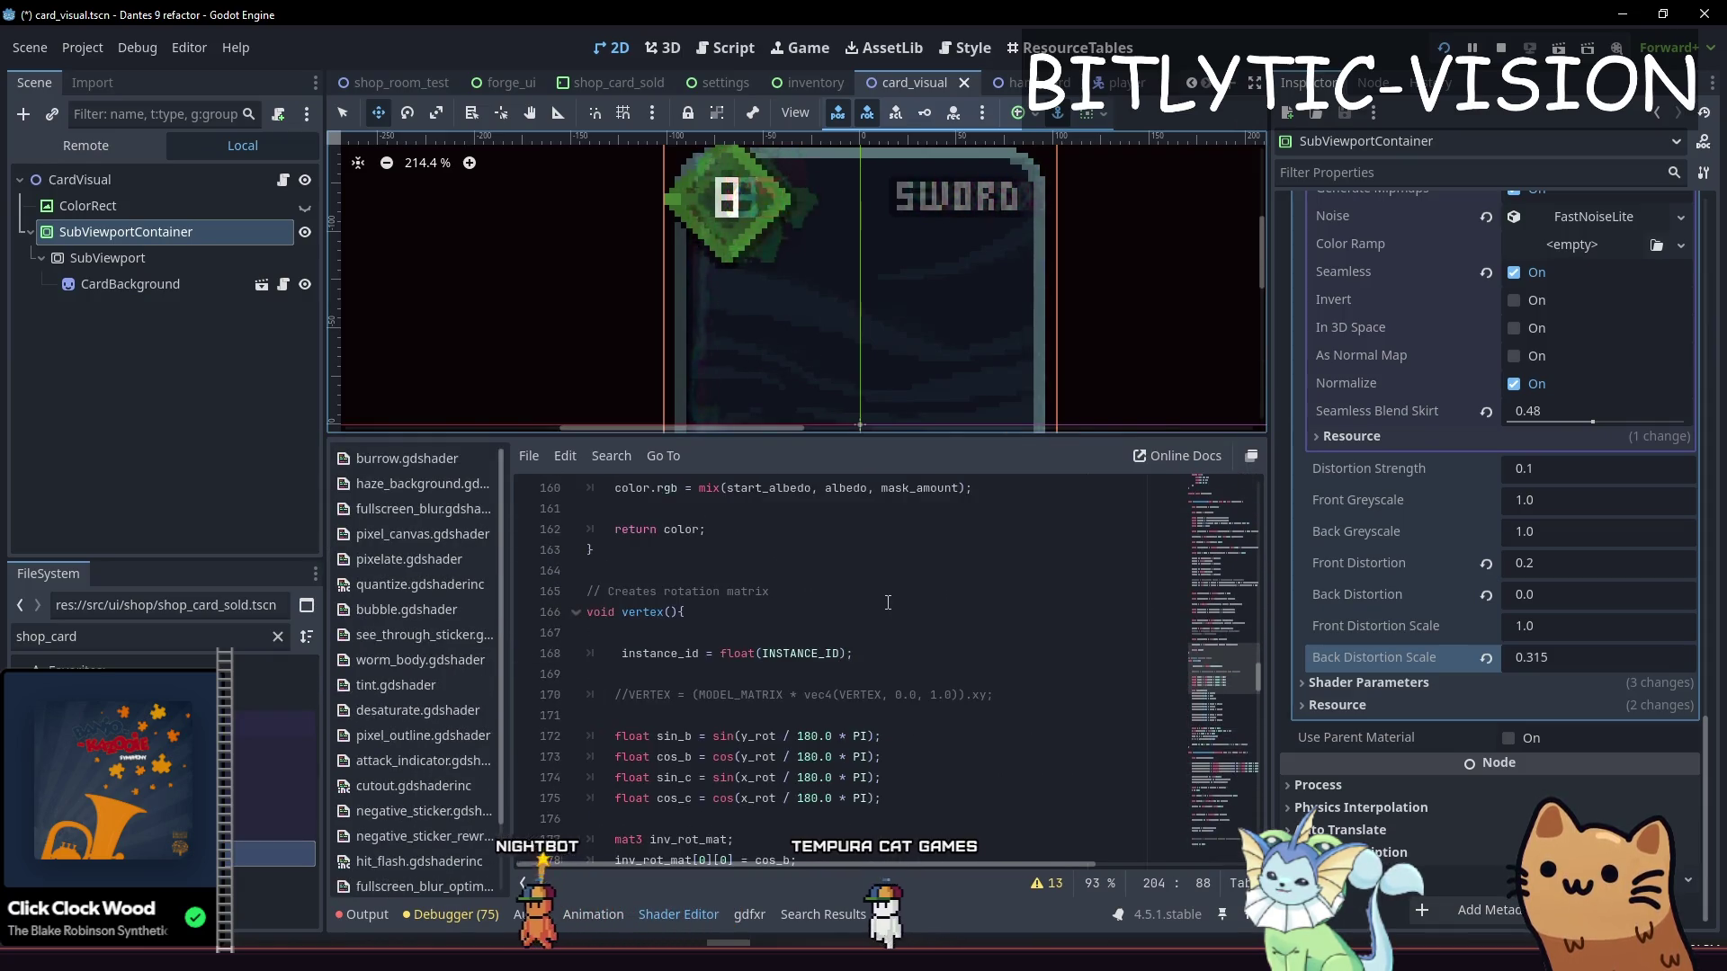
scroll(888, 602, "up", 20)
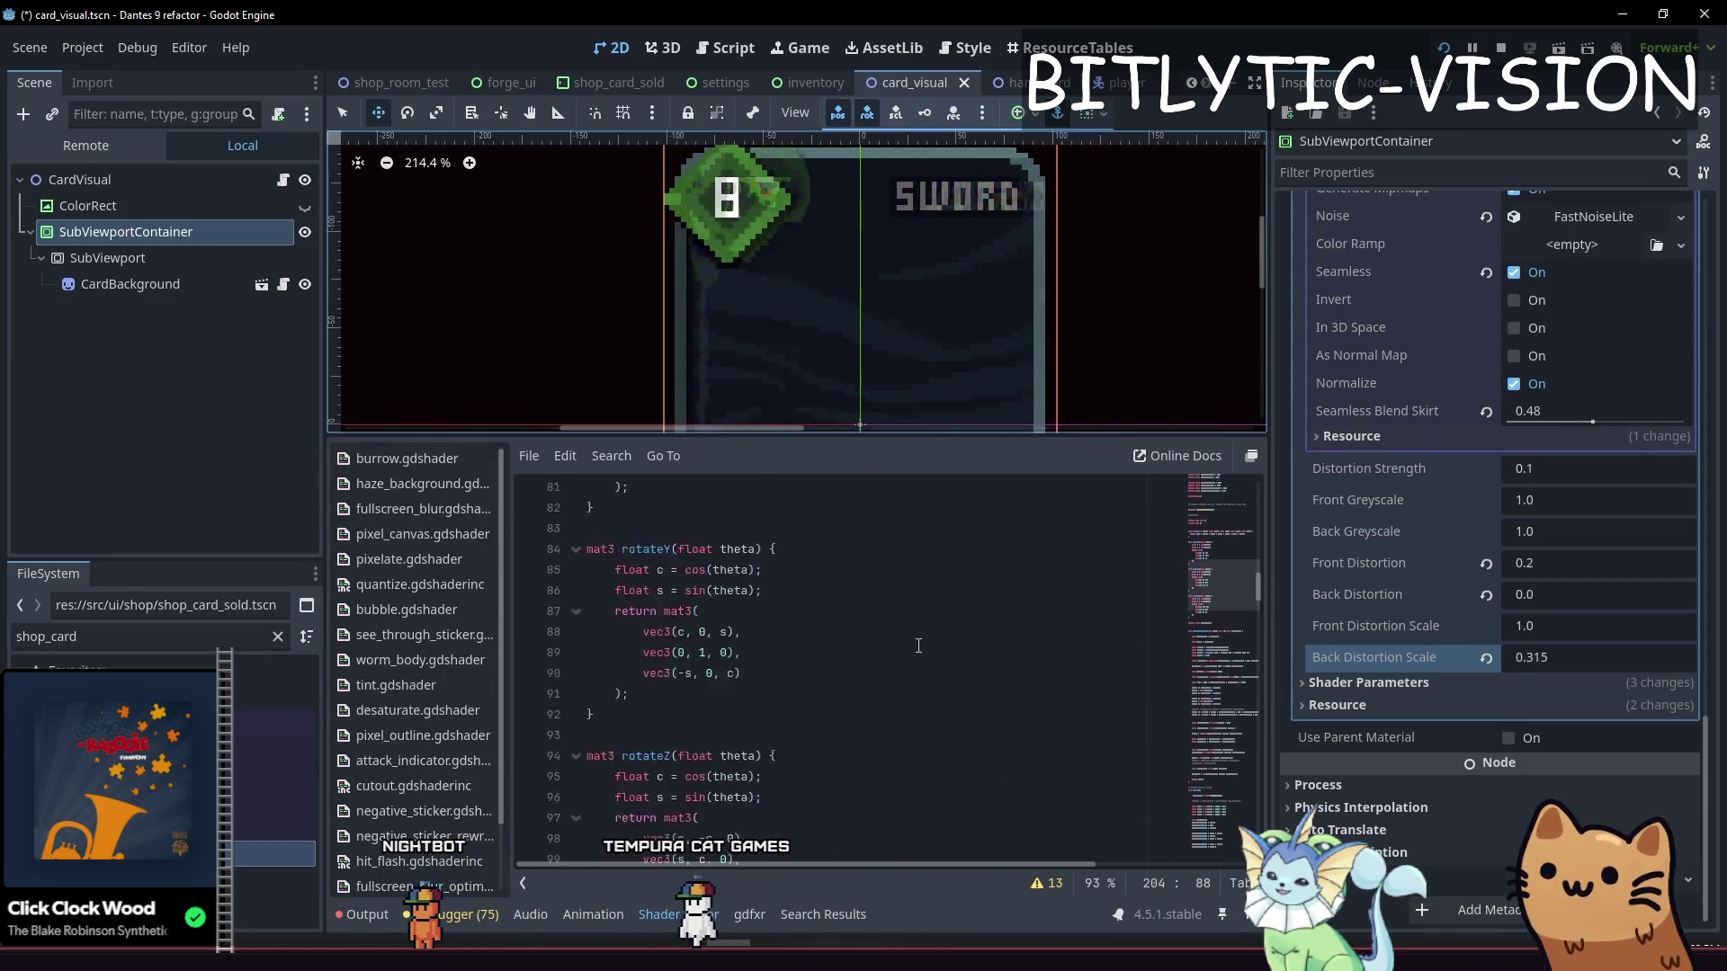
scroll(919, 644, "up", 13)
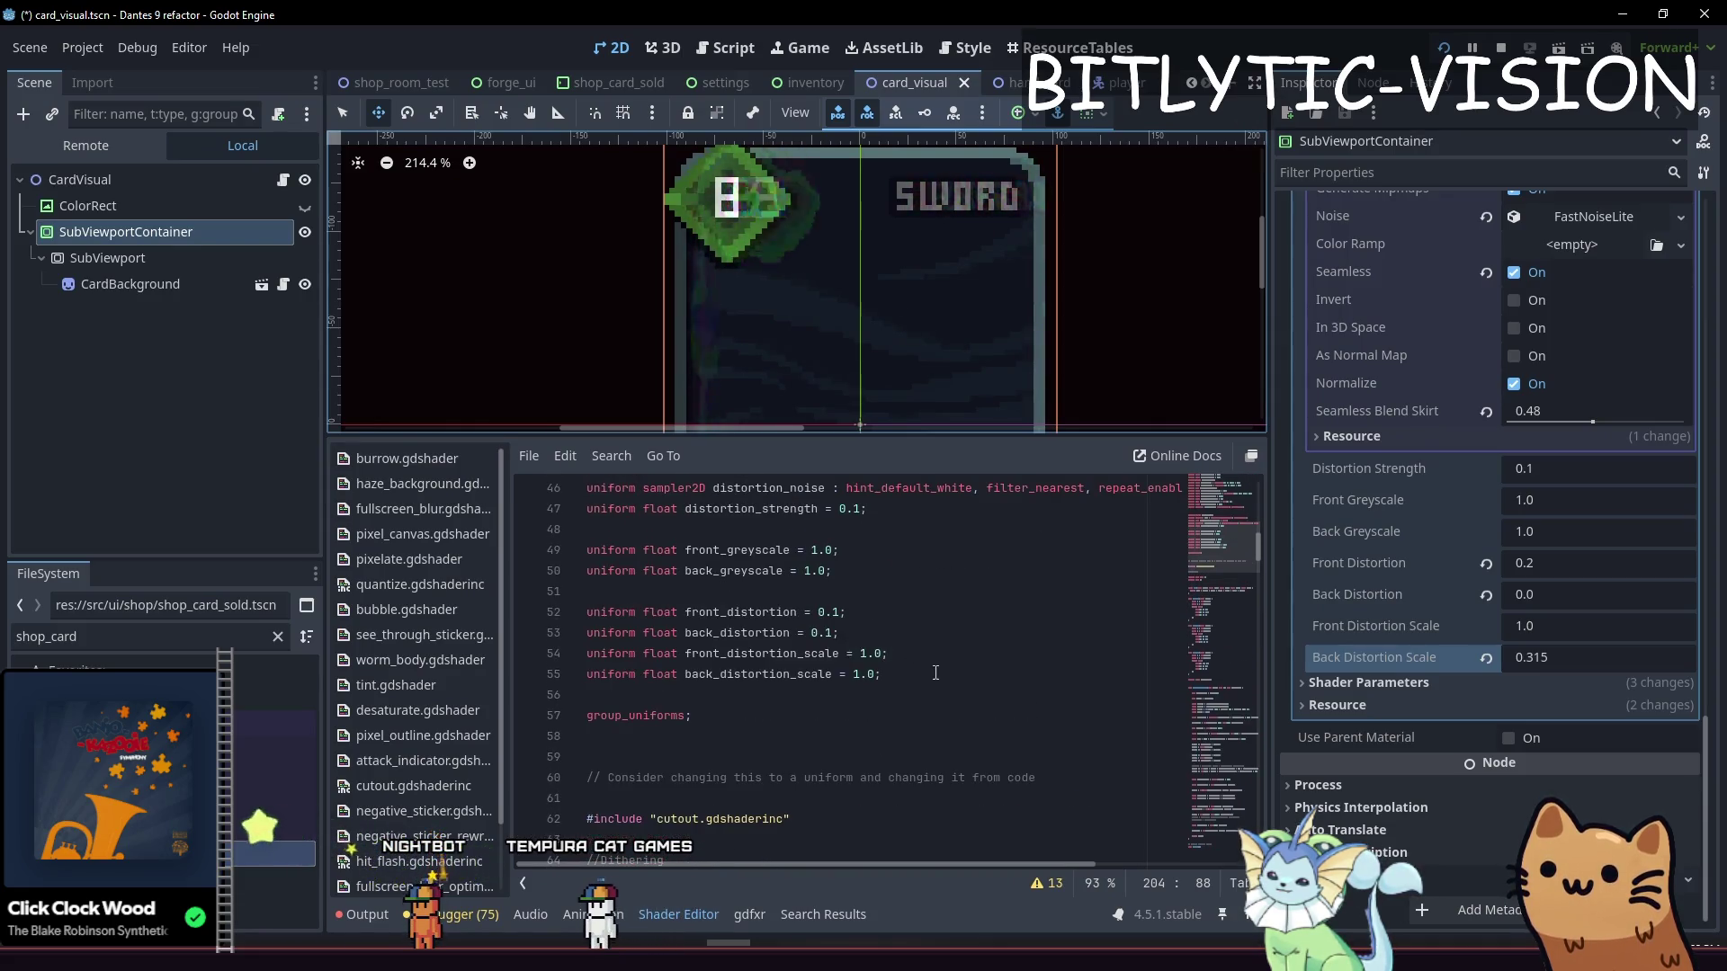
left_click(942, 675)
key("Up")
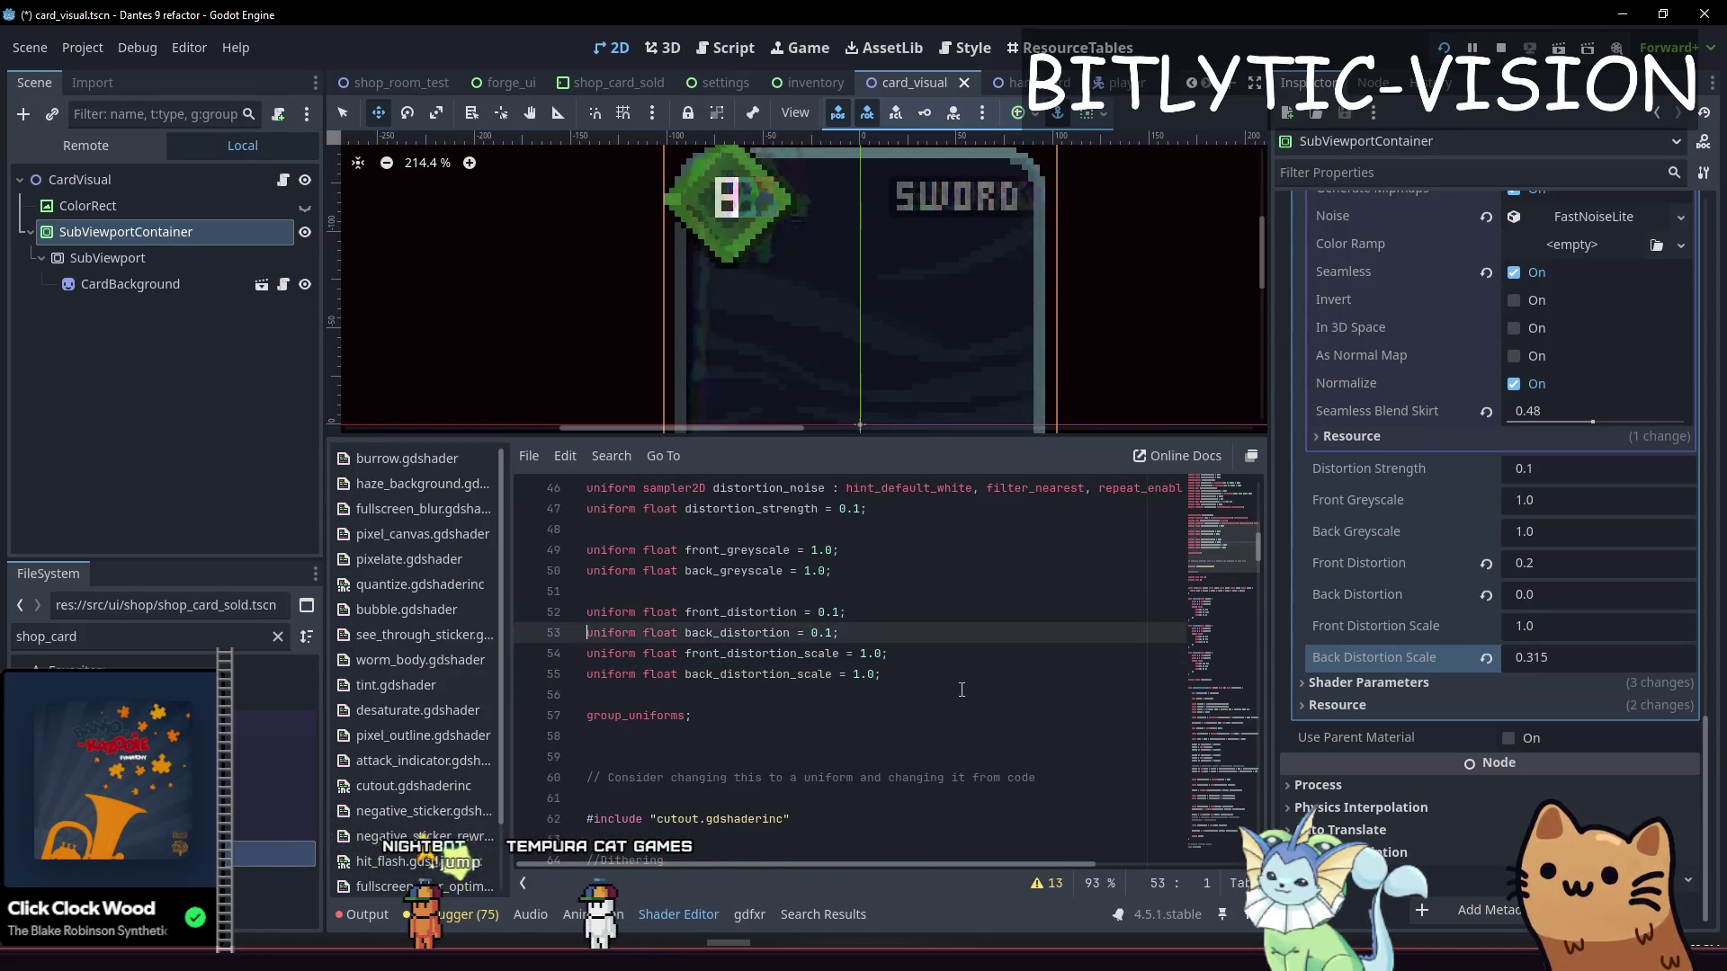
key("shift+Down")
key("shift+End")
key("ctrl+c")
key("Right")
key("Return")
key("Return")
key("ctrl+v")
Rename the duplicated uniforms to front_distortion_speed and back_distortion_speed
left_click(961, 690)
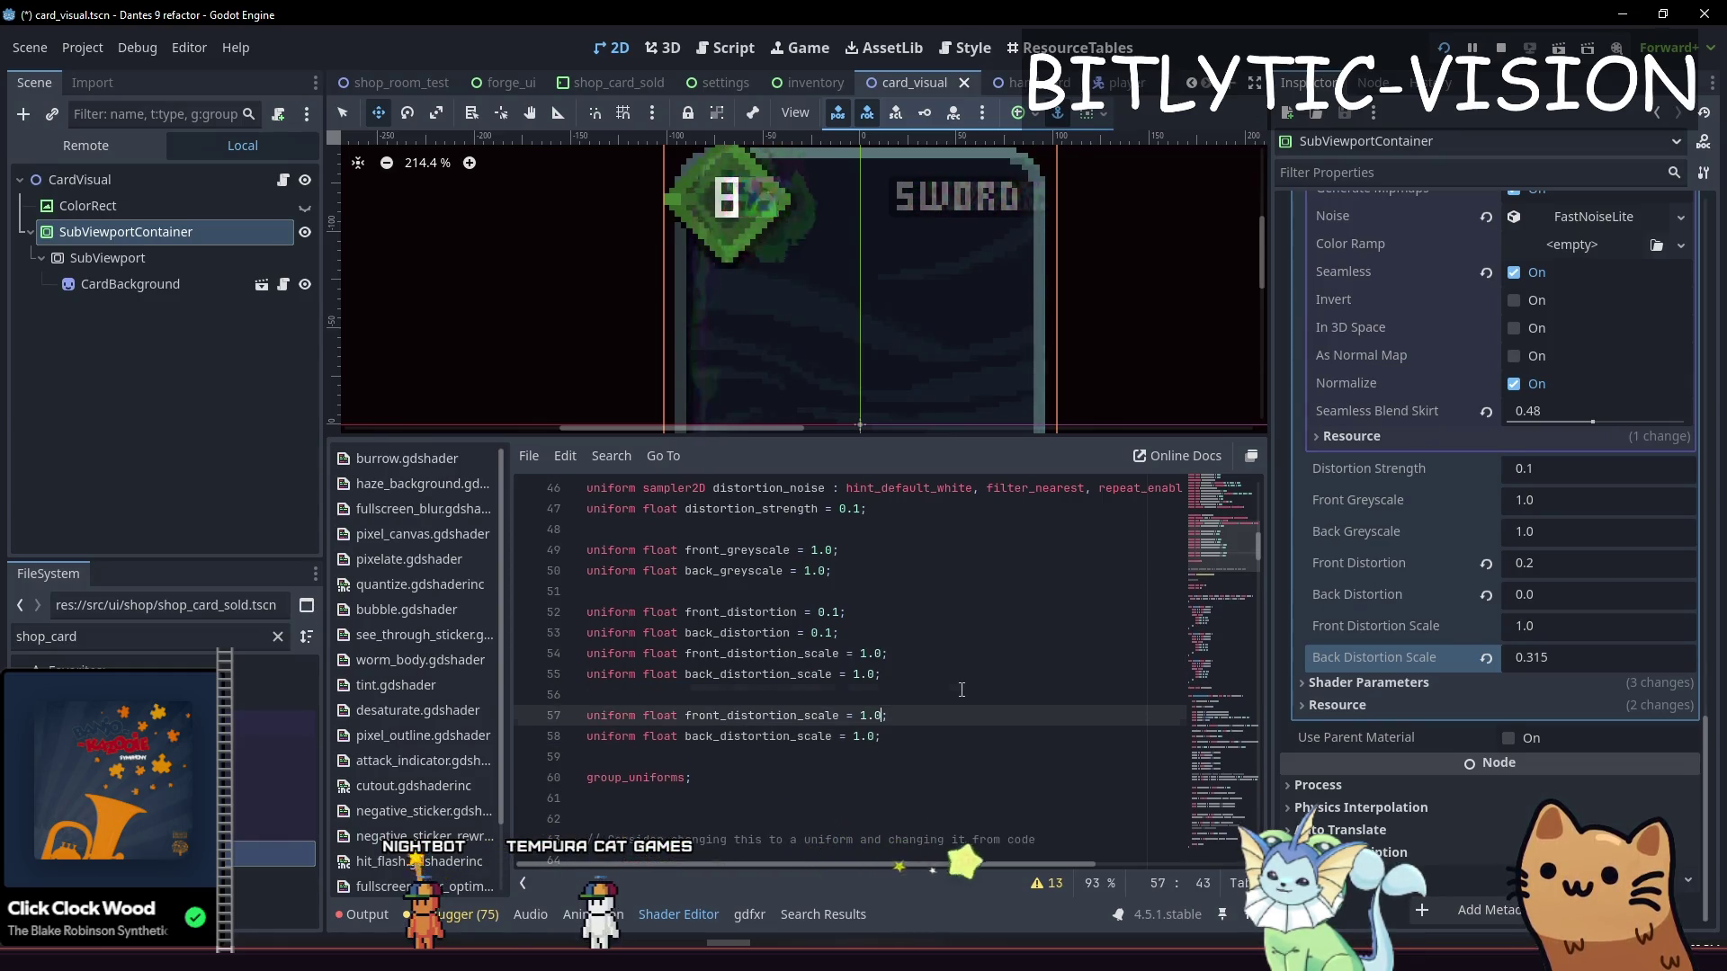
key("Down")
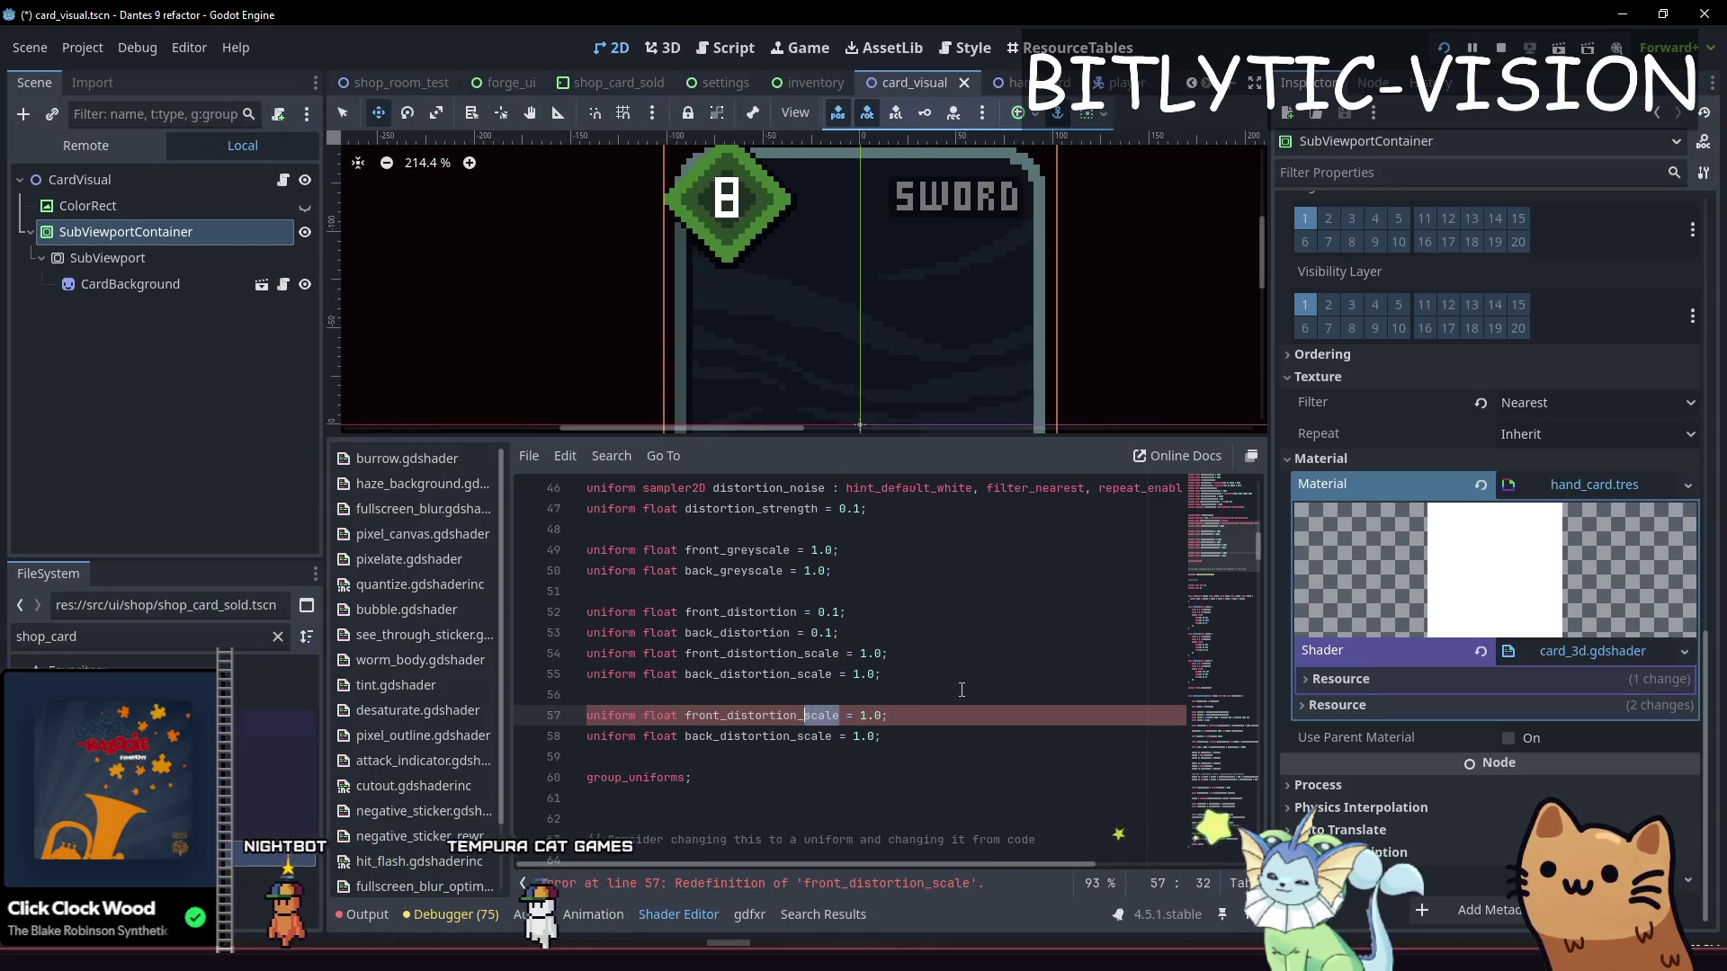
type("speed")
key("Down")
key("ctrl+shift+Left")
type("spe")
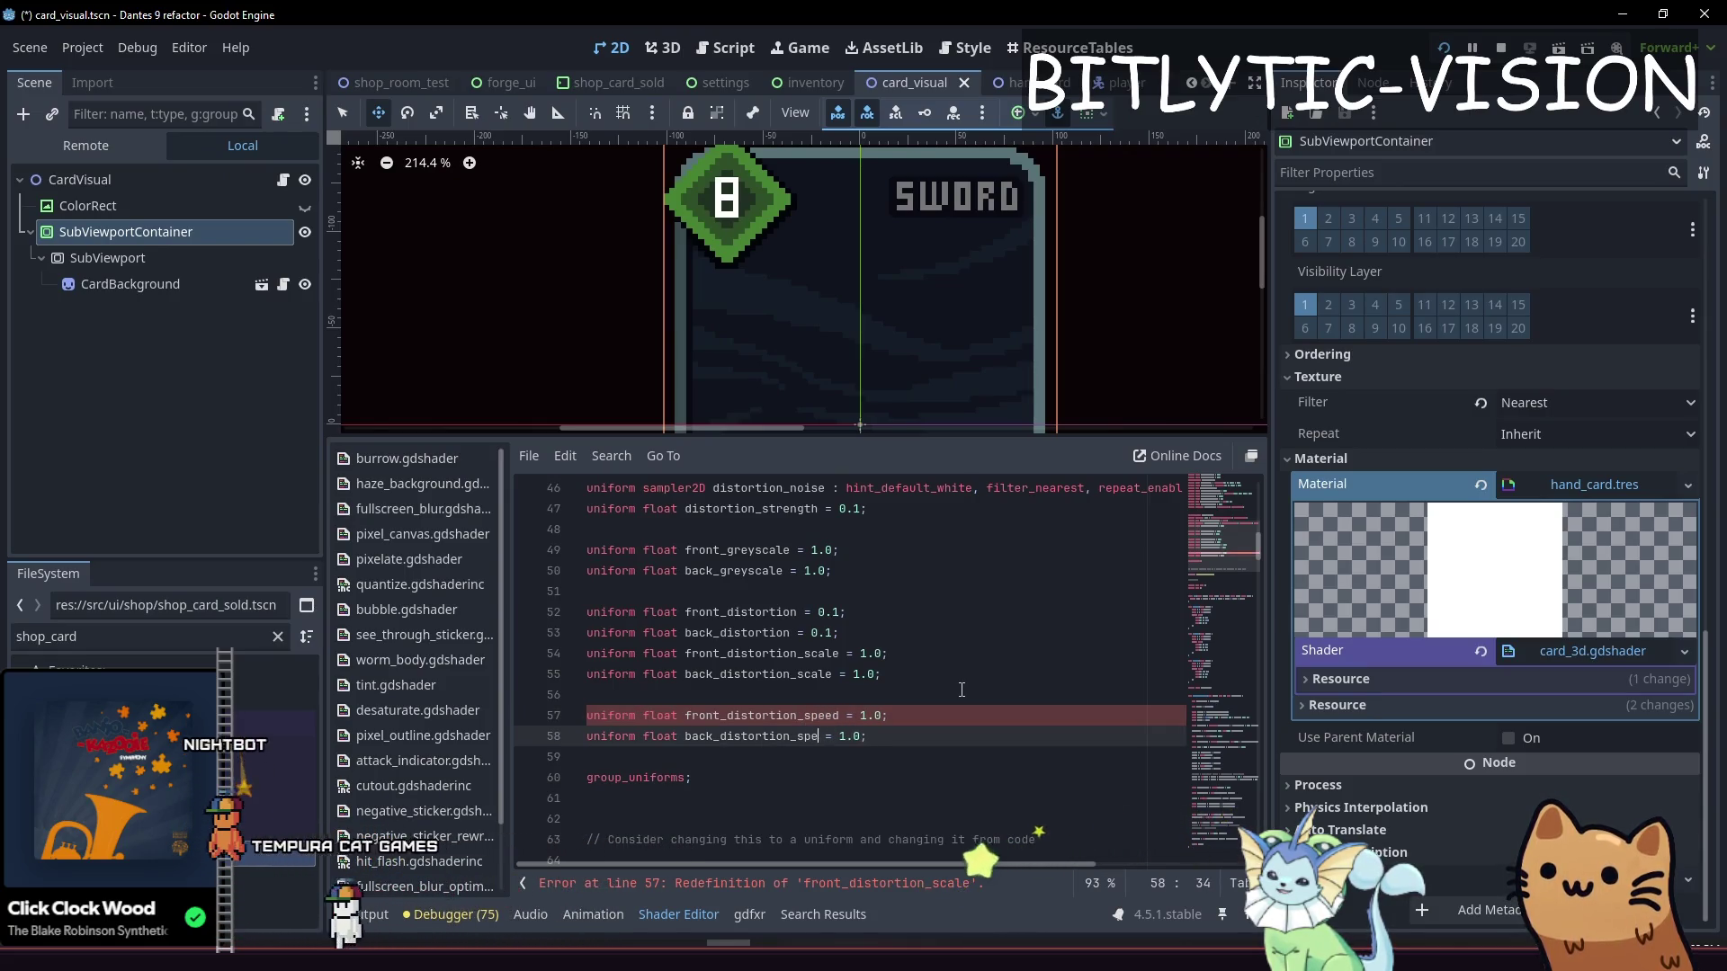
type("ed")
key("End")
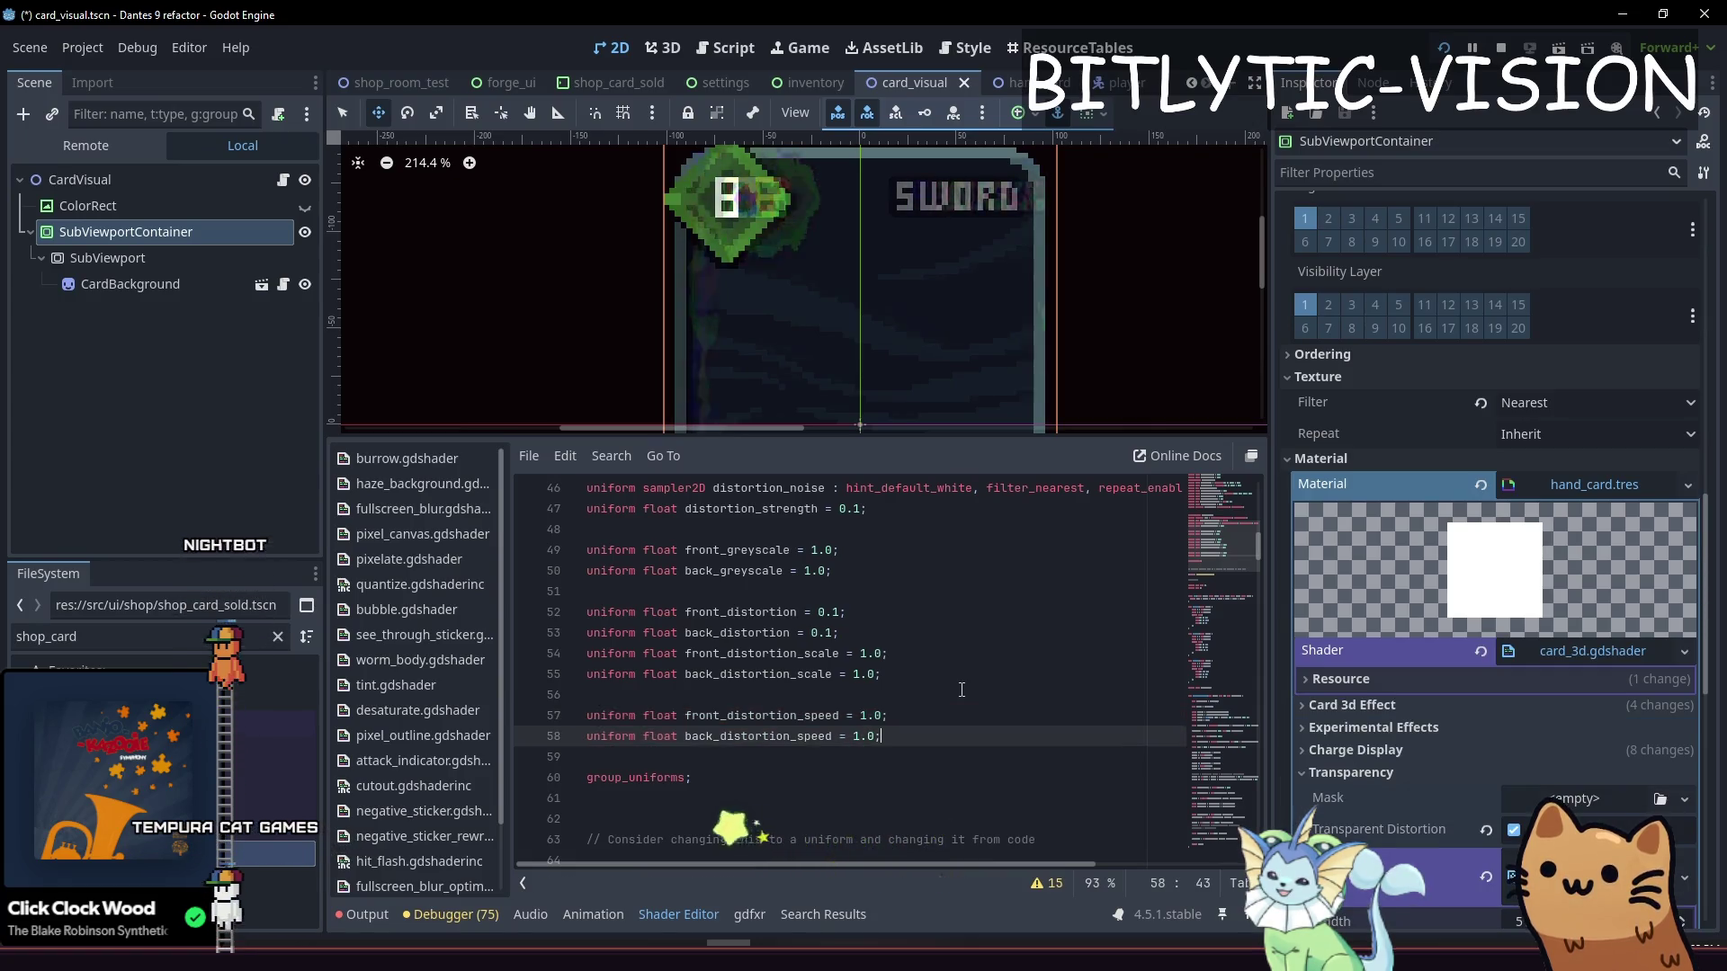
Multiply TIME by back_distortion_speed on all four noise sampling lines
key("Down")
key("Down")
key("Down")
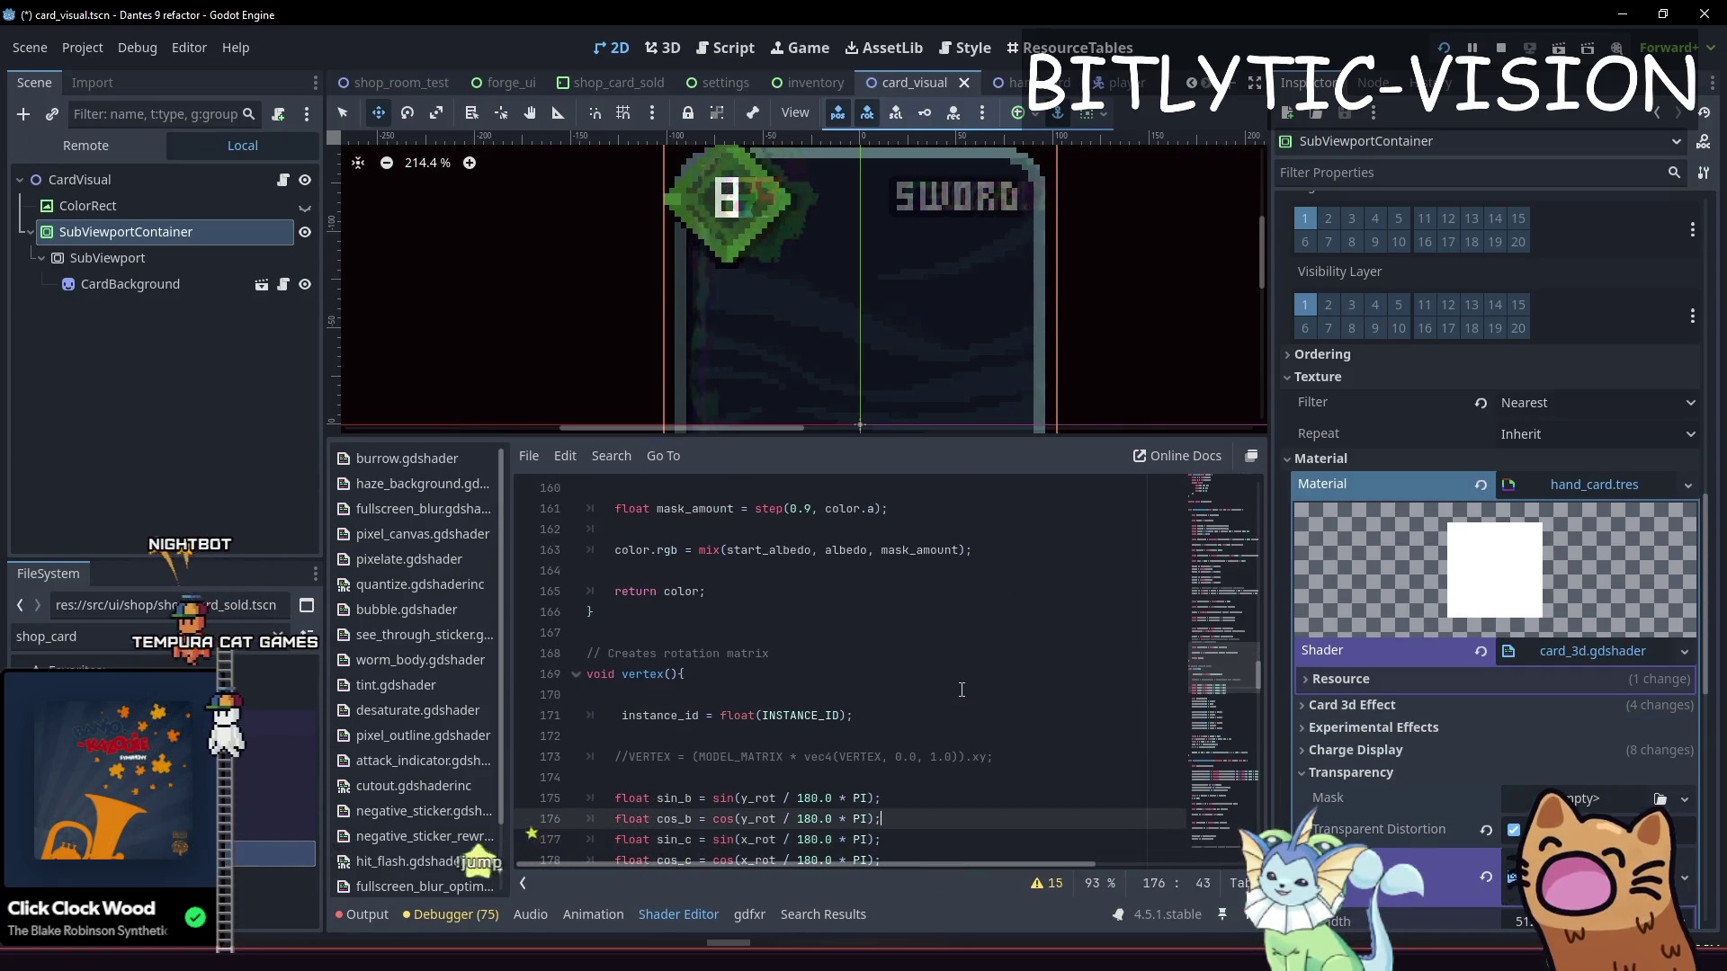
key("Down")
key("Down")
key("Down")
key("Up")
key("Up")
key("Up")
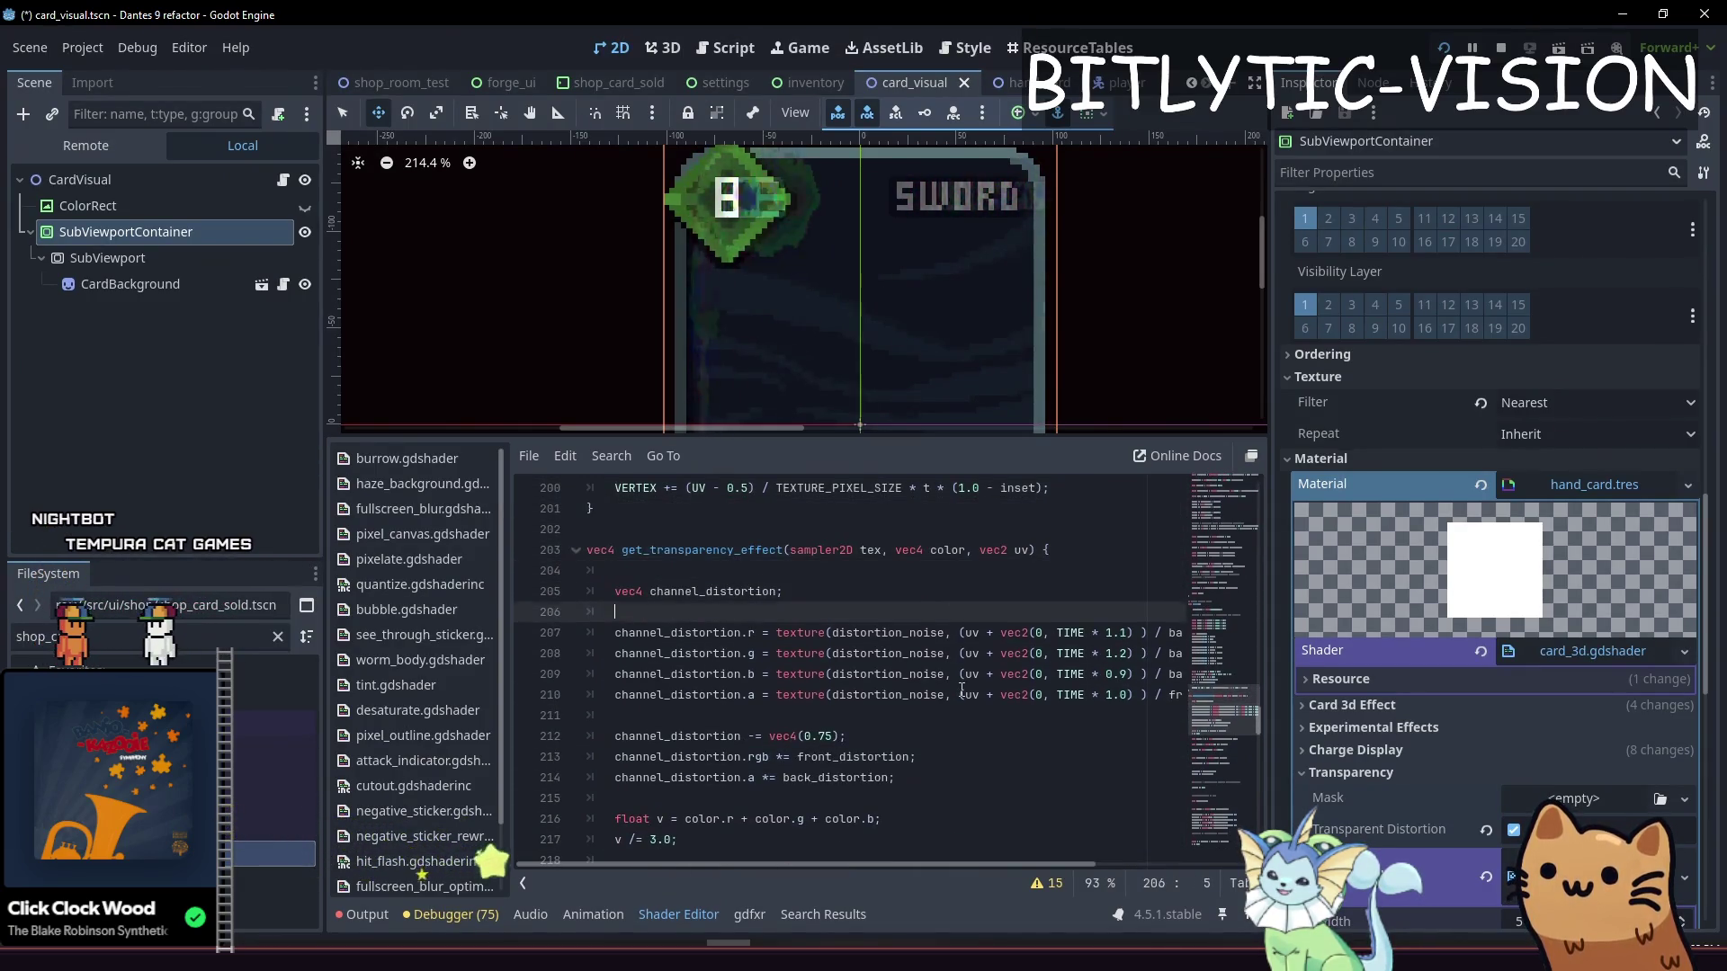
key("Down")
key("End")
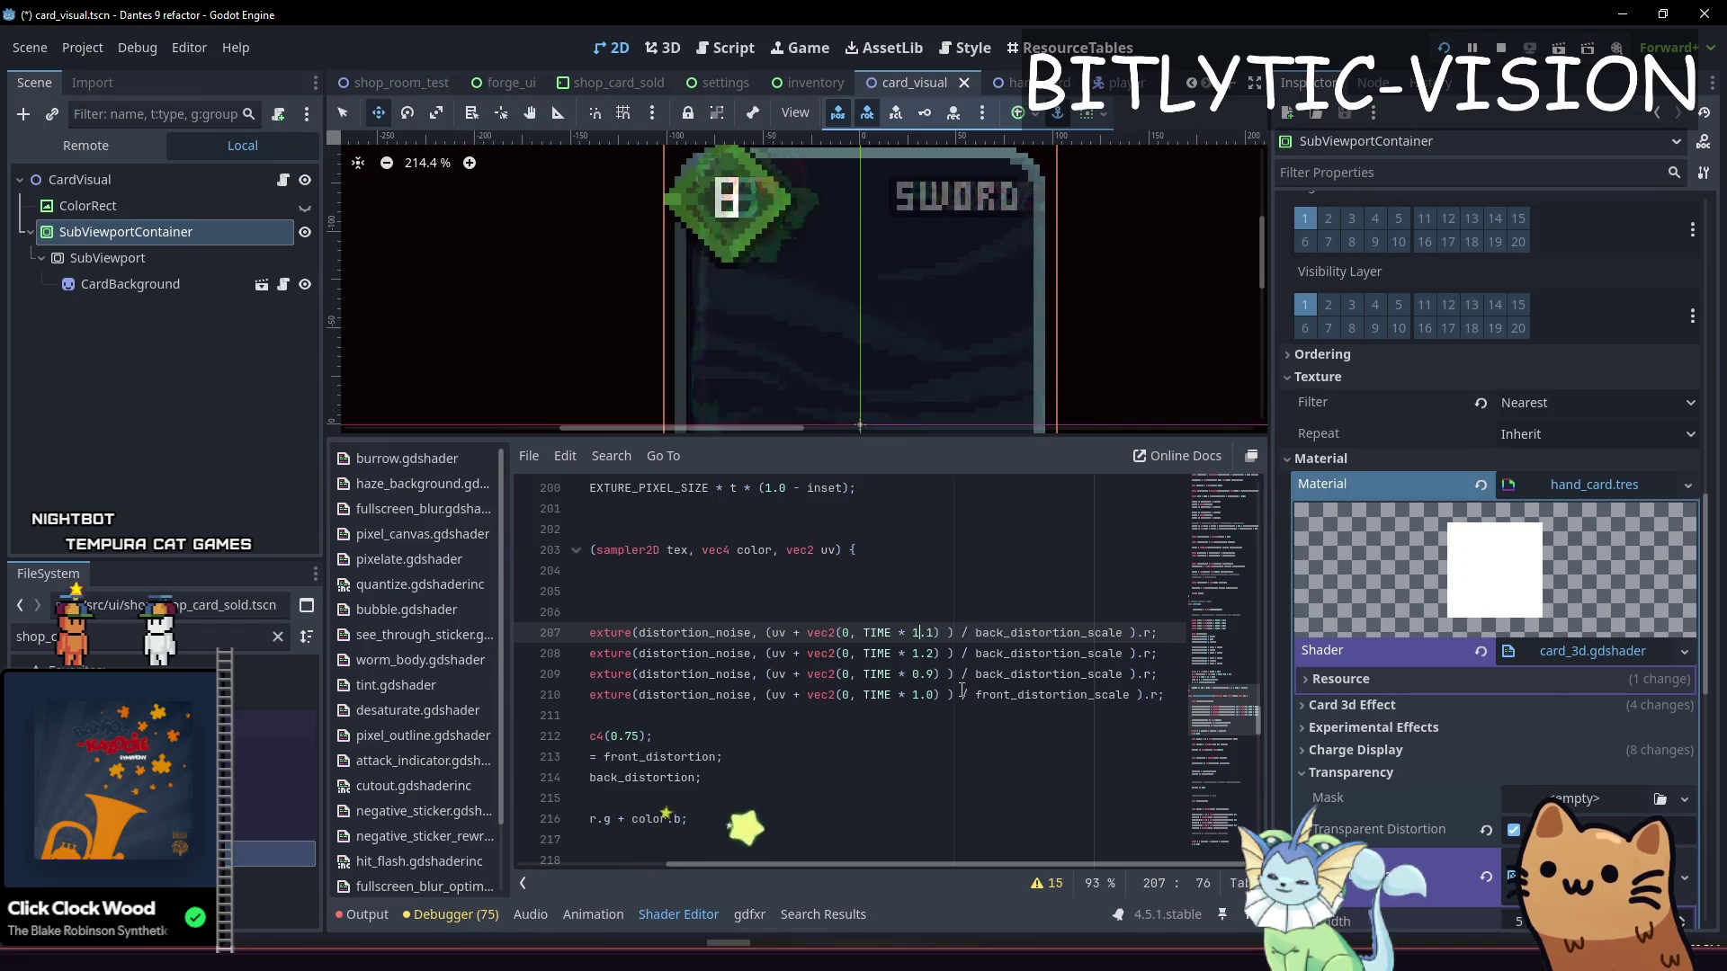
key("BackSpace")
key("BackSpace")
key("BackSpace")
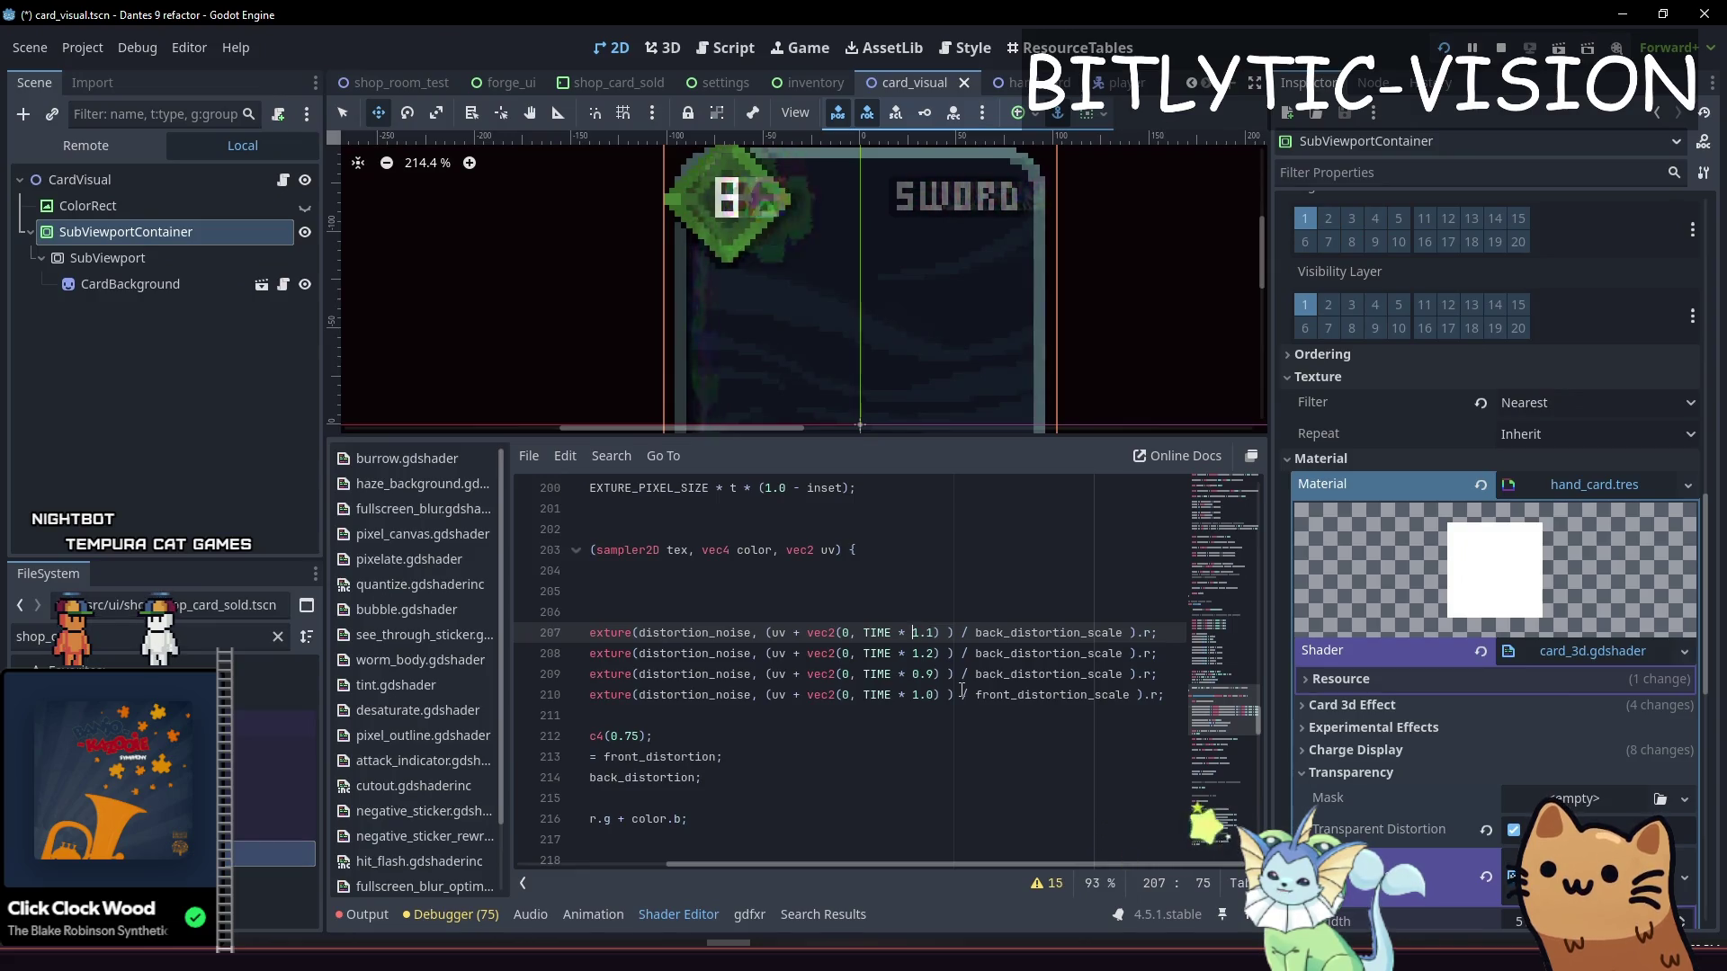
key("ctrl+d")
key("ctrl+d")
key("ctrl+d")
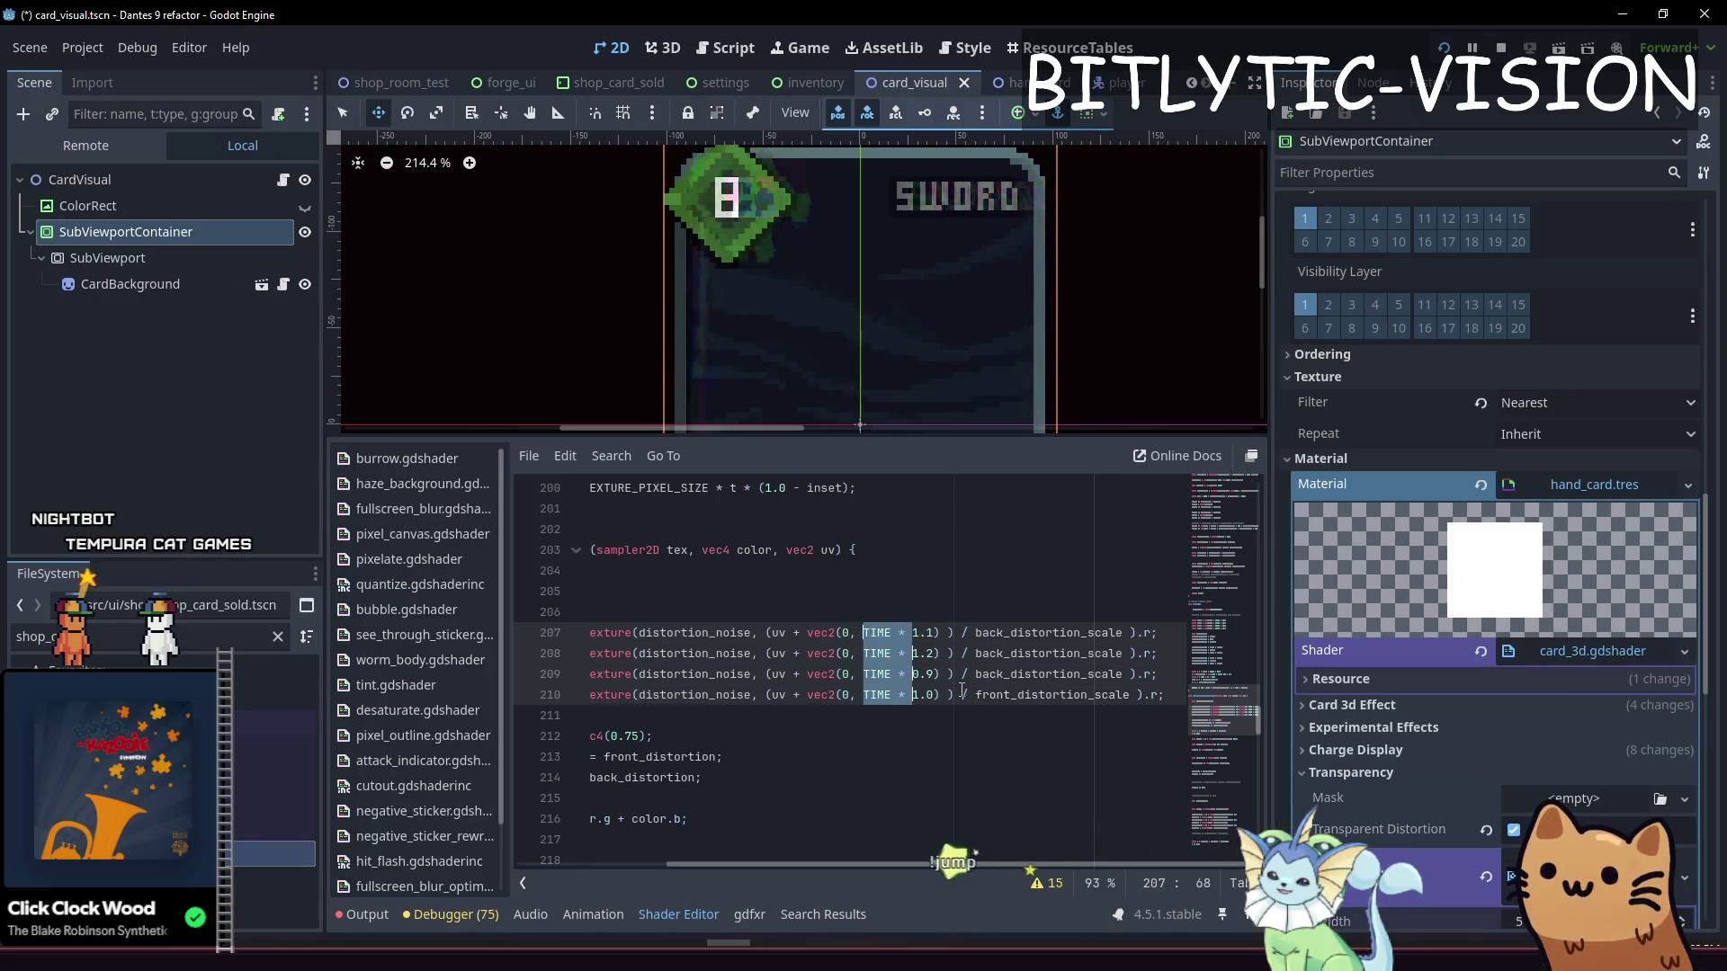
key("Right")
key("Right")
type("* ")
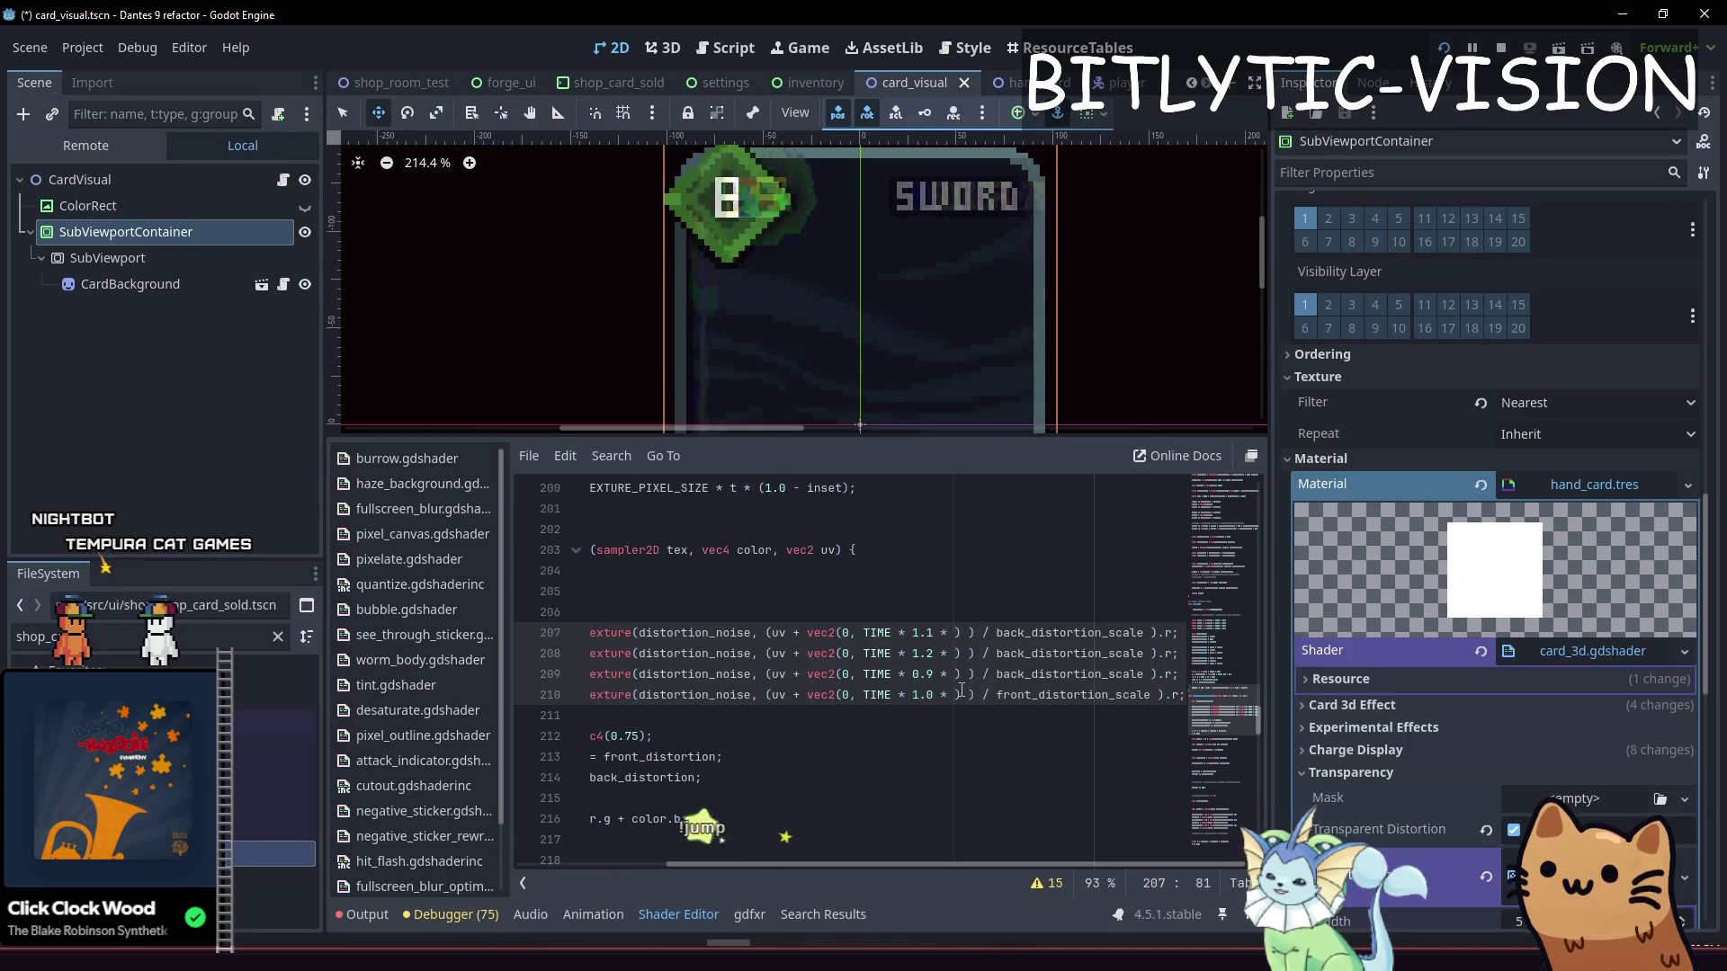
type("back_distor")
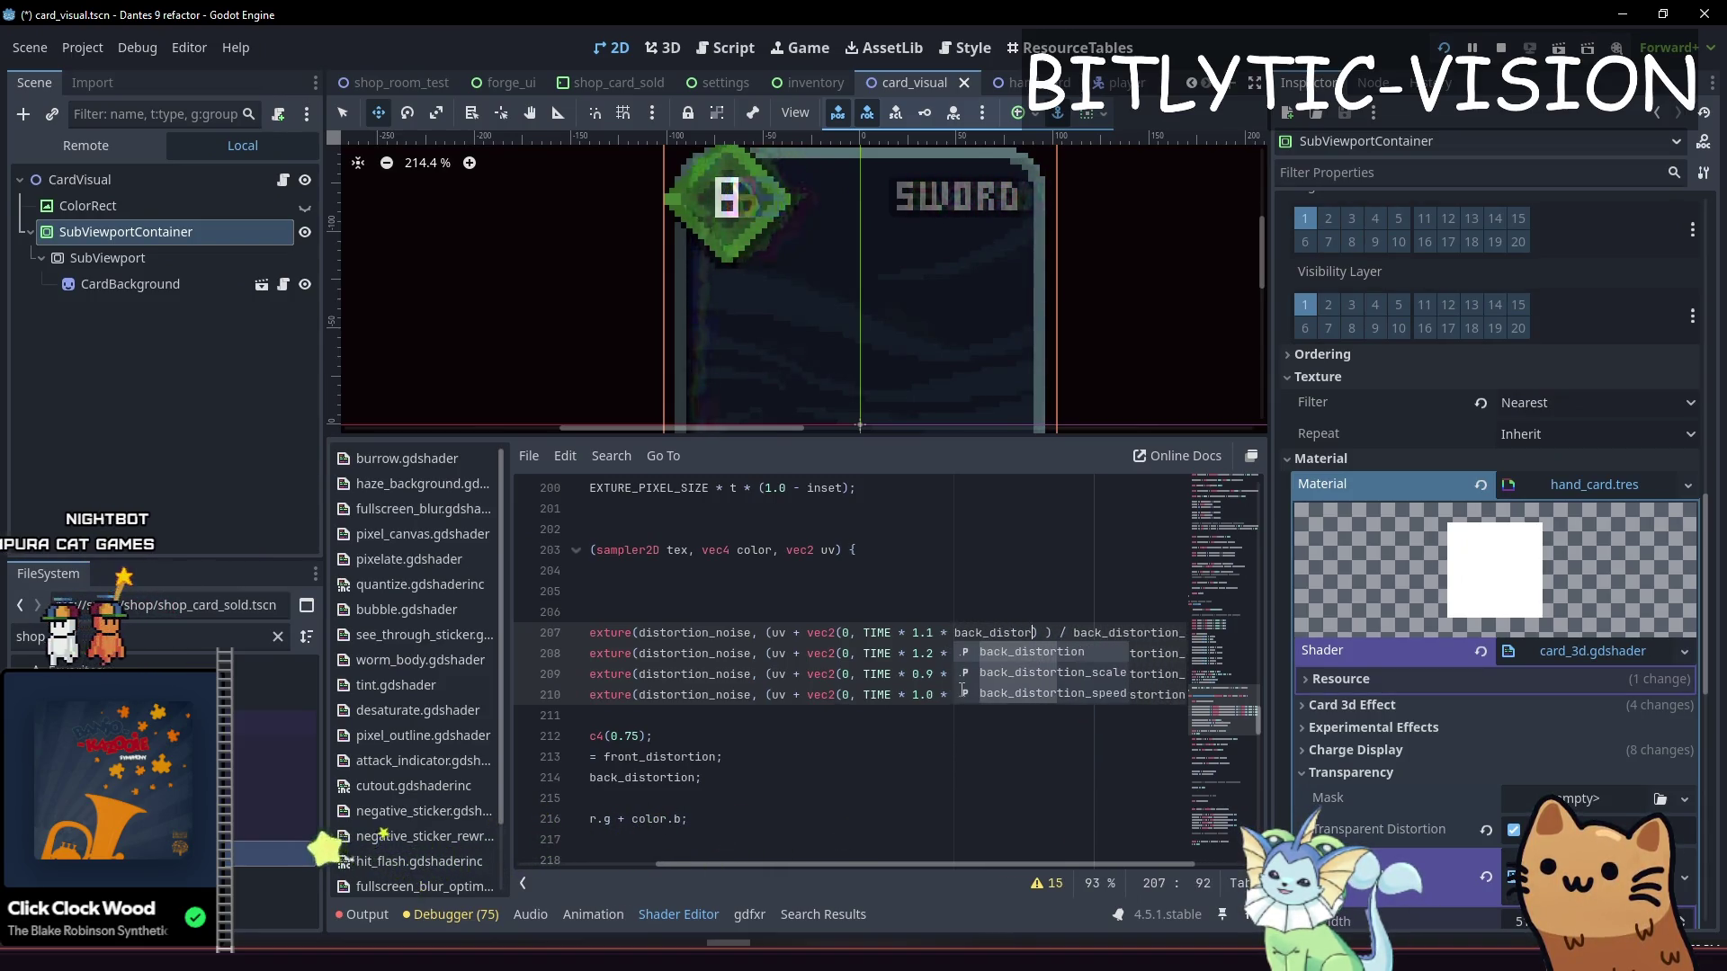
key("Down")
key("Down")
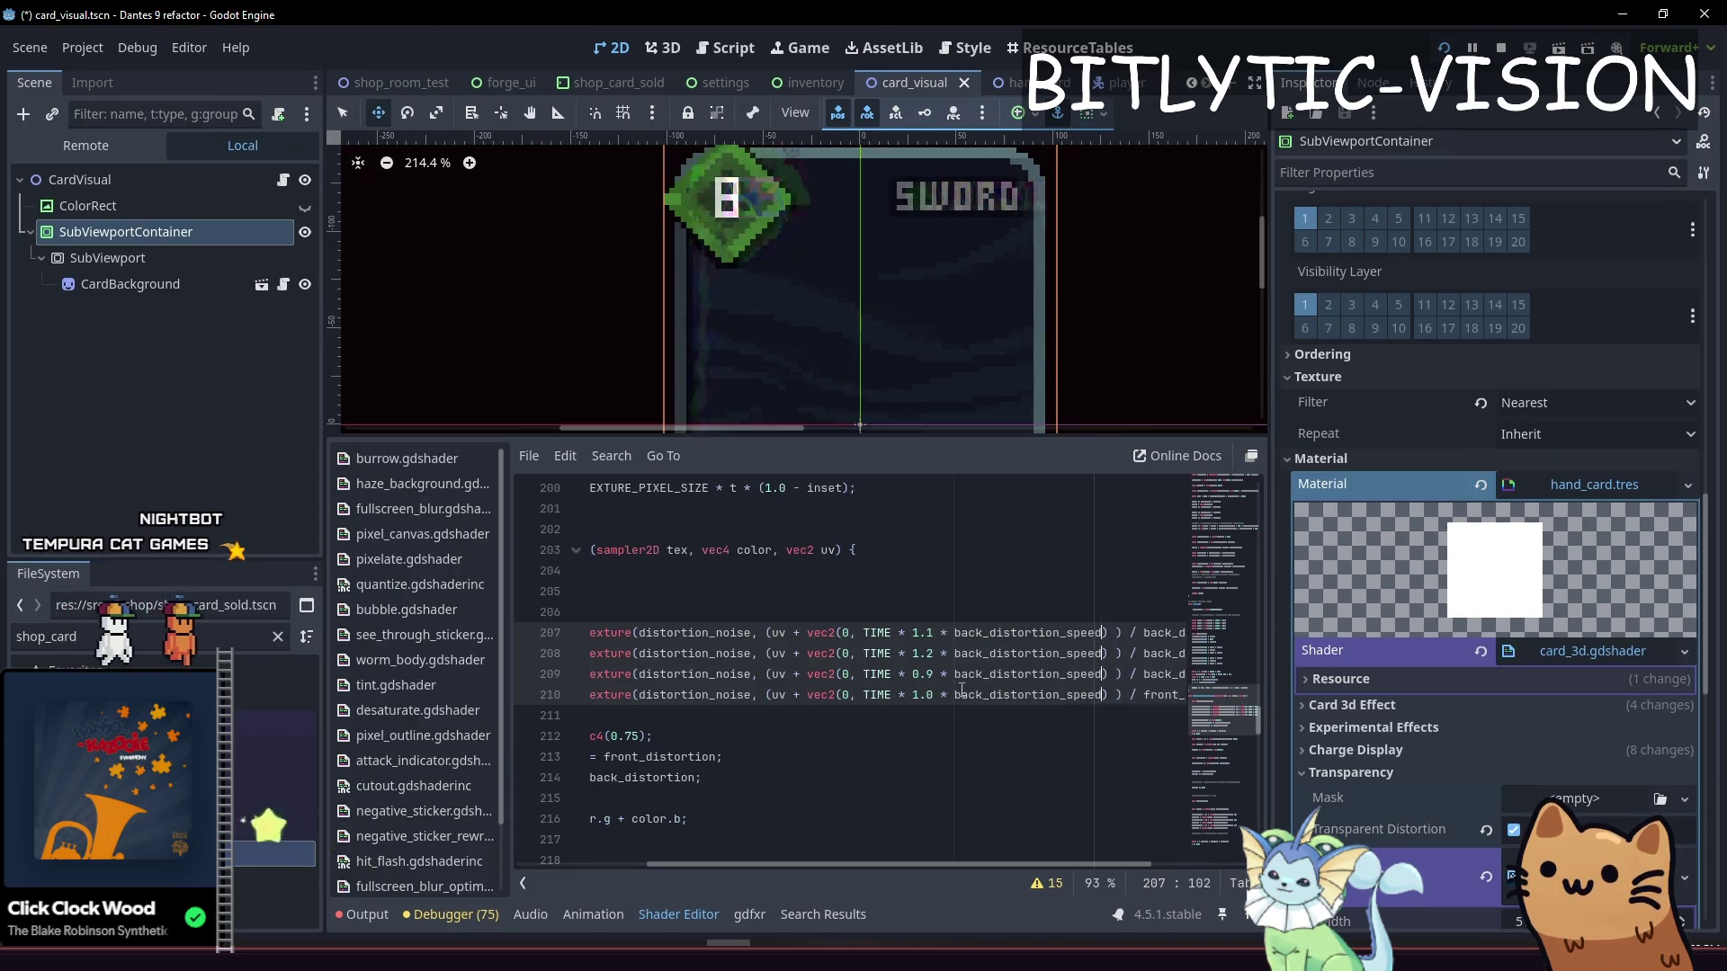
key("Return")
Make line 210 use front_distortion_speed instead and save the shader
left_click(961, 695)
key("Delete")
key("Delete")
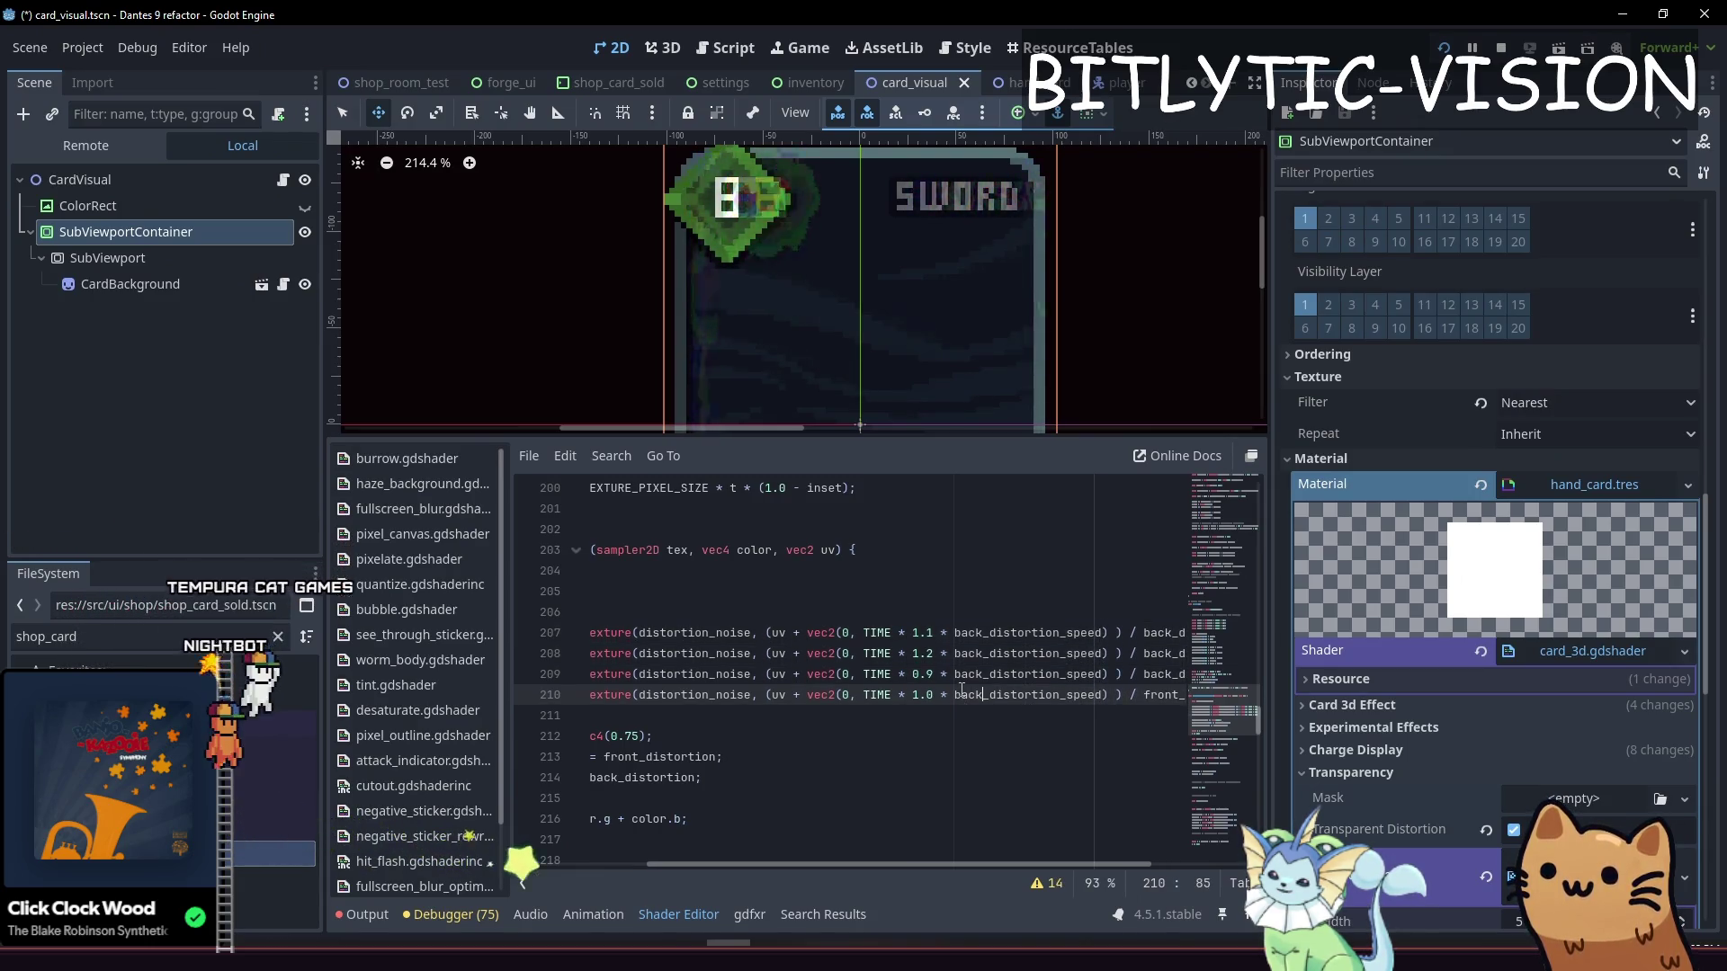
key("BackSpace")
key("BackSpace")
type("front")
key("End")
key("ctrl+s")
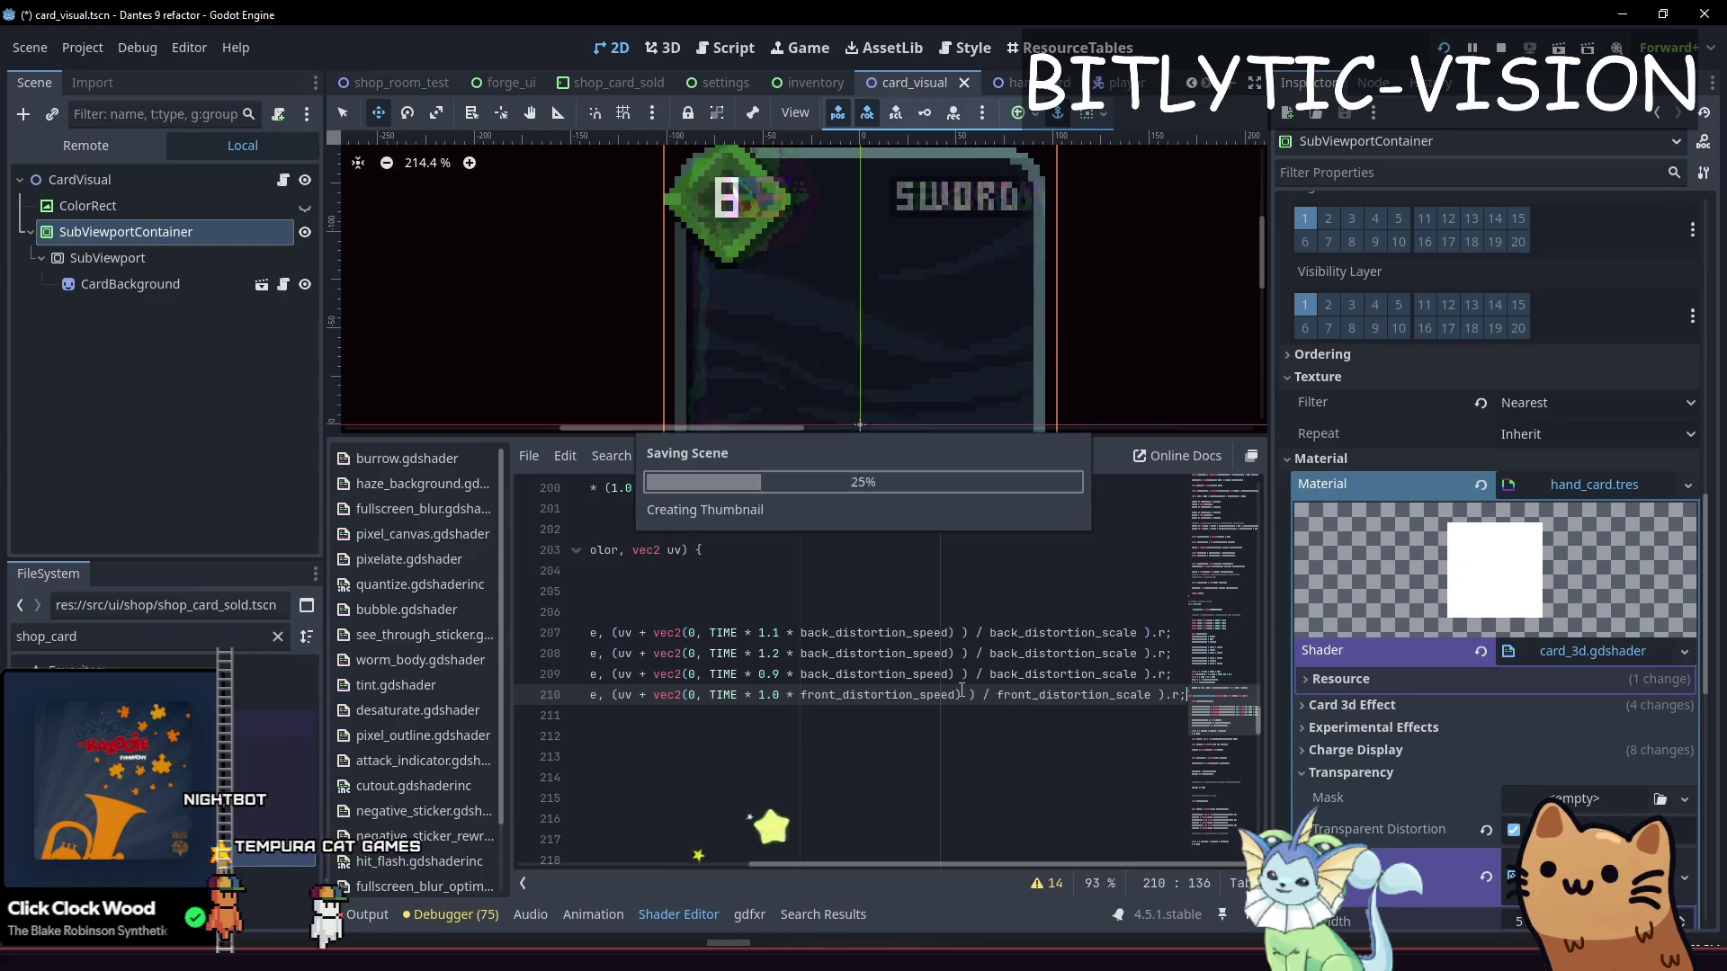
left_click_drag(827, 441, 827, 623)
Set Front Distortion Speed to 0.815 and Back Distortion Speed to 0.135, watching the card
scroll(1545, 708, "down", 2)
scroll(1542, 688, "down", 10)
left_click_drag(1541, 628, 1512, 651)
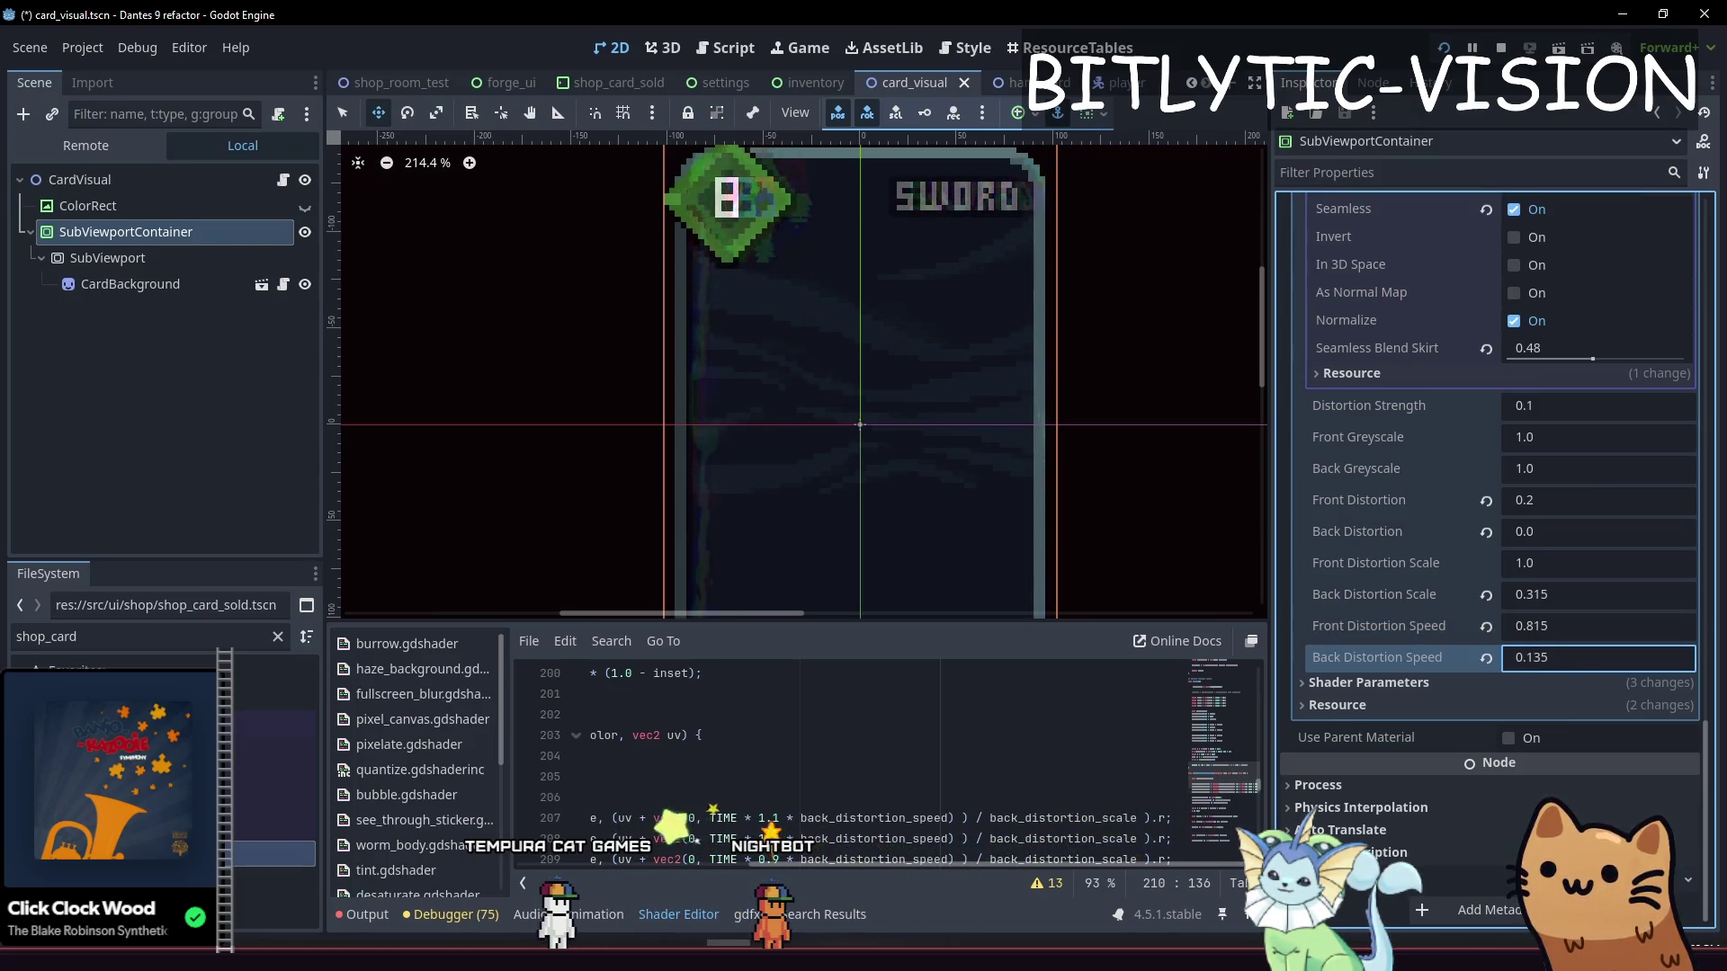
scroll(810, 370, "up", 1)
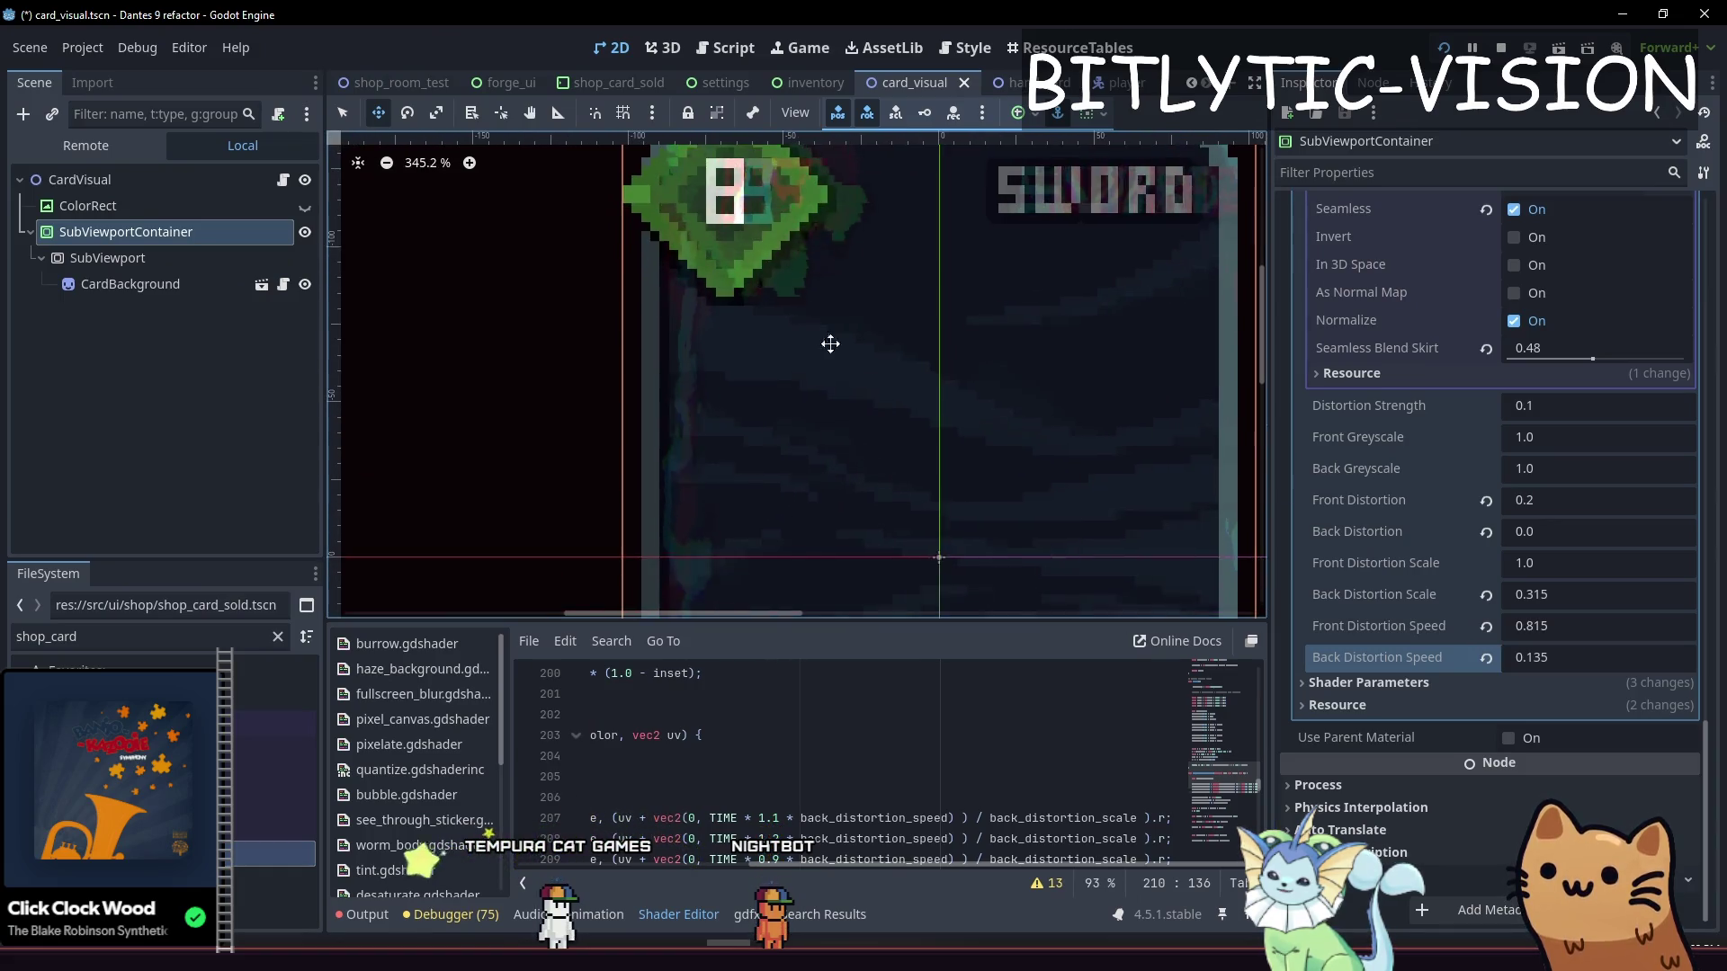
left_click_drag(876, 318, 855, 289)
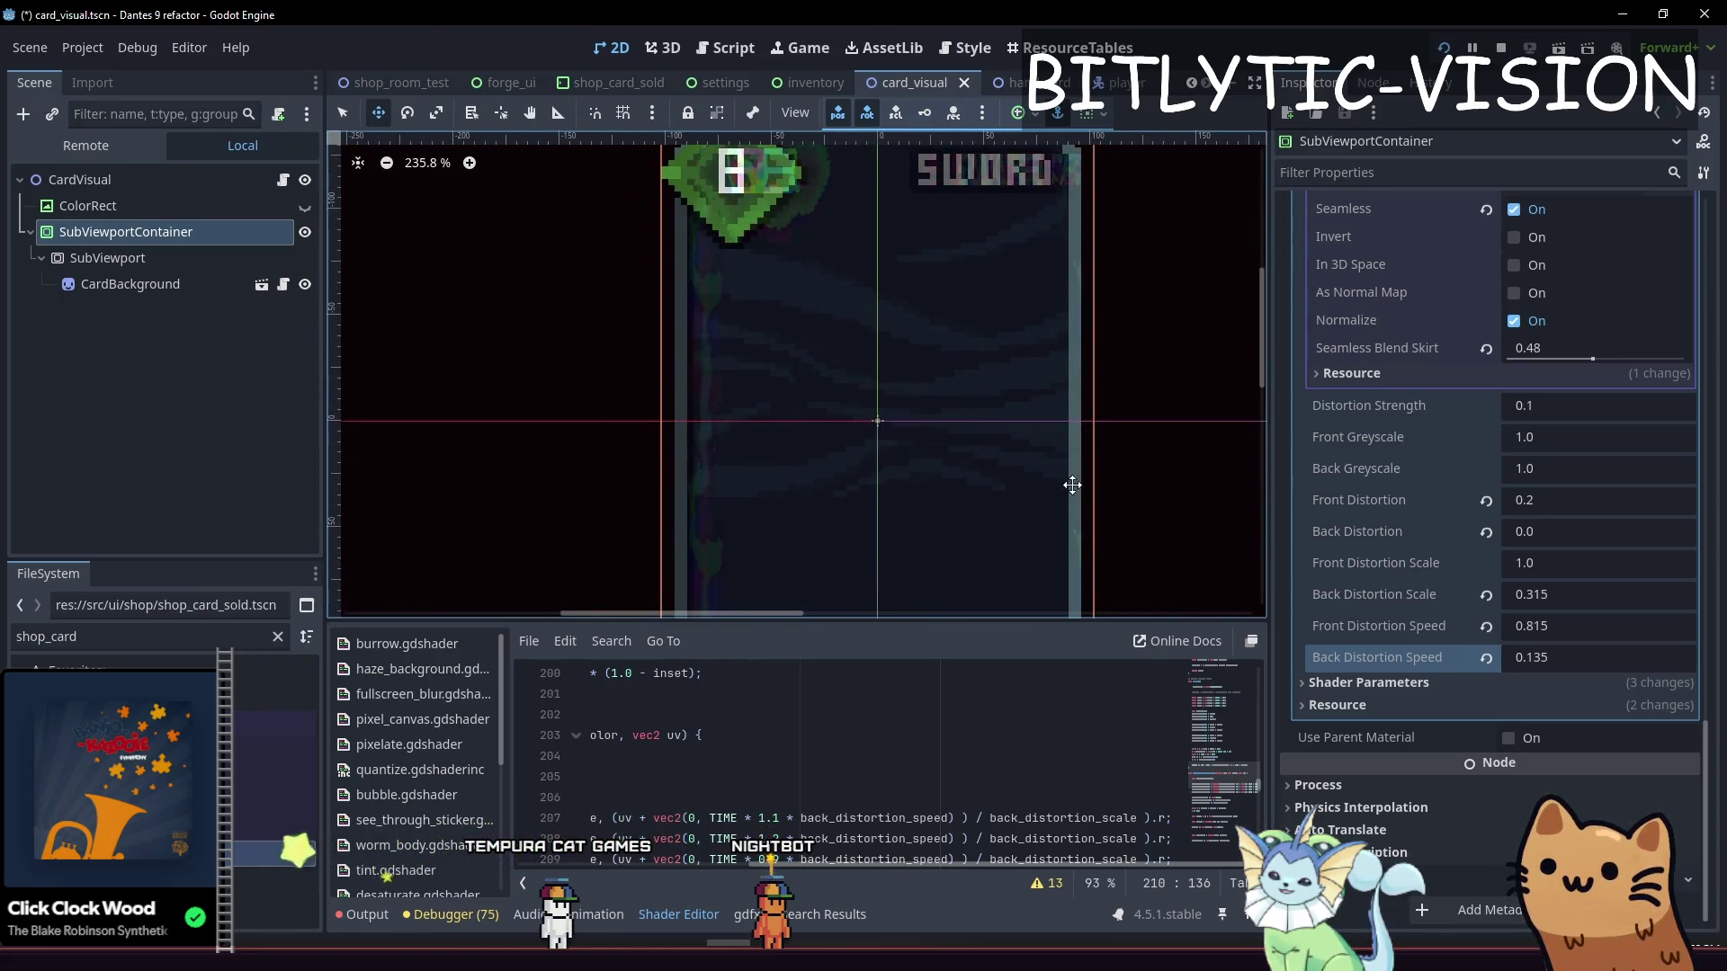
left_click(1561, 596)
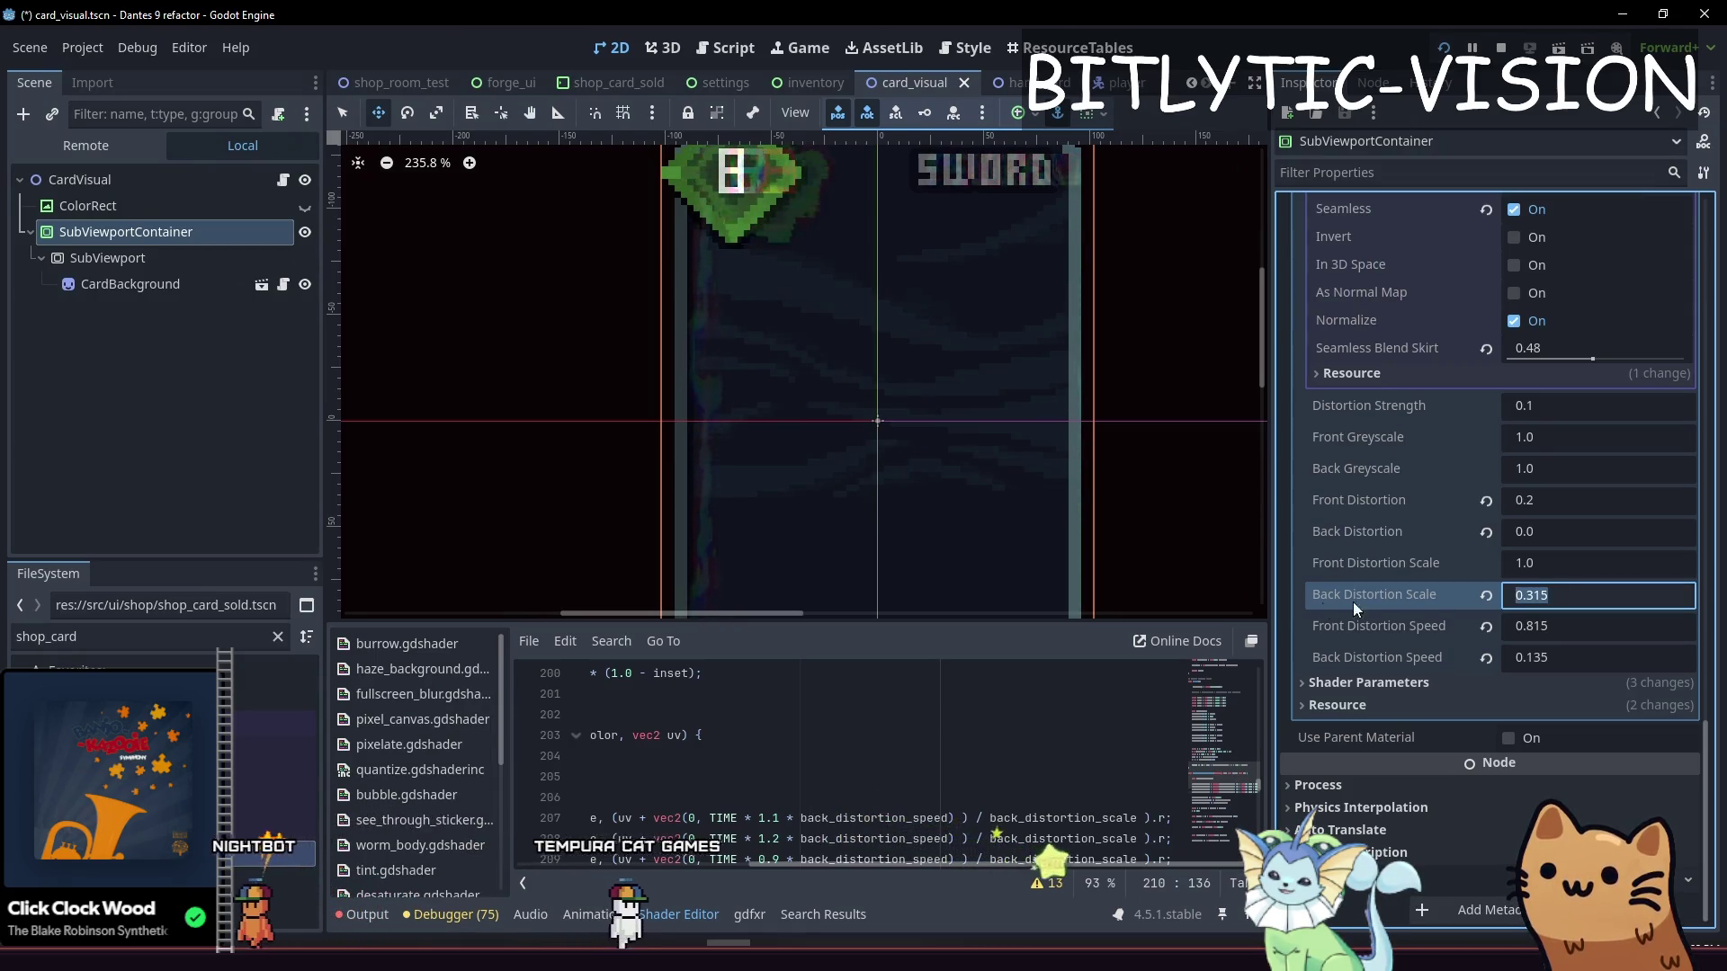
left_click(1059, 756)
Switch the speed reference on lines 207–209 to front_distortion_speed
double_click(1152, 755)
scroll(1082, 756, "down", 1)
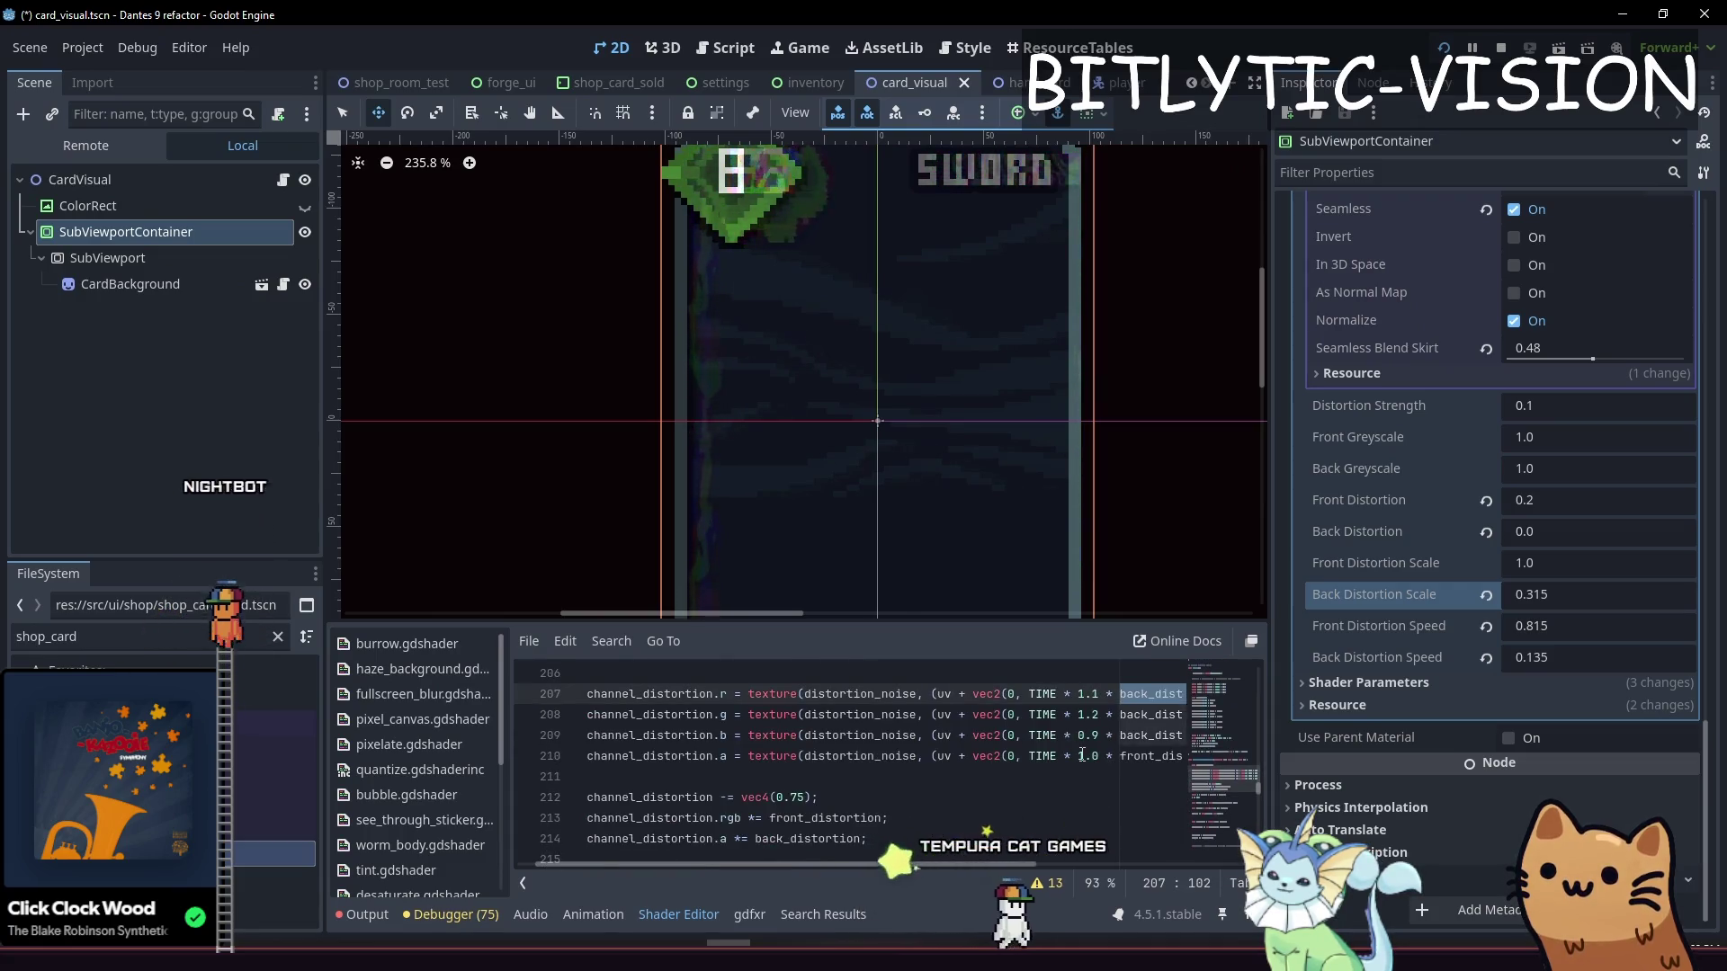
key("ctrl+d")
key("ctrl+d")
type("froin")
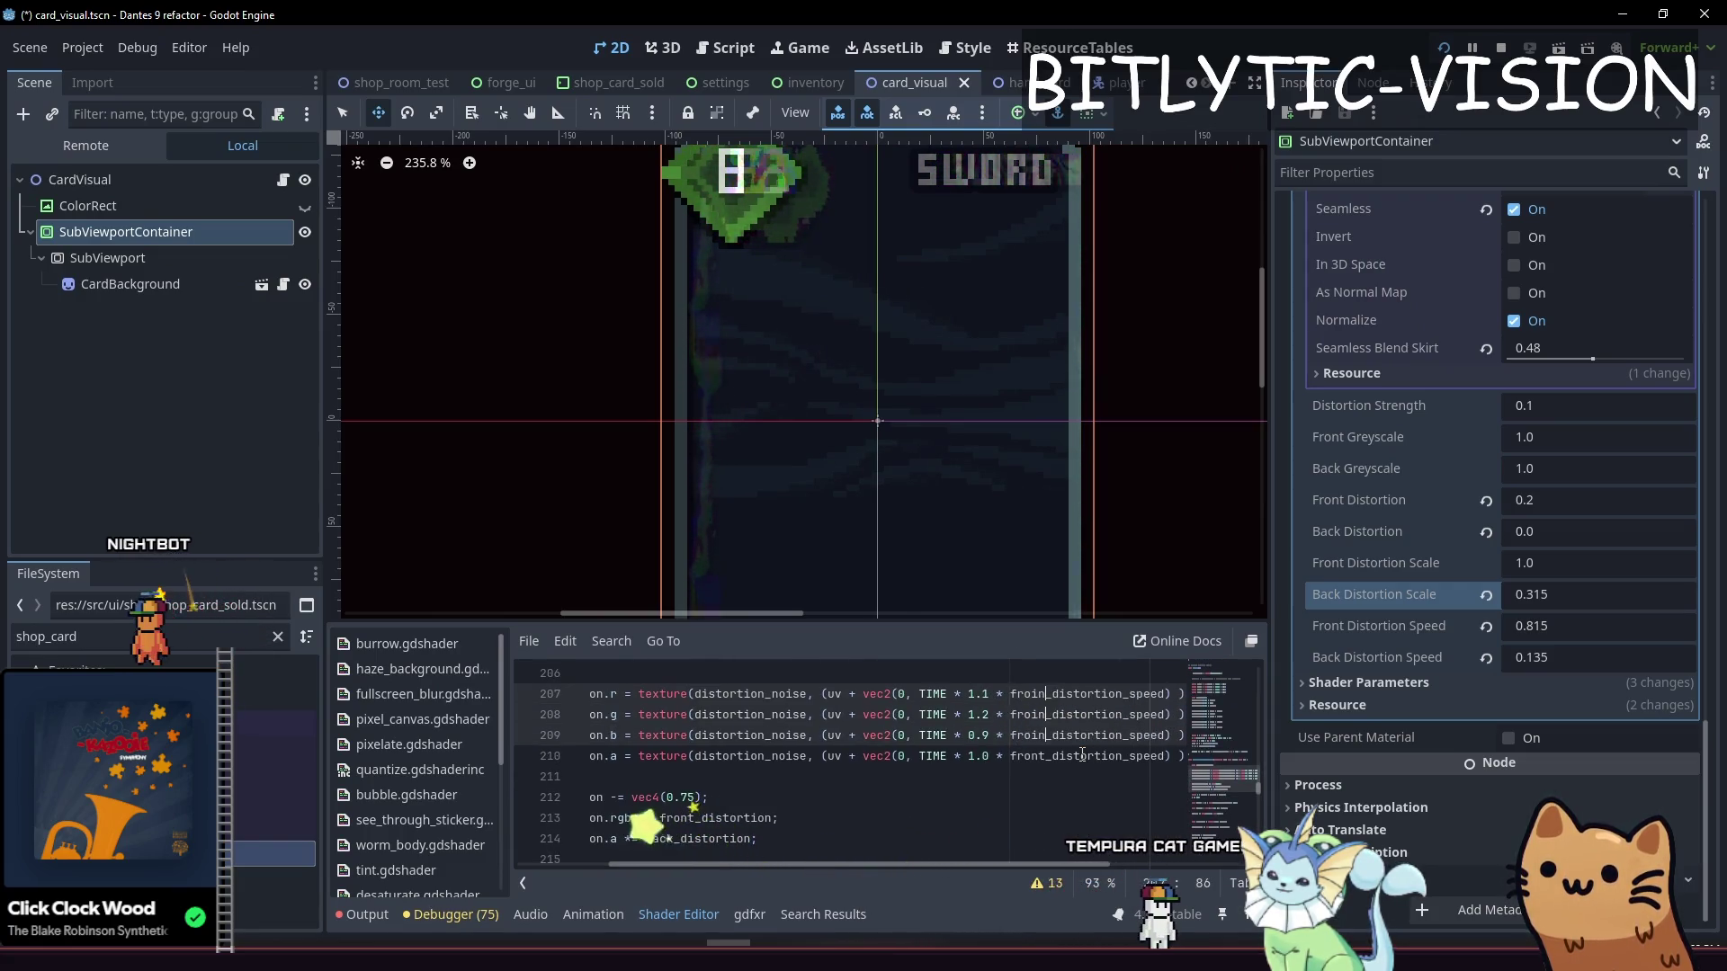
key("BackSpace")
key("BackSpace")
type("nt")
key("Escape")
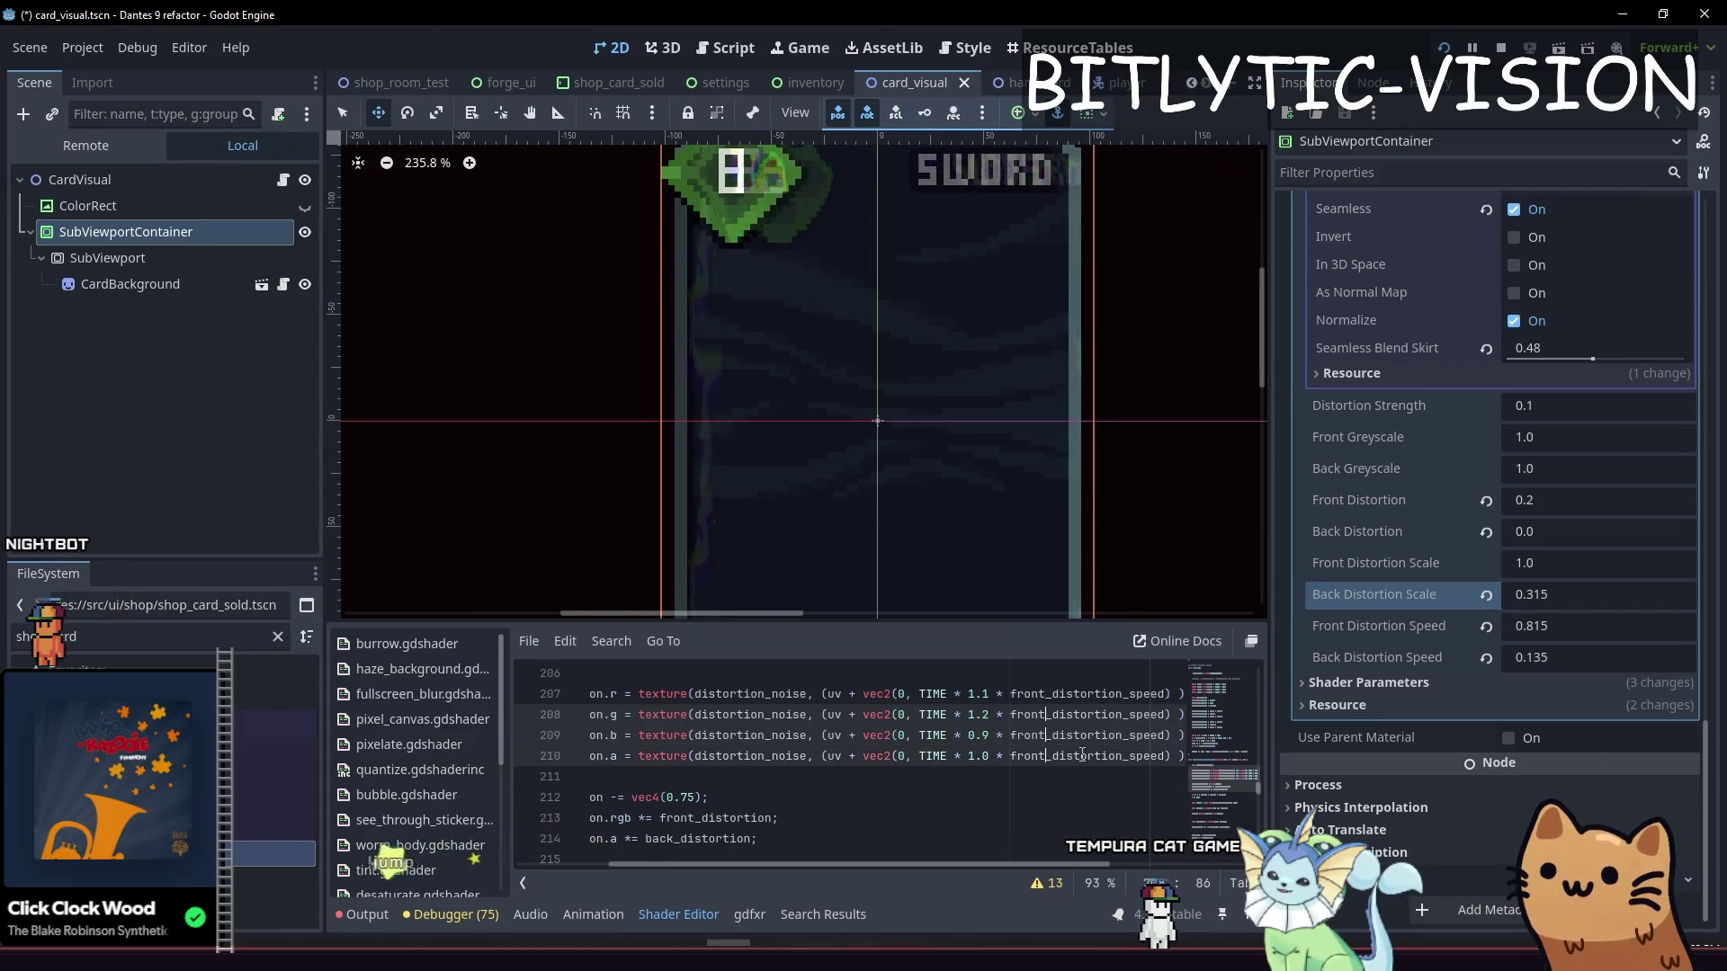
key("Escape")
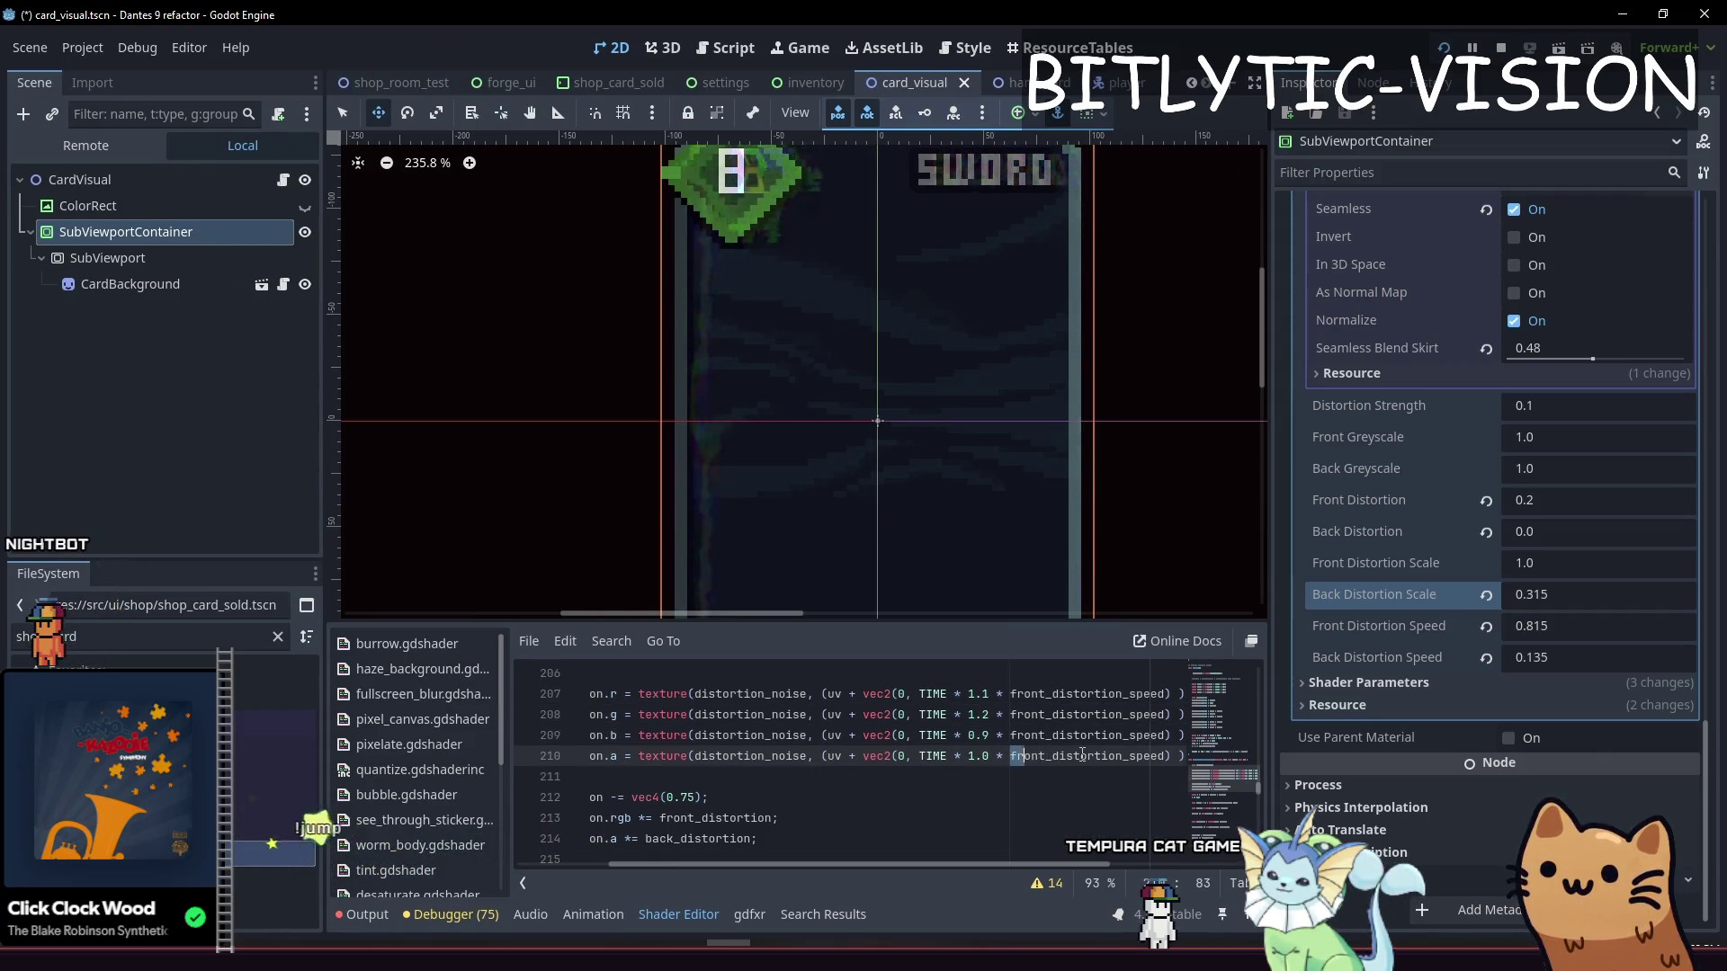
key("End")
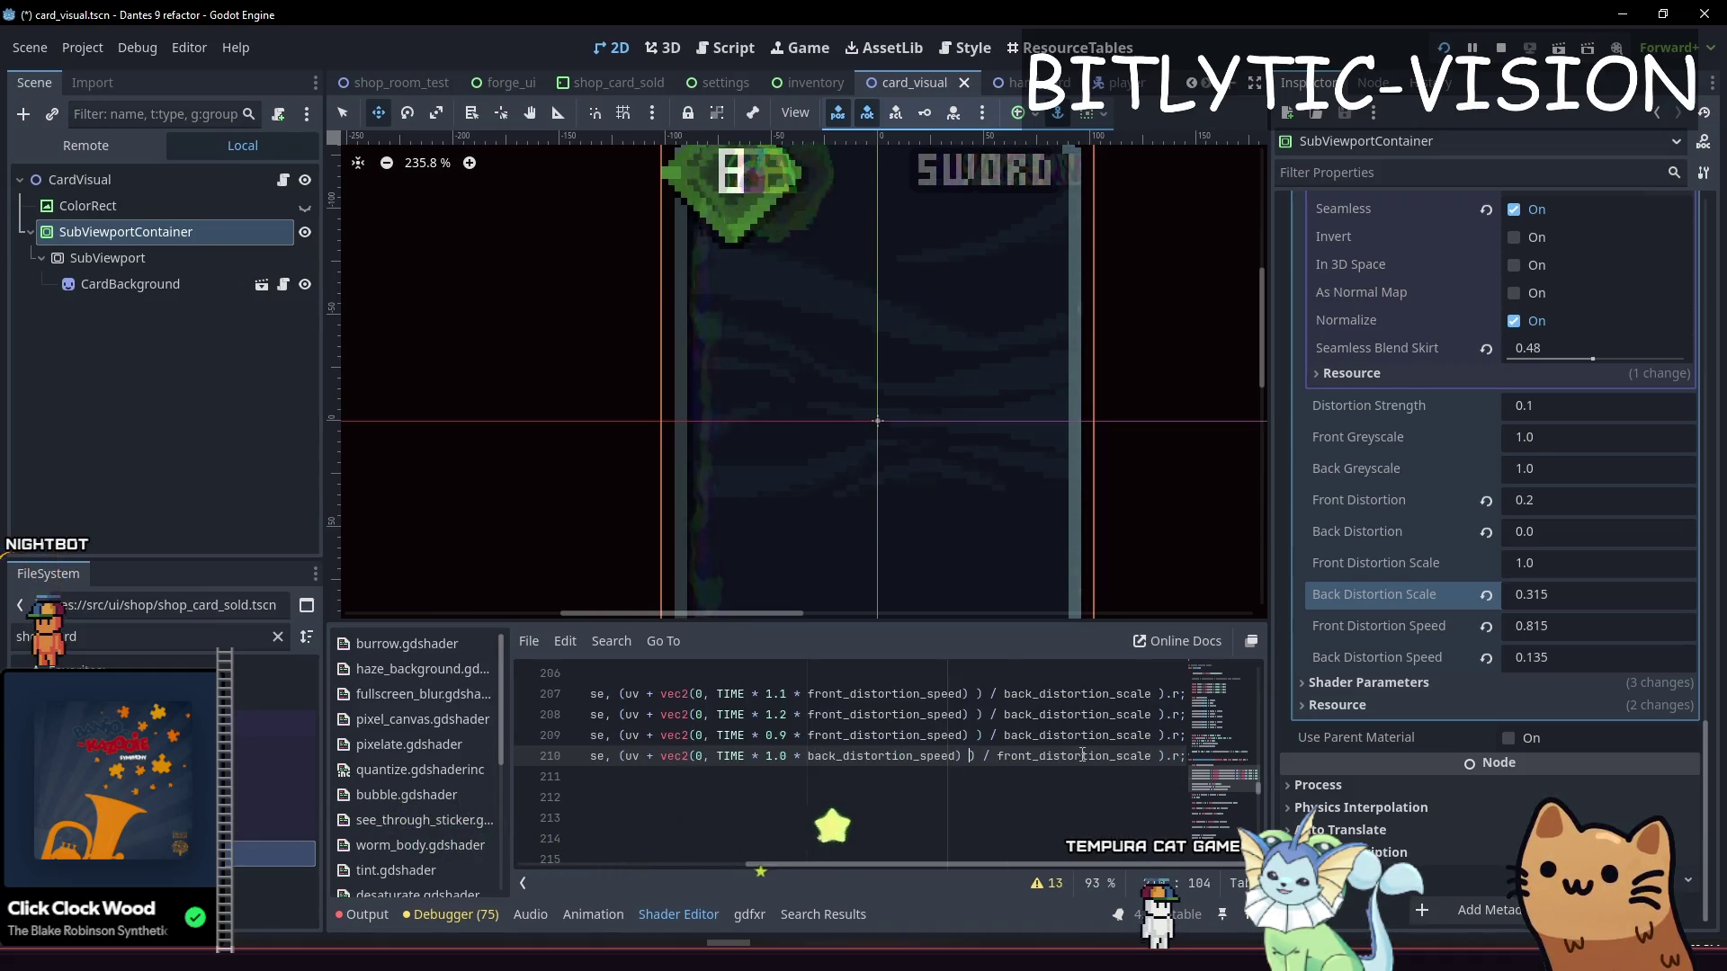
key("Up")
key("Up")
key("Up")
Use front_distortion_scale on lines 207–209 and back_distortion_scale on line 210, then save
key("ctrl+d")
key("ctrl+d")
key("ctrl+d")
key("Left")
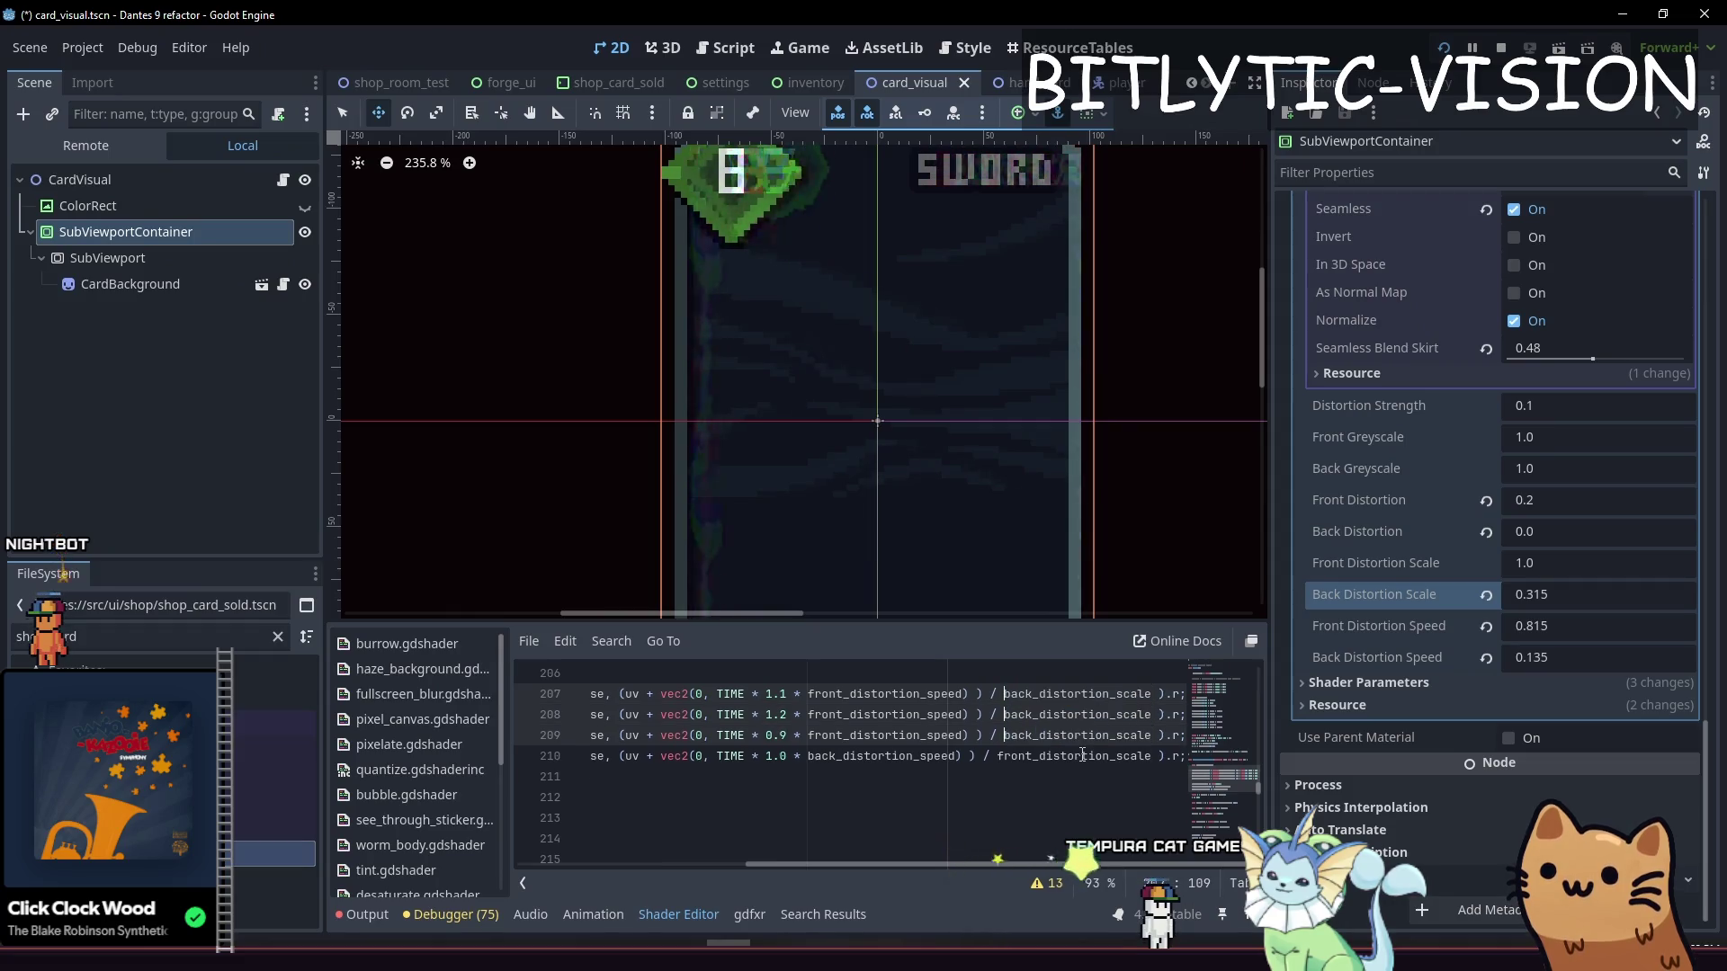
type("front")
key("Escape")
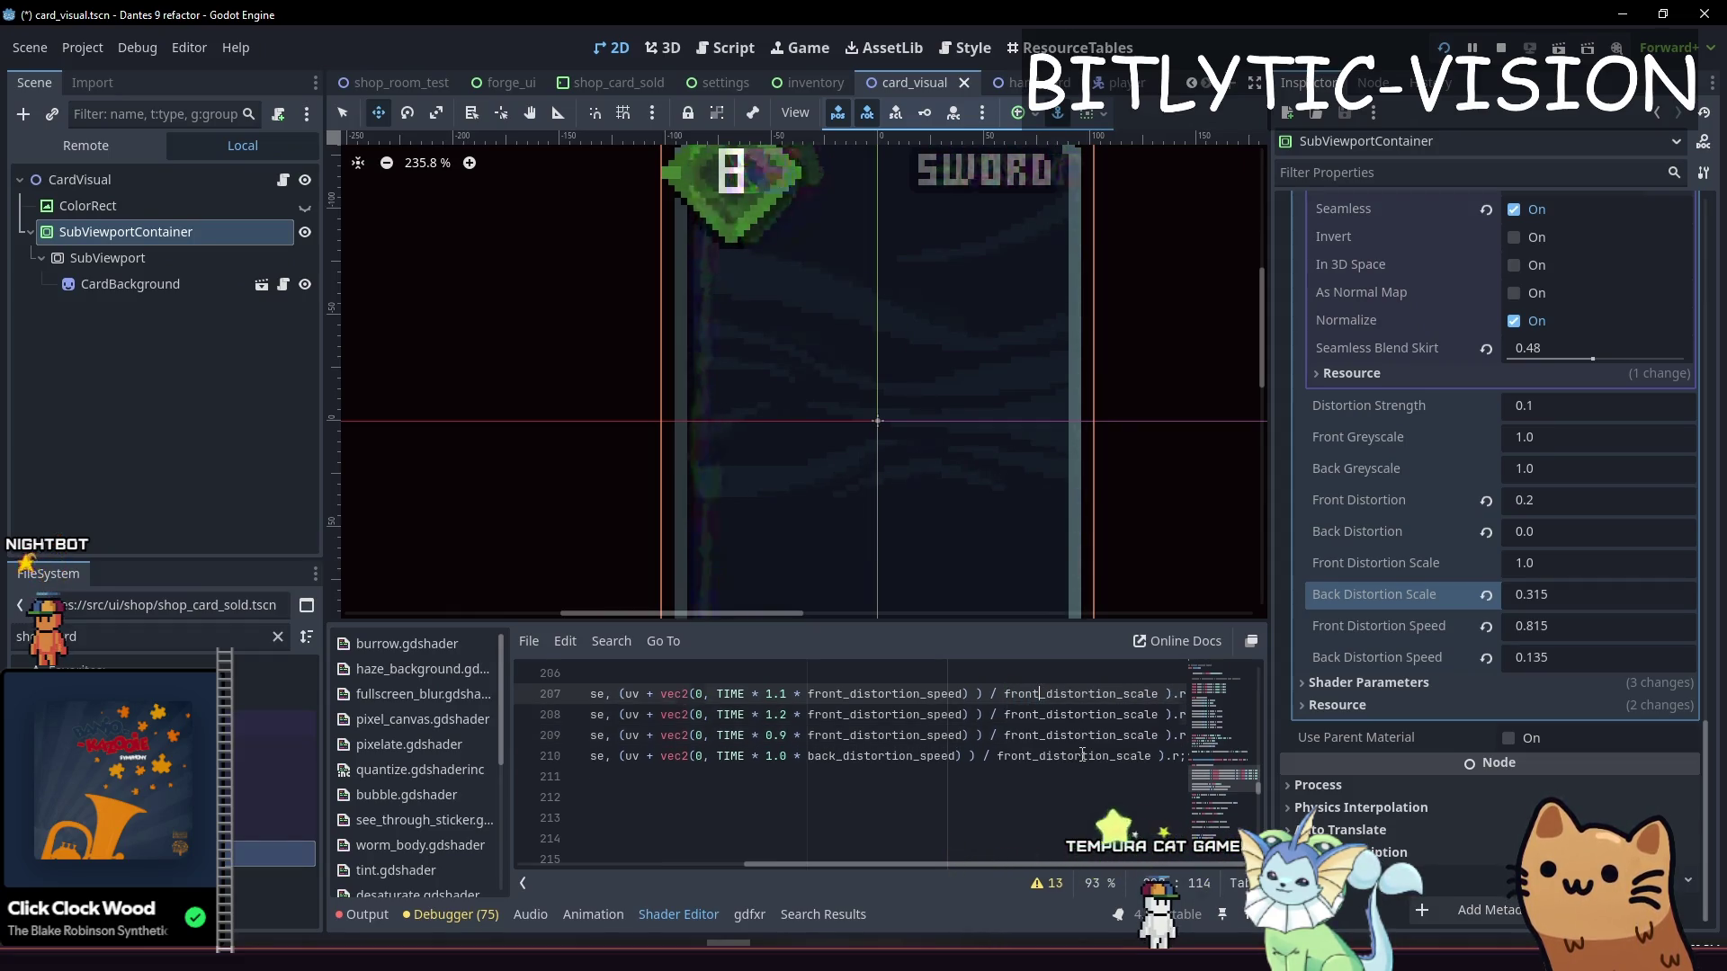
key("Down")
key("Down")
key("Down")
key("ctrl+shift+Left")
type("back")
key("ctrl+s")
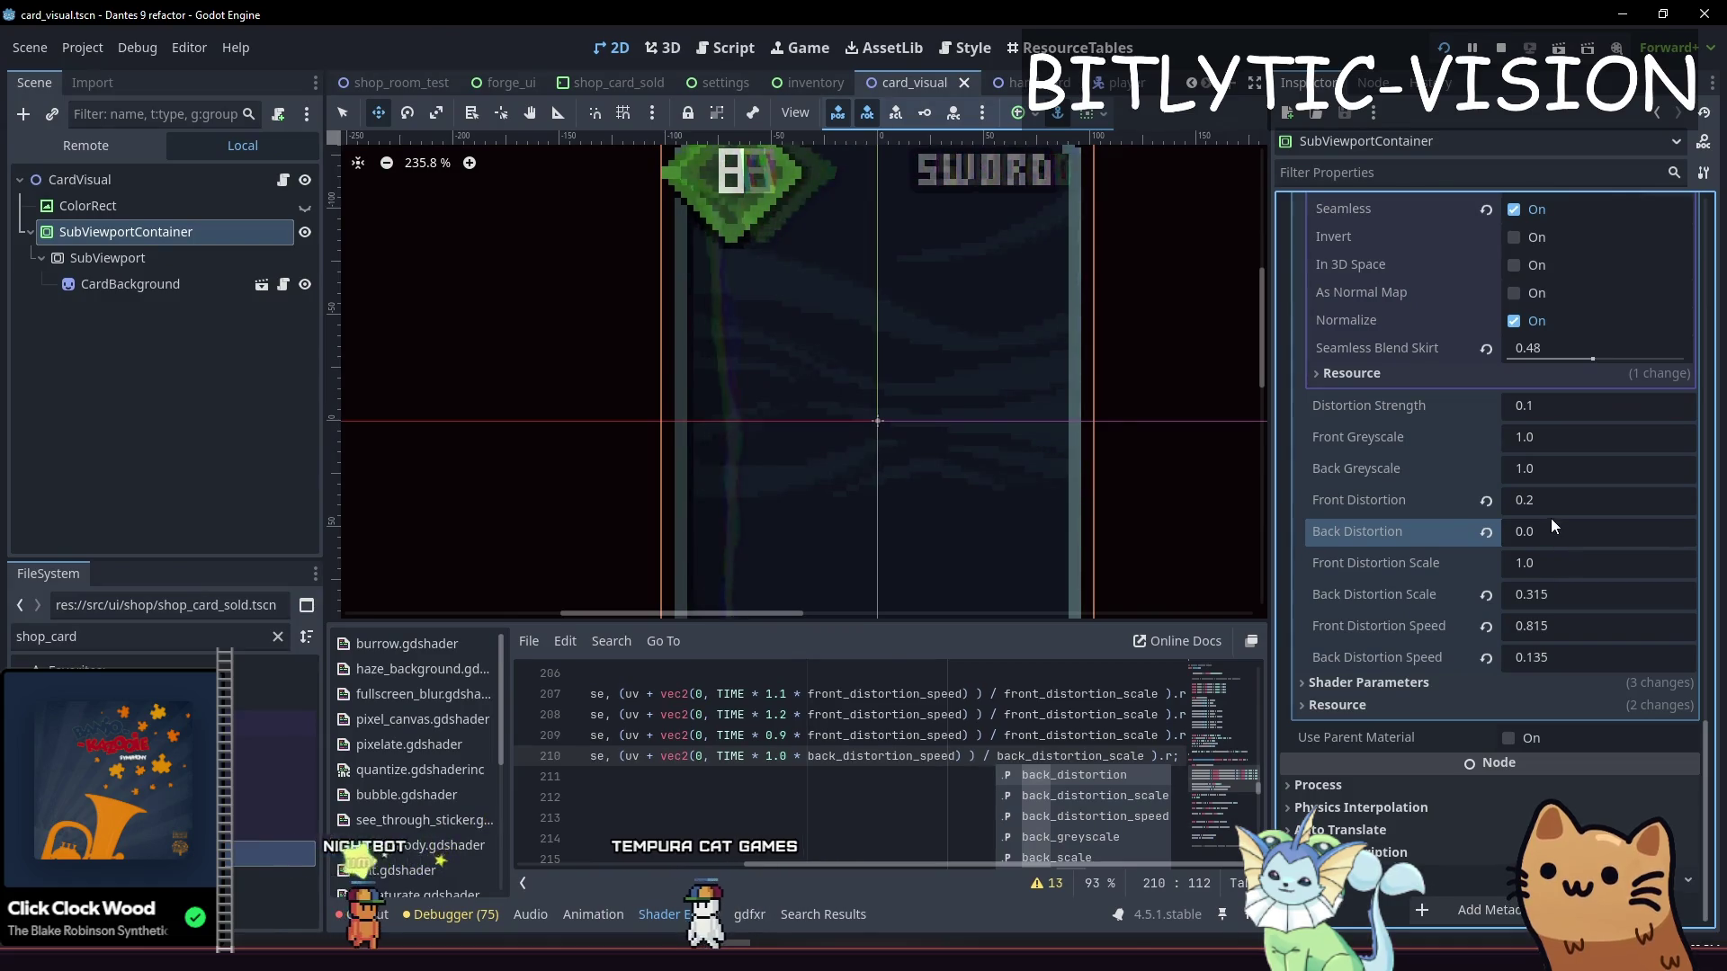
Set Back Distortion Scale to 0.0 in the Inspector
left_click(1536, 596)
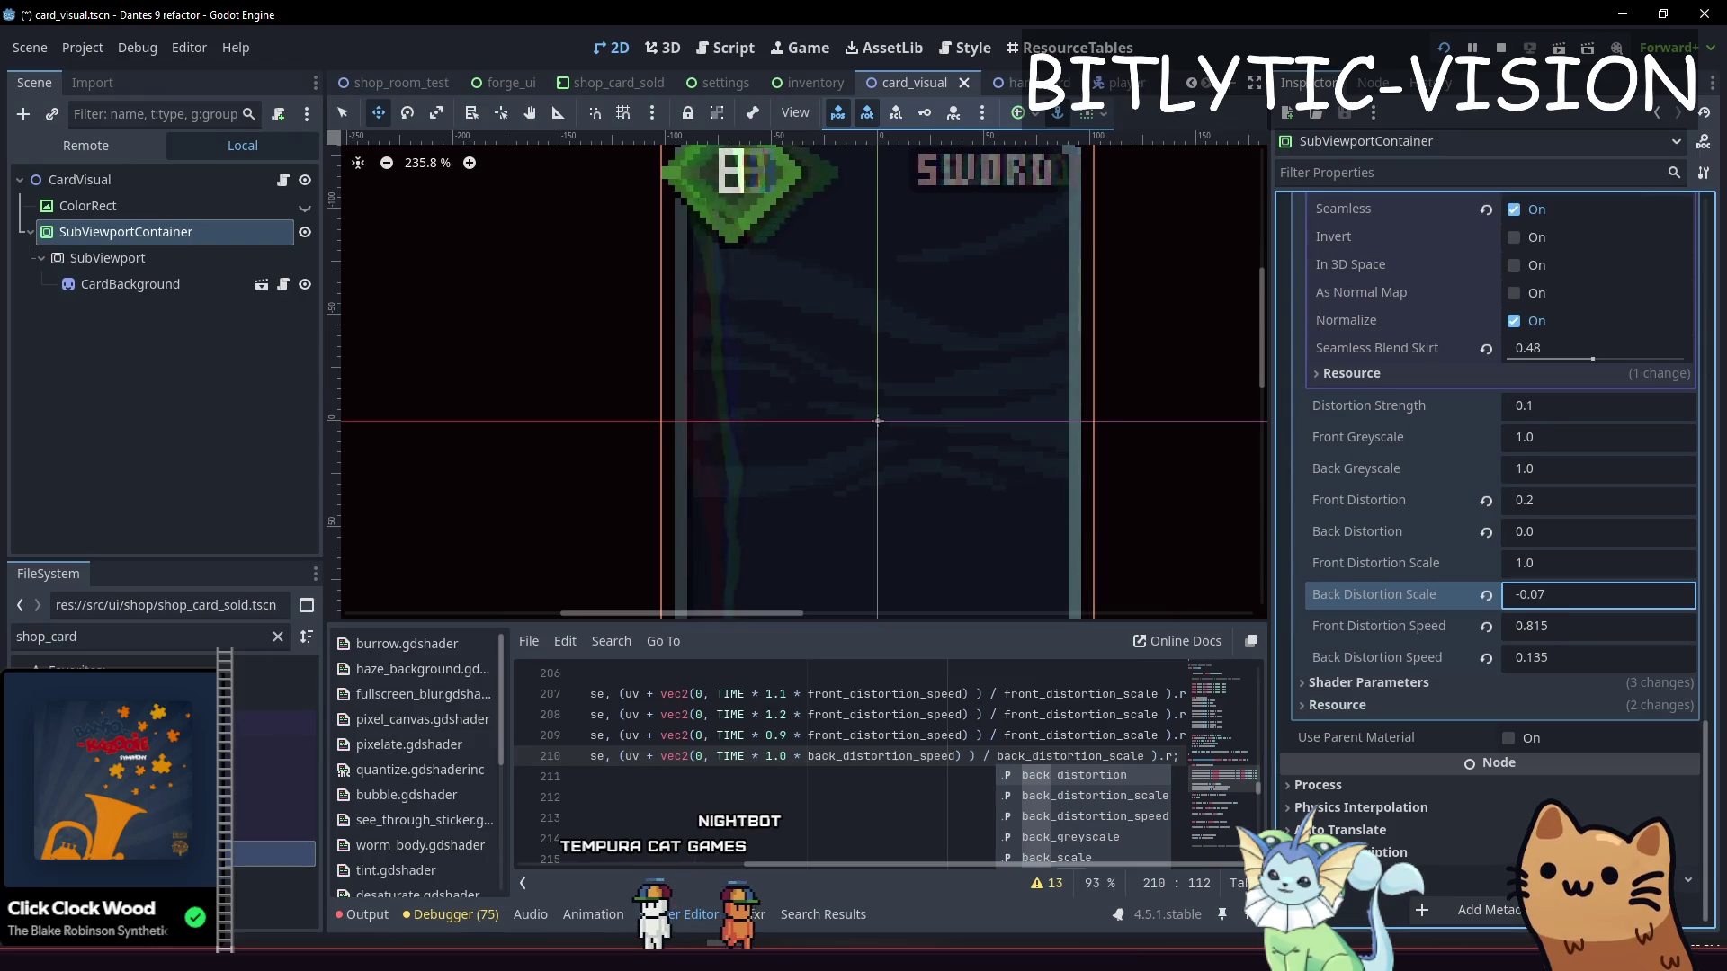
left_click(1004, 746)
left_click_drag(840, 860, 620, 845)
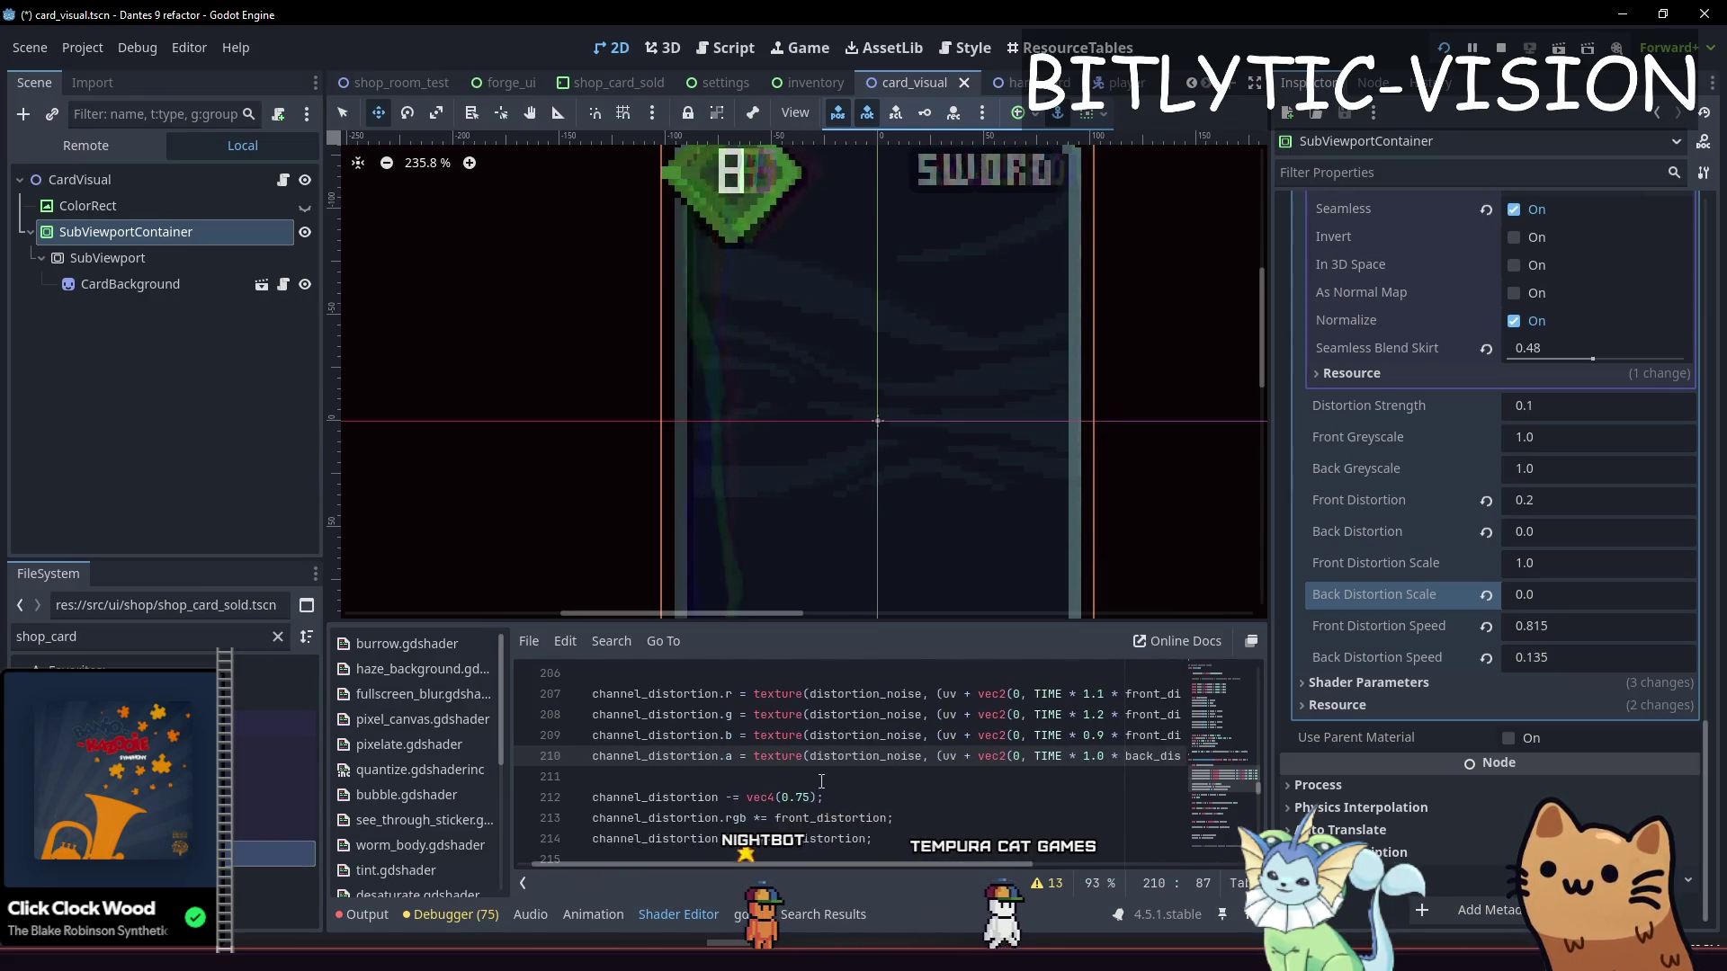
On line 212, change the channel_distortion offset from vec4(0.75) to vec4(0.5) and save
scroll(807, 755, "up", 2)
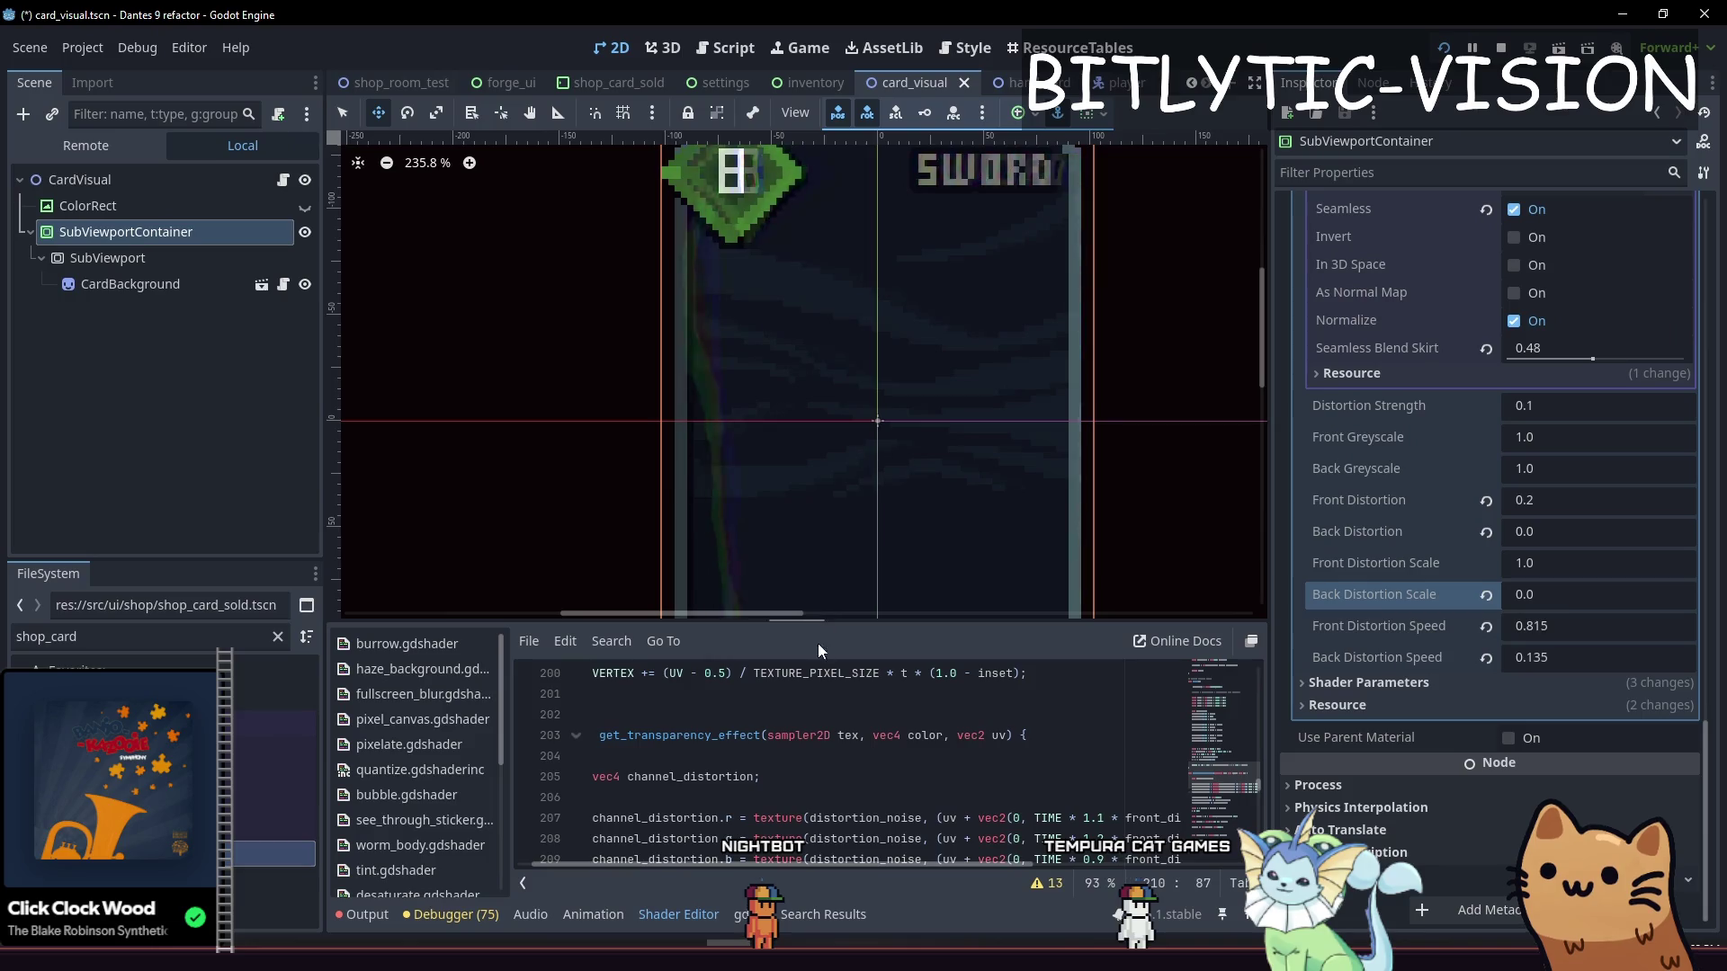
mouse_move(780, 862)
left_mouse_down()
mouse_move(823, 863)
mouse_move(701, 853)
left_mouse_up()
scroll(846, 808, "down", 3)
triple_click(602, 736)
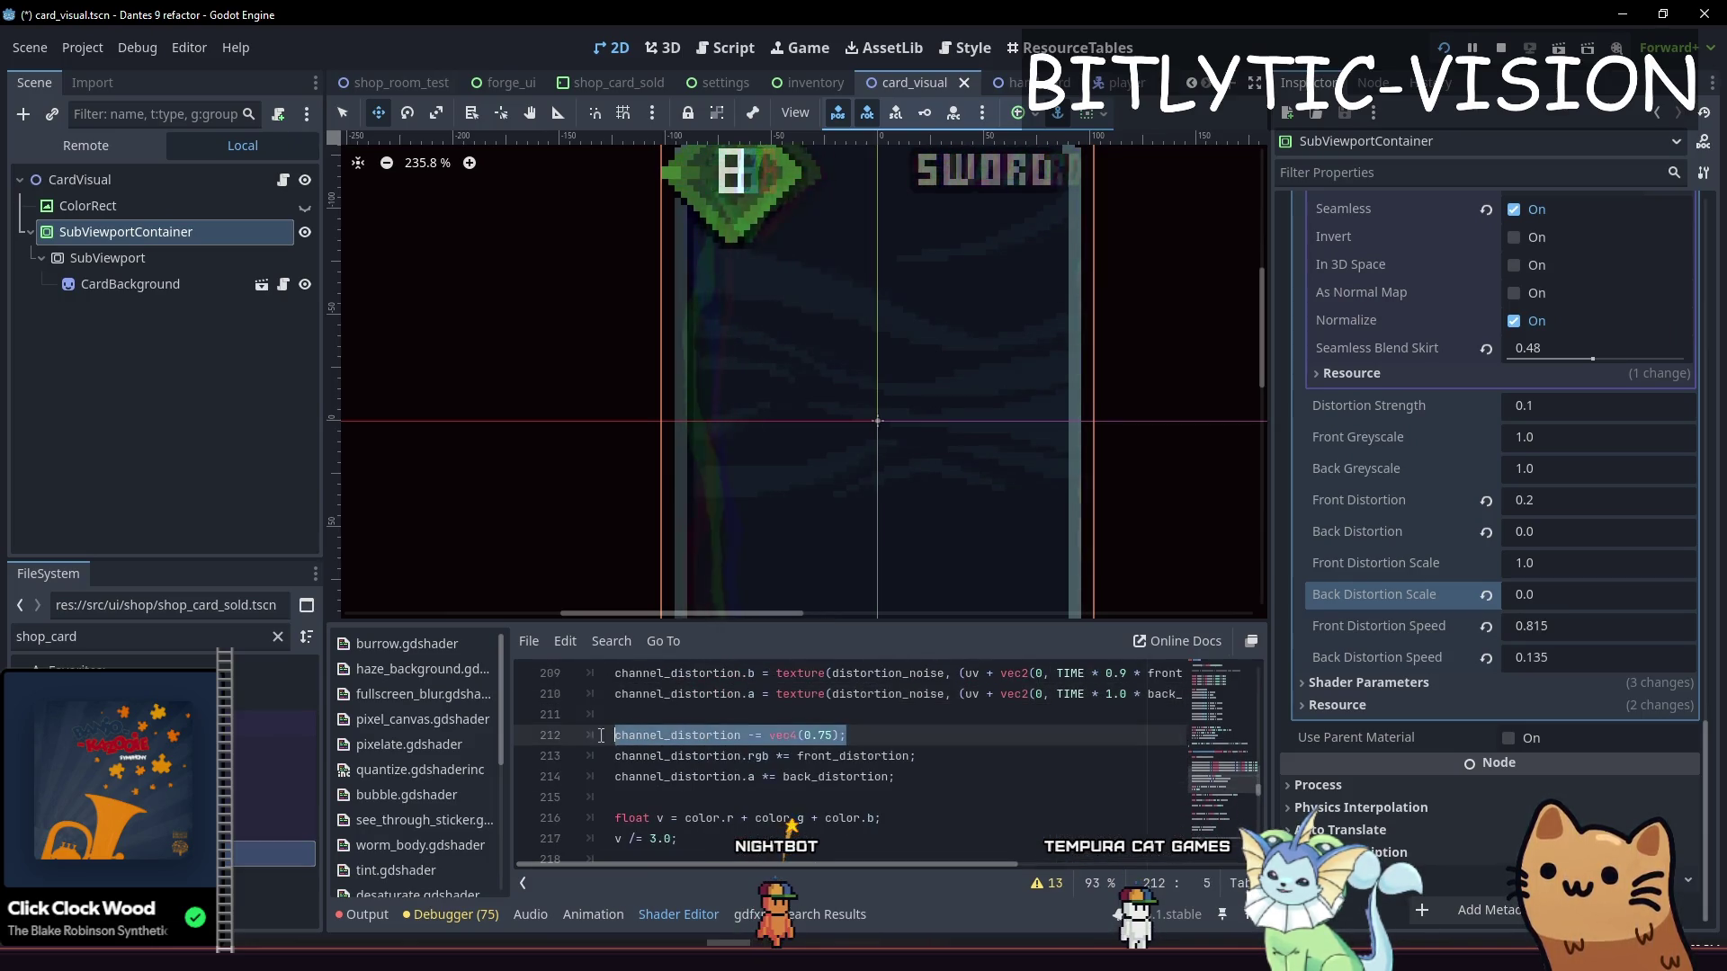
left_click(879, 737)
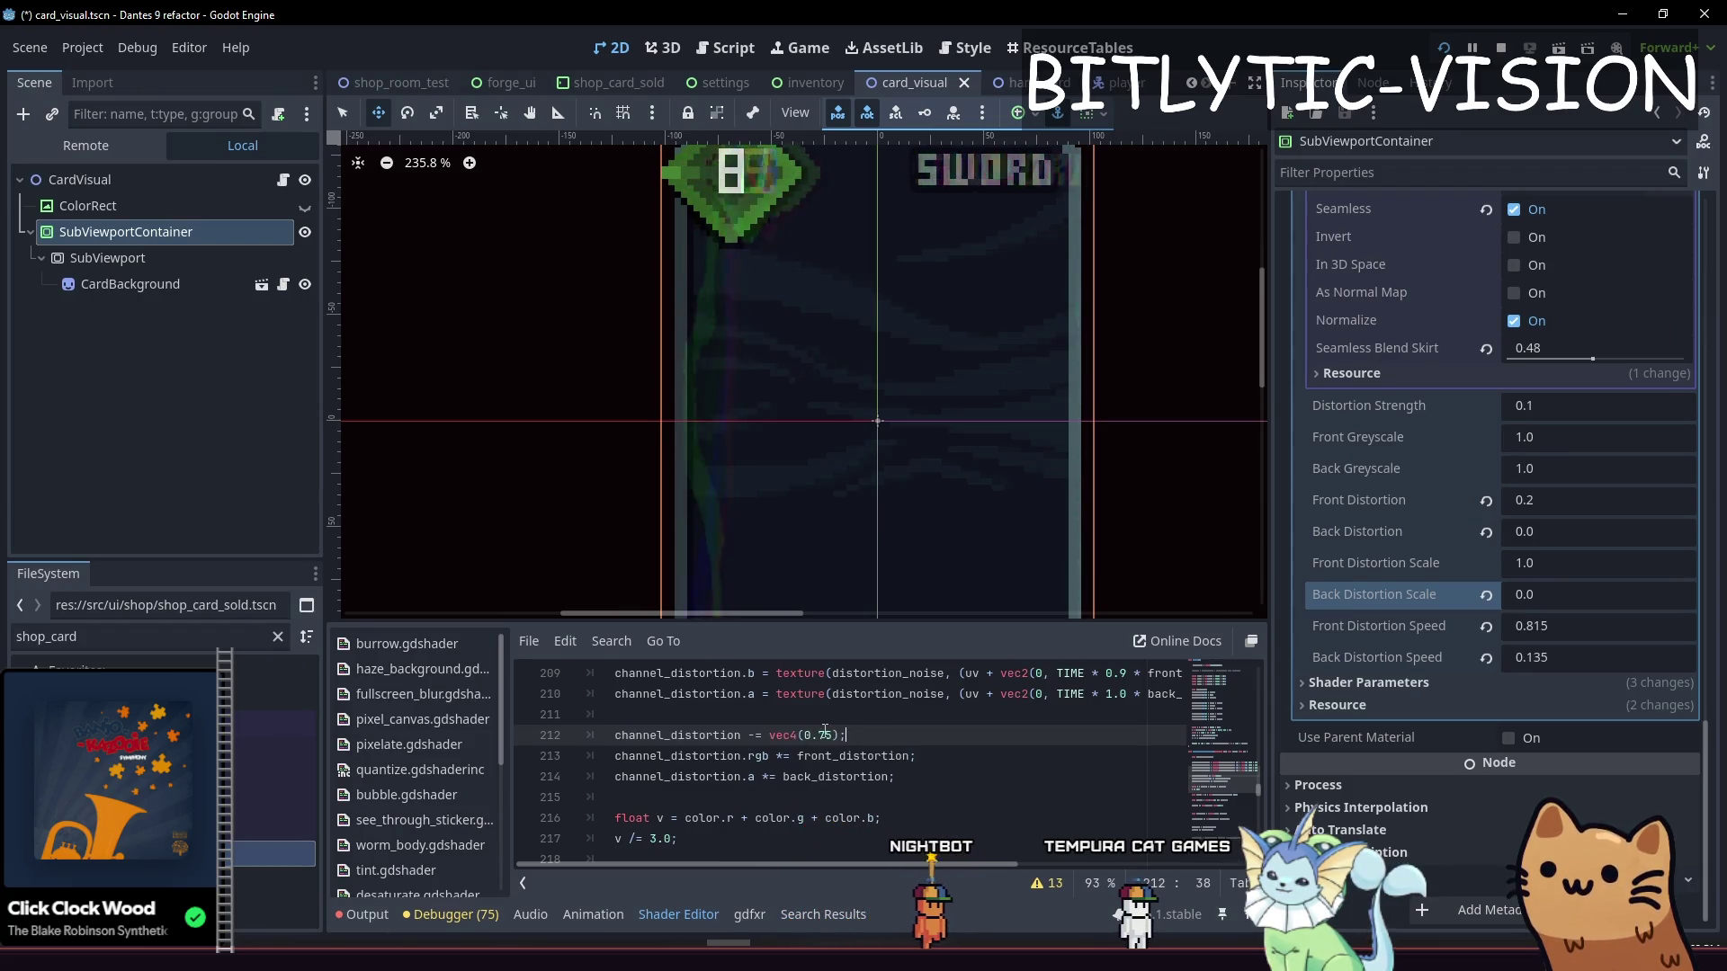
type("1.")
key("ctrl+s")
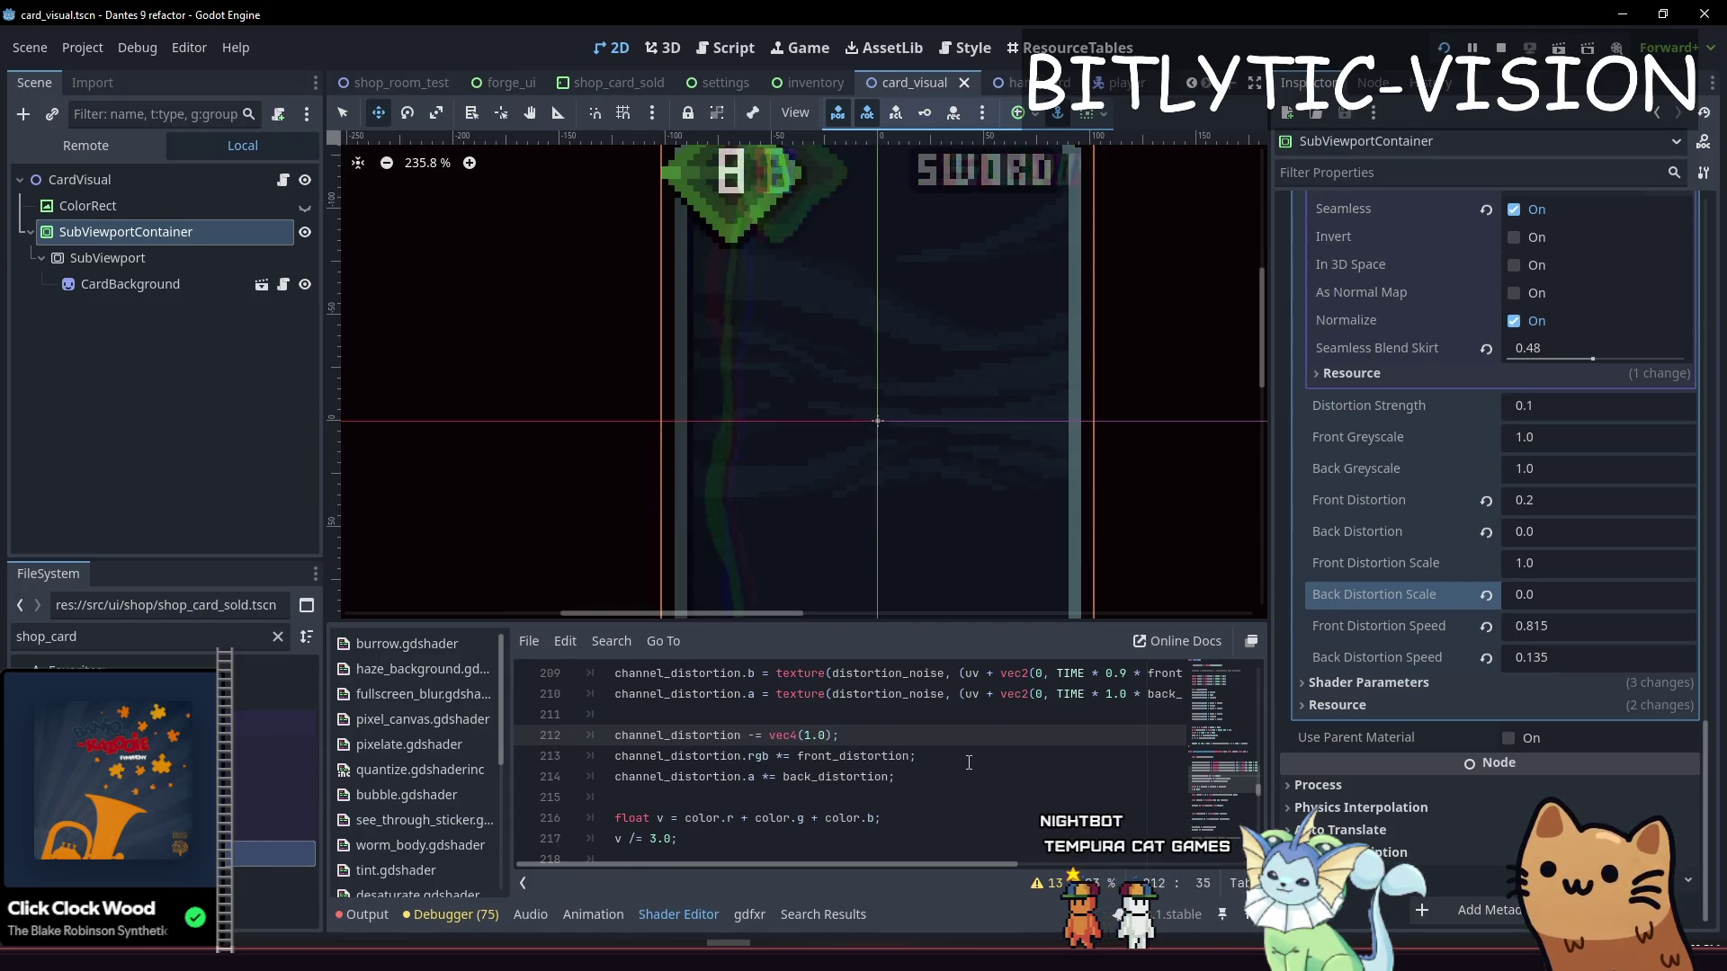
key("ctrl+s")
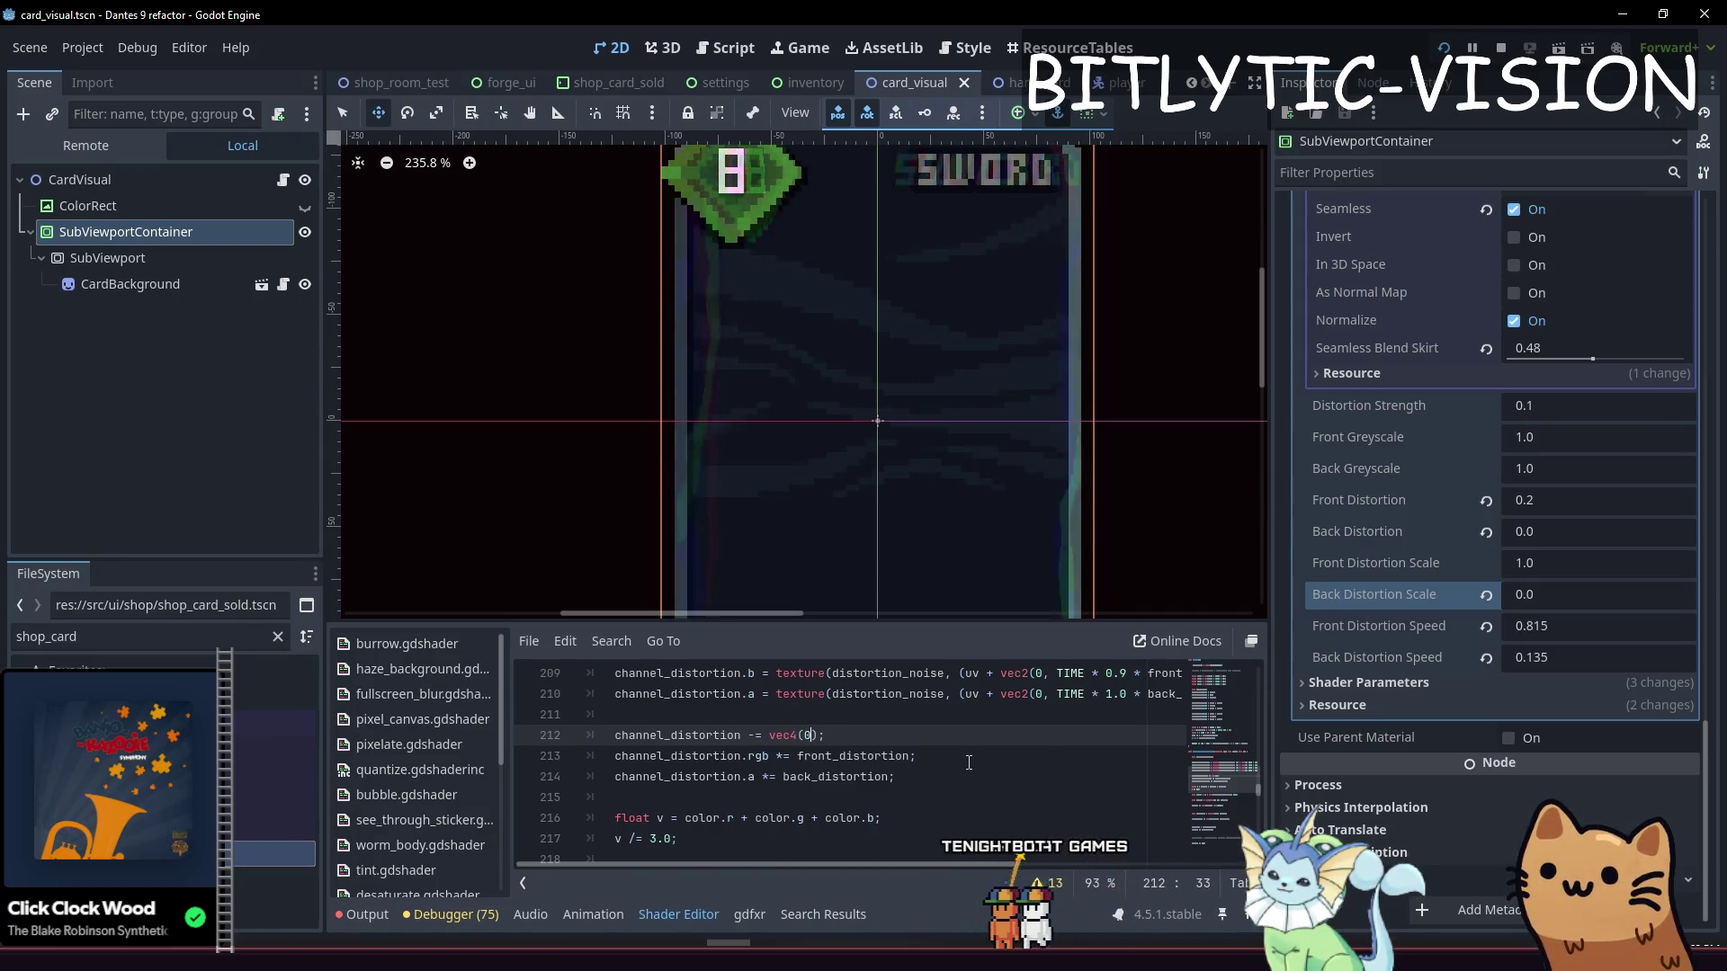
key("ctrl+s")
key("BackSpace")
key("BackSpace")
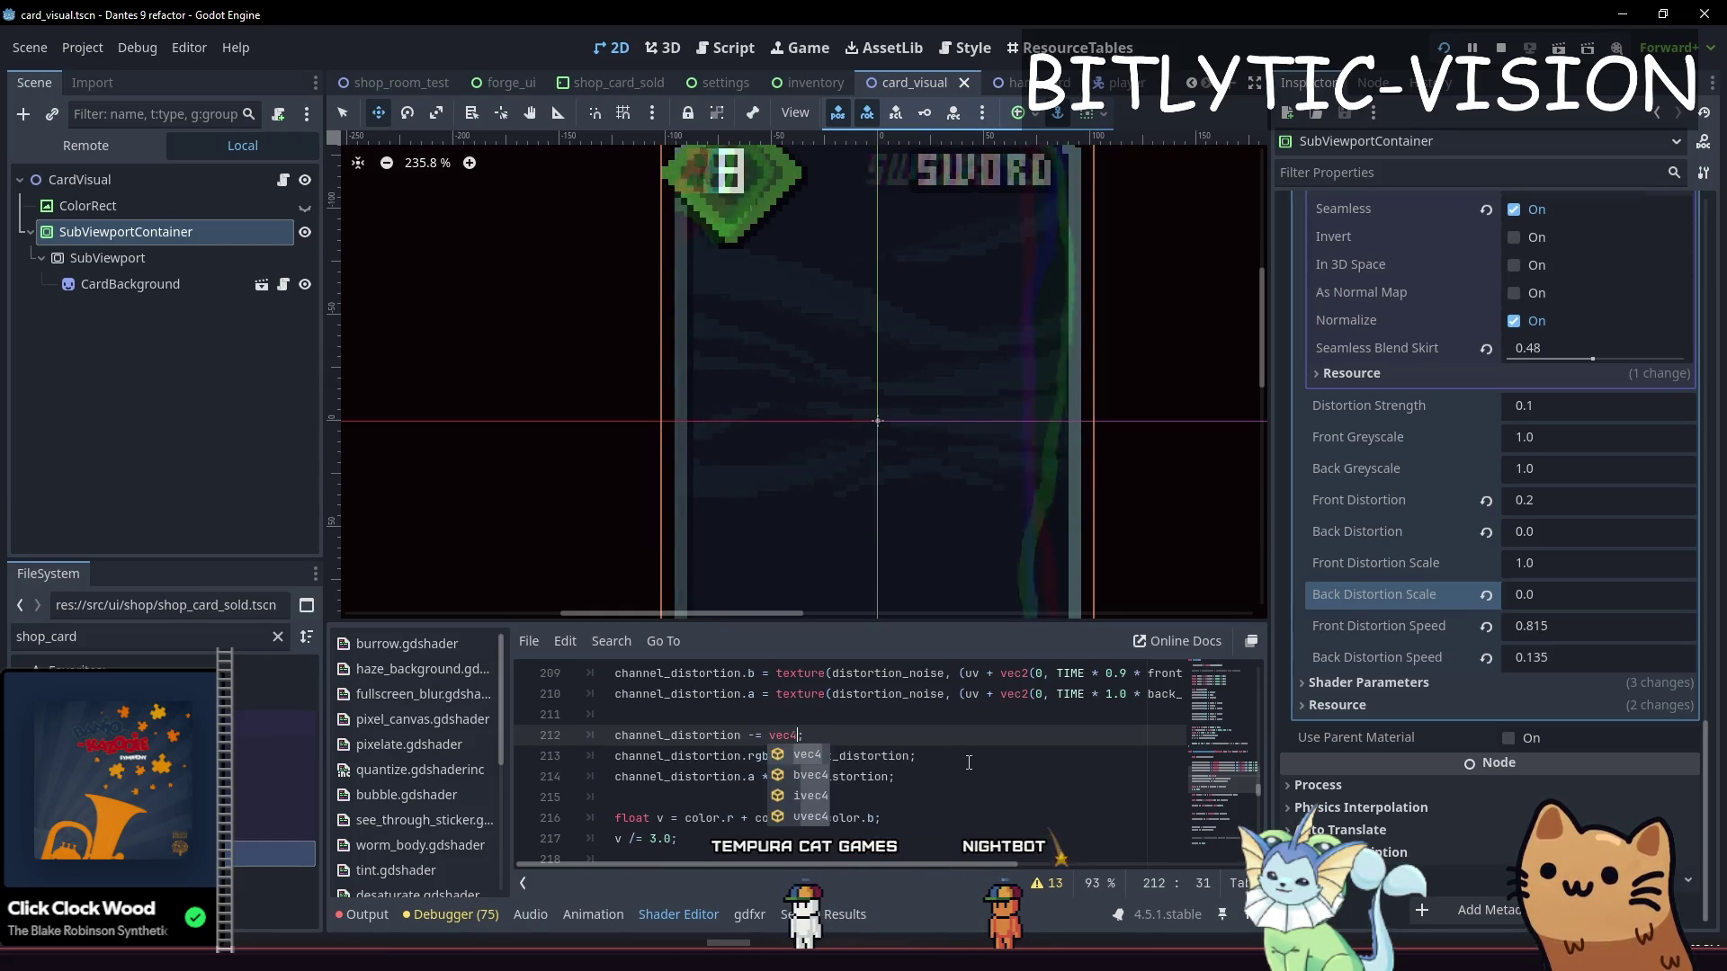
type("(0.5")
key("ctrl+s")
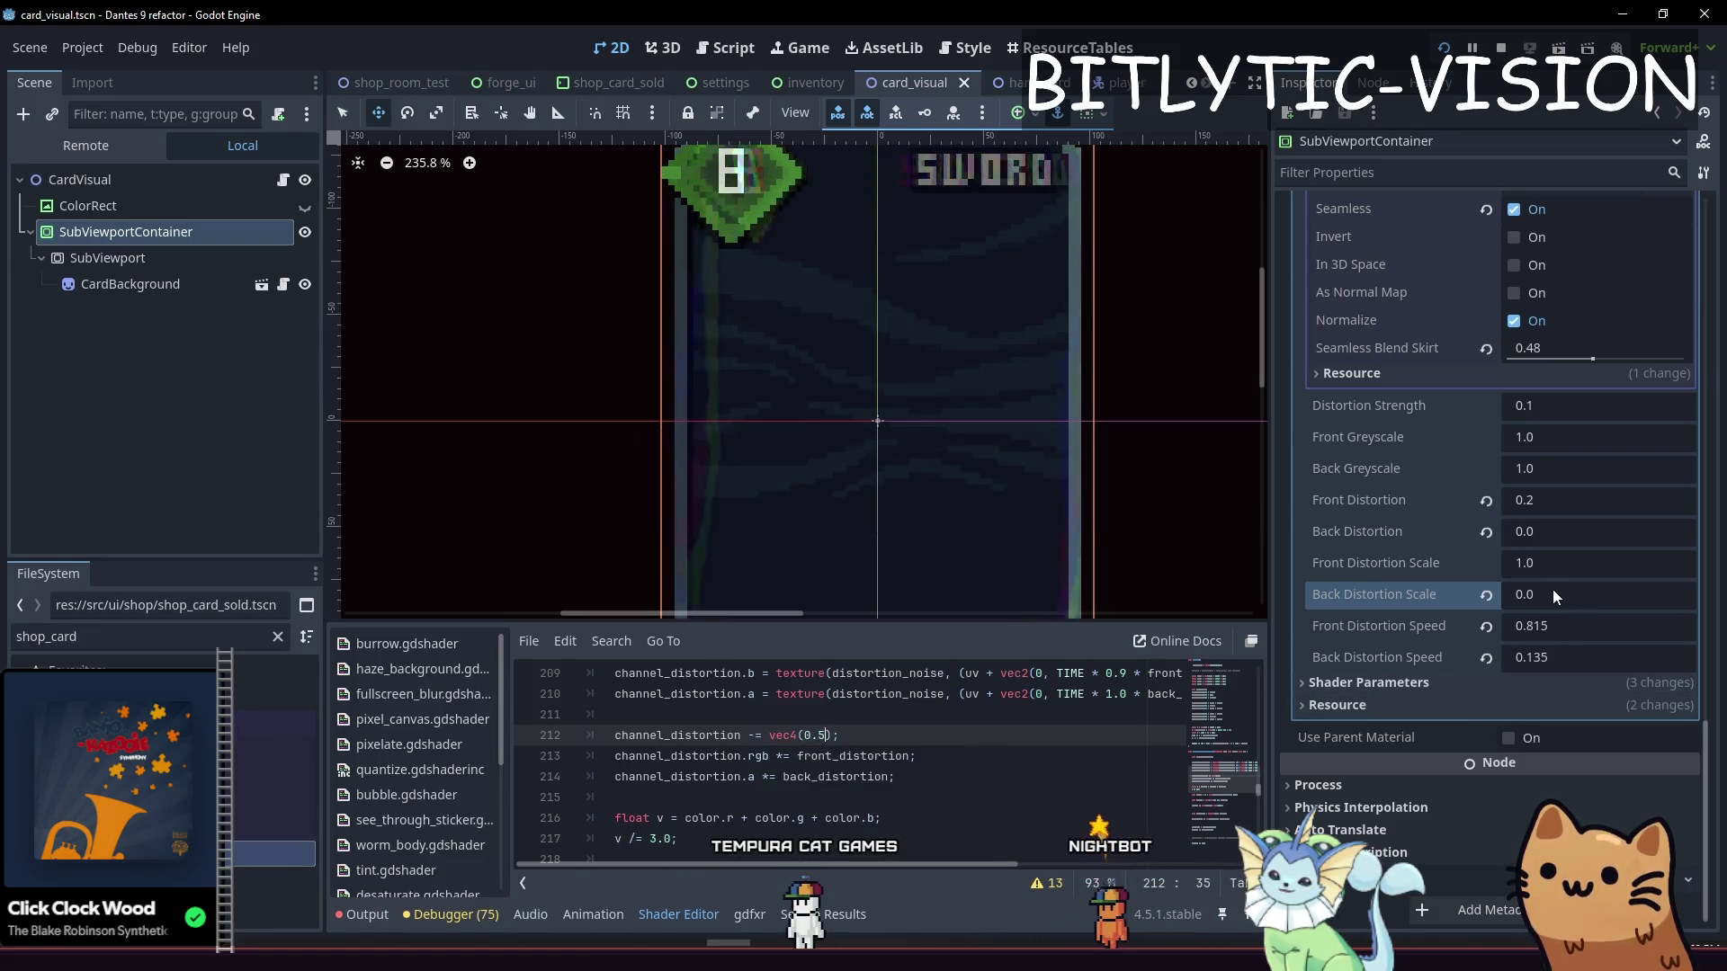
scroll(1049, 510, "down", 3)
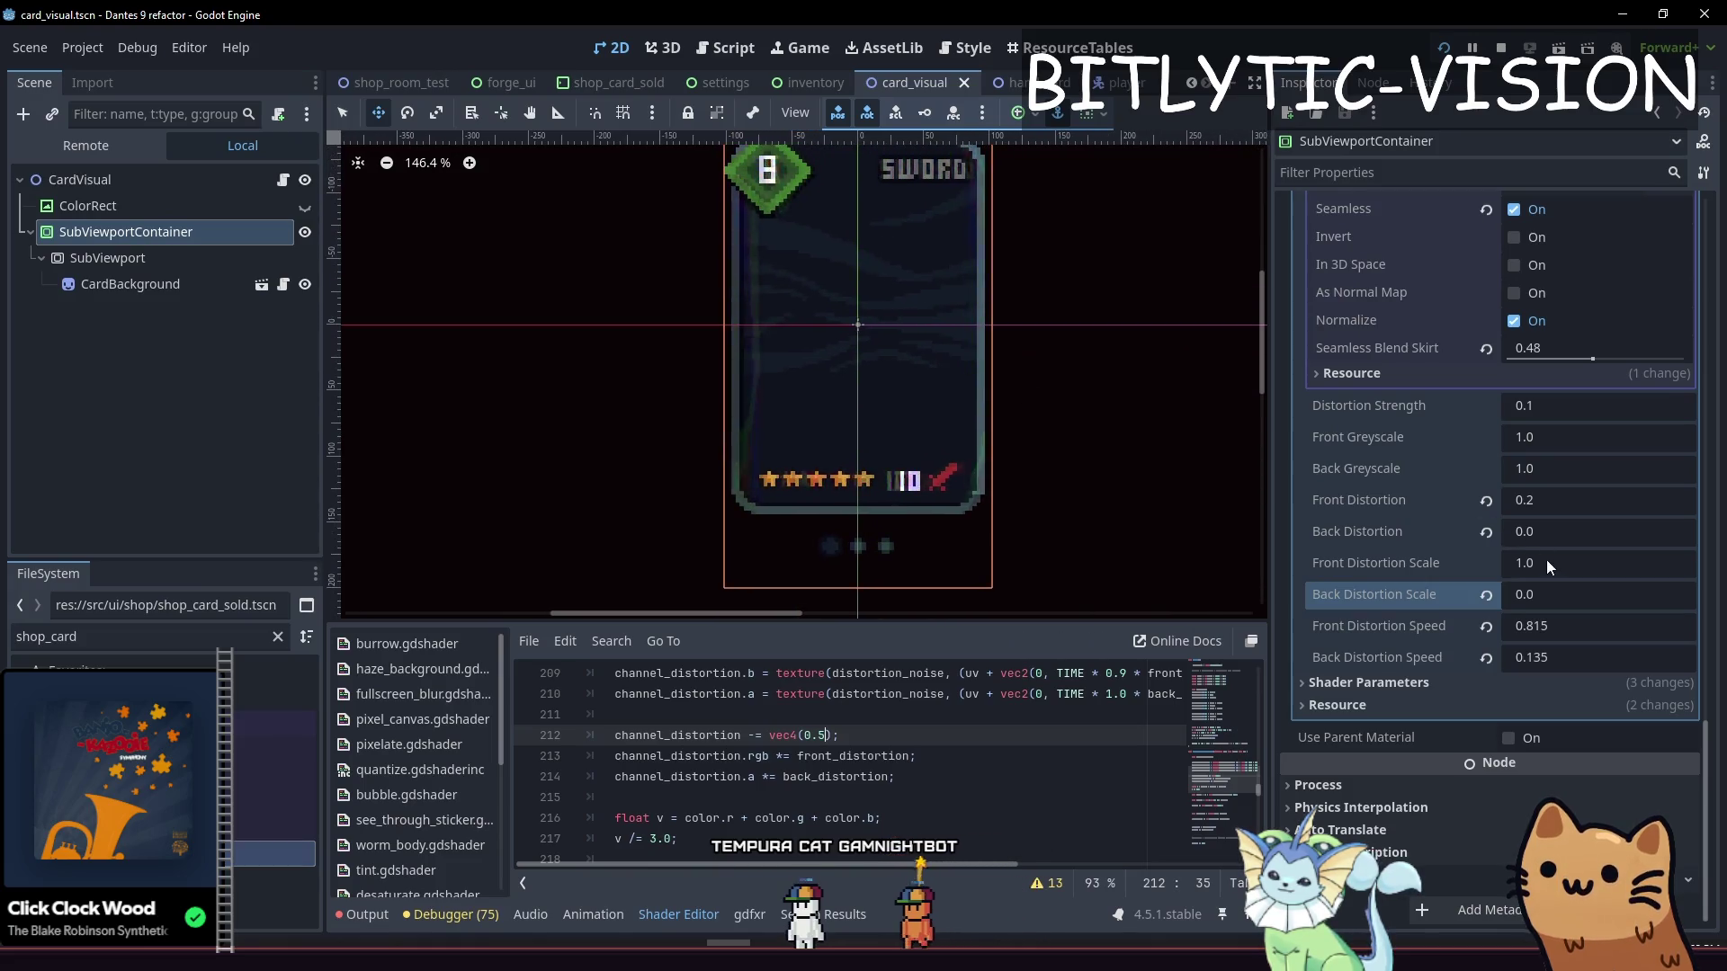
Set Front Distortion Scale to 0.885 after trying 1.455 and 0.965
left_click_drag(1542, 563, 1520, 563)
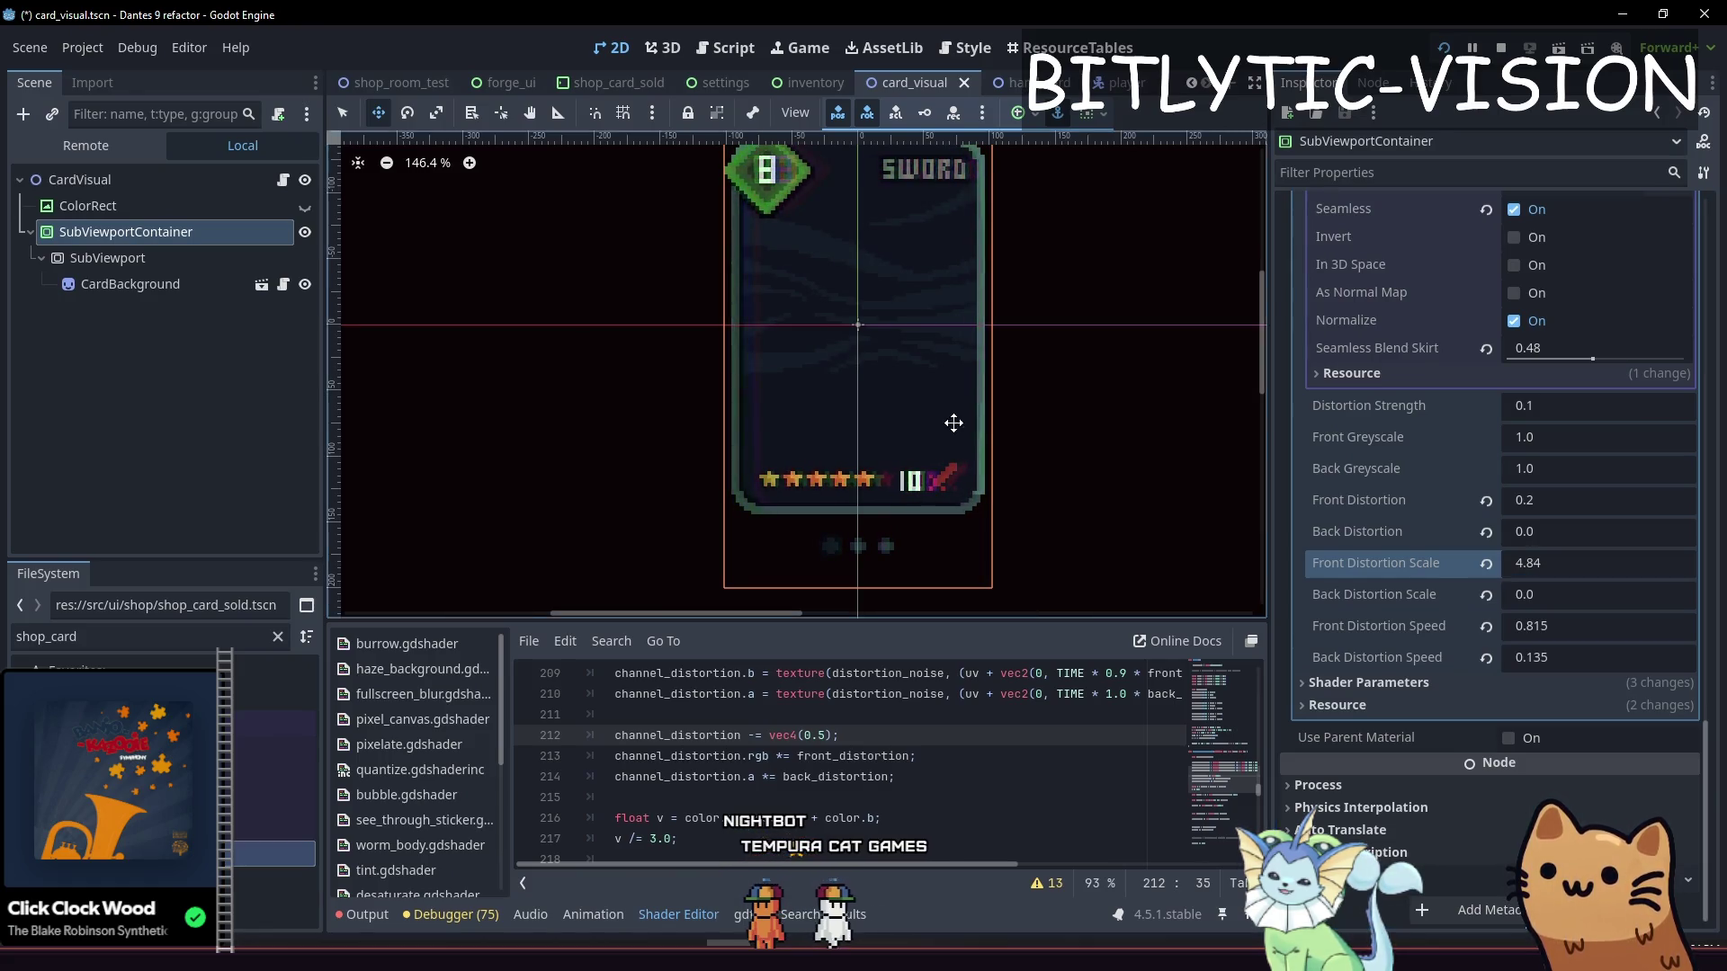
scroll(1006, 443, "up", 4)
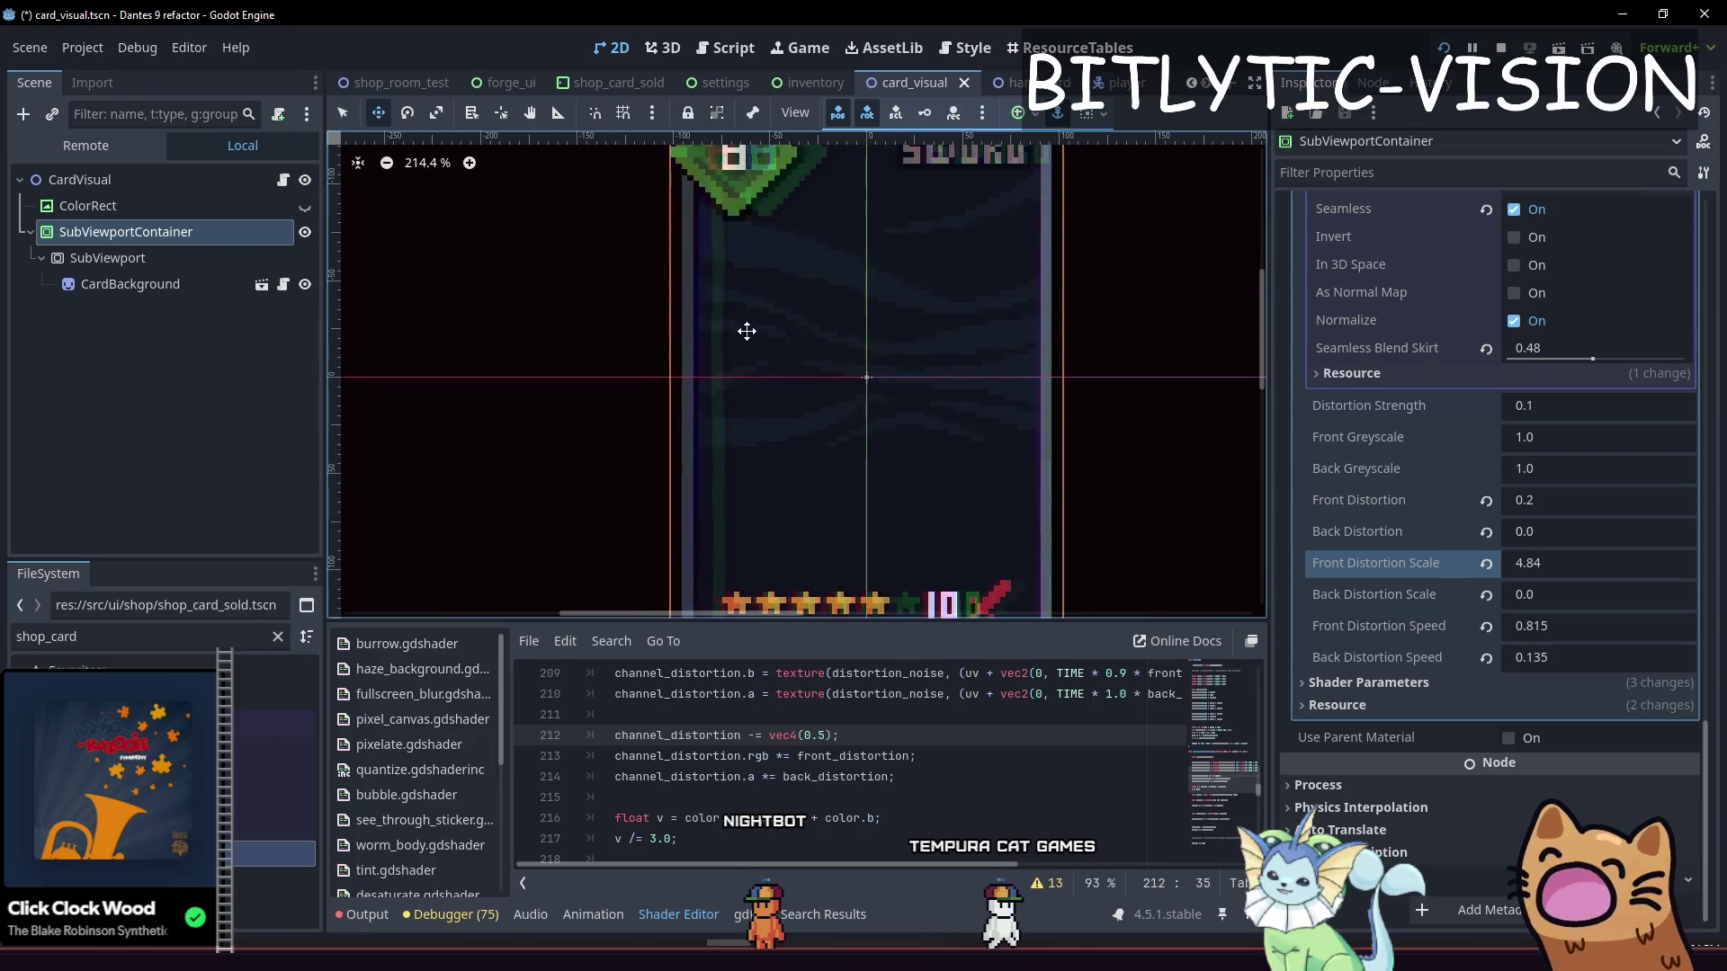
left_click(1552, 563)
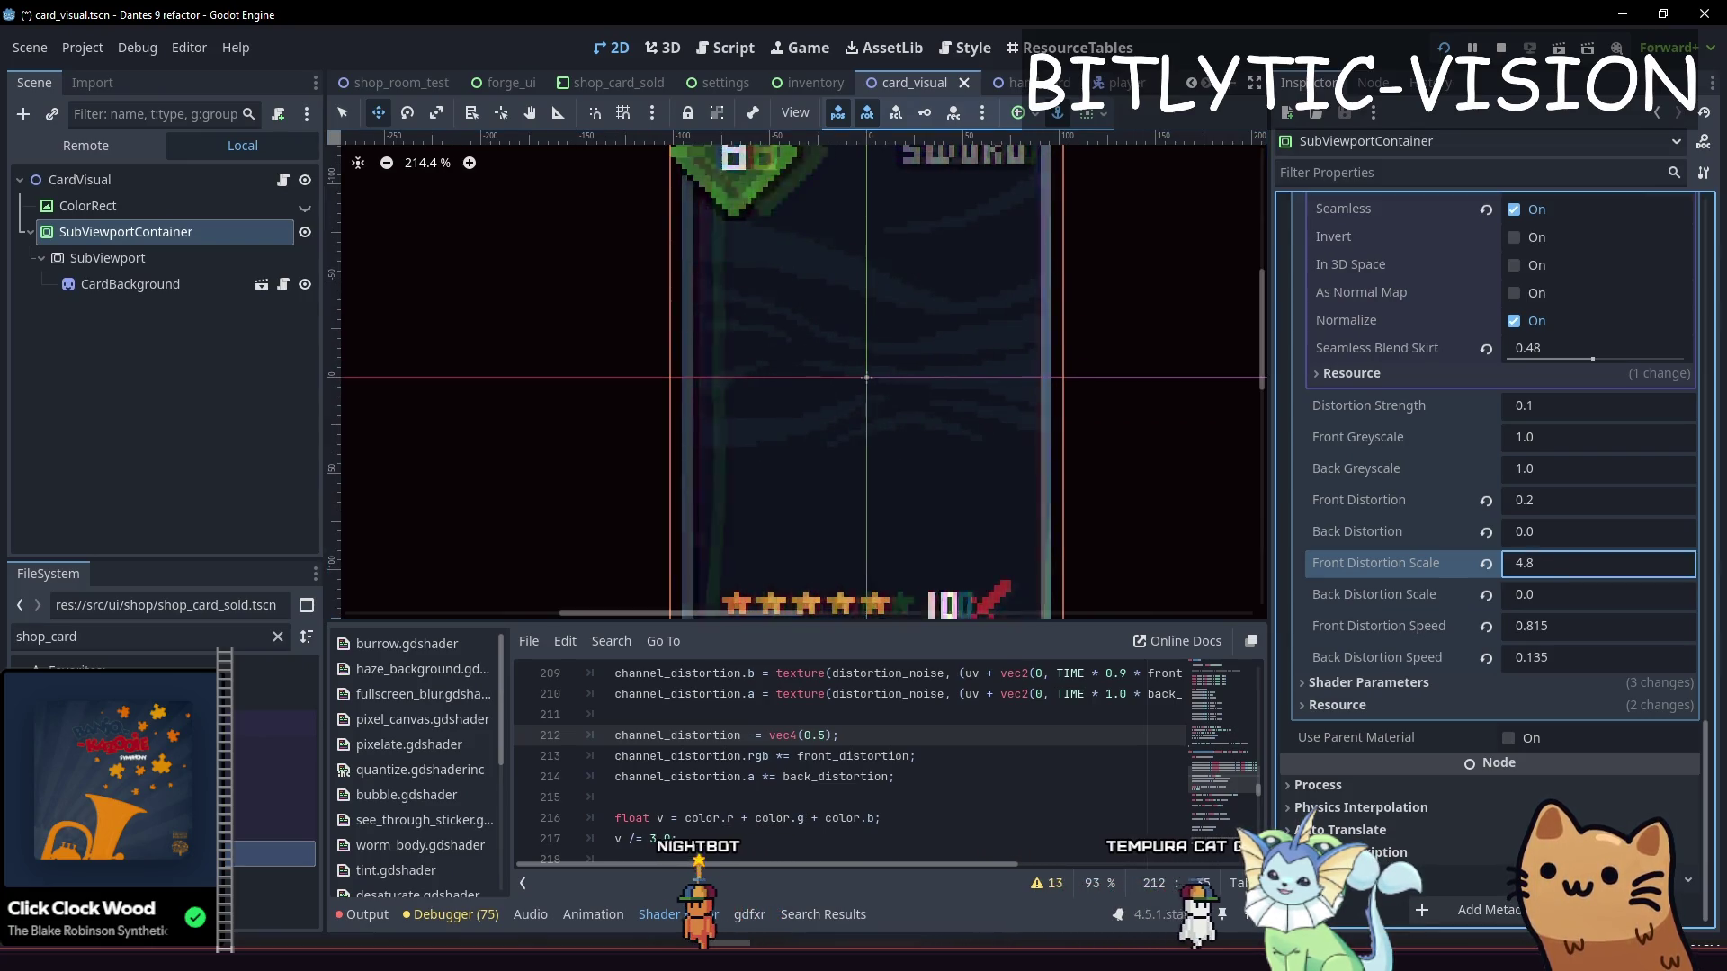
type("2.431.455")
key("ctrl+a")
type("0.965")
key("ctrl+a")
type("0.885")
key("Return")
Set Front Distortion Speed to 0.07 after briefly trying -0.045
scroll(1049, 400, "down", 1)
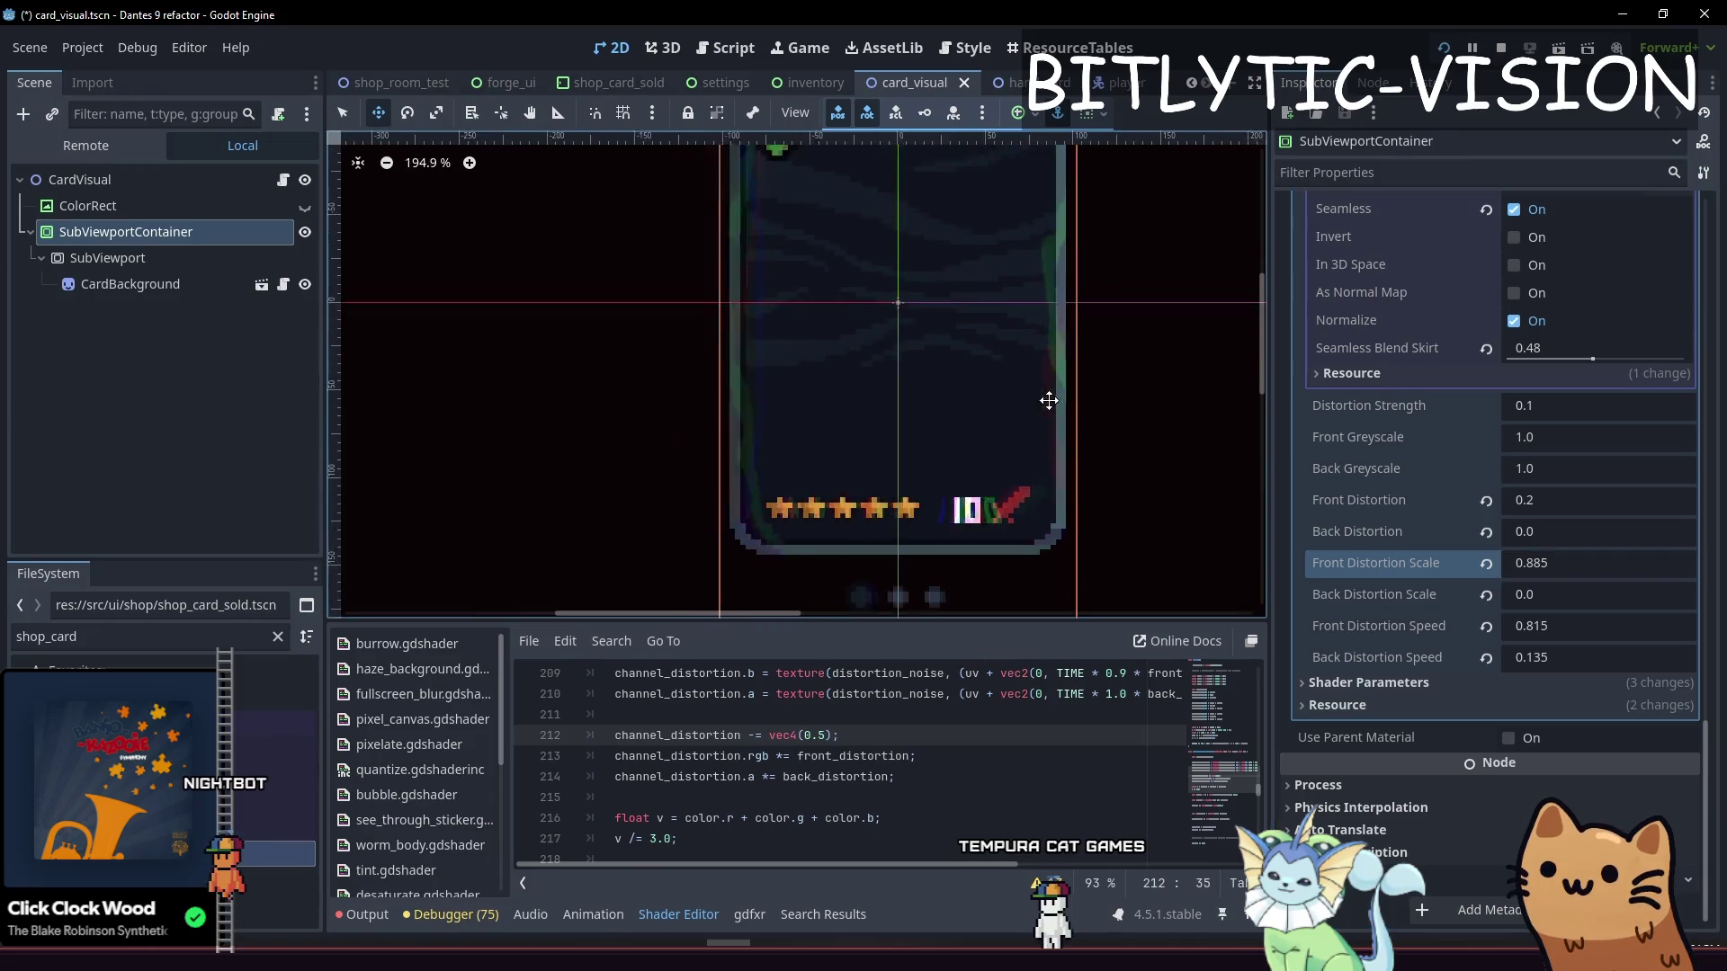
scroll(1049, 400, "down", 1)
left_click(1556, 628)
type("0.04")
key("ctrl+a")
type("-0.045")
key("Return")
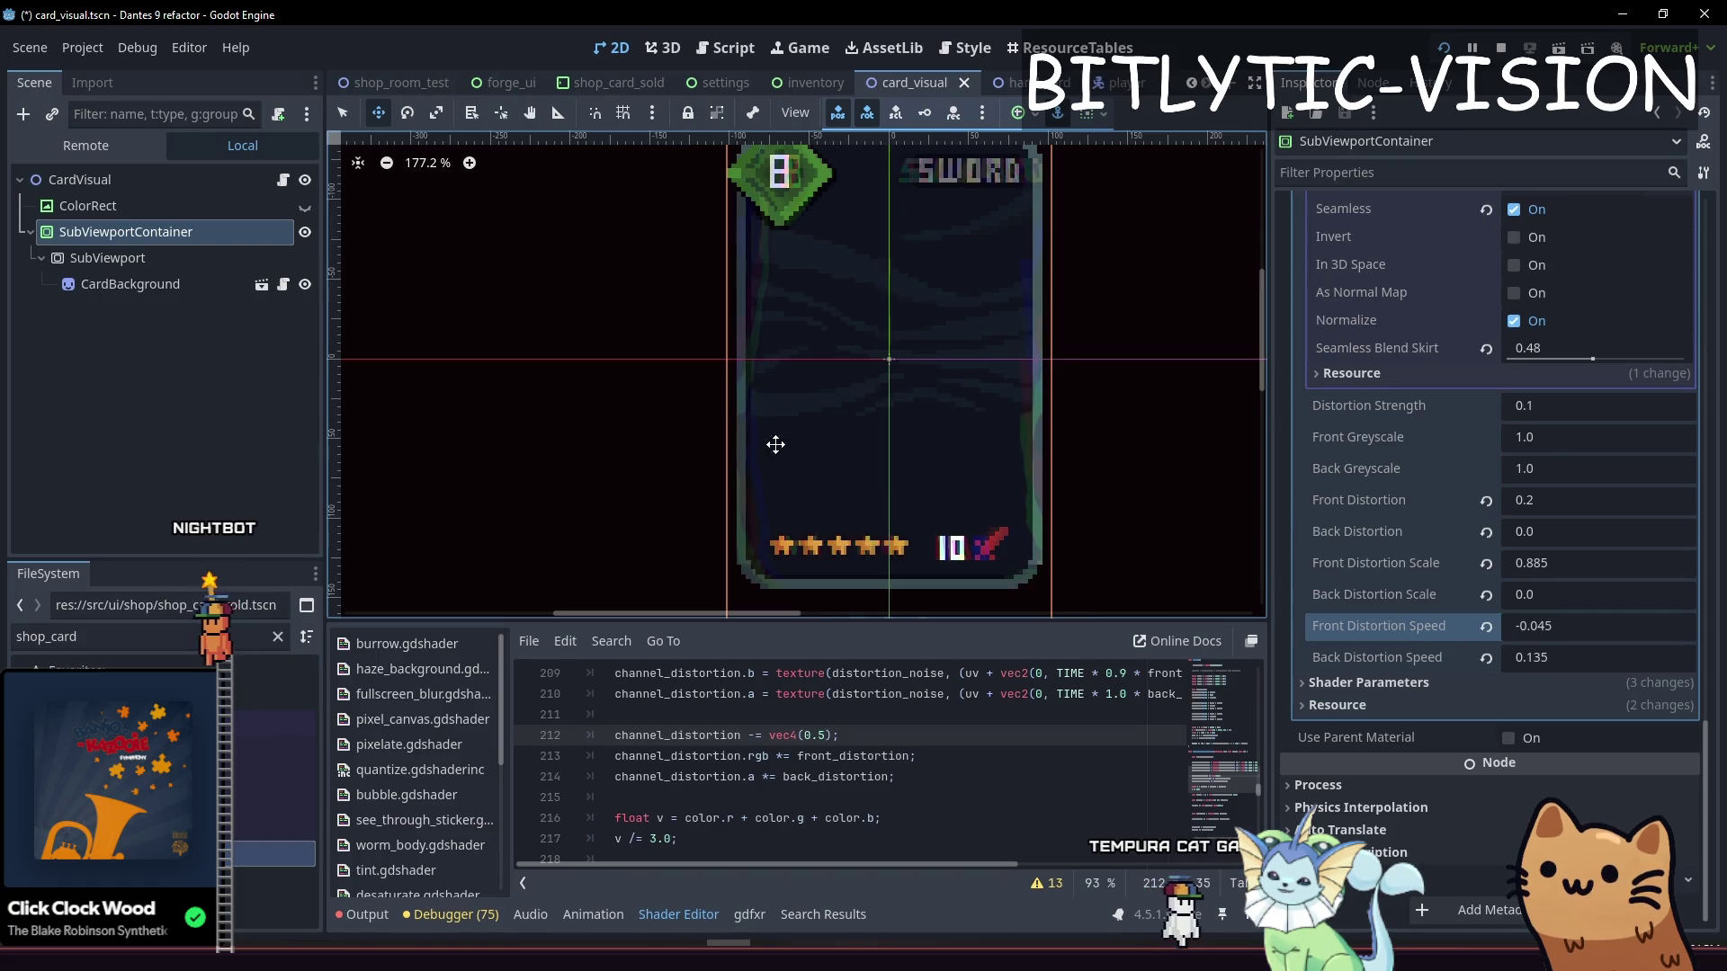
left_click(1556, 622)
type("0.04")
key("BackSpace")
type("7")
key("Return")
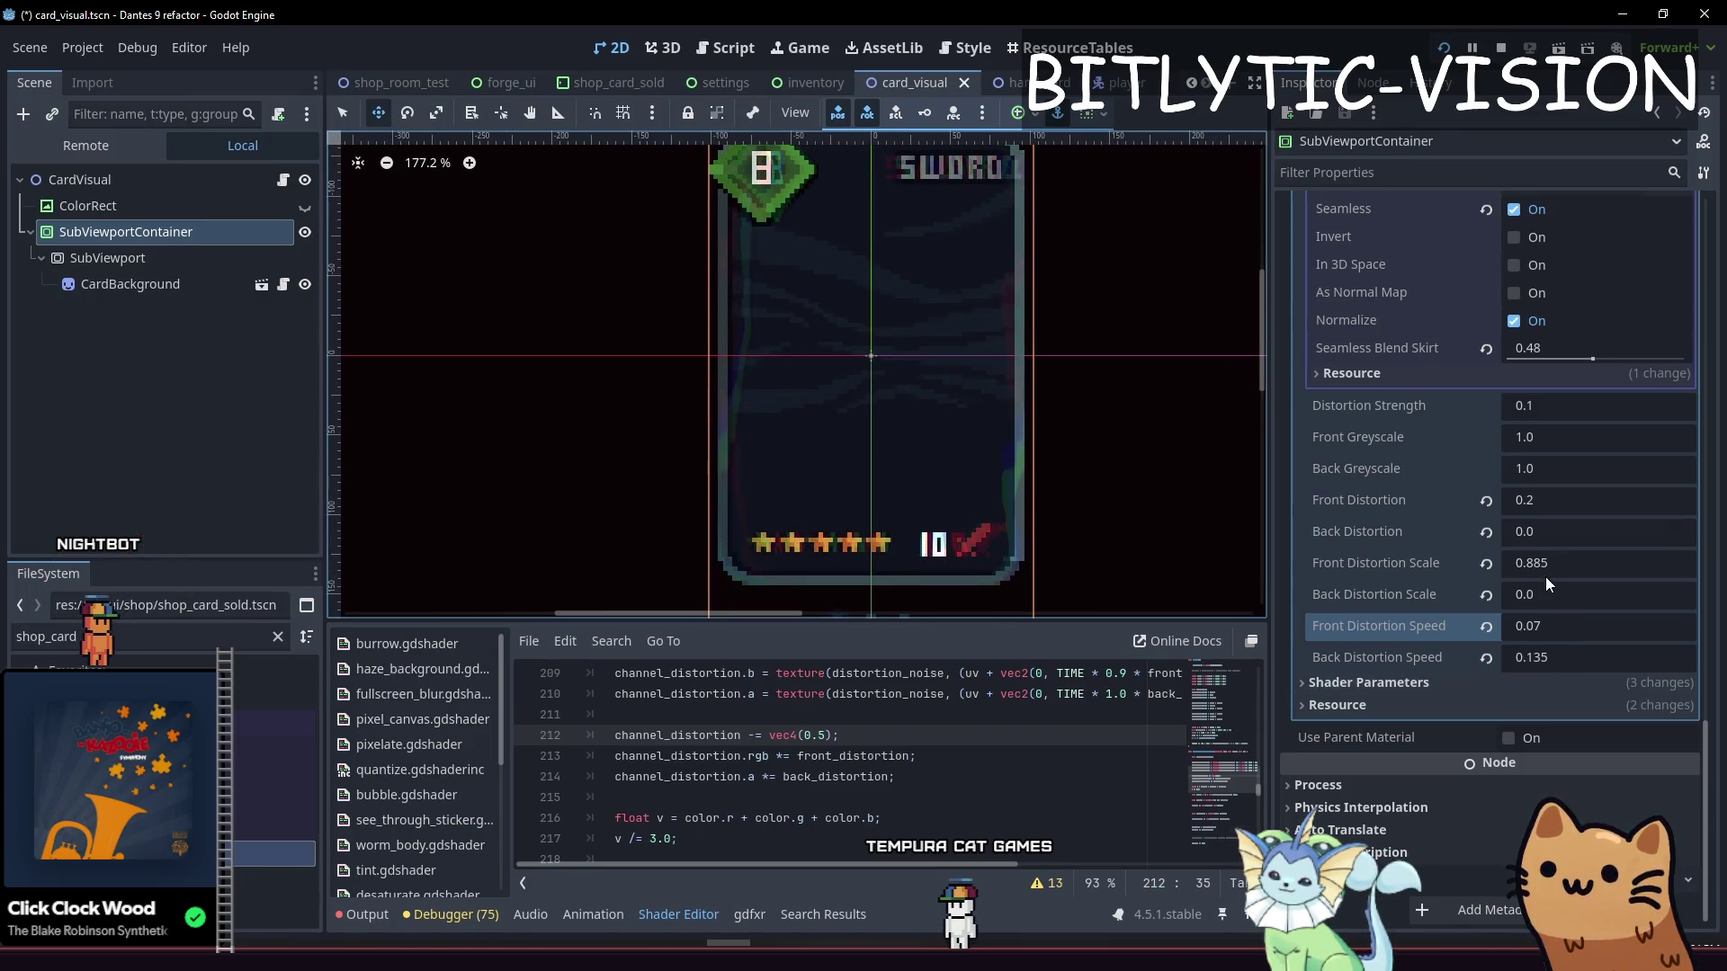
Enter 0.13 for Front Distortion and 0.36 for Front Distortion Scale
left_click(1542, 500)
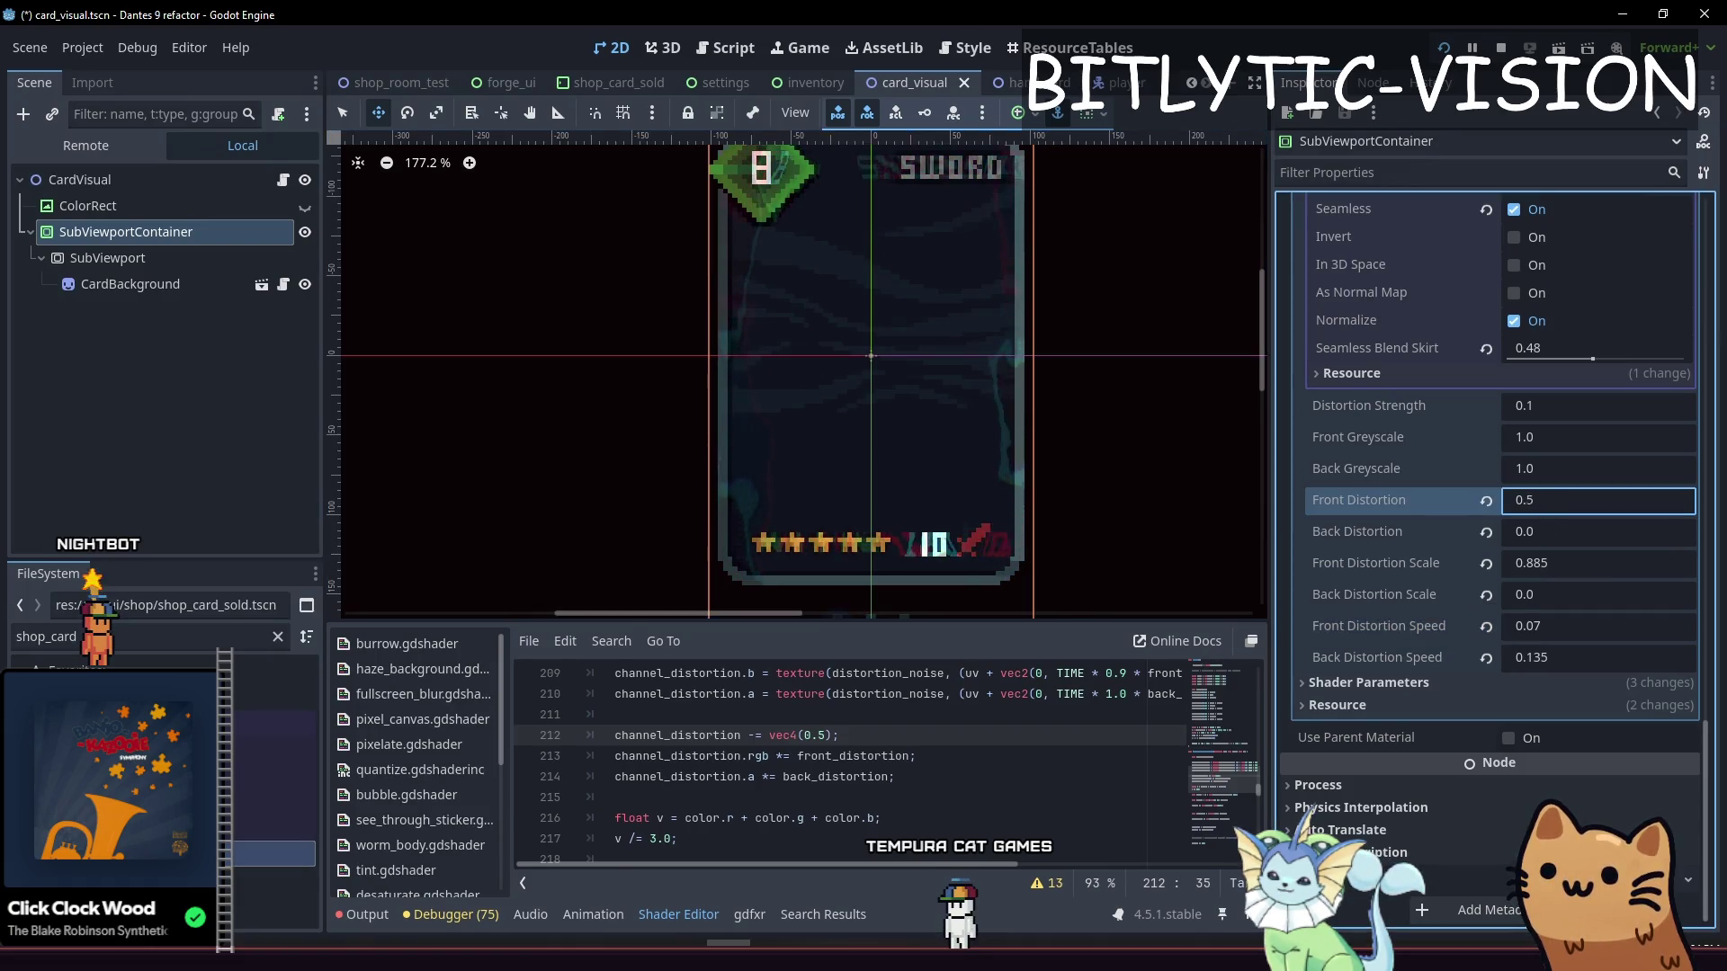
type("0.26")
key("BackSpace")
type("2")
key("BackSpace")
key("BackSpace")
type("13")
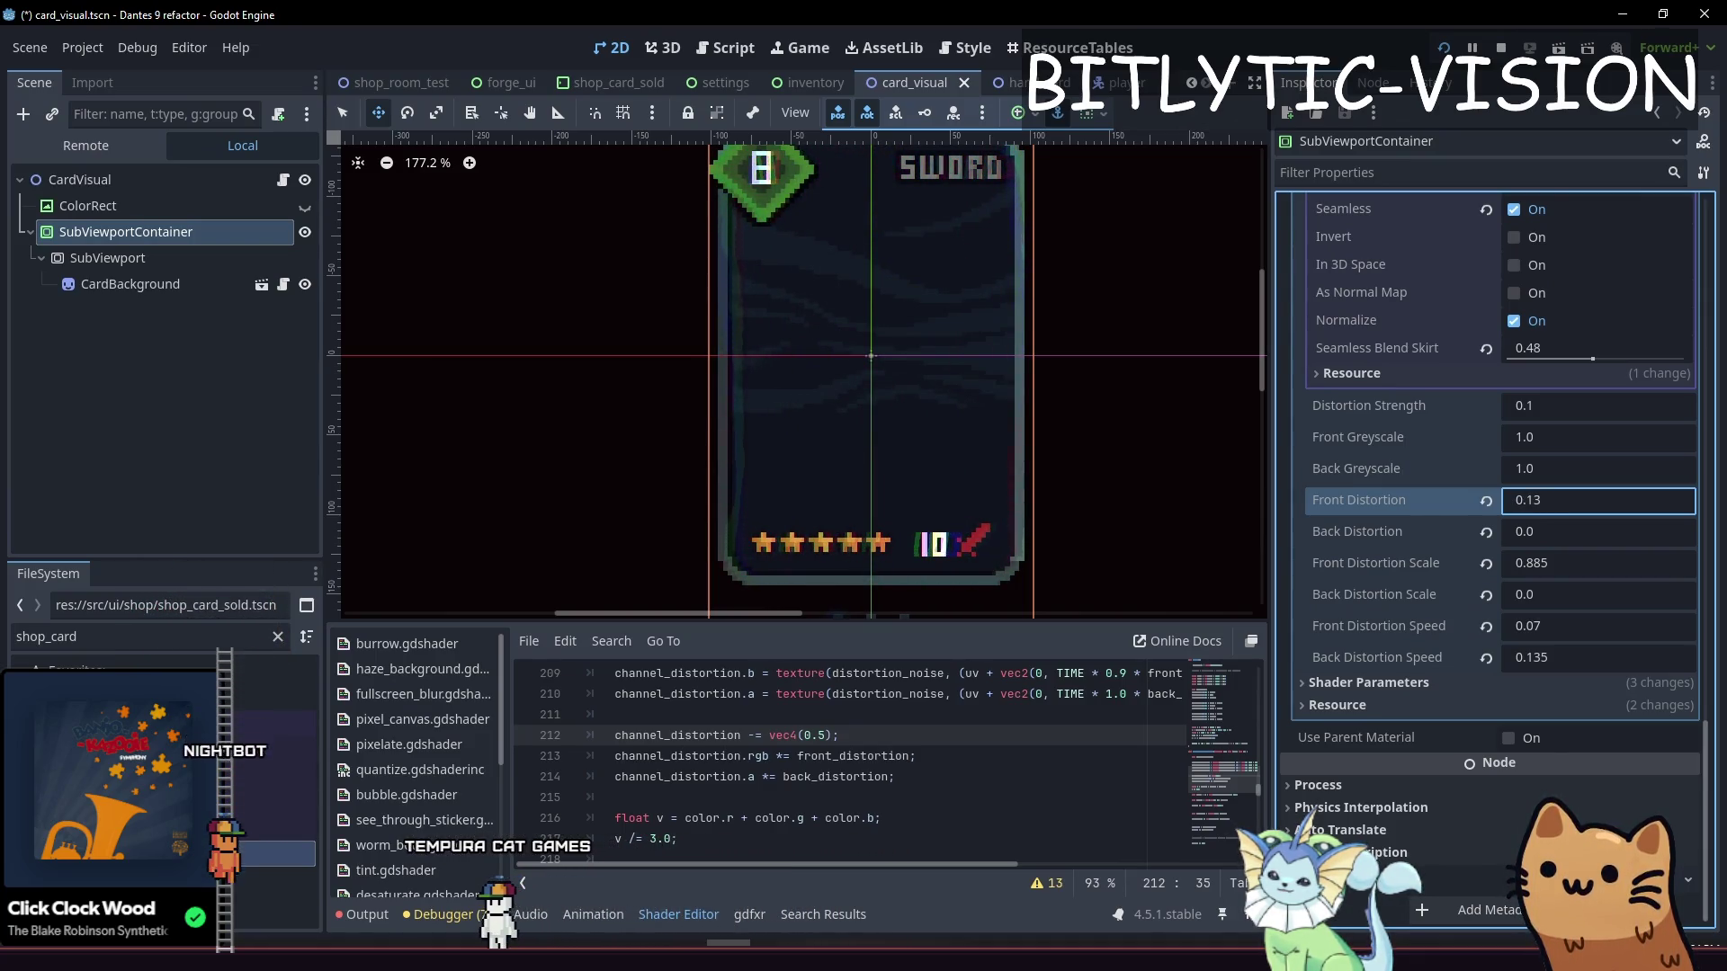
left_click(1549, 564)
type("0.36")
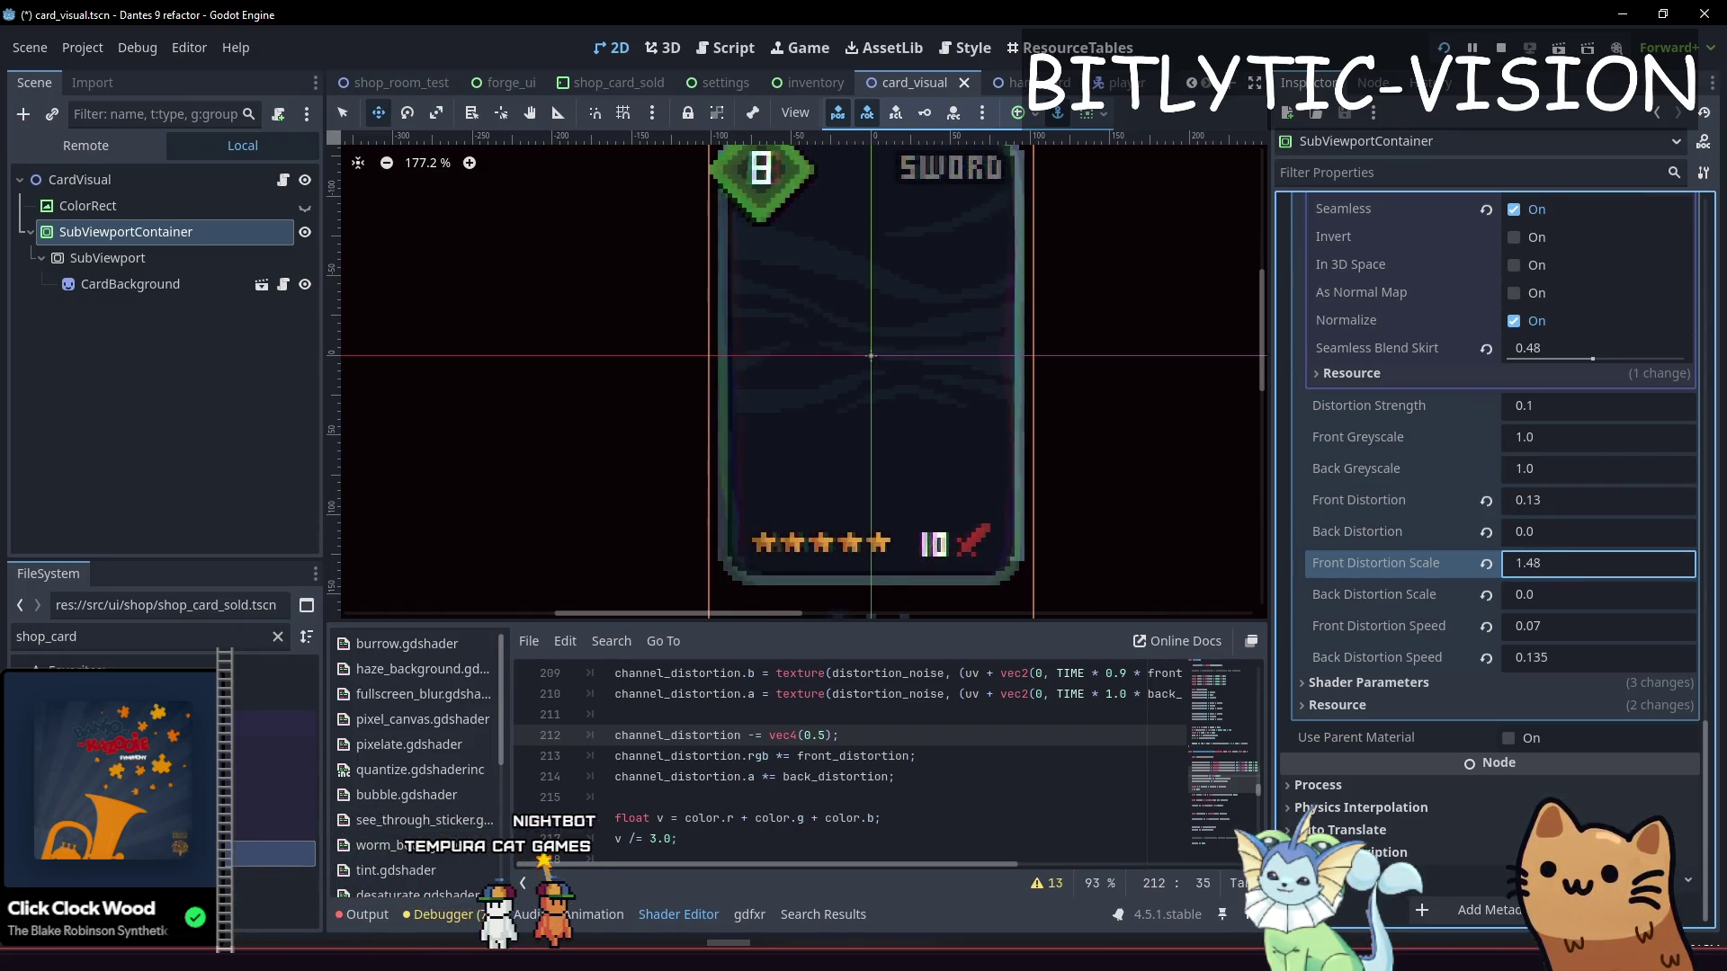
Enter 150.0, then 60.0, as the Front Distortion Speed
left_click(1536, 624)
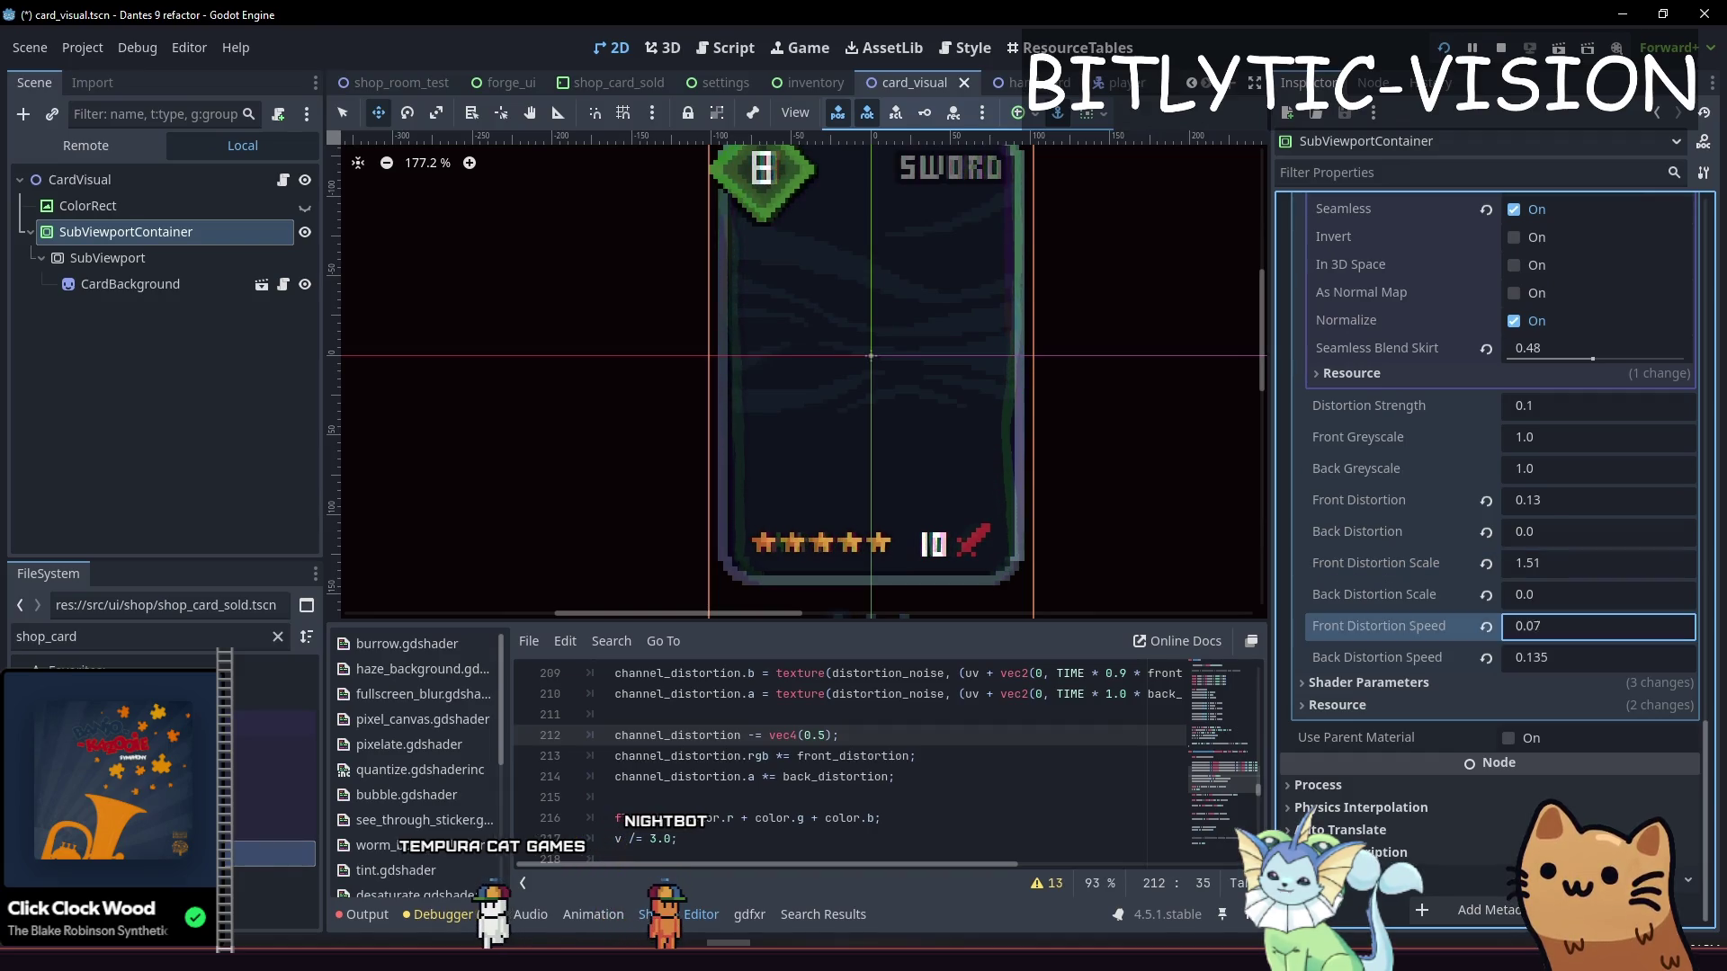
type("0.4150.535")
left_click_drag(1533, 624, 1533, 621)
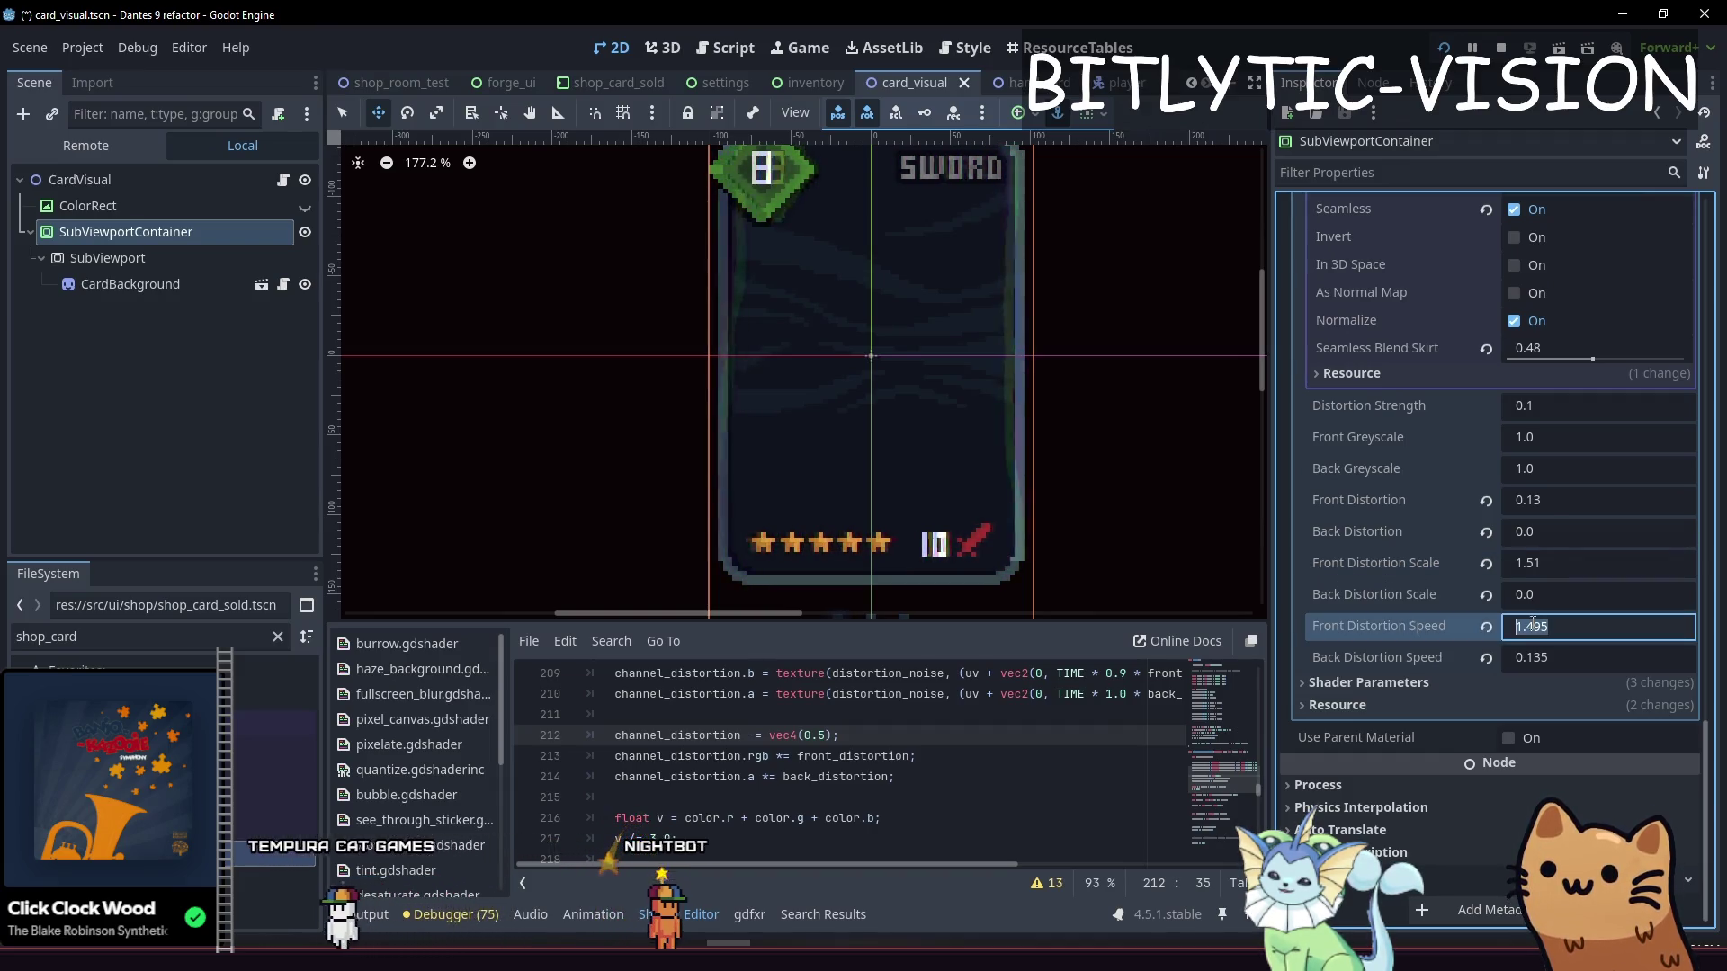
type("150.0")
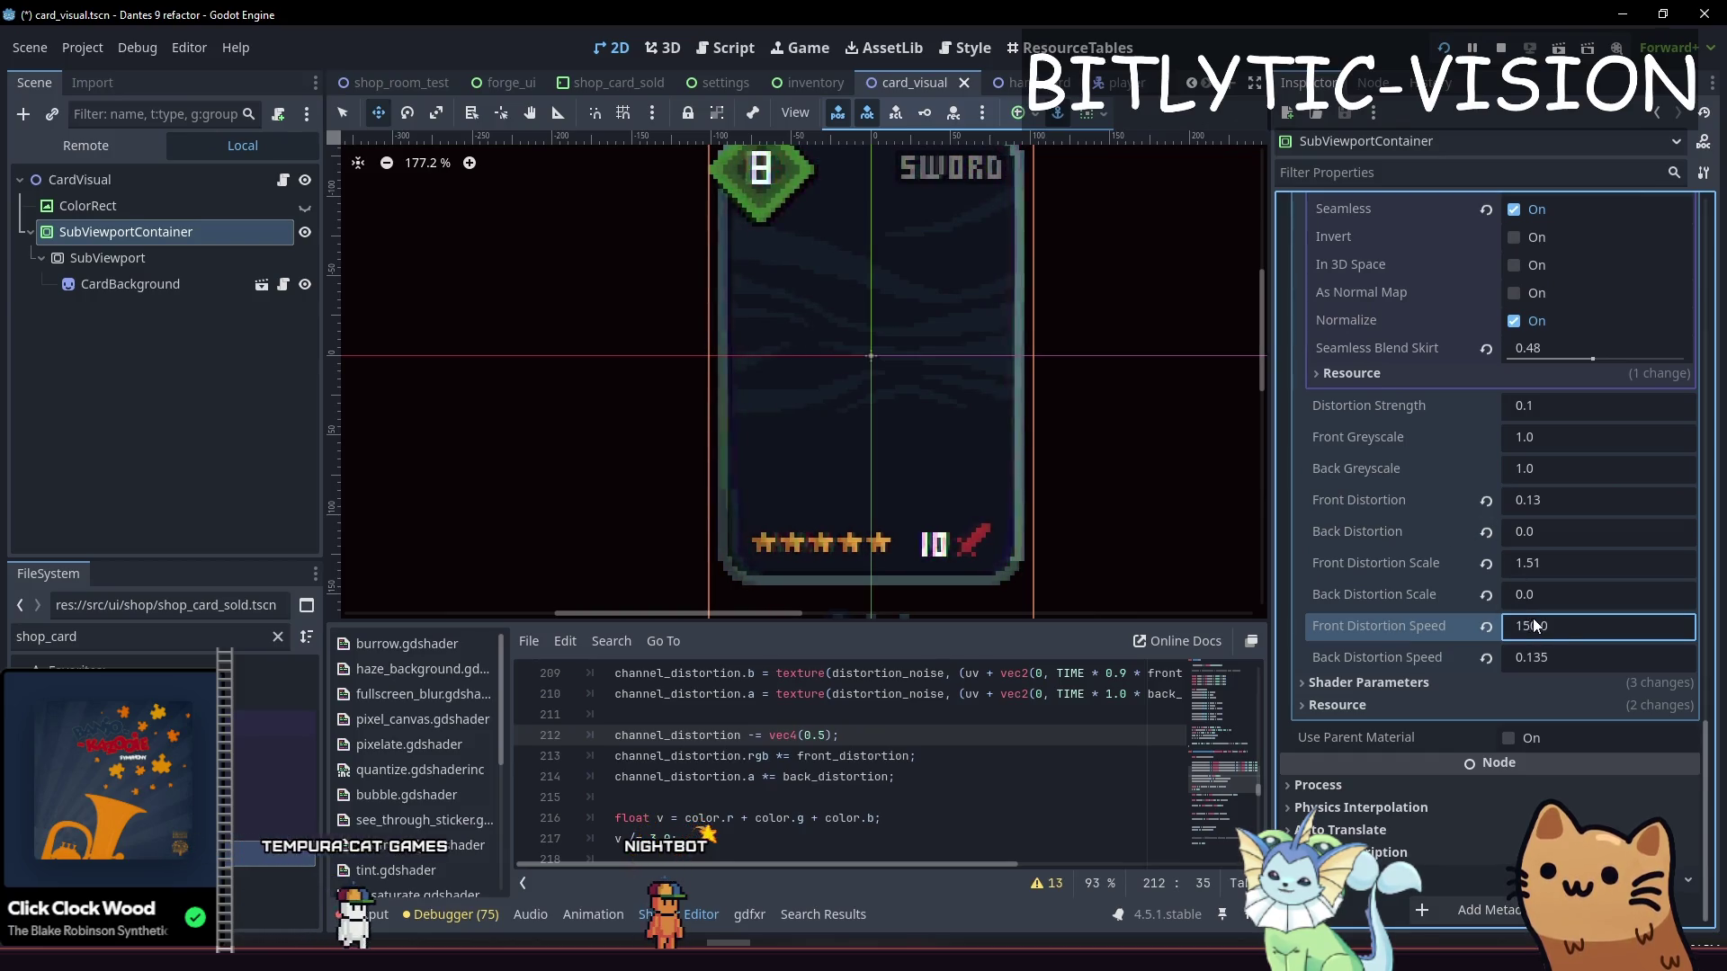
scroll(1022, 259, "up", 2)
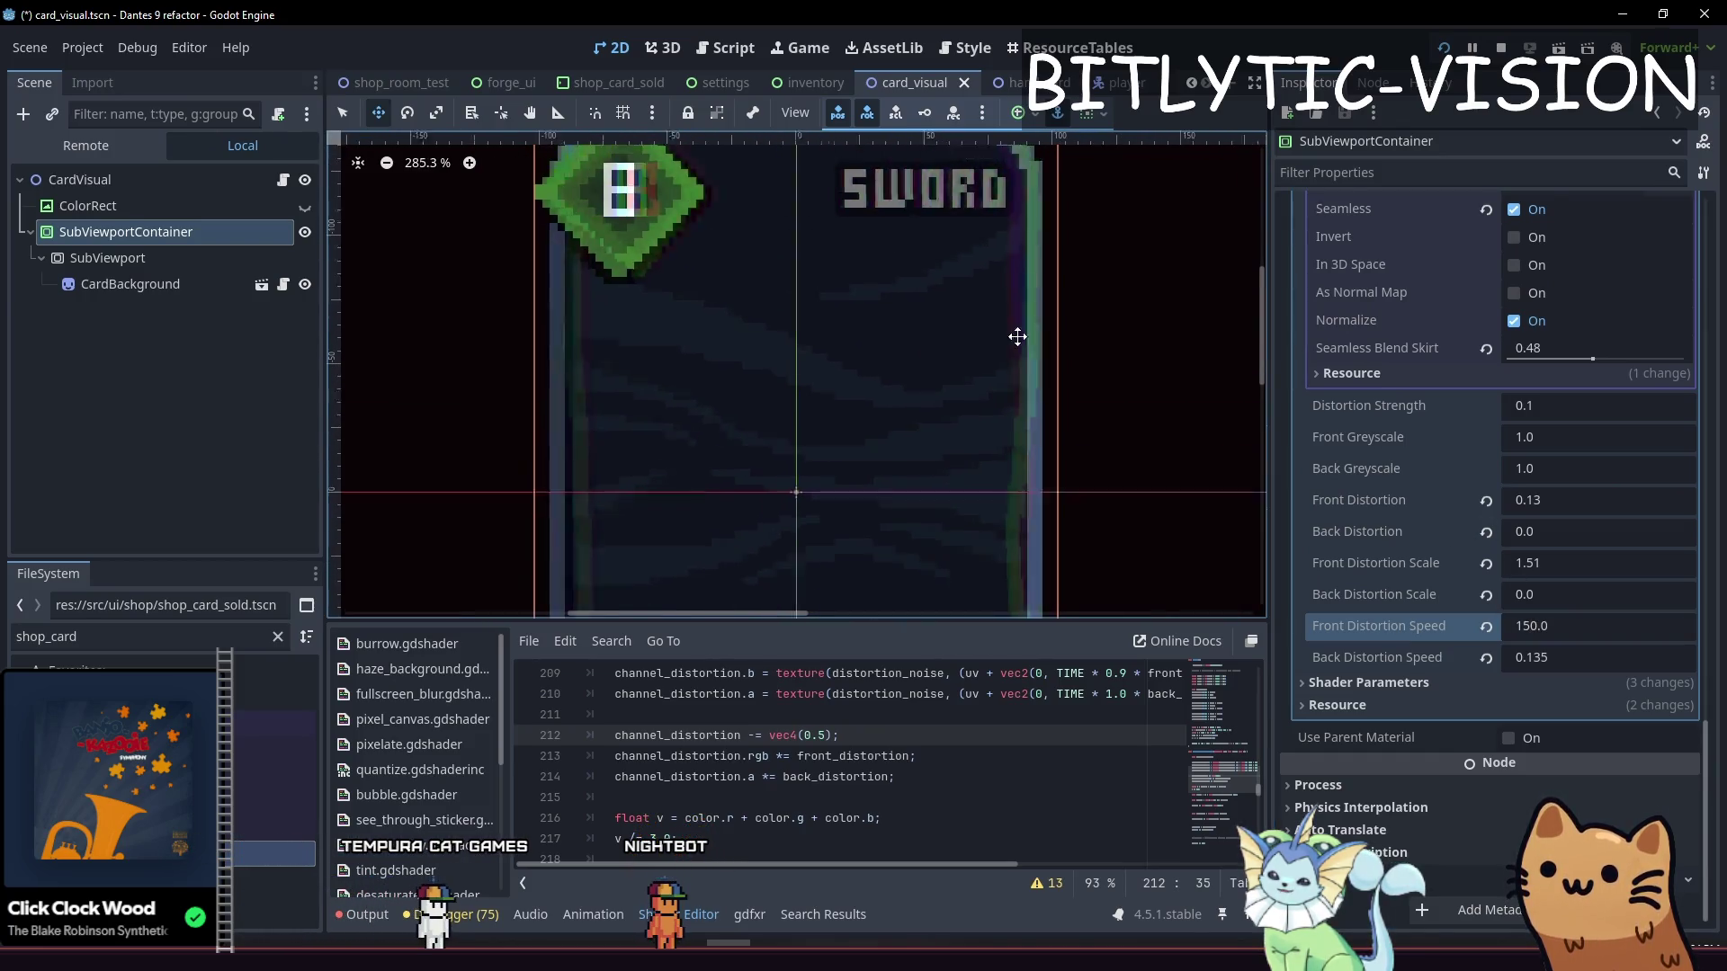
scroll(1020, 324, "down", 3)
left_click(1562, 634)
type("60.0")
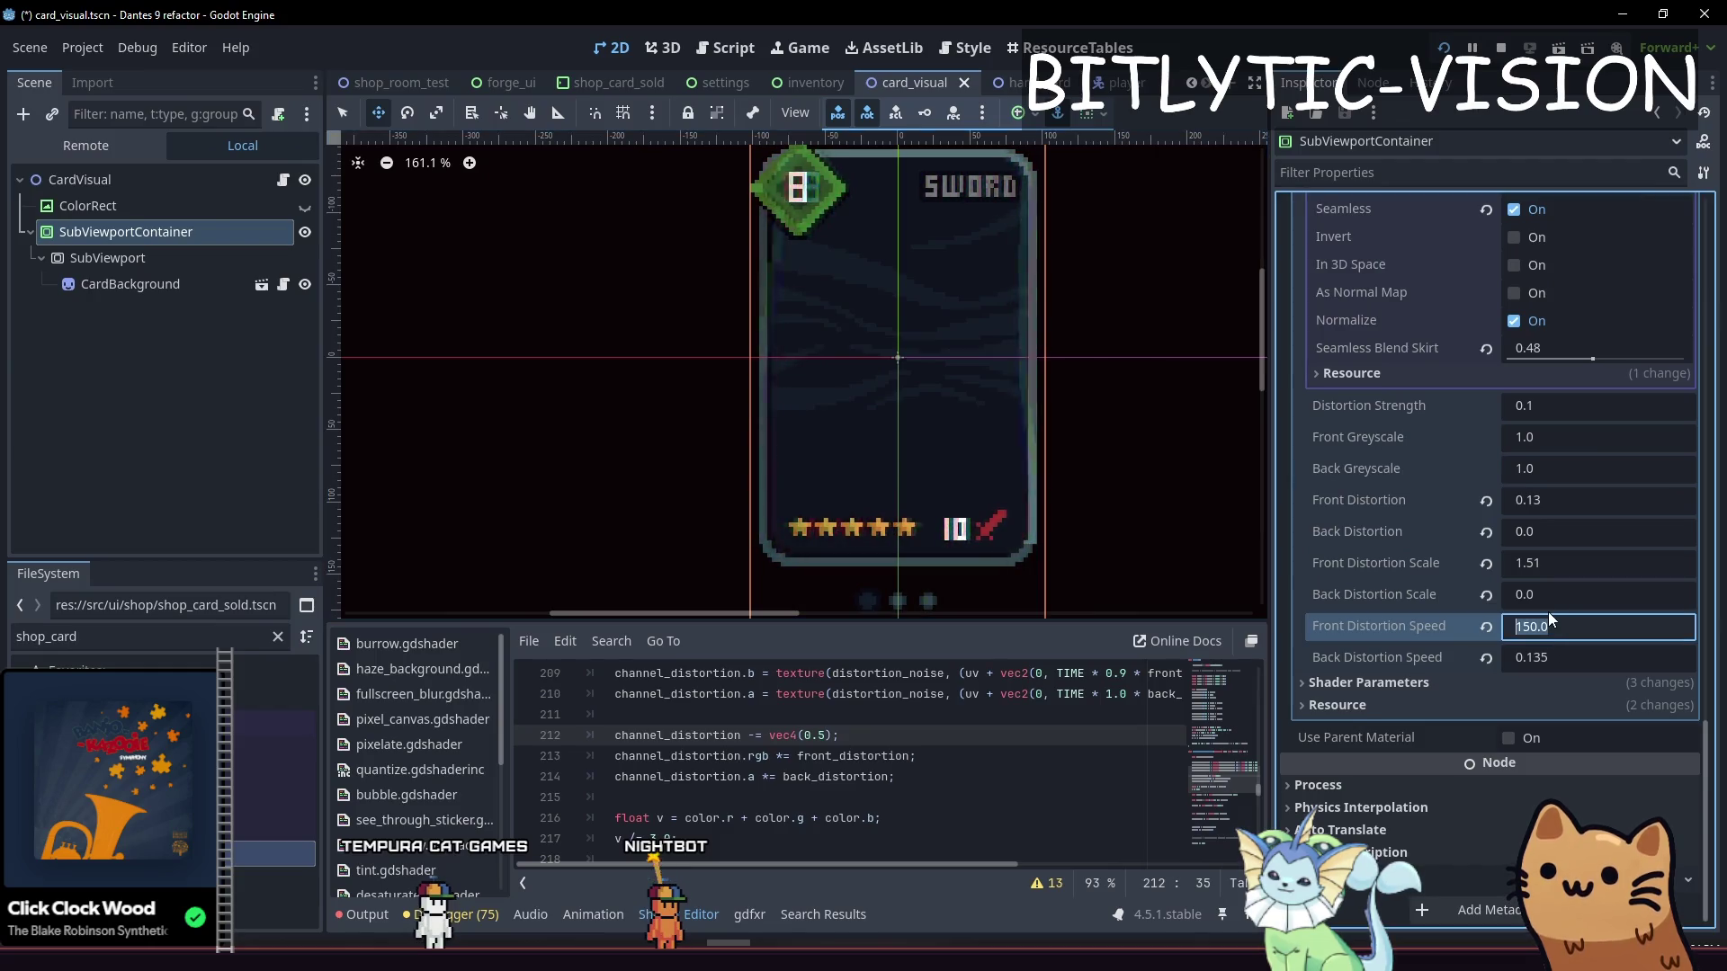
Try Front Distortion Speed values 50, 15.0, 60.0 and 1200, then reset it to 1.0
key("BackSpace")
key("BackSpace")
key("BackSpace")
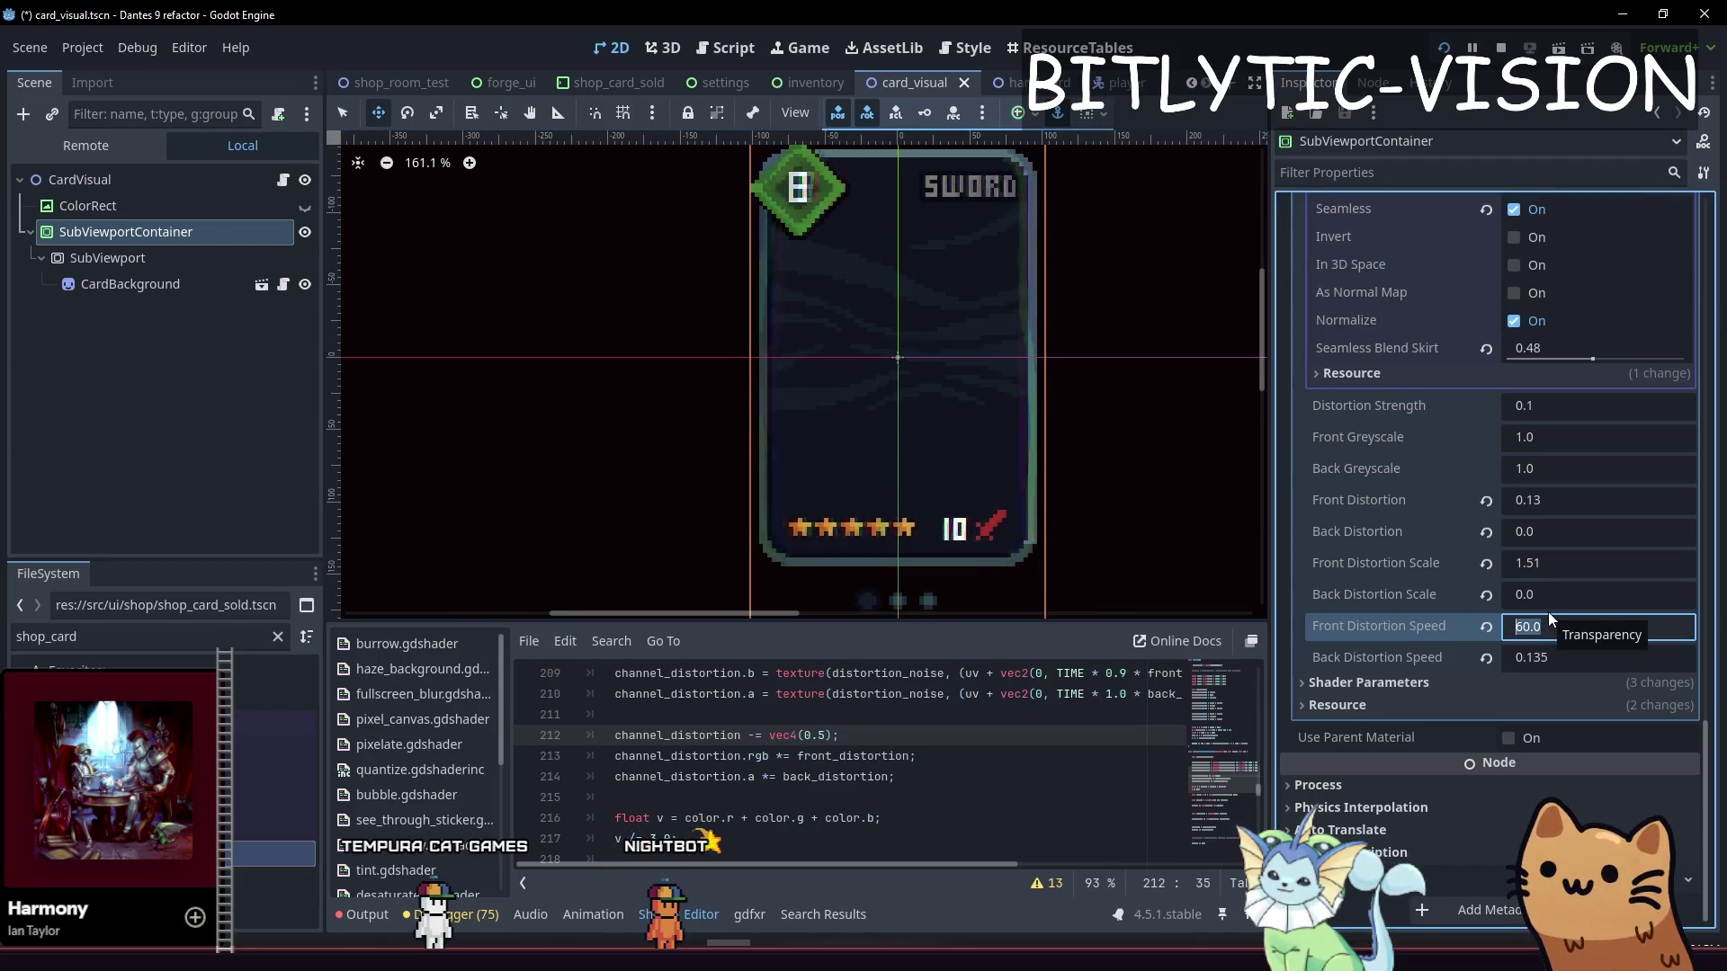
type("50")
key("BackSpace")
key("BackSpace")
type("15.0")
key("BackSpace")
key("BackSpace")
key("BackSpace")
type("60.0")
key("BackSpace")
key("BackSpace")
key("BackSpace")
type("1200")
key("Return")
type("1")
key("Return")
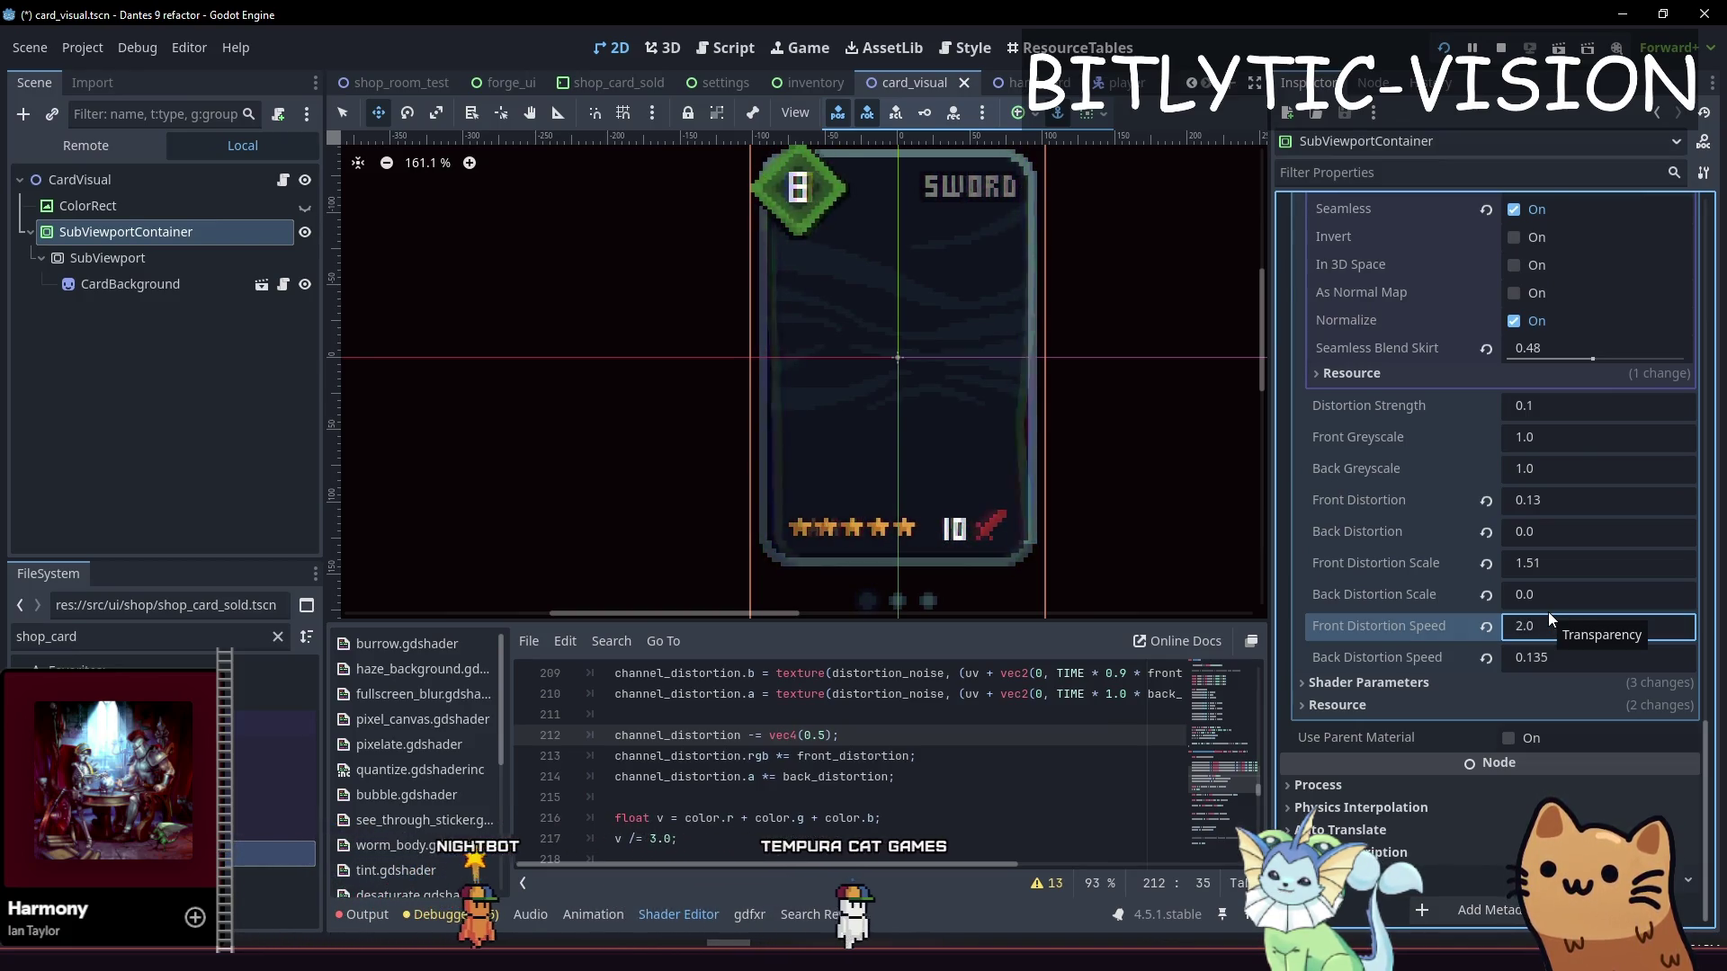
Set Front Distortion Speed to 0.01
scroll(1025, 366, "up", 4)
scroll(991, 382, "down", 3)
left_click(1557, 630)
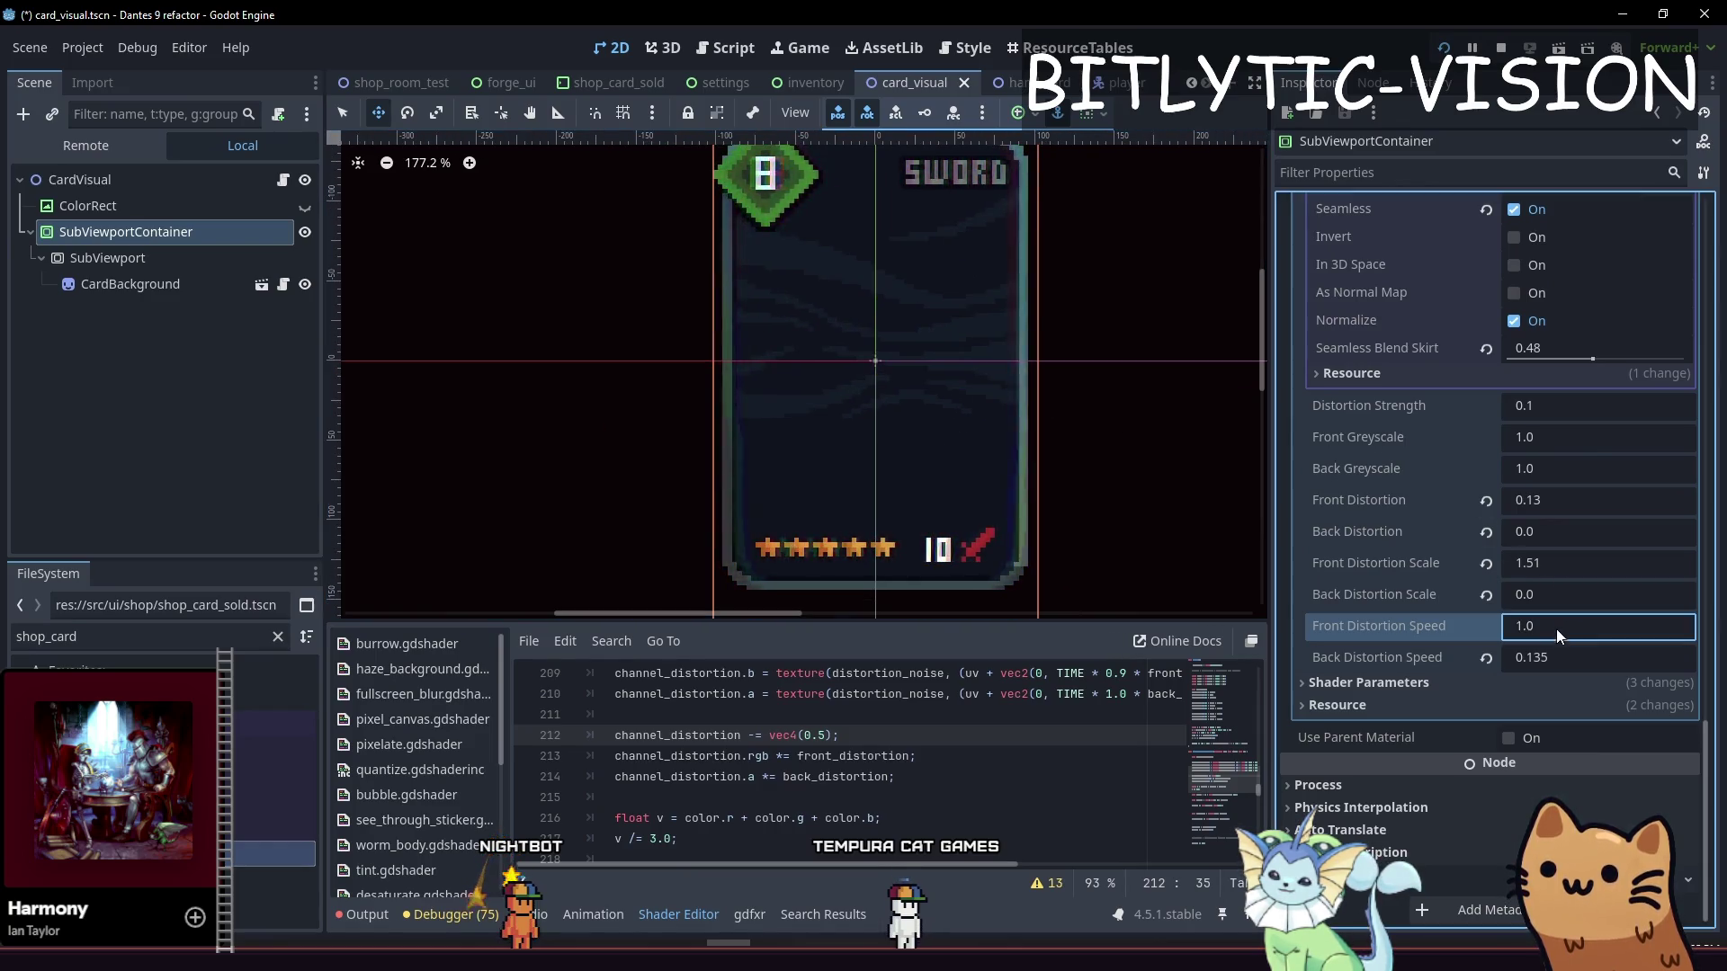
type("0.01")
key("Return")
Zoom in on the card's edge and drag Front Distortion Speed up to 0.09
scroll(1082, 365, "up", 7)
scroll(1096, 247, "up", 1)
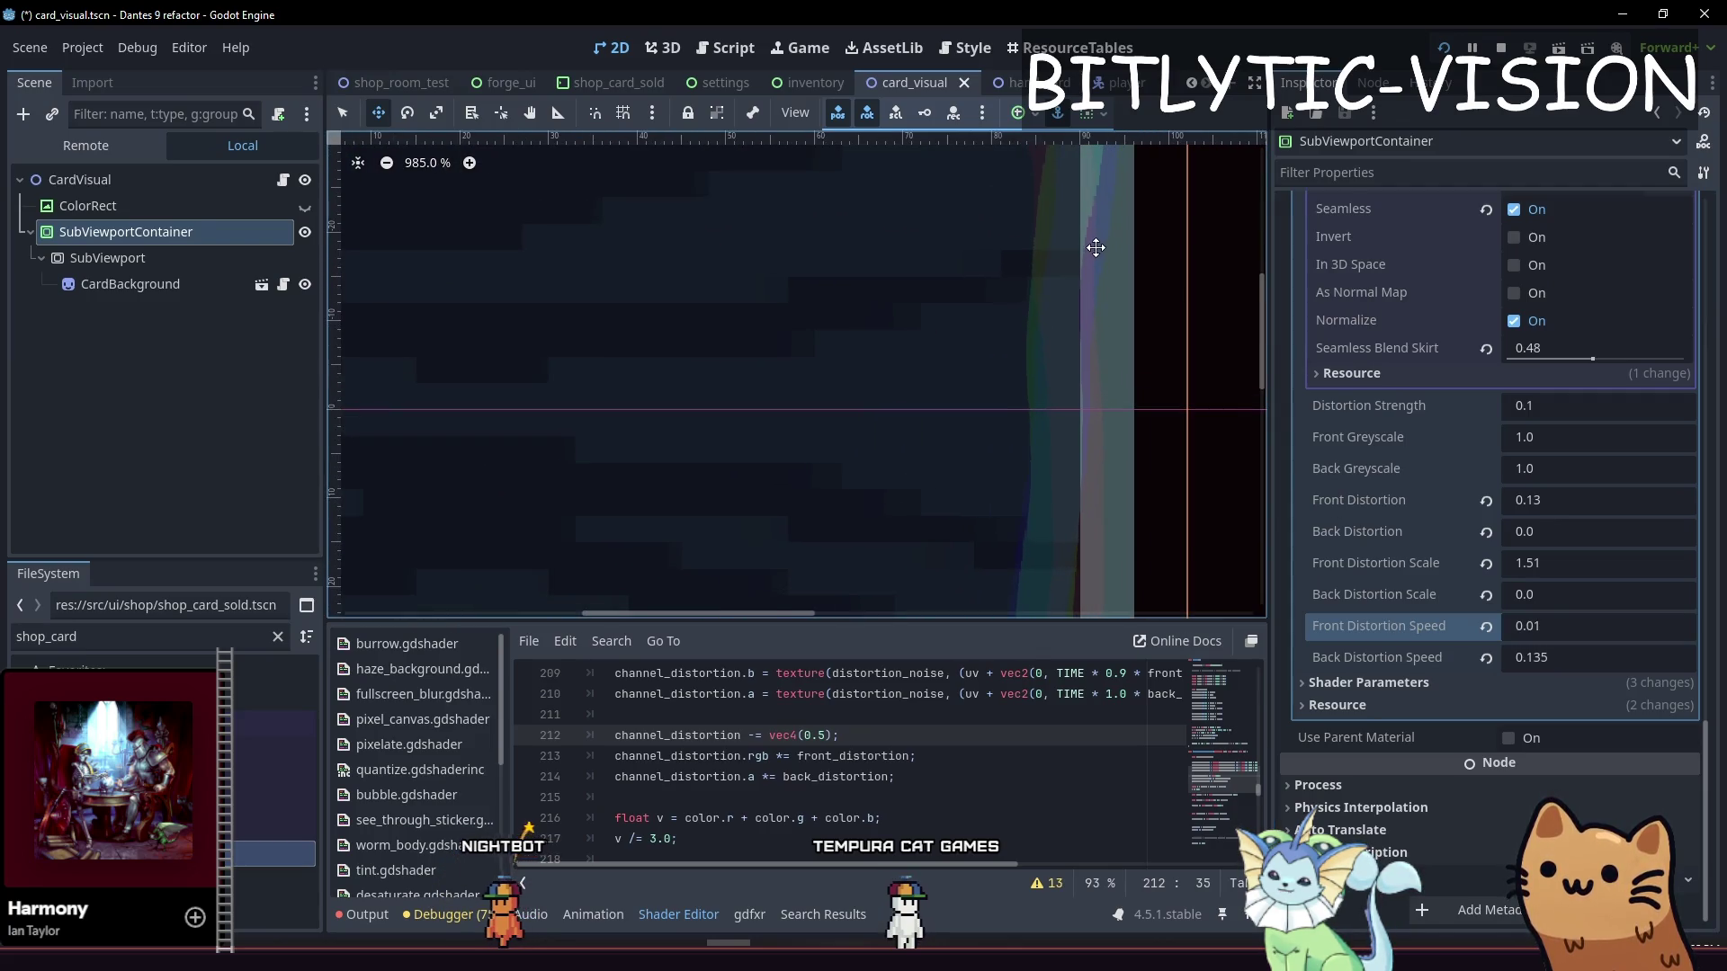
left_click_drag(1097, 242, 1044, 458)
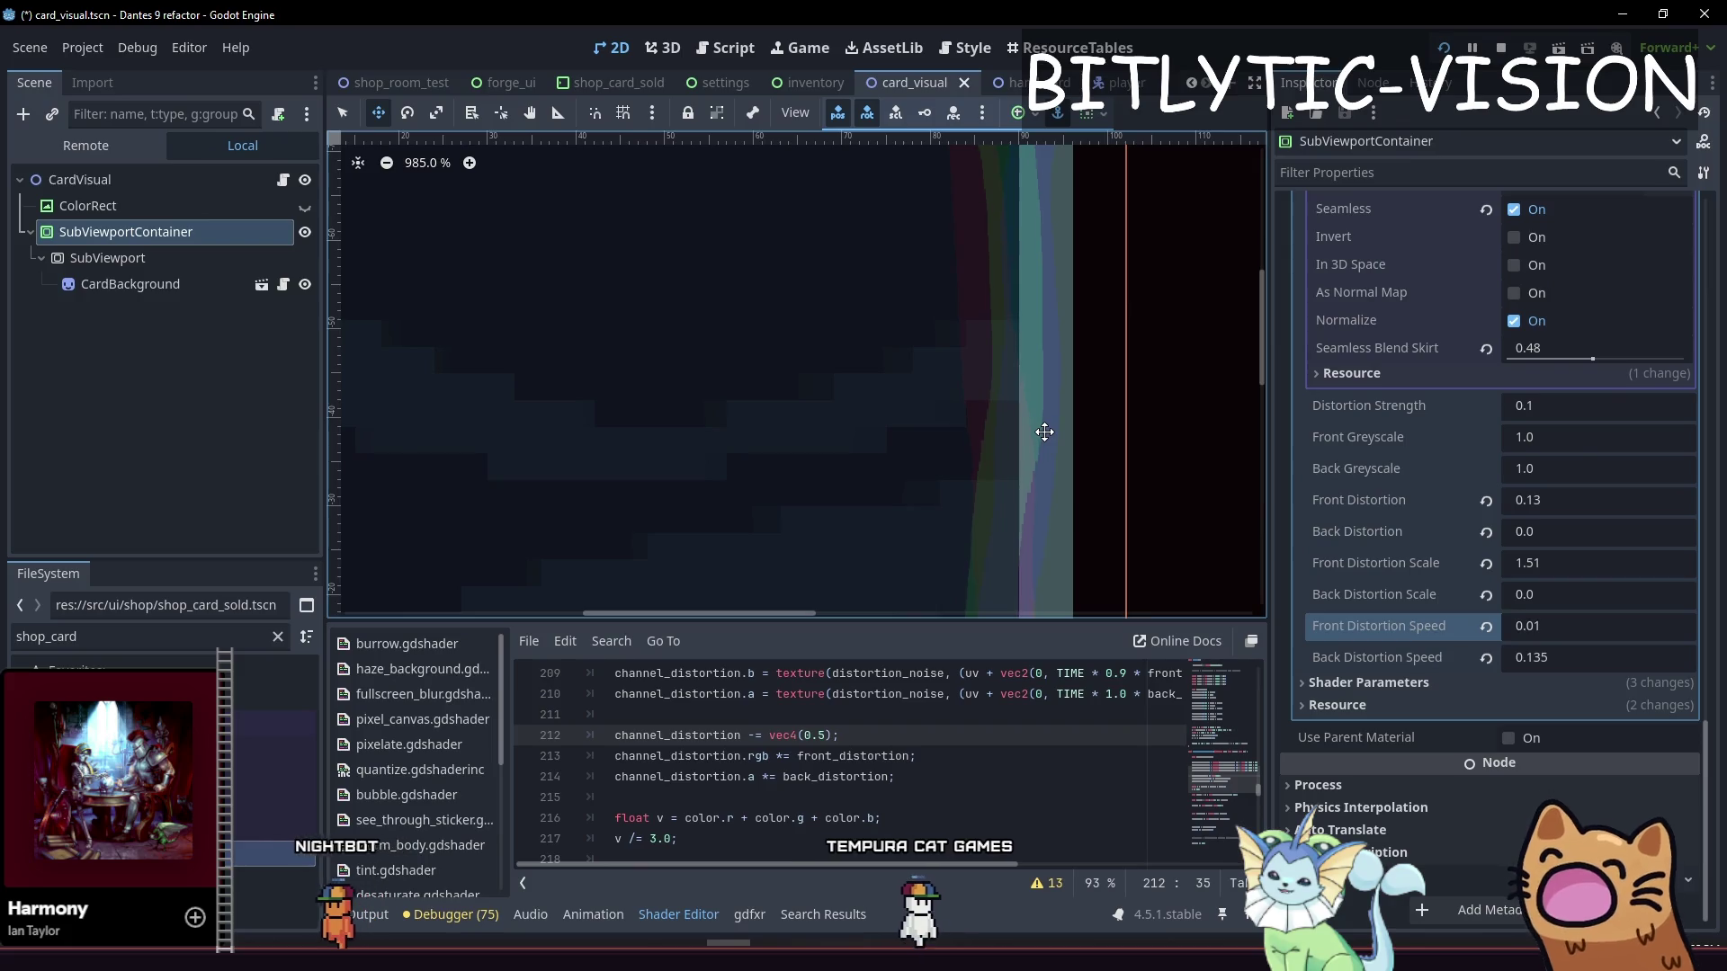
scroll(897, 423, "down", 13)
left_click_drag(1538, 640, 1574, 639)
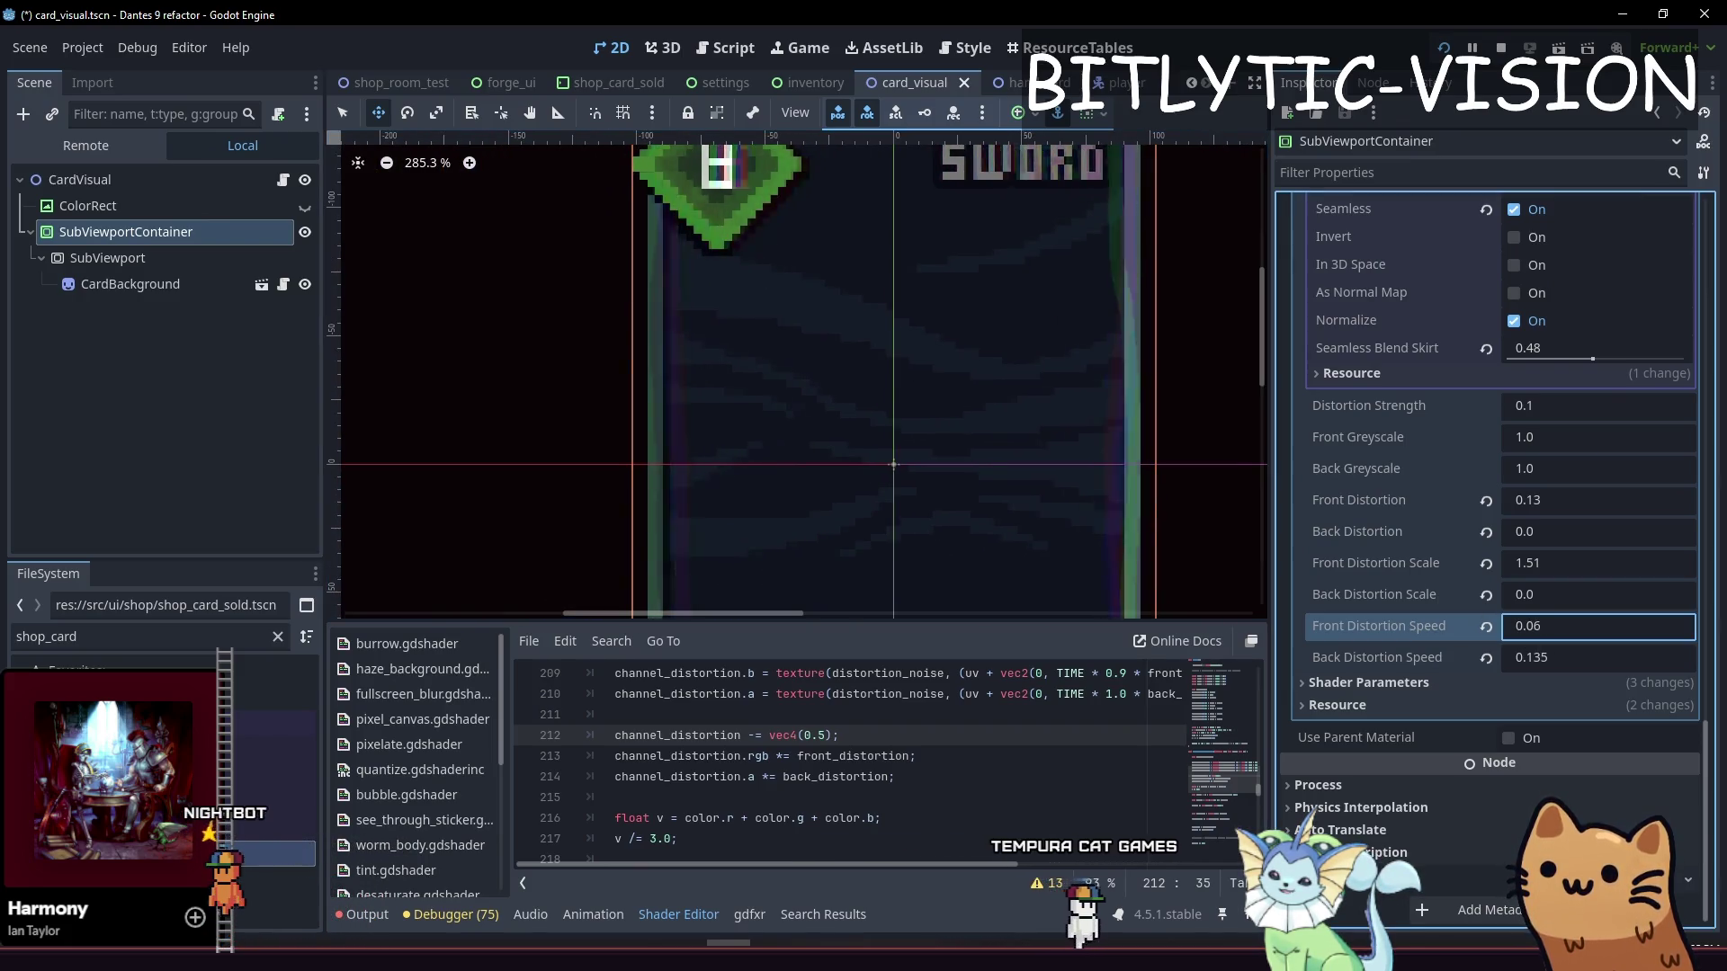
scroll(971, 351, "down", 7)
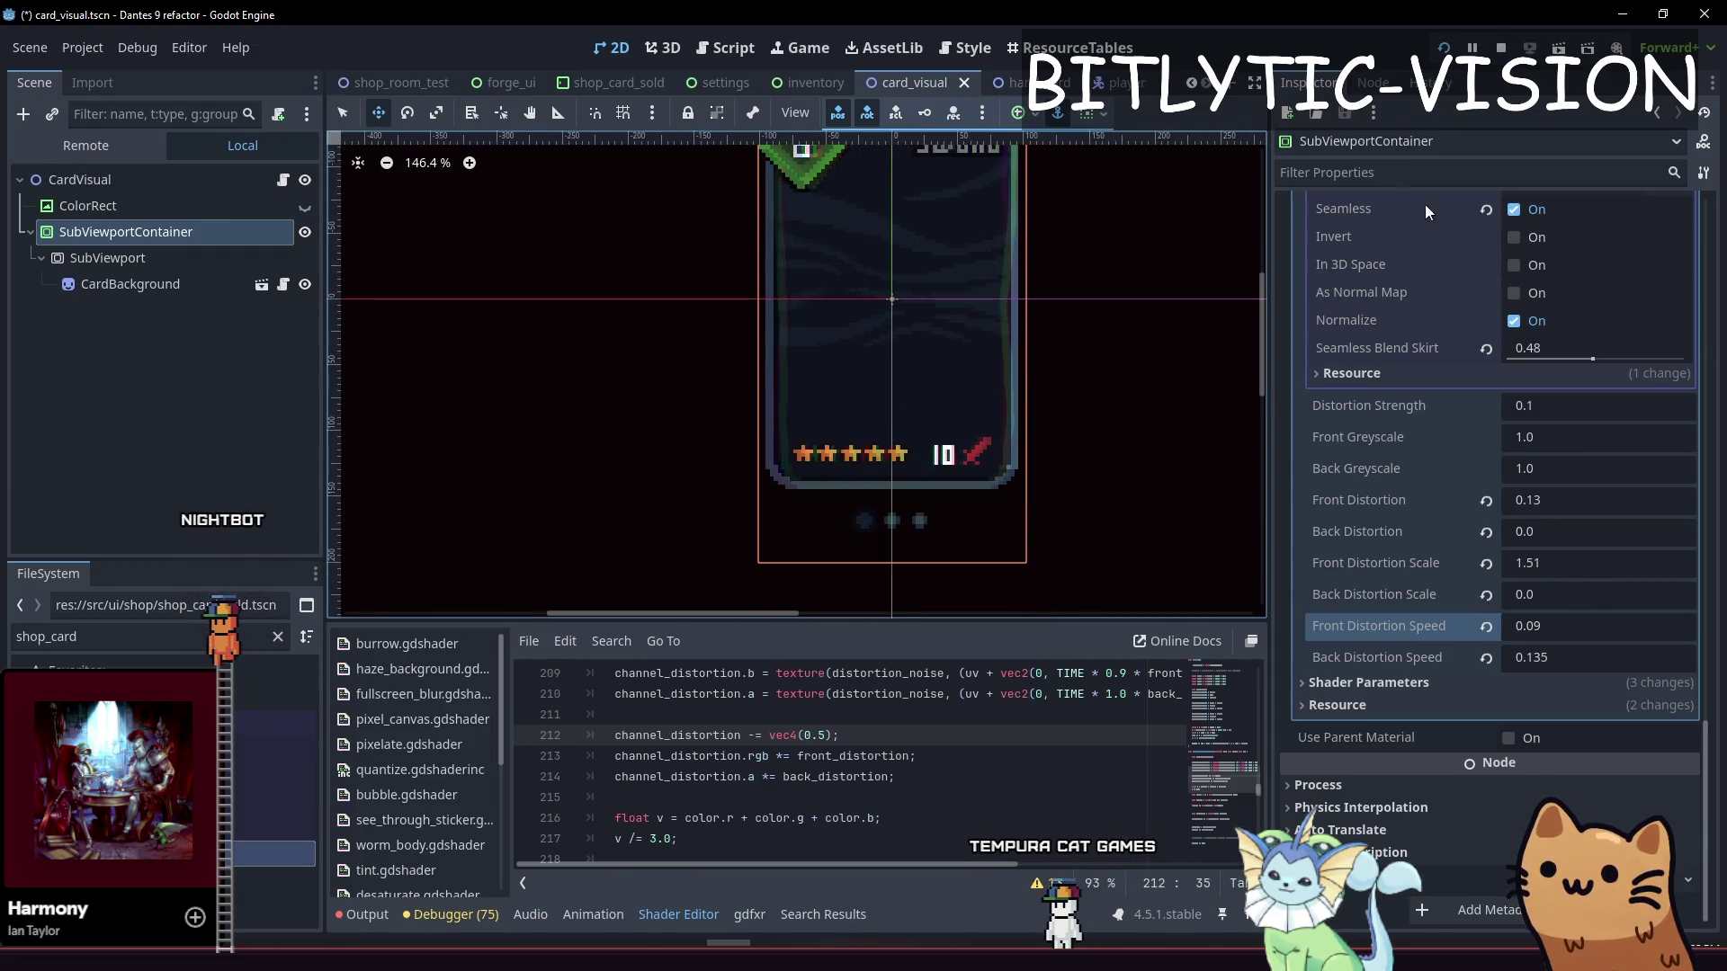
left_click(1552, 593)
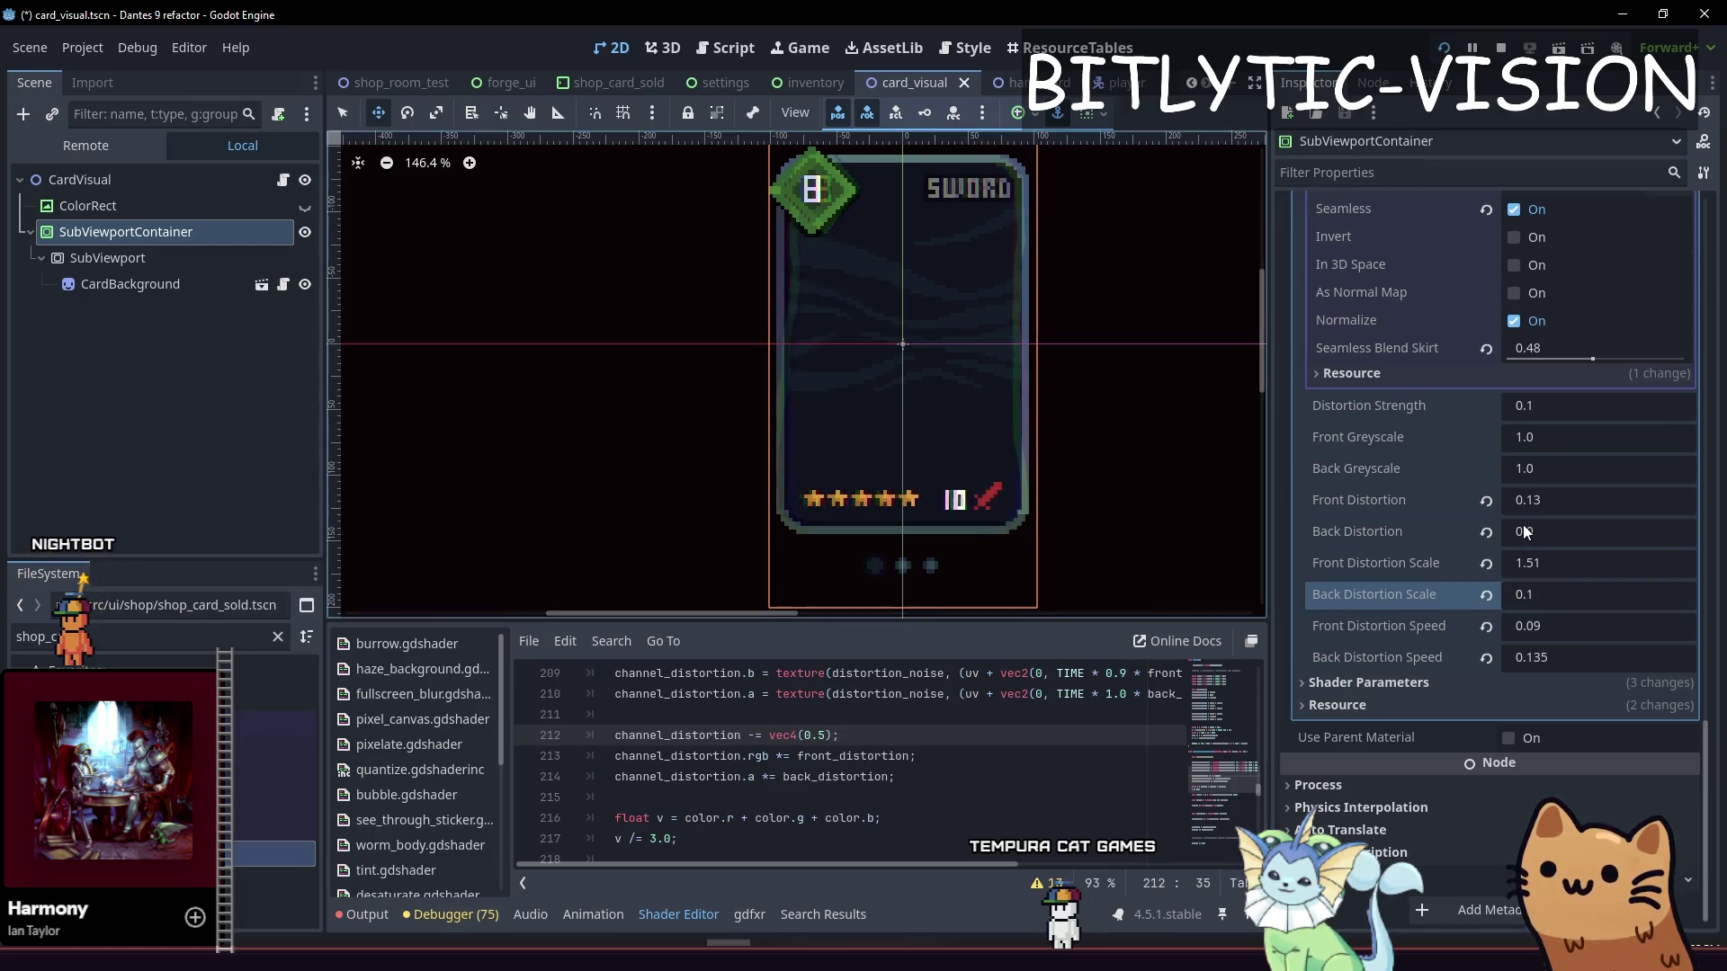
Set Back Distortion to 0.1 and Back Distortion Scale to 1.0
left_click_drag(1523, 526, 1565, 525)
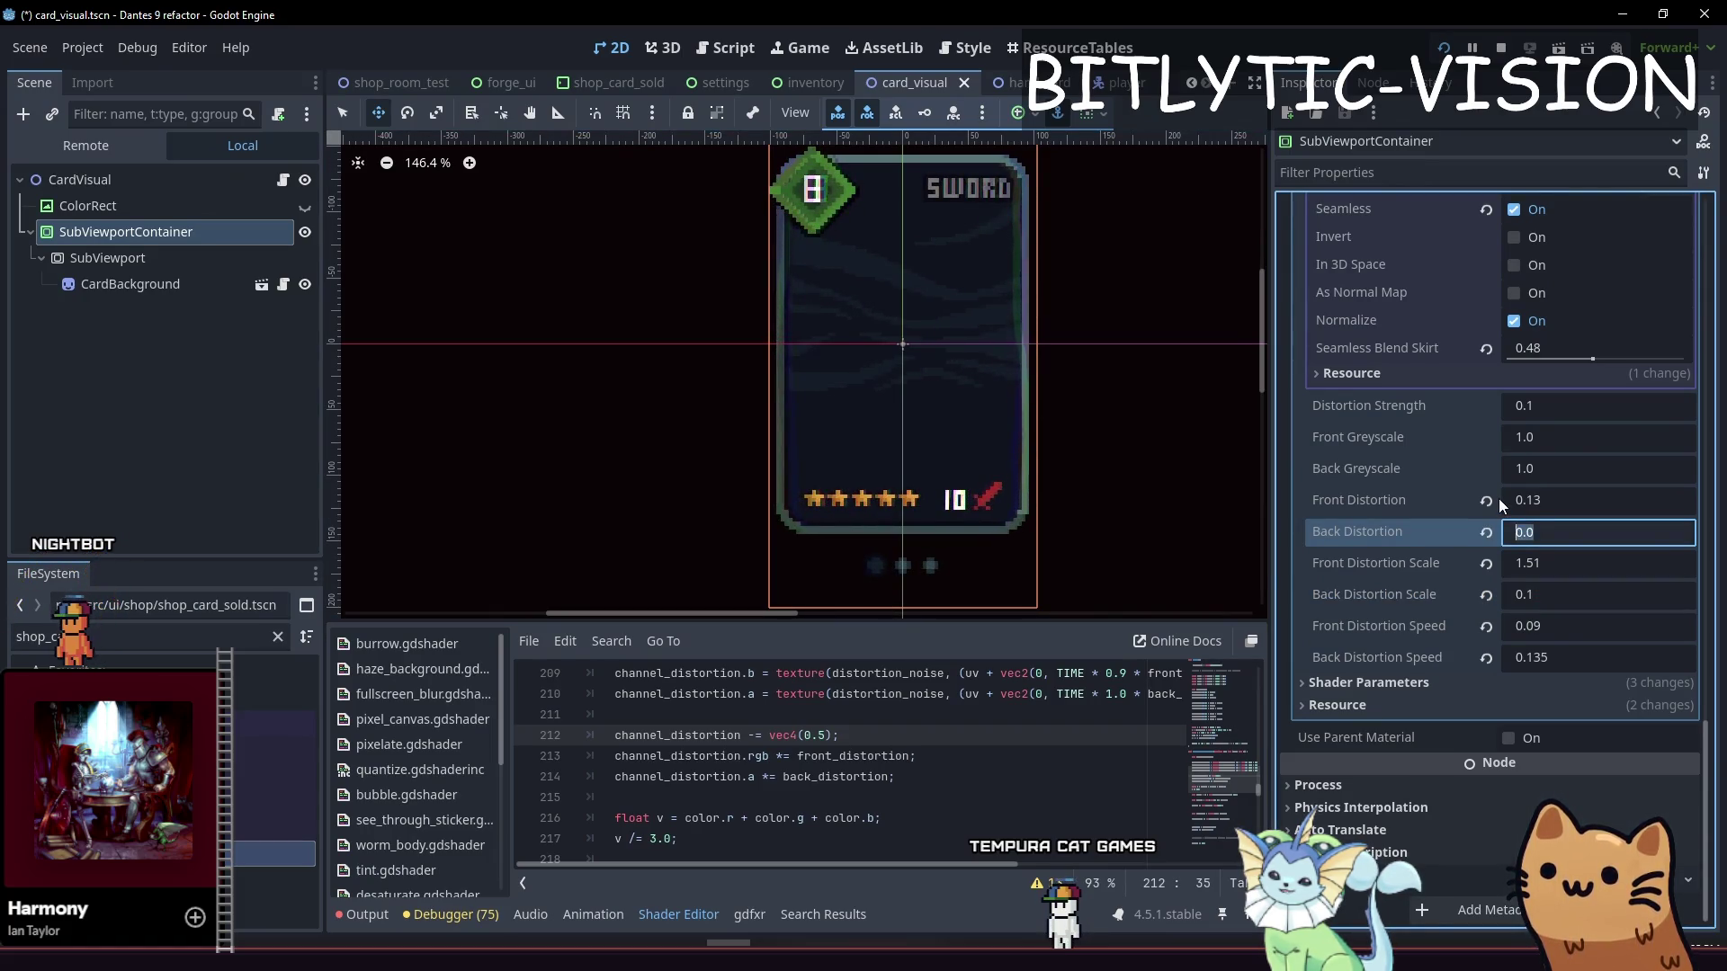
type("0.1")
key("Return")
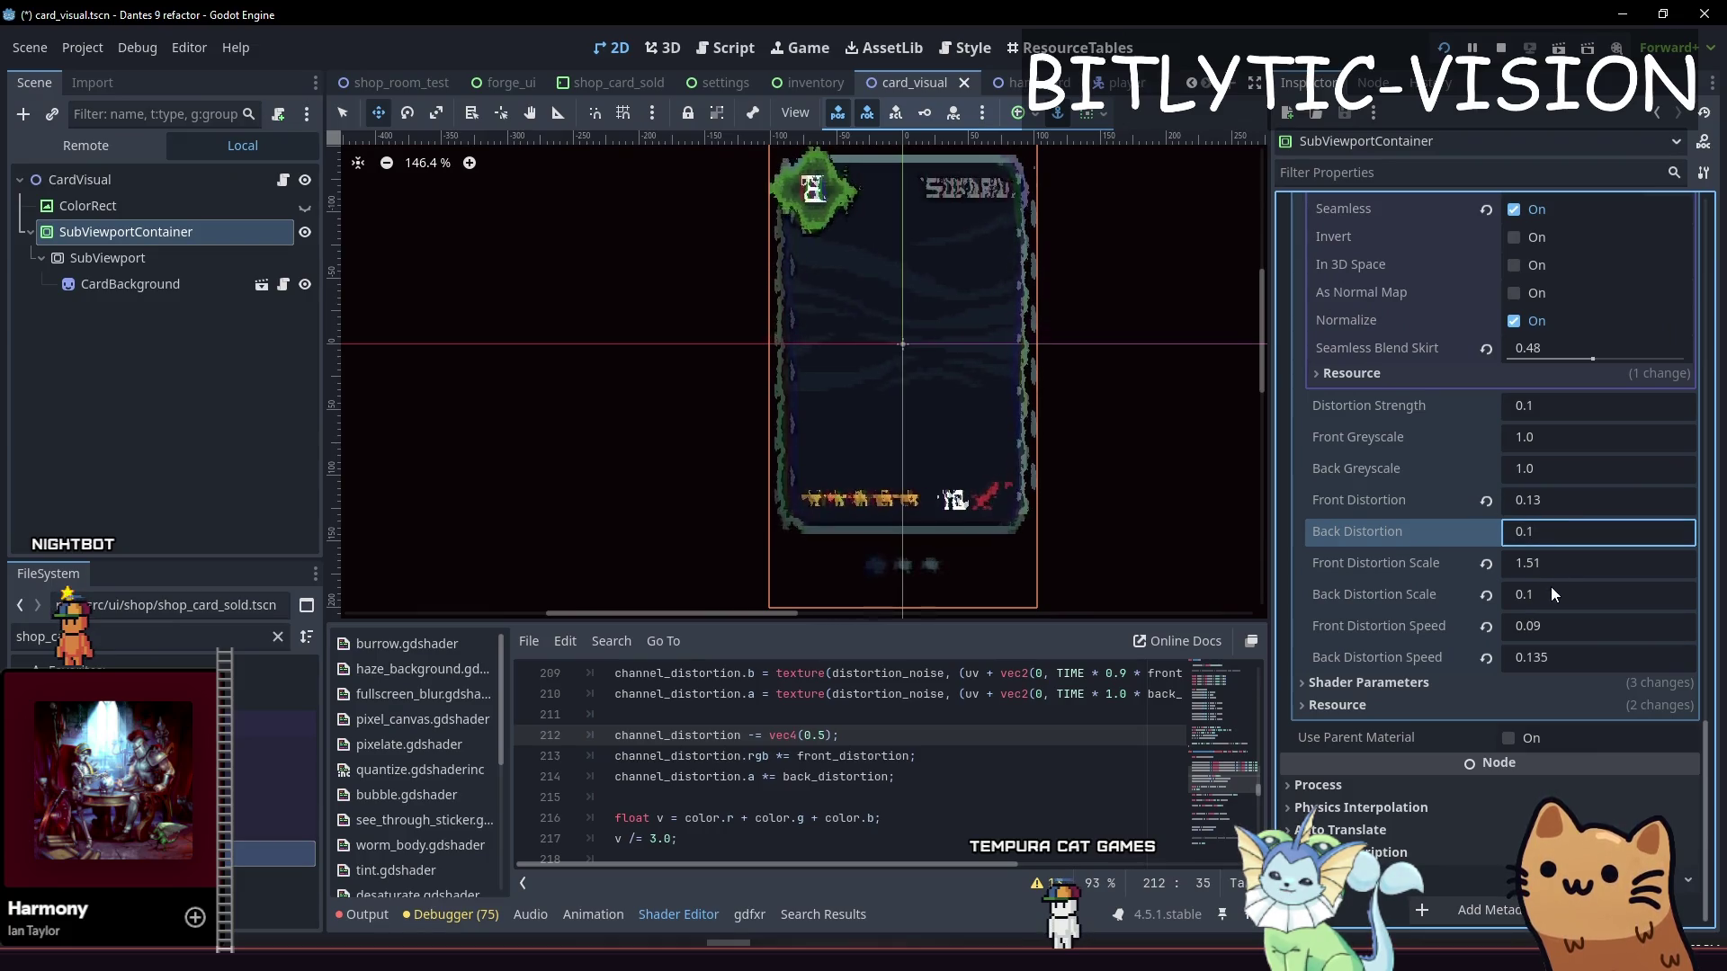
left_click(1542, 594)
type("1")
key("Return")
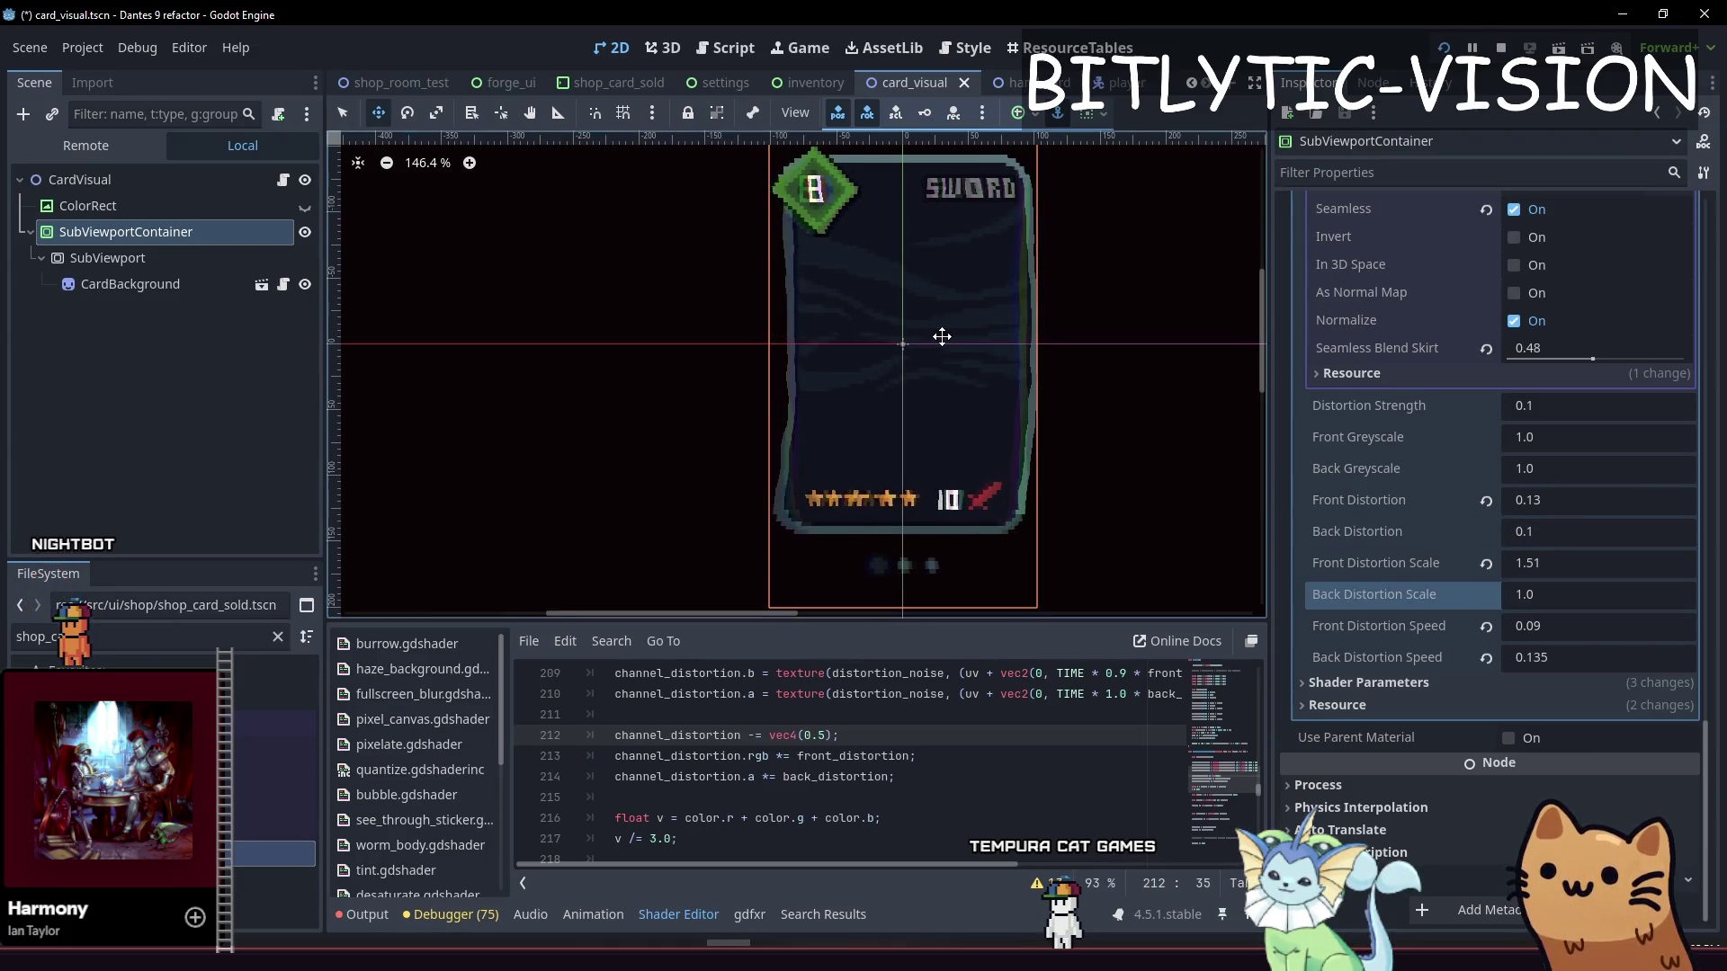
Raise Back Distortion Scale to about 2.03 and lower Back Distortion to 0.01
scroll(944, 351, "up", 2)
scroll(929, 463, "down", 2)
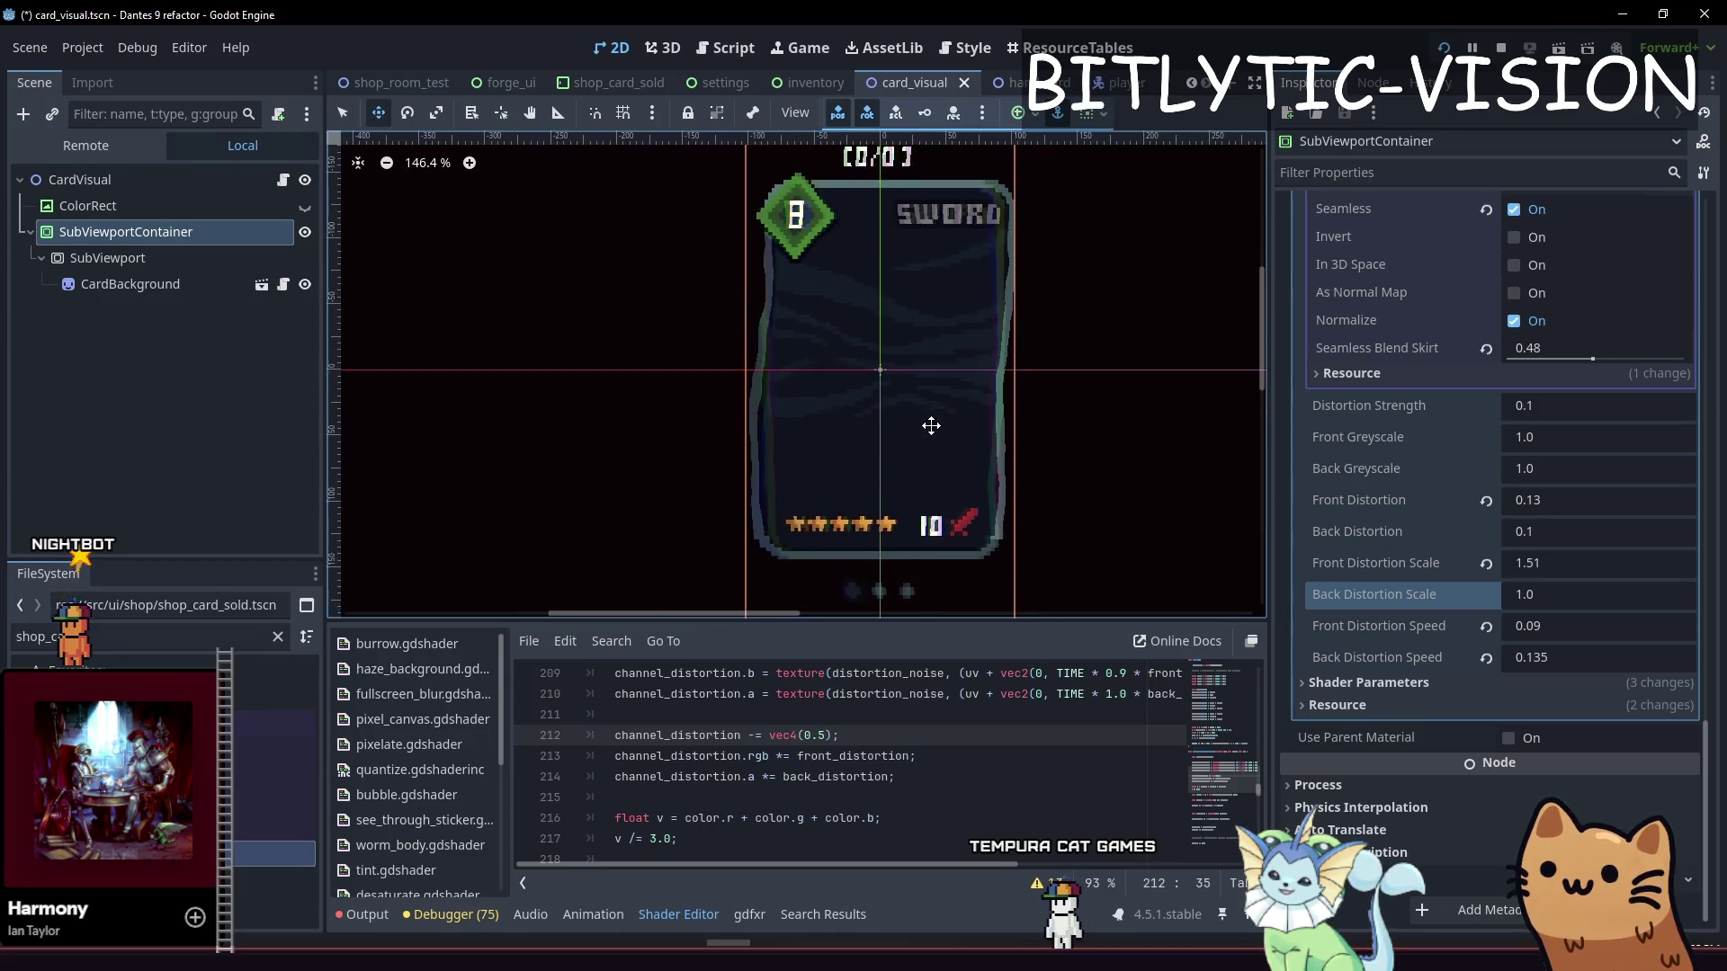
scroll(929, 424, "up", 2)
left_click_drag(1569, 595, 1642, 595)
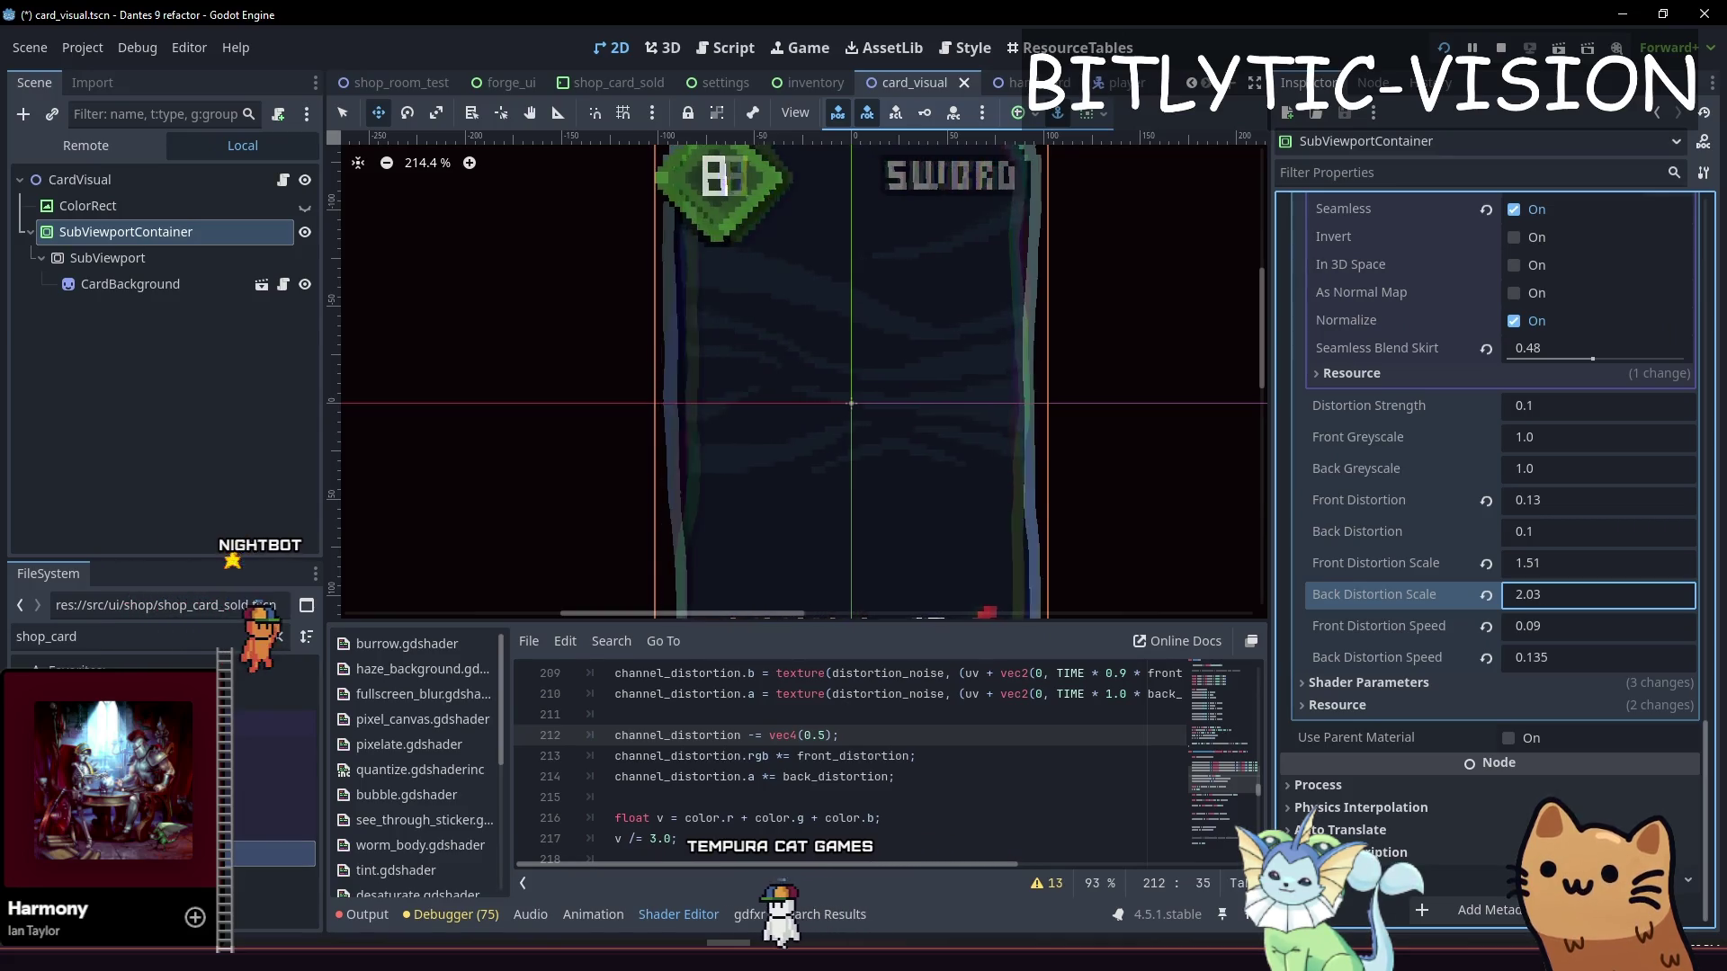
scroll(945, 355, "down", 5)
scroll(933, 396, "up", 2)
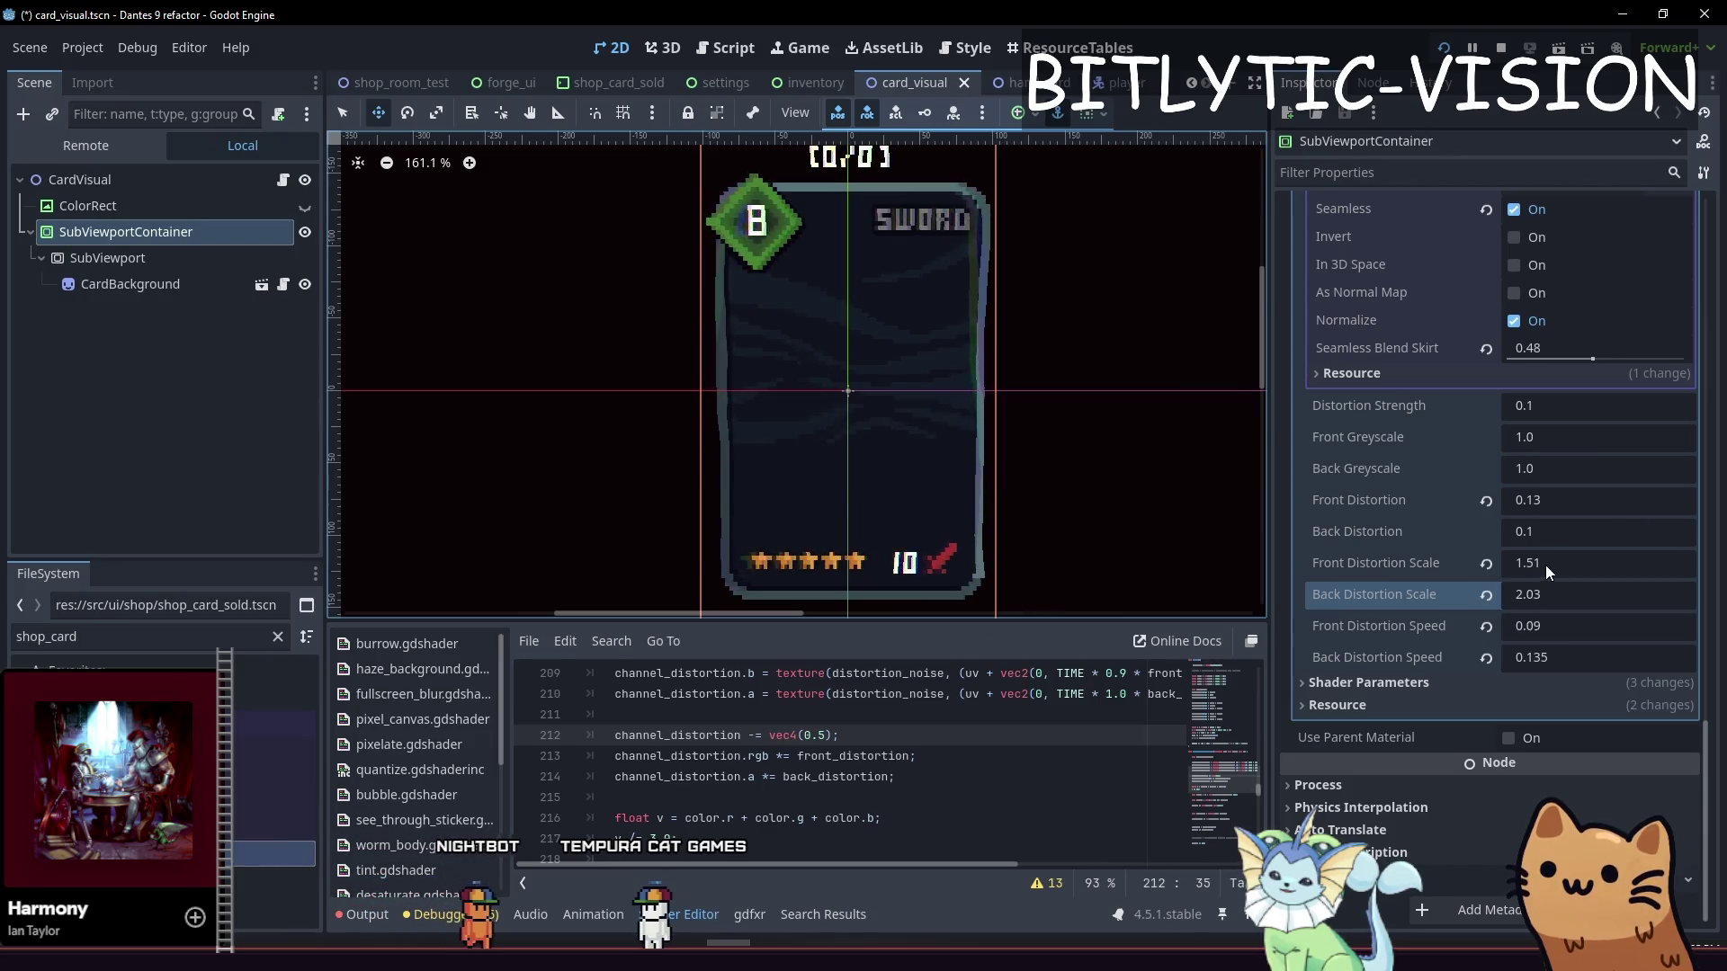
left_click(1549, 533)
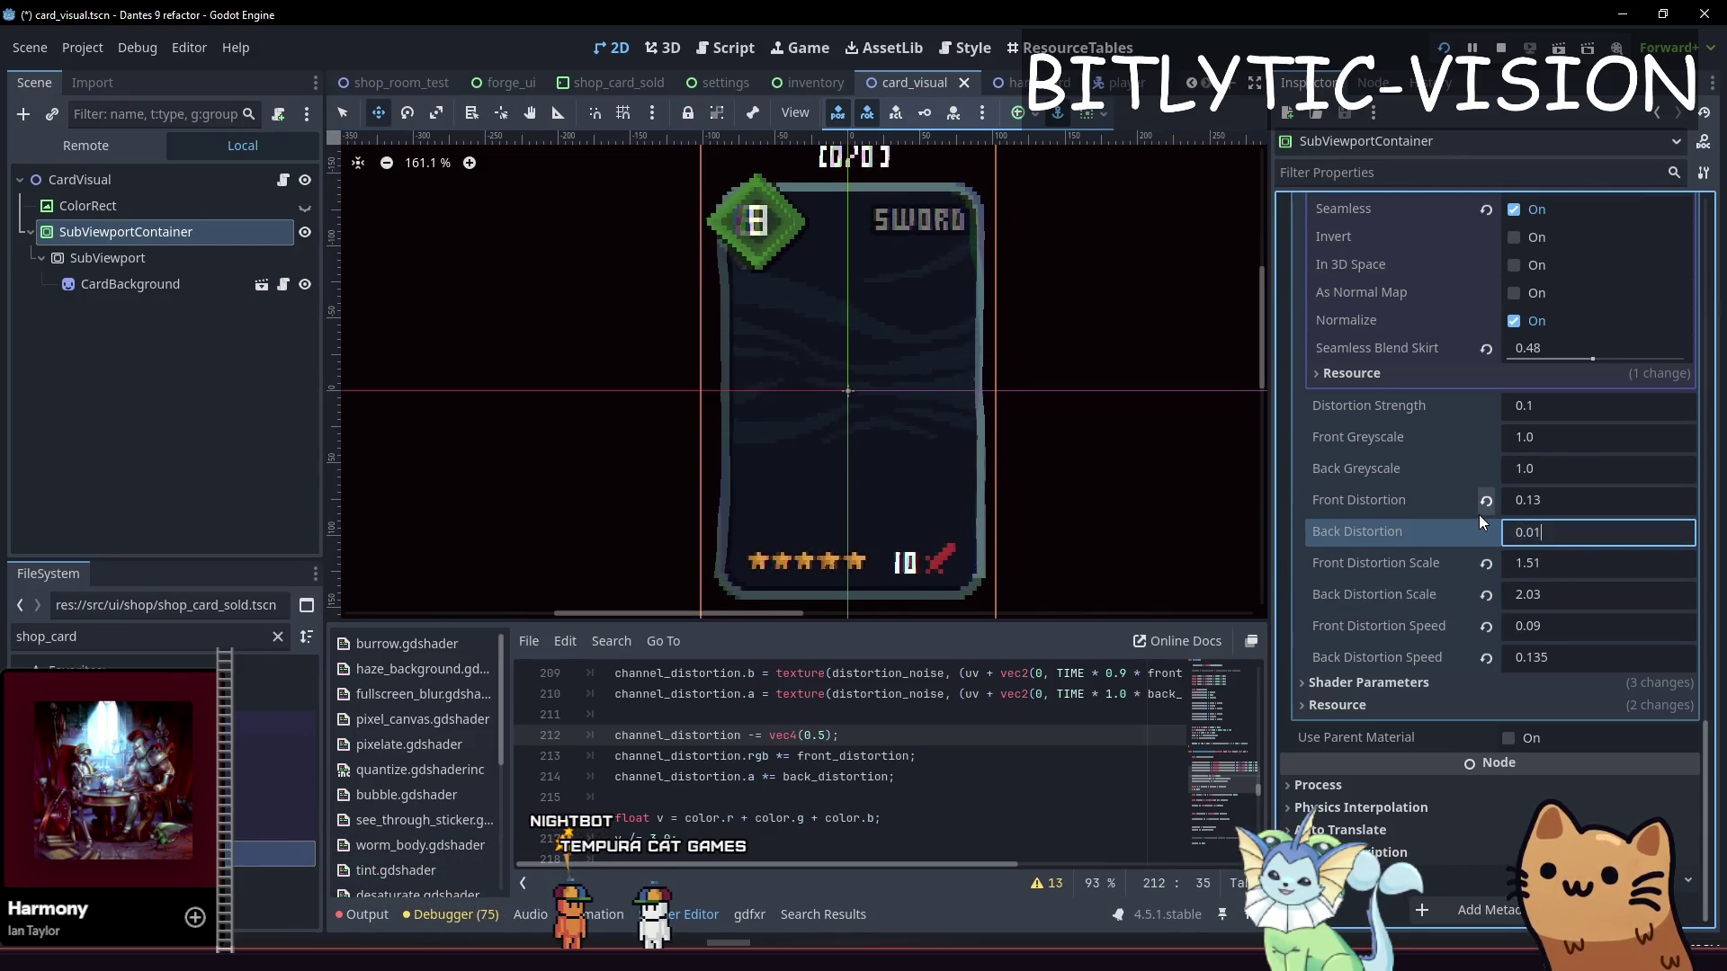
type("0.01")
key("Return")
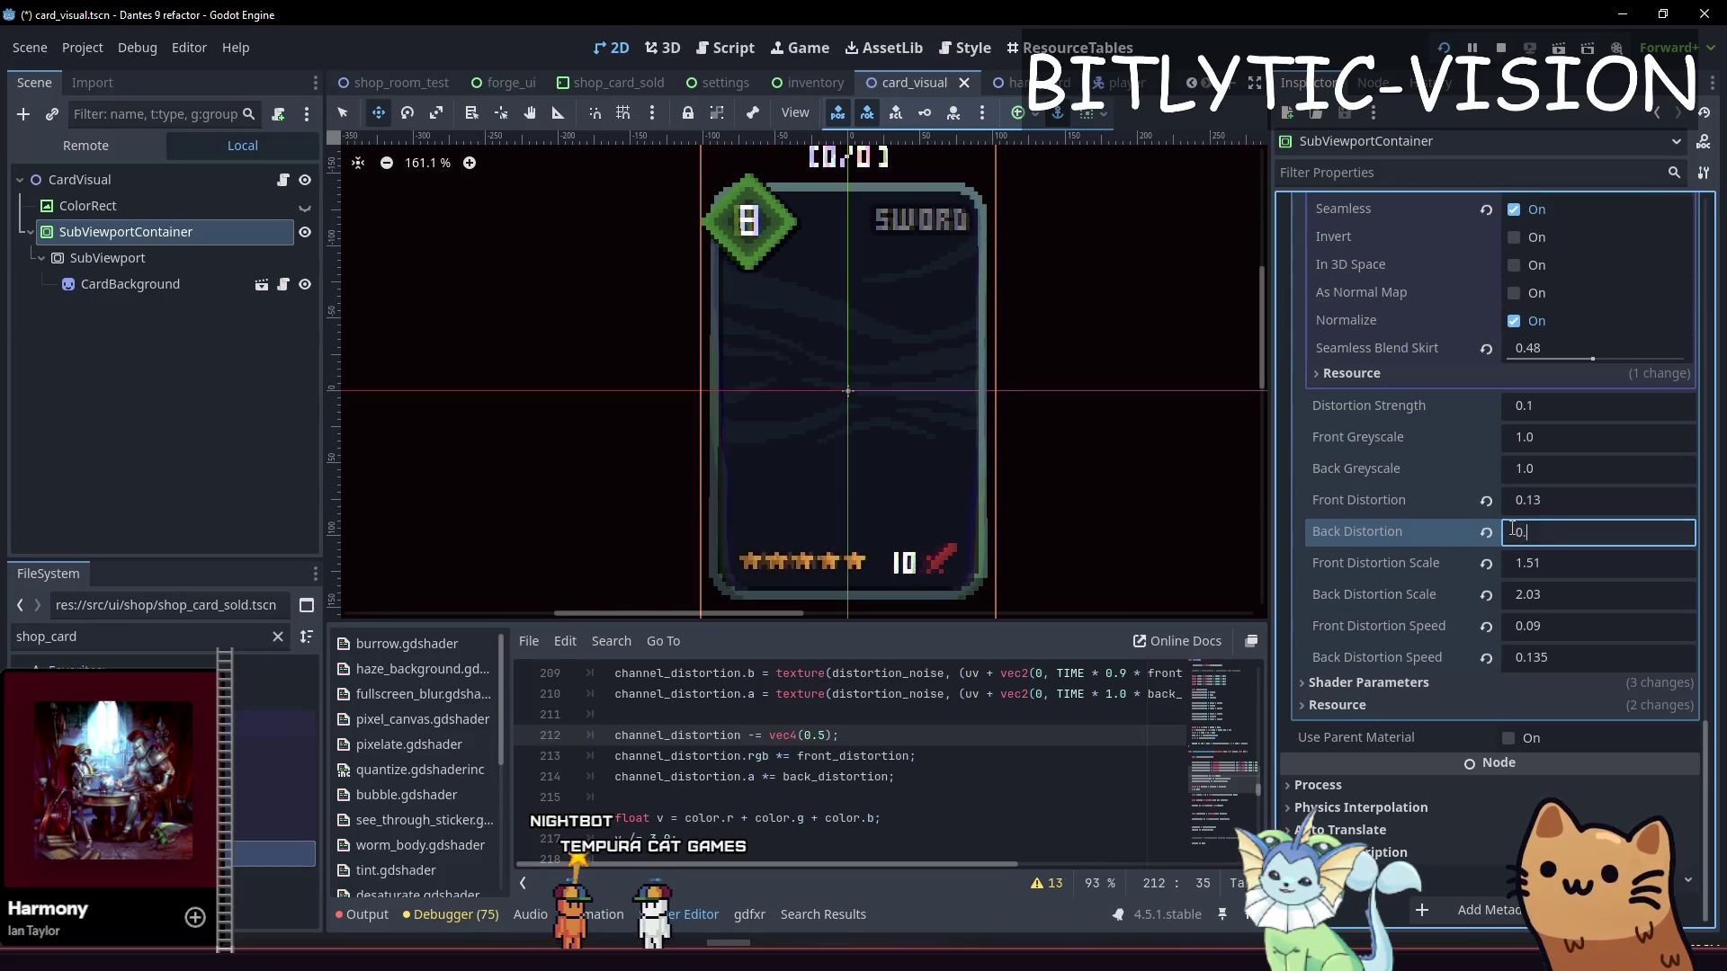
Recenter the card in the viewport and raise Back Distortion Speed to 0.465
left_click_drag(747, 263, 779, 311)
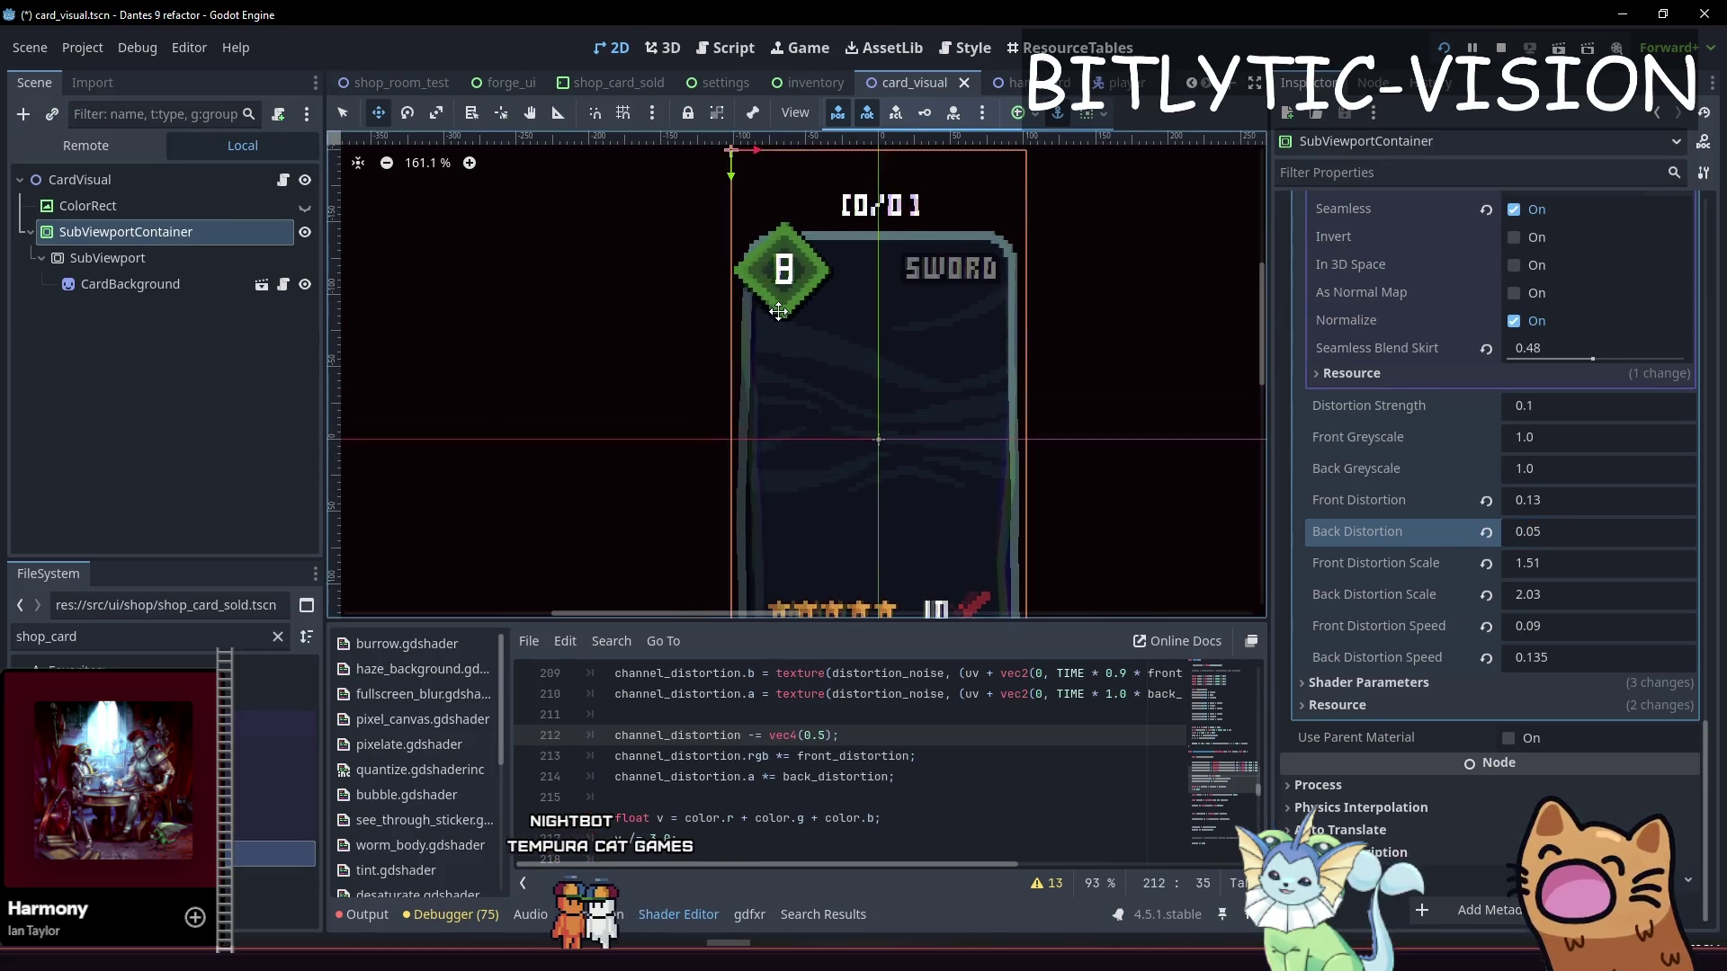
scroll(1002, 417, "up", 3)
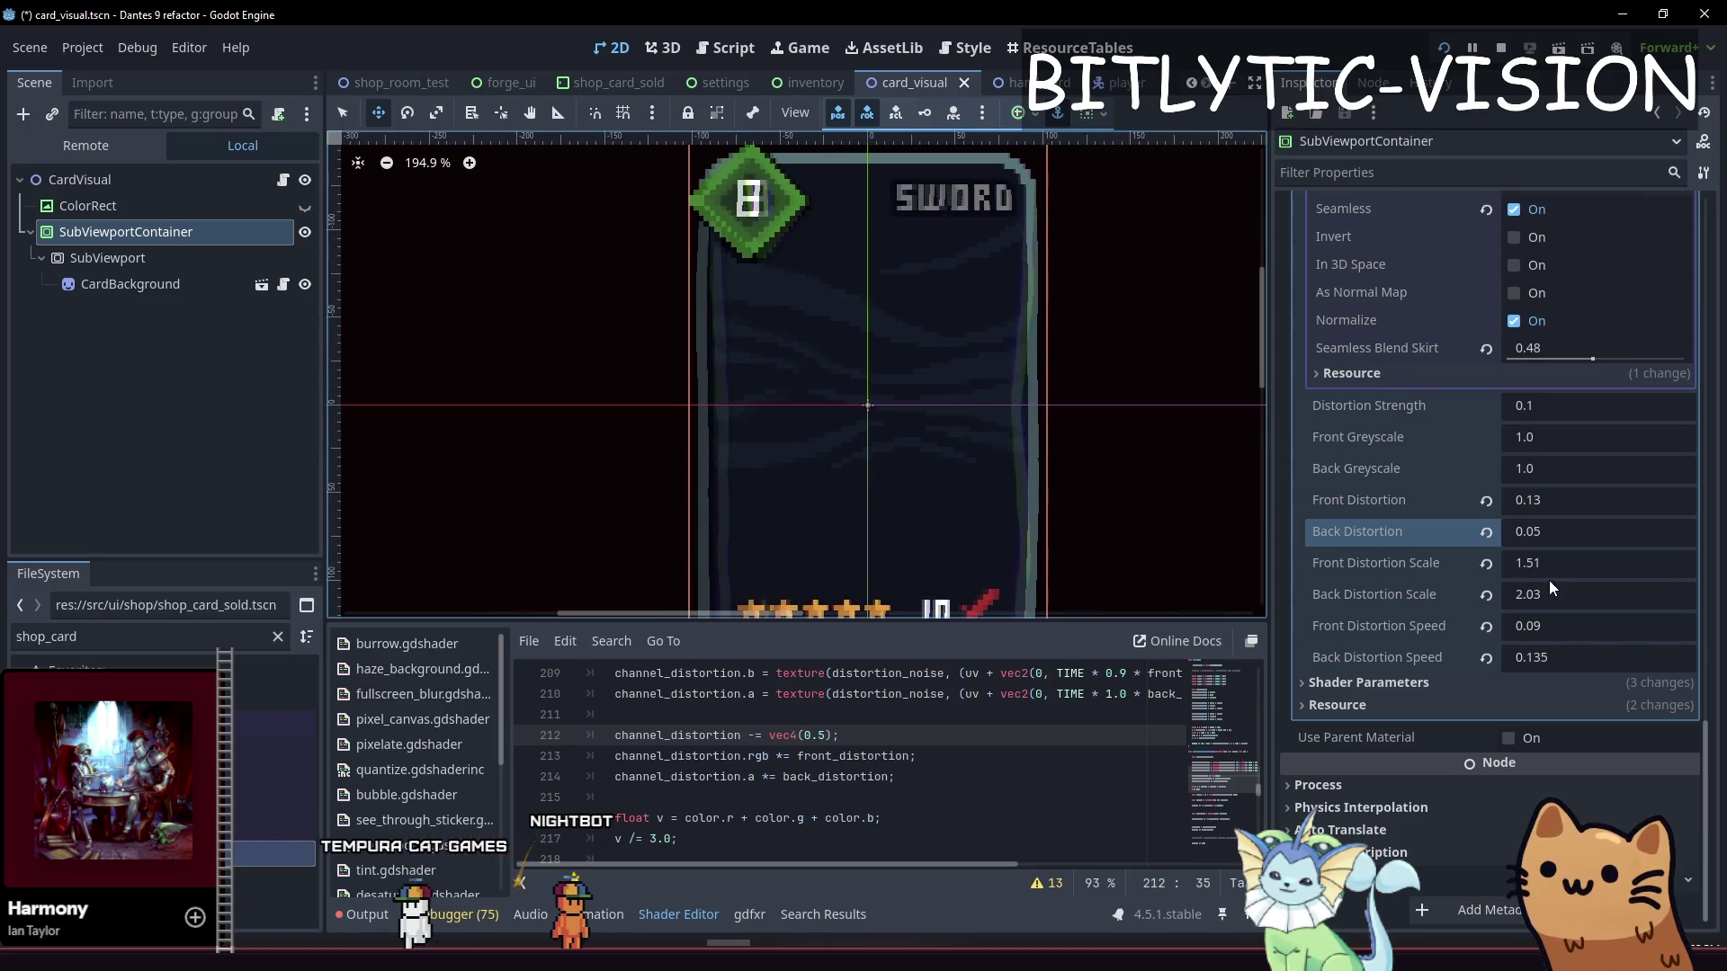
key("shift+f")
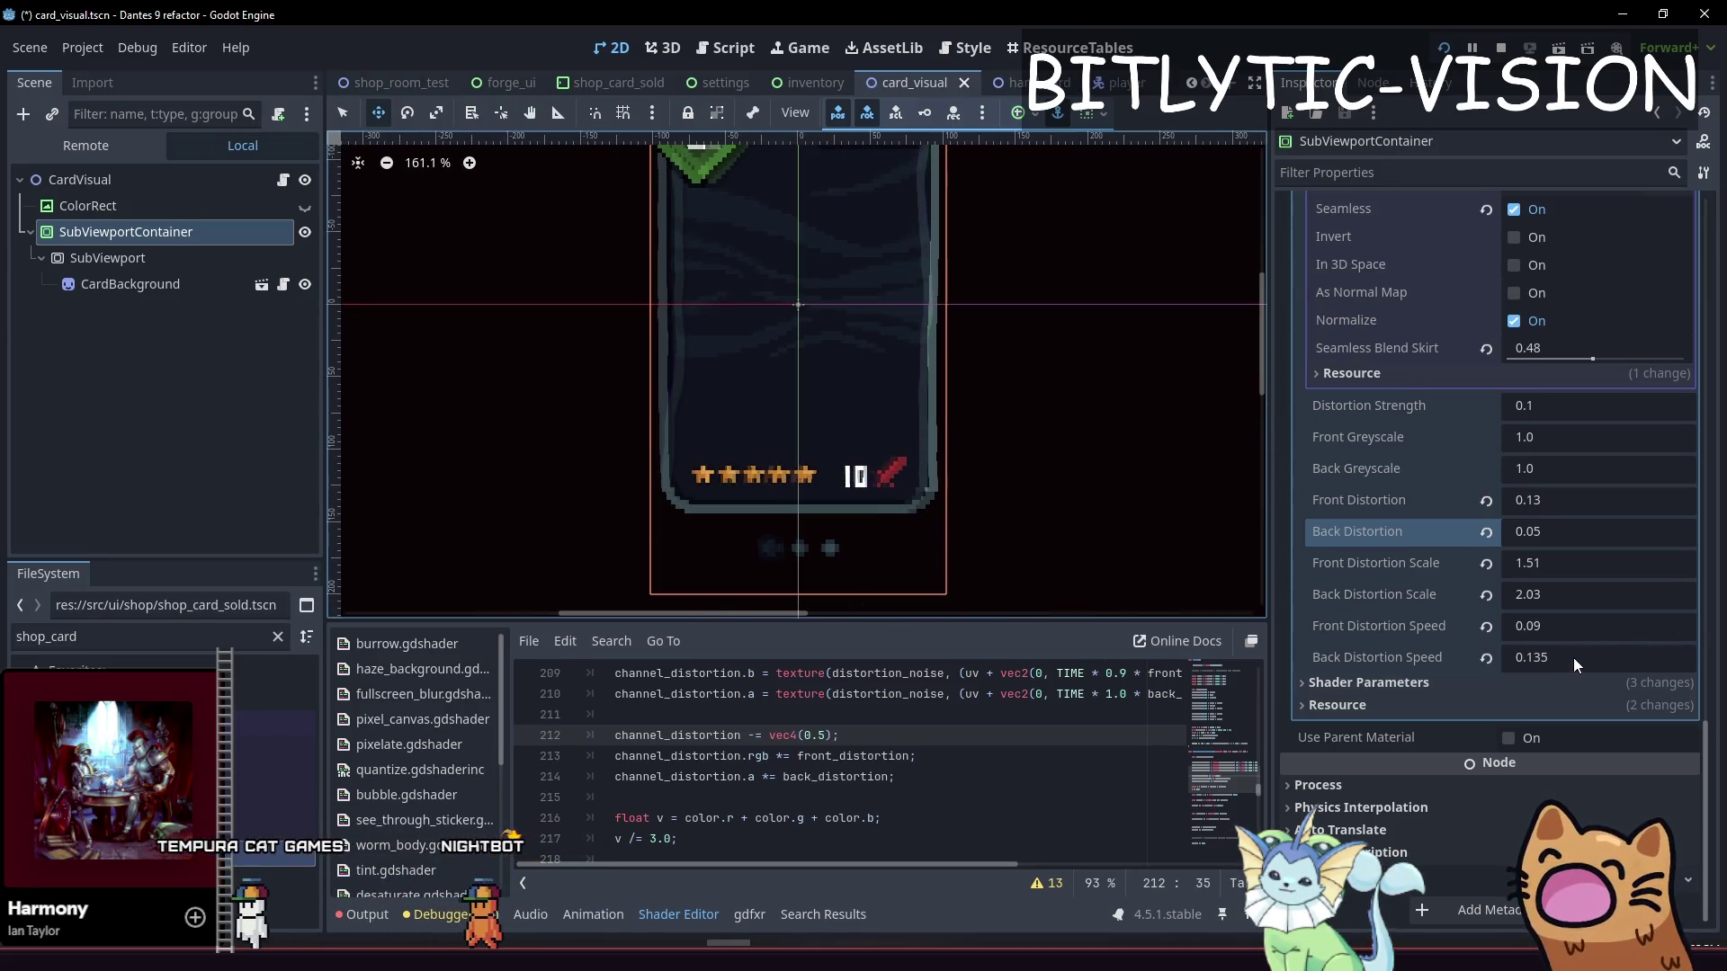
left_click_drag(1567, 656, 1628, 656)
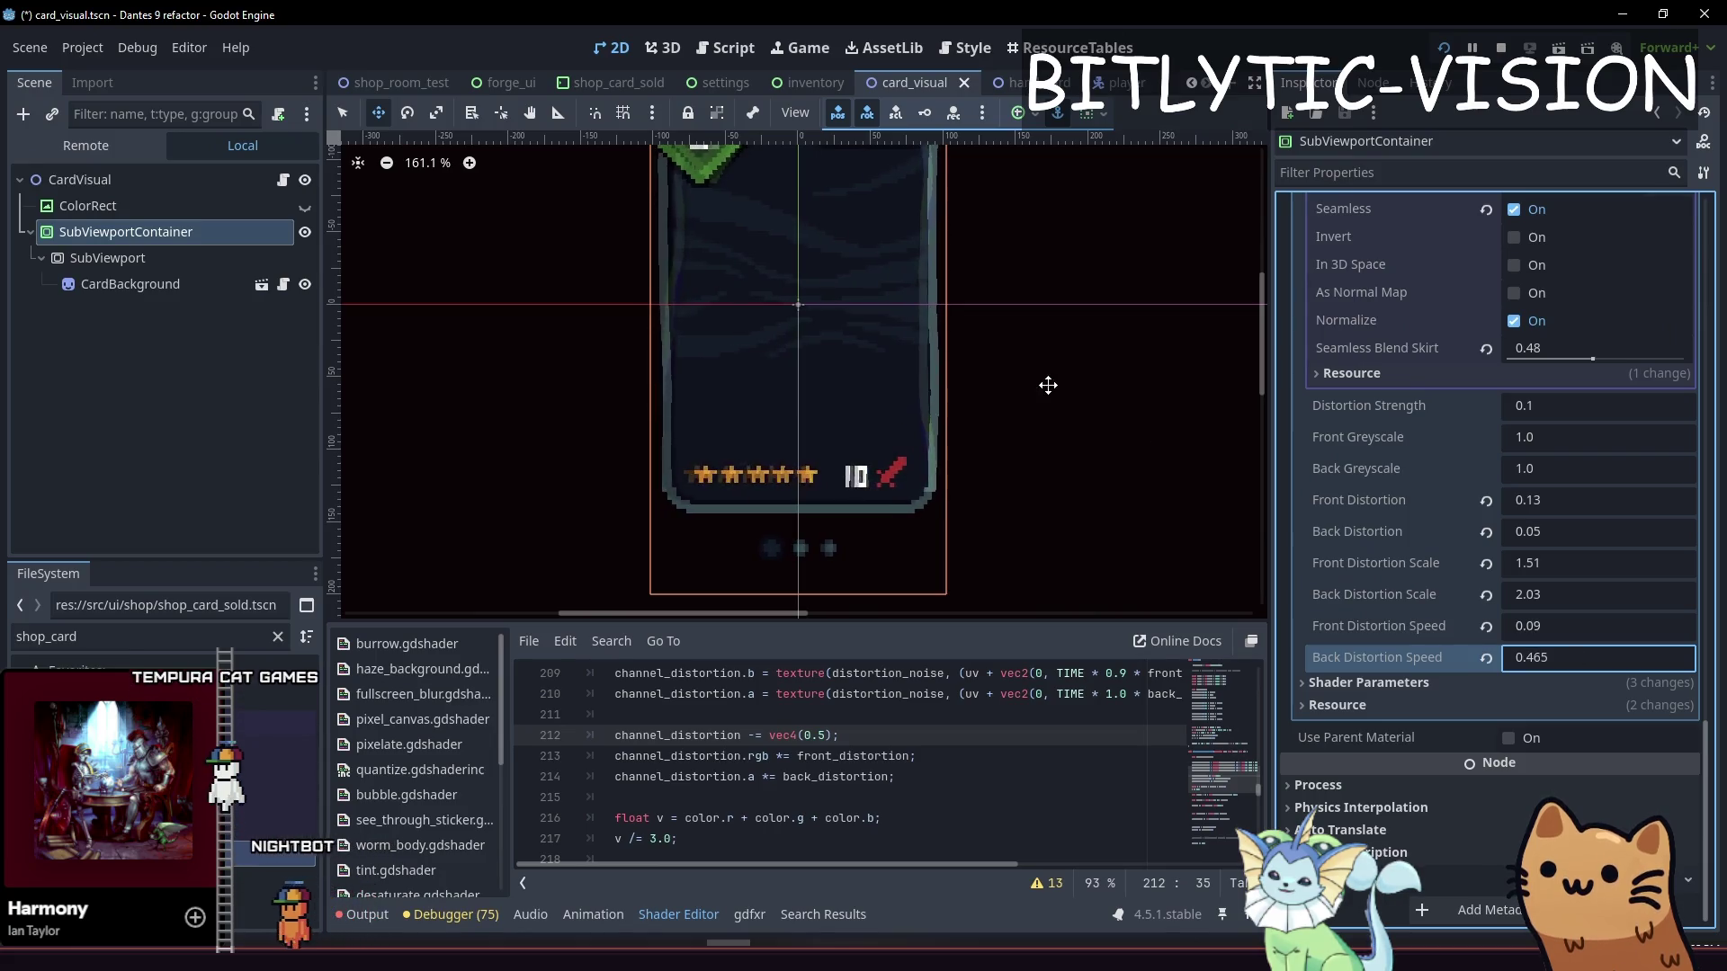
key("shift+f")
Save and run the game, add cards from the debug menu, and open the deck view
key("F5")
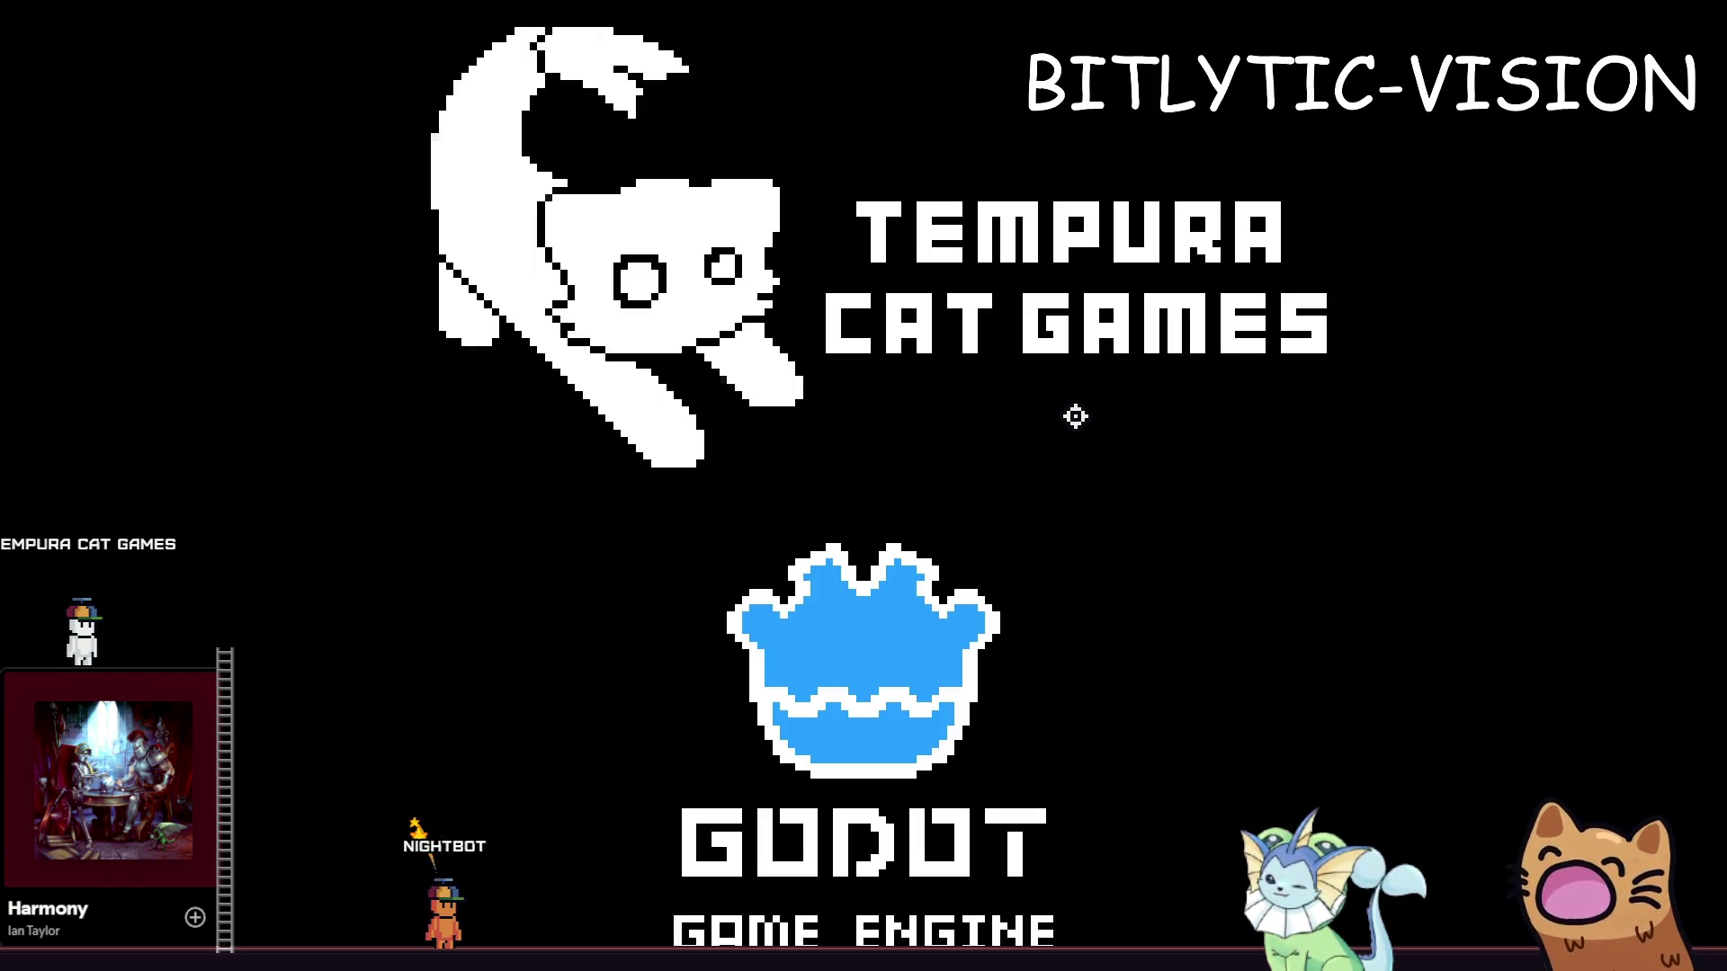
key("grave")
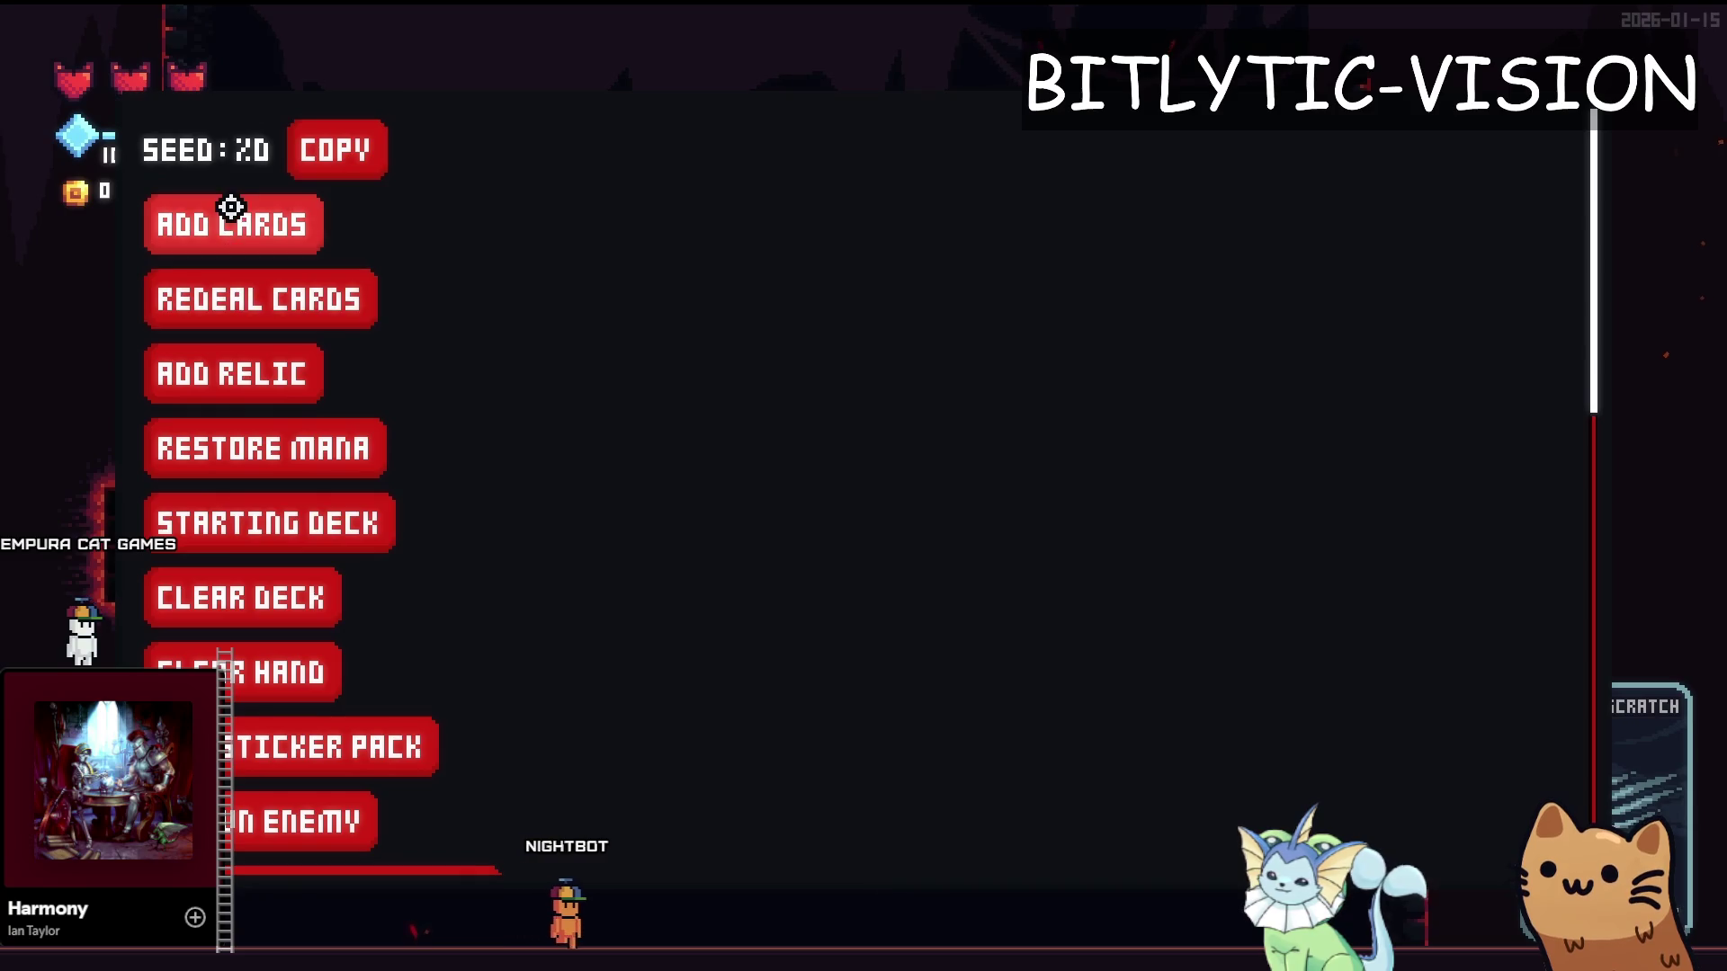
left_click(231, 206)
scroll(1449, 659, "down", 5)
key("grave")
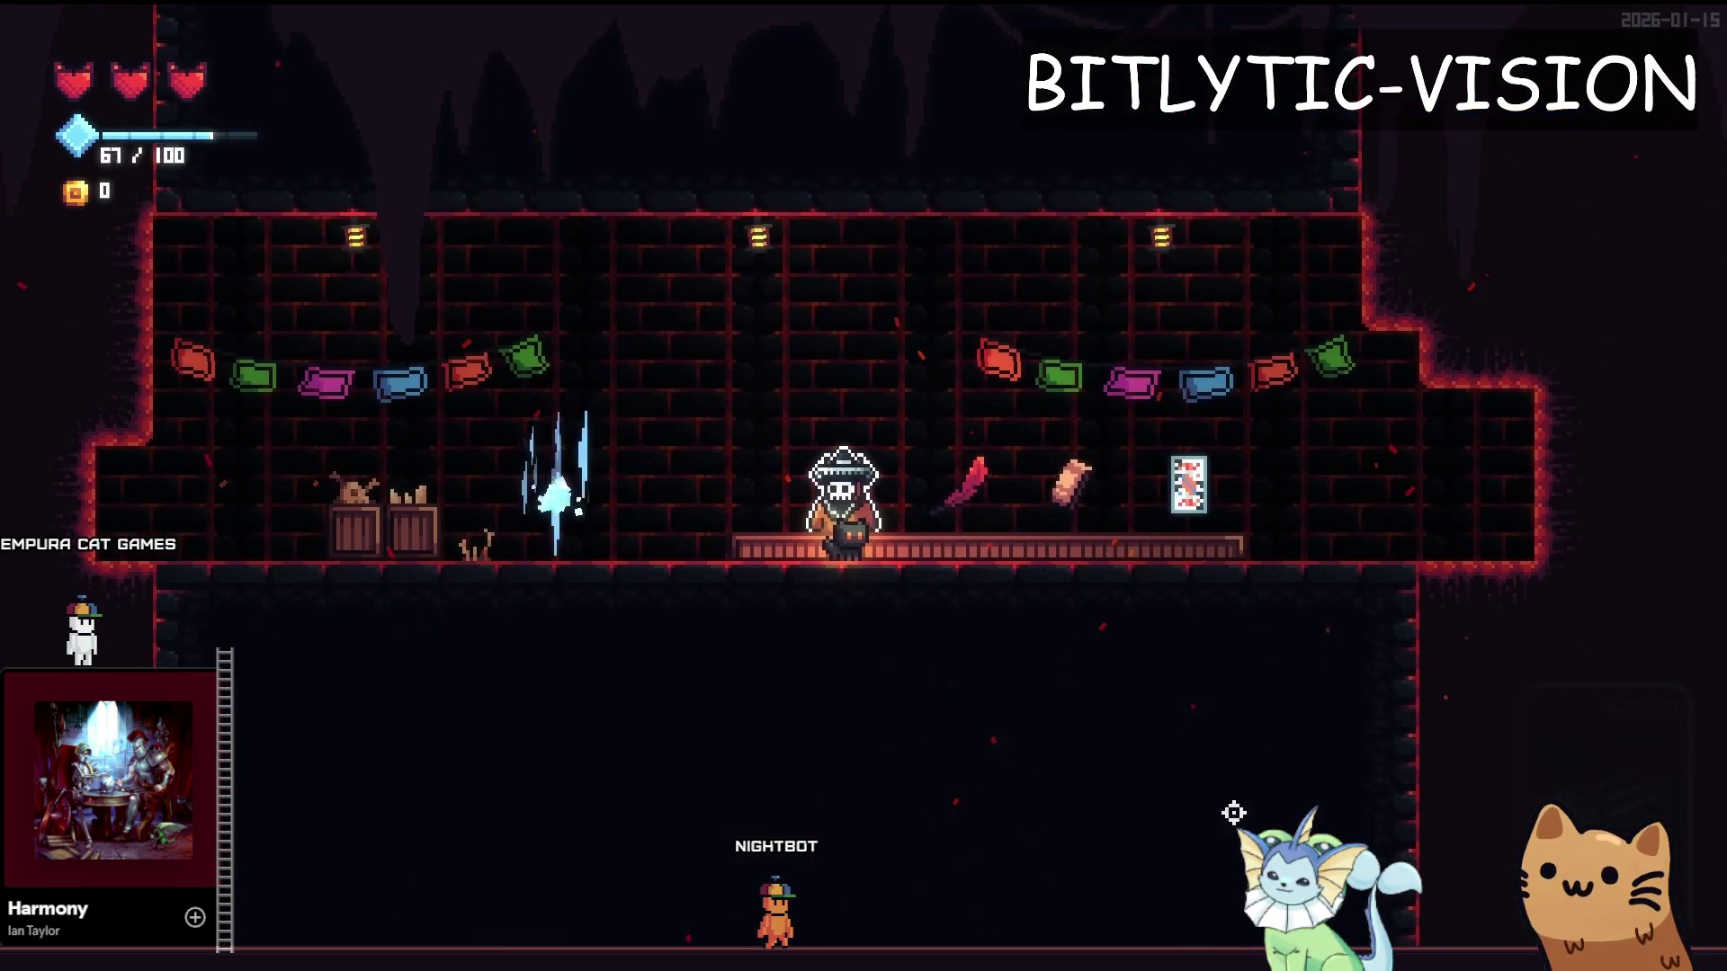
key("Tab")
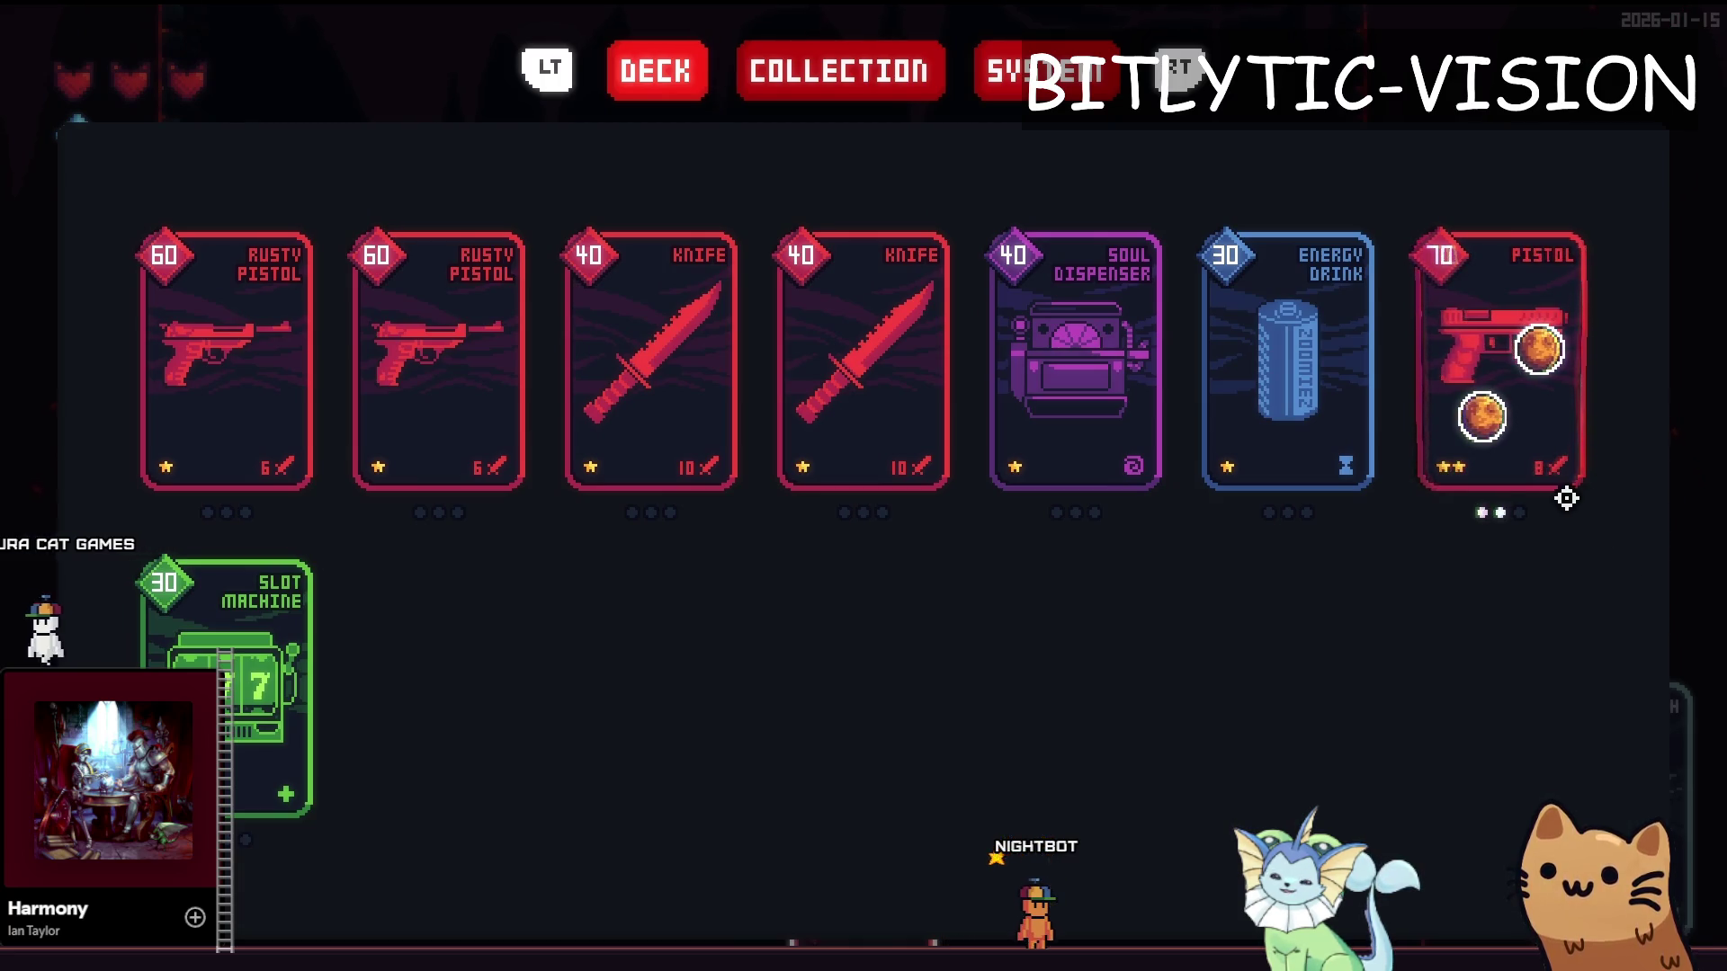
mouse_move(1520, 485)
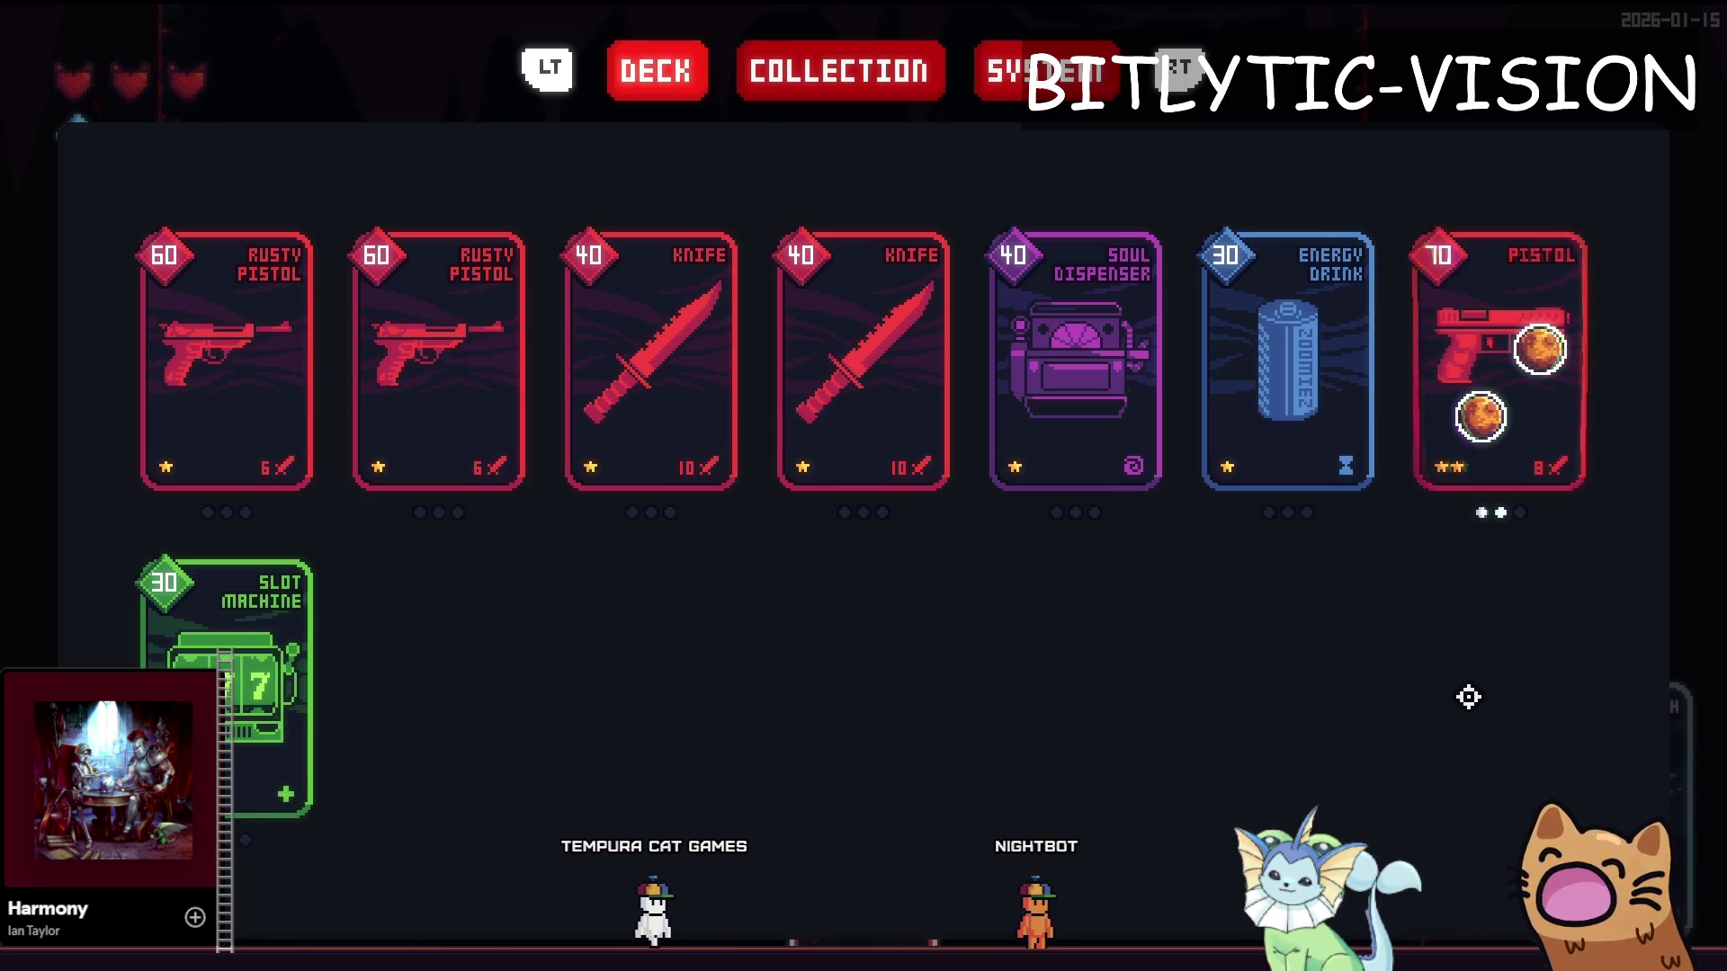
key("alt+Tab")
key("alt+Tab")
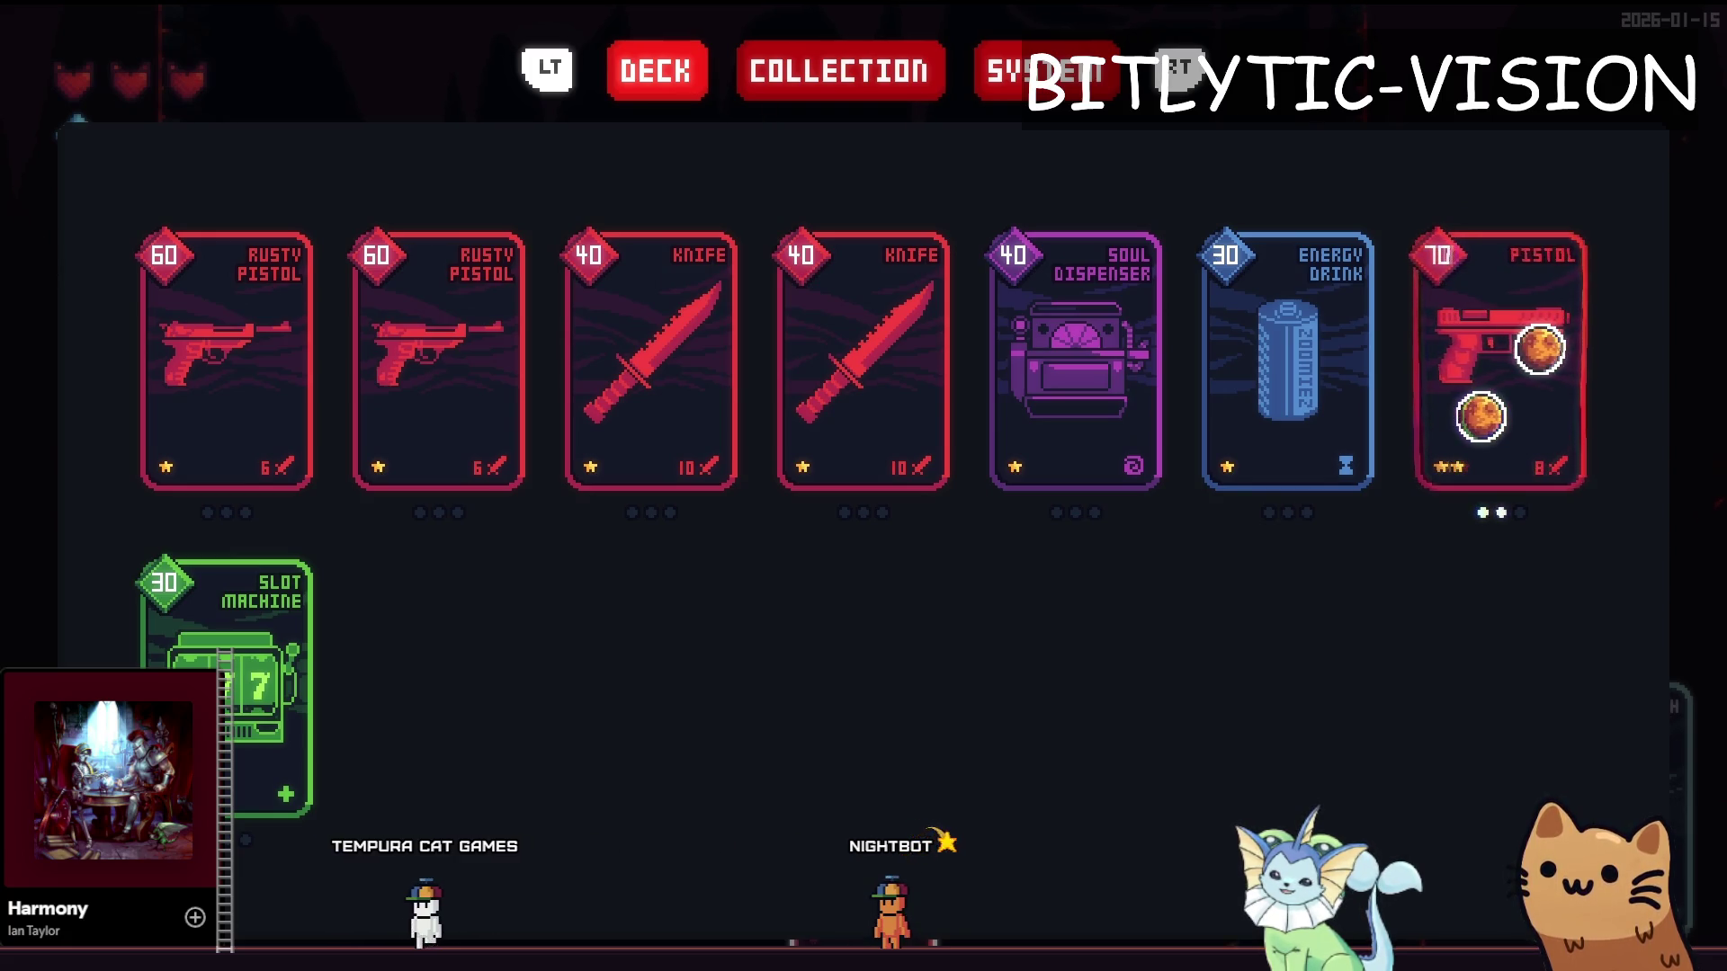
key("Right")
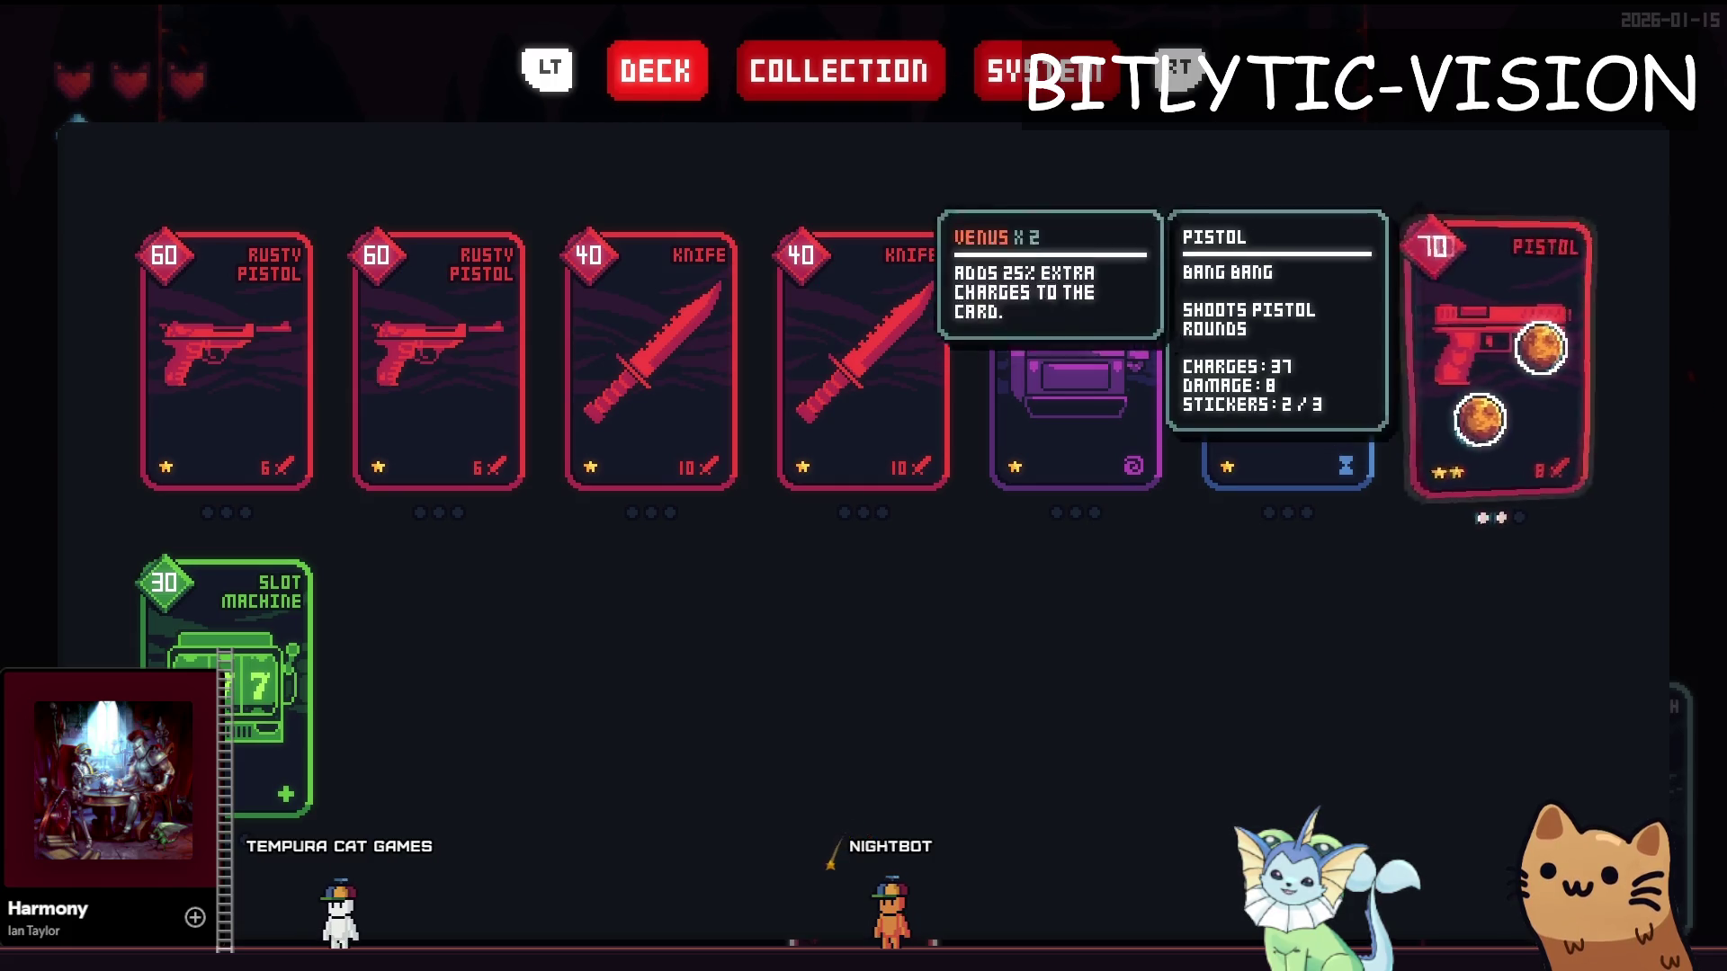
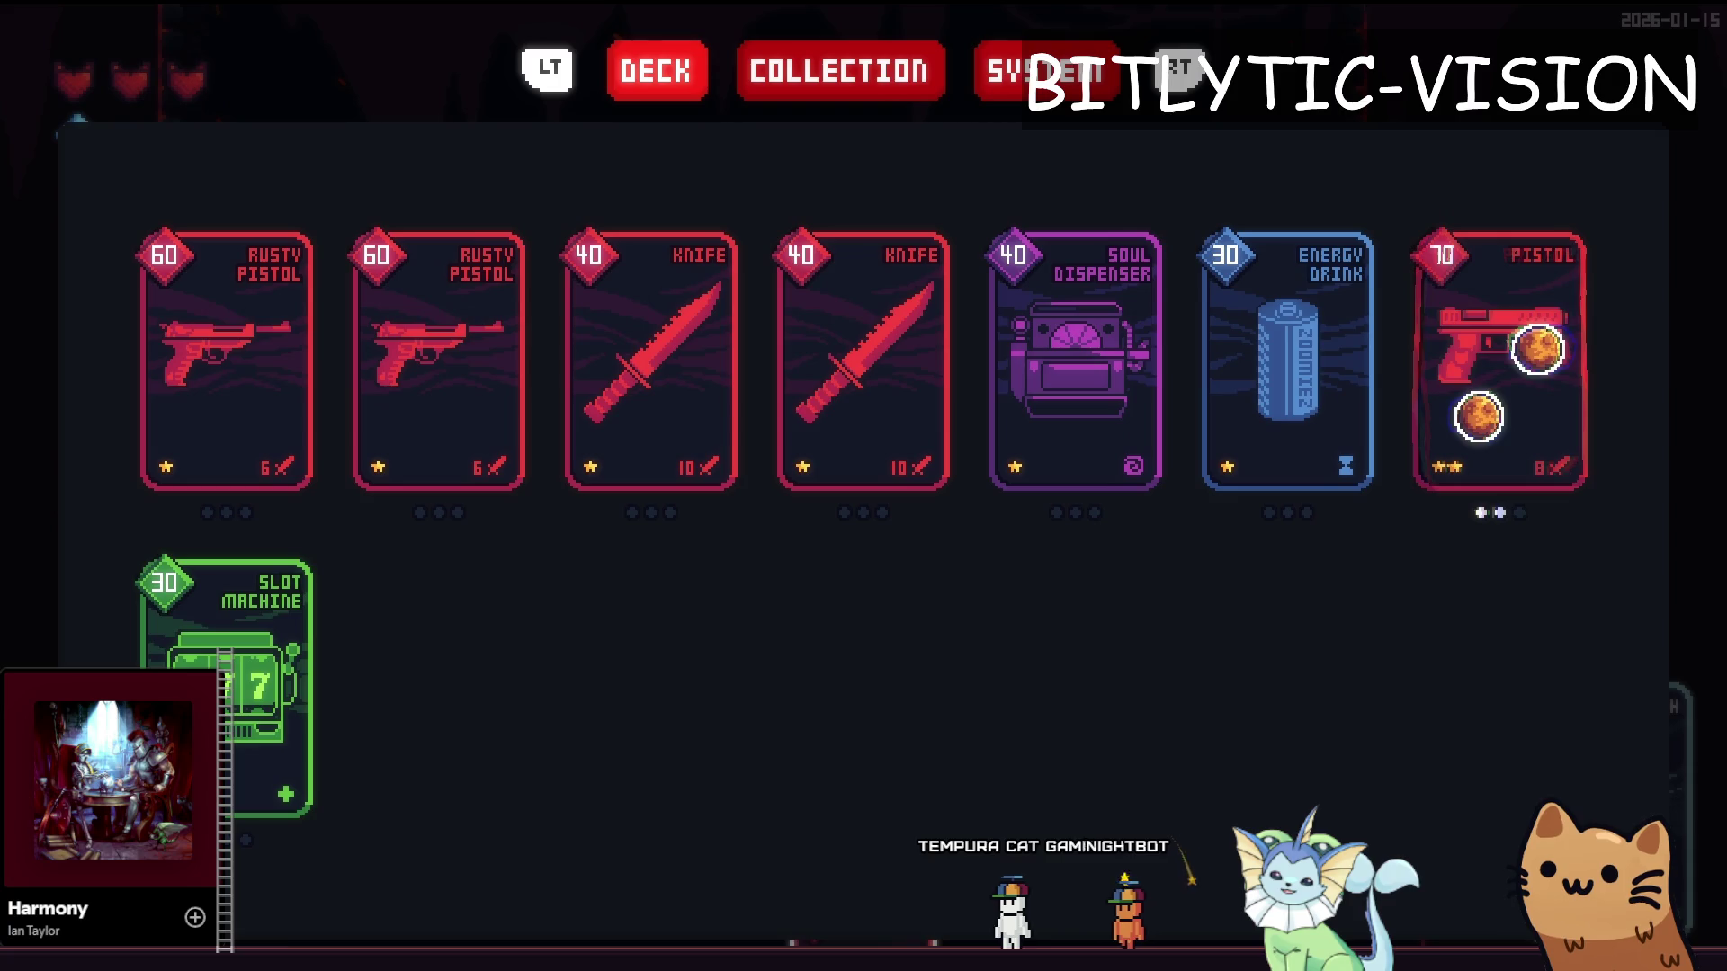
Stop the game and select the card scene's SubViewportContainer in the Local scene tree
key("alt+Tab")
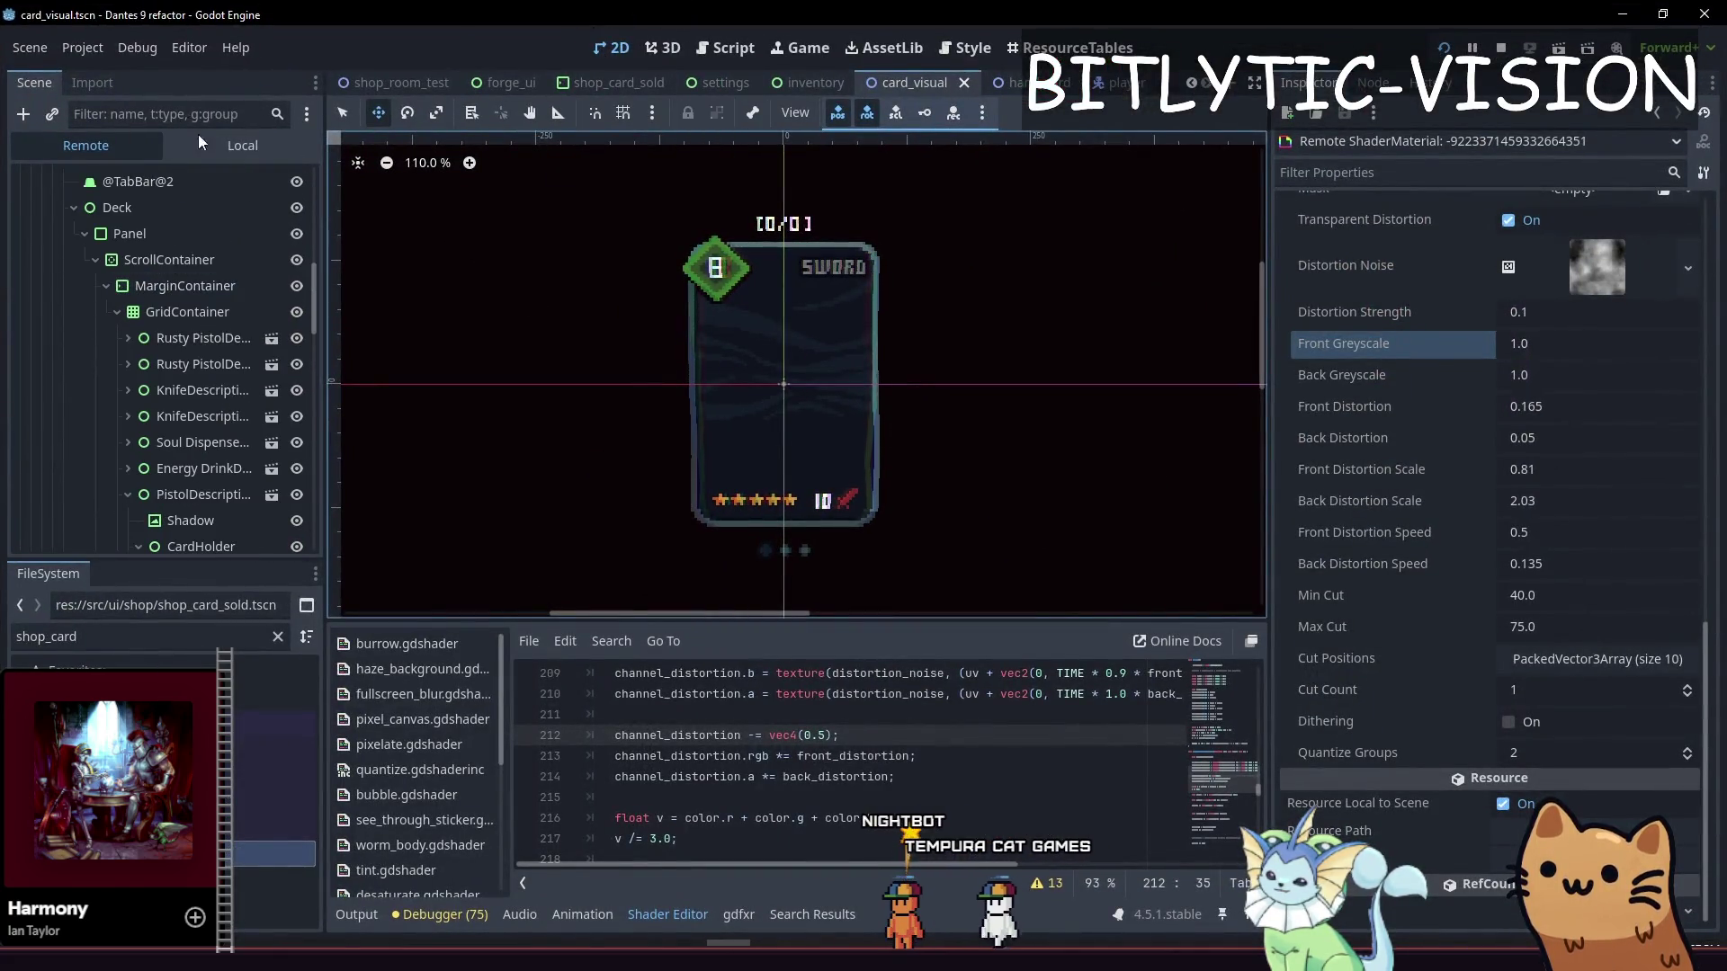
left_click(126, 282)
left_click(126, 232)
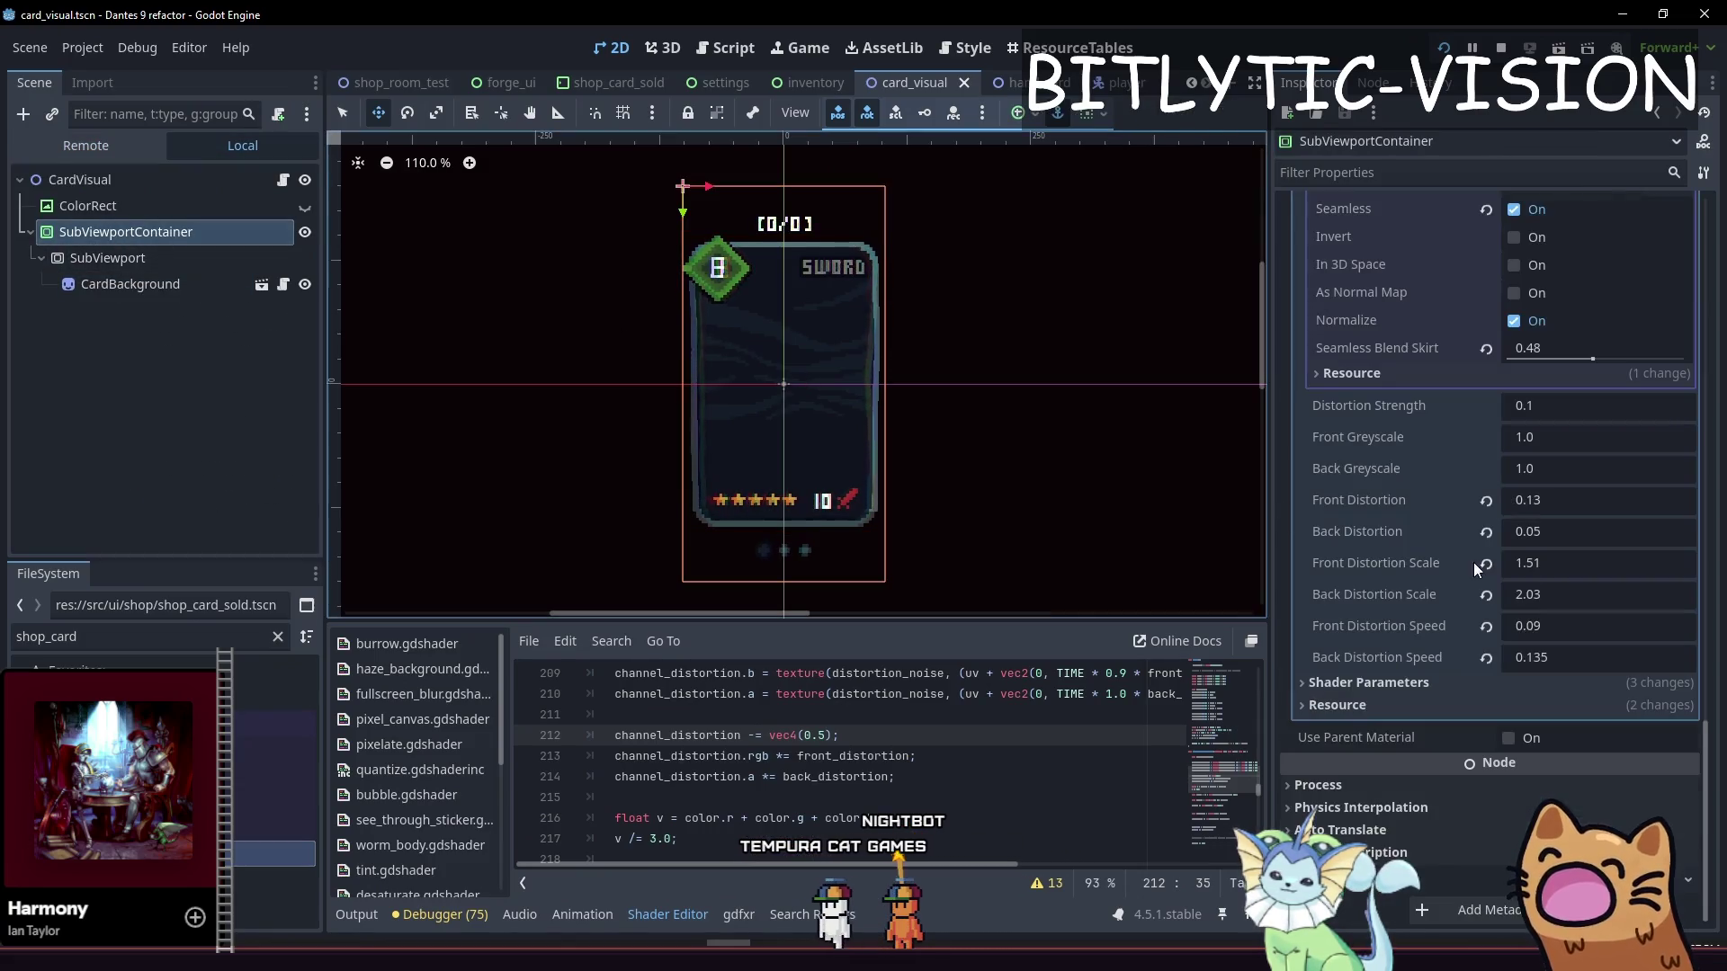
Set Back Distortion Scale to 0.135, Front Distortion Speed to 0.5 and Back Distortion Speed to 35
left_click(1531, 501)
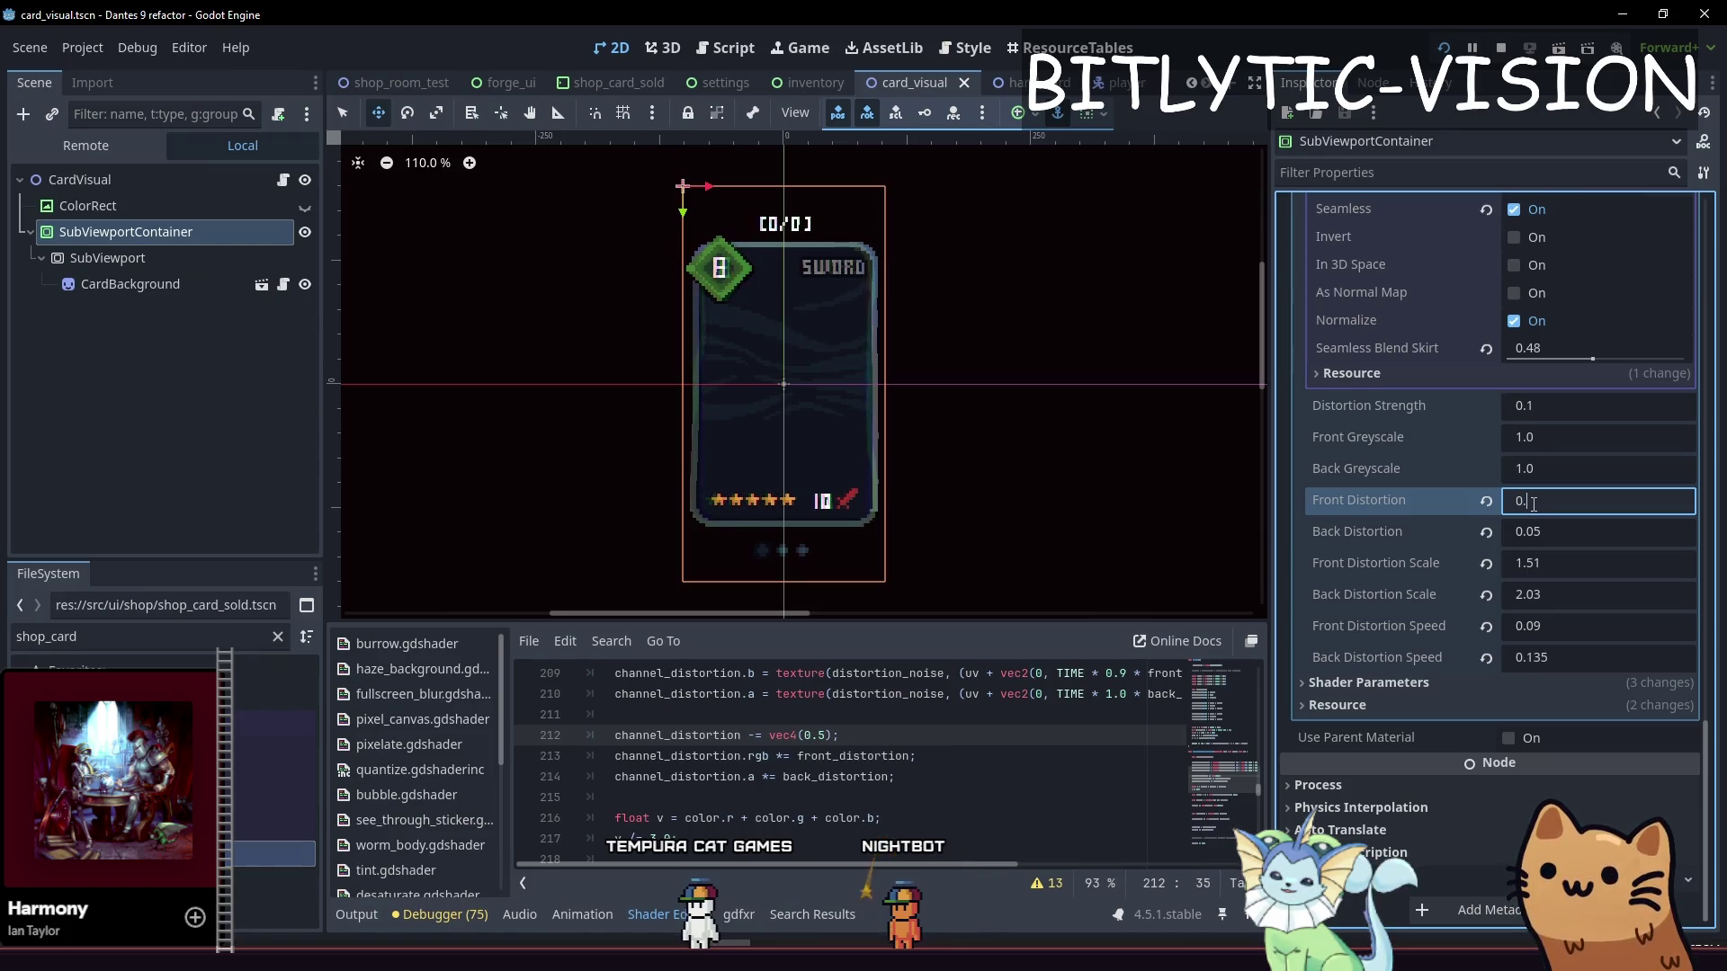
type("8")
key("Tab")
type("2.03")
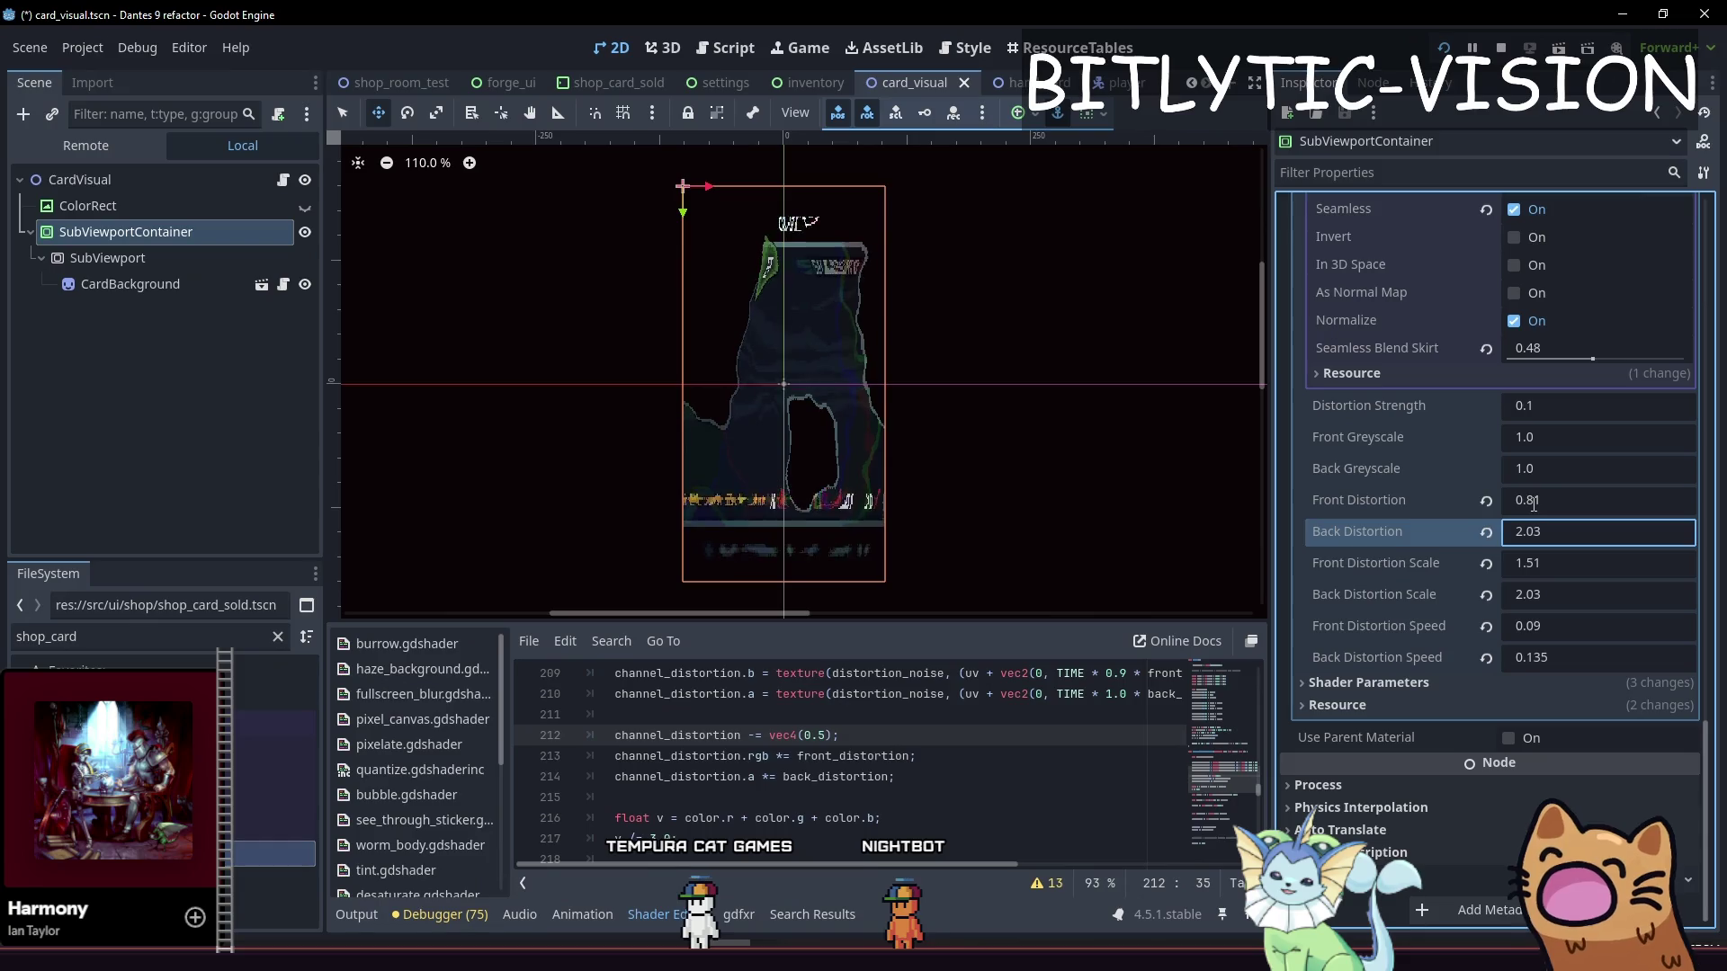
key("Tab")
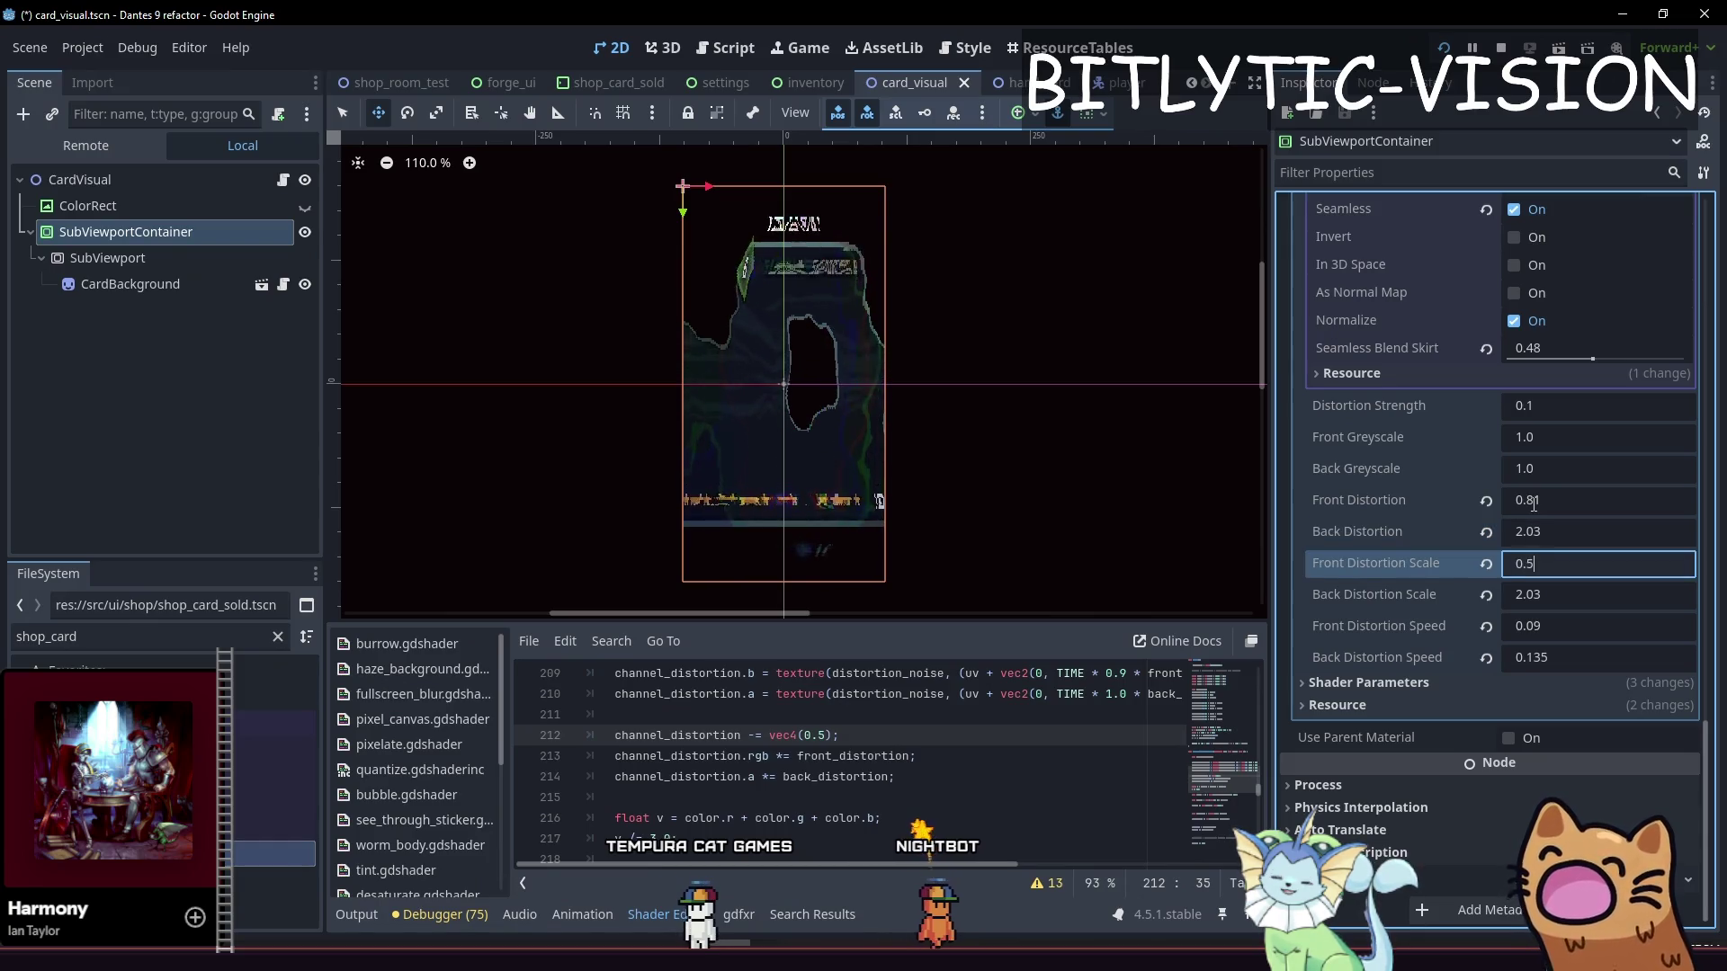
key("Tab")
type("0.135")
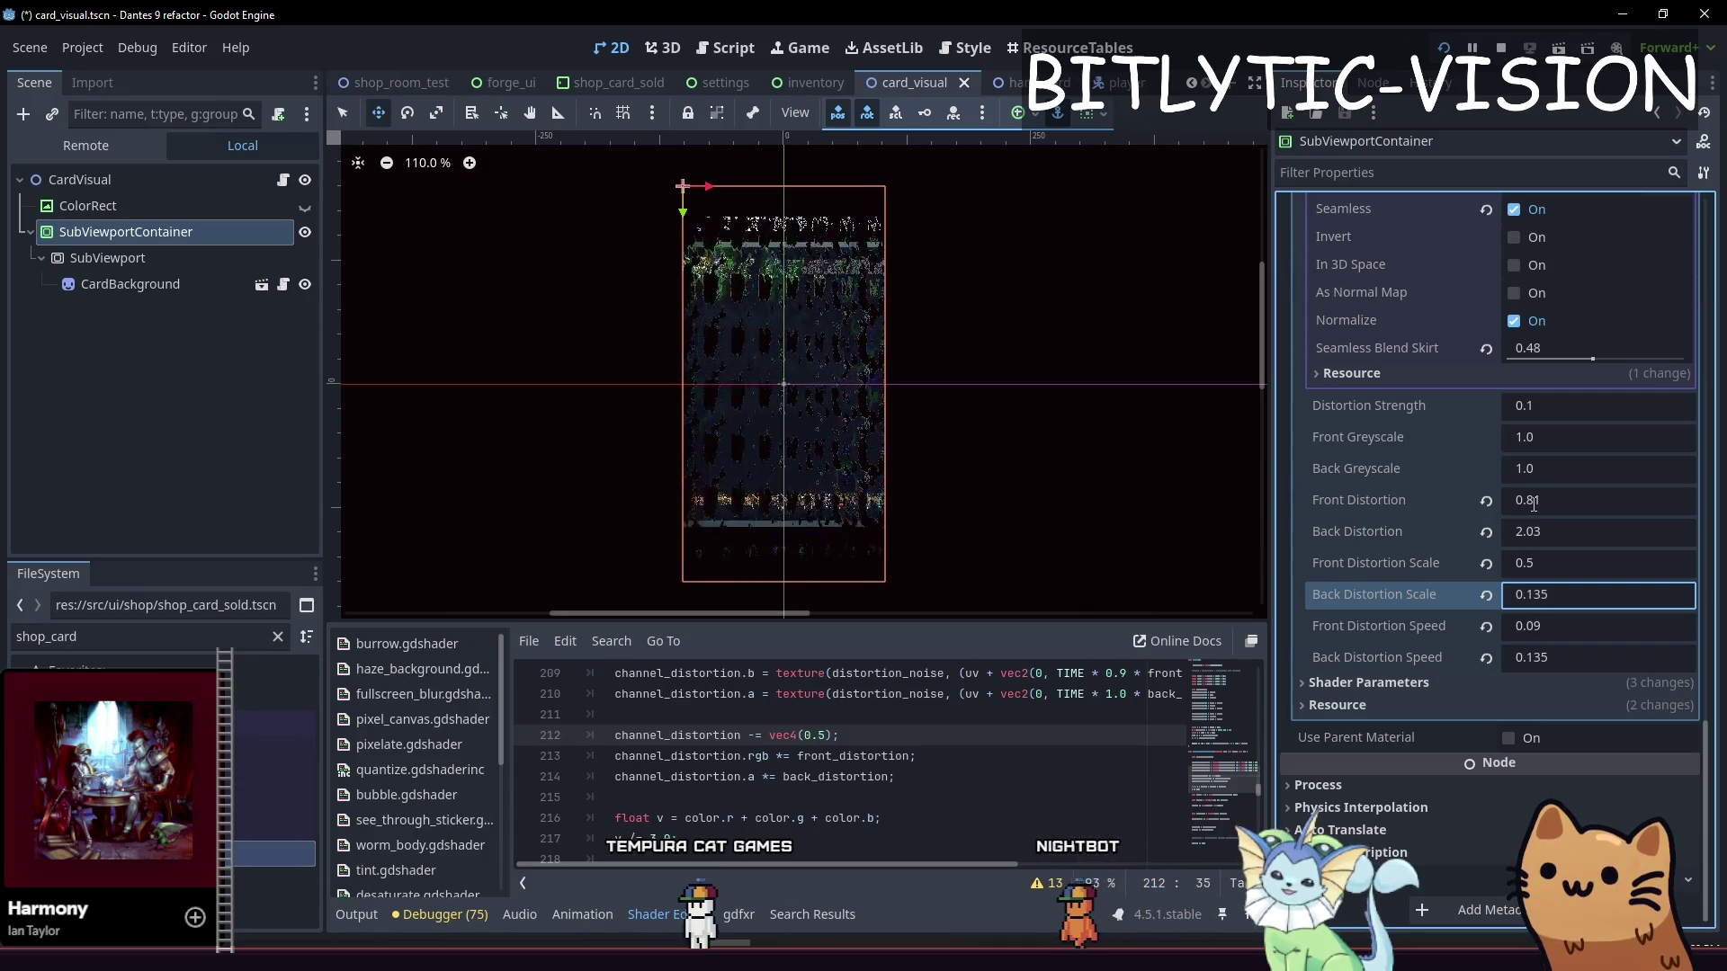
key("Tab")
type("0.5")
key("Tab")
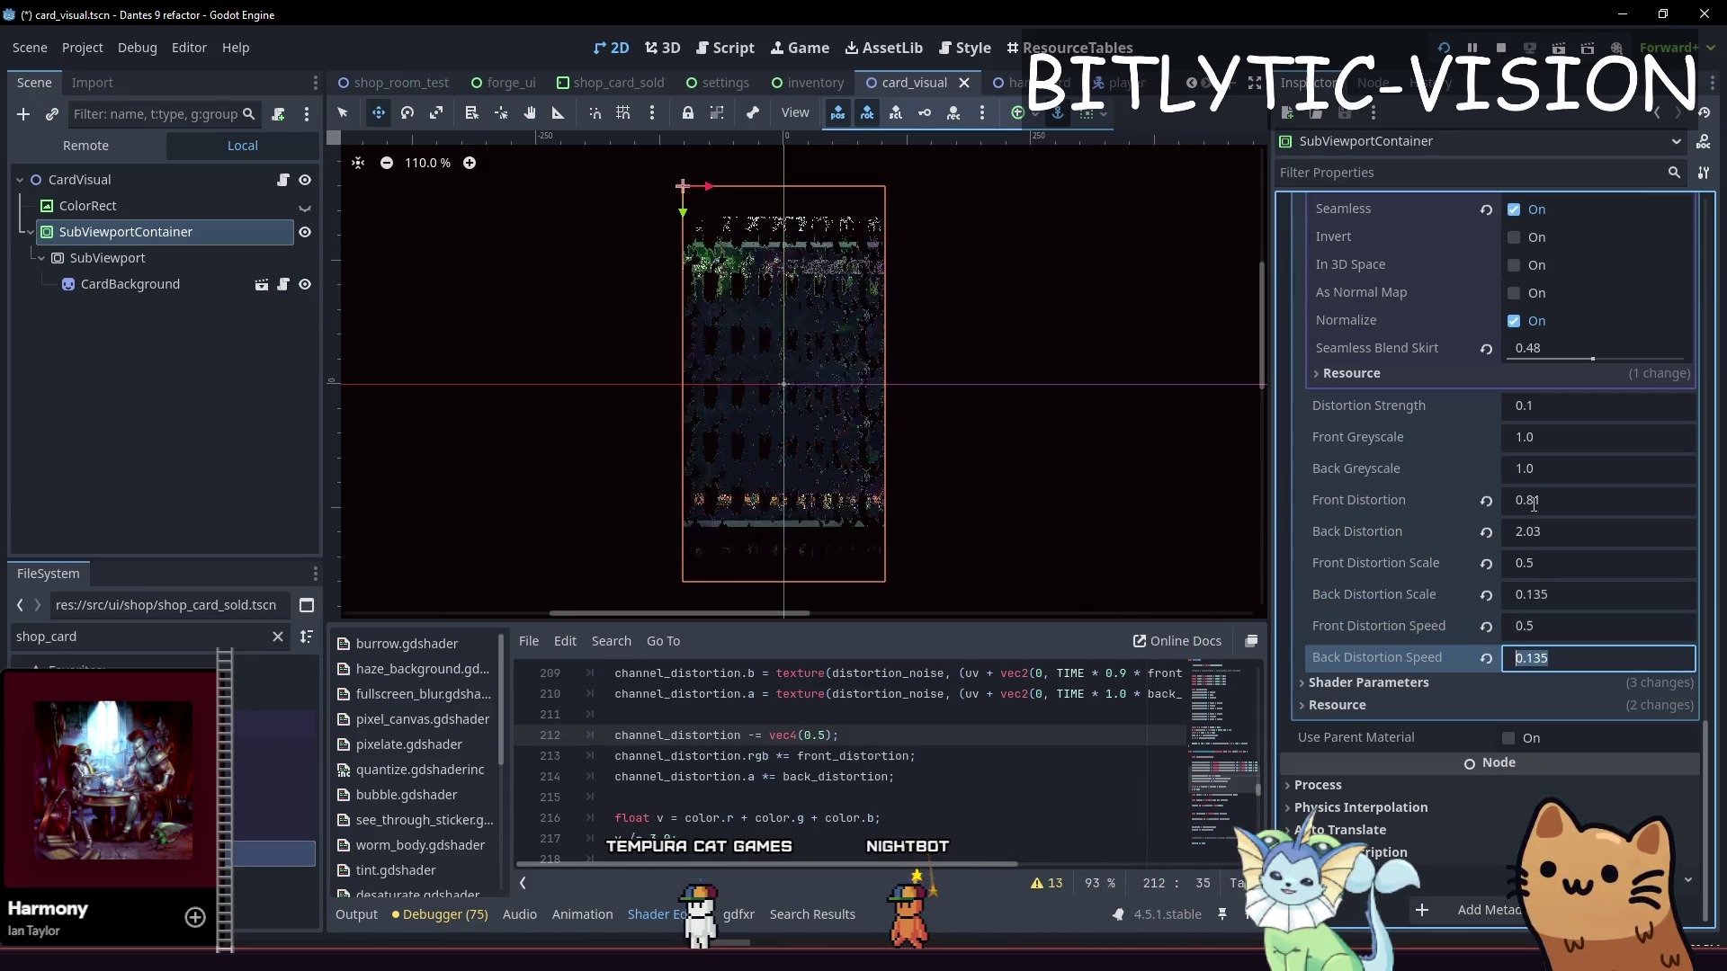
type("0.135")
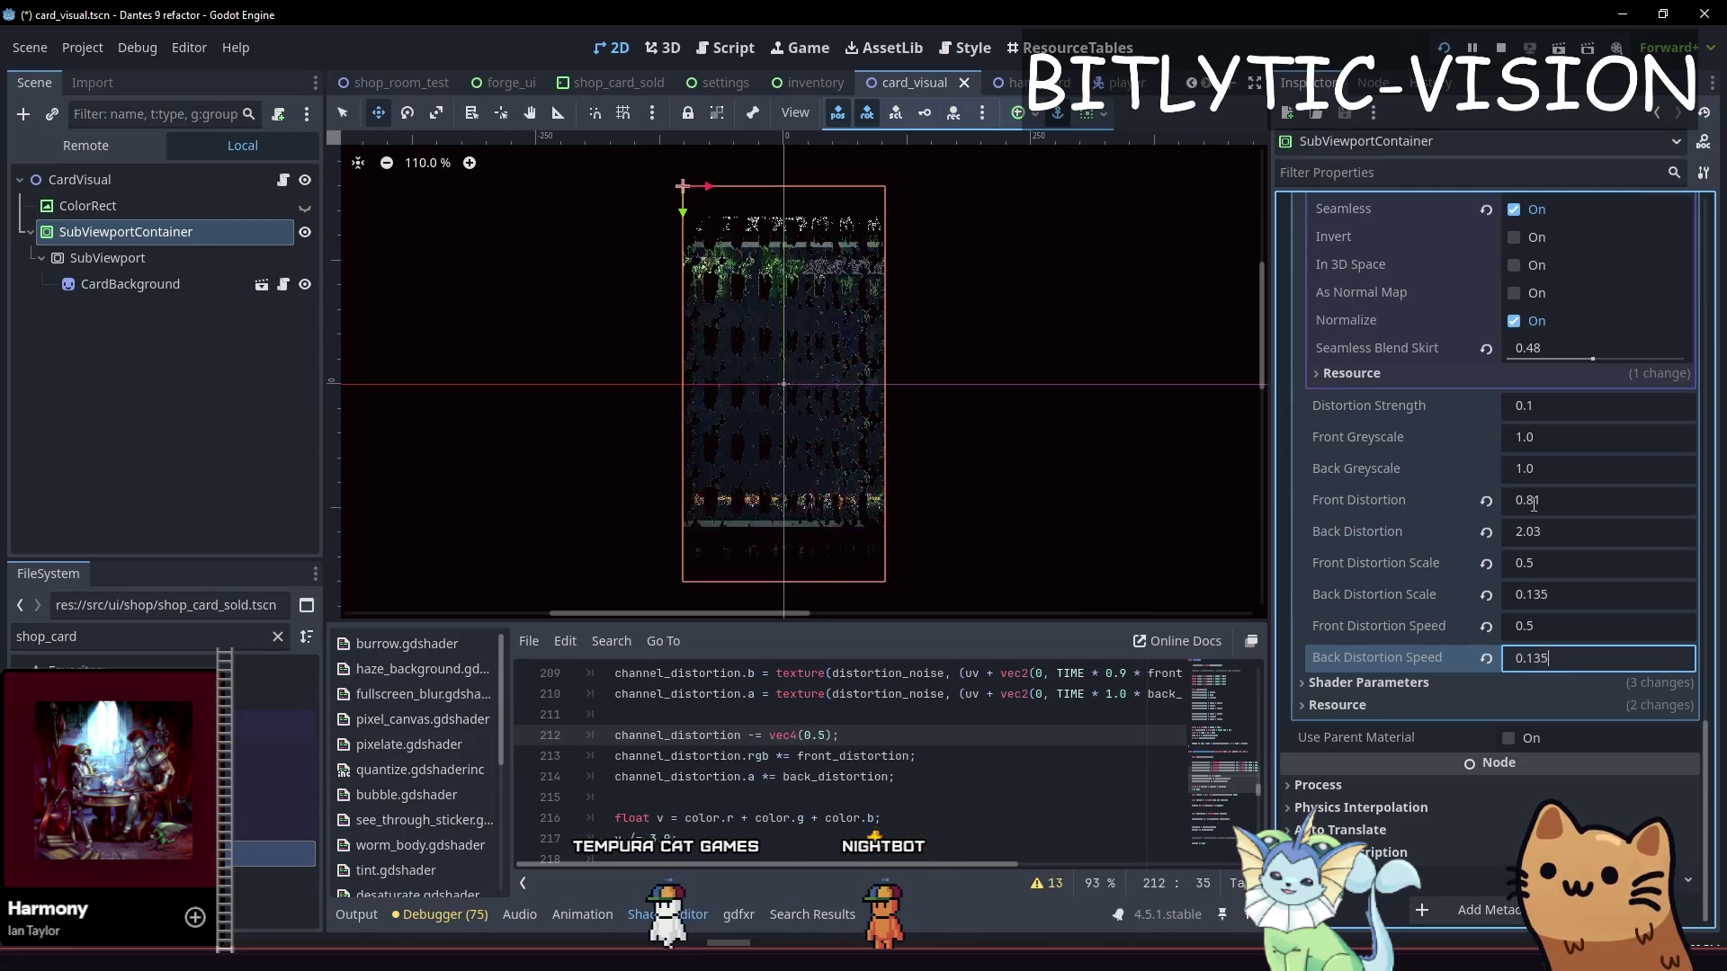
key("shift+Tab")
key("shift+Tab")
key("shift+Tab")
Set Front Distortion Scale 0.81, Back Distortion Scale 2.03, Front Distortion 0.165, Back Distortion 0.05, and save
type("0.")
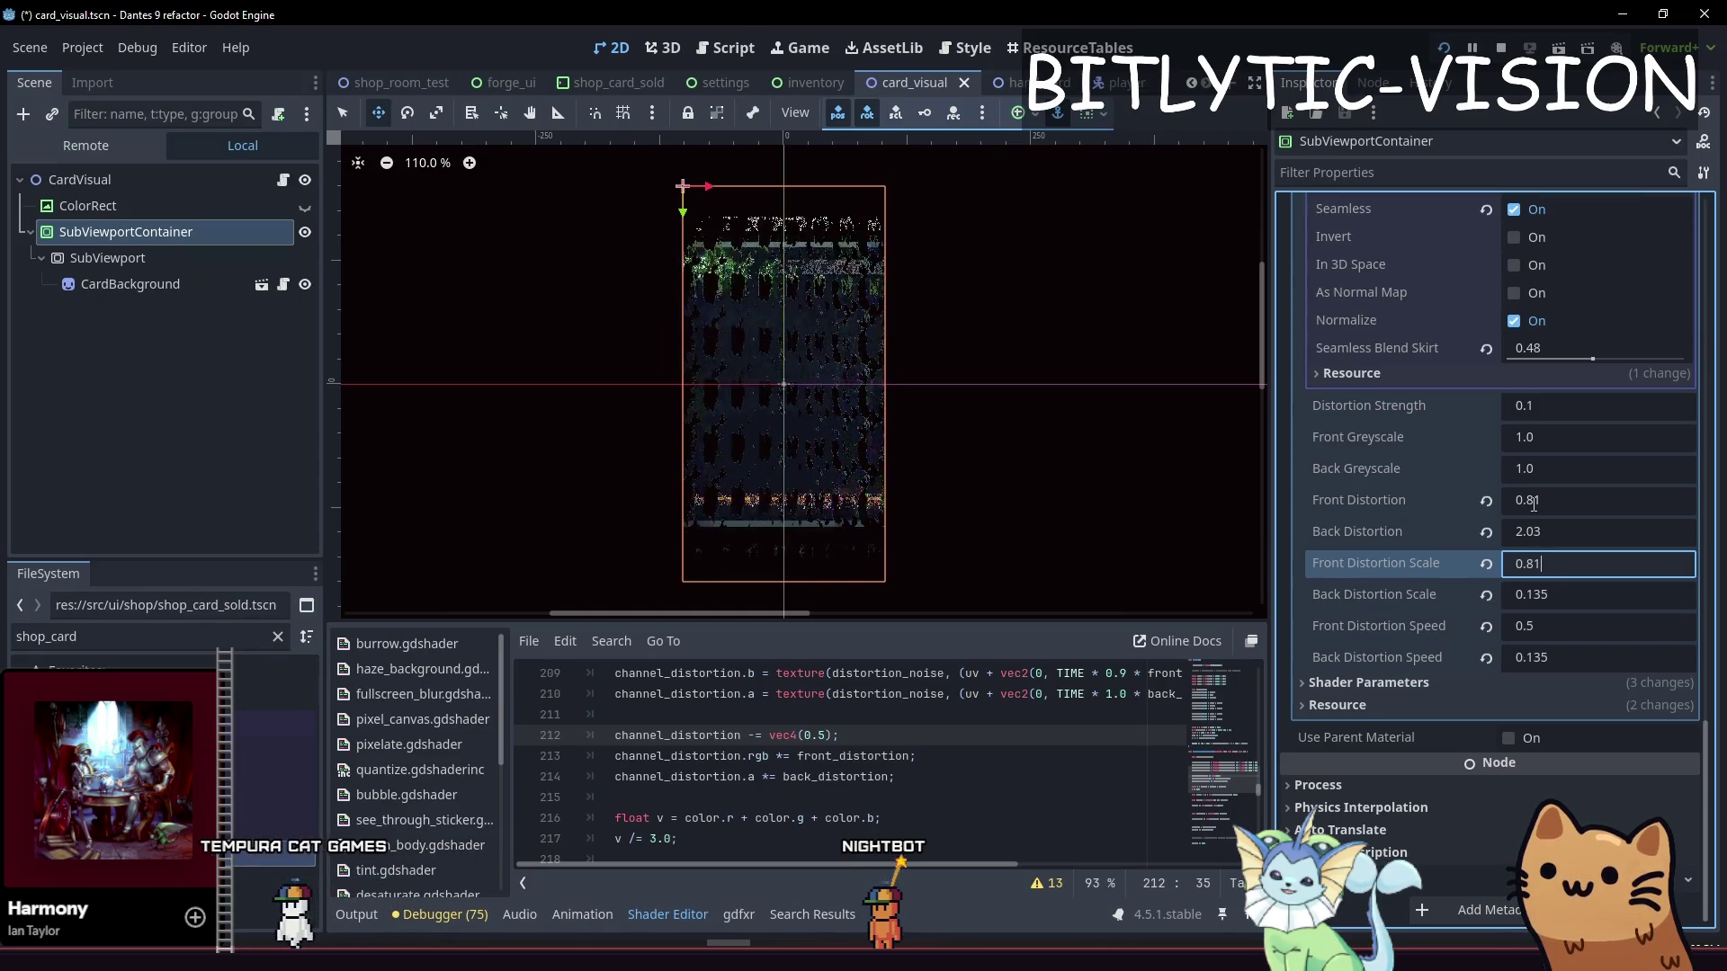
type("81")
key("Tab")
type("2.03")
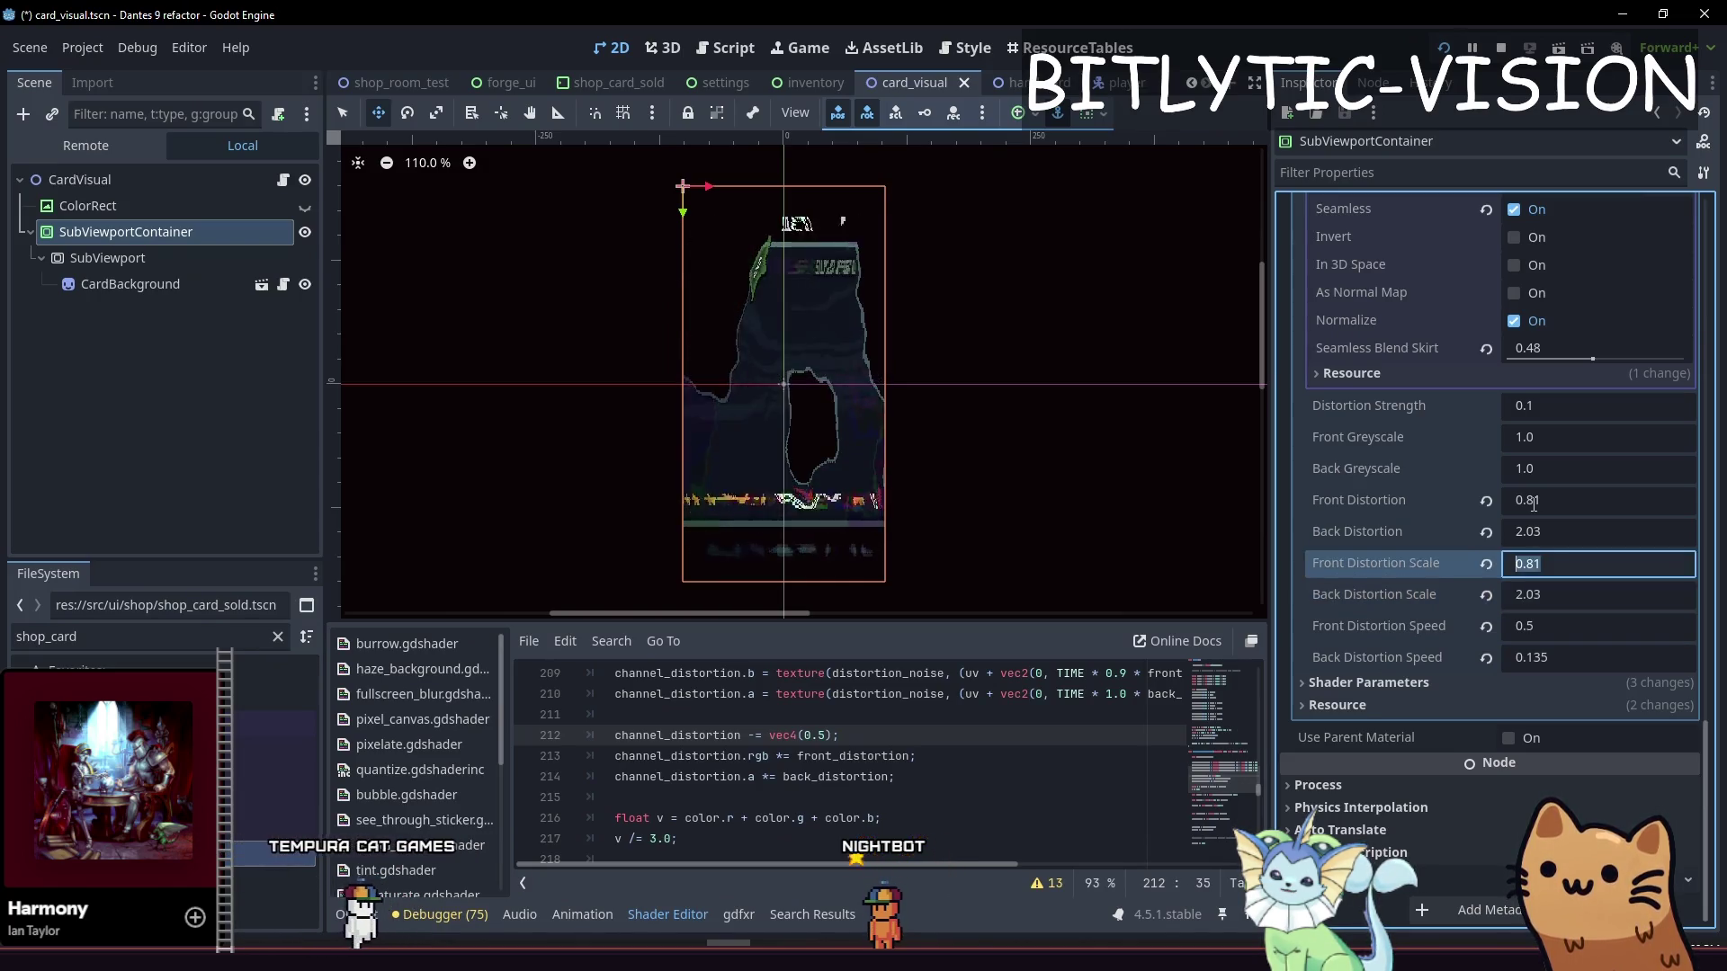
key("shift+Tab")
key("shift+Tab")
key("shift+Tab")
type("0.165")
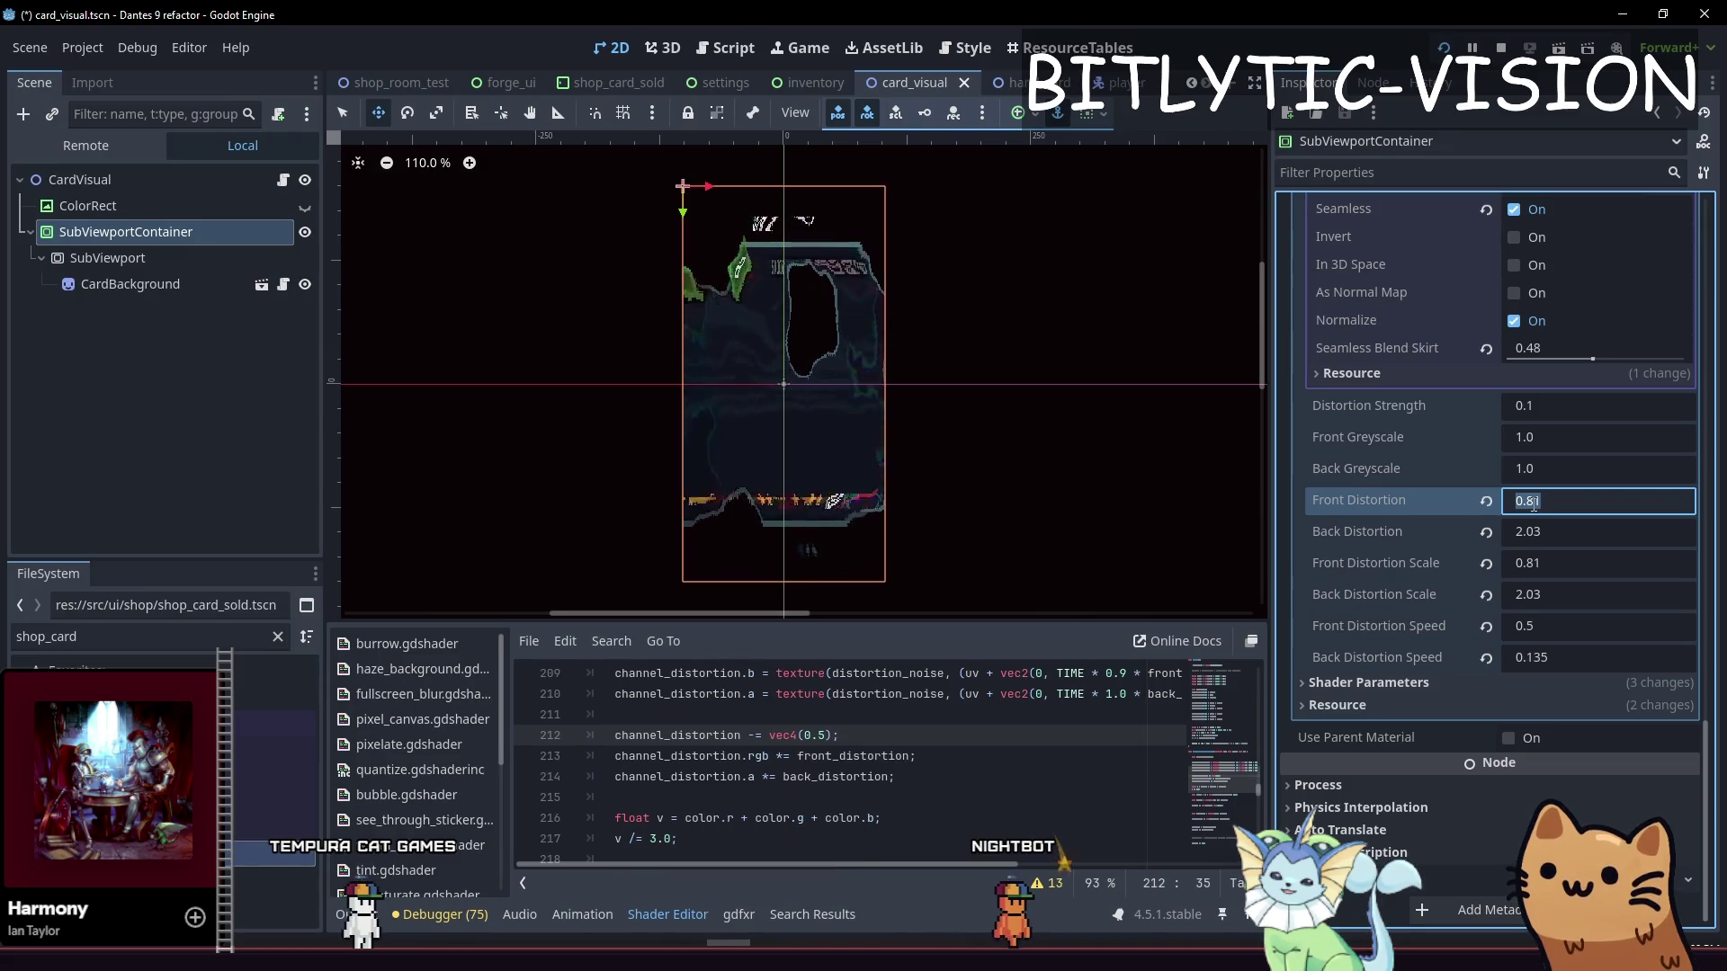
key("Tab")
type("0.05")
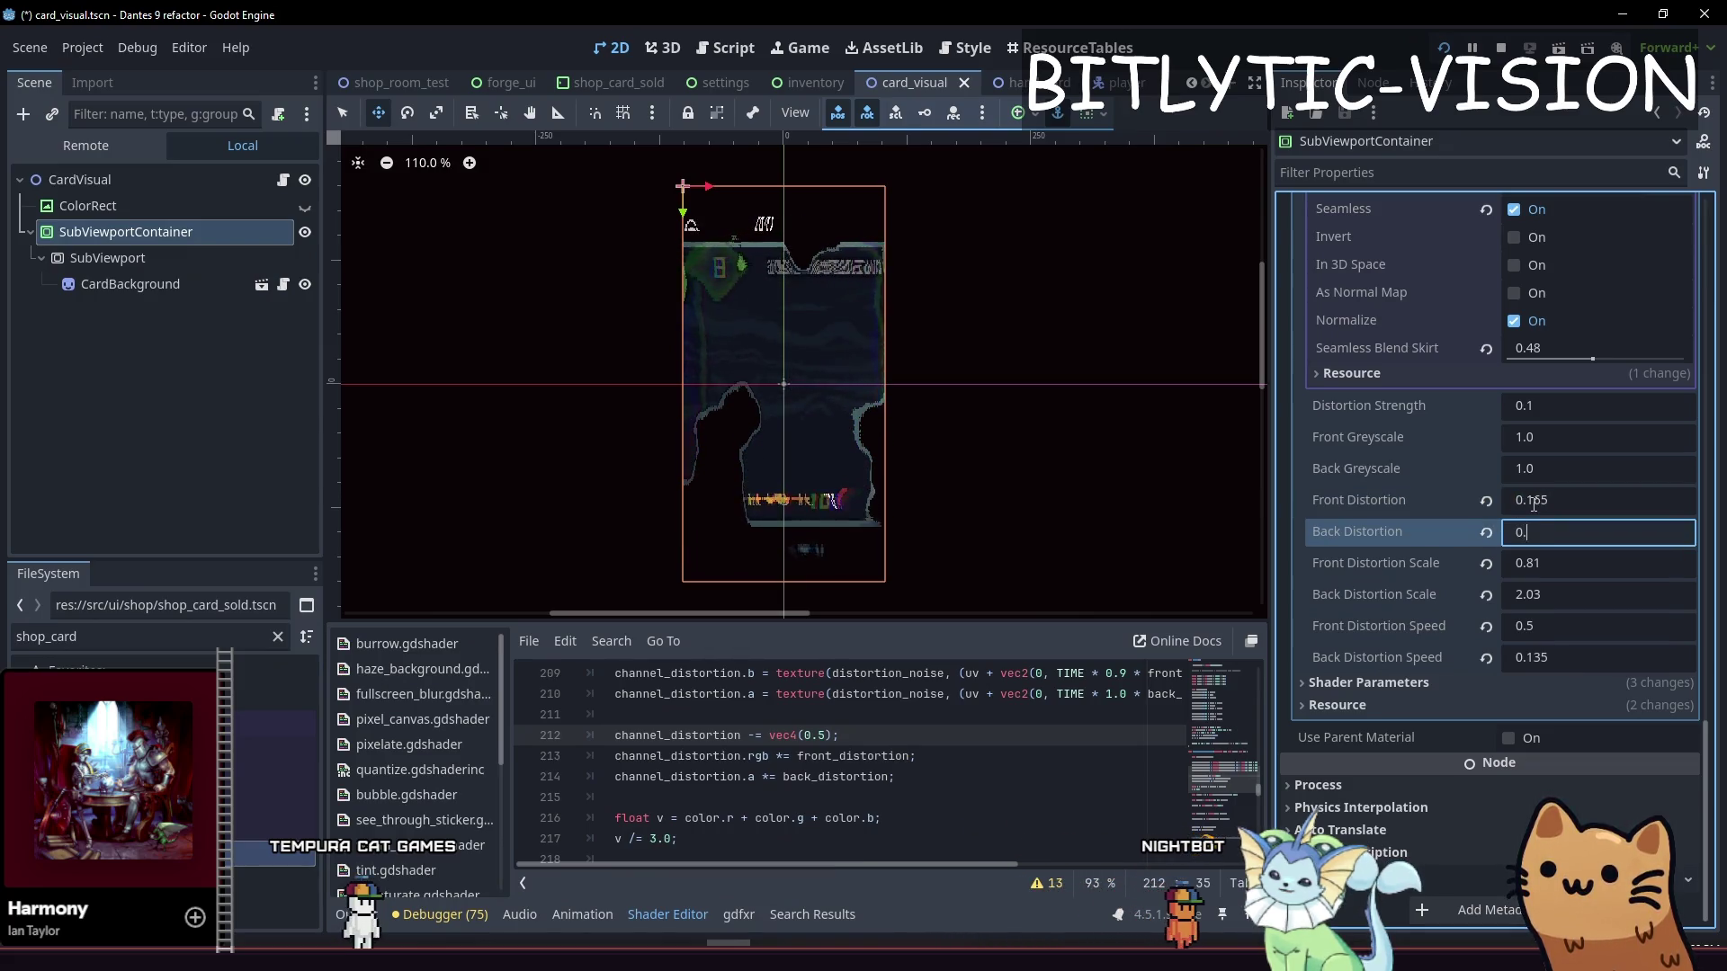
key("Return")
key("ctrl+s")
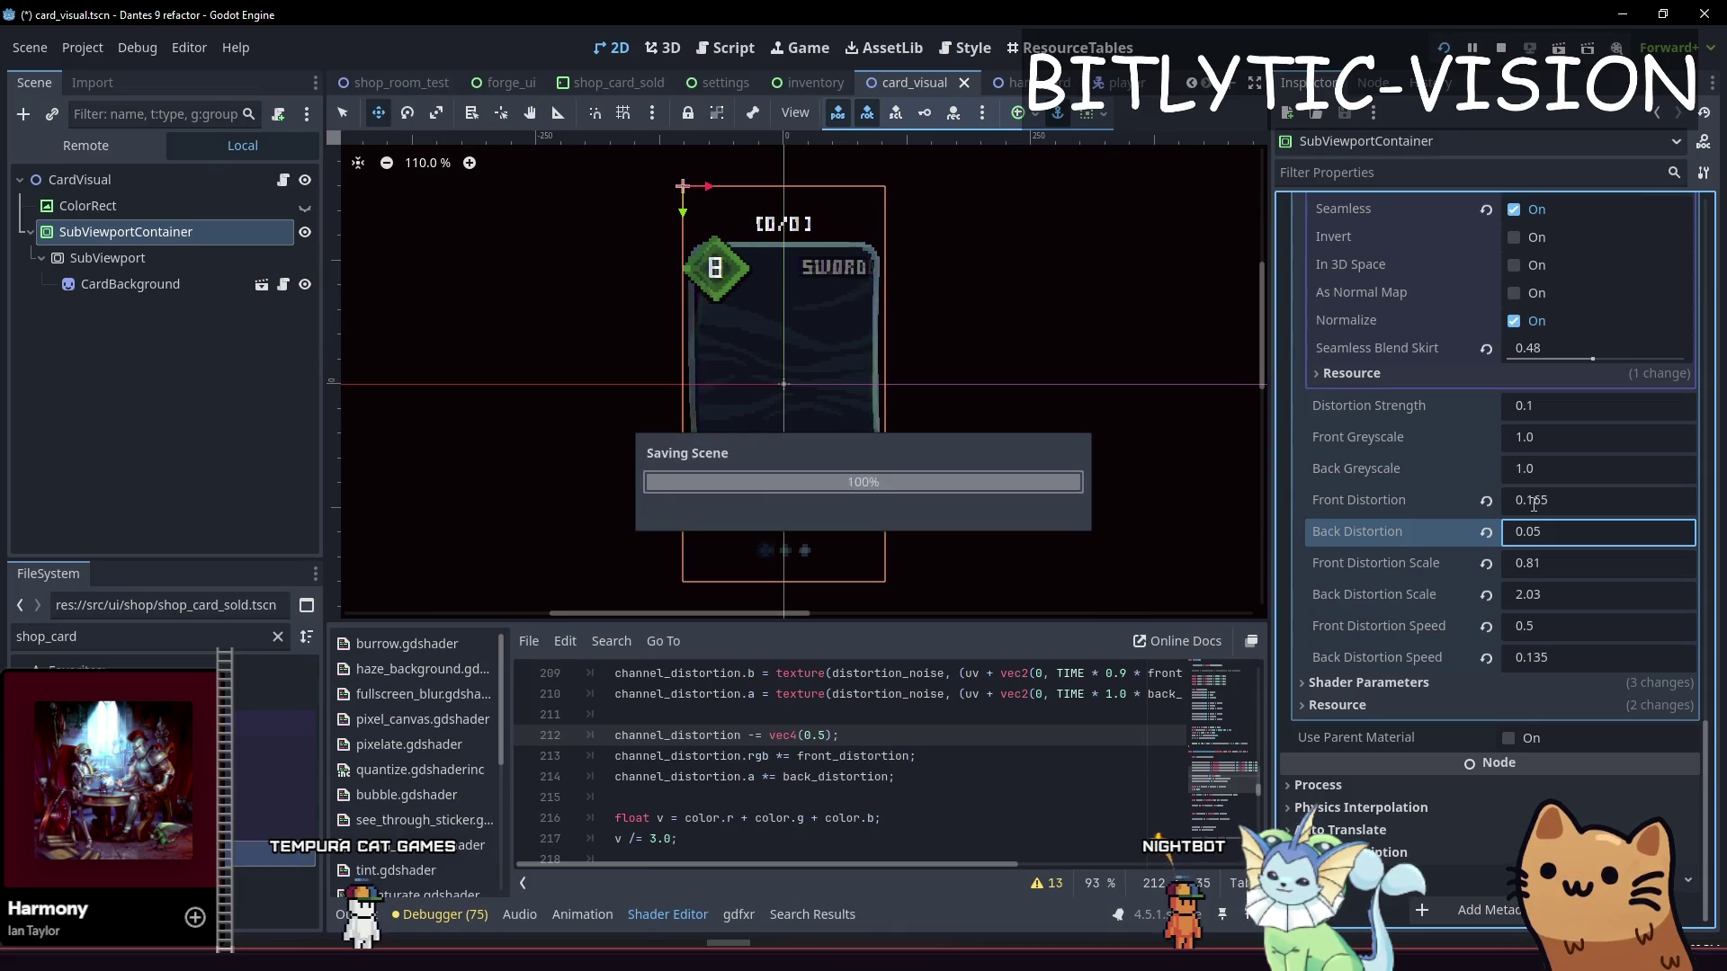
Enlarge the shader editor and move the two 'float v' greyscale lines below the texture sampling
mouse_move(813, 624)
left_mouse_down()
mouse_move(819, 369)
mouse_move(820, 450)
left_mouse_up()
scroll(869, 610, "down", 3)
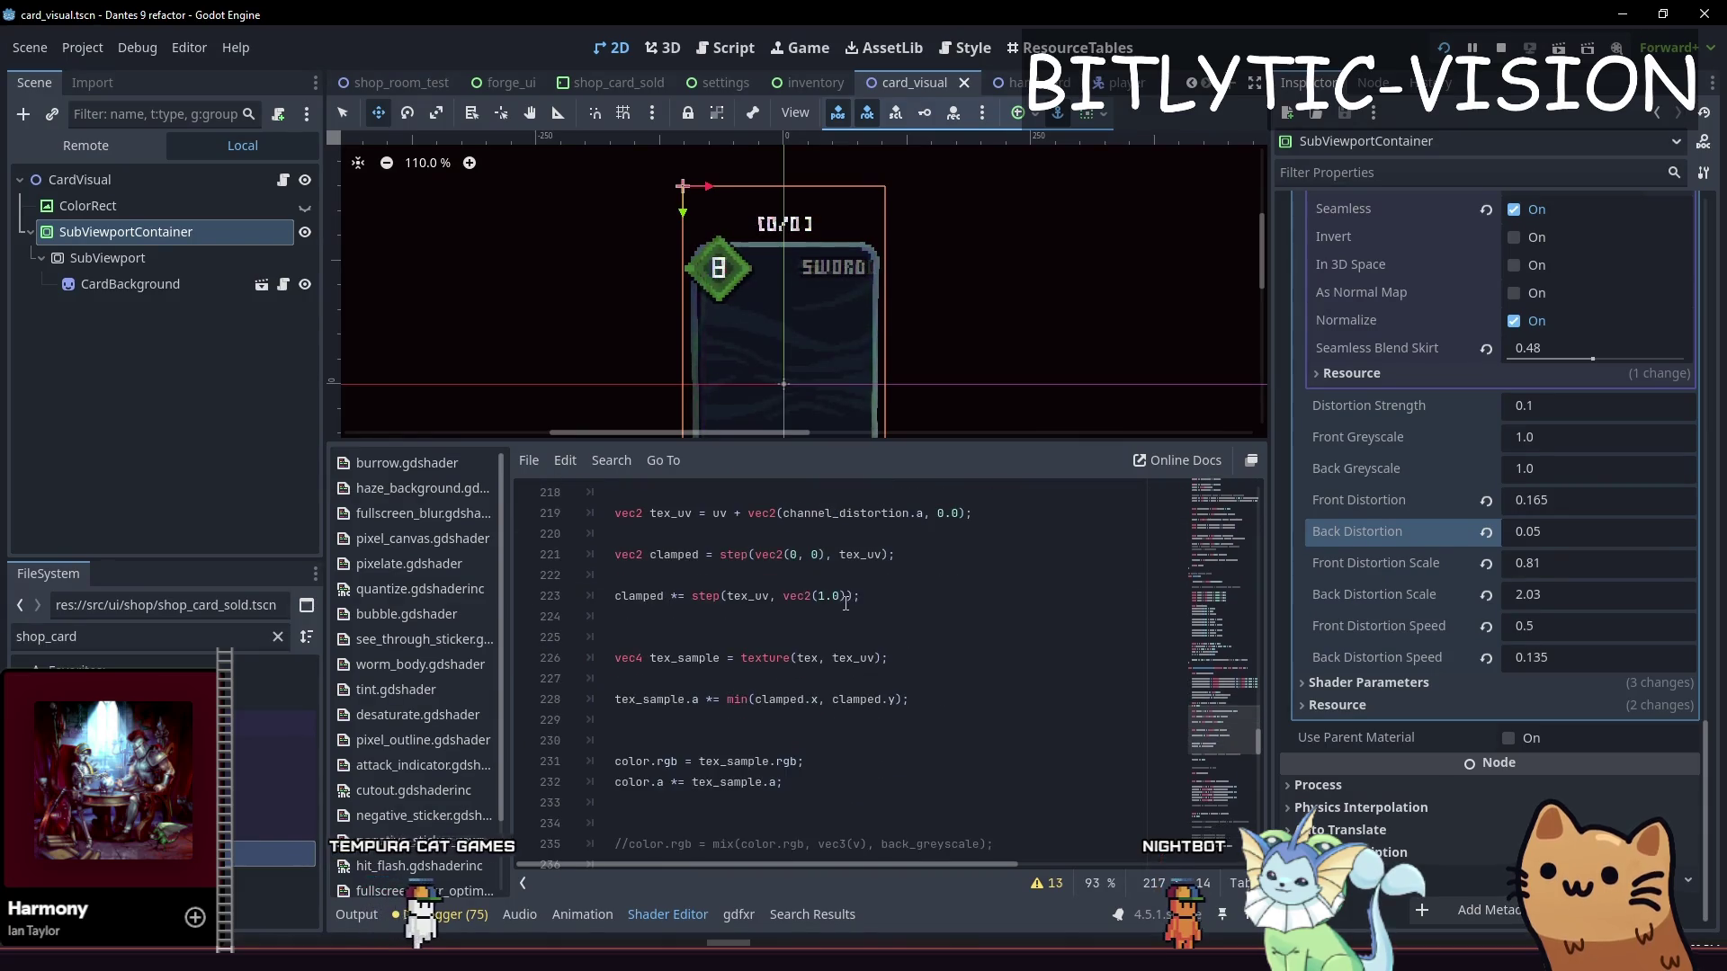
left_click(924, 720)
scroll(810, 666, "up", 3)
left_click(748, 673)
key("Up")
key("End")
key("shift+Up")
key("shift+Home")
key("shift+Home")
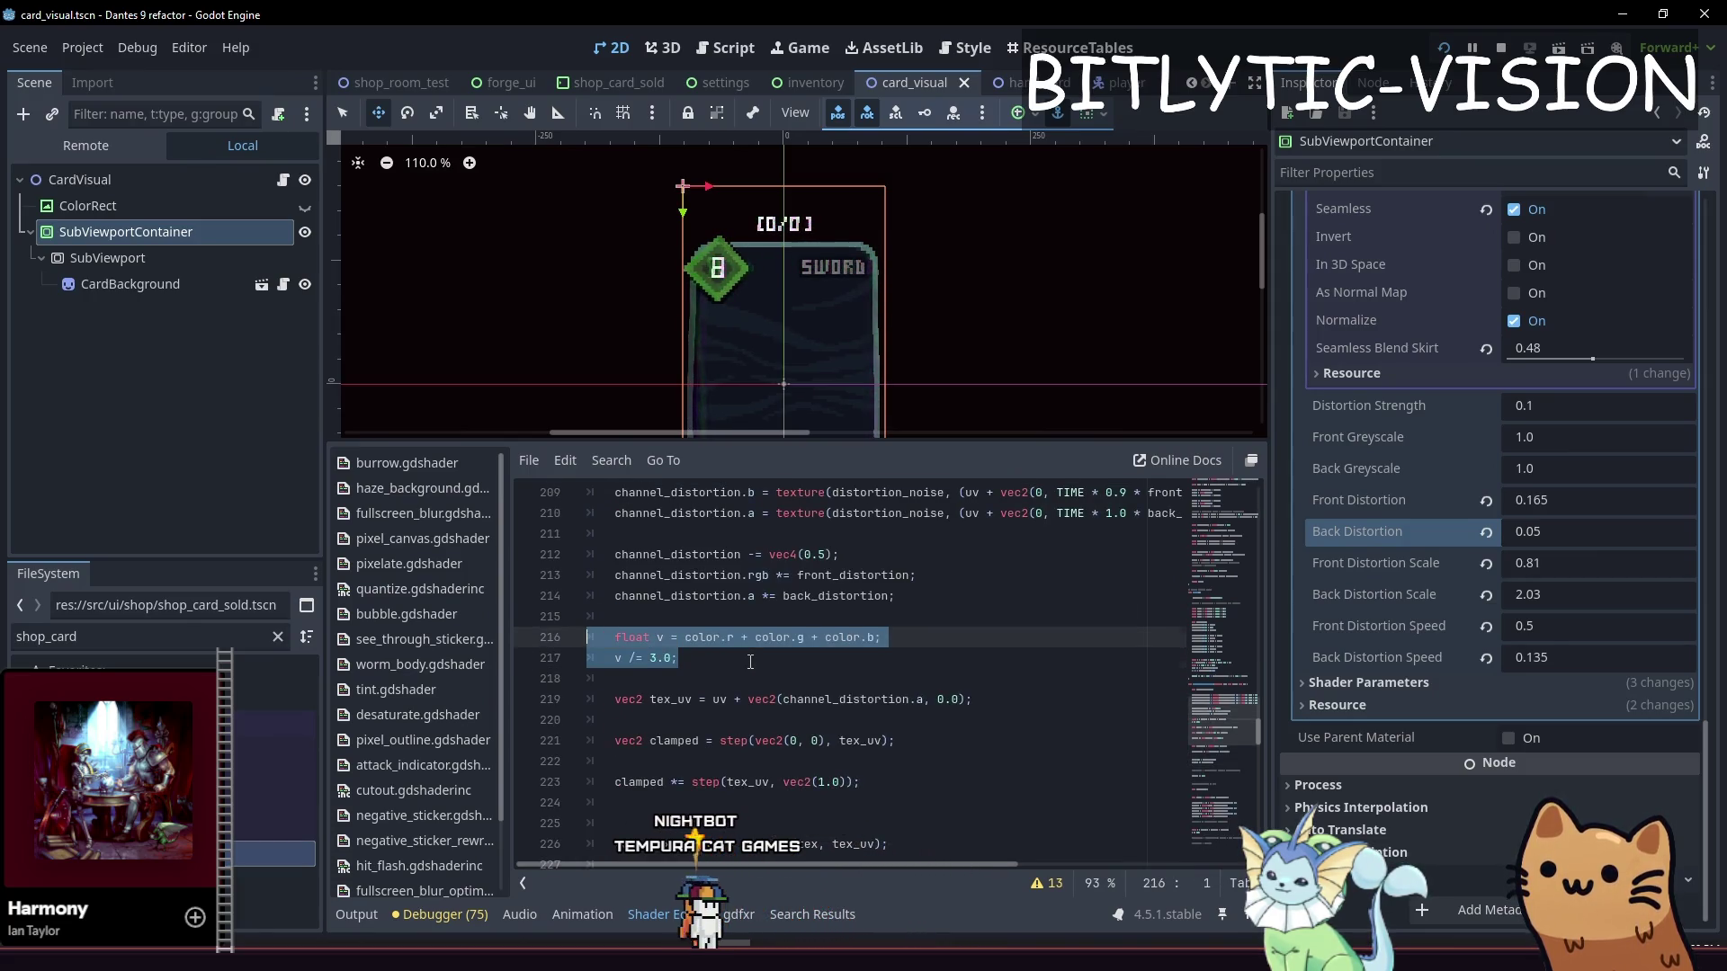
key("alt+Down")
key("alt+Down")
key("alt+Down")
key("alt+Down")
key("alt+Down")
key("alt+Down")
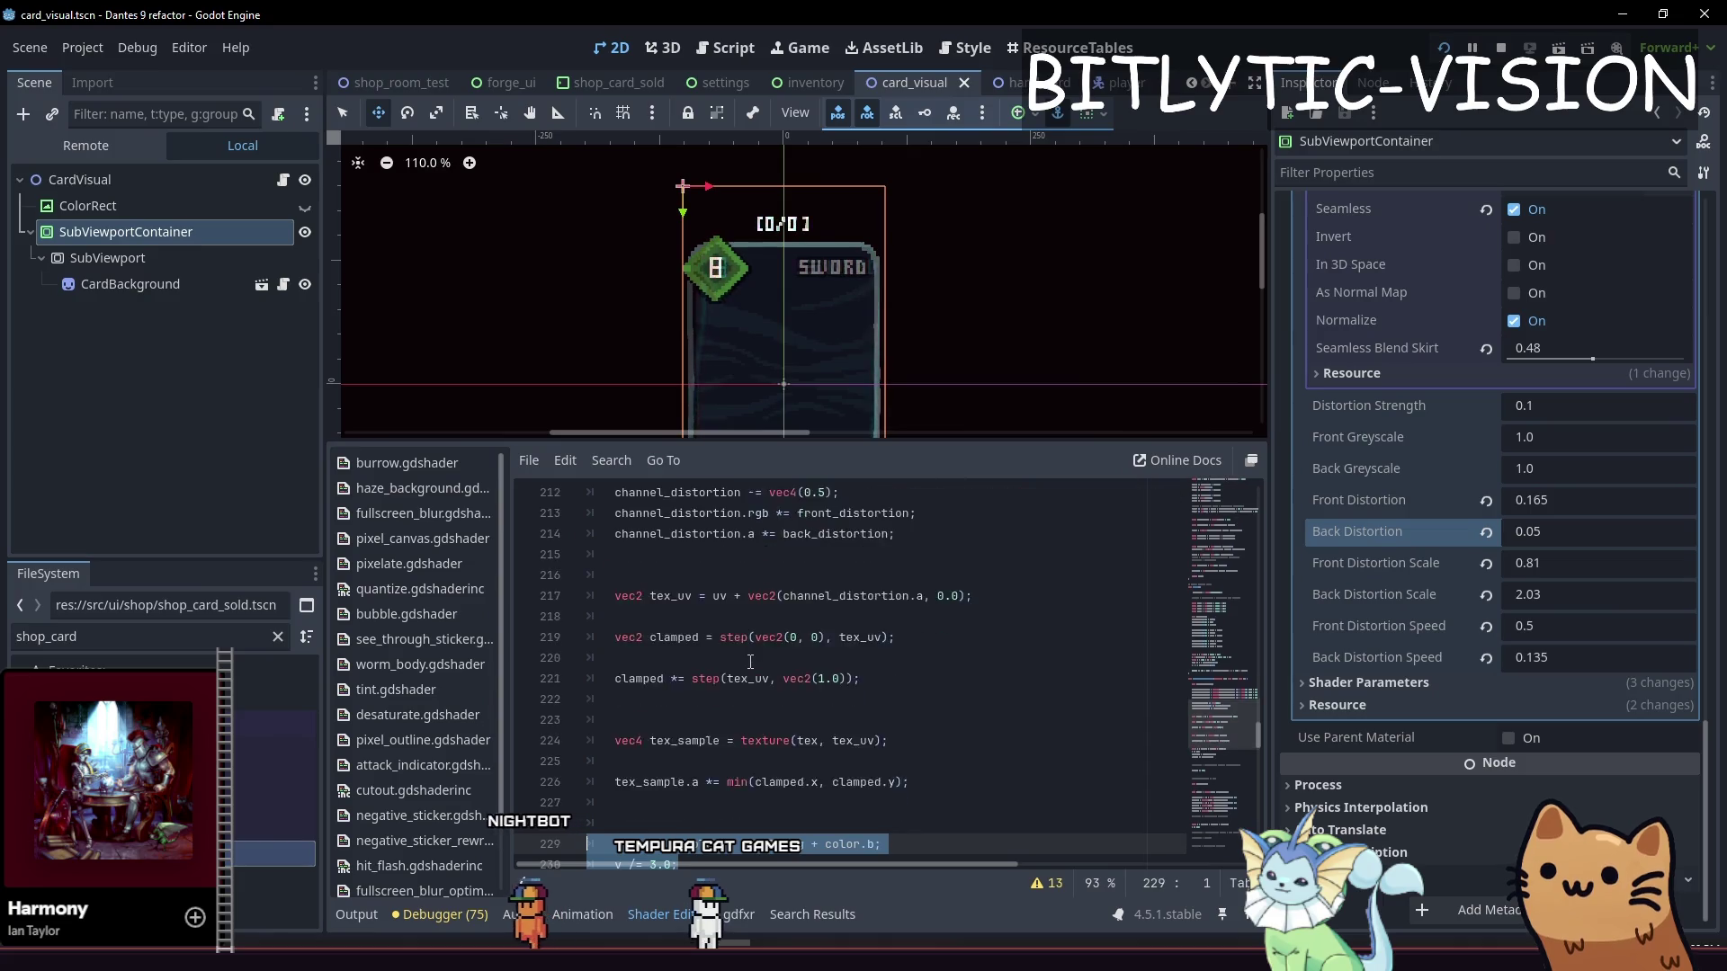
Uncomment the back_greyscale mix line, save the scene, and start dragging Back Greyscale lower
key("Down")
key("Down")
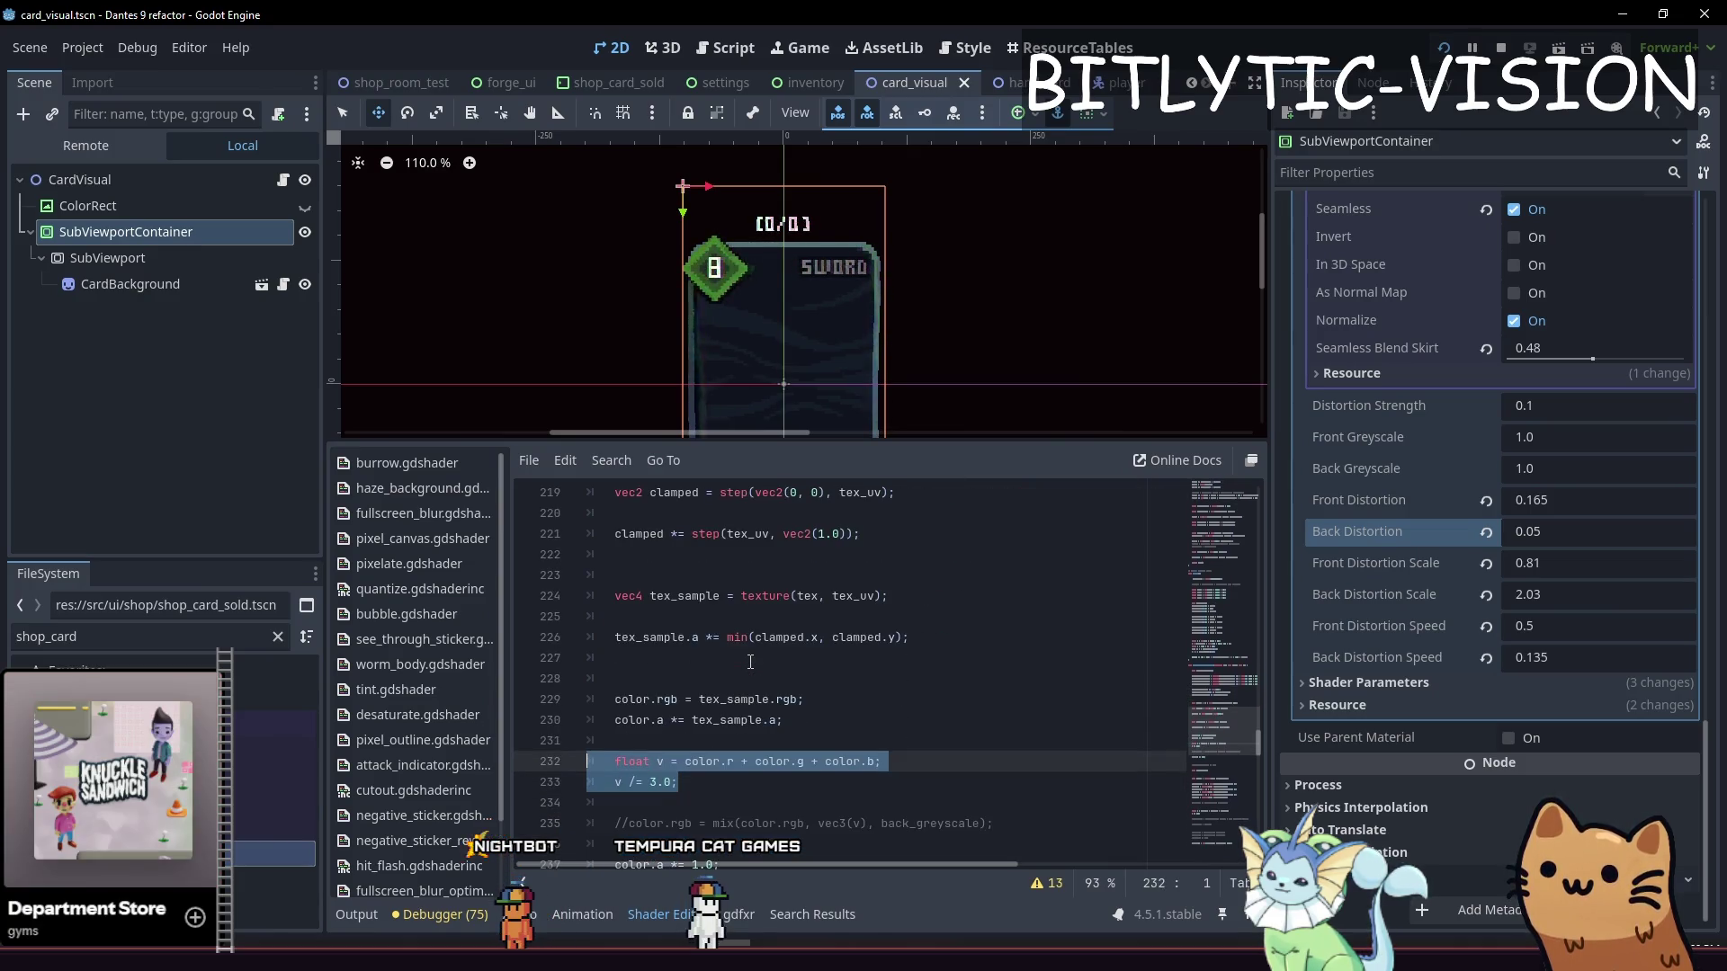
key("BackSpace")
key("BackSpace")
key("Down")
key("ctrl+k")
key("ctrl+s")
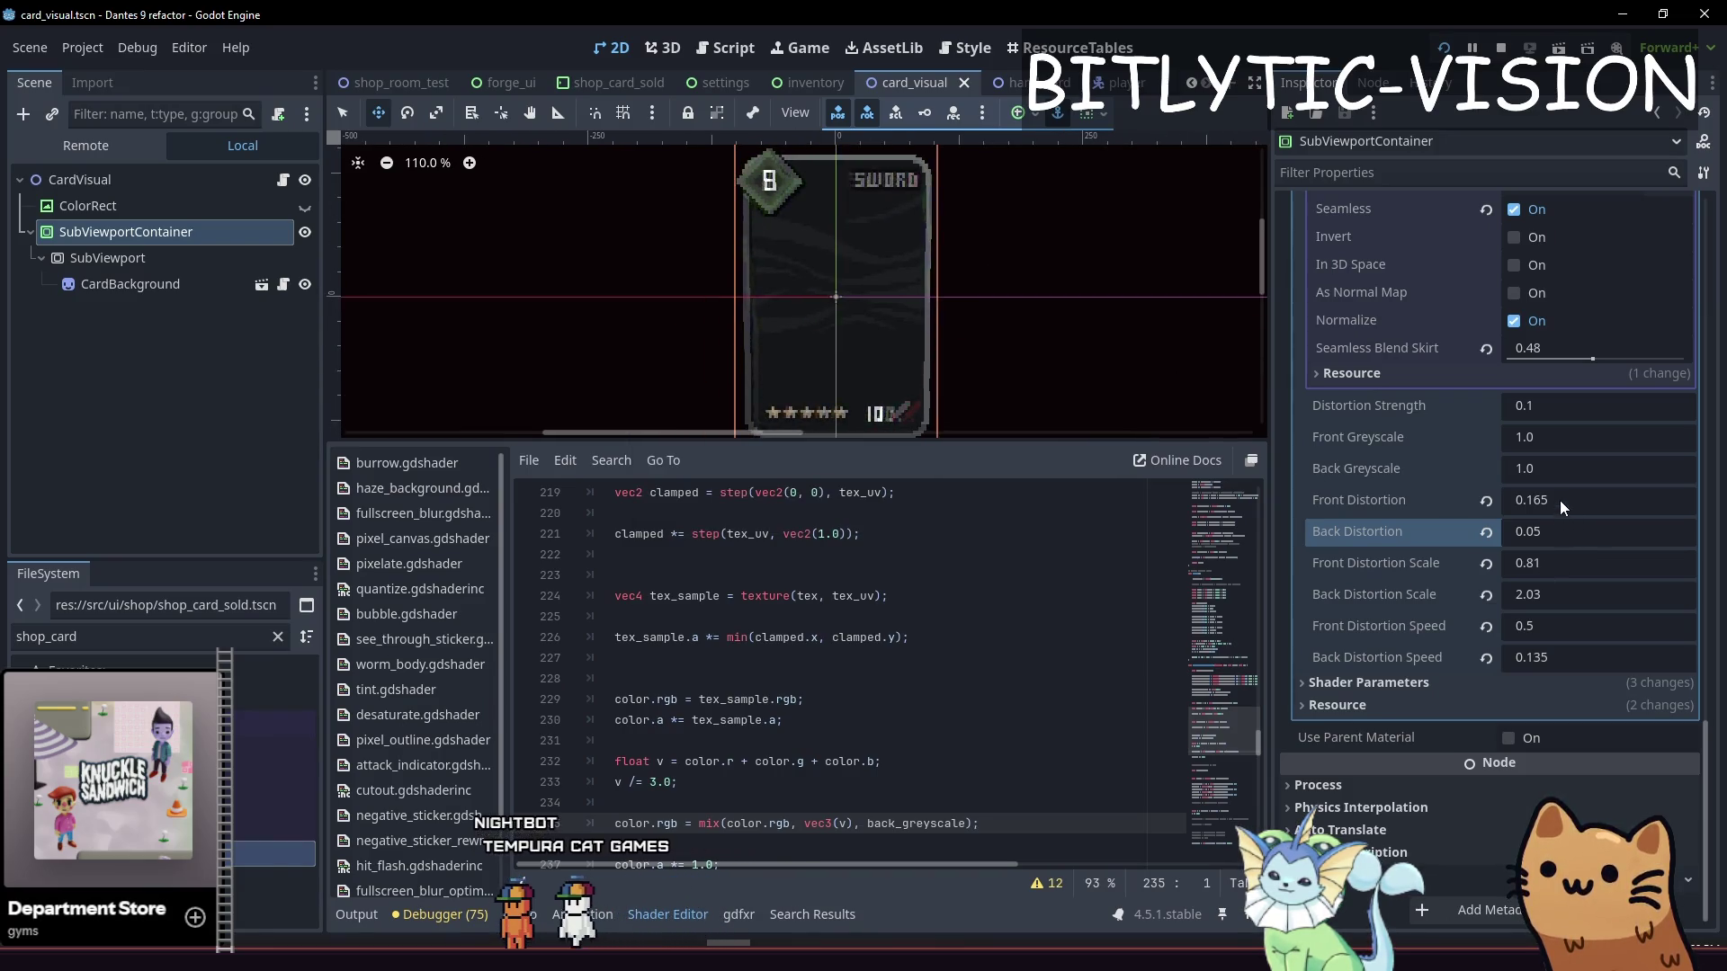
mouse_move(1570, 469)
left_mouse_down()
mouse_move(1412, 469)
mouse_move(1573, 462)
mouse_move(1525, 473)
left_mouse_up()
left_click(1524, 473)
Try Back Greyscale at -2, undo back to -150, then set it to 0
type("-2")
key("Return")
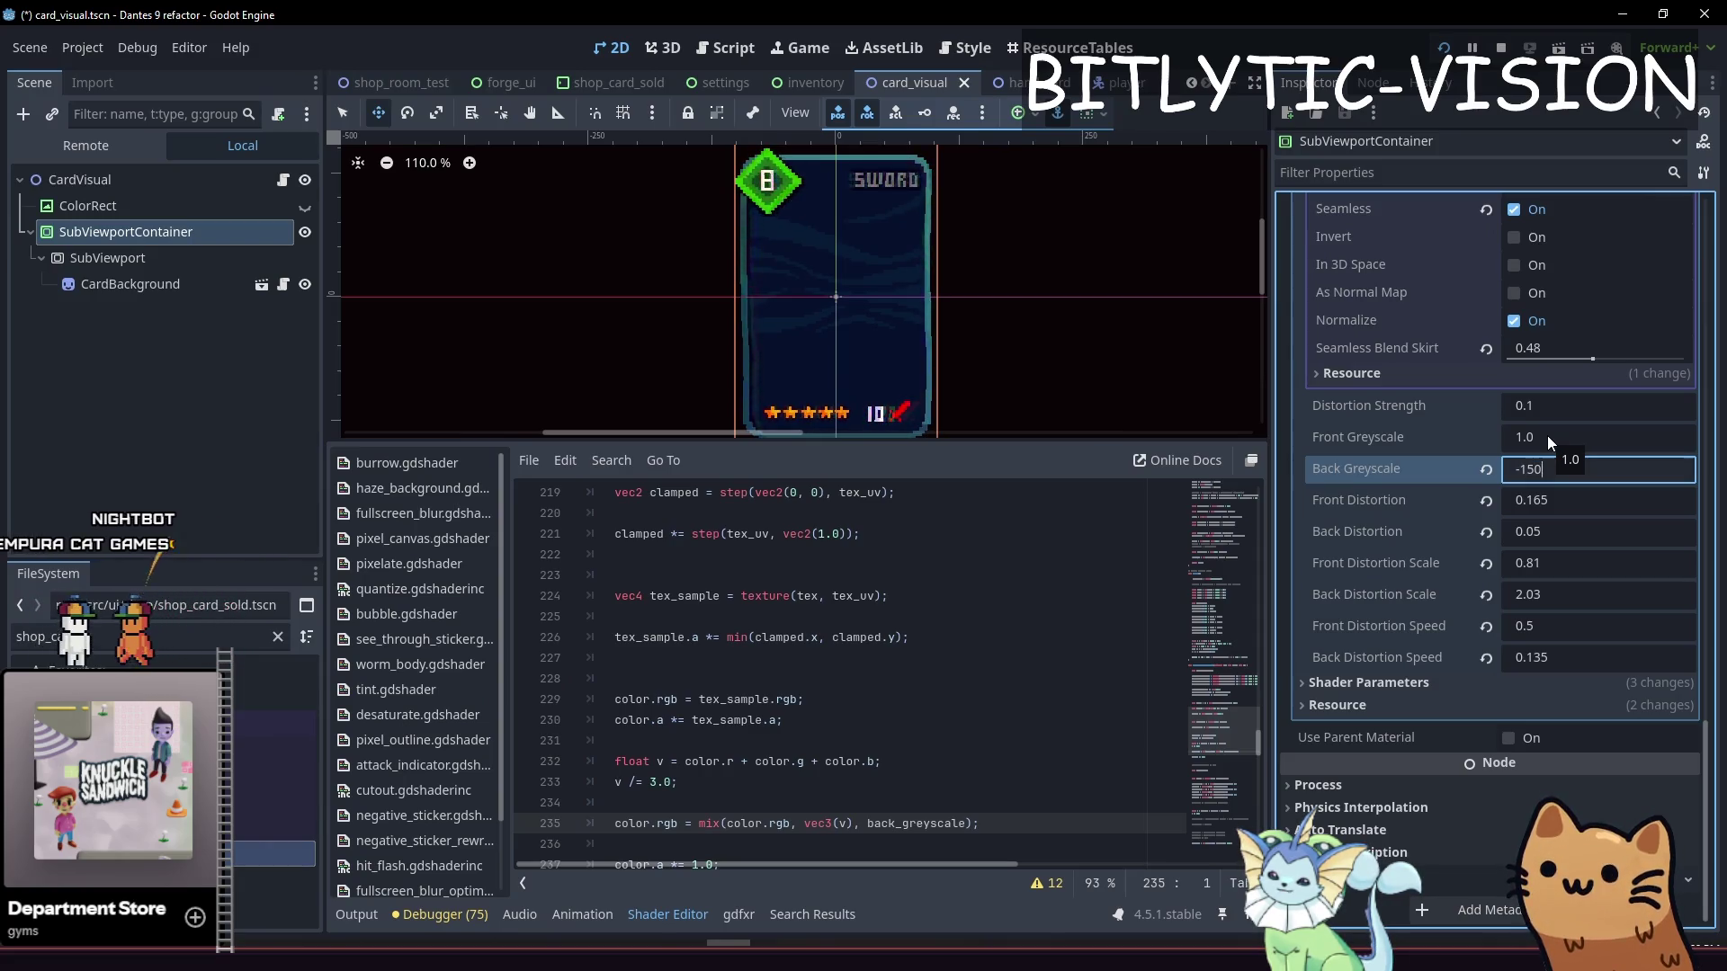
key("ctrl+z")
key("ctrl+a")
type("0")
key("Return")
scroll(882, 297, "up", 3)
scroll(906, 326, "down", 4)
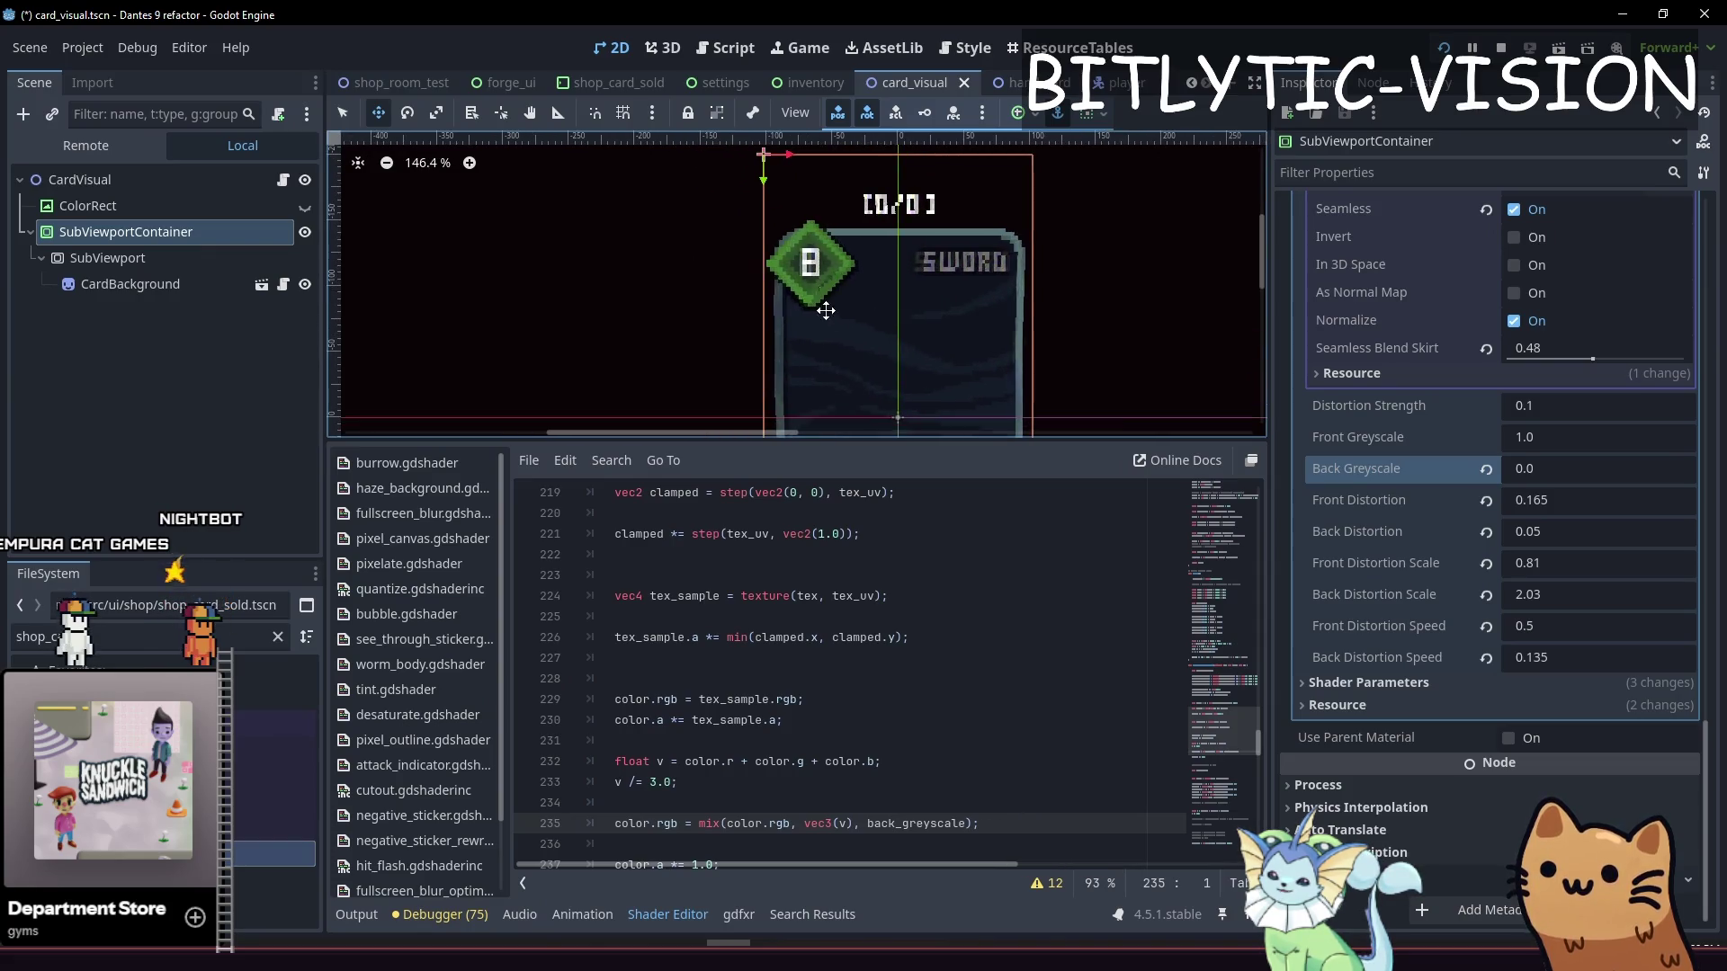
scroll(820, 202, "up", 2)
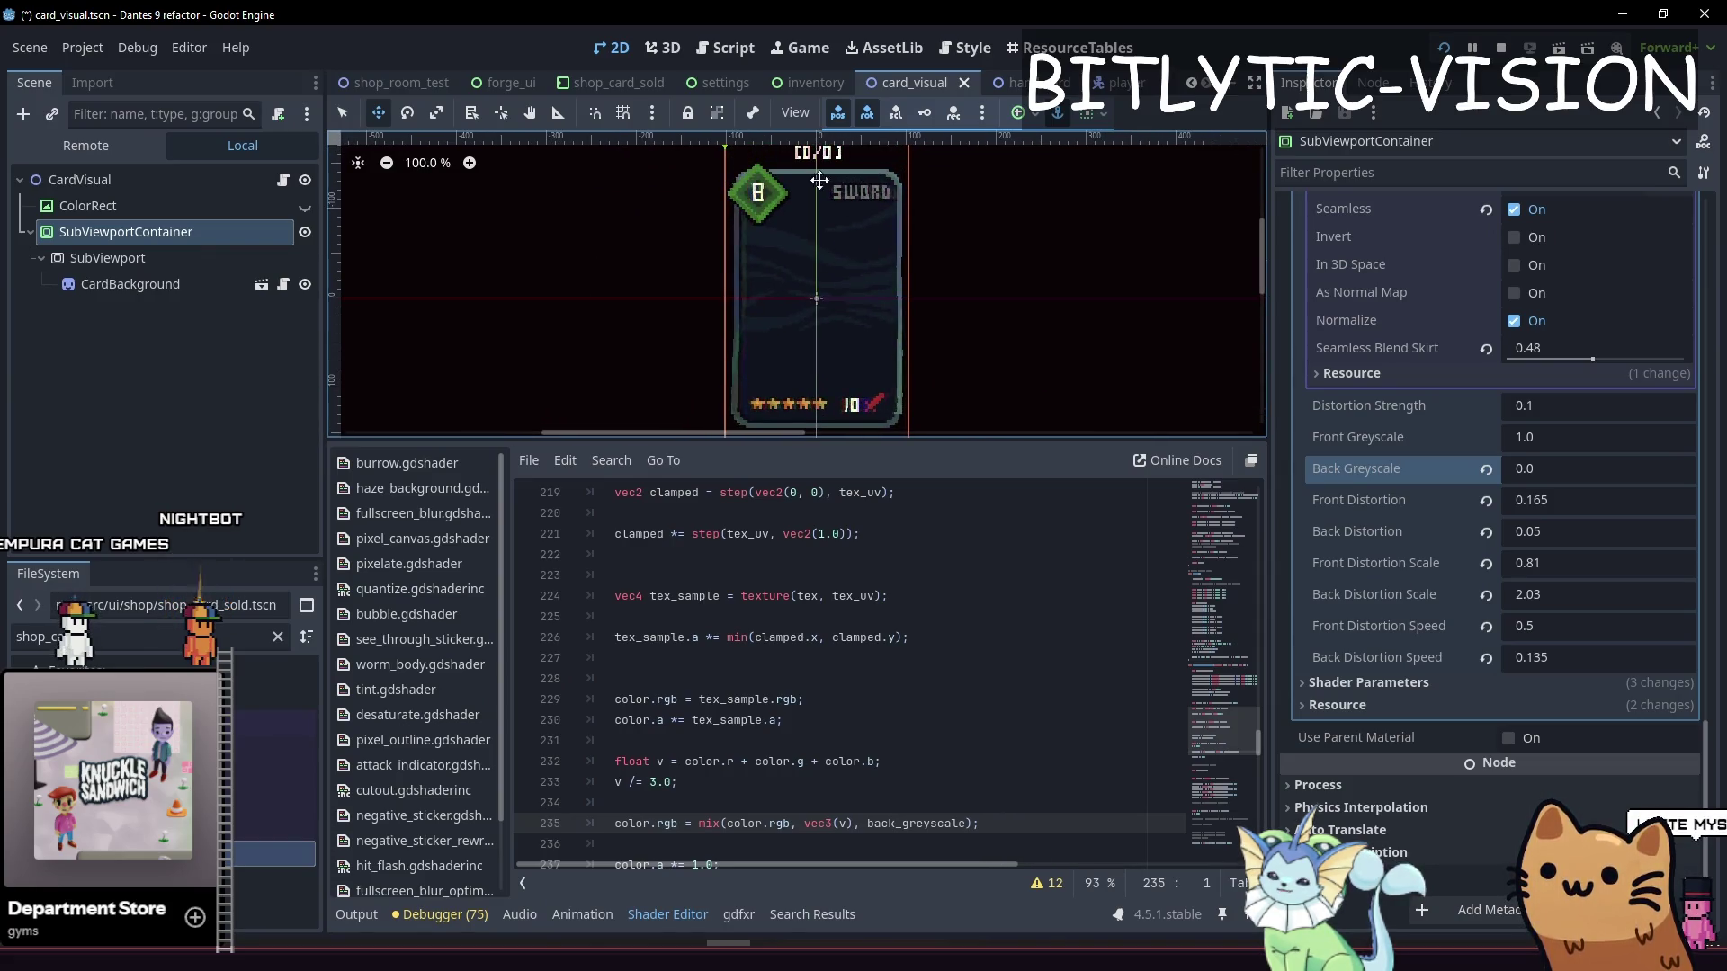
Test Back Greyscale at -1.0, 150 and 10
left_click(1505, 467)
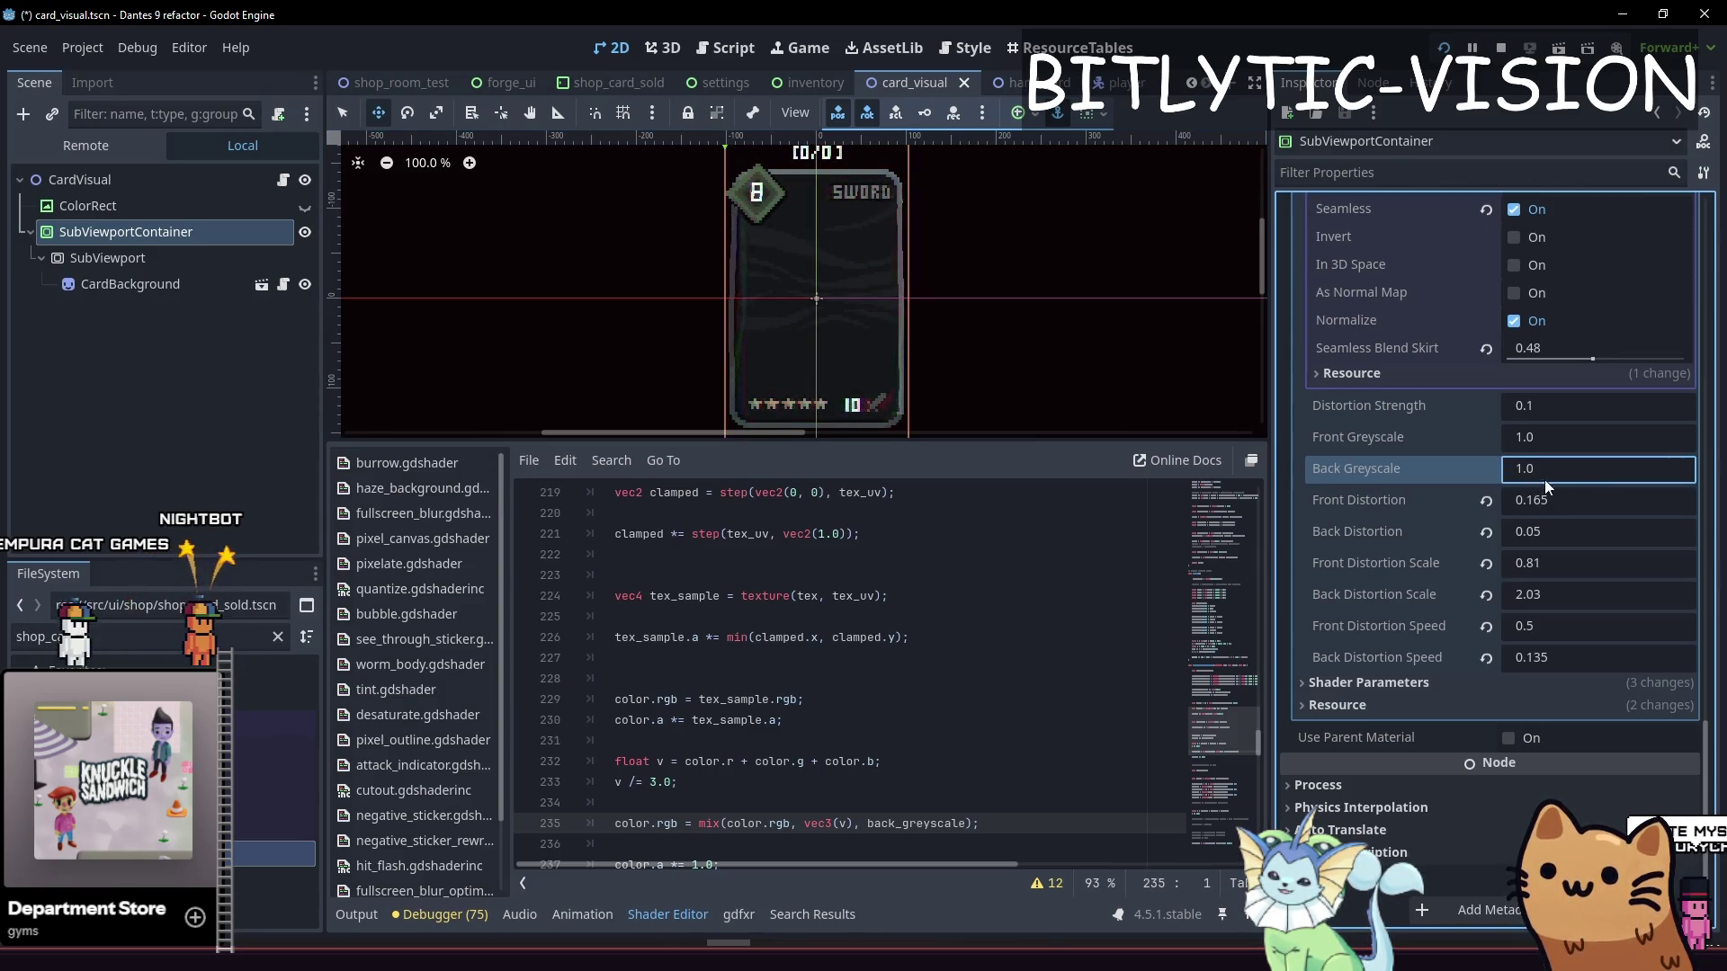
key("BackSpace")
key("BackSpace")
key("BackSpace")
type("-")
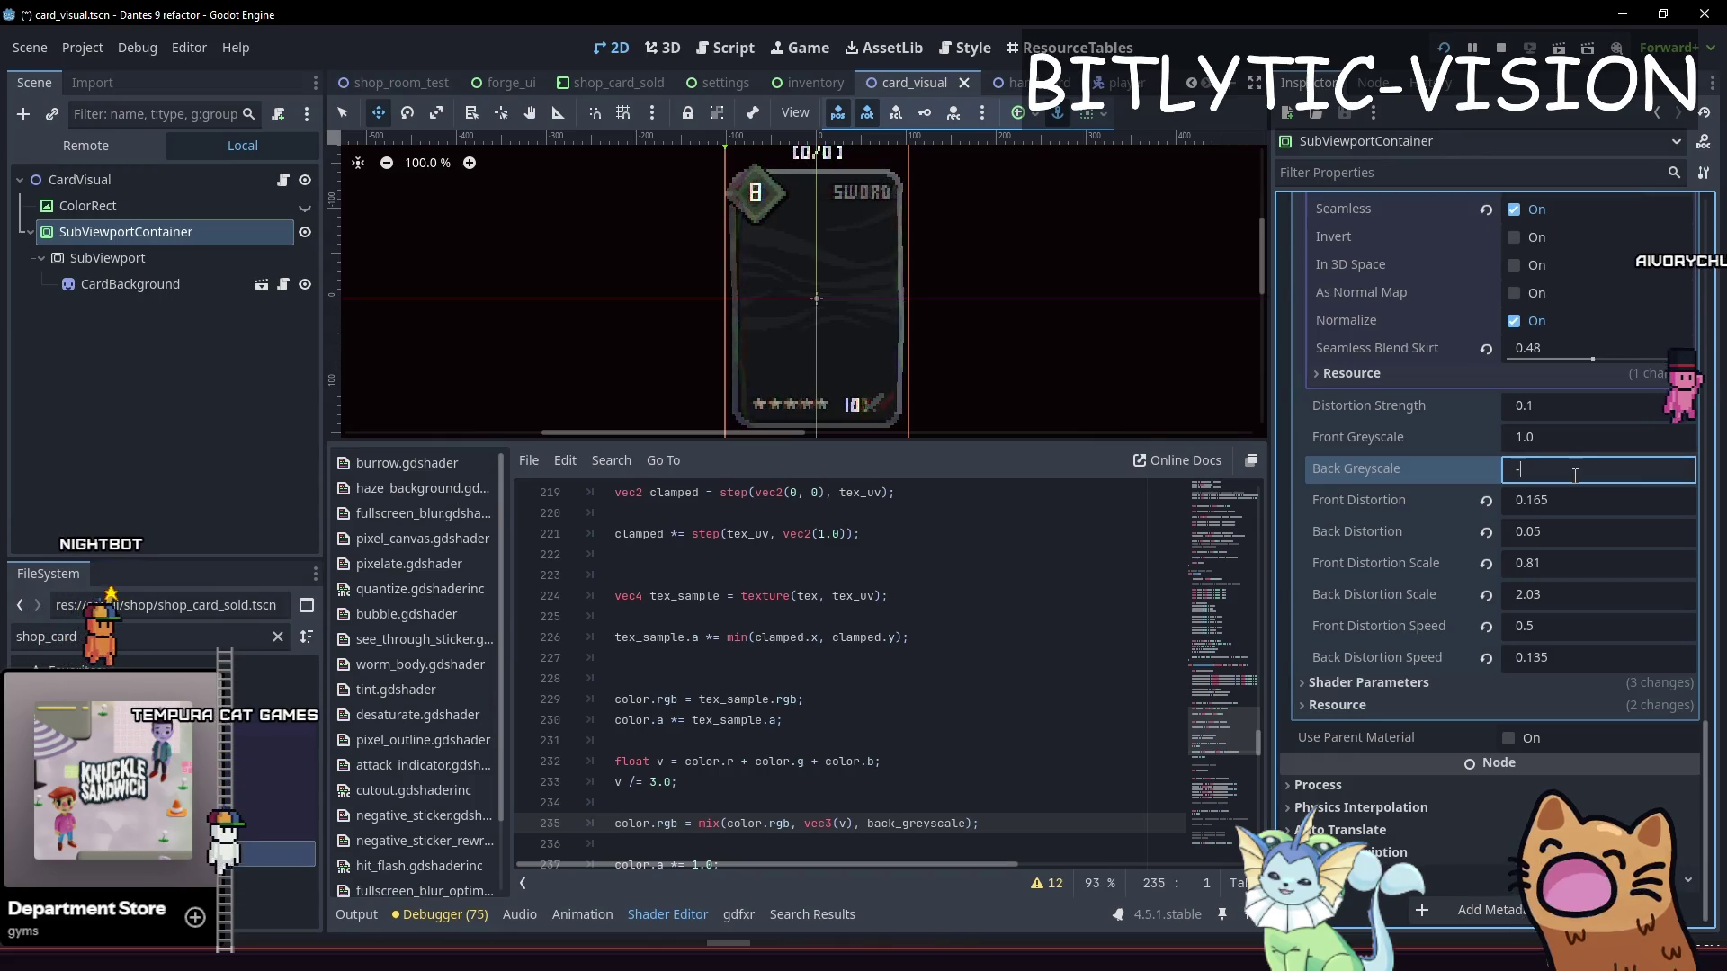
type("1.0")
key("Return")
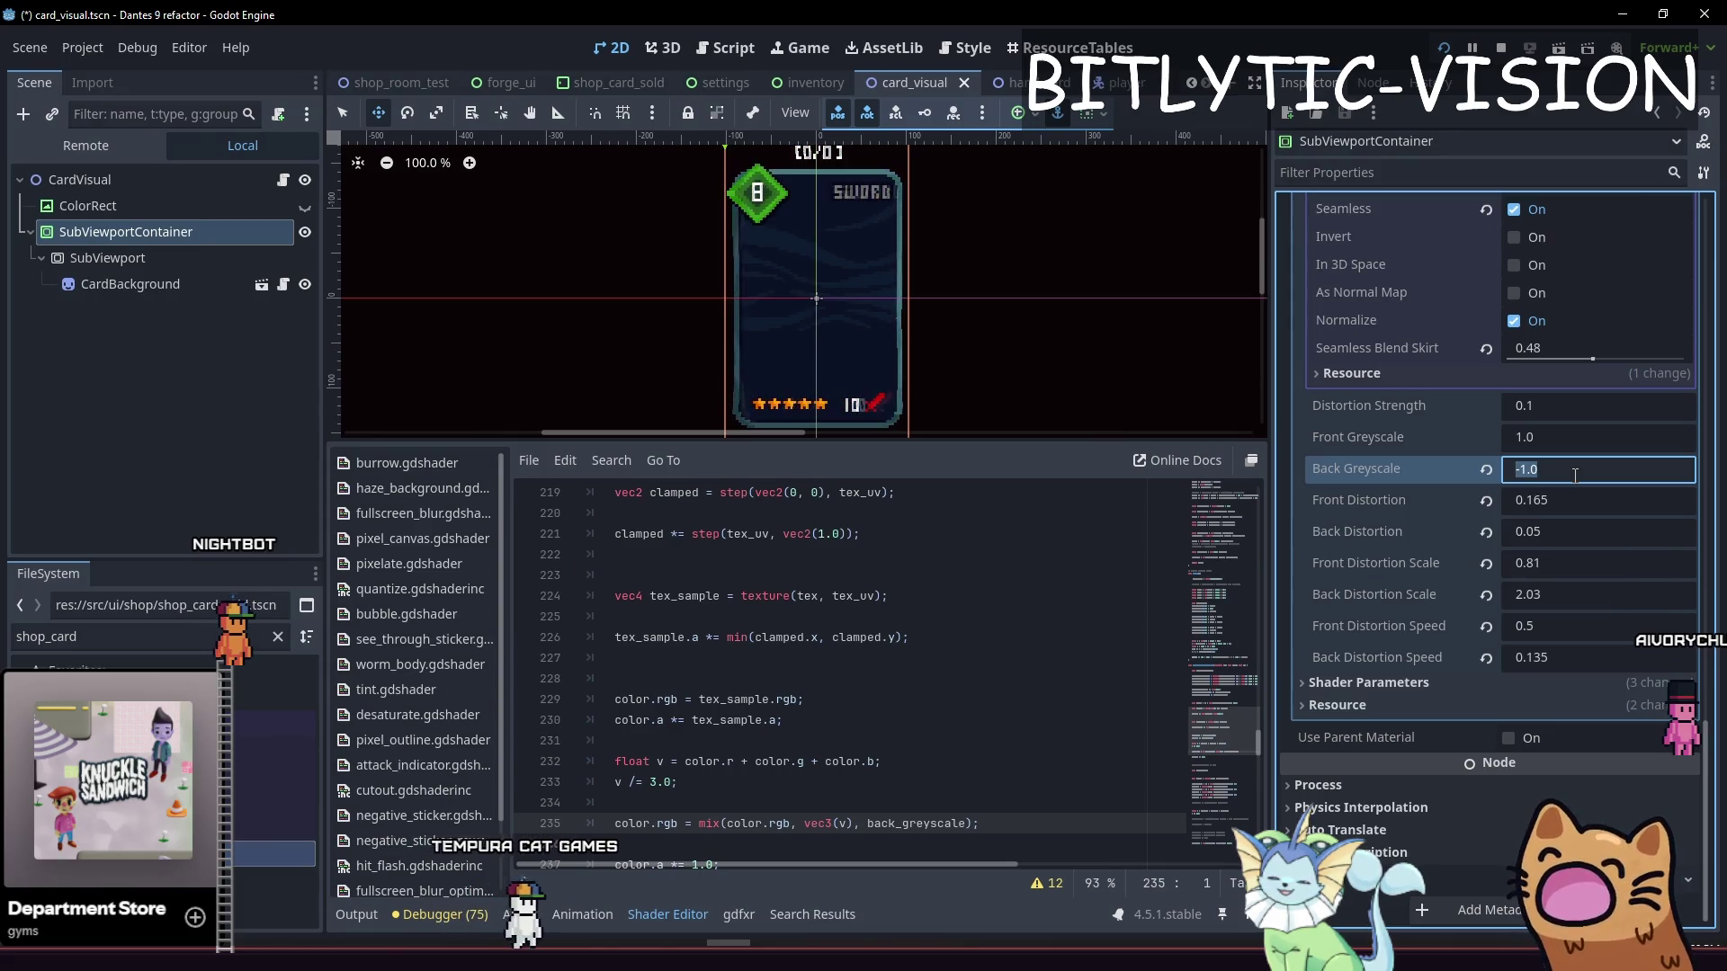
type("150")
key("Return")
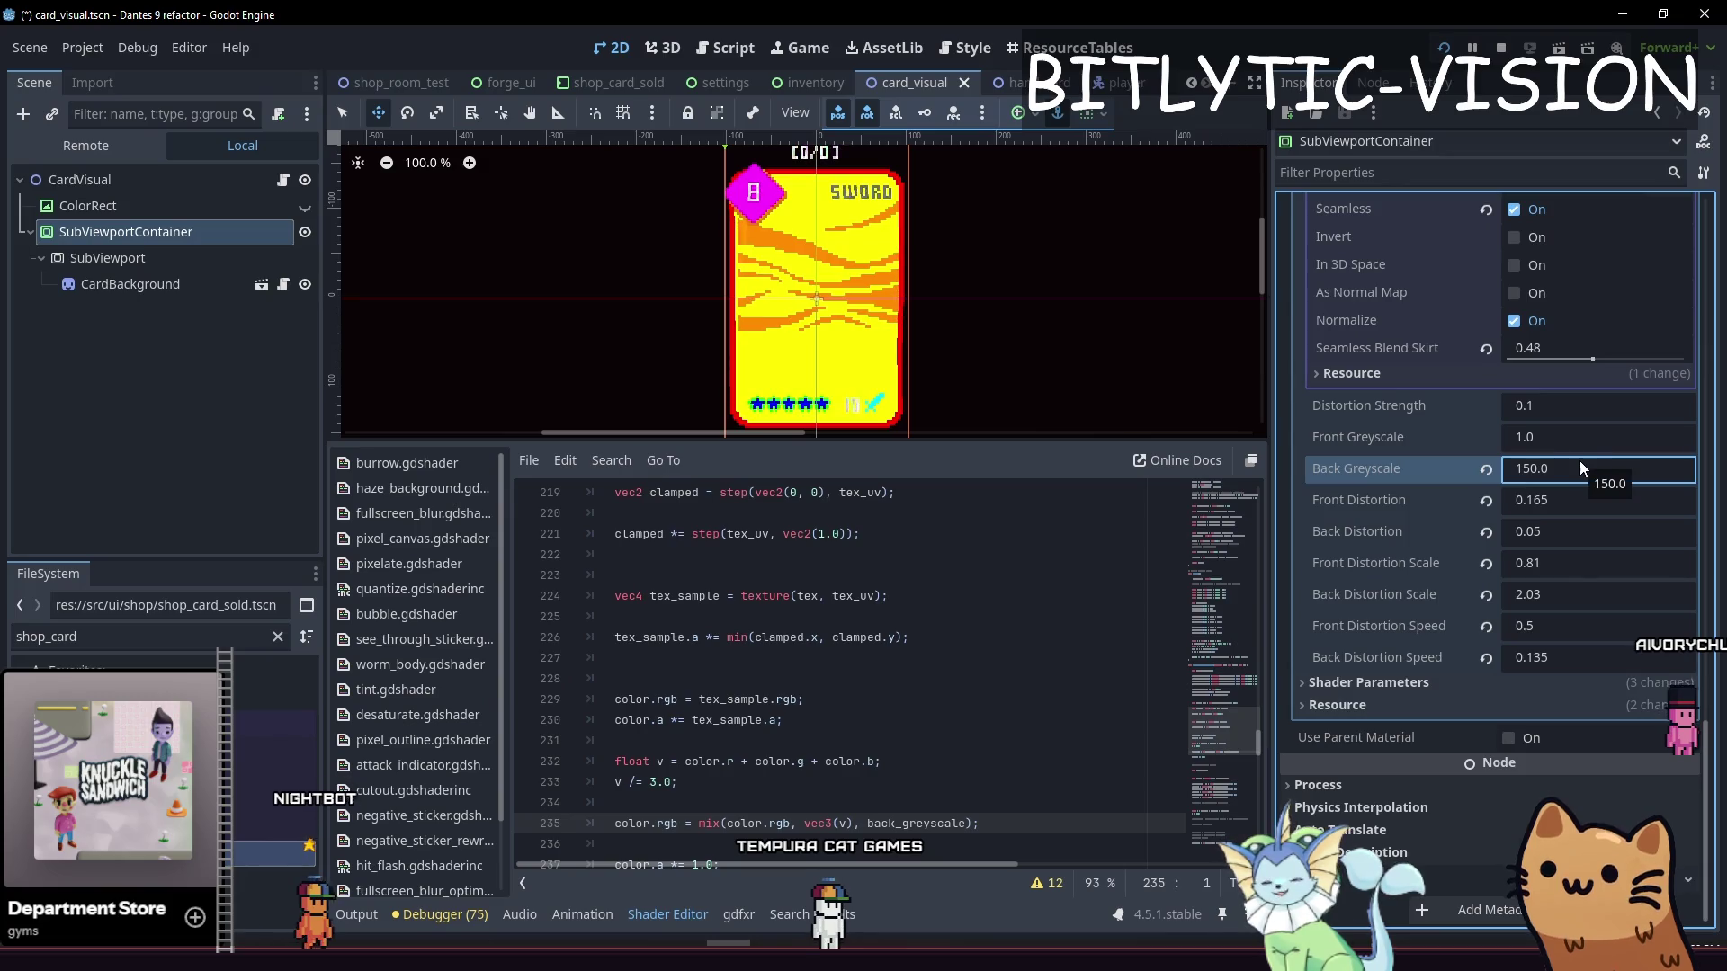
key("ctrl+a")
type("10")
key("Return")
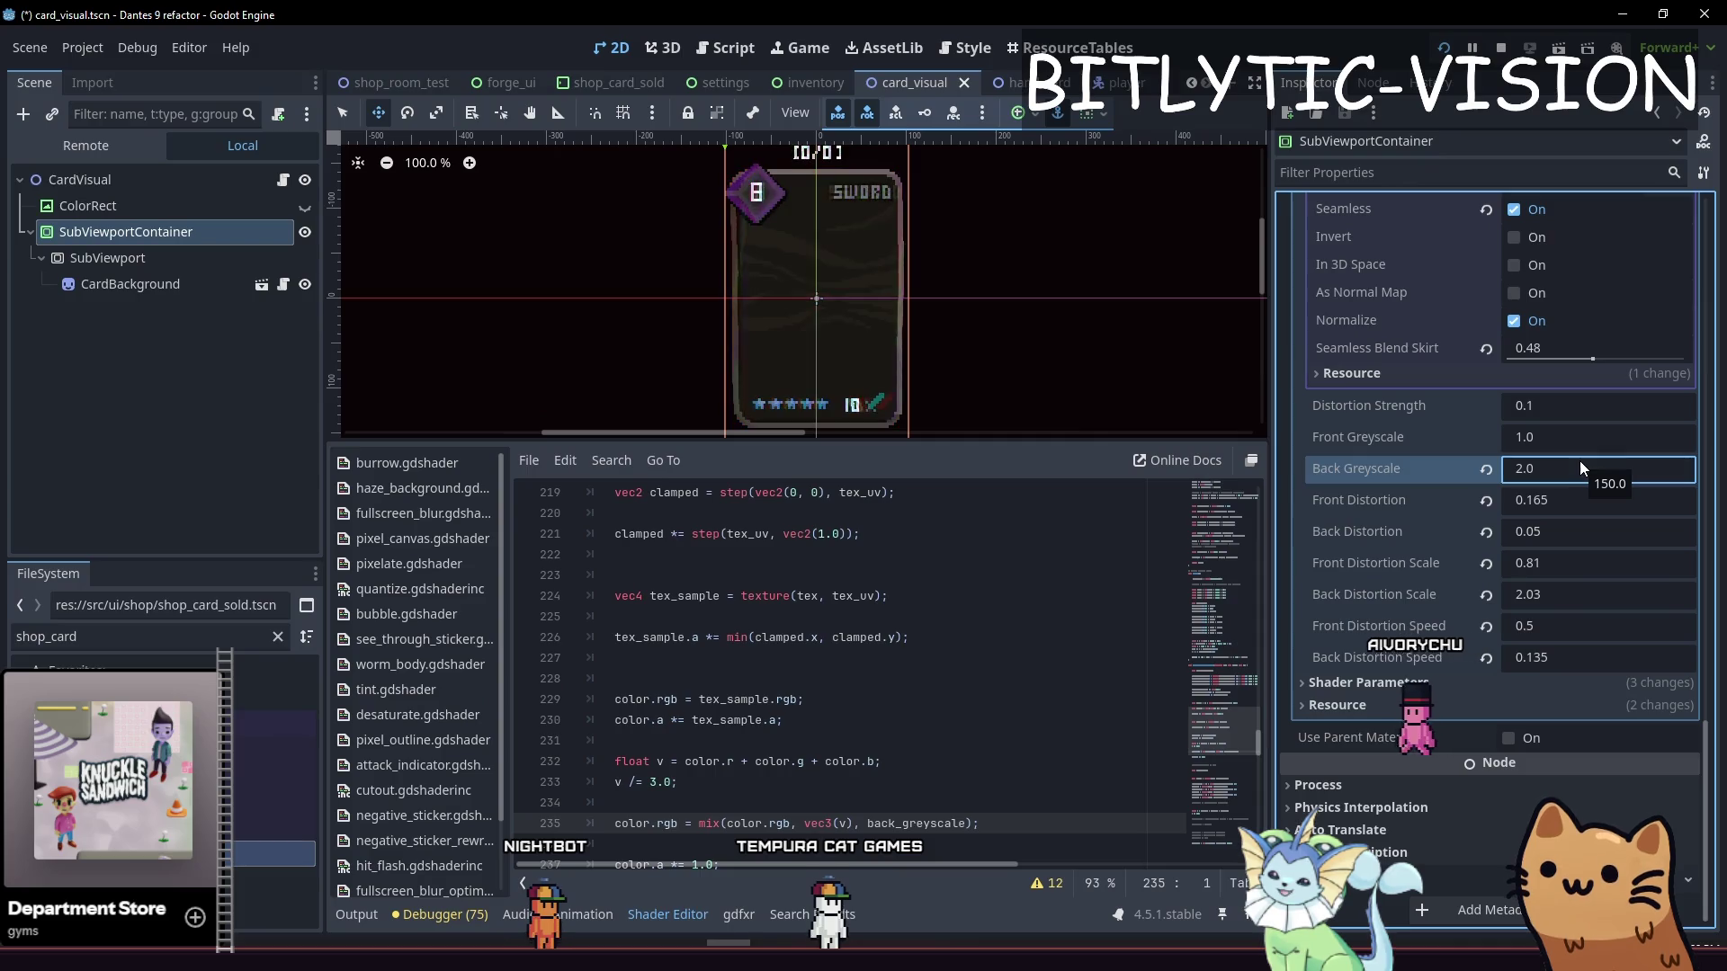
After trying 12 and 2, settle Back Greyscale at 0.5 and run the project
type("8")
key("BackSpace")
type("12")
key("Return")
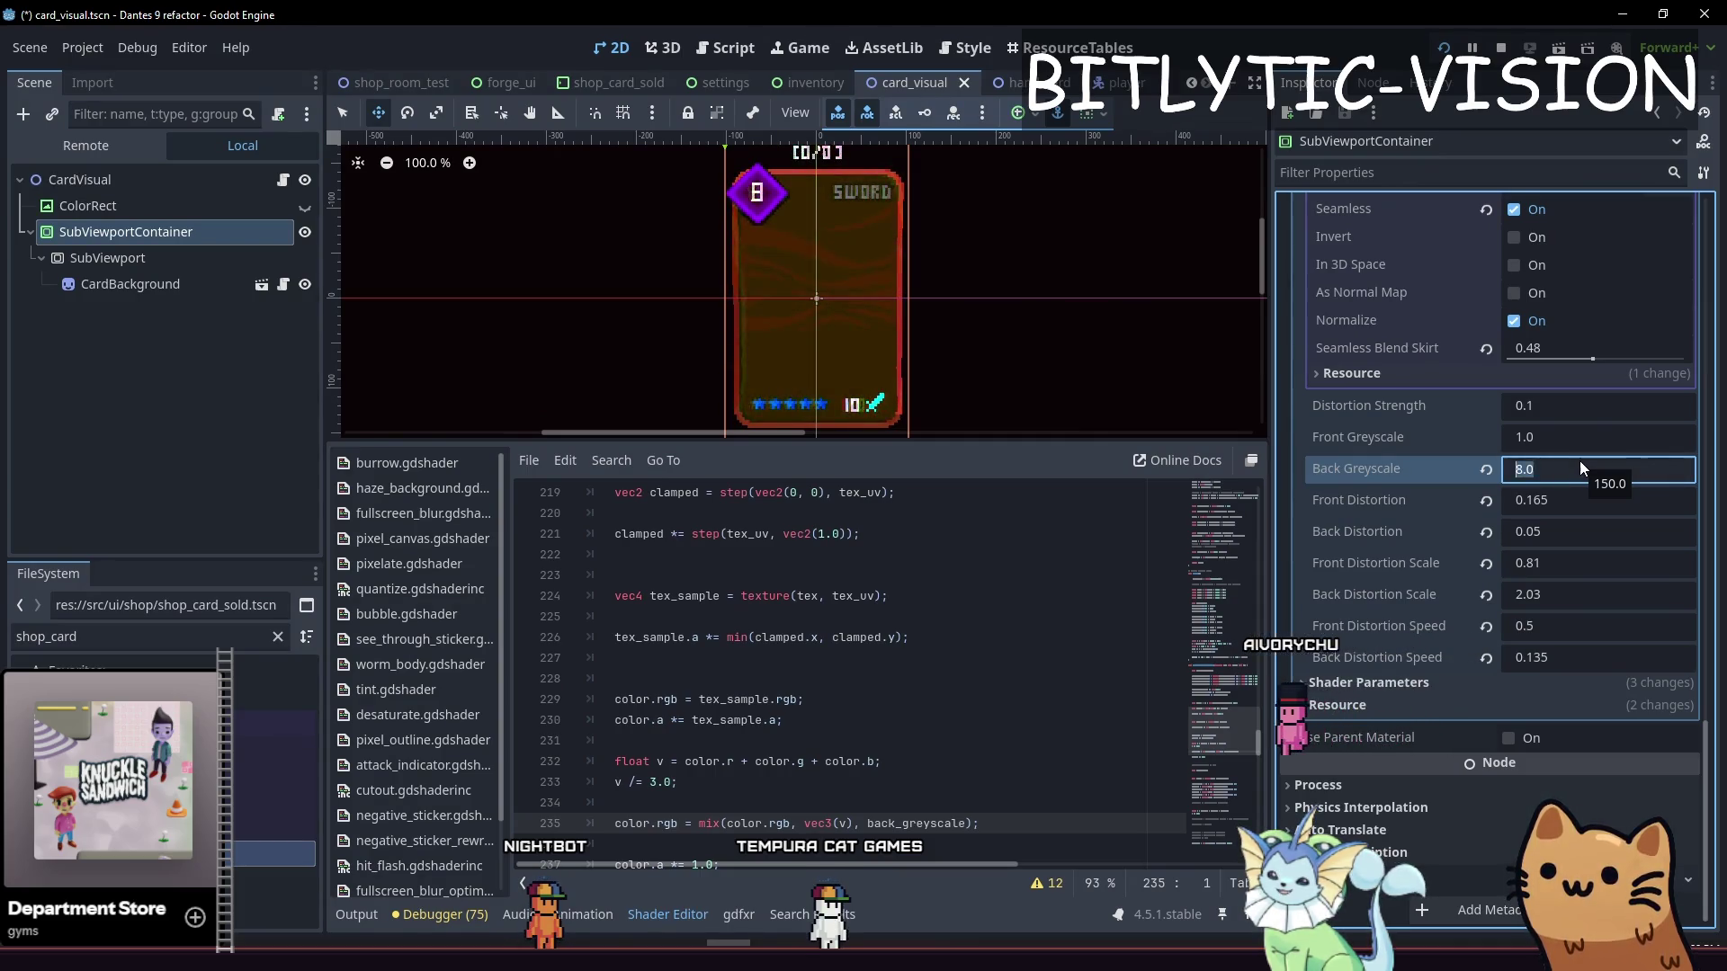
key("ctrl+a")
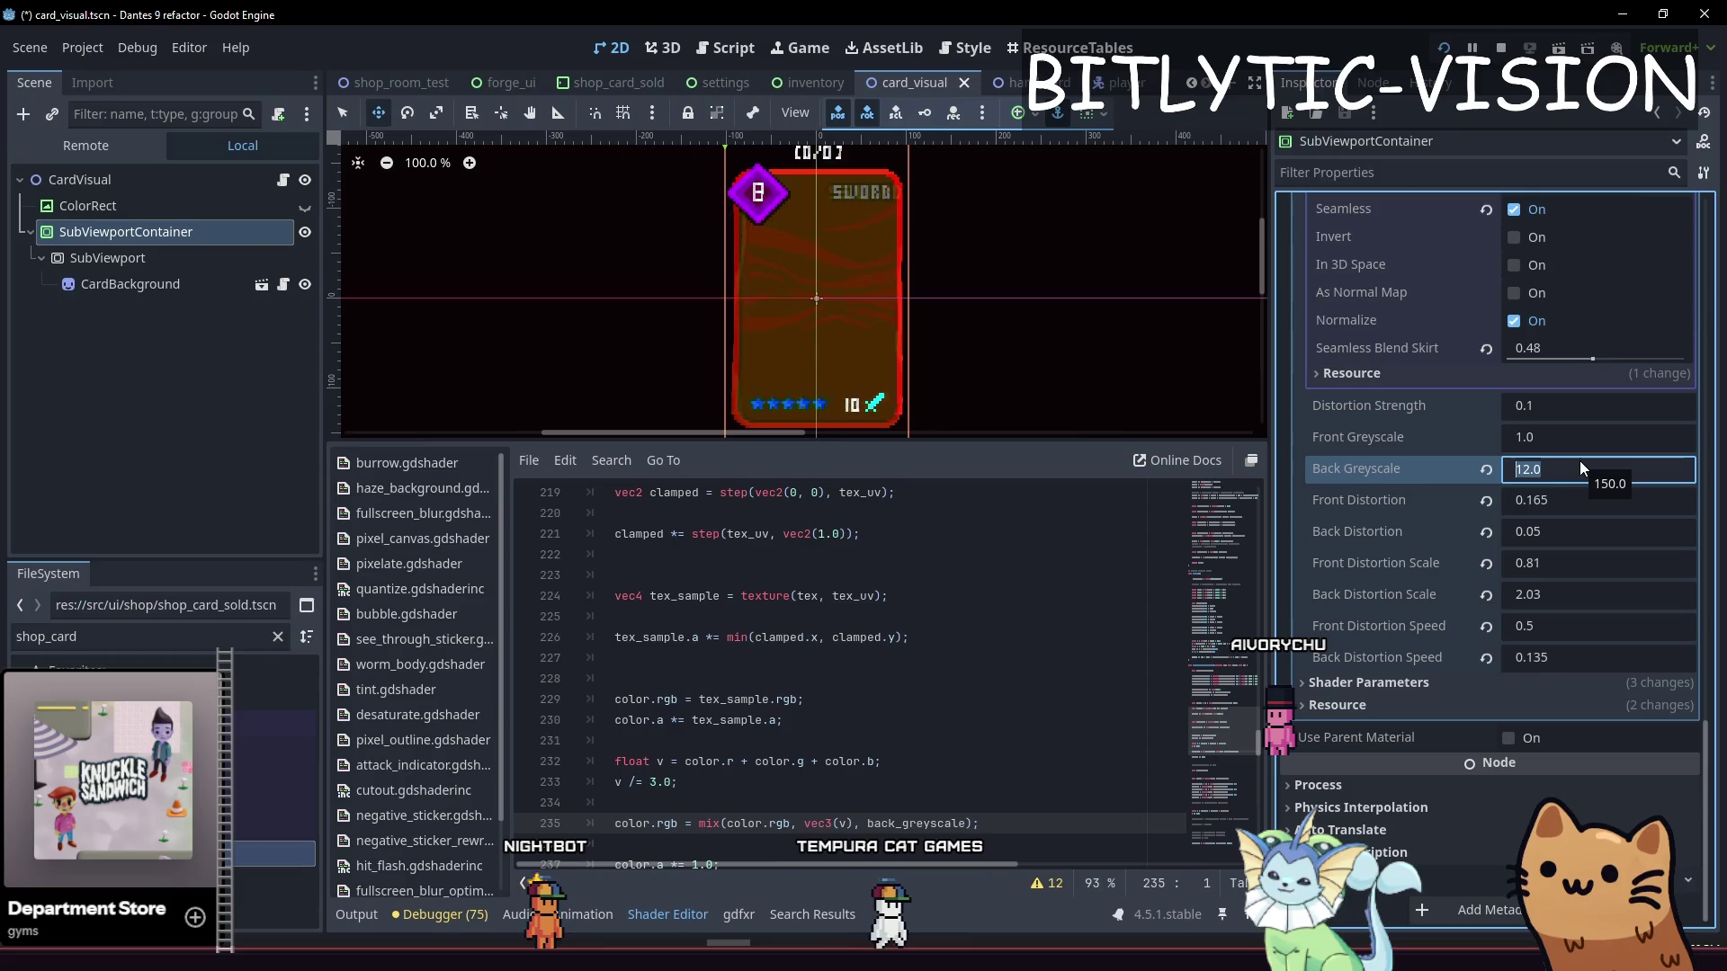
type("2")
key("Return")
type("0")
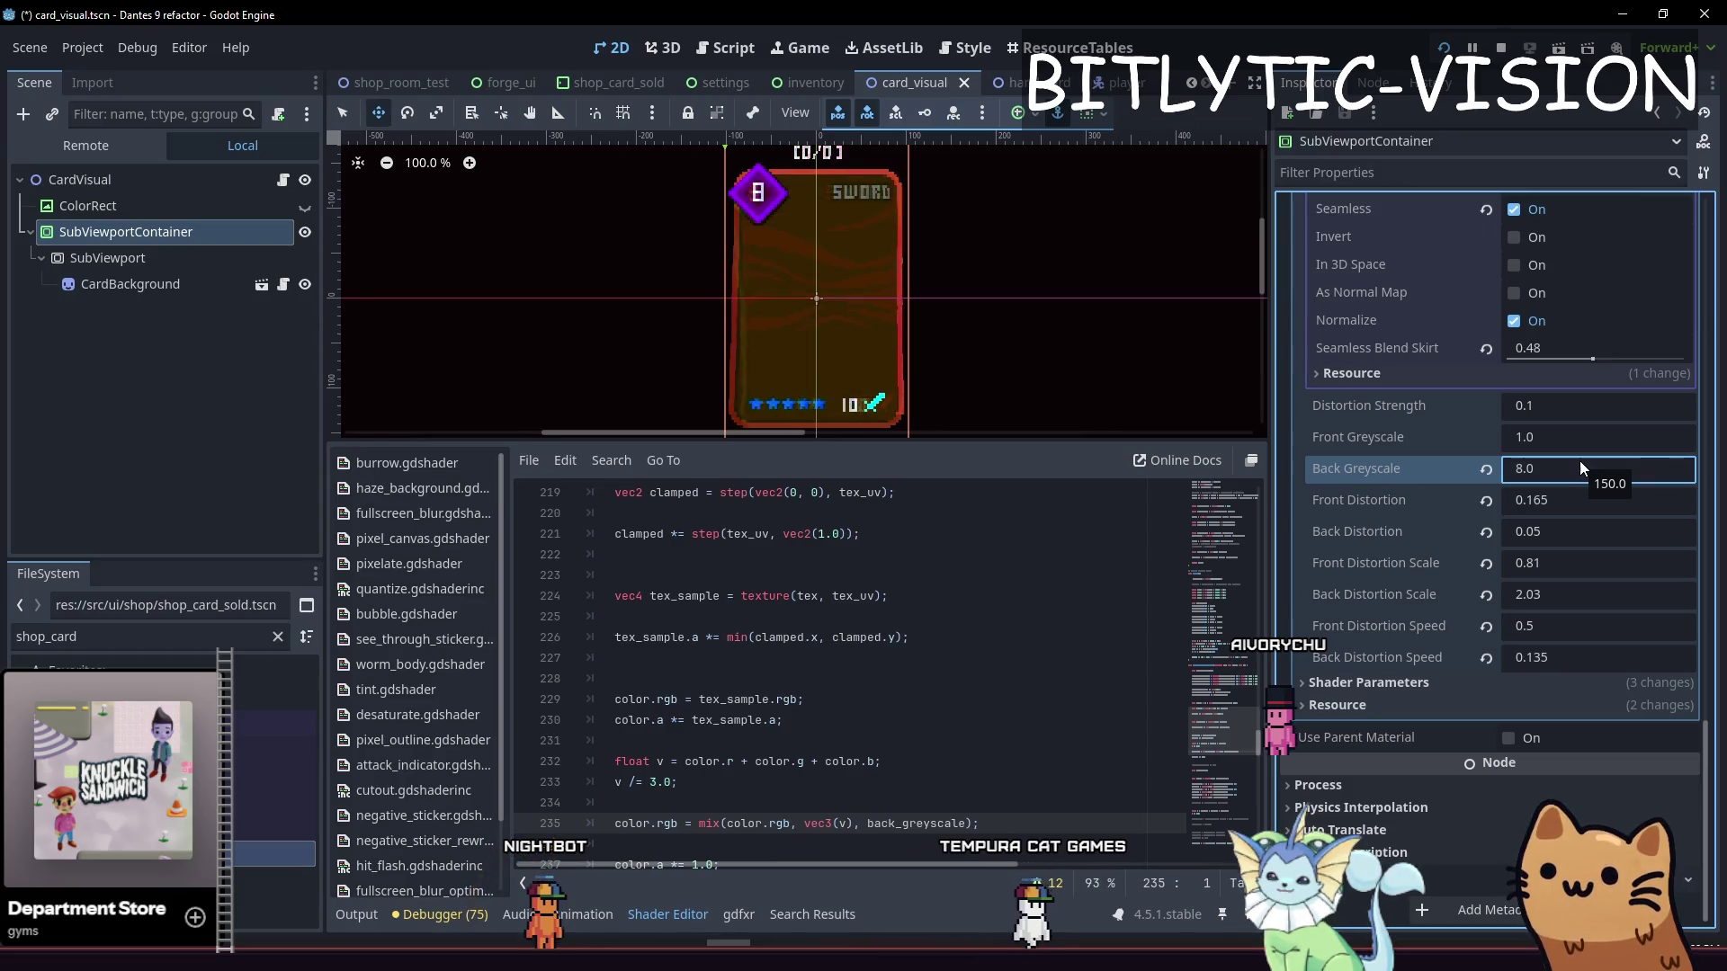
type(".5")
key("Return")
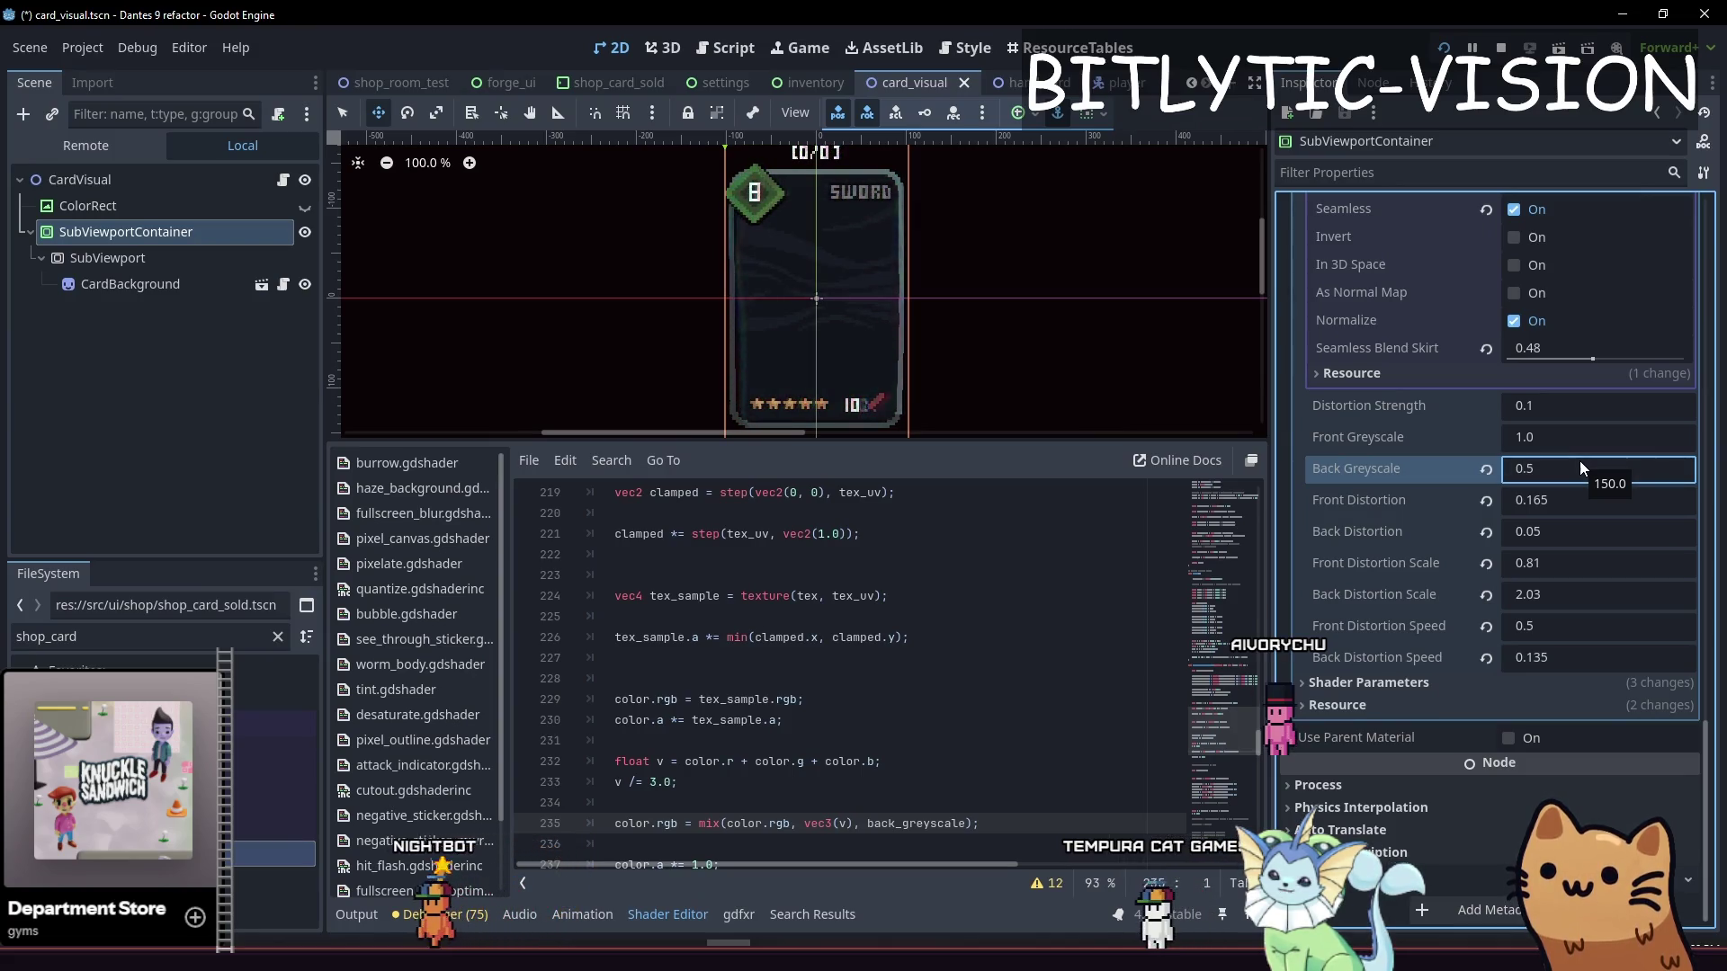
left_click(1445, 48)
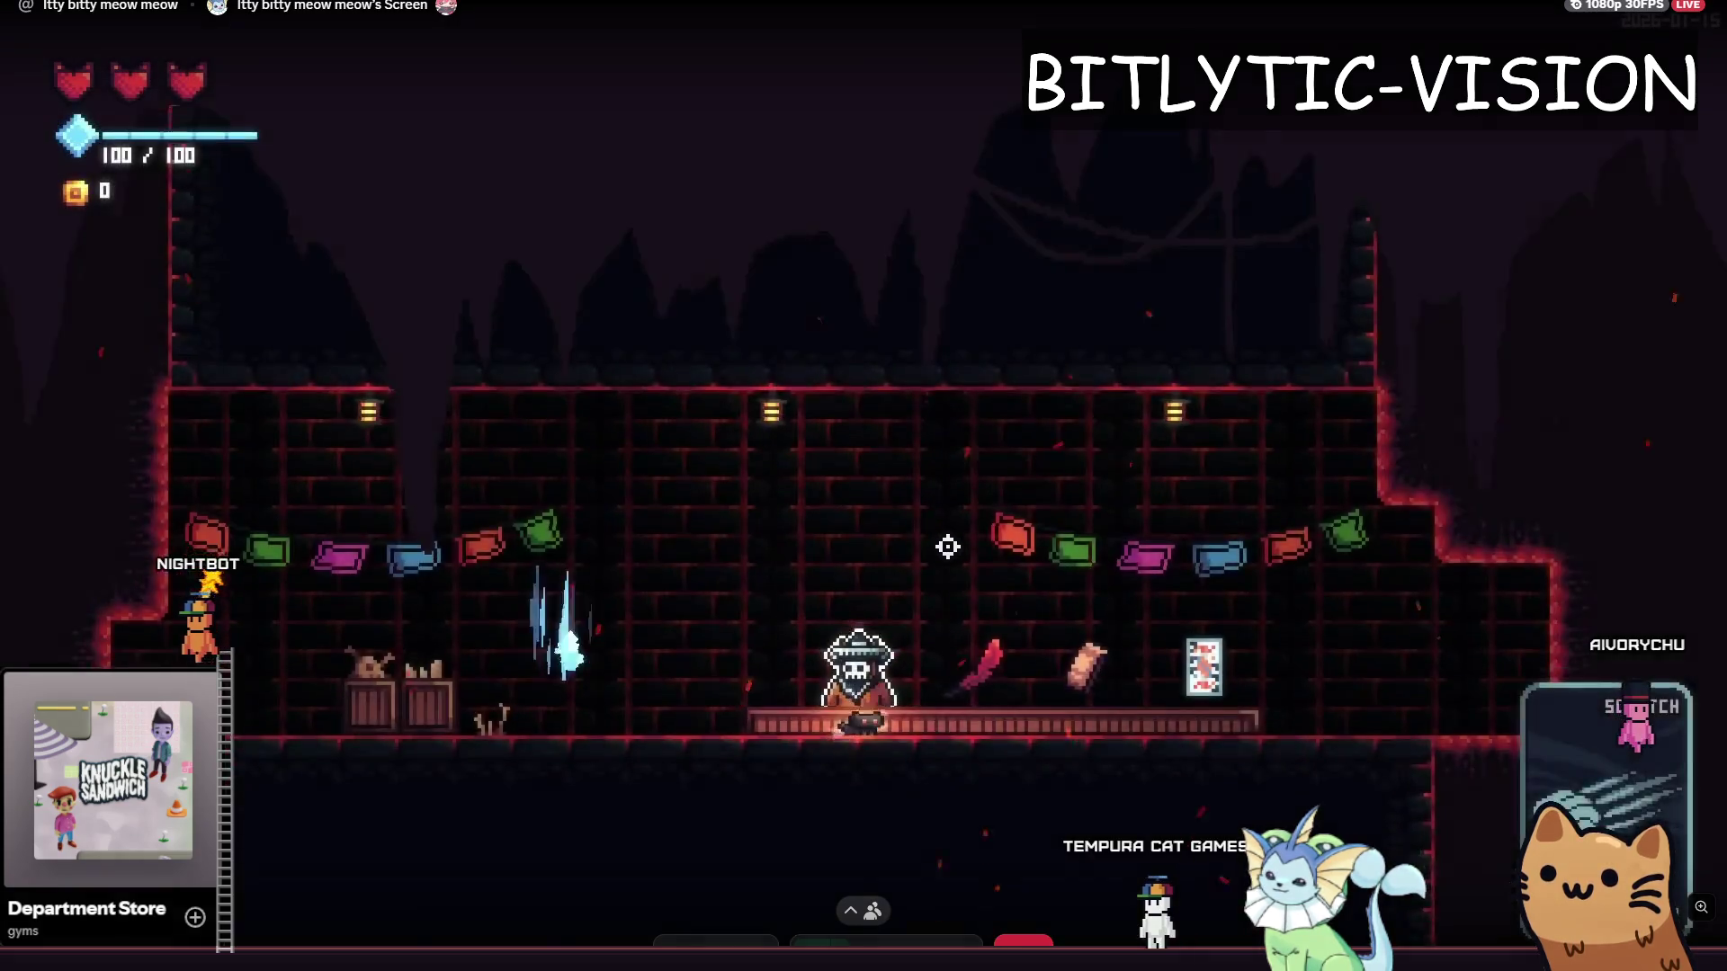
Enable Infinite Mana and Infinite Charges in the F1 debug menu, then open the deck screen
key("F1")
scroll(263, 359, "down", 2)
scroll(224, 162, "up", 2)
left_click(232, 224)
scroll(1410, 530, "down", 10)
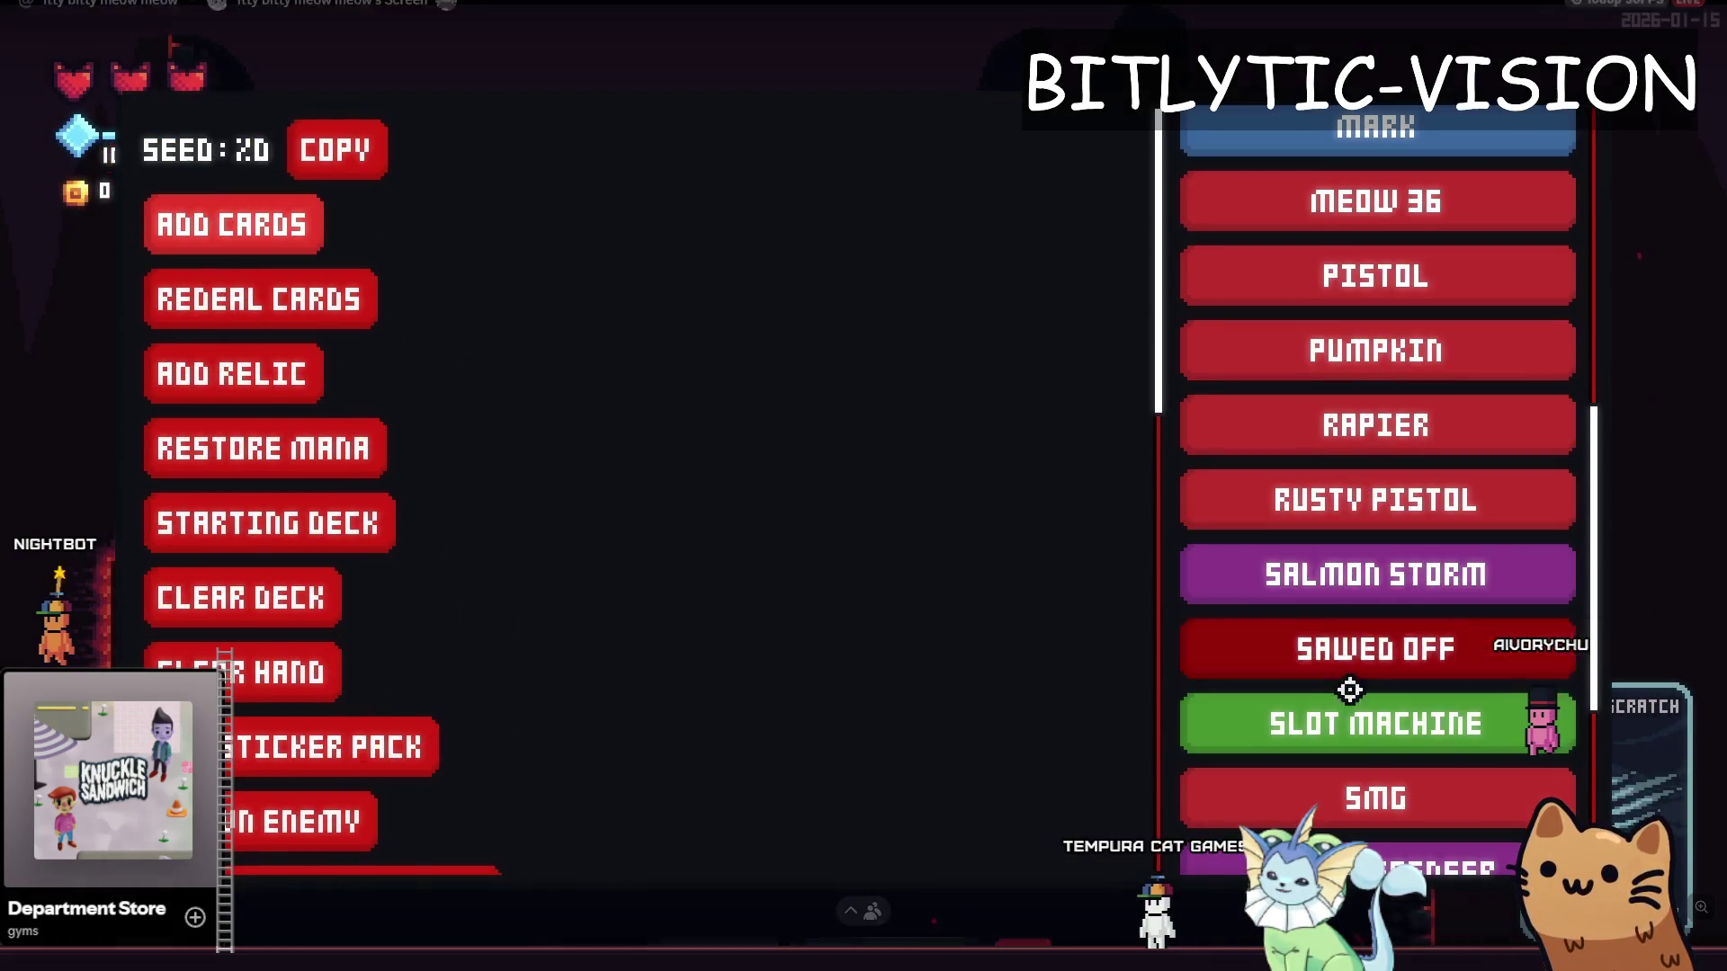
scroll(444, 405, "down", 10)
left_click(395, 241)
left_click(463, 306)
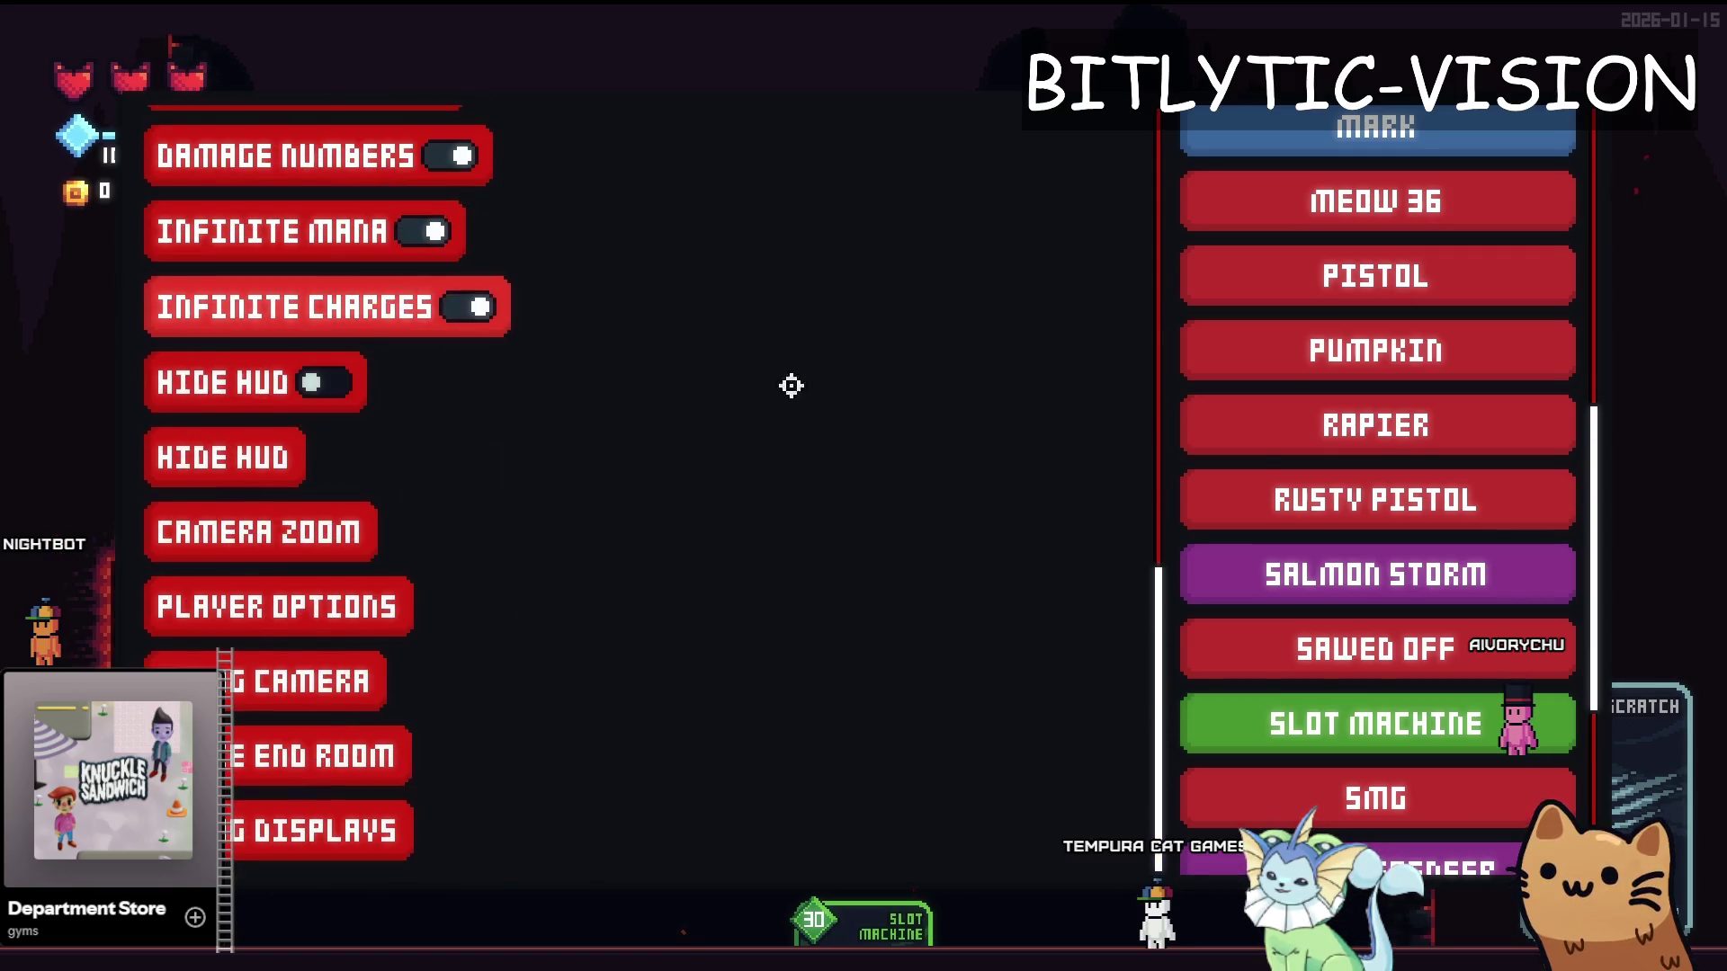
key("F1")
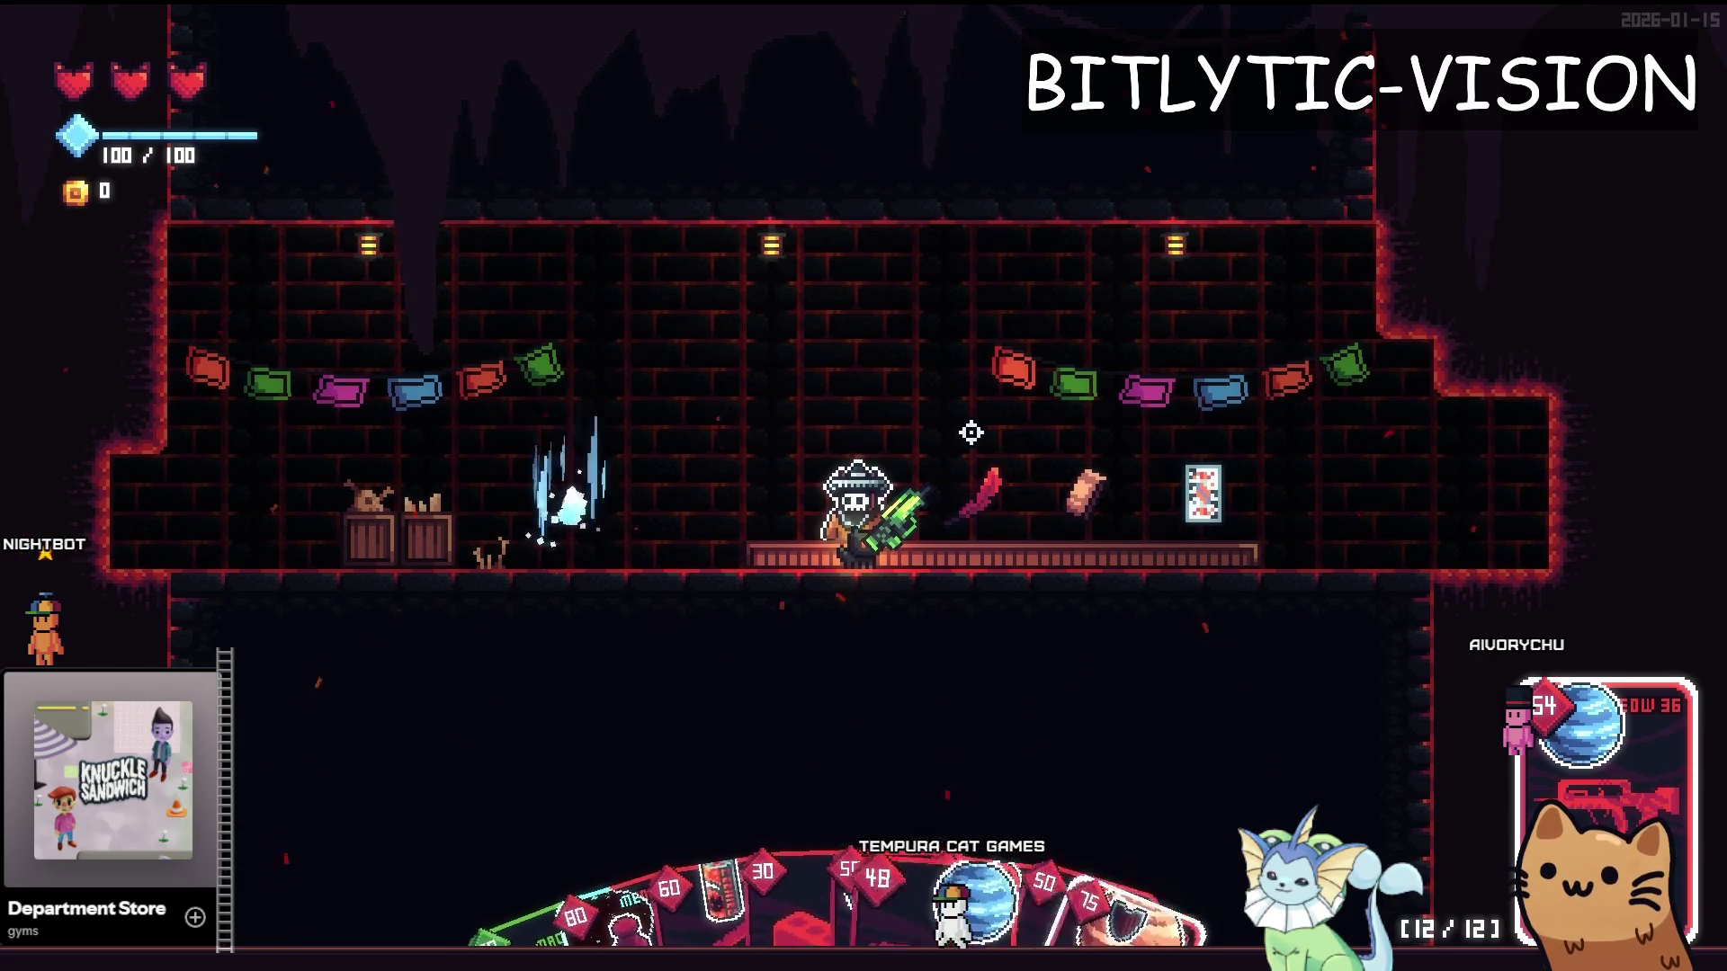
key("Tab")
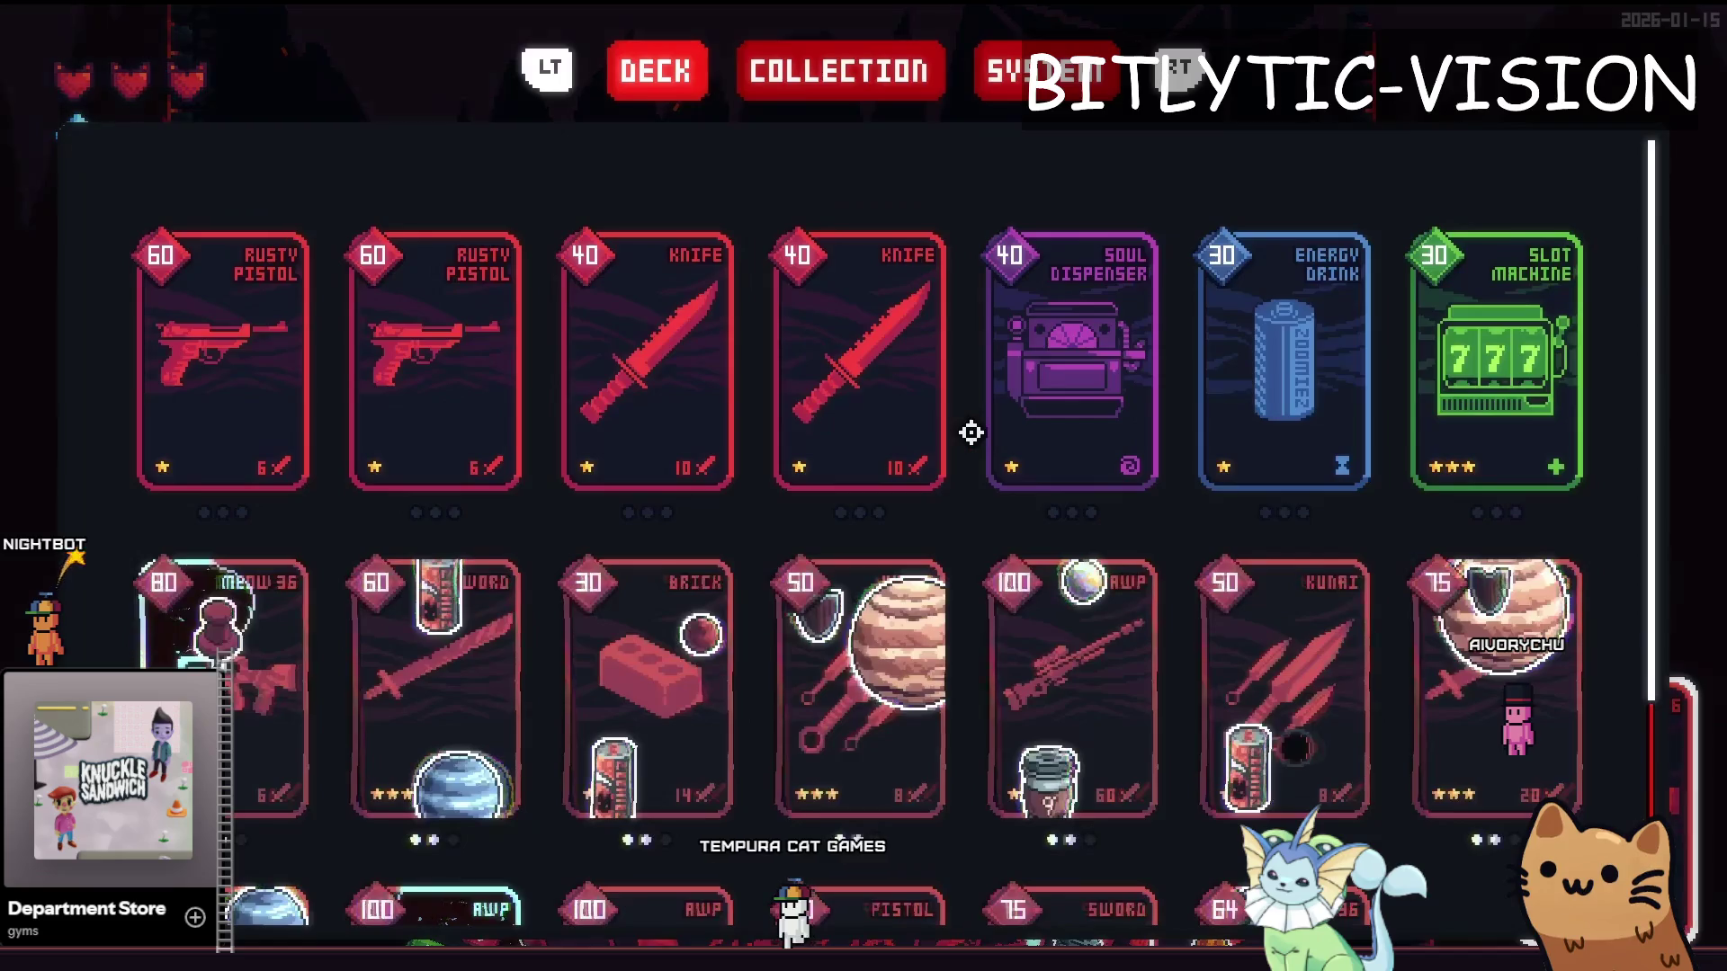
scroll(971, 433, "down", 3)
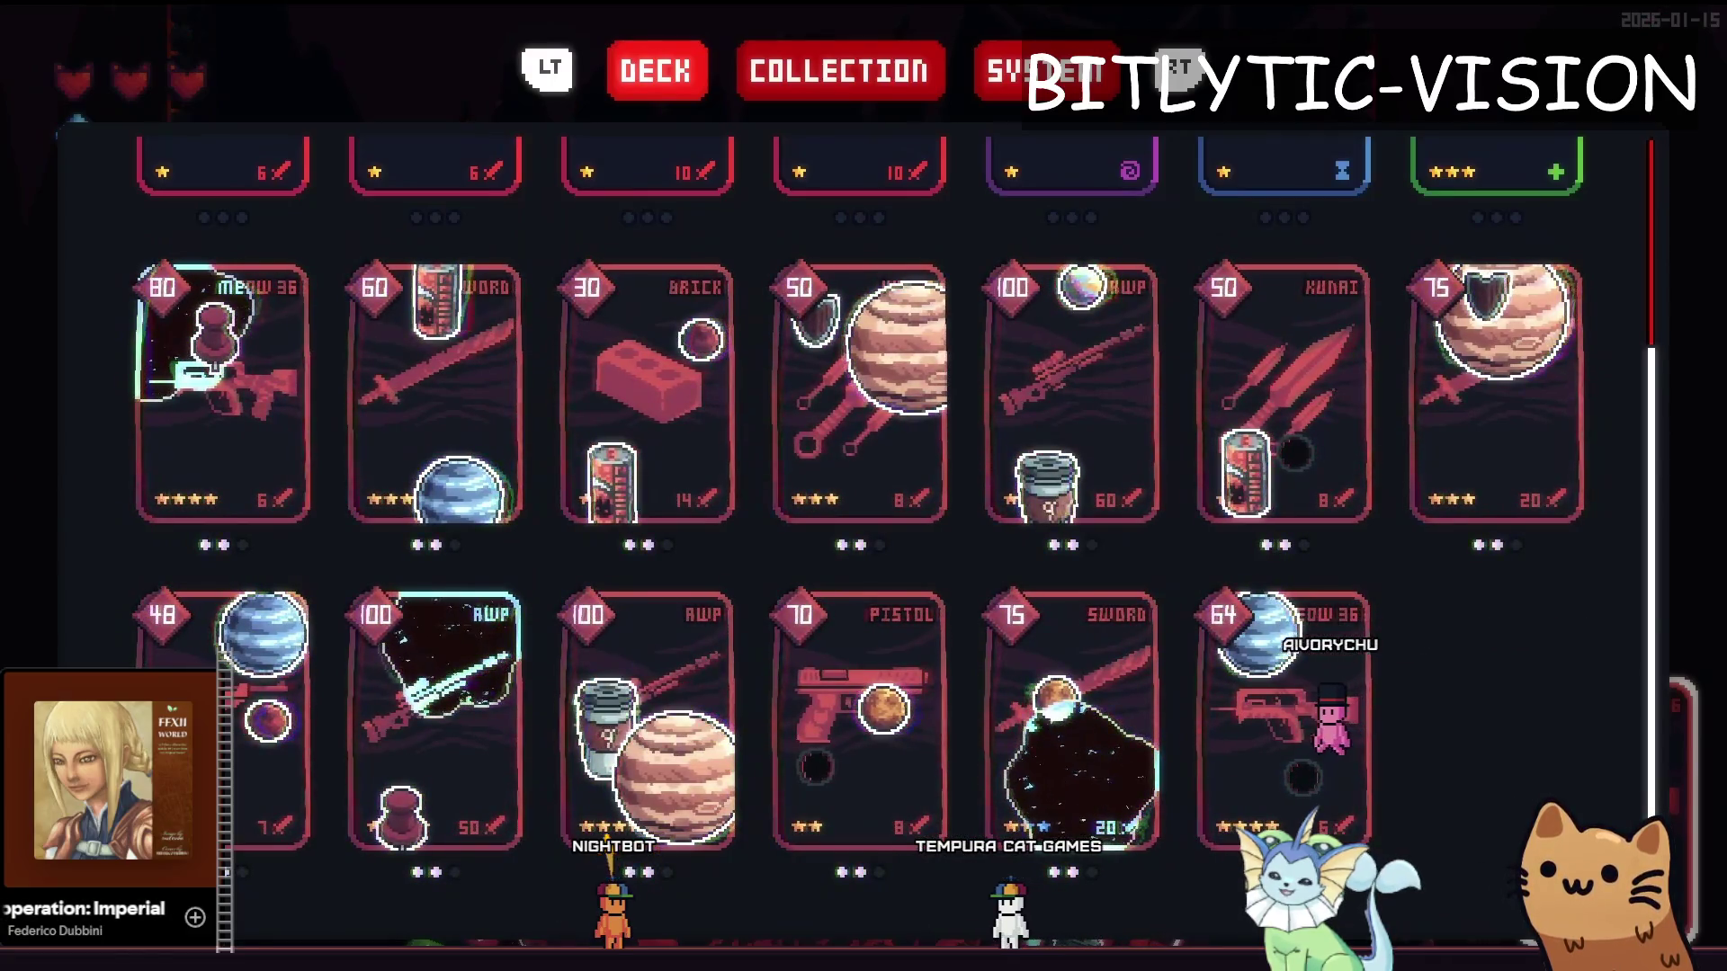
scroll(1500, 727, "up", 1)
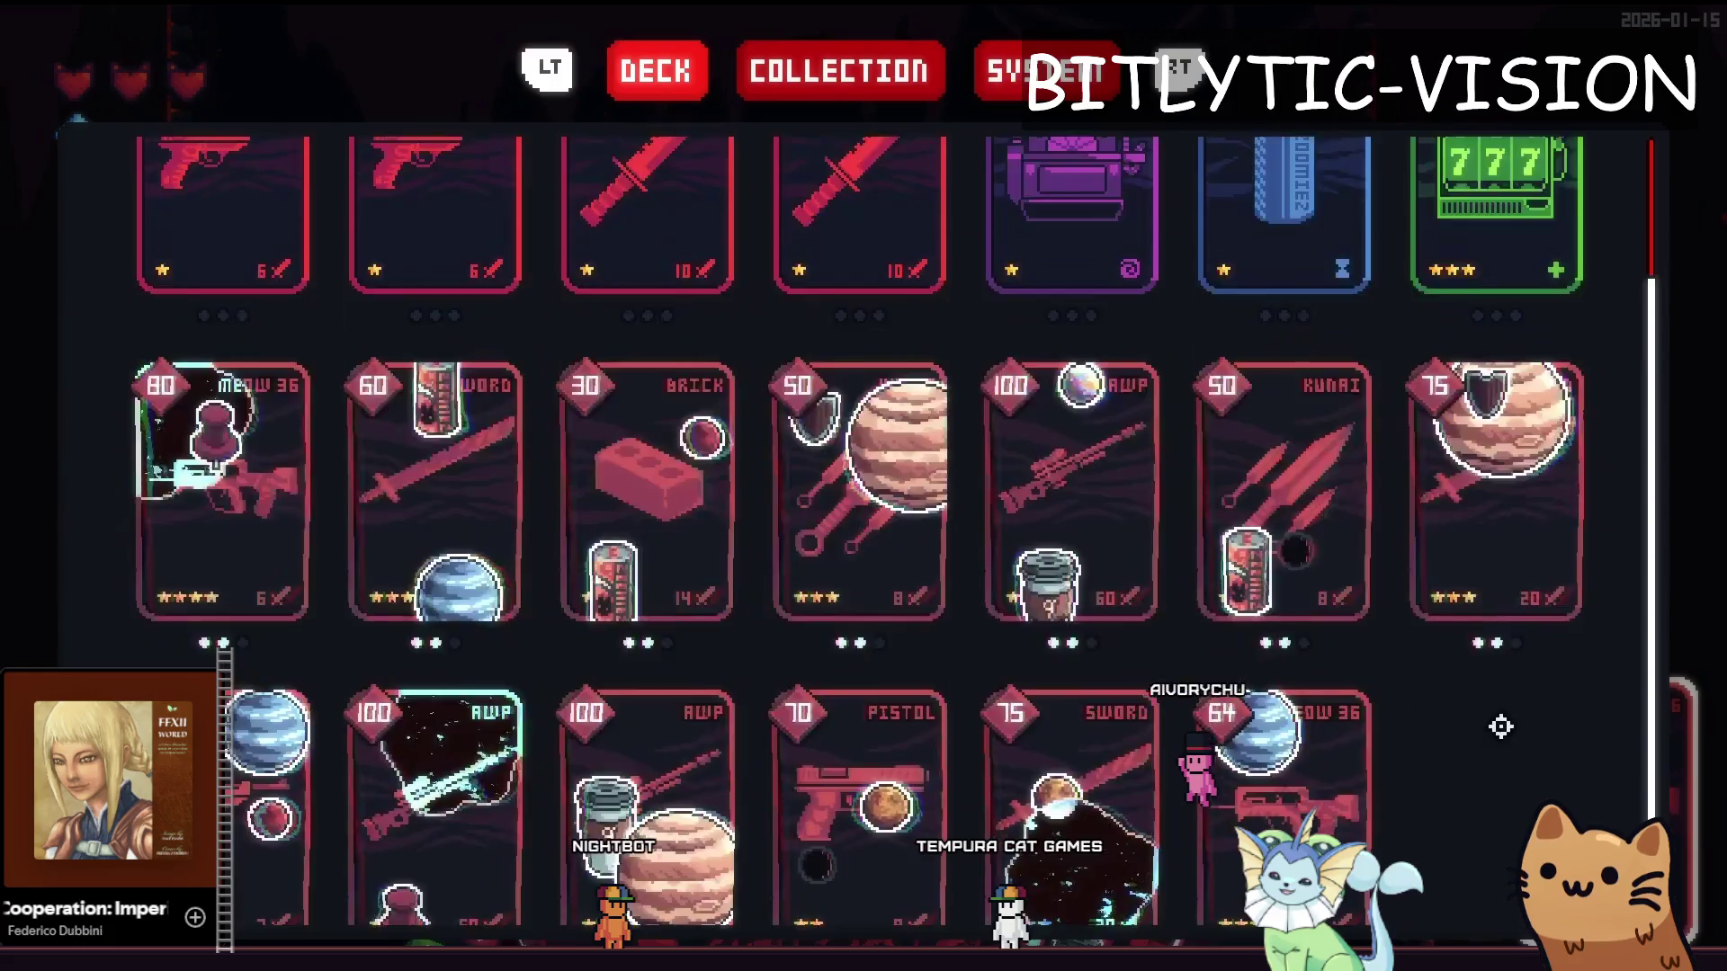
scroll(1501, 726, "down", 1)
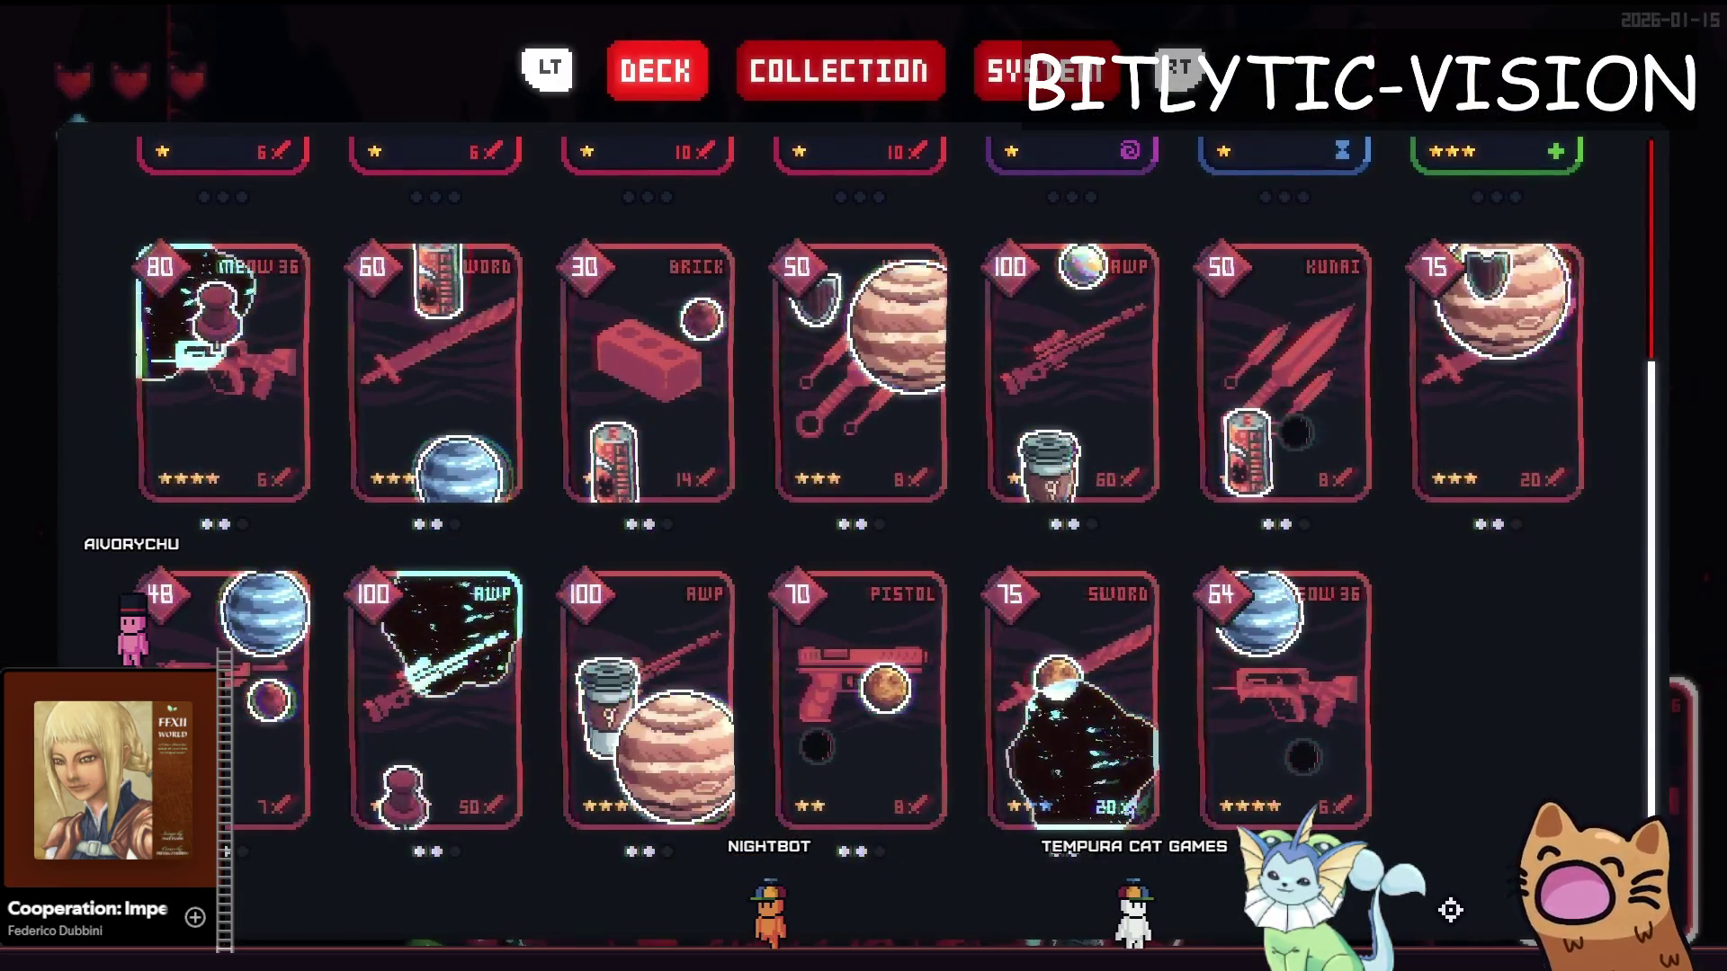
mouse_move(1060, 717)
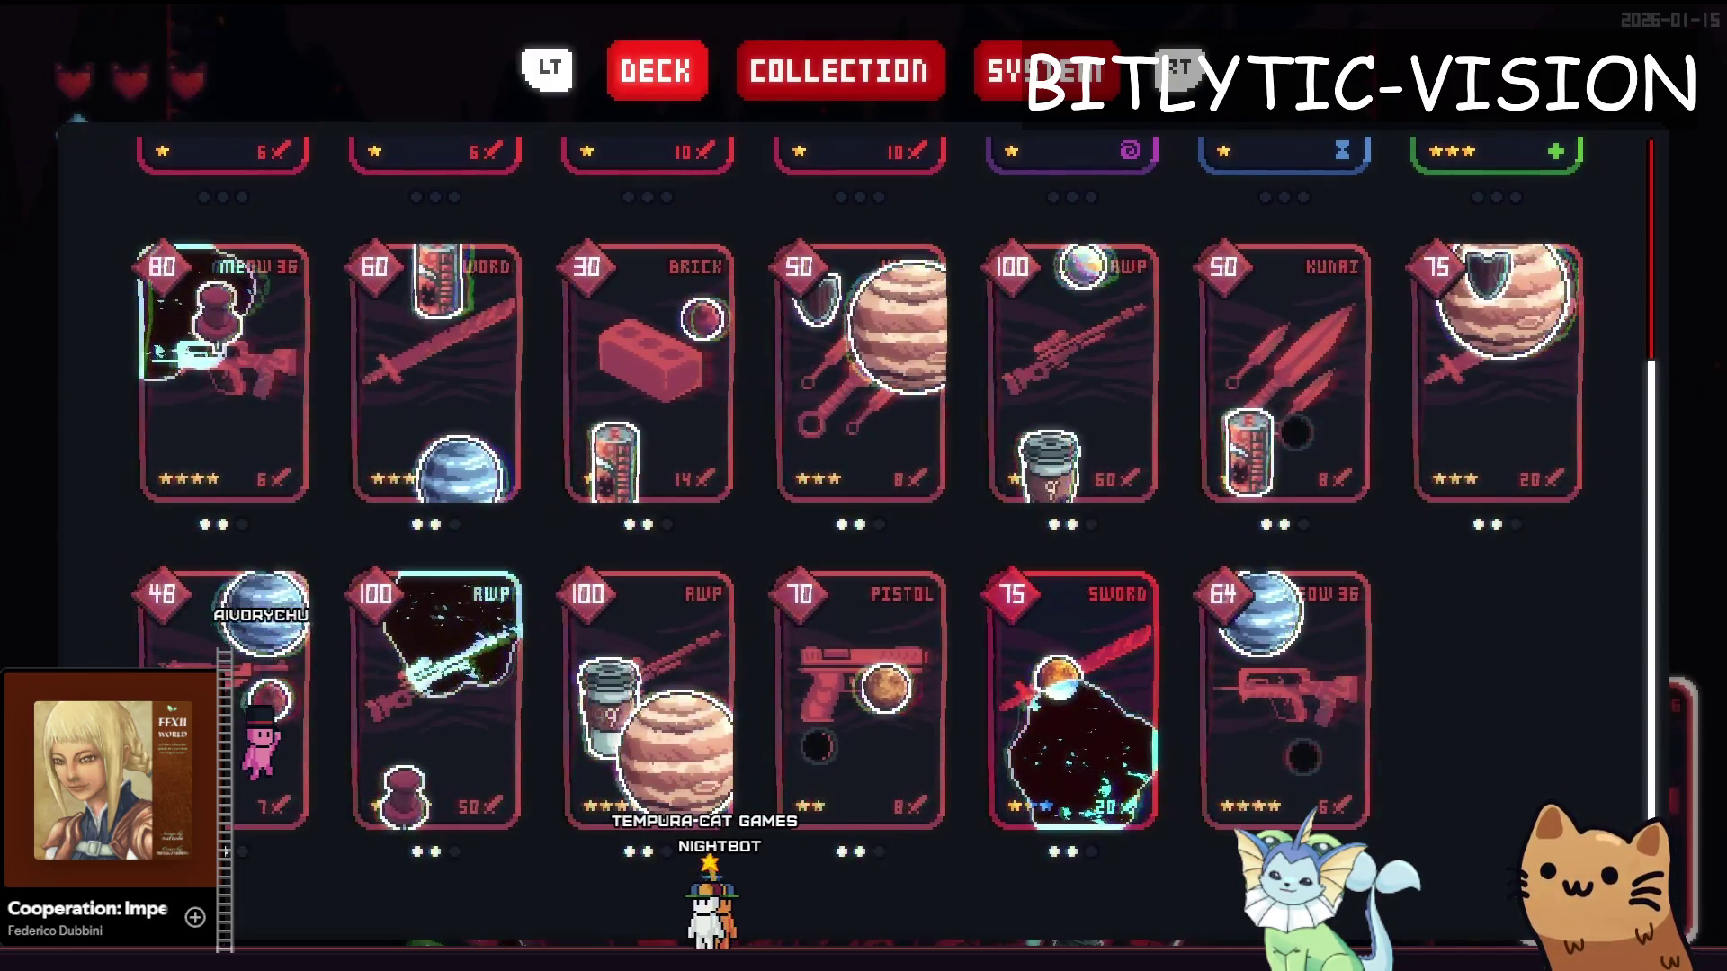
Move the selection to the Meow 36 card to show its 12 charges, 6 damage and stickers
key("Right")
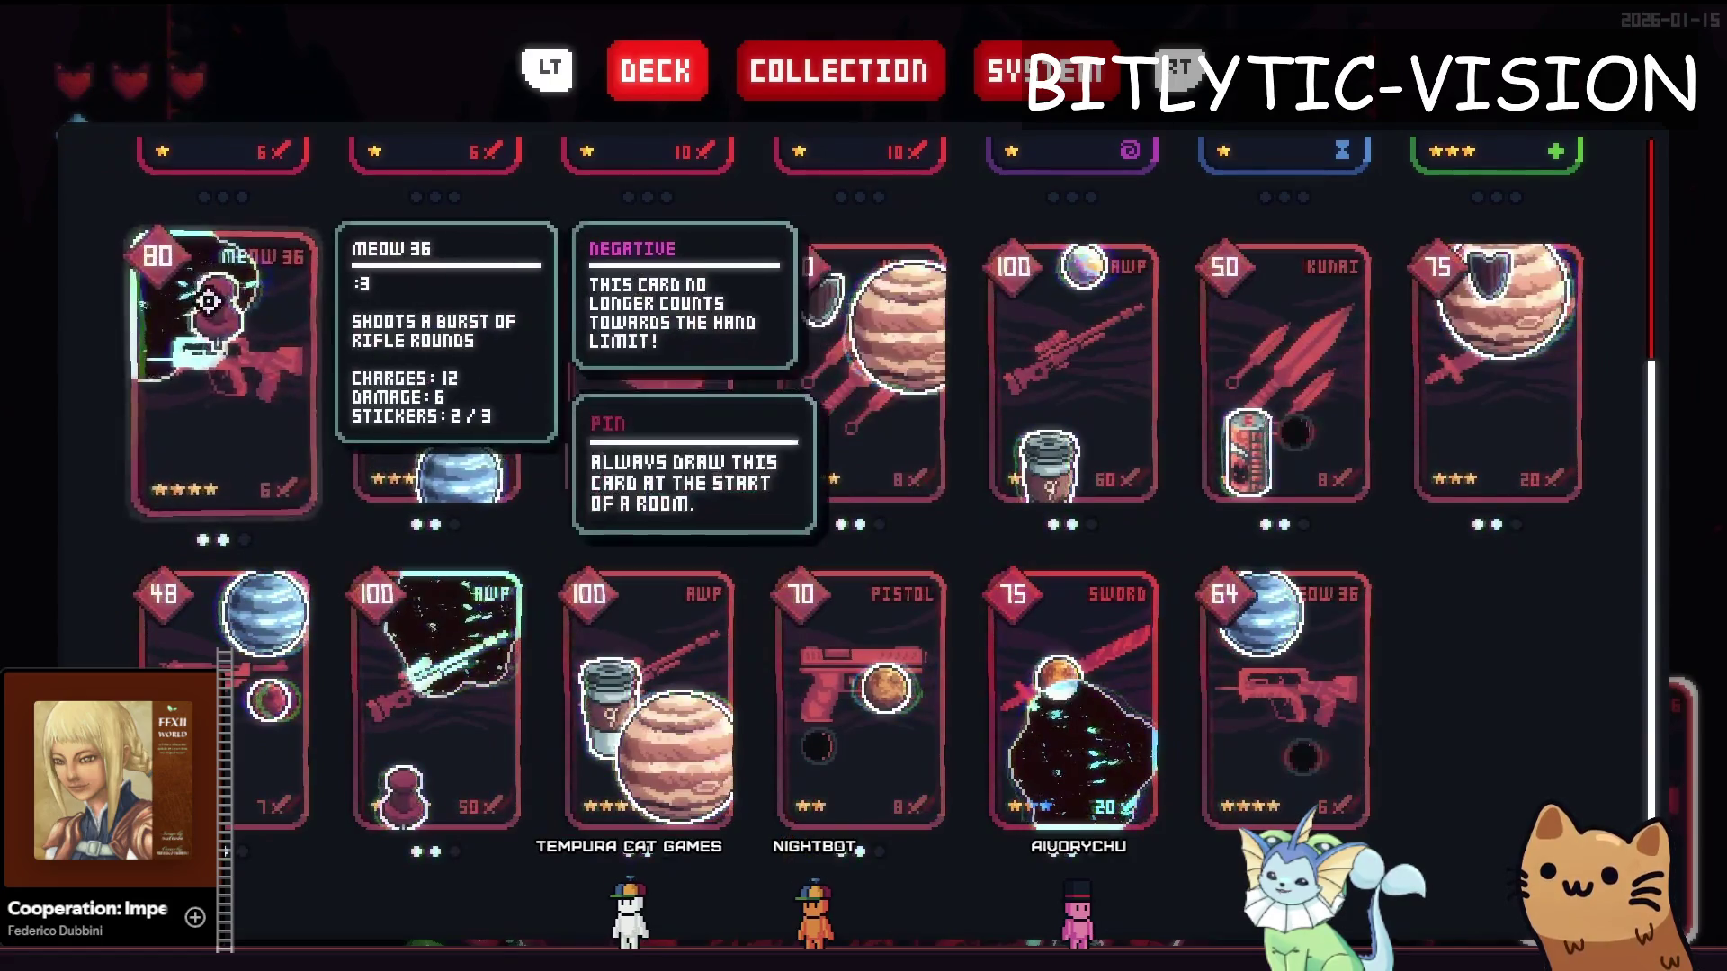
scroll(863, 486, "up", 3)
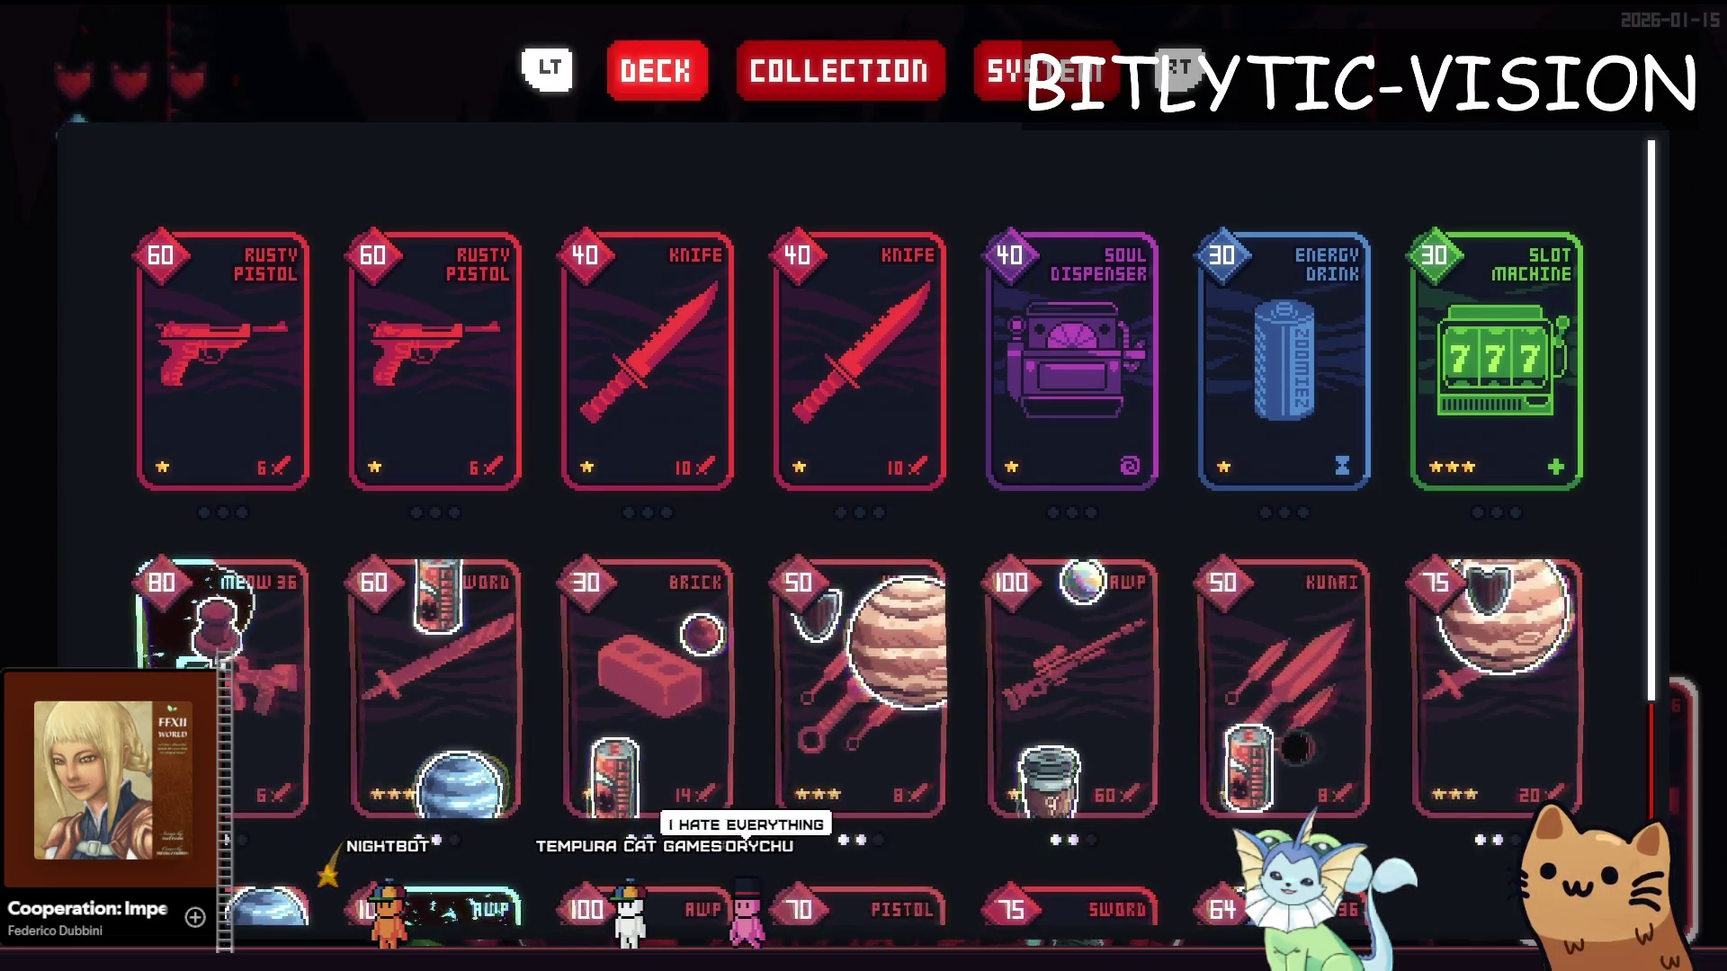
scroll(1241, 765, "down", 3)
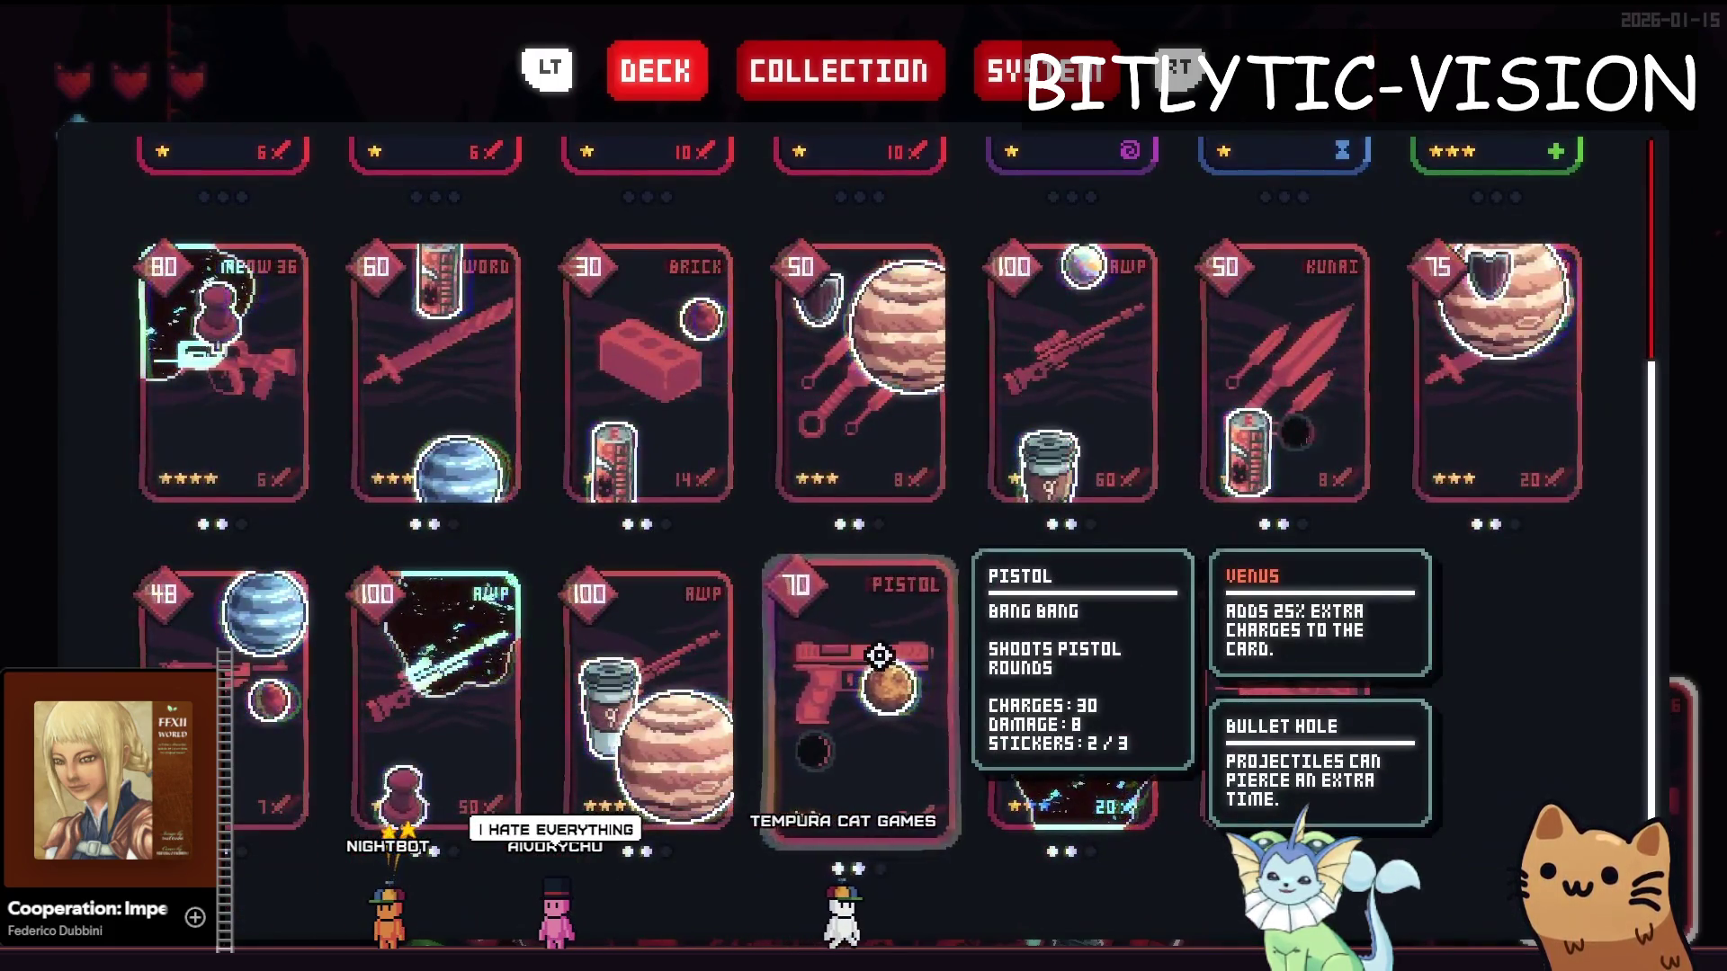
scroll(539, 517, "up", 3)
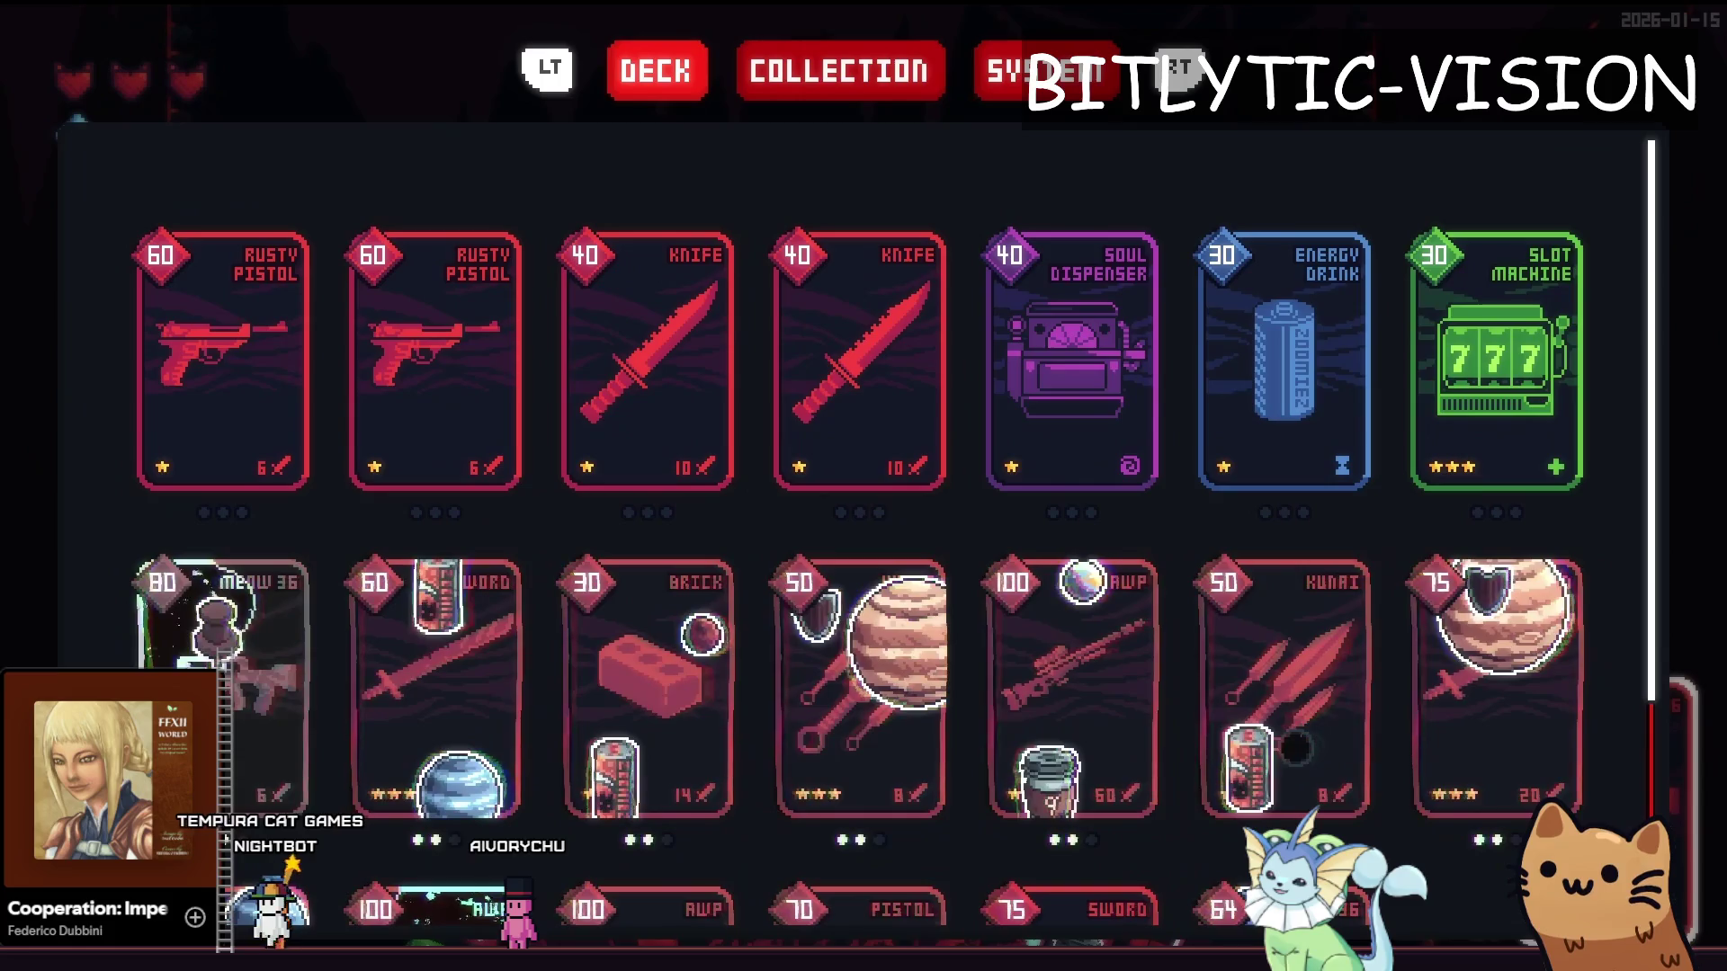
mouse_move(232, 376)
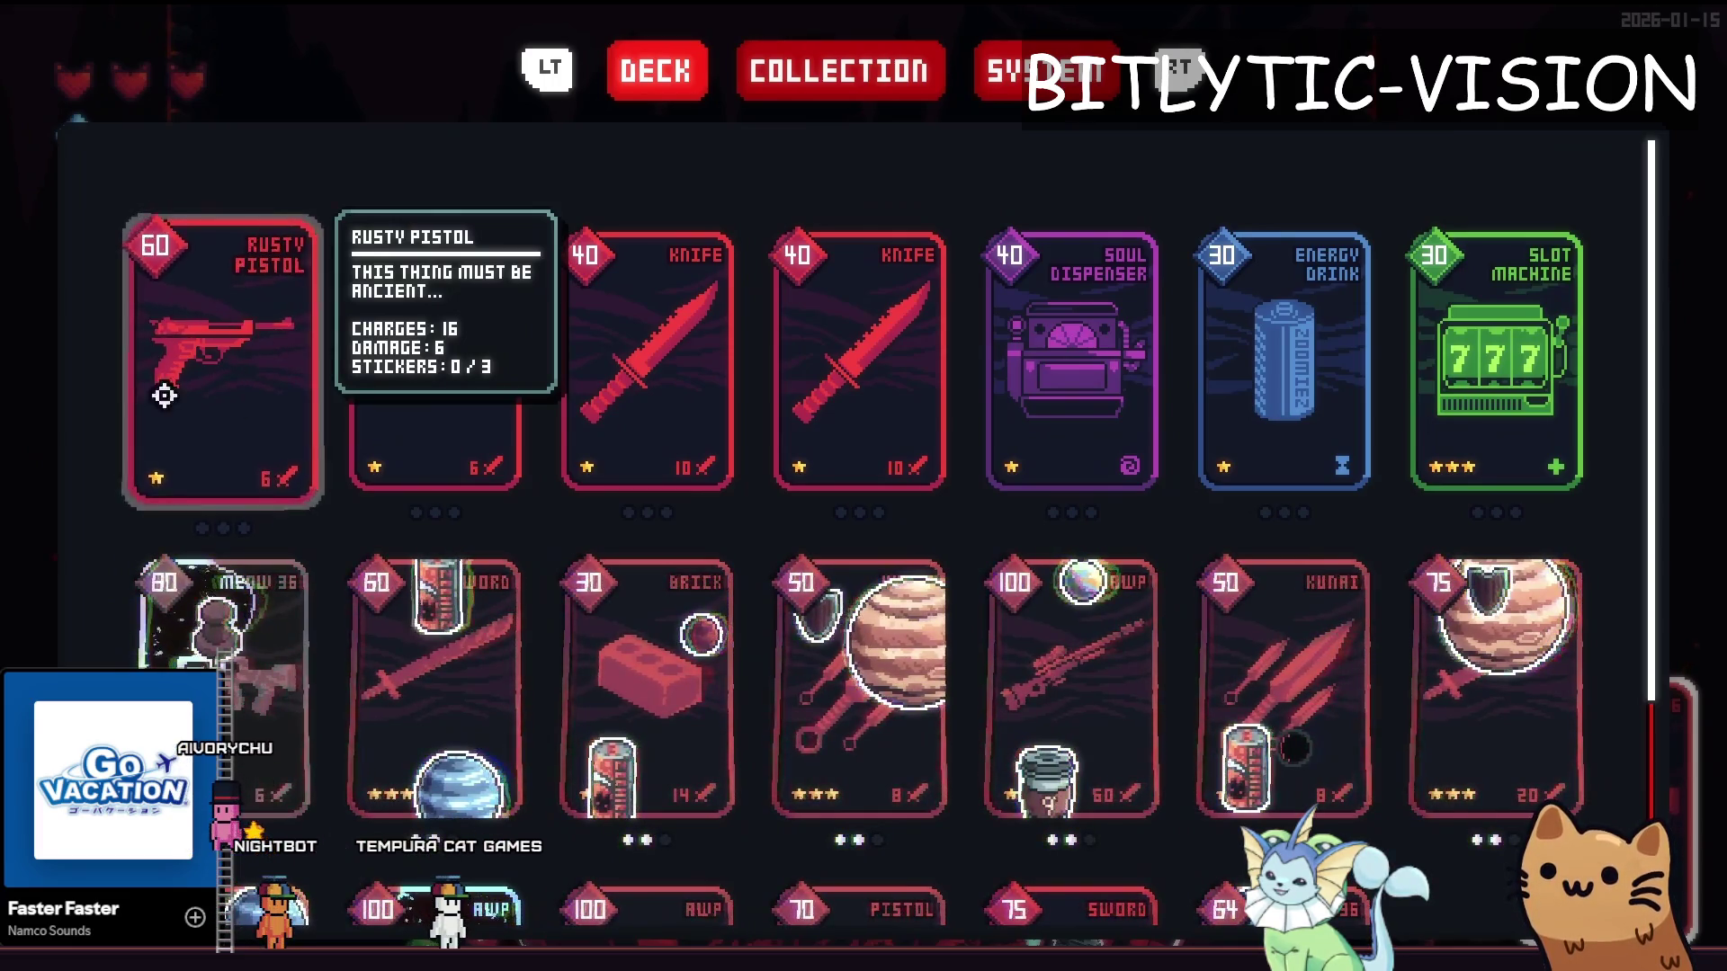
mouse_move(180, 711)
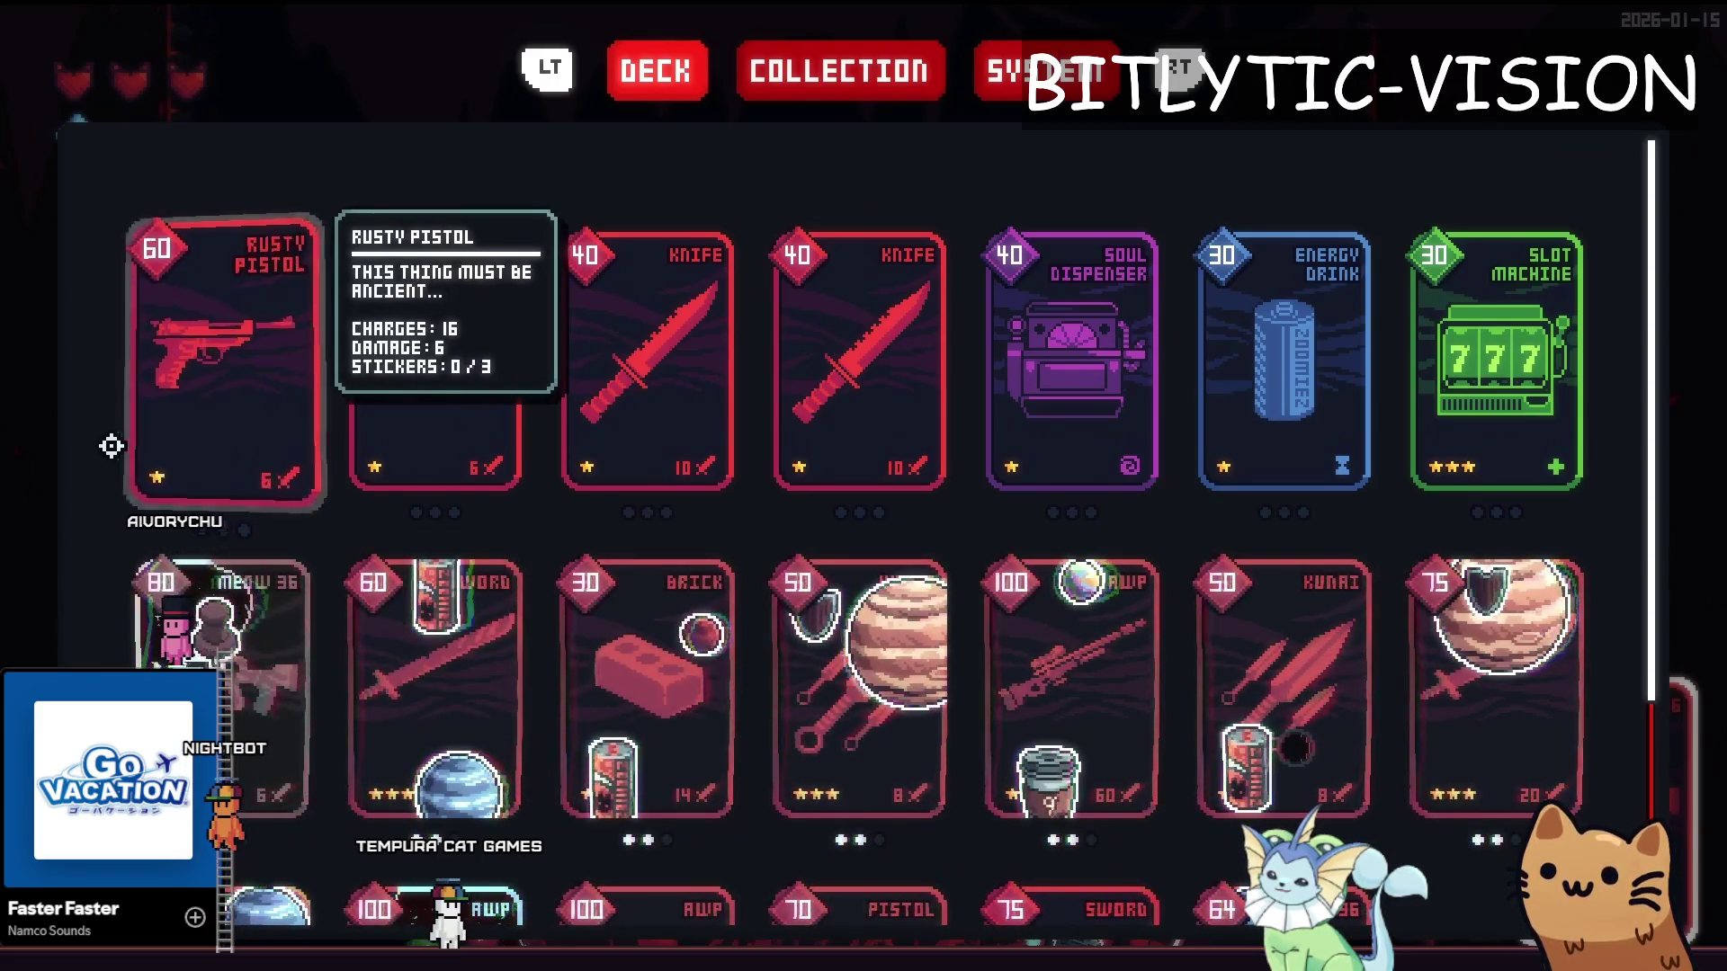
mouse_move(184, 639)
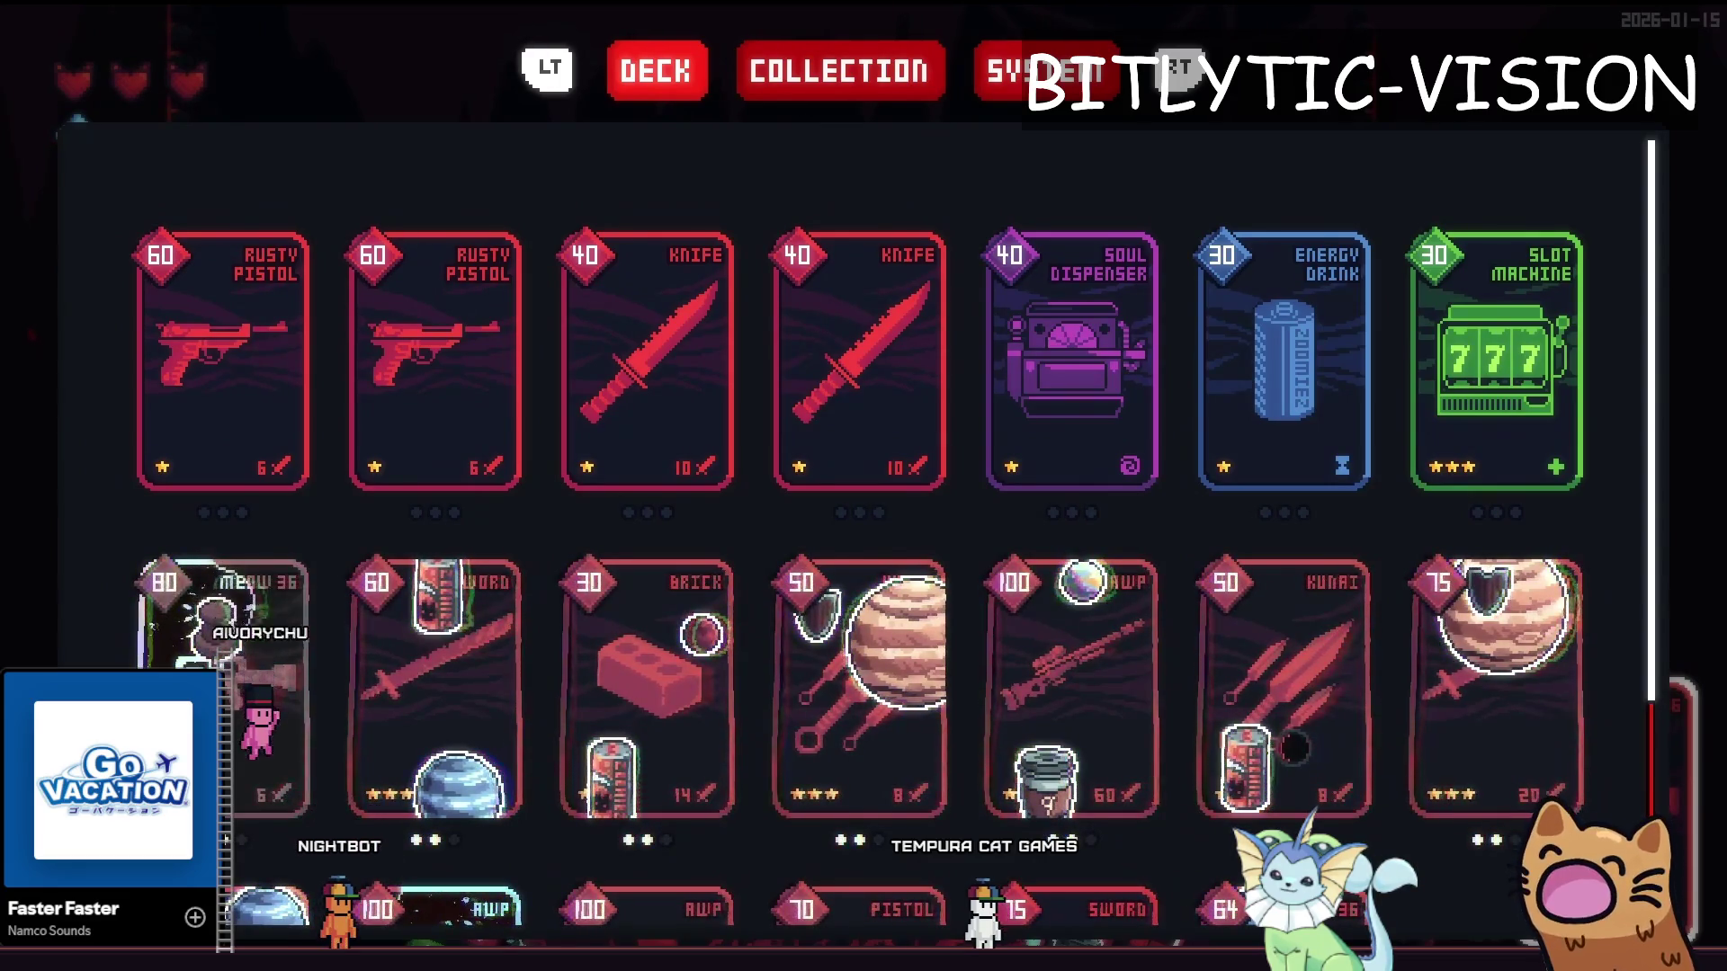
key("alt+Tab")
Move through the card shader's fragment code to line 234, just above the greyscale mix line
scroll(925, 584, "down", 5)
left_click(981, 637)
scroll(986, 644, "up", 10)
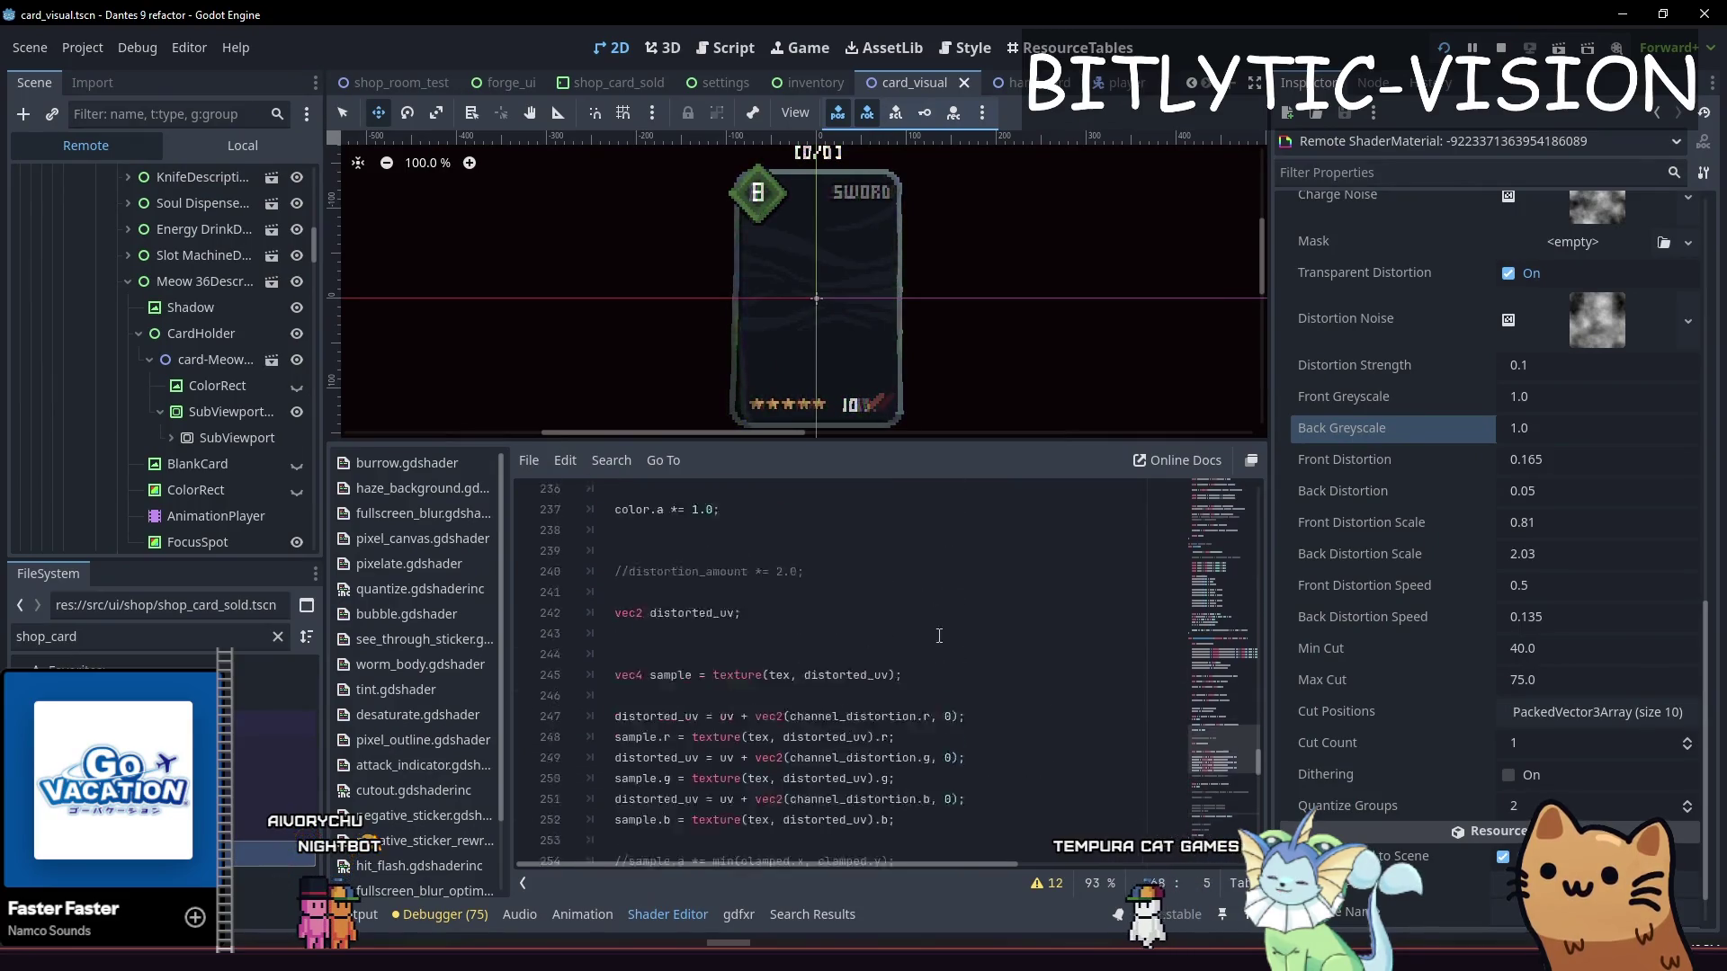
left_click(986, 640)
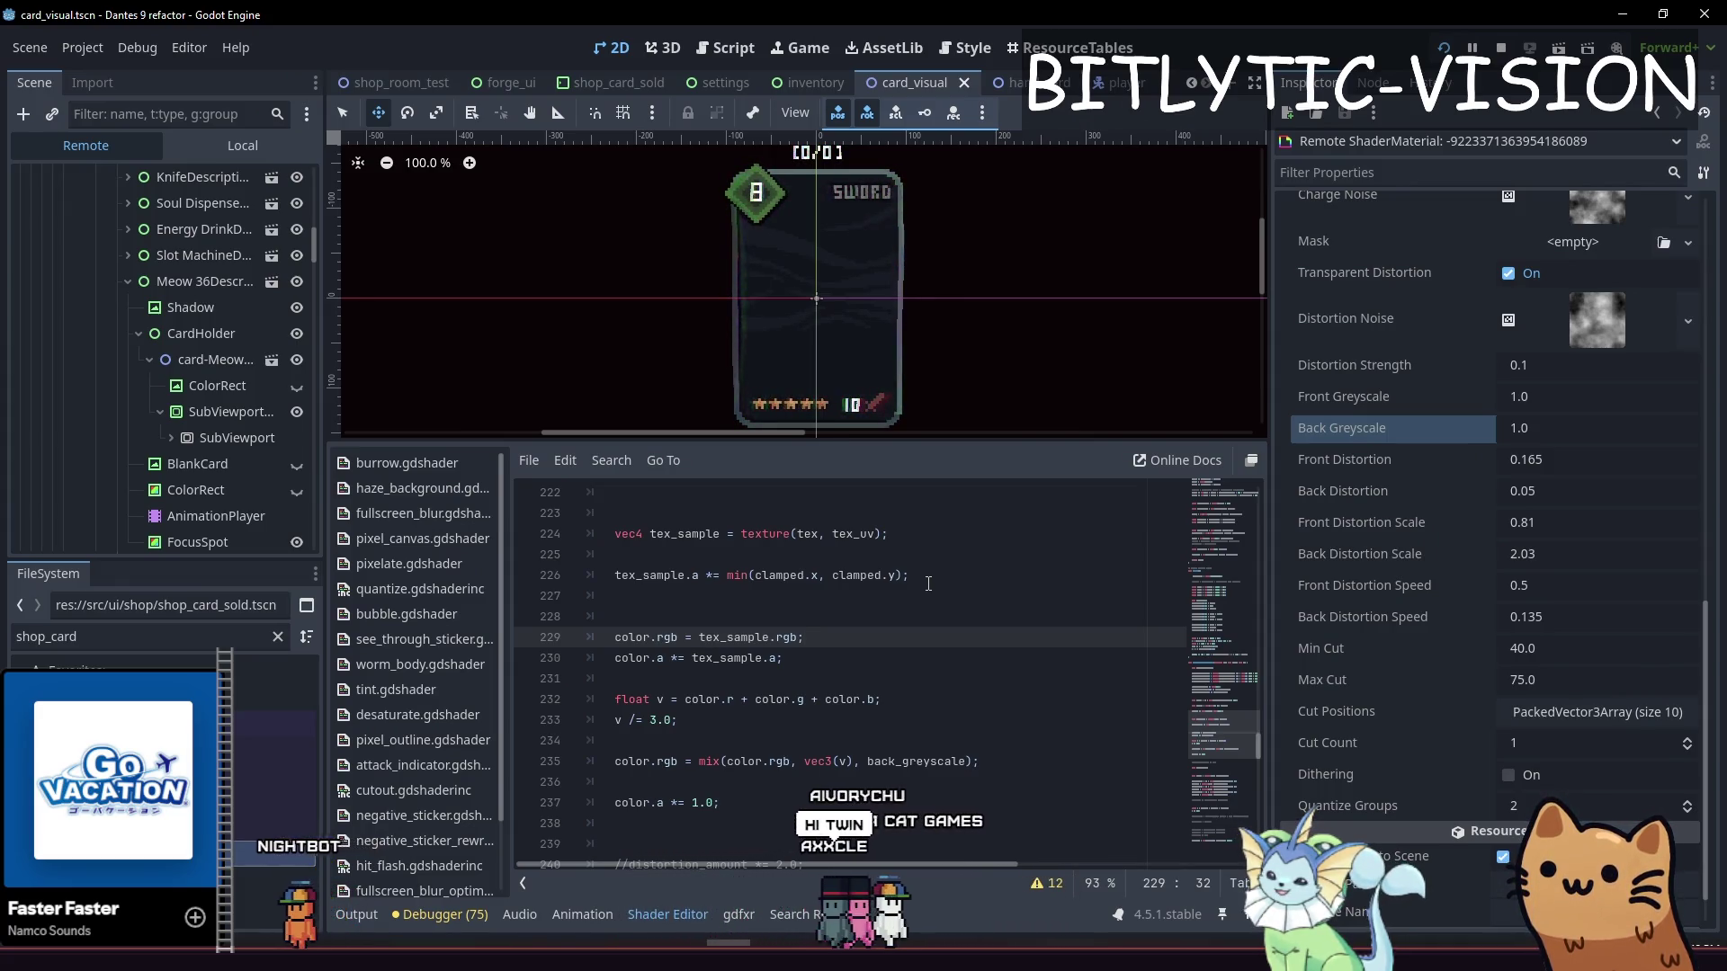
left_click(967, 576)
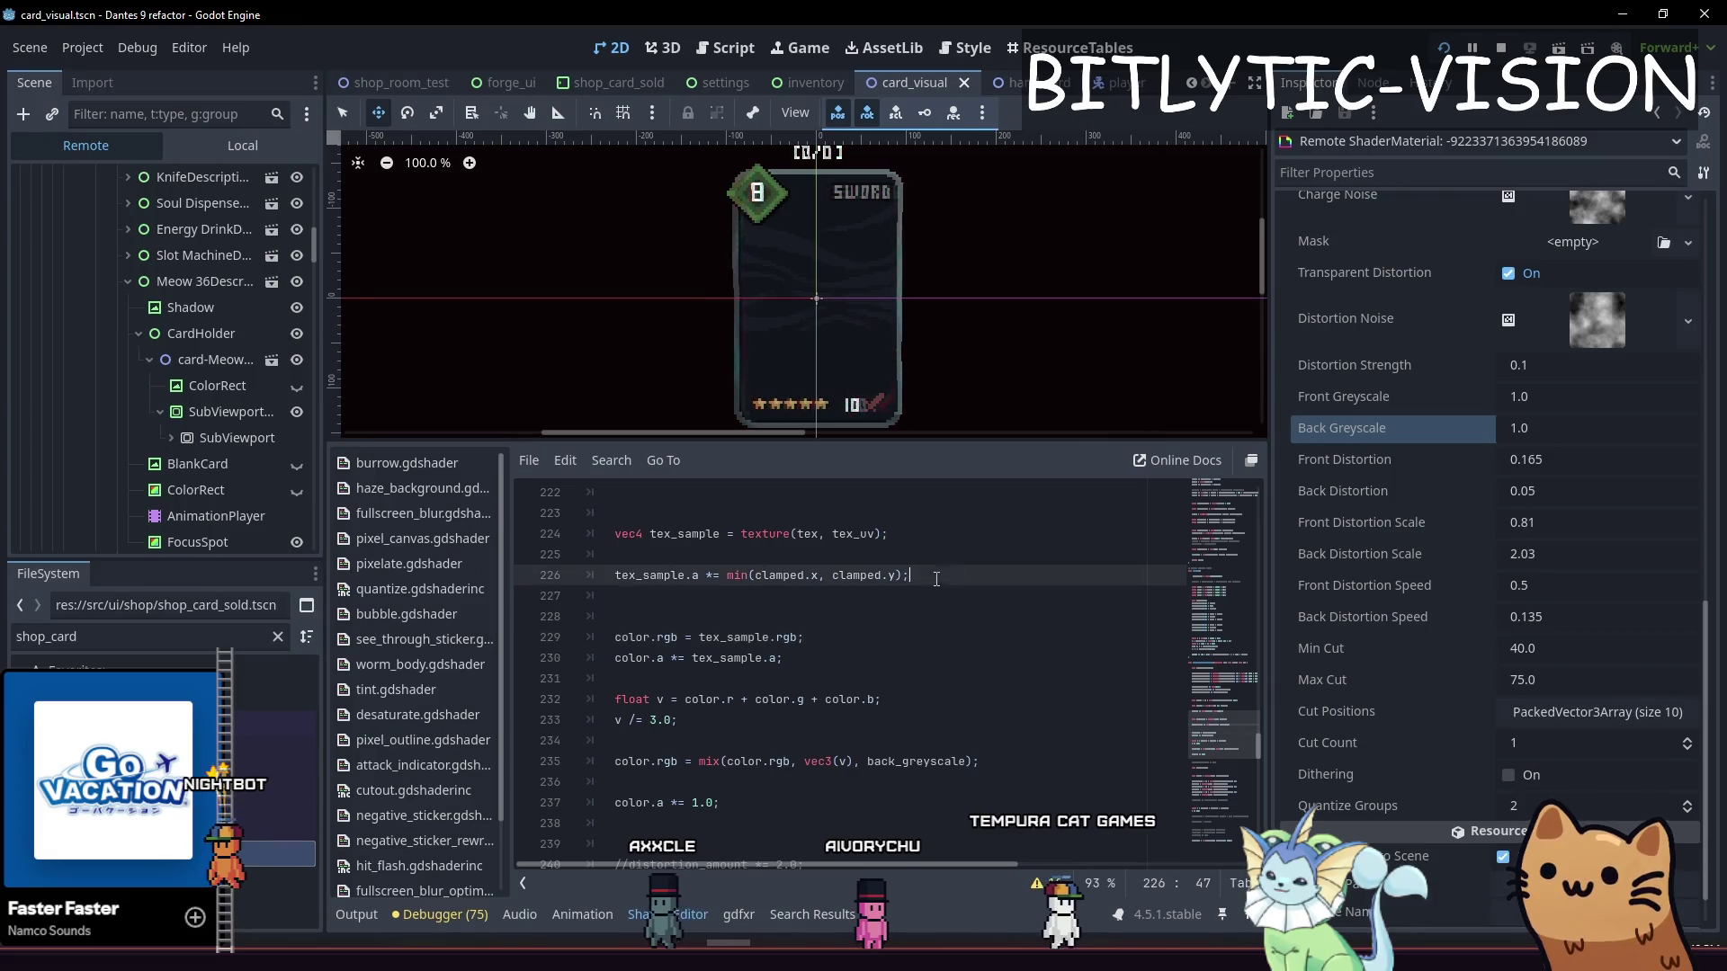
key("Left")
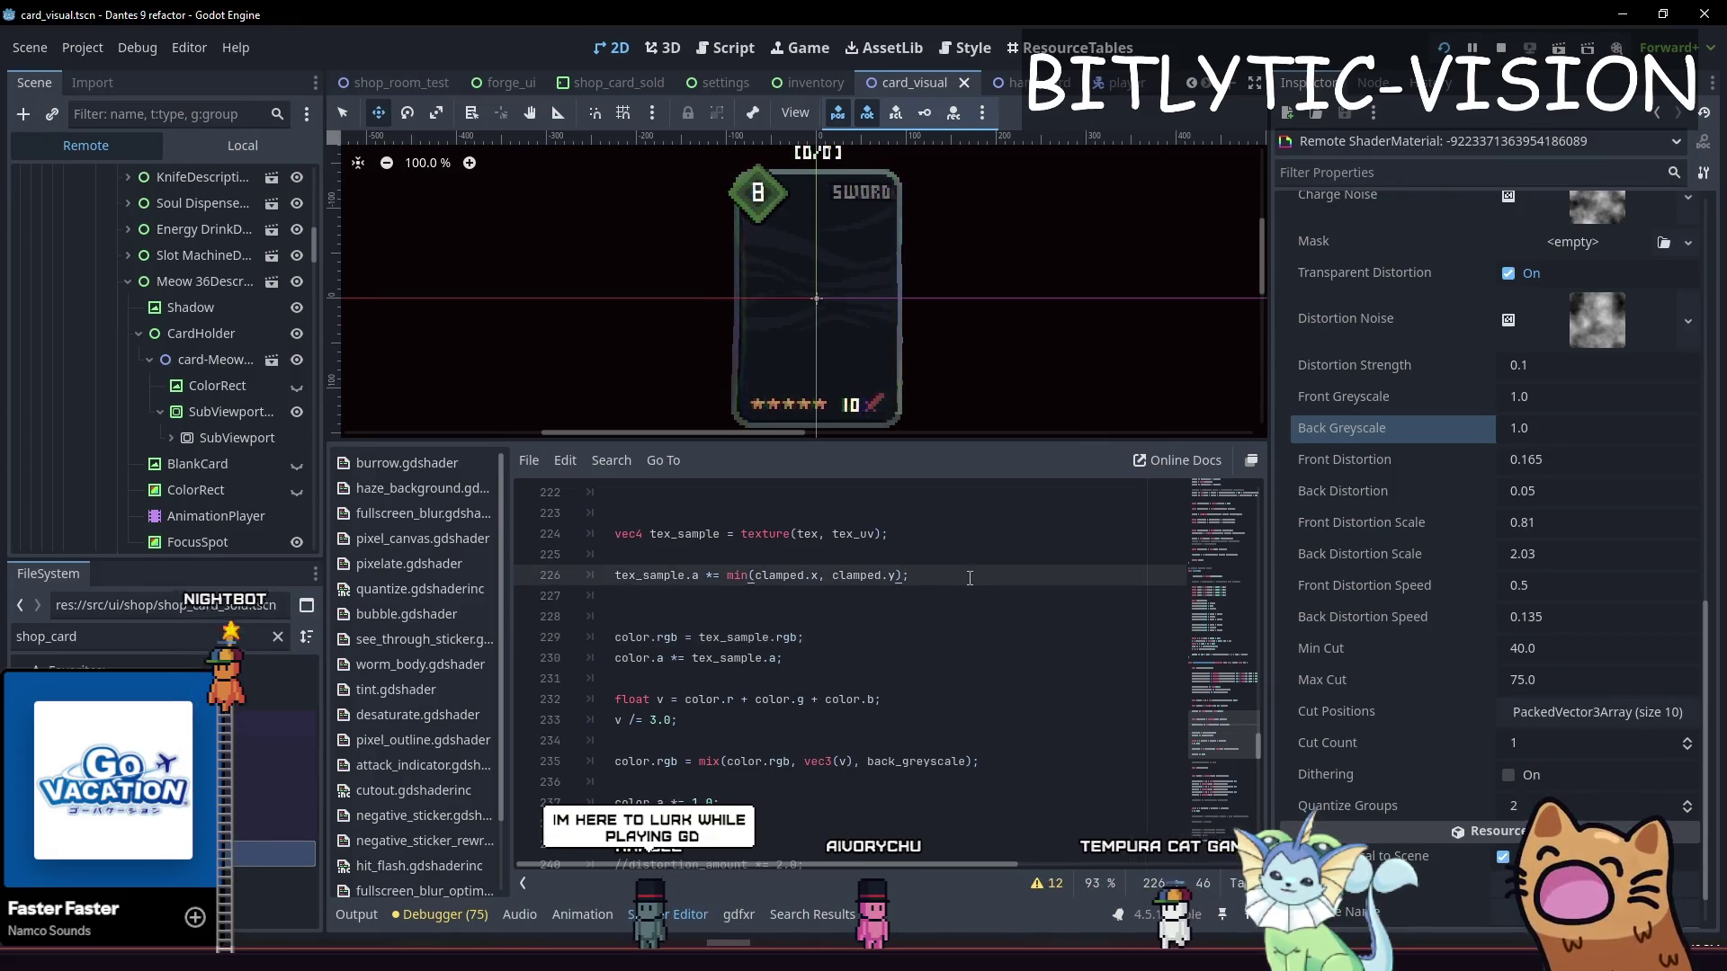
key("Down")
key("Down")
key("Down")
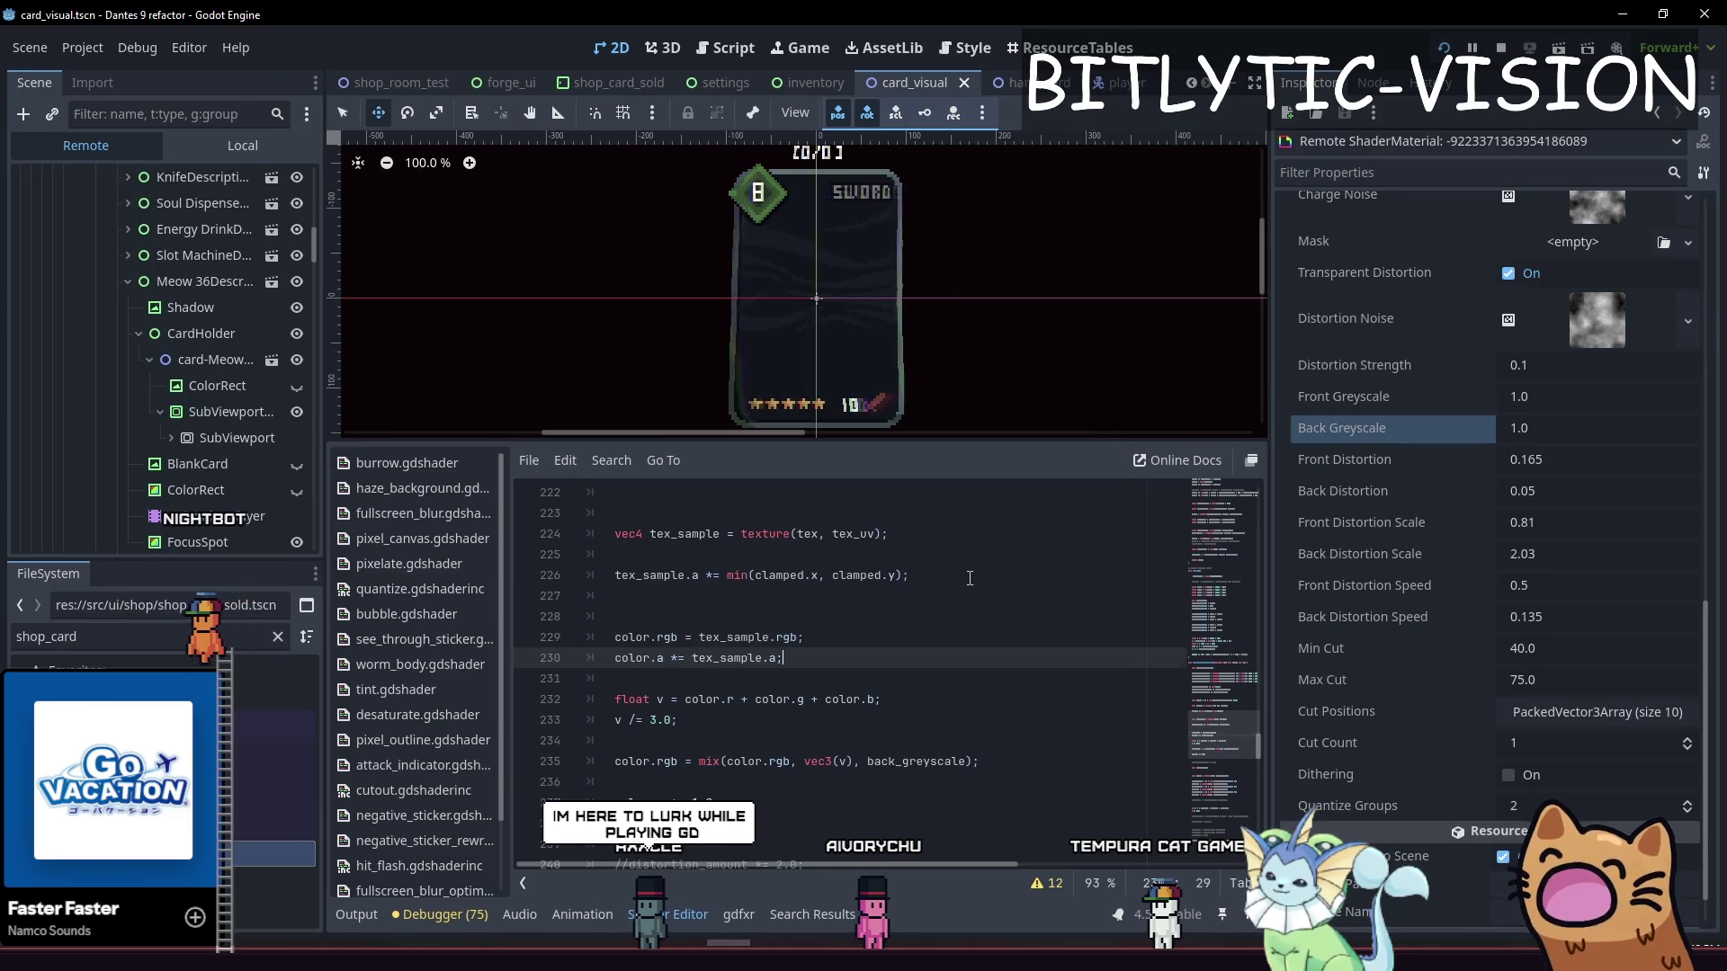
key("Down")
key("Down")
key("Down")
key("Up")
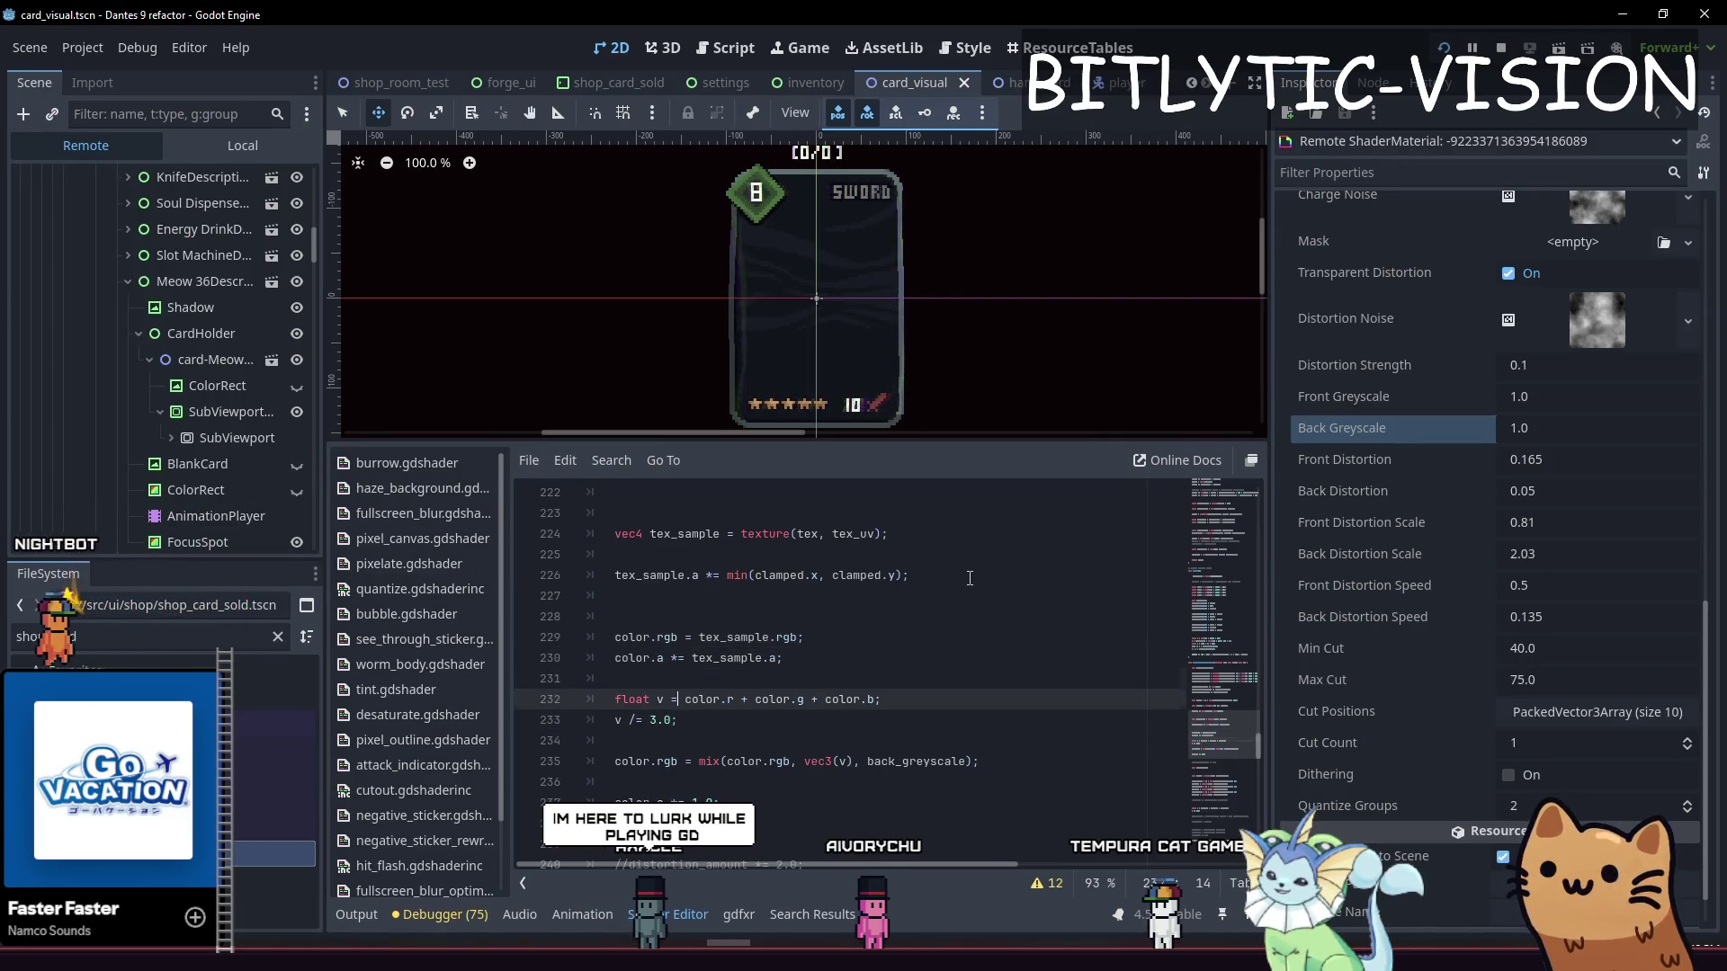
key("Up")
key("Down")
key("Down")
key("Down")
key("Up")
key("Up")
key("Down")
key("Down")
key("Up")
key("Down")
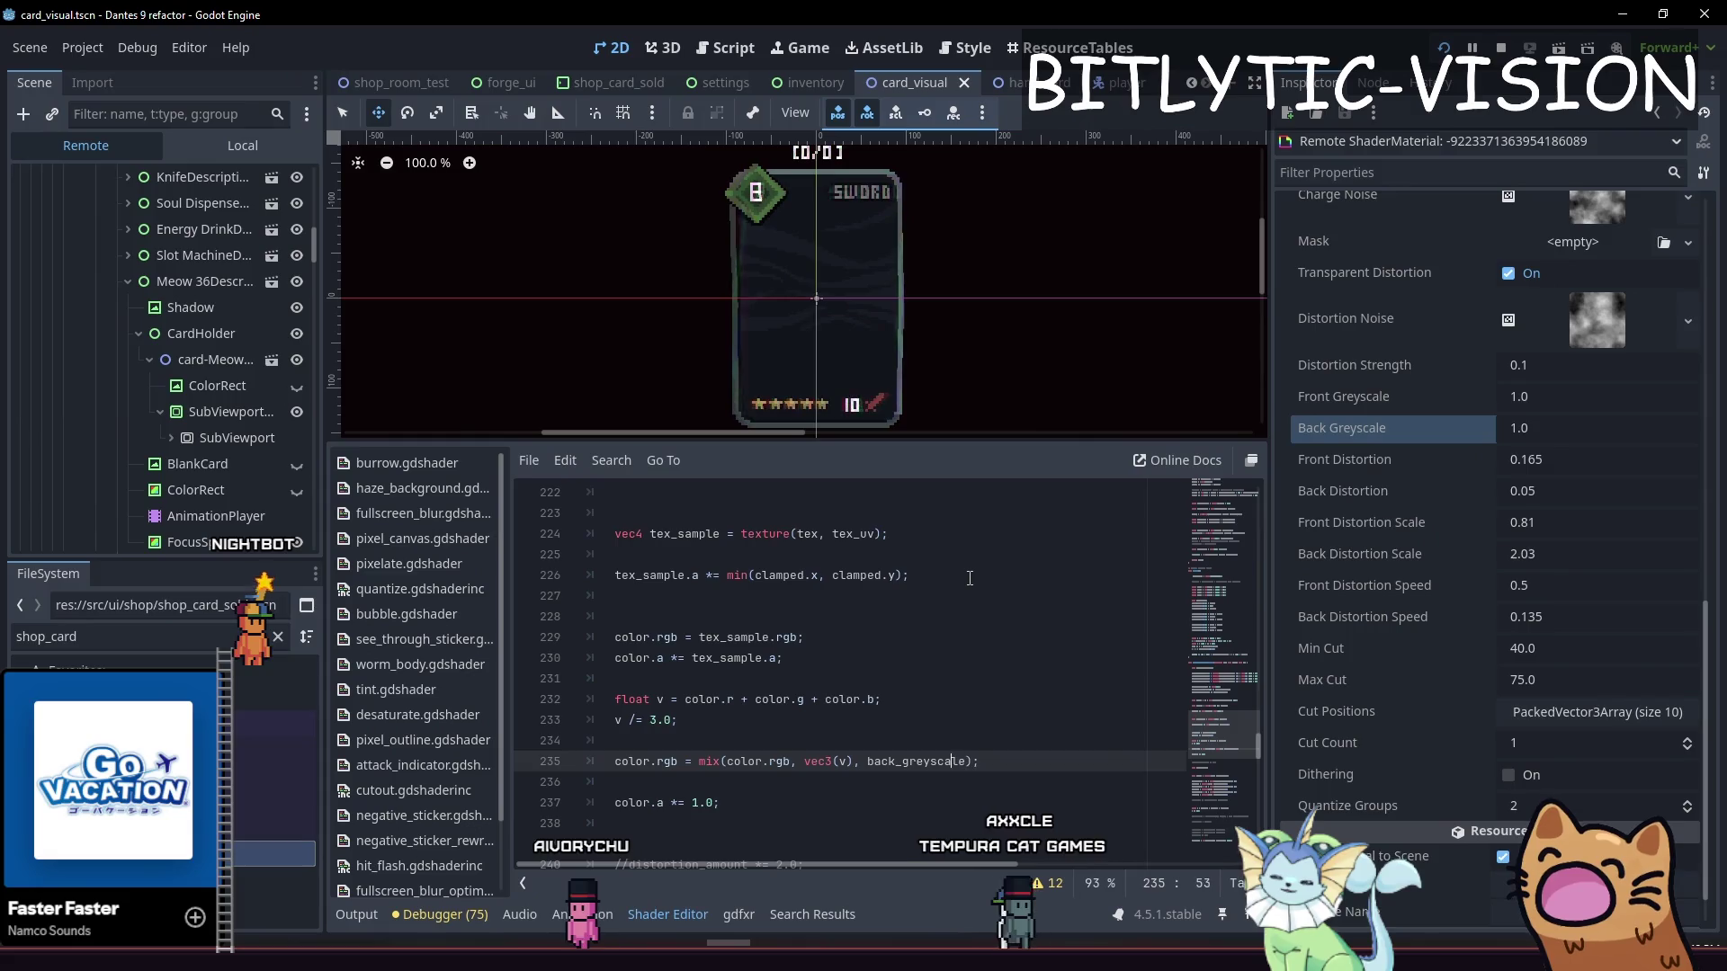
key("Up")
Insert two blank lines above the greyscale mix line
key("Up")
key("Down")
key("Return")
key("Return")
key("Up")
key("Up")
key("Down")
key("Return")
key("Up")
key("Up")
key("Down")
key("Down")
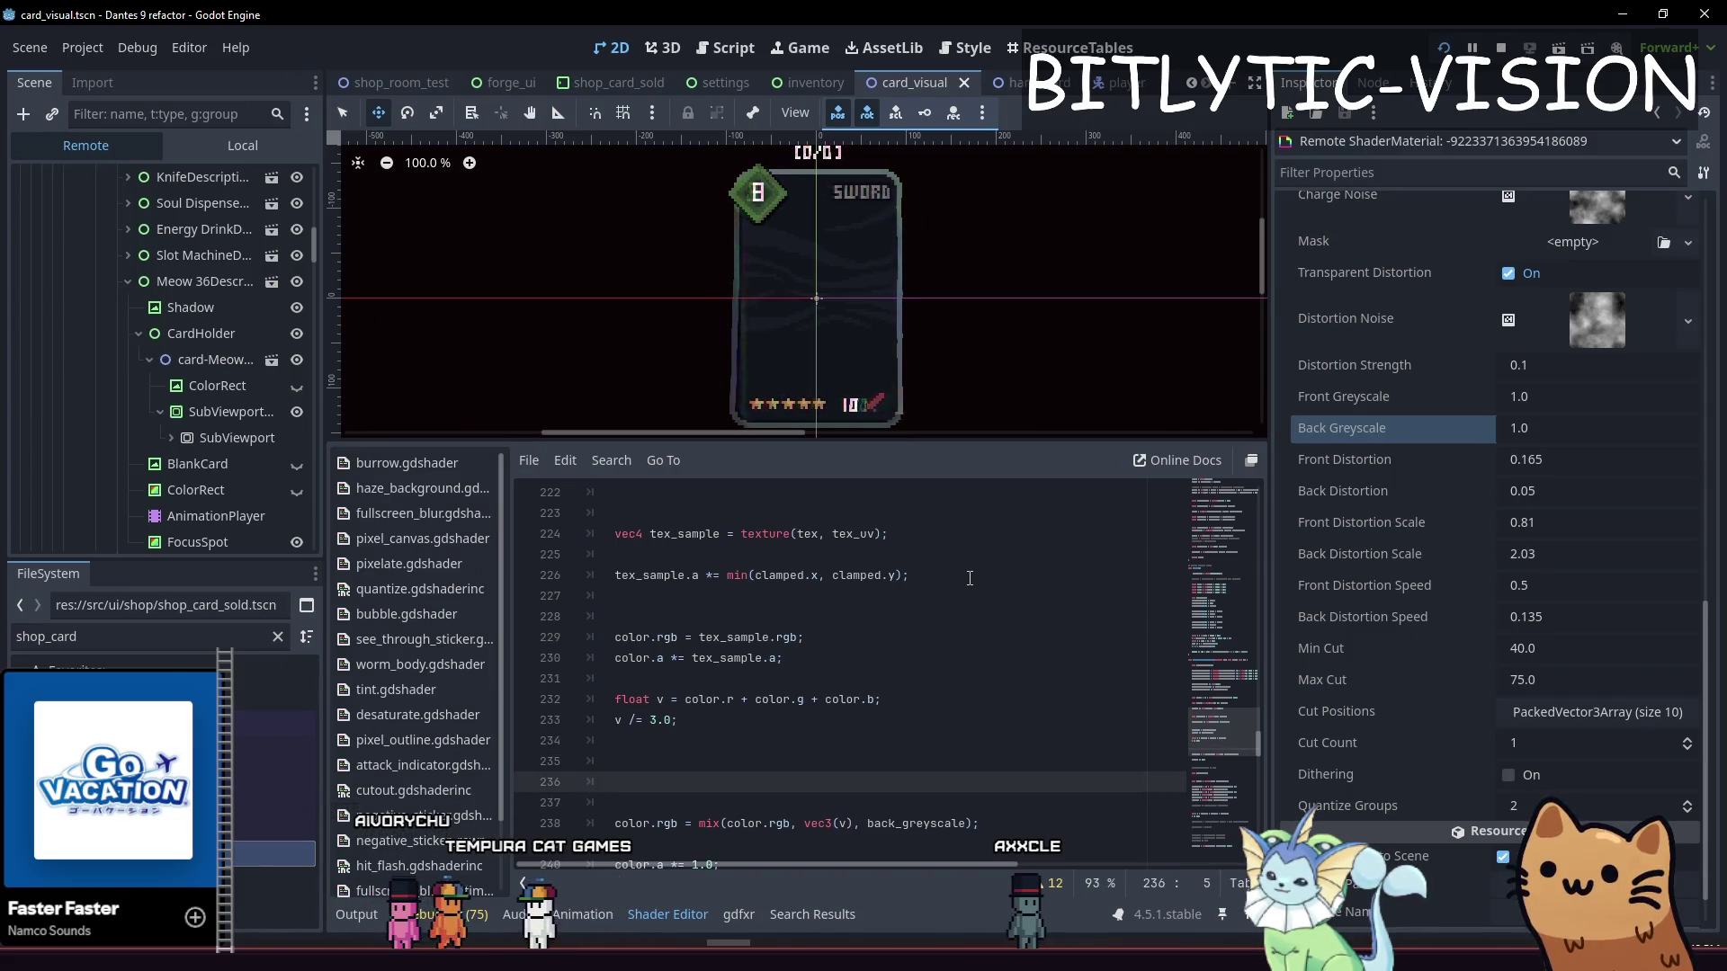
Declare the new greyscale float uniform on line 60, after the distortion speed uniforms
key("Up")
key("Up")
key("Up")
key("Up")
key("Up")
key("Up")
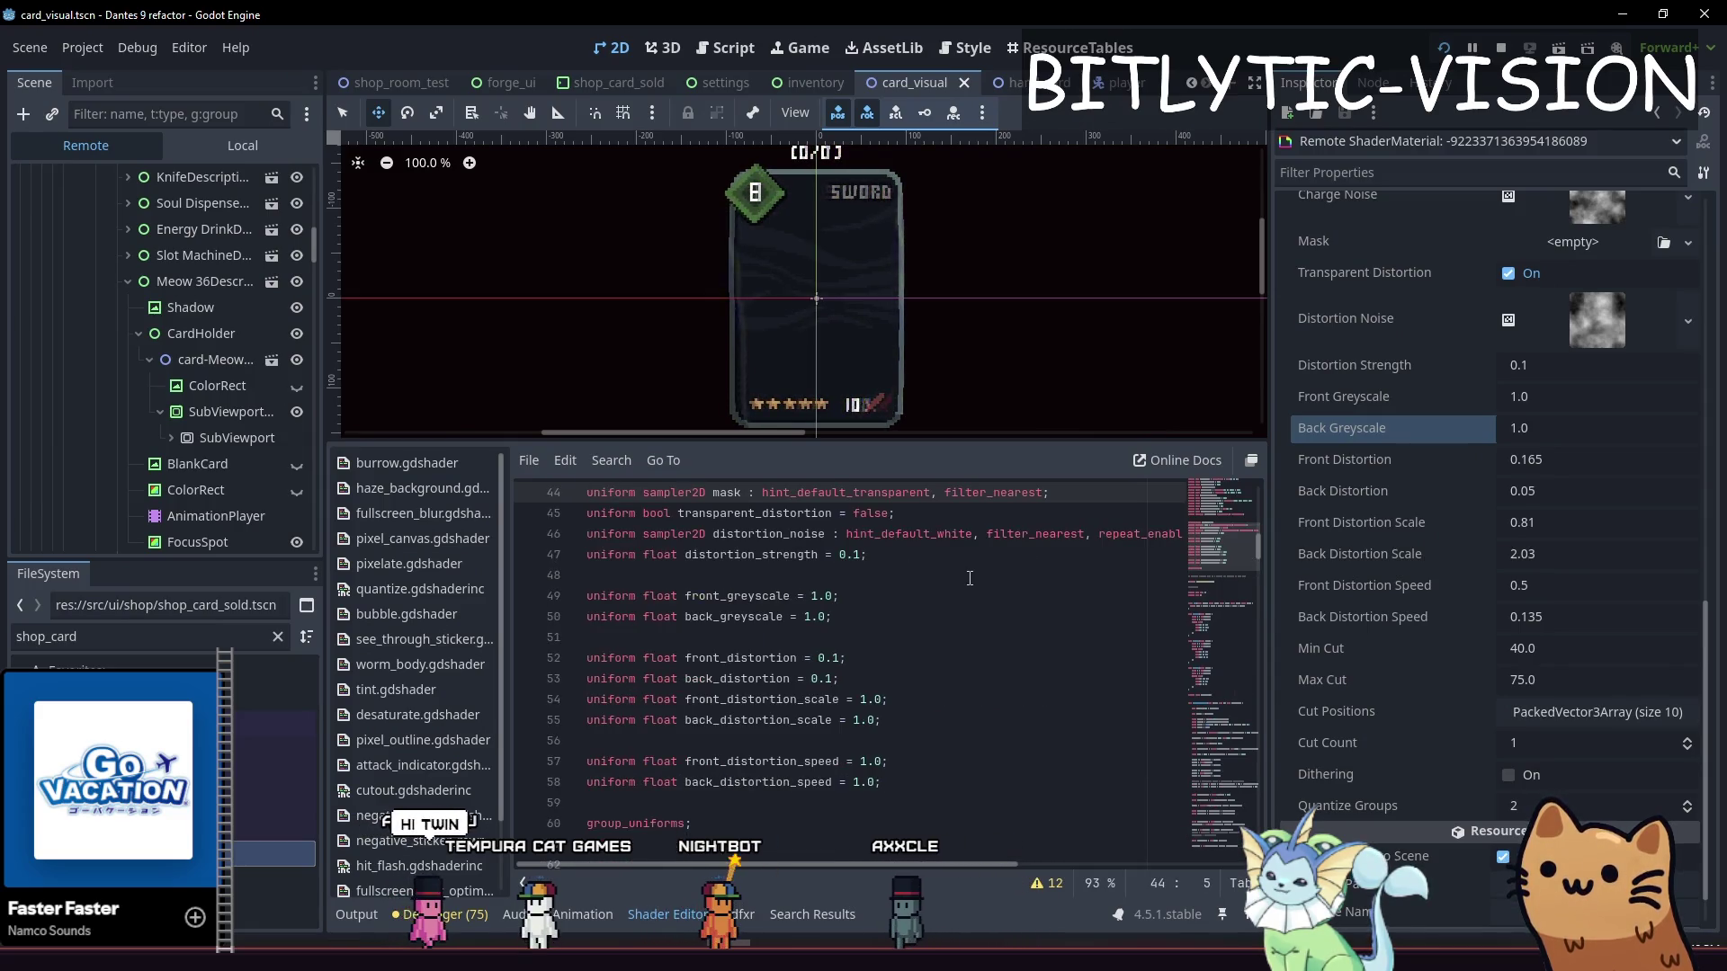
key("Down")
key("Down")
key("Down")
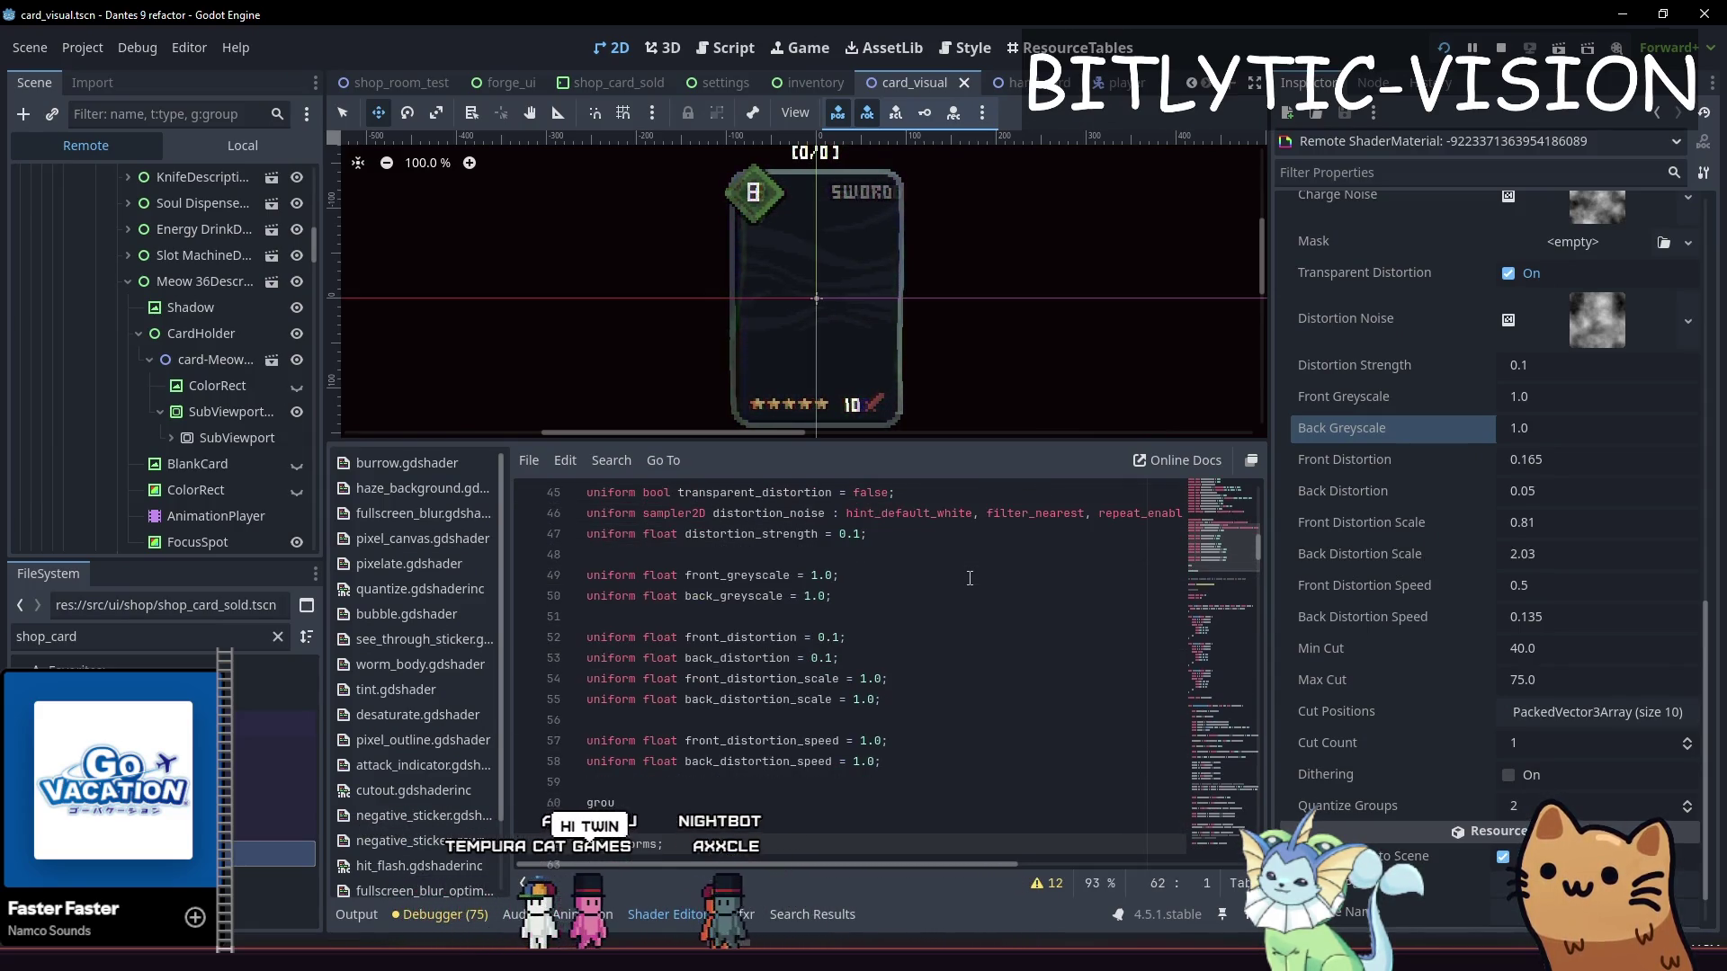
key("Up")
key("Up")
type("if")
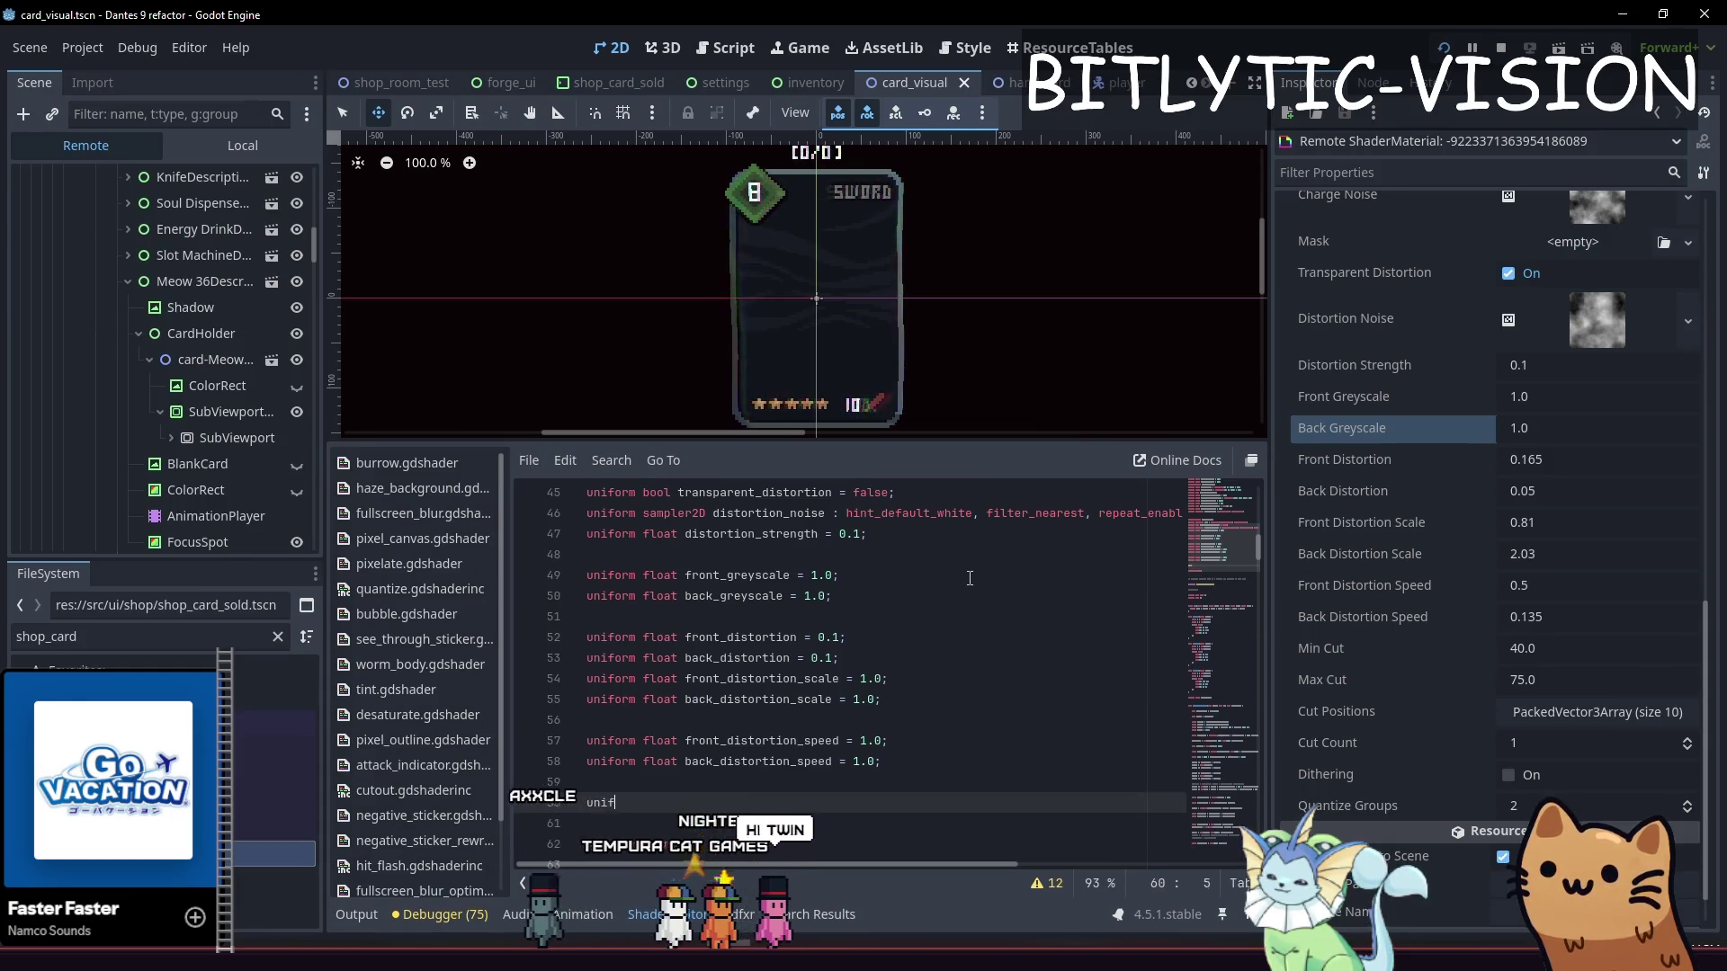
type("orm float greysca")
type("le_corre")
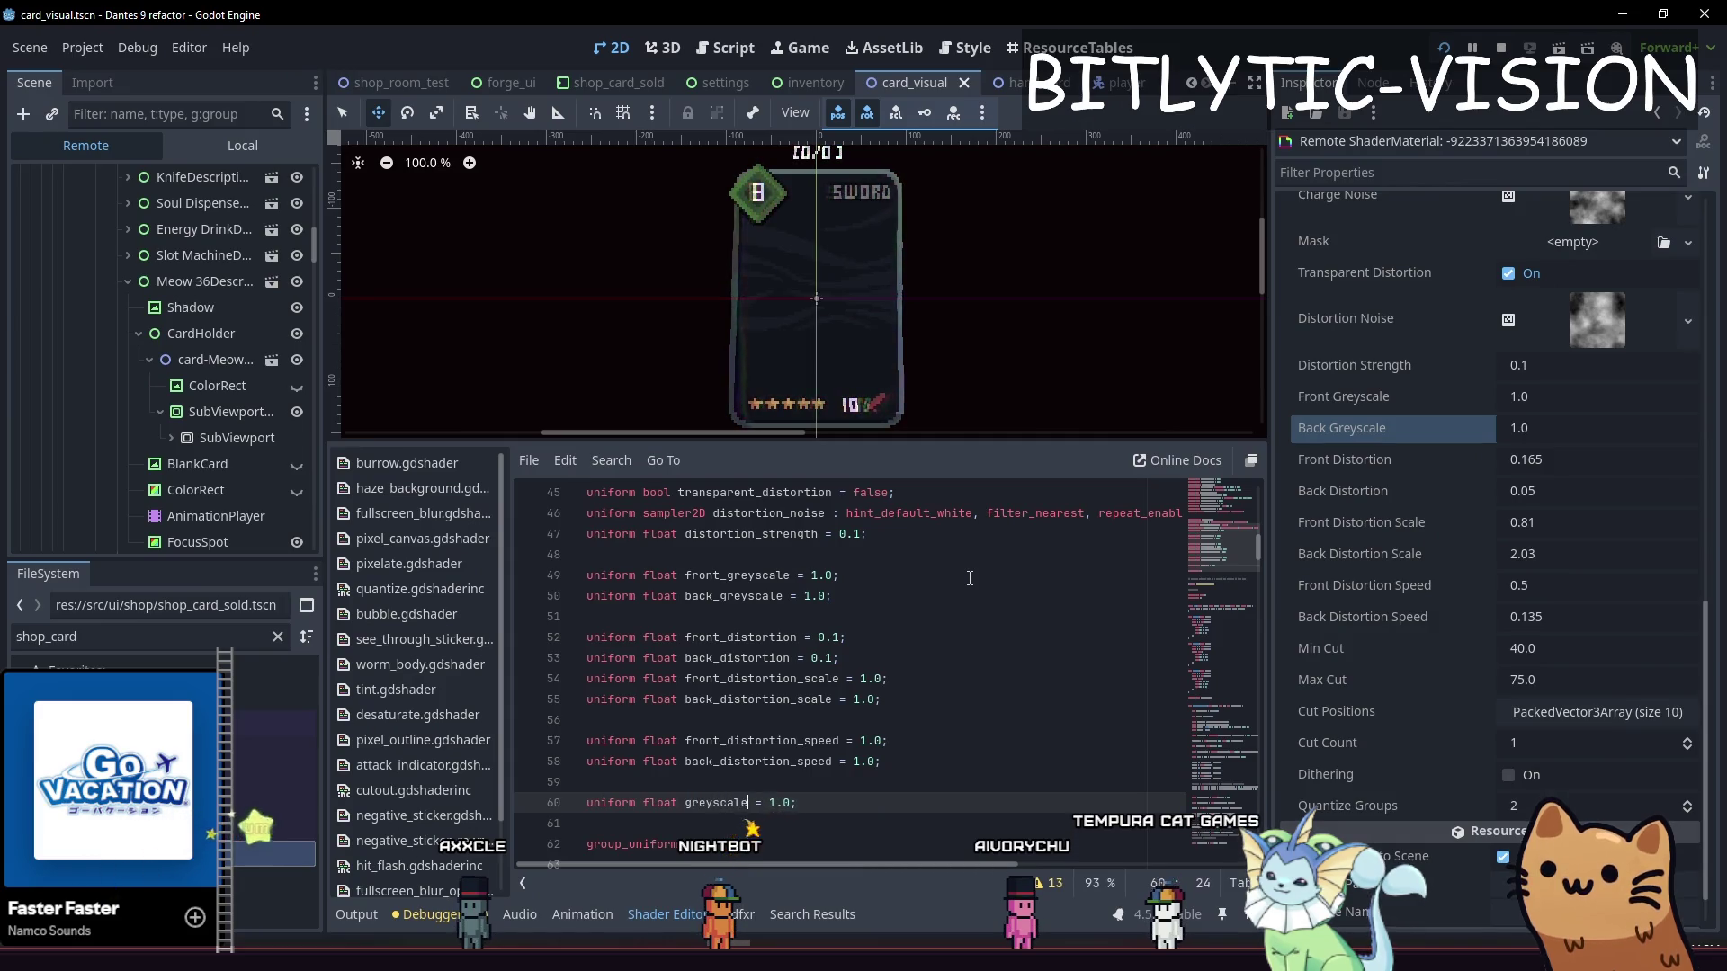
key("Page_Down")
key("Page_Down")
key("Page_Down")
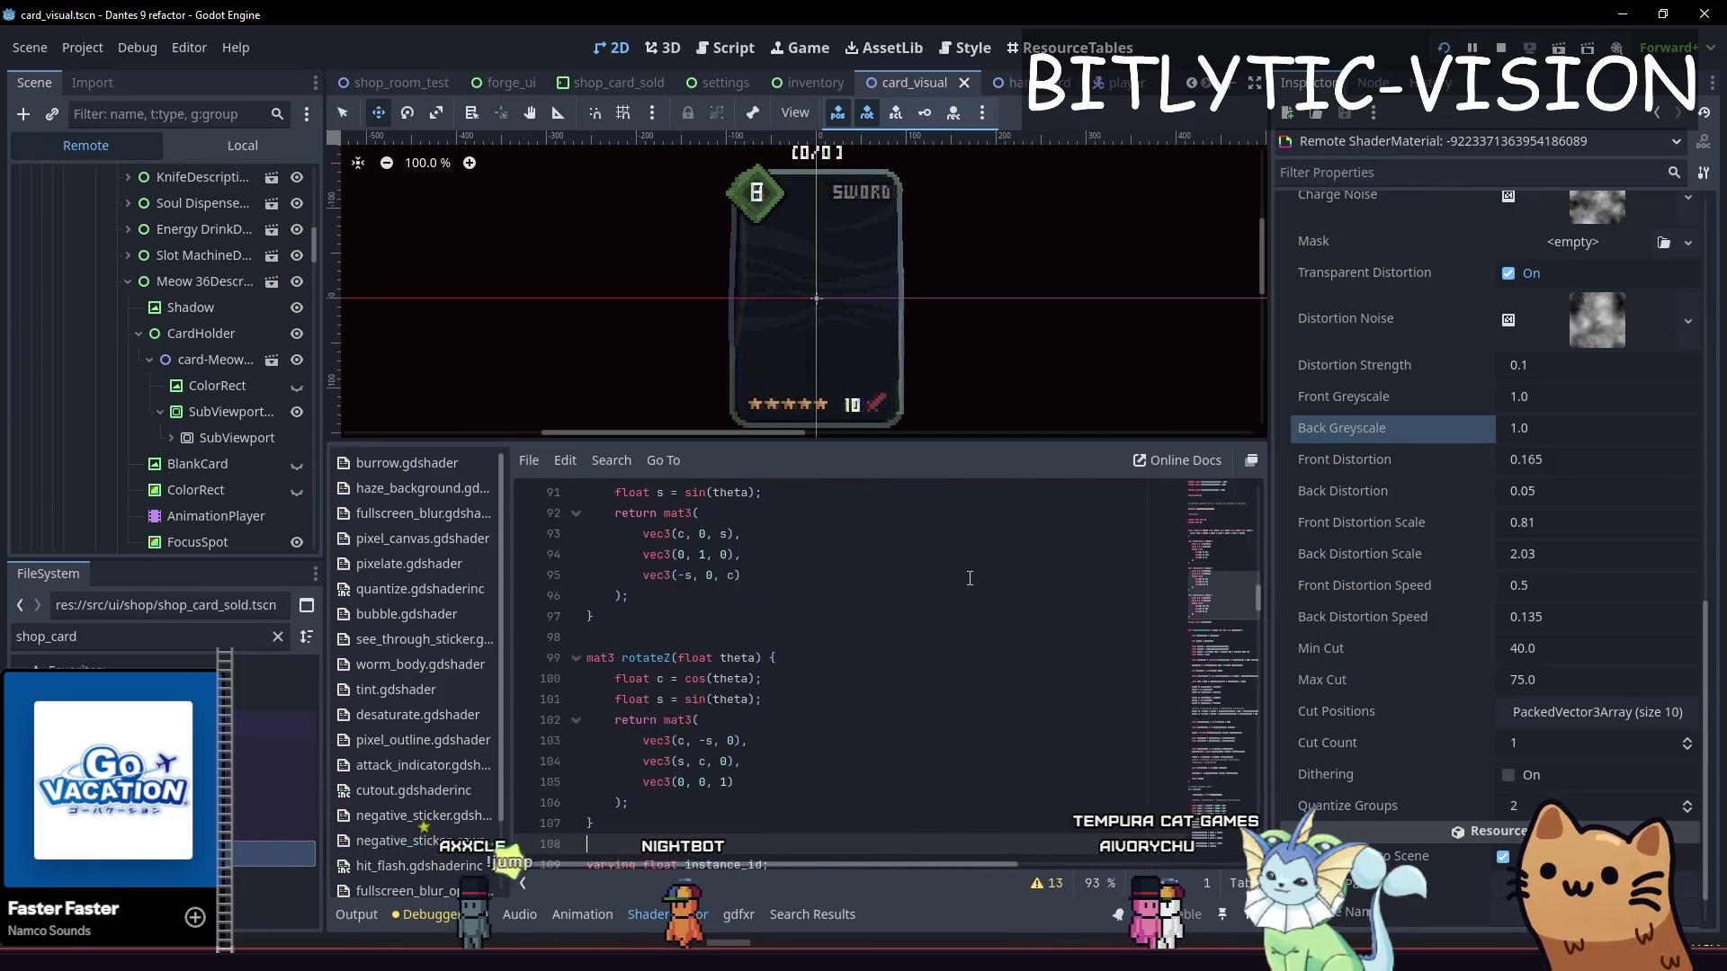
key("Page_Up")
Locate the back greyscale mix line in the card shader code
key("ctrl+f")
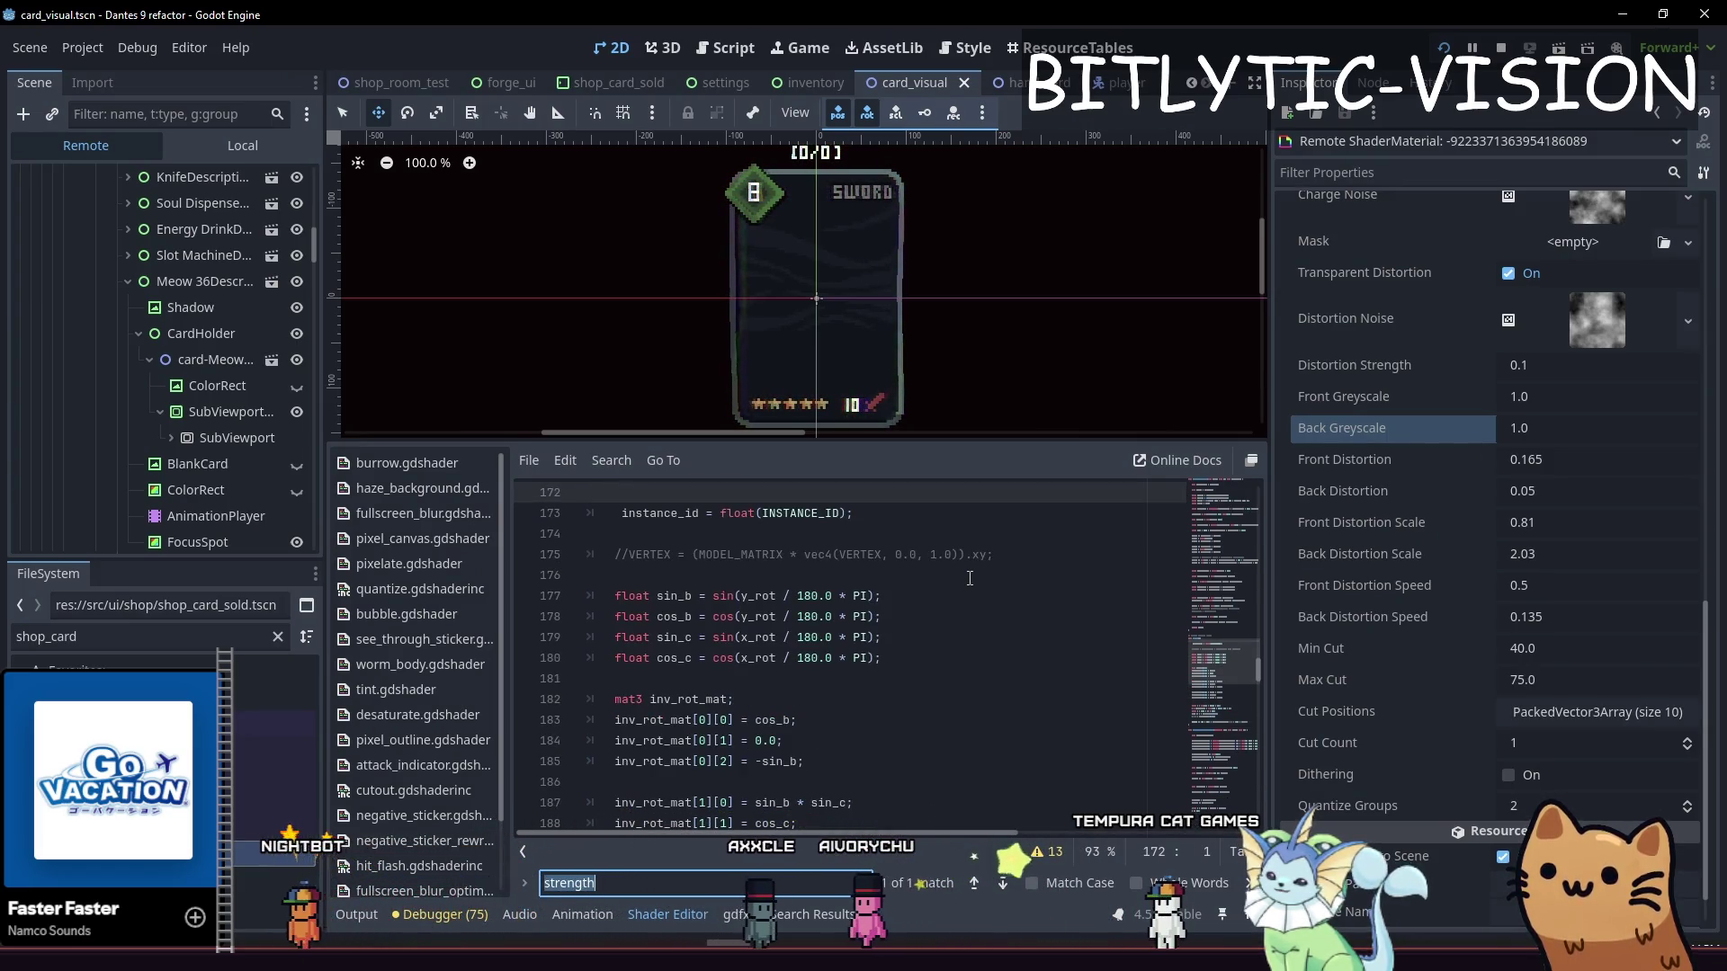
key("Escape")
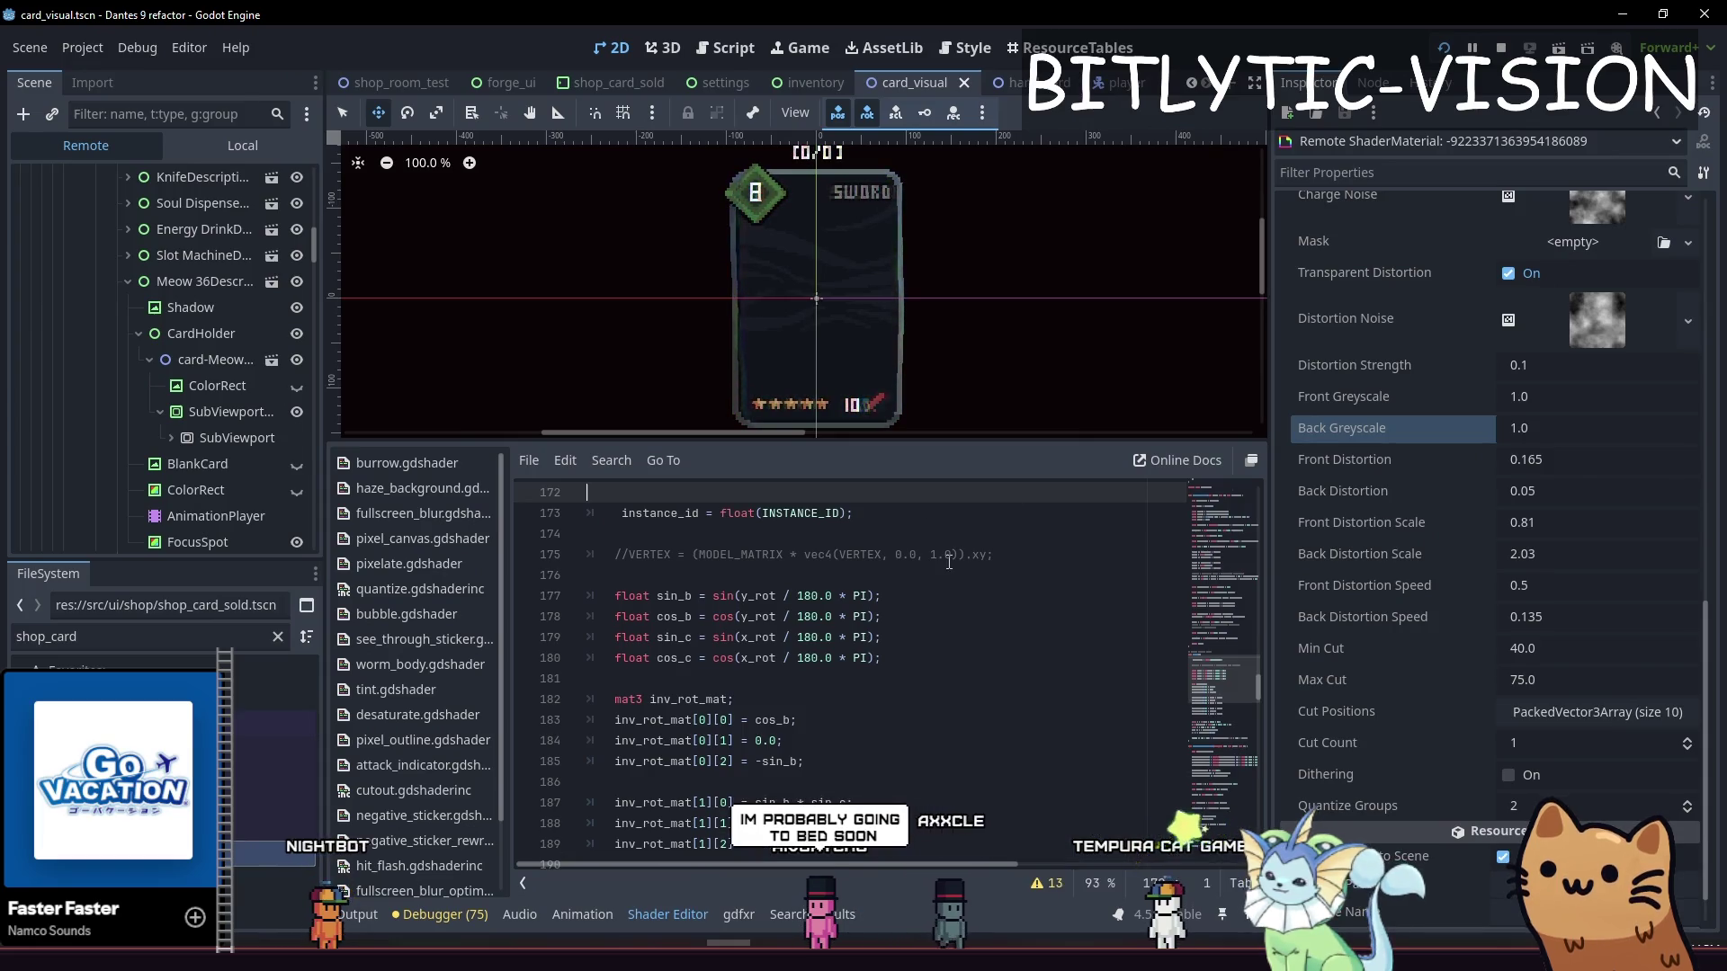
scroll(860, 631, "up", 3)
scroll(864, 612, "down", 10)
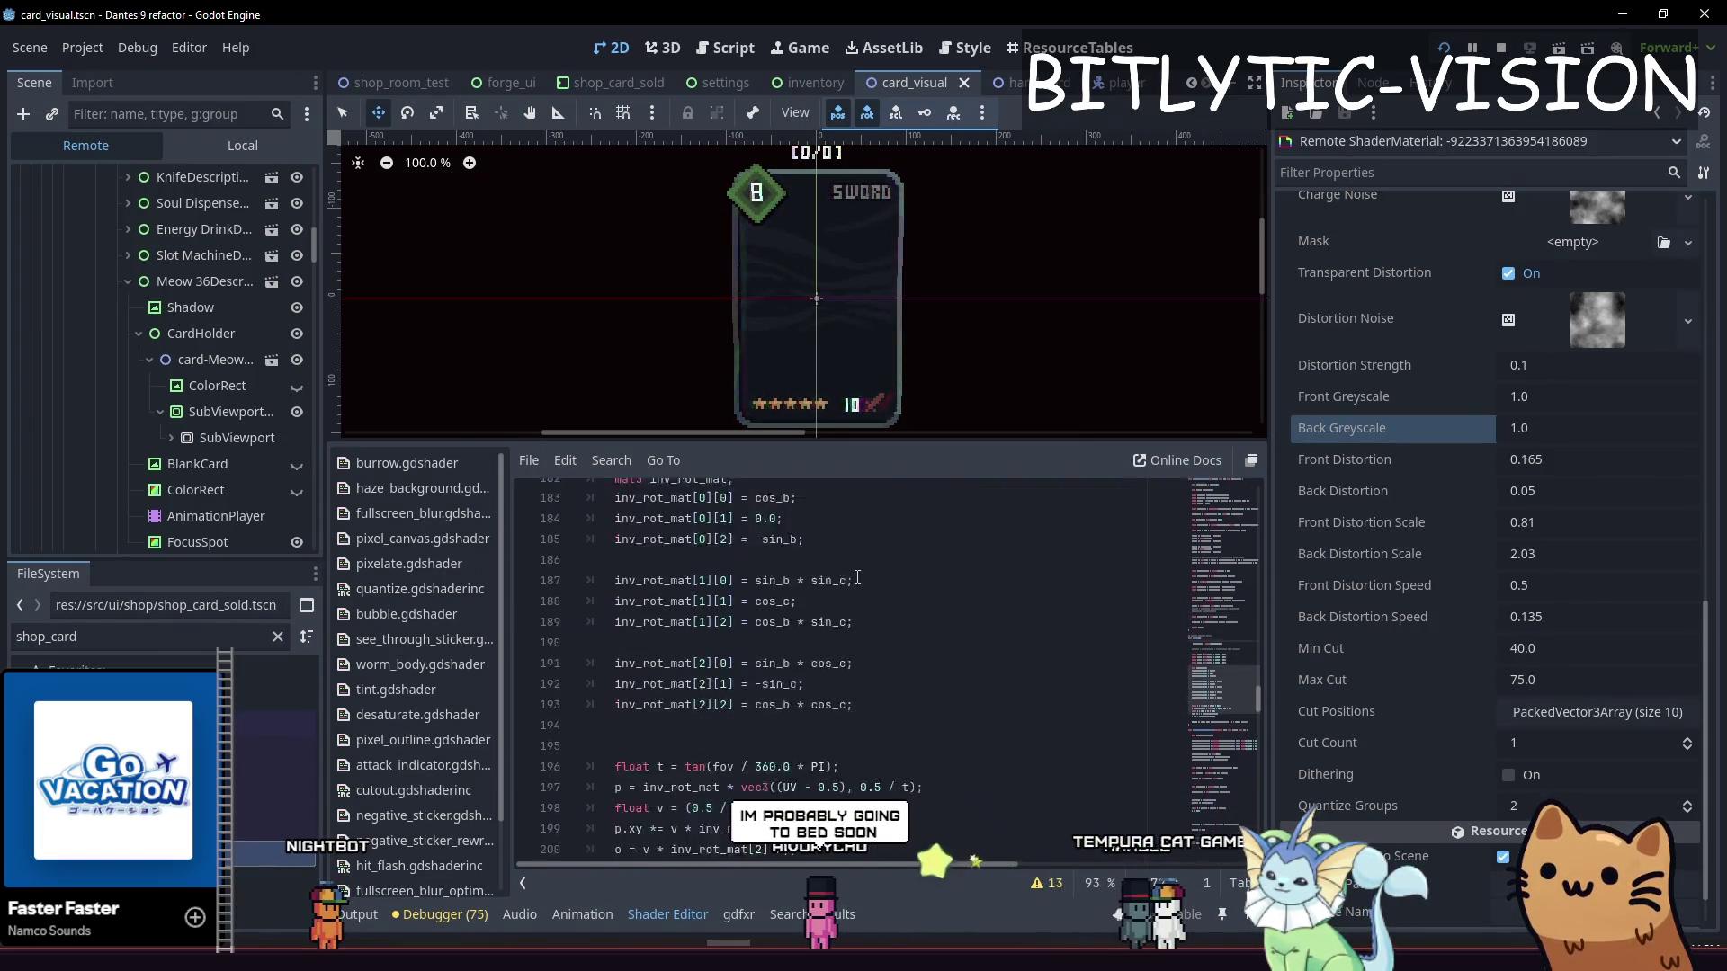
scroll(873, 562, "down", 4)
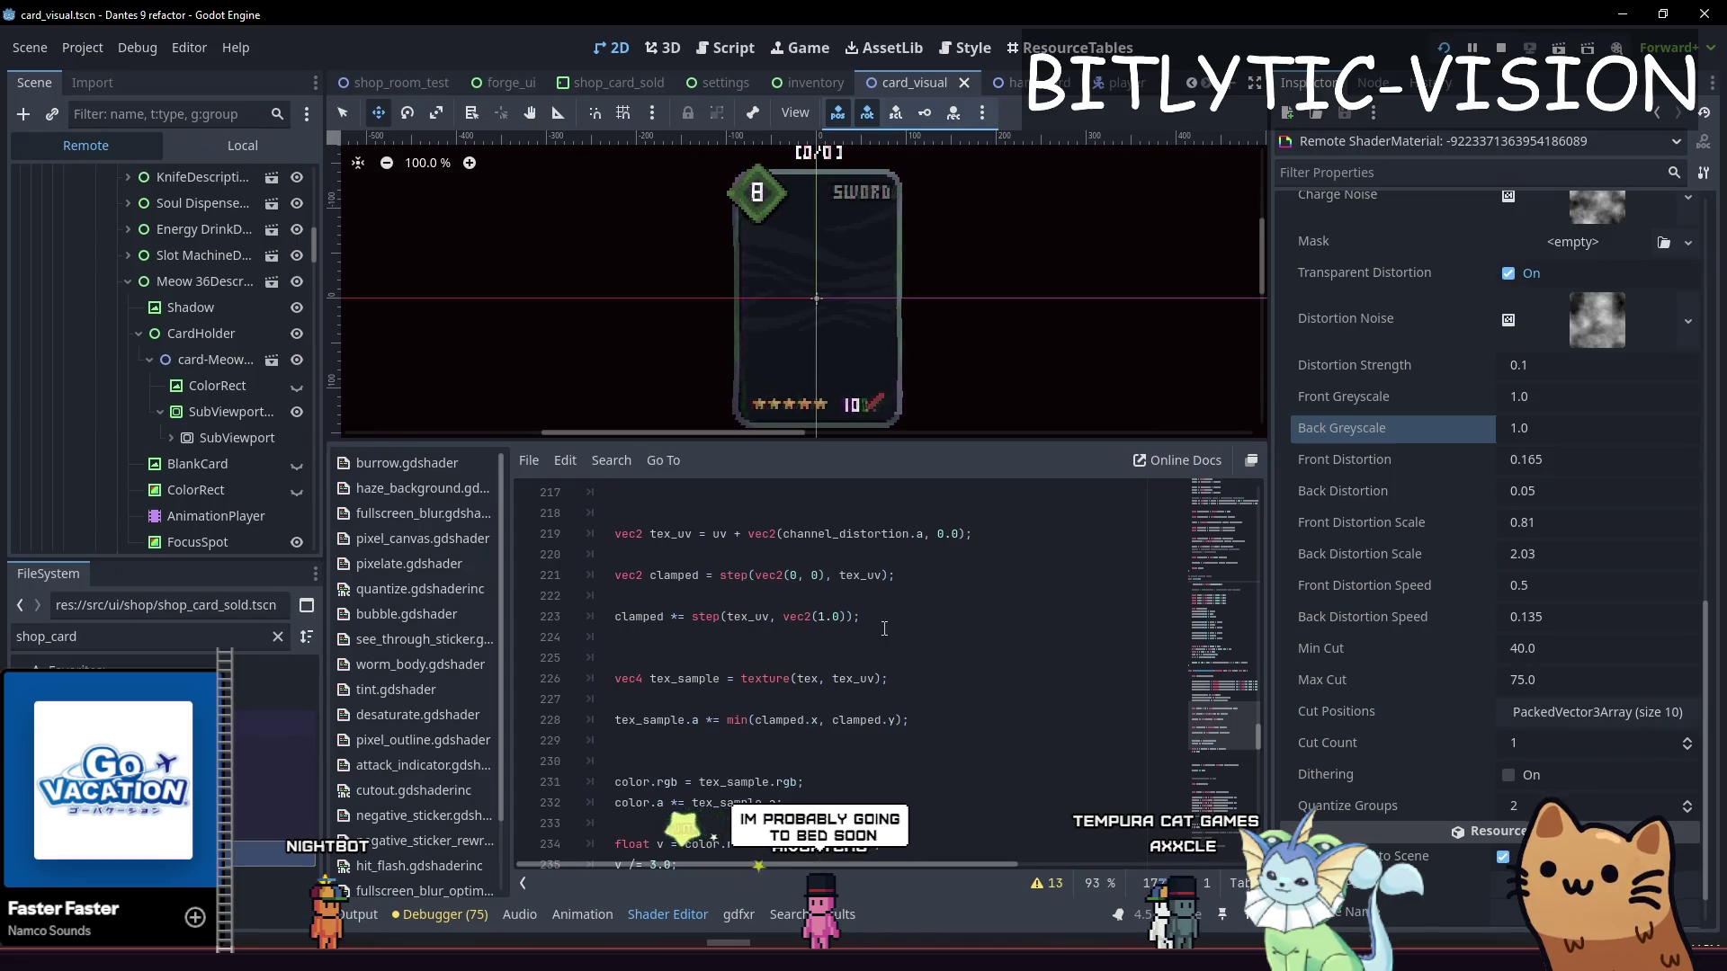
scroll(911, 694, "down", 5)
scroll(930, 639, "up", 1)
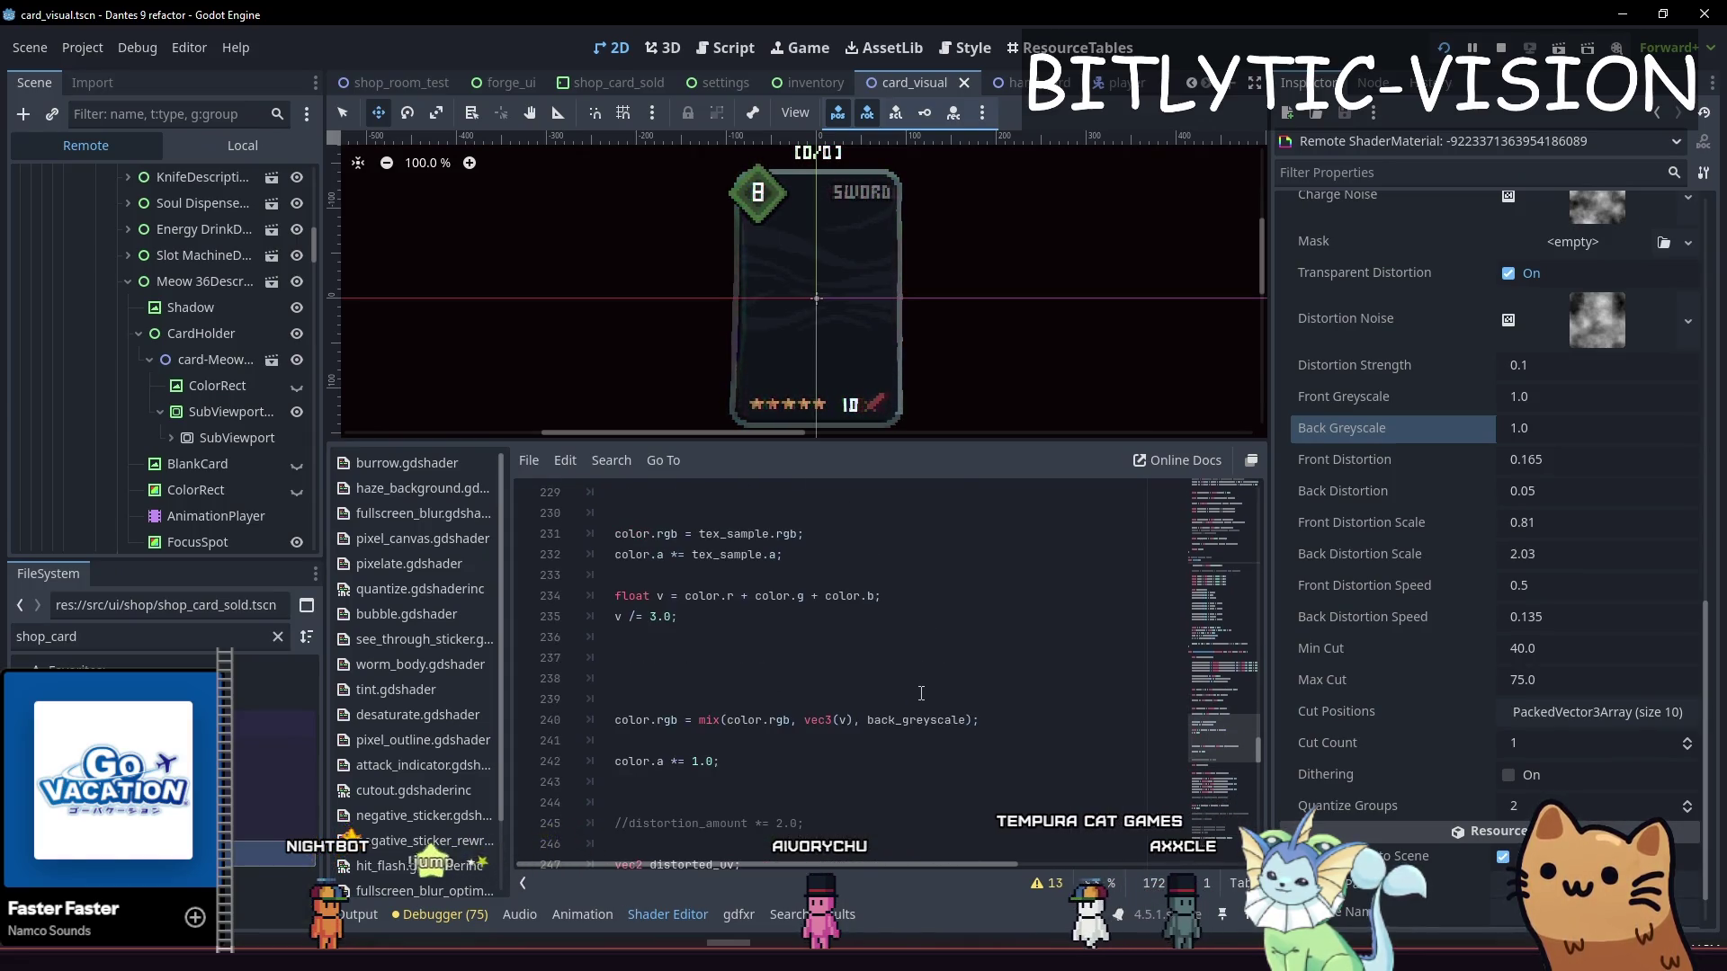
left_click(968, 720)
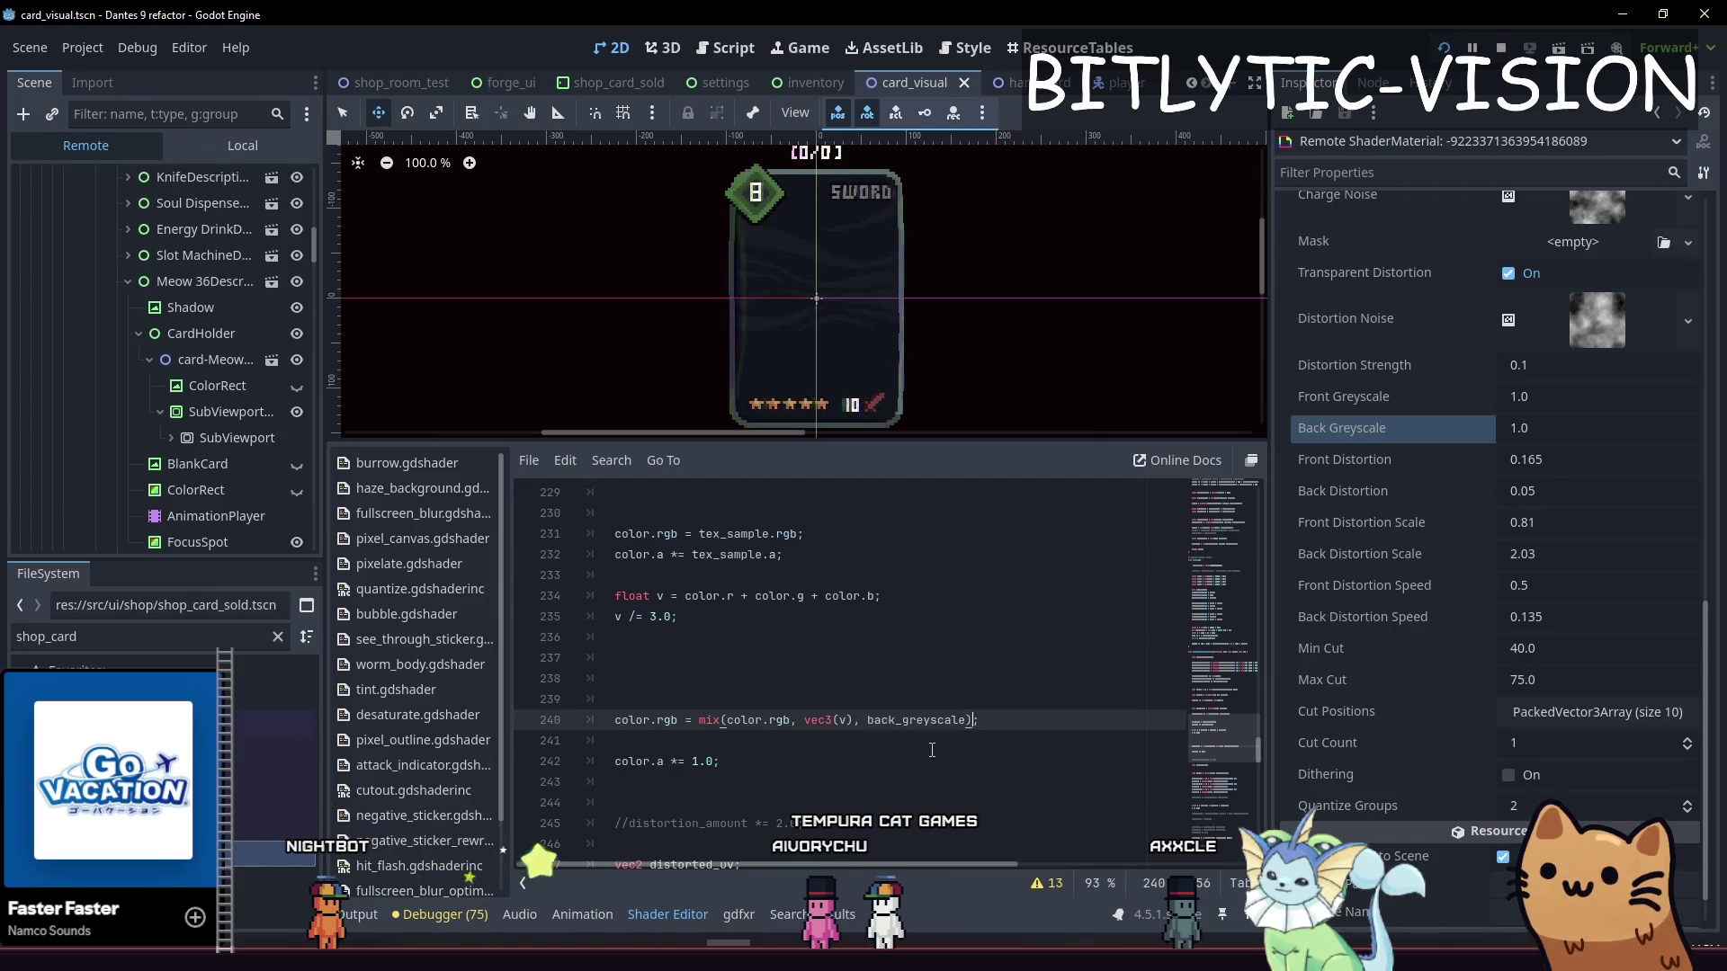
left_click(932, 750)
Write 'color.rgb += greyscale_brightness;' on line 242
key("Return")
key("Return")
key("Up")
type("co")
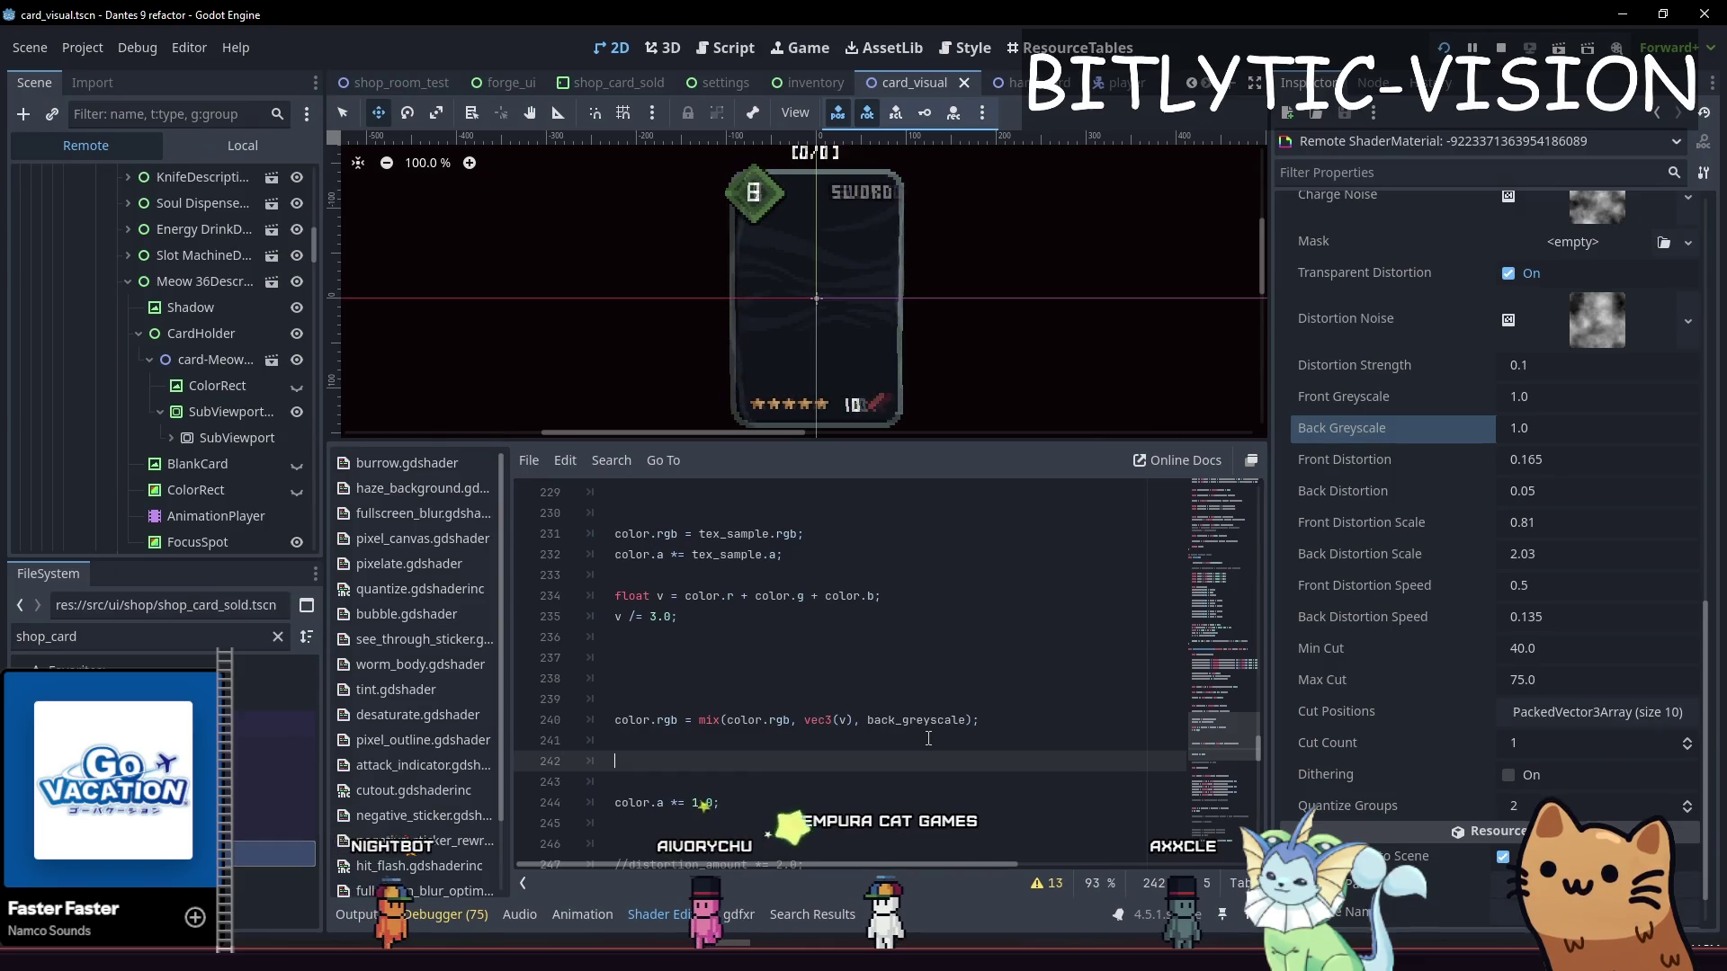
type("lor.rgb")
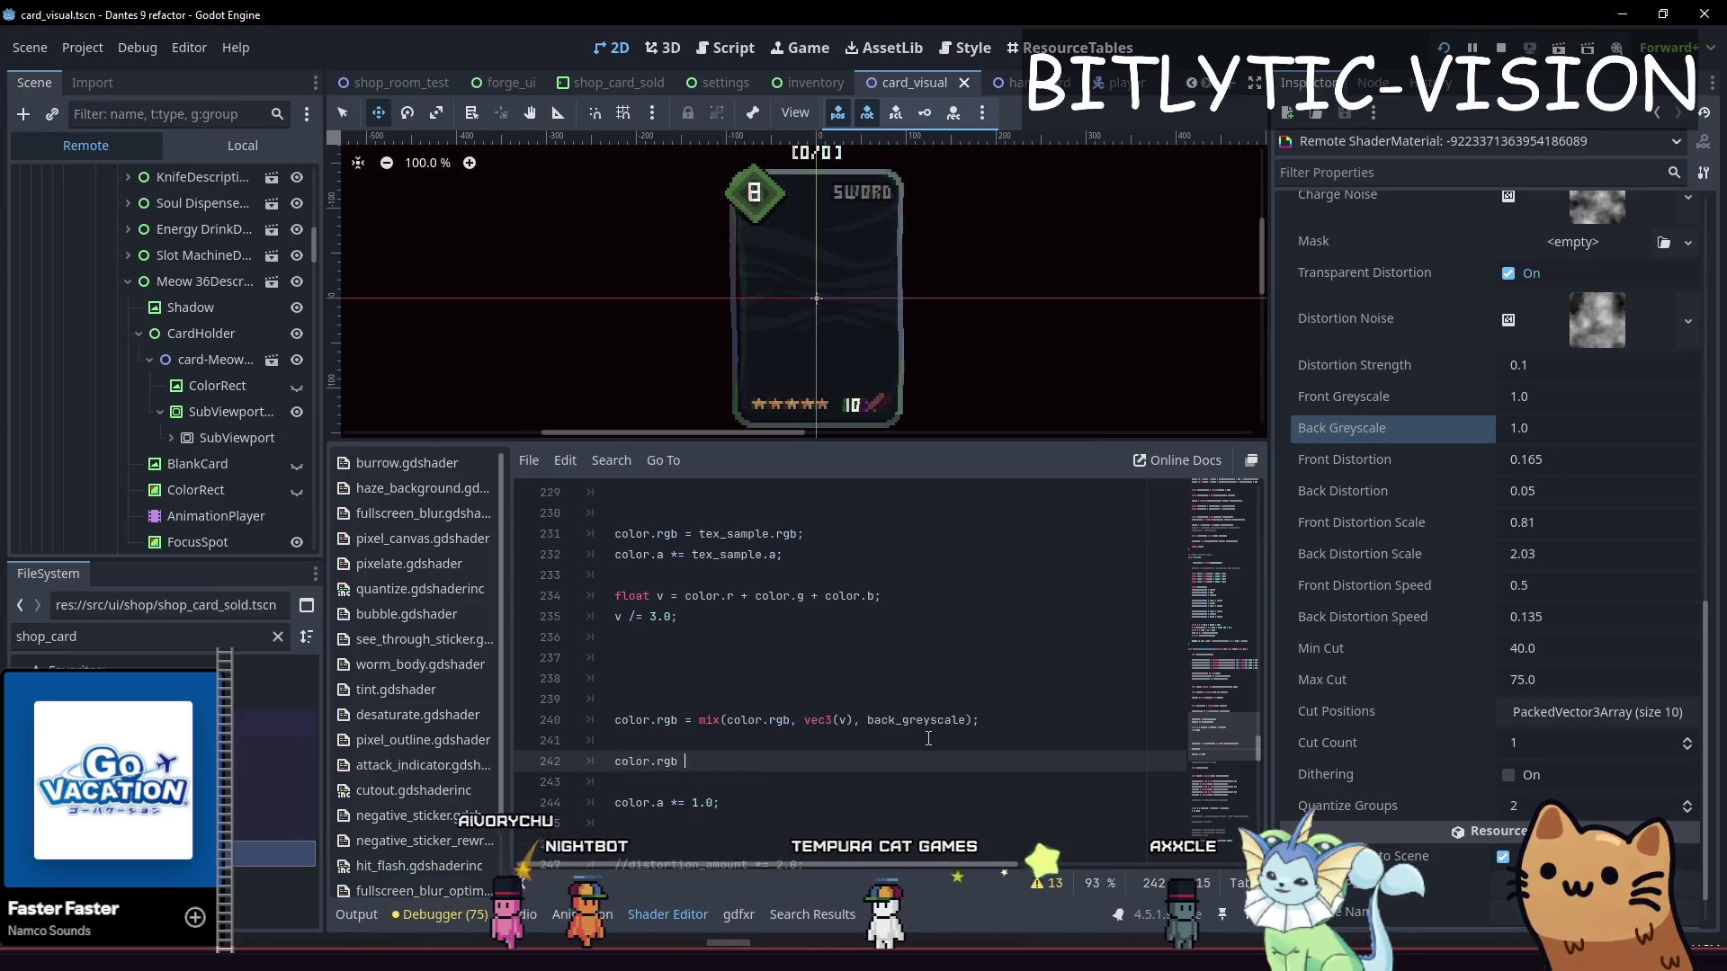
type(" = mix();")
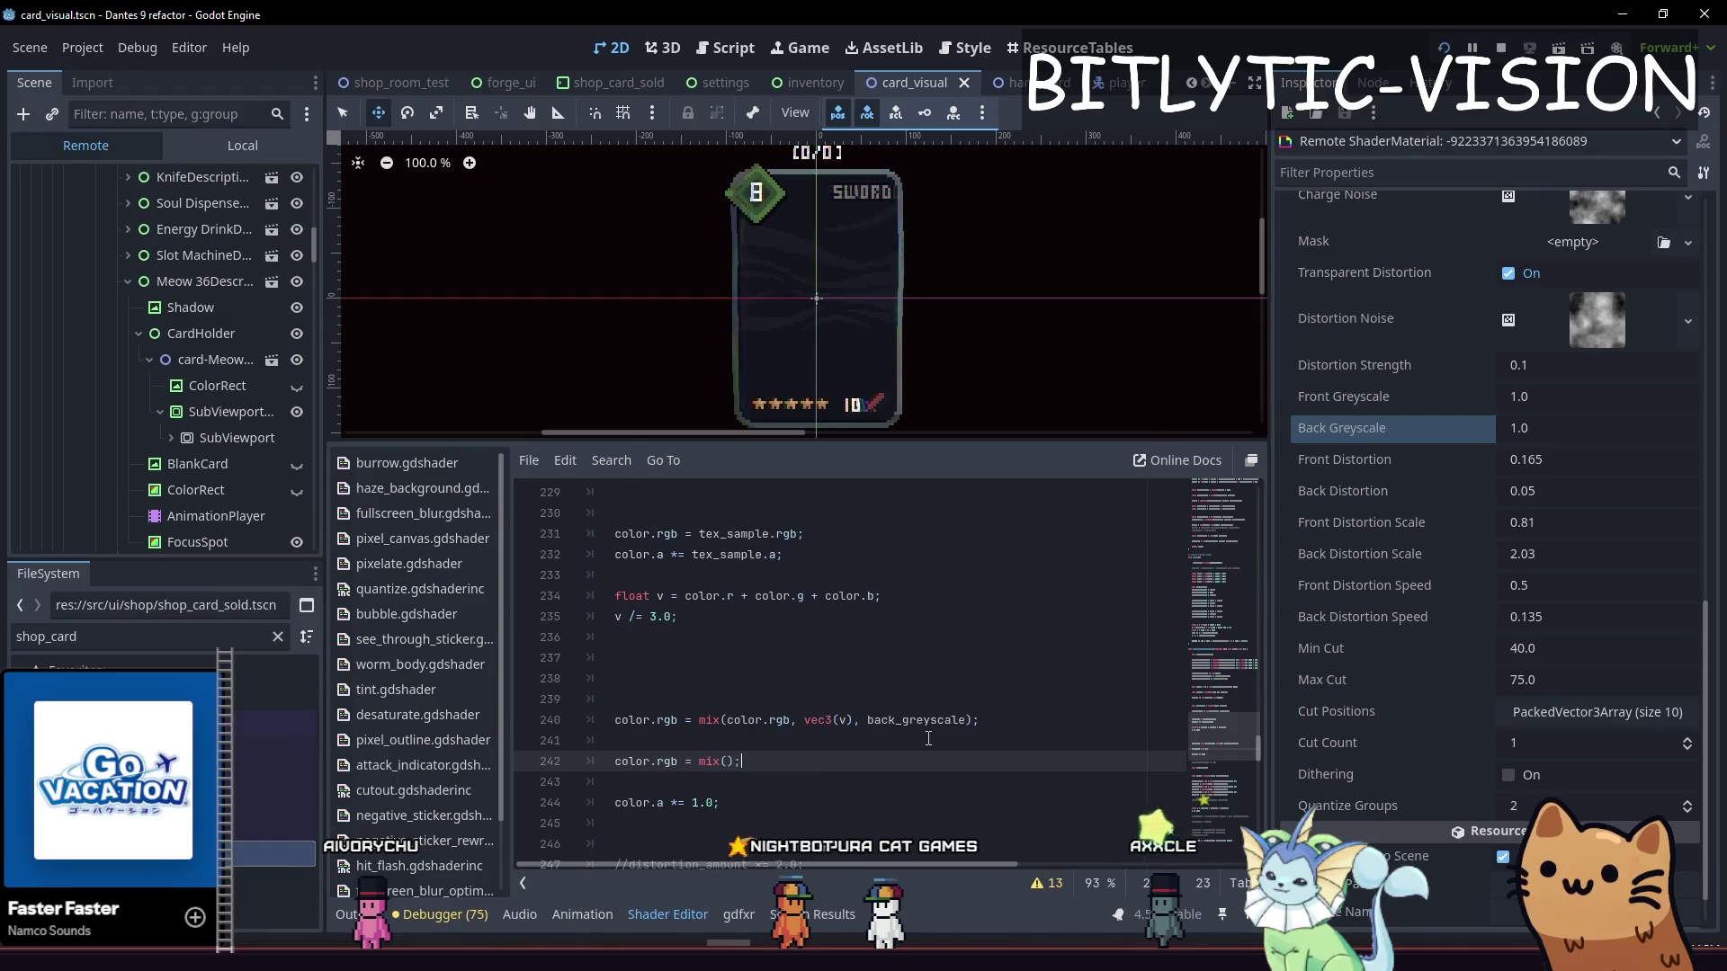
key("Left")
key("Left")
type(", vec3()")
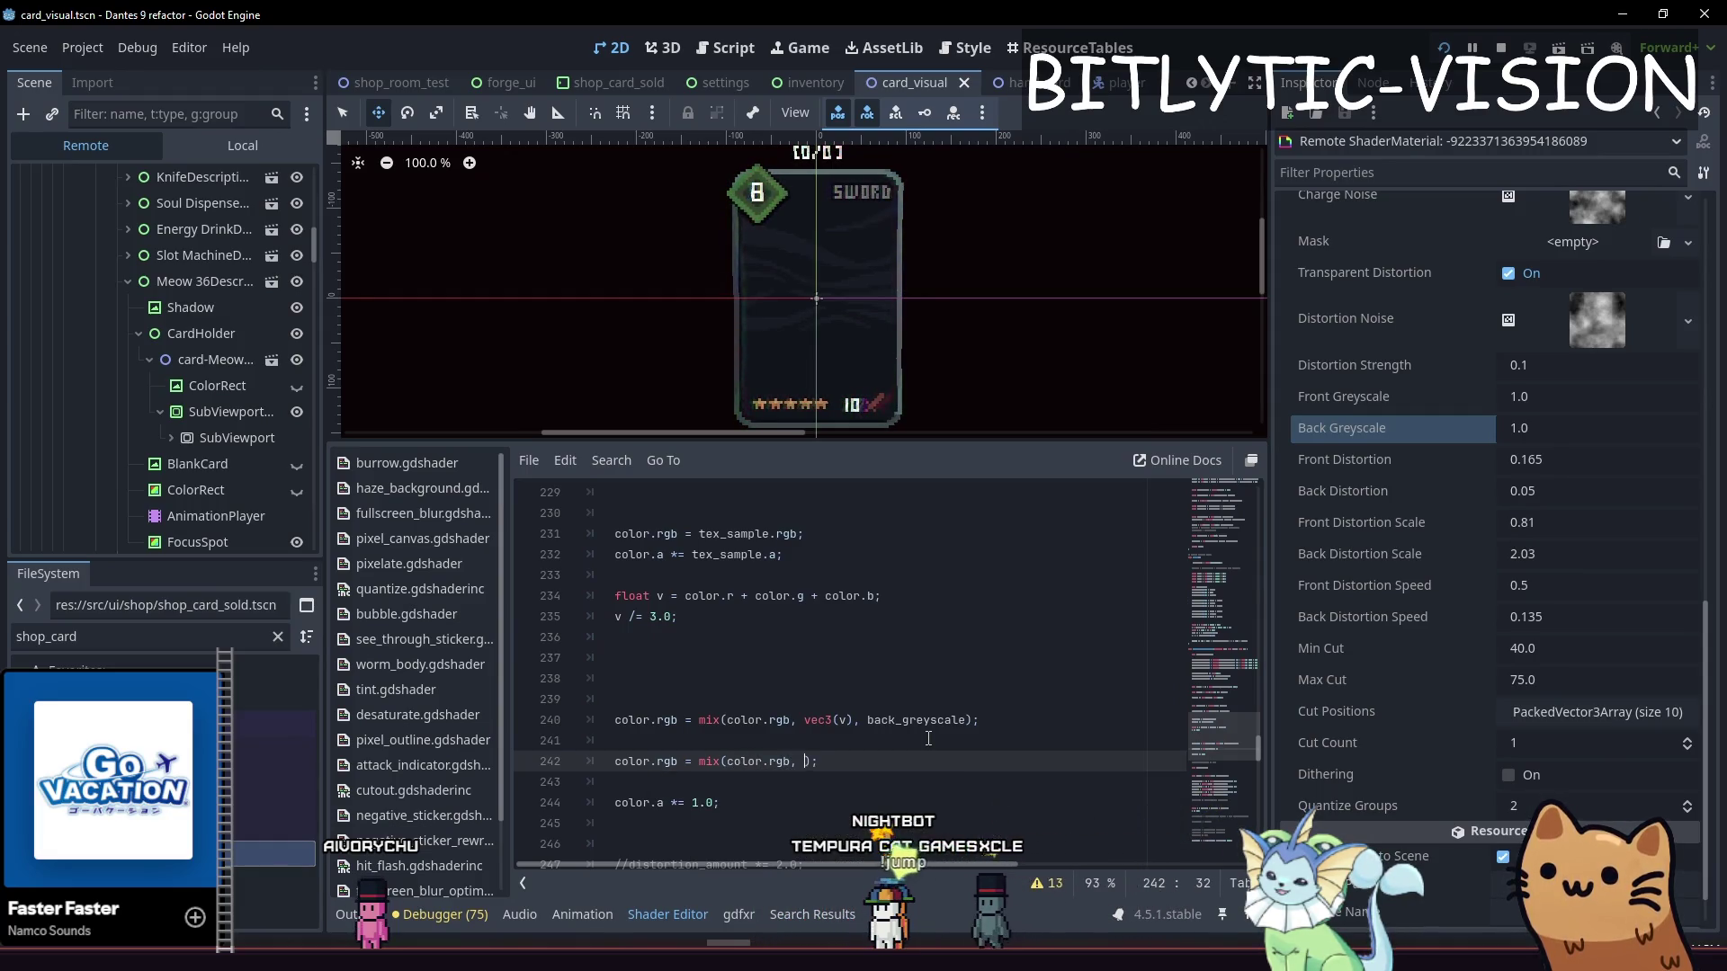
type("scale_brightness")
key("Right")
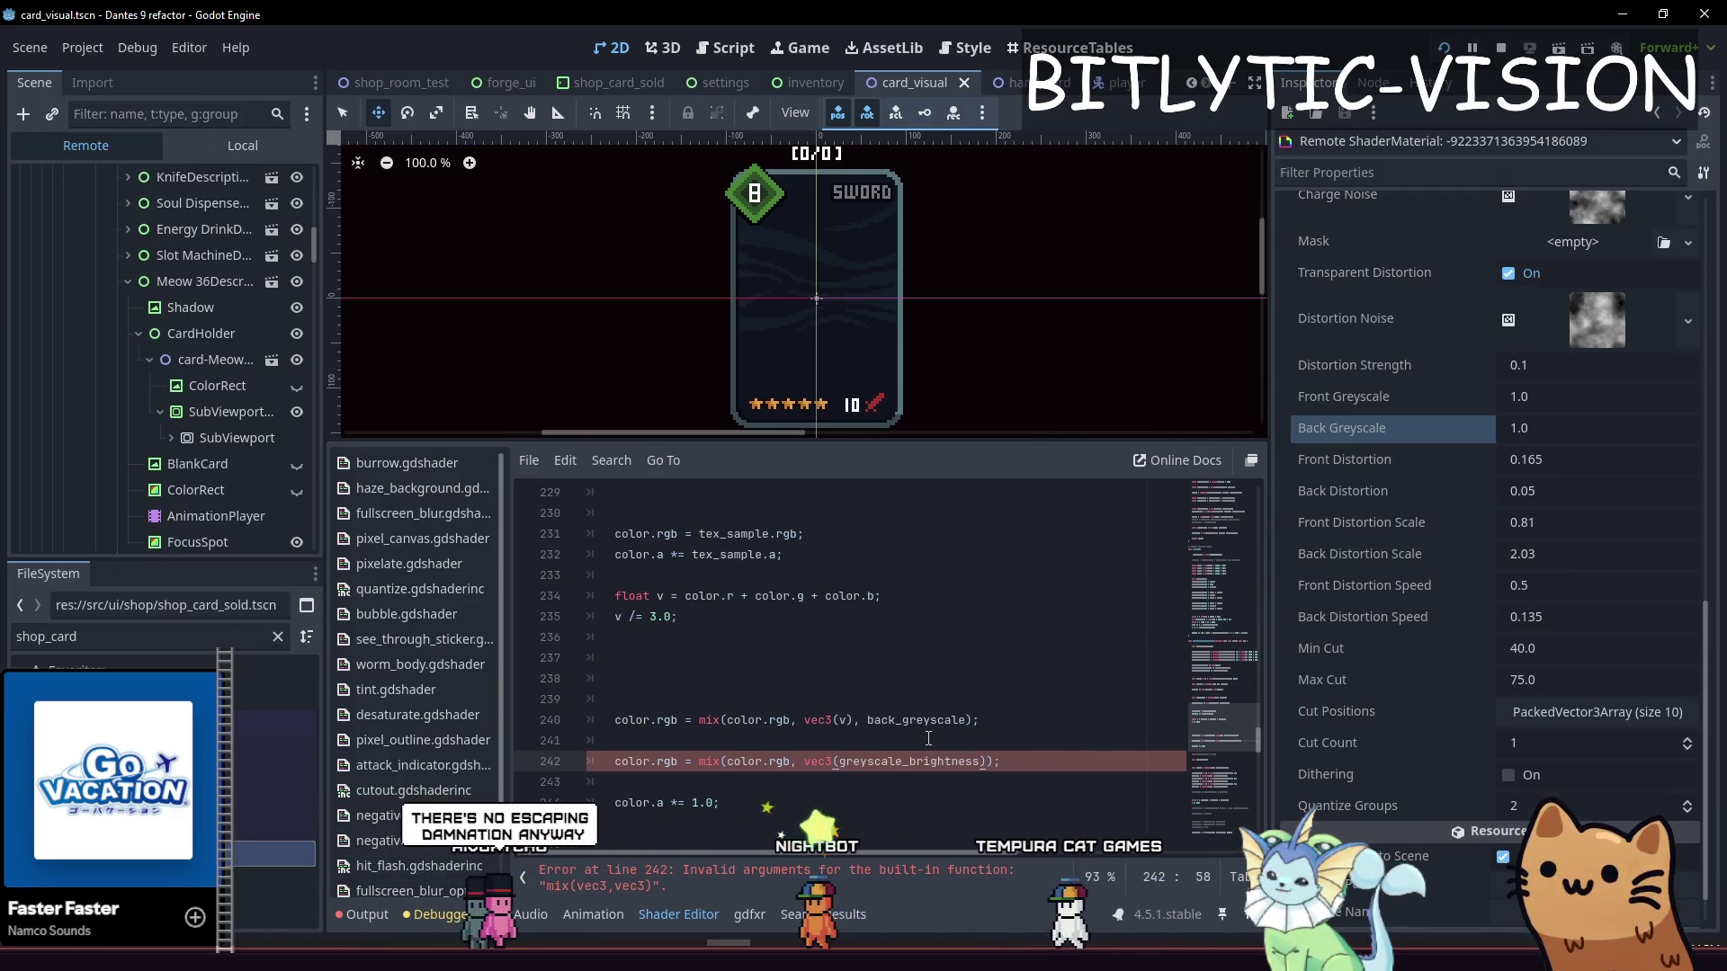
key("Home")
key("shift+End")
key("Home")
key("Right")
key("Right")
key("Right")
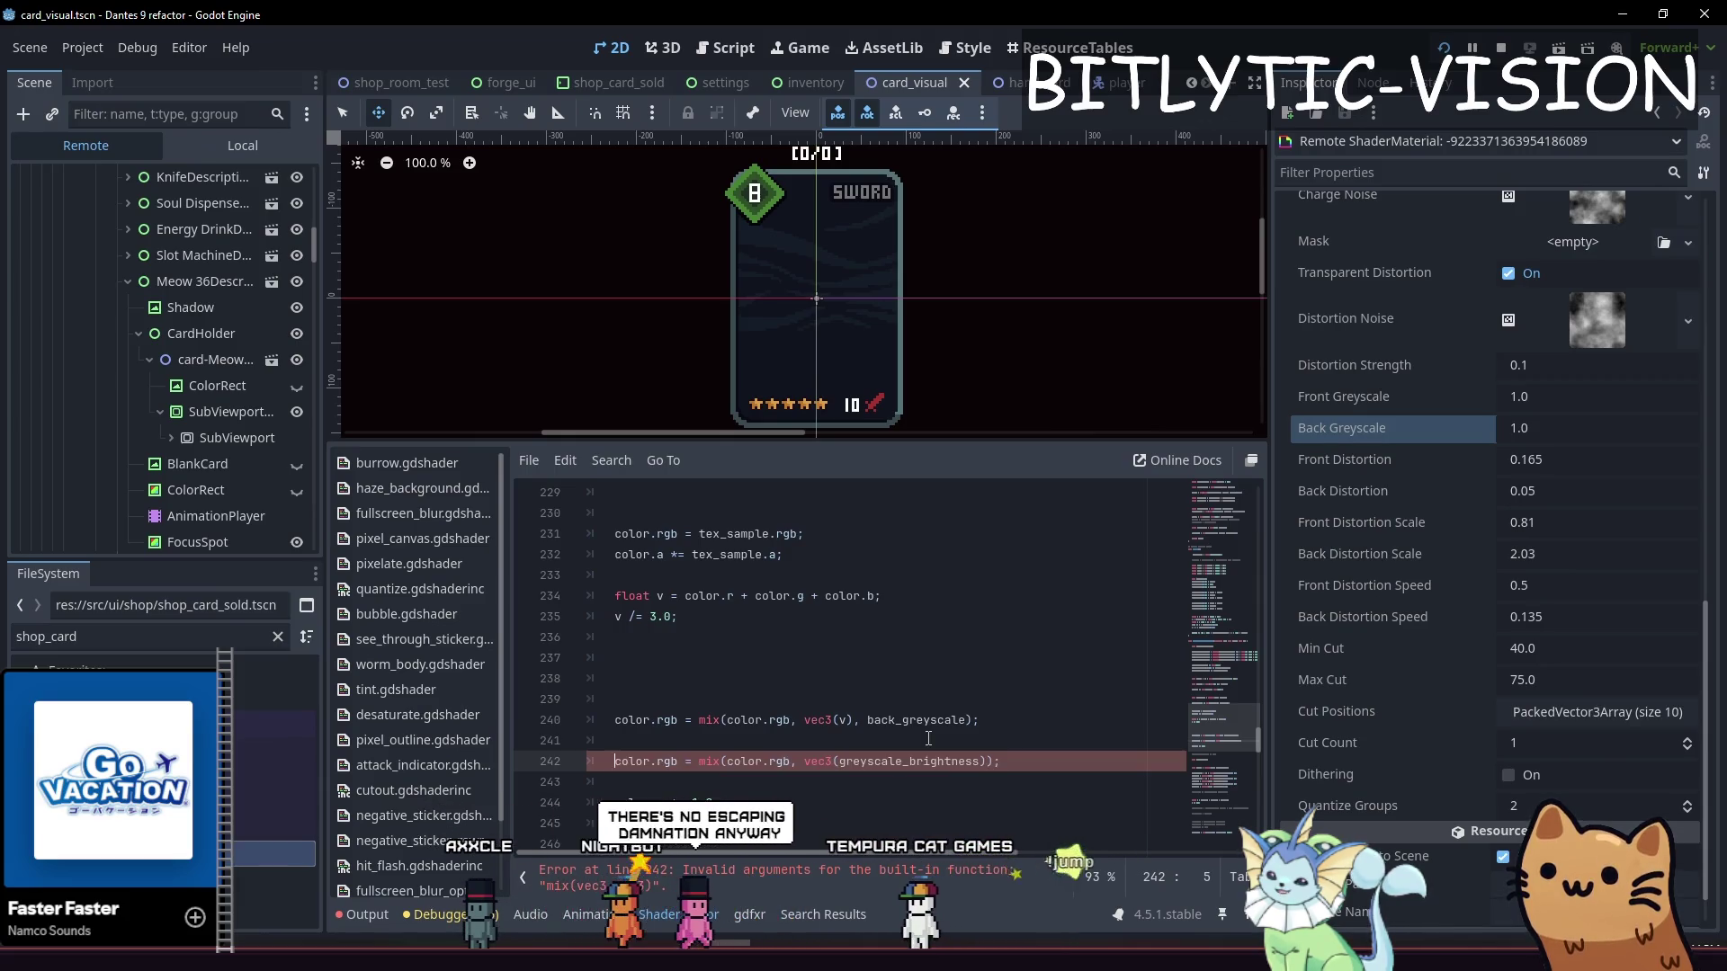
type("+")
key("Escape")
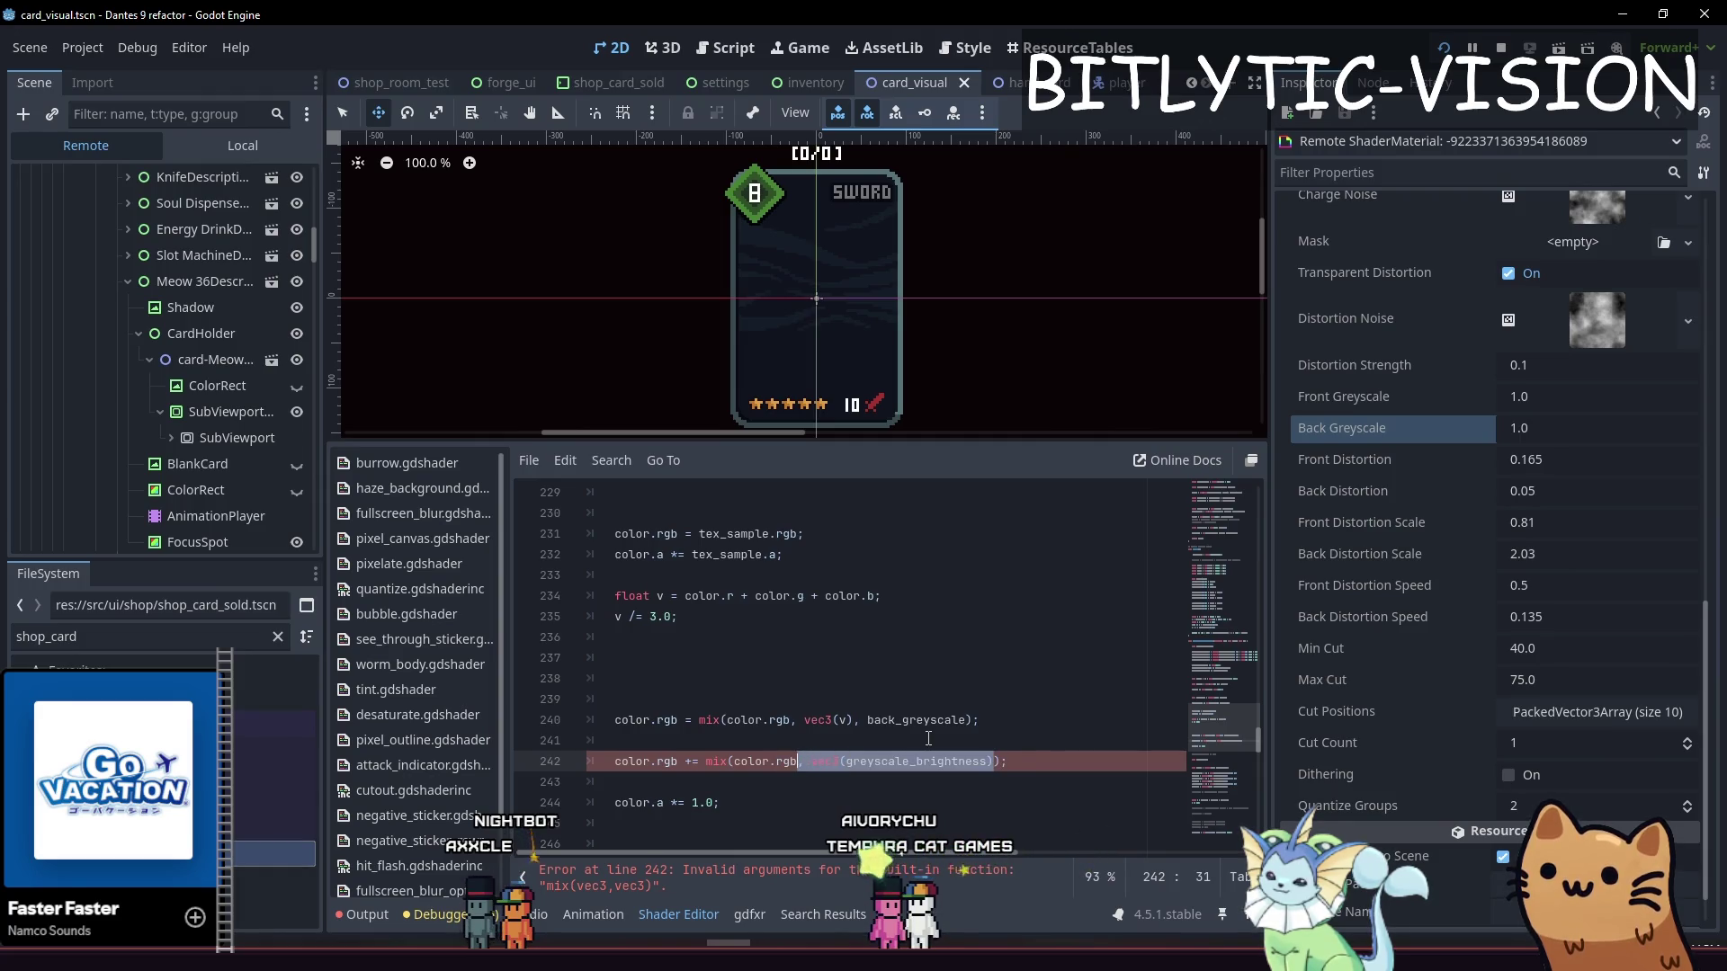
key("BackSpace")
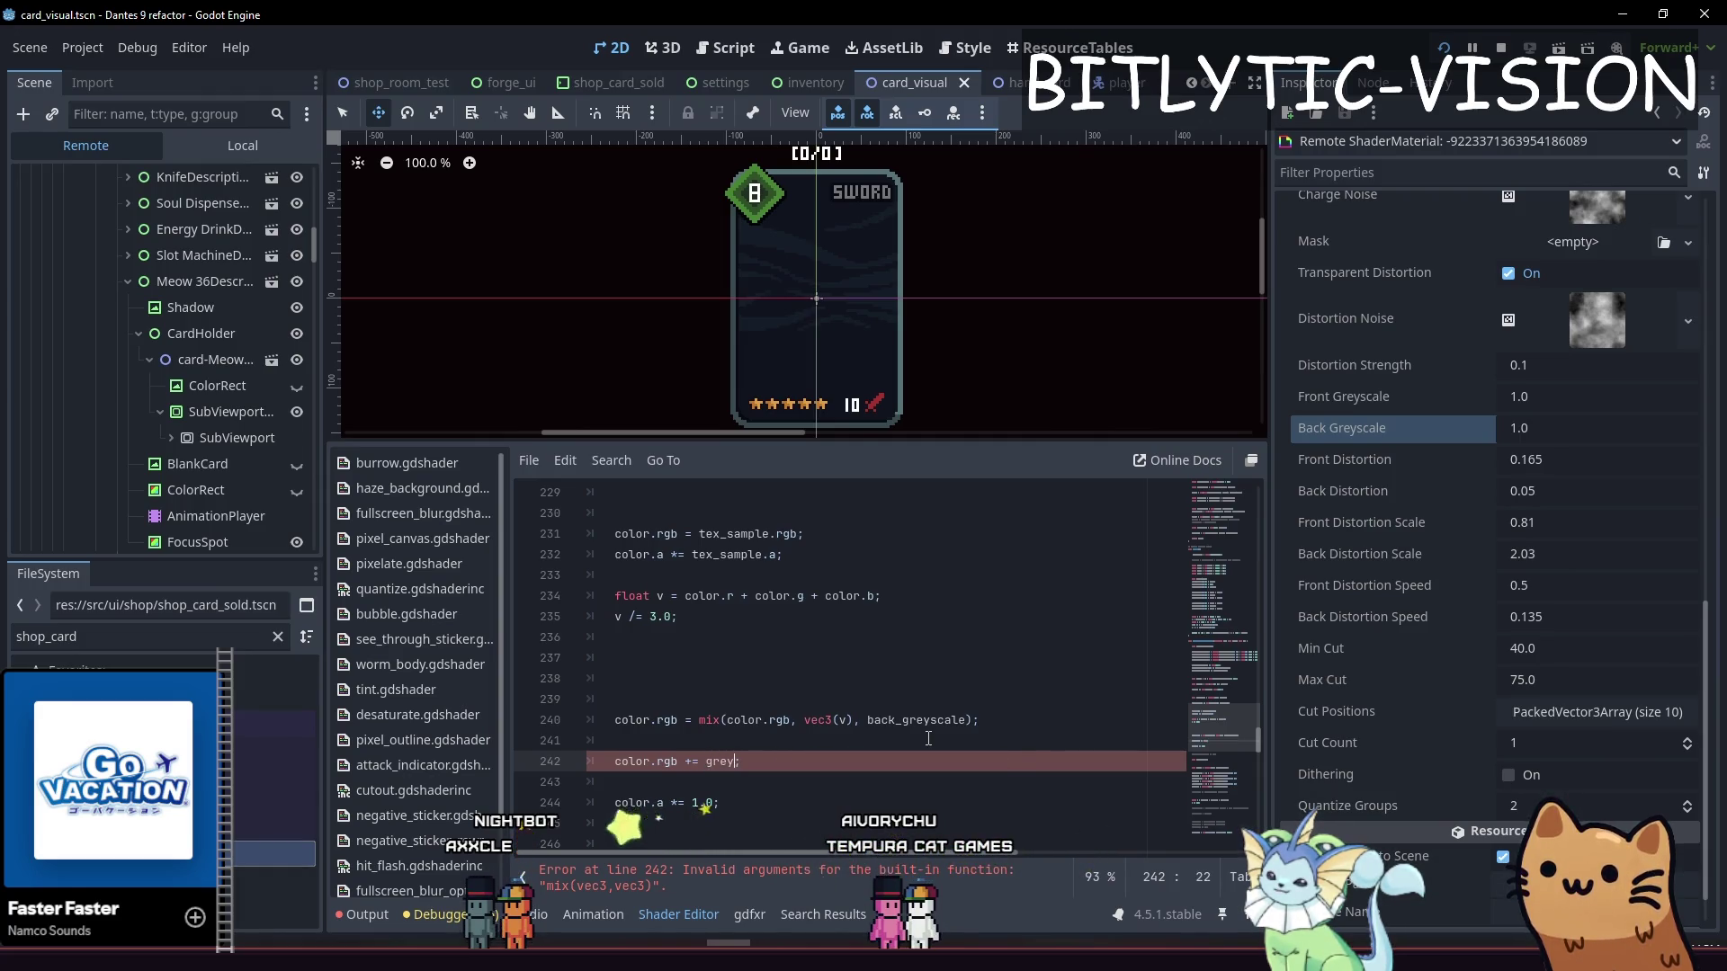
type("scale_brightness")
Change the greyscale_brightness uniform default from 1.0 to 0.0 and save the shader
key("Page_Up")
key("Page_Up")
key("Page_Up")
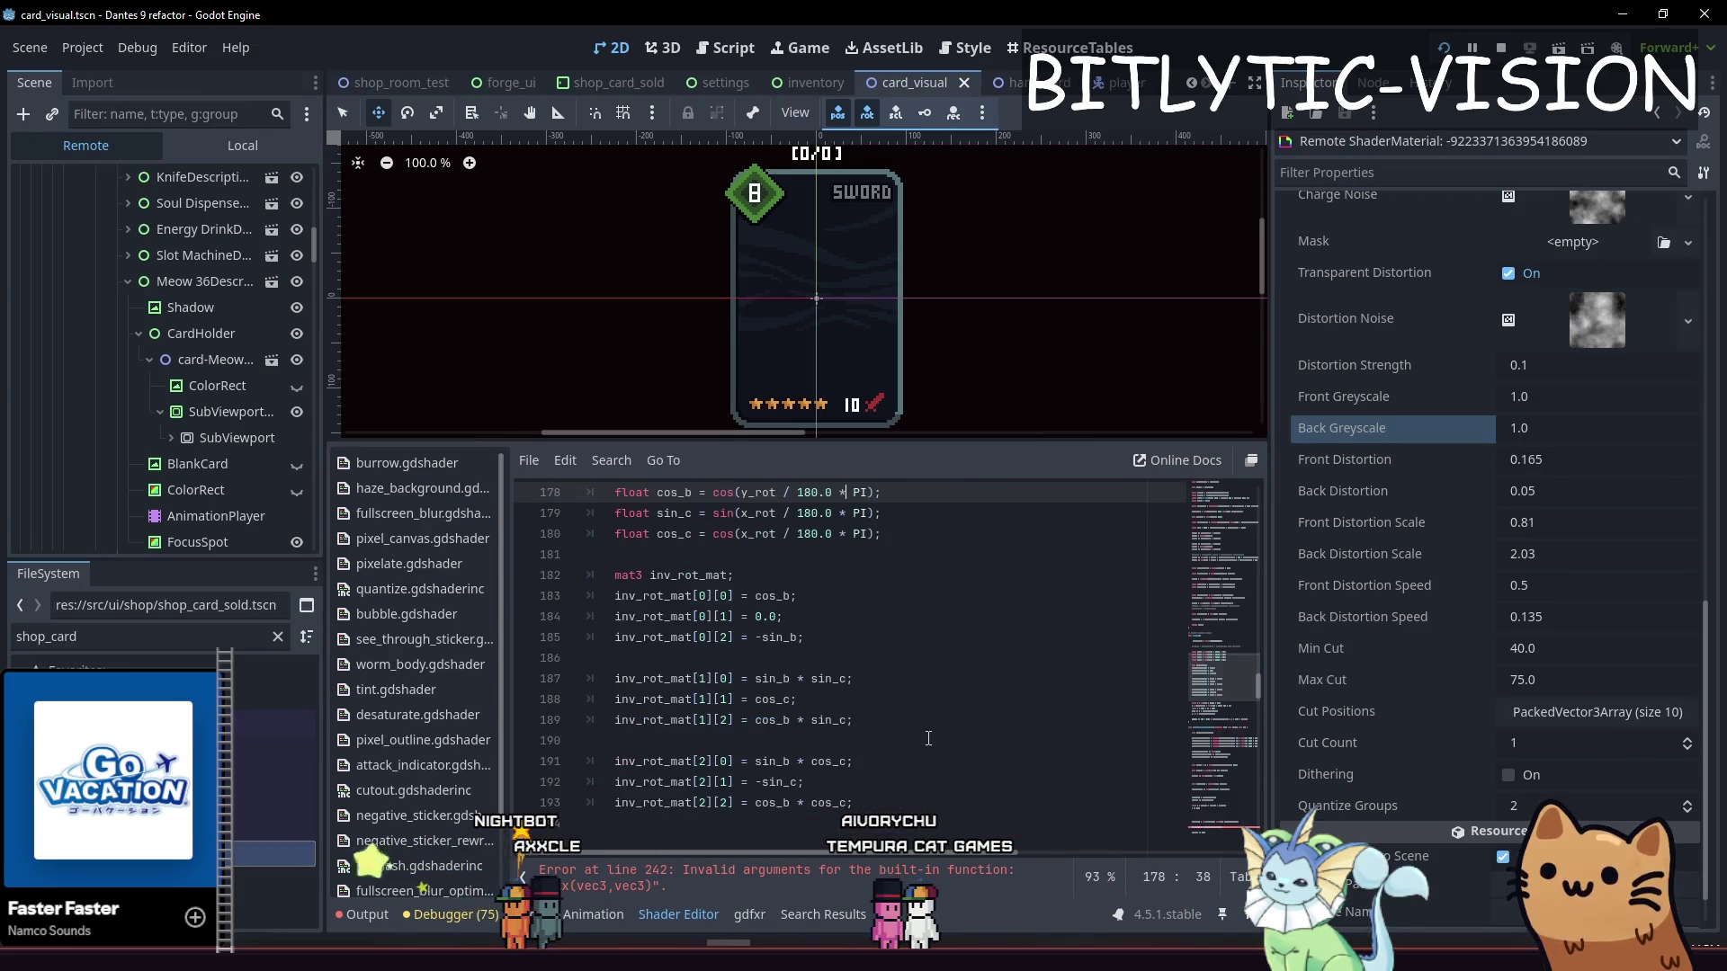
key("Page_Up")
key("Page_Up")
key("Page_Up")
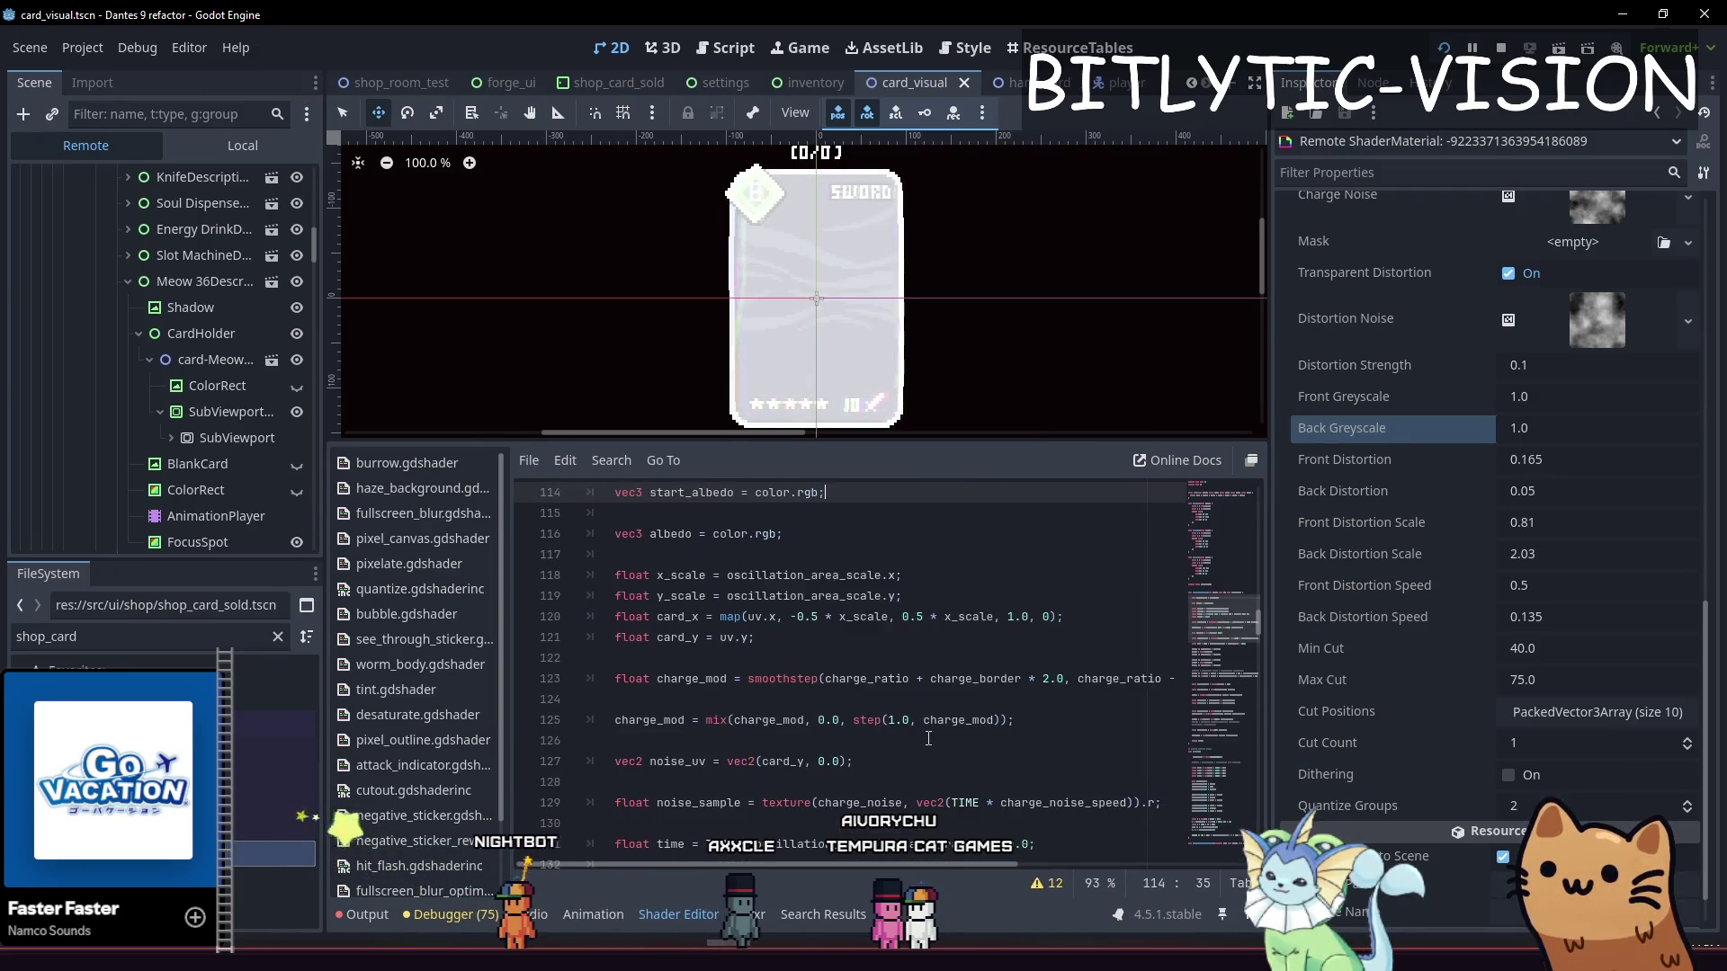
key("Page_Up")
key("Page_Up")
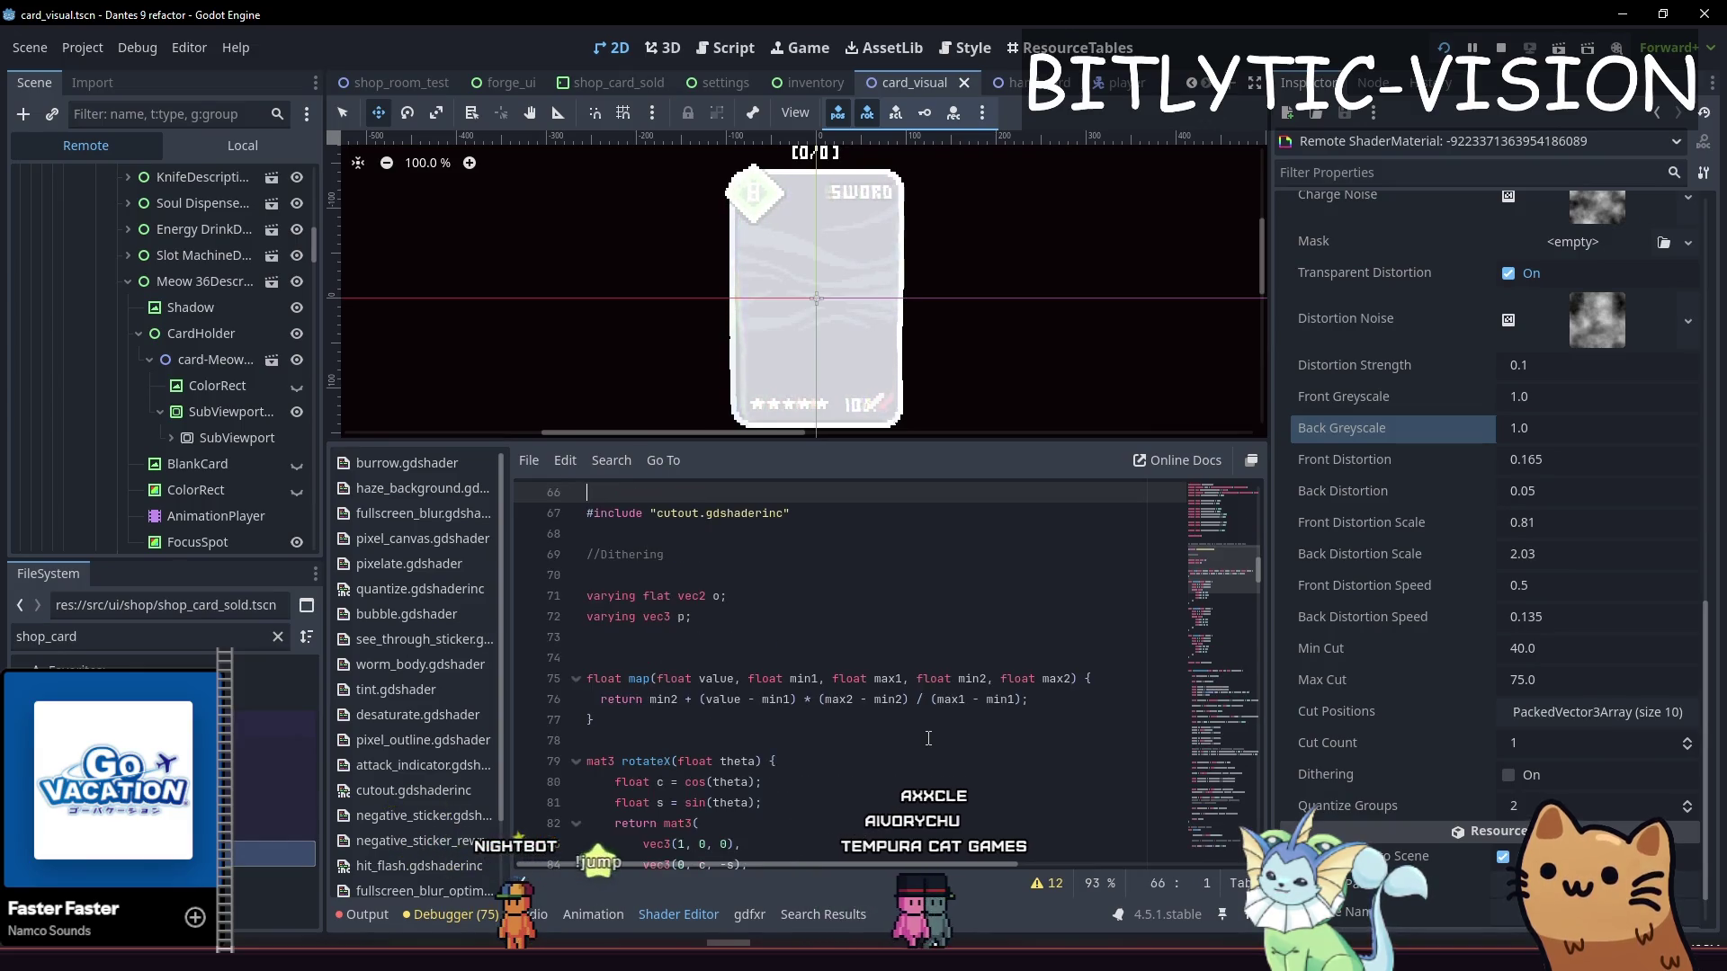
key("Down")
key("Down")
key("Down")
key("Down")
key("Up")
key("Up")
key("End")
key("Left")
key("Left")
key("Delete")
key("BackSpace")
key("BackSpace")
type("0.0")
key("ctrl+s")
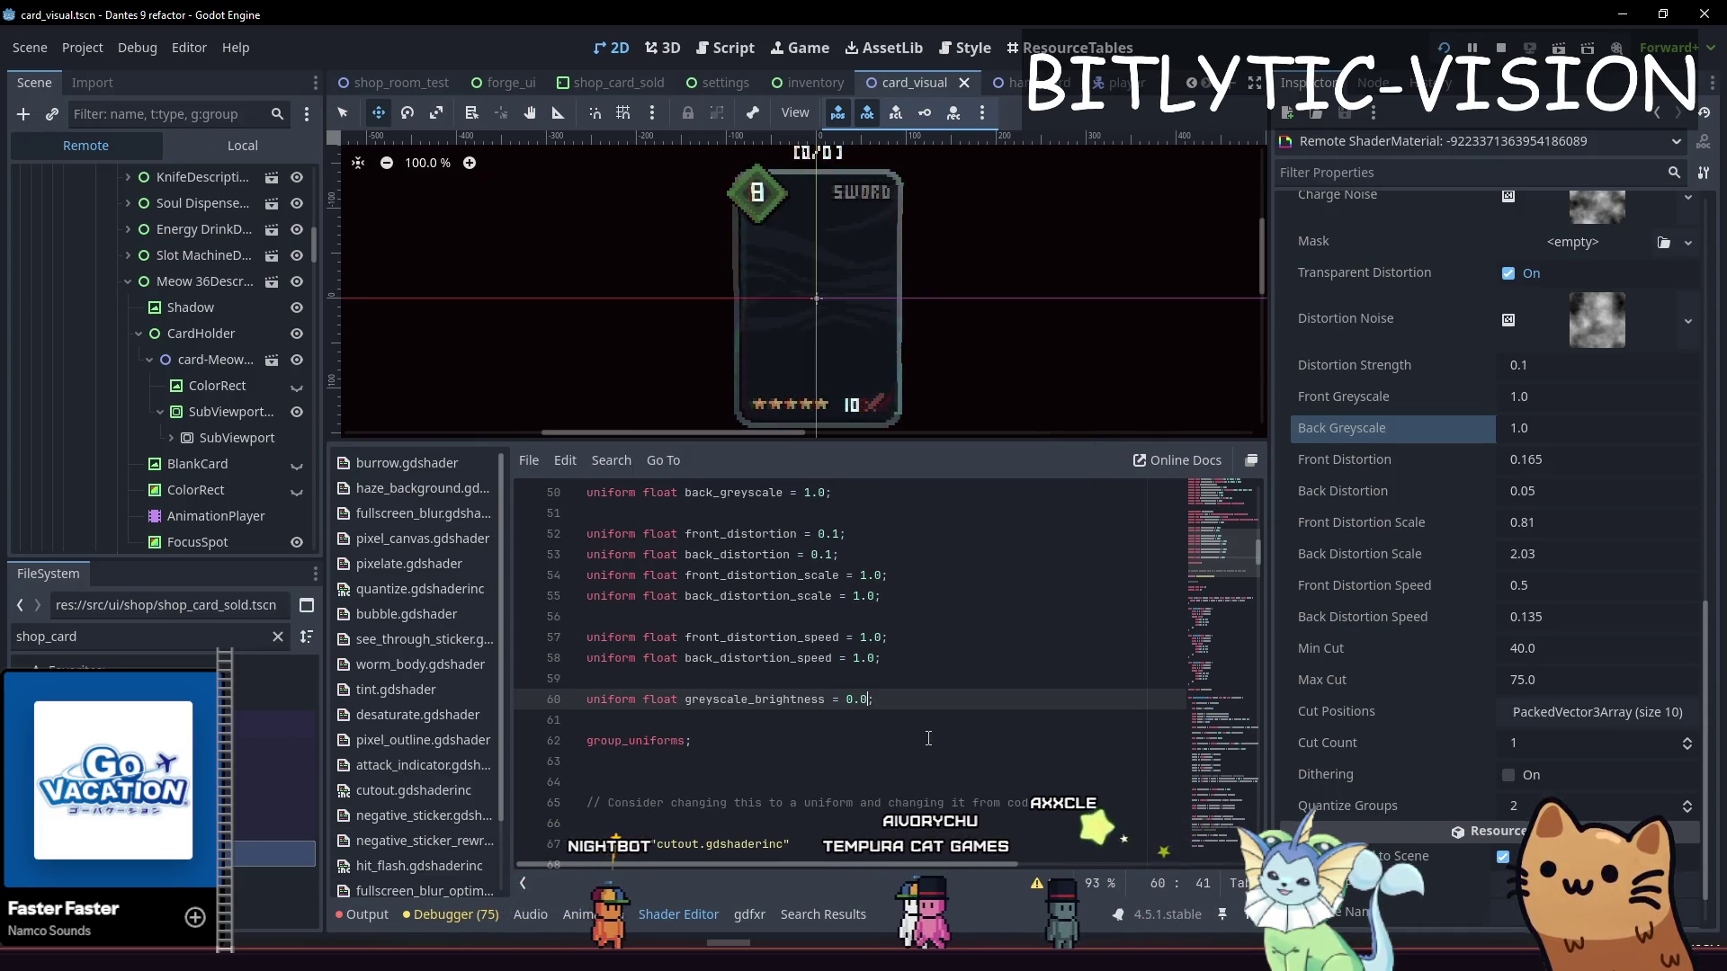
Review the material's property list and switch the scene tree to local nodes
left_click(1392, 554)
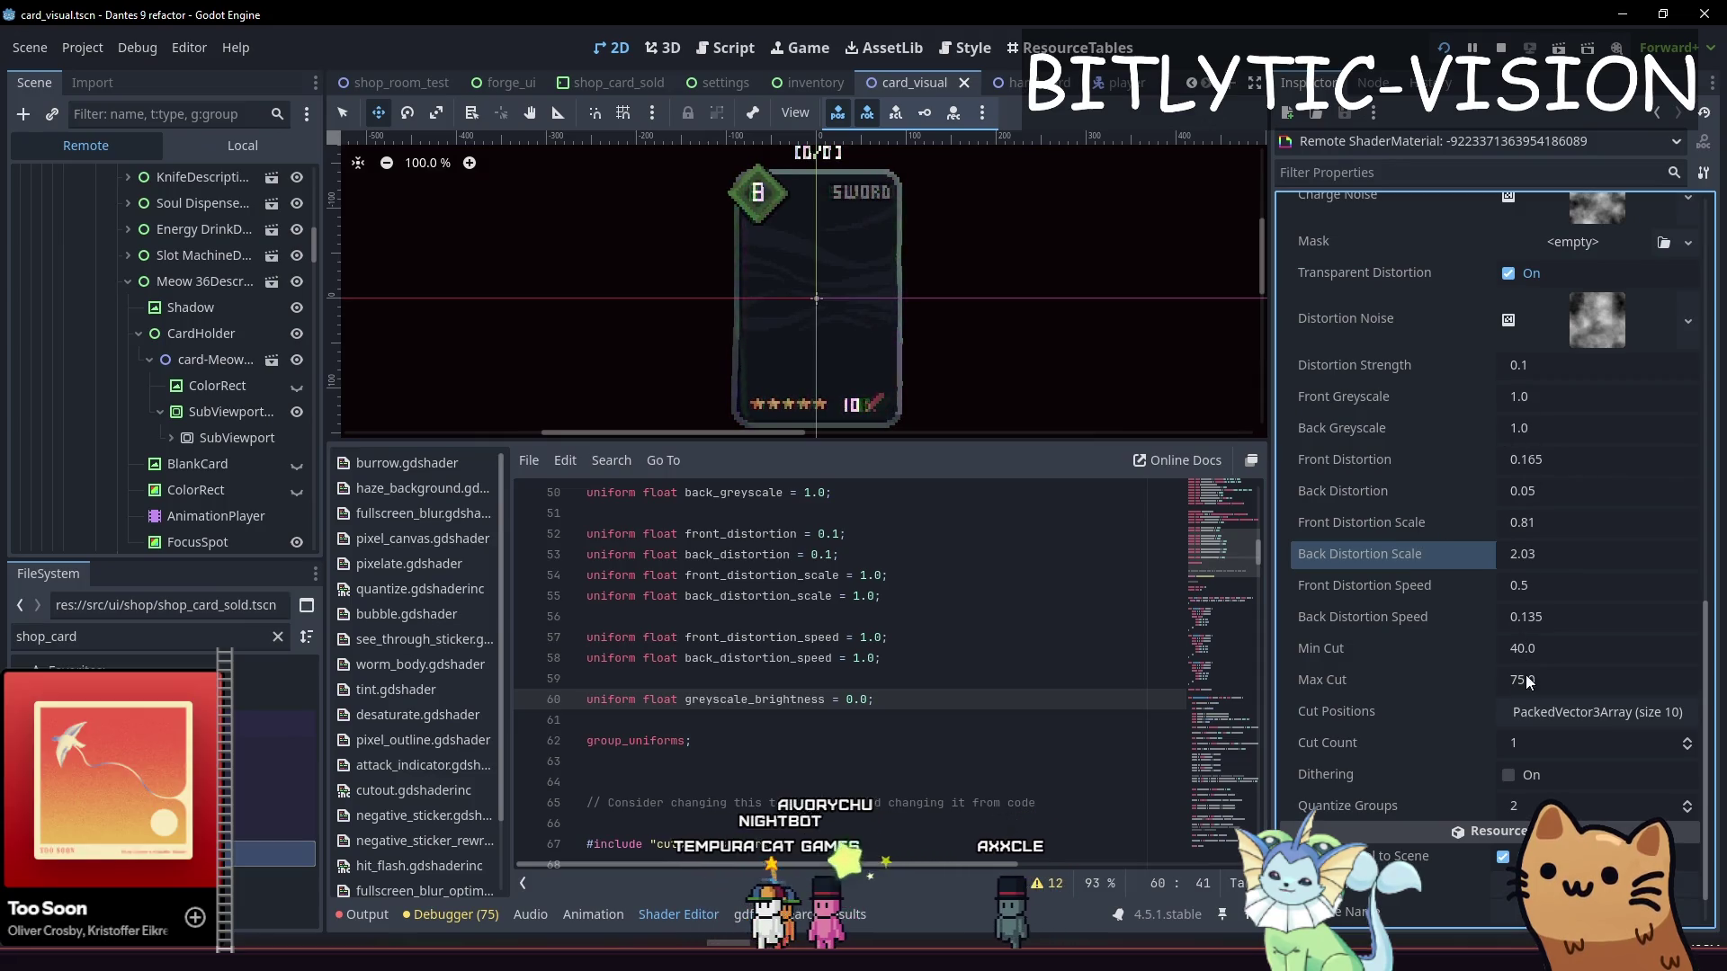
scroll(1499, 787, "down", 1)
scroll(1457, 678, "up", 3)
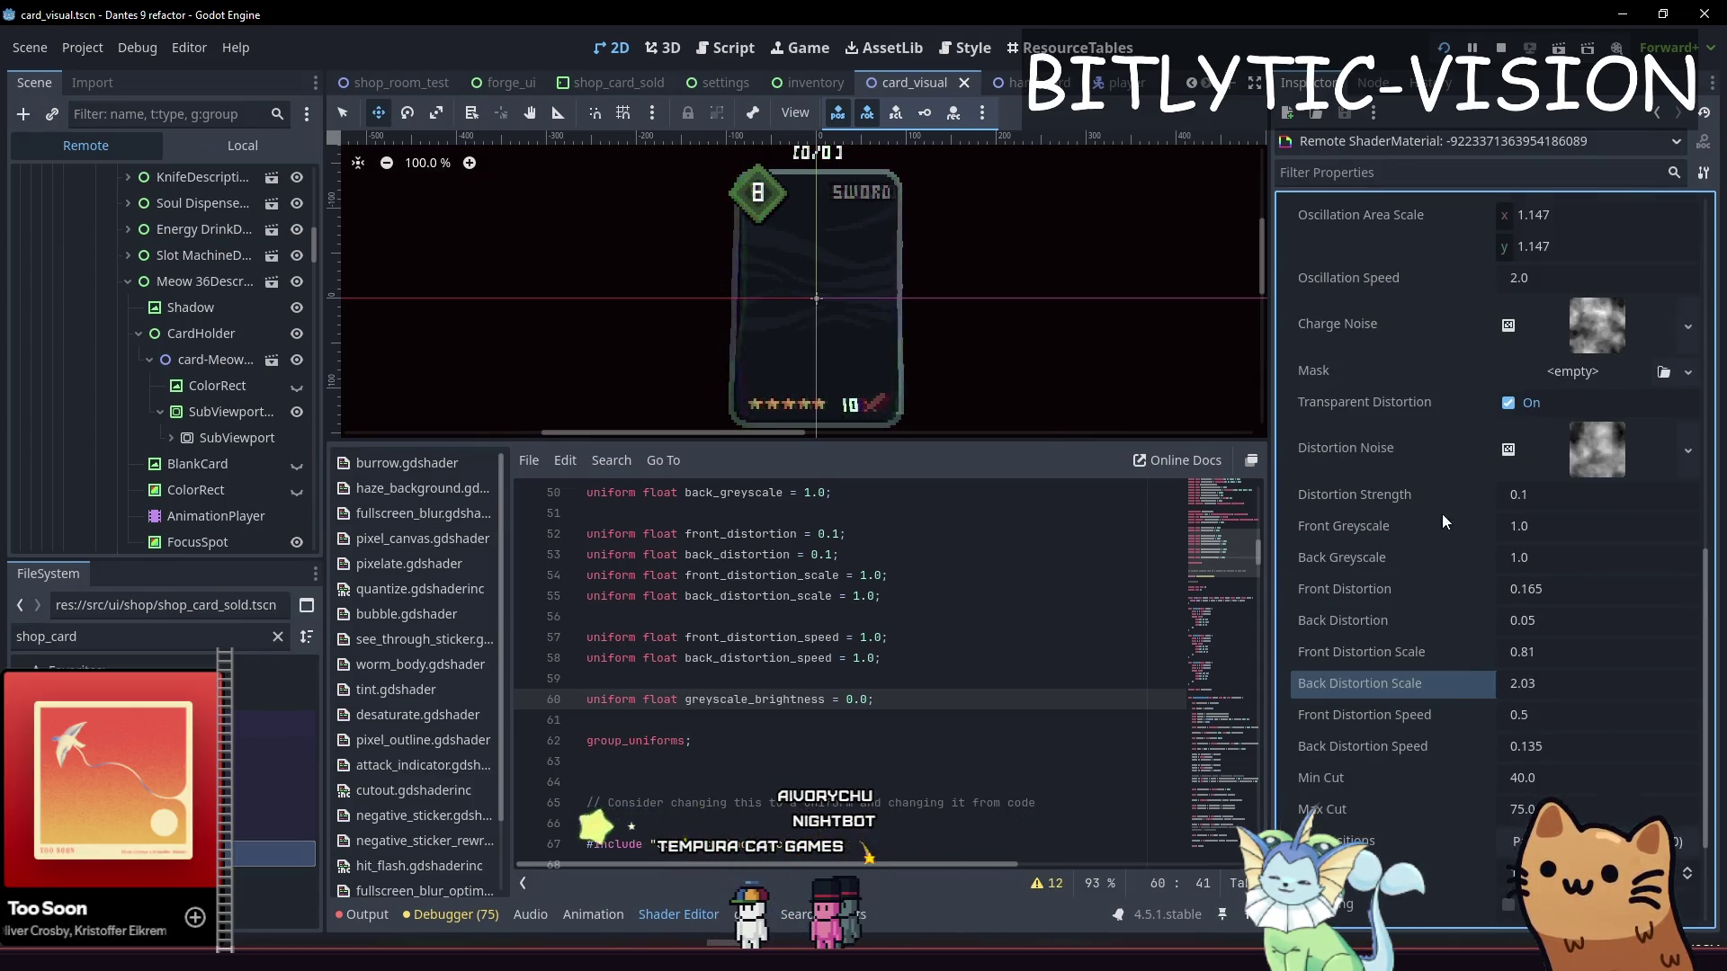
left_click(243, 145)
left_click(126, 232)
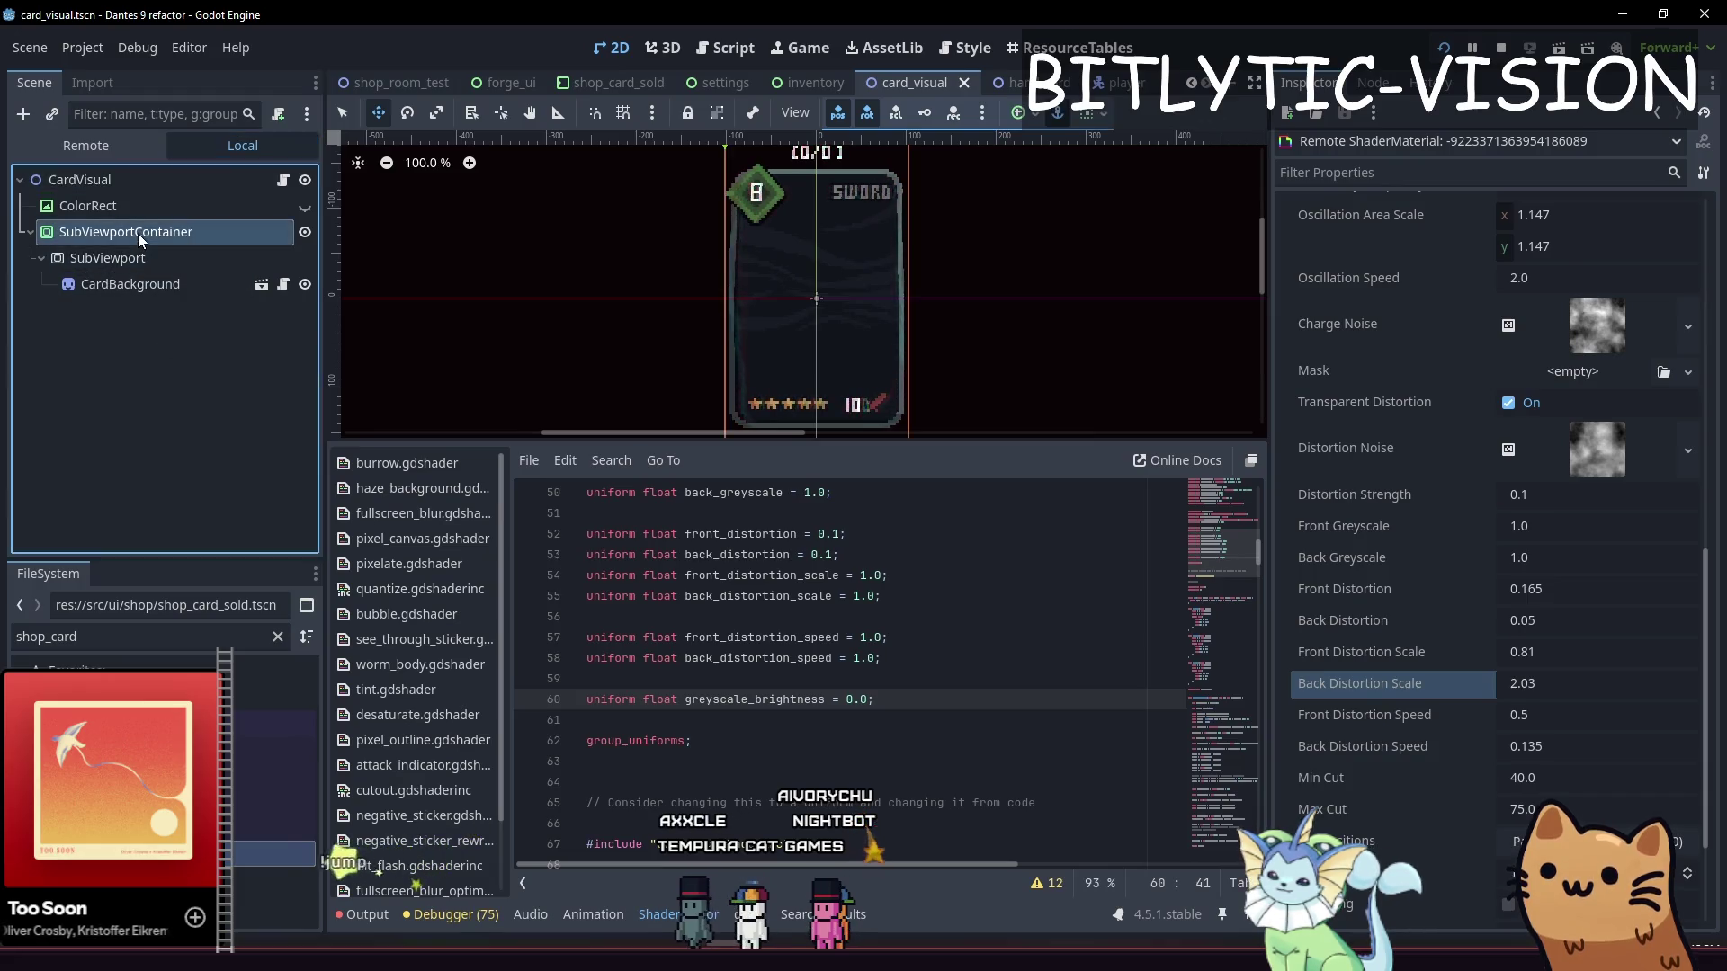
left_click(1523, 687)
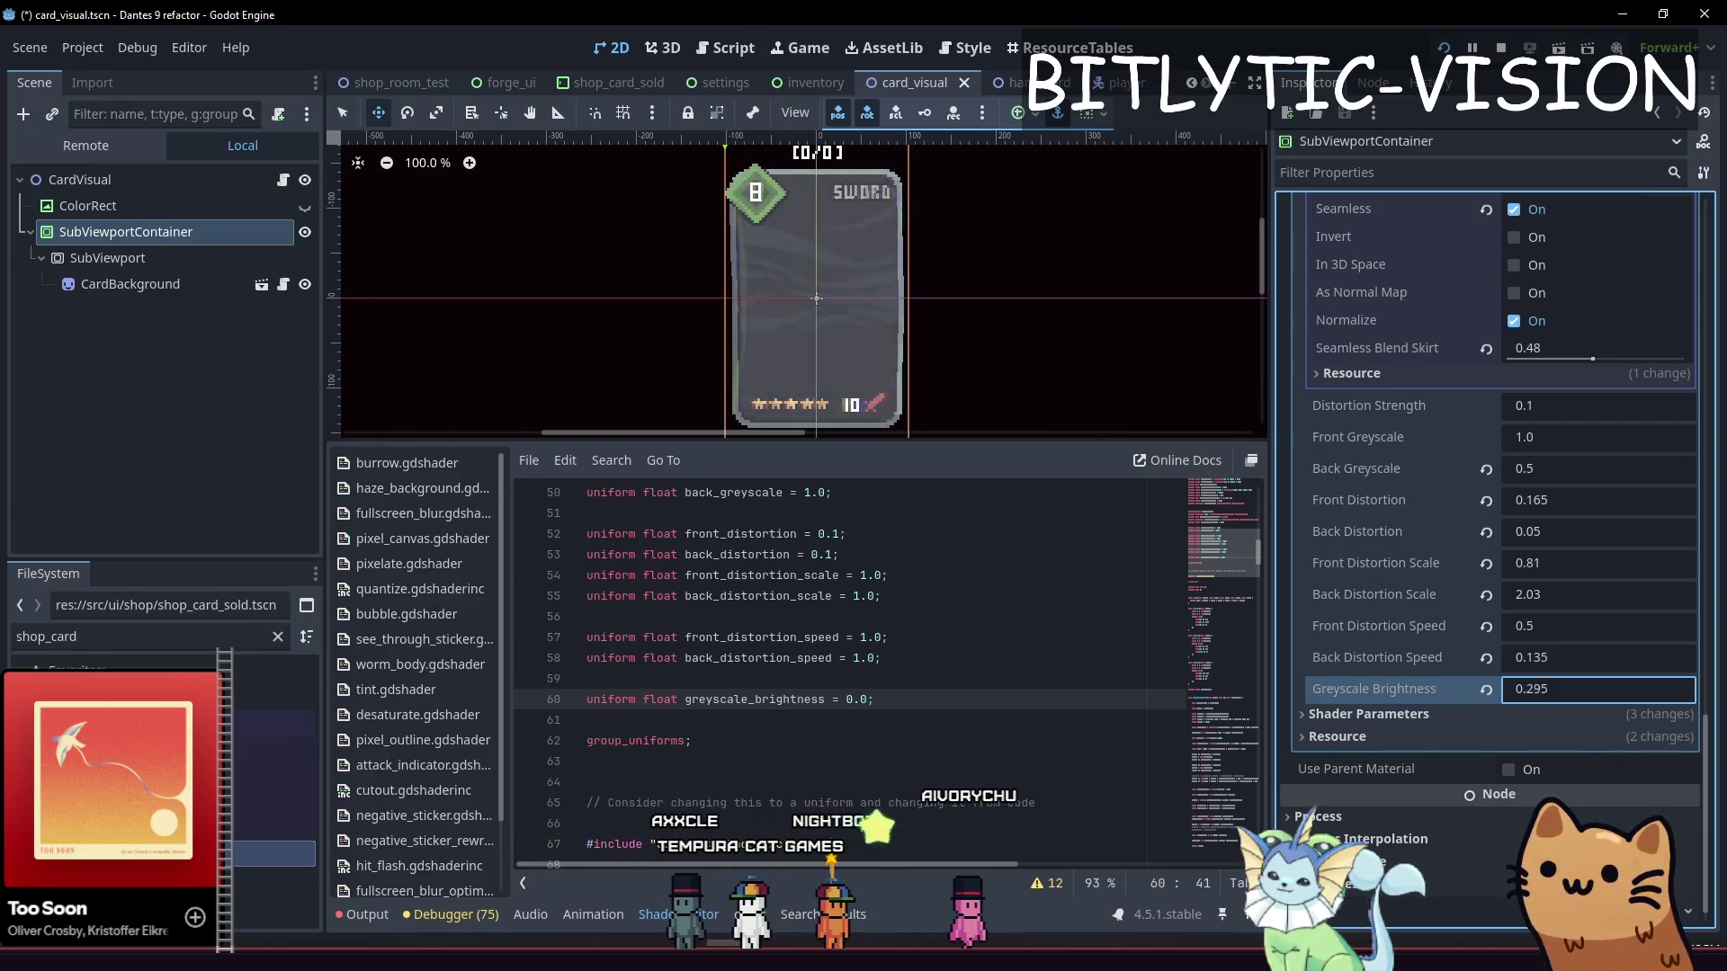
type("0.565")
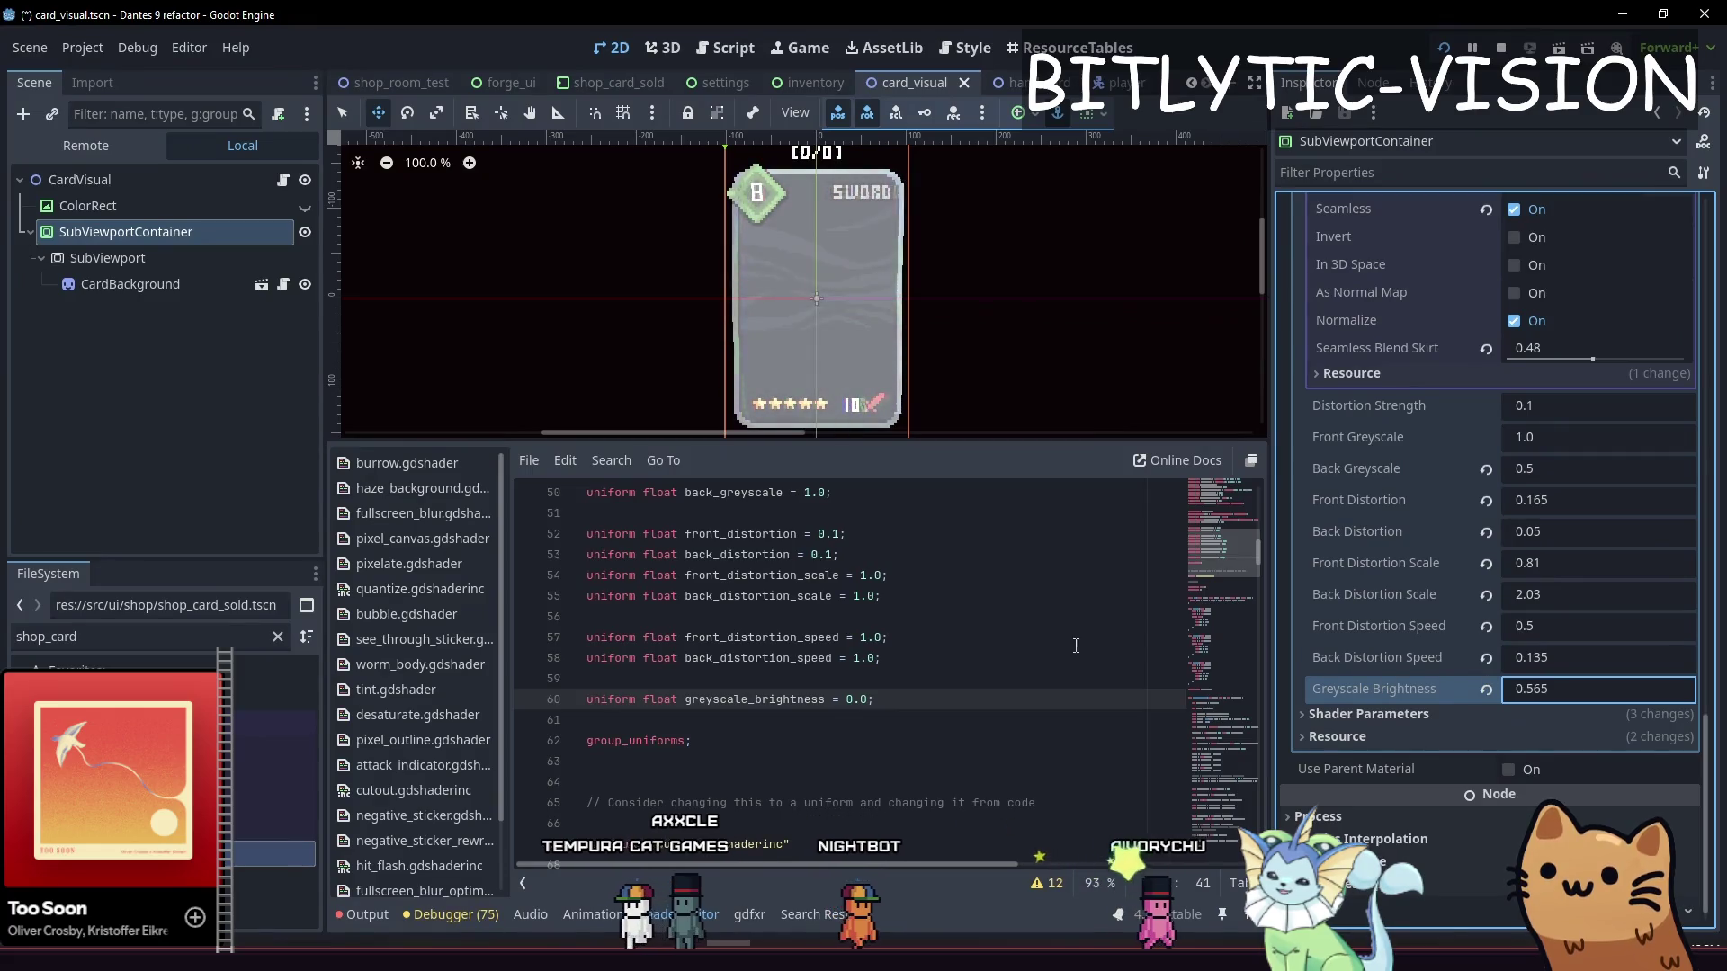
scroll(919, 579, "down", 8)
scroll(919, 579, "down", 20)
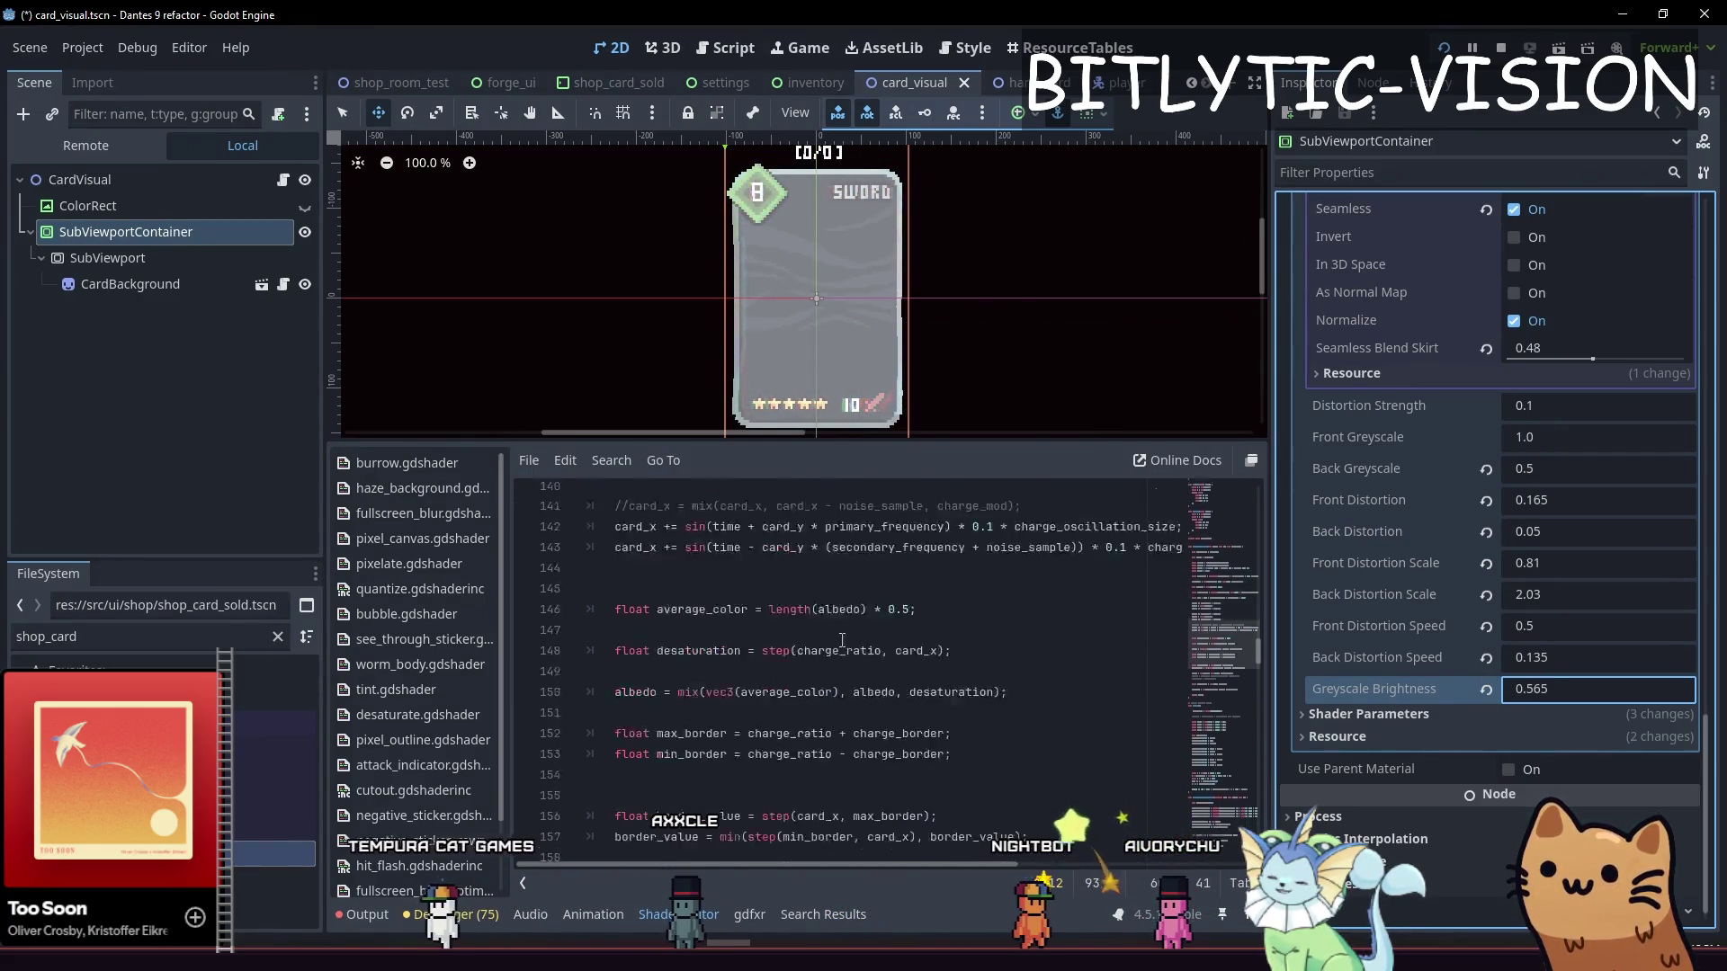
scroll(853, 622, "down", 16)
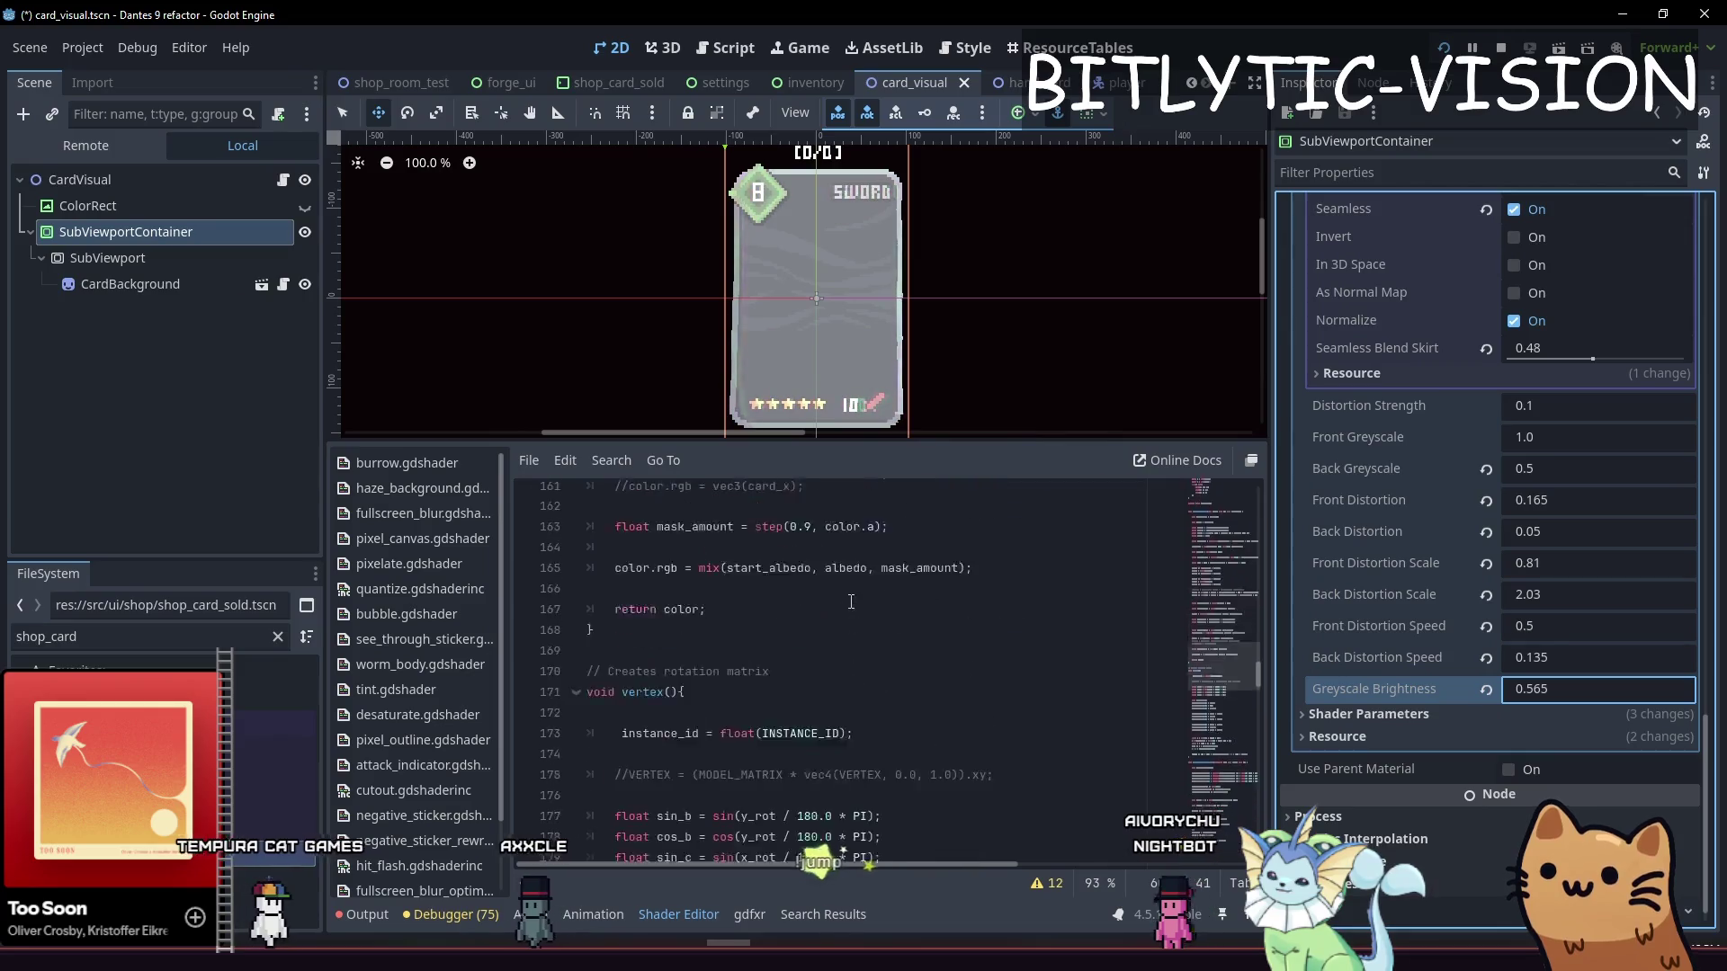
scroll(823, 584, "down", 3)
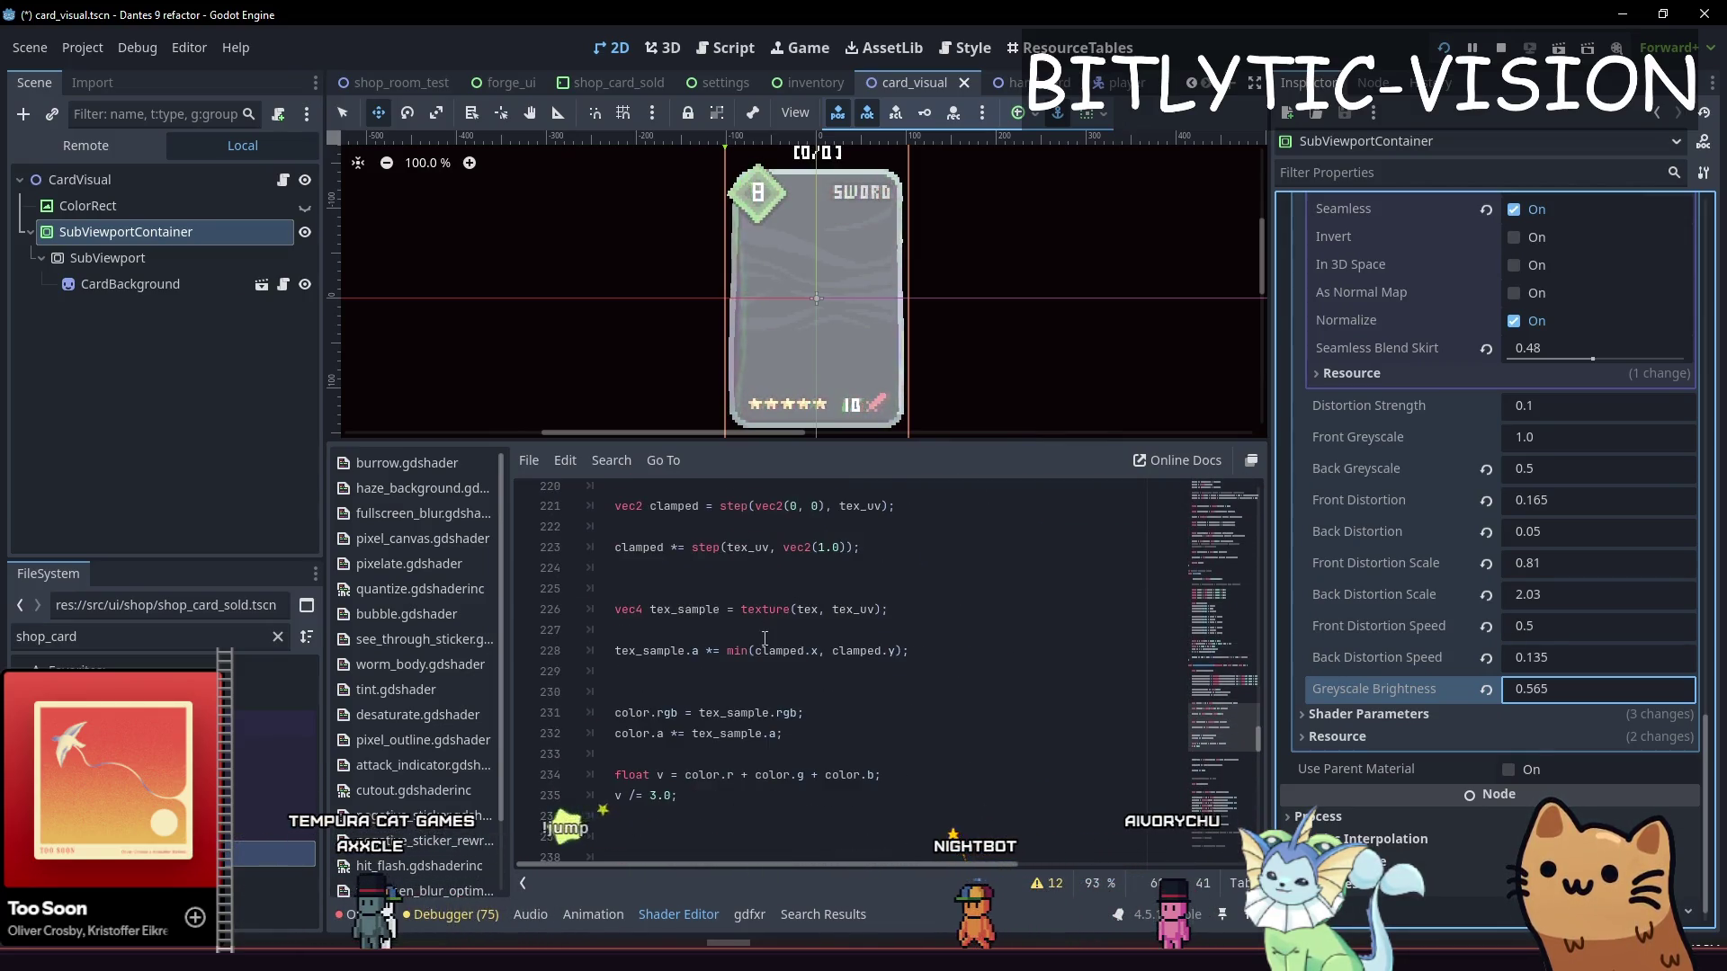
scroll(765, 647, "up", 11)
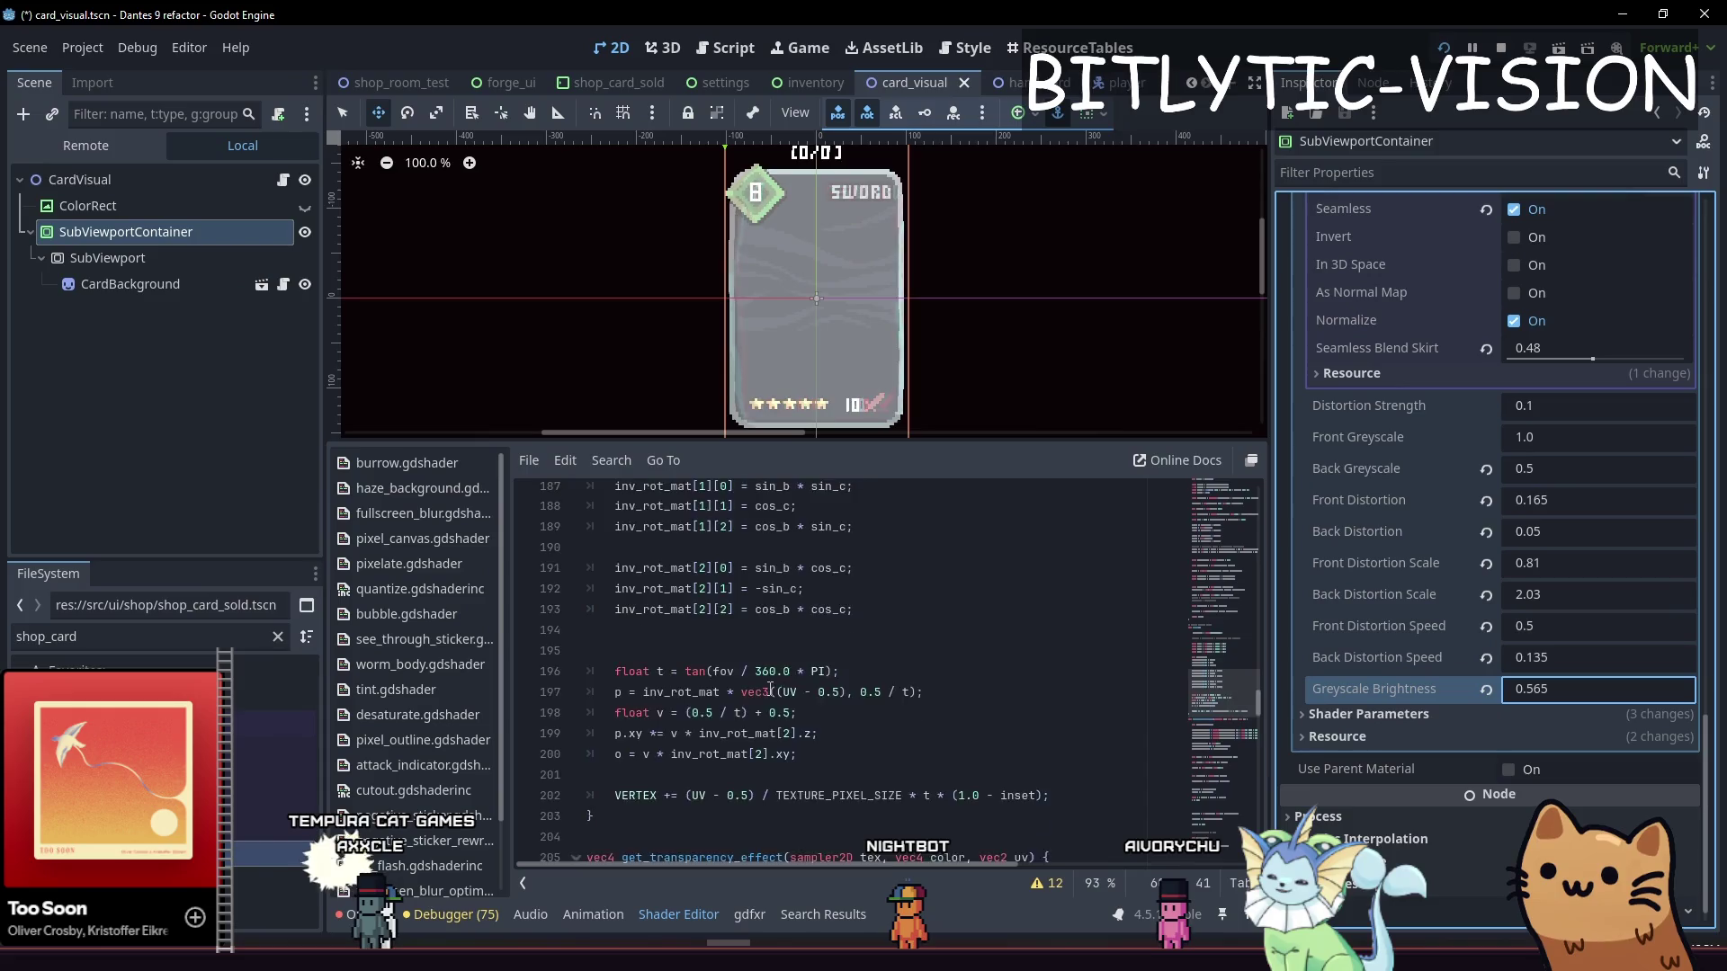
scroll(771, 689, "down", 11)
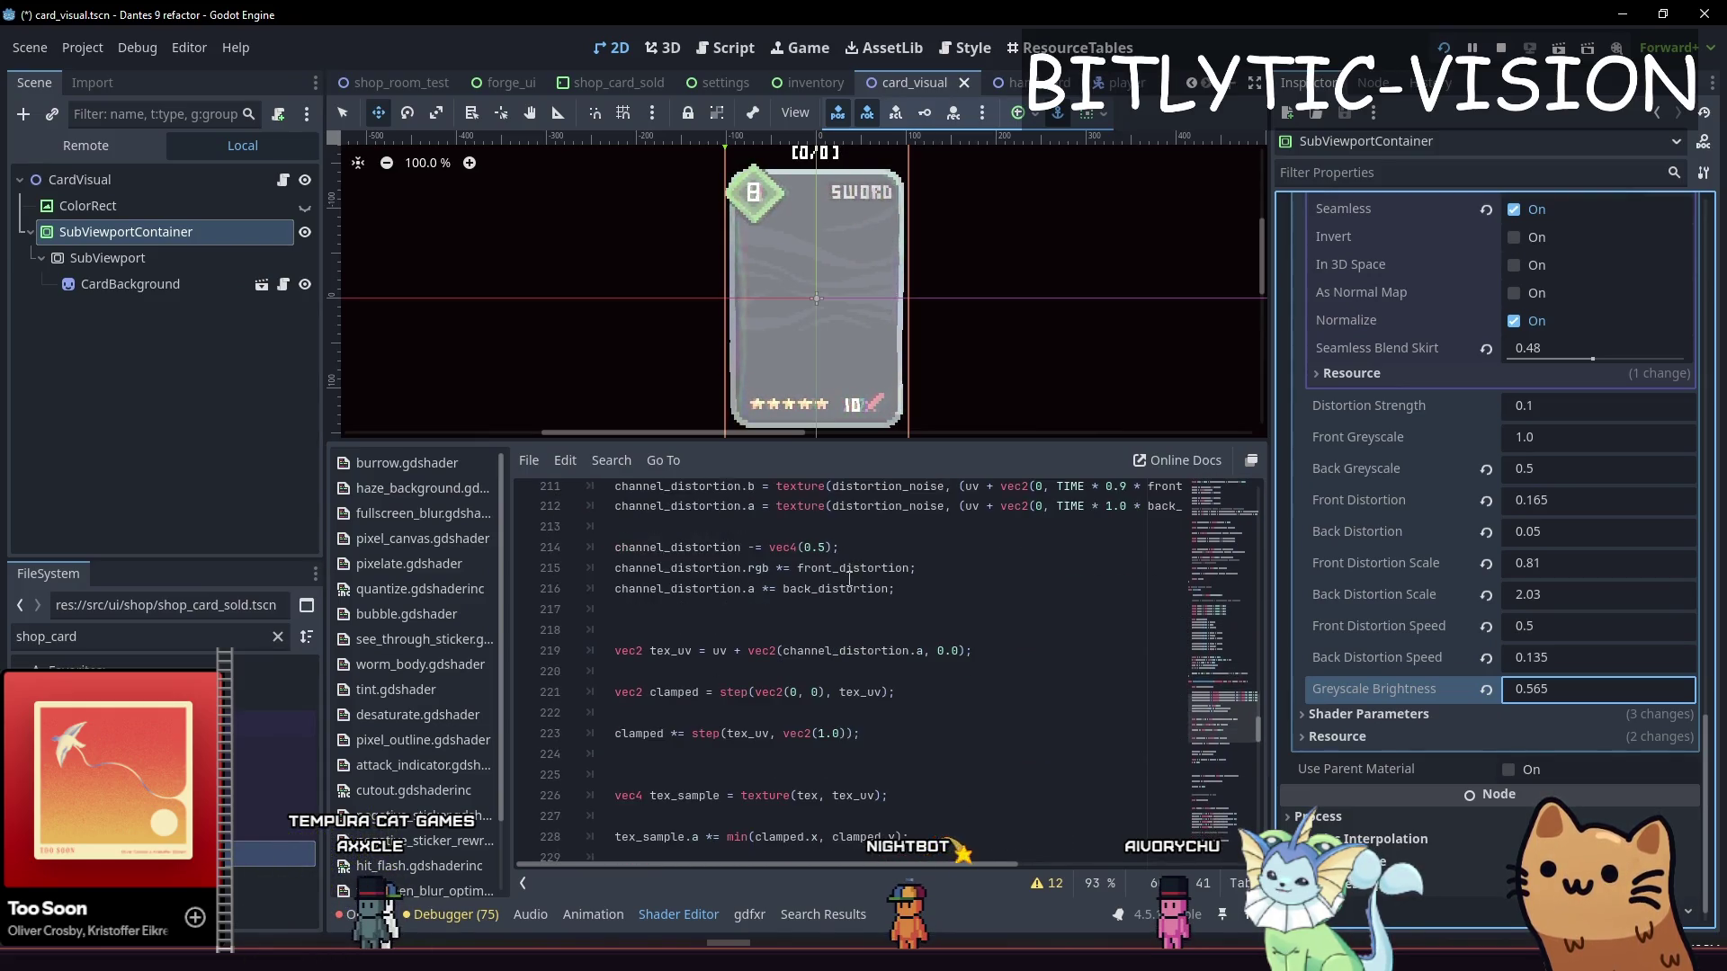
left_click(778, 652)
left_click(783, 692)
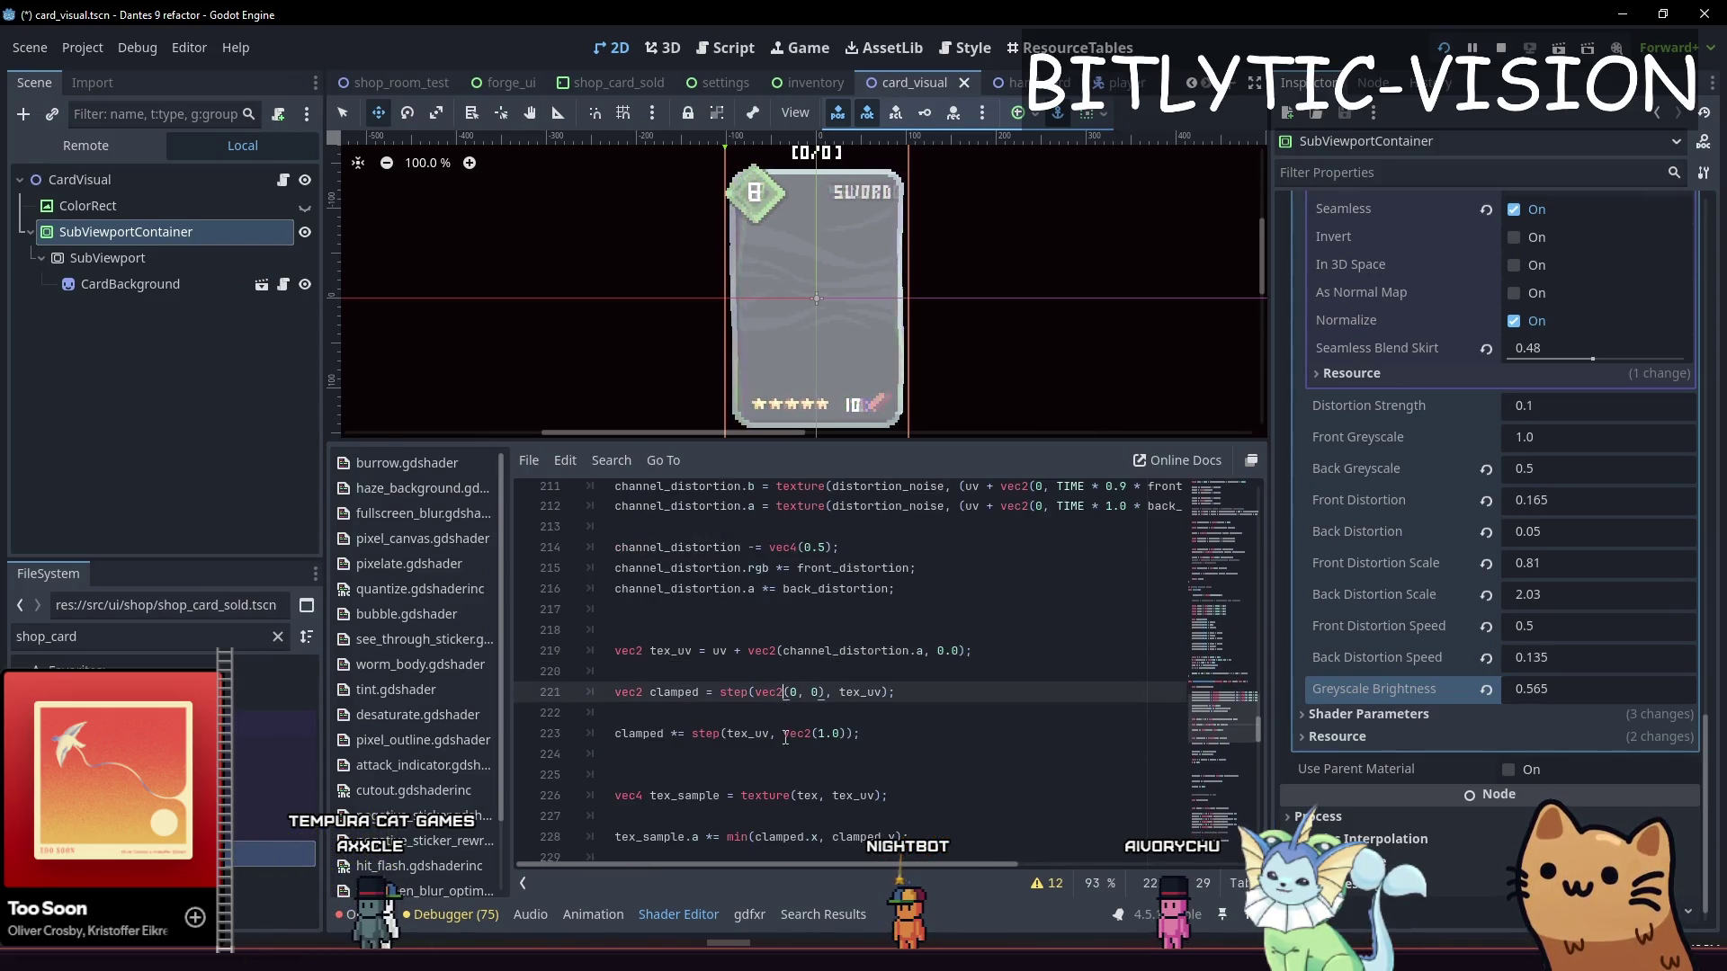
Change line 242 to 'color.rgb += mix(0.0, greyscale_brightness, v);' and save
scroll(792, 630, "down", 4)
scroll(760, 639, "down", 3)
left_click(730, 691)
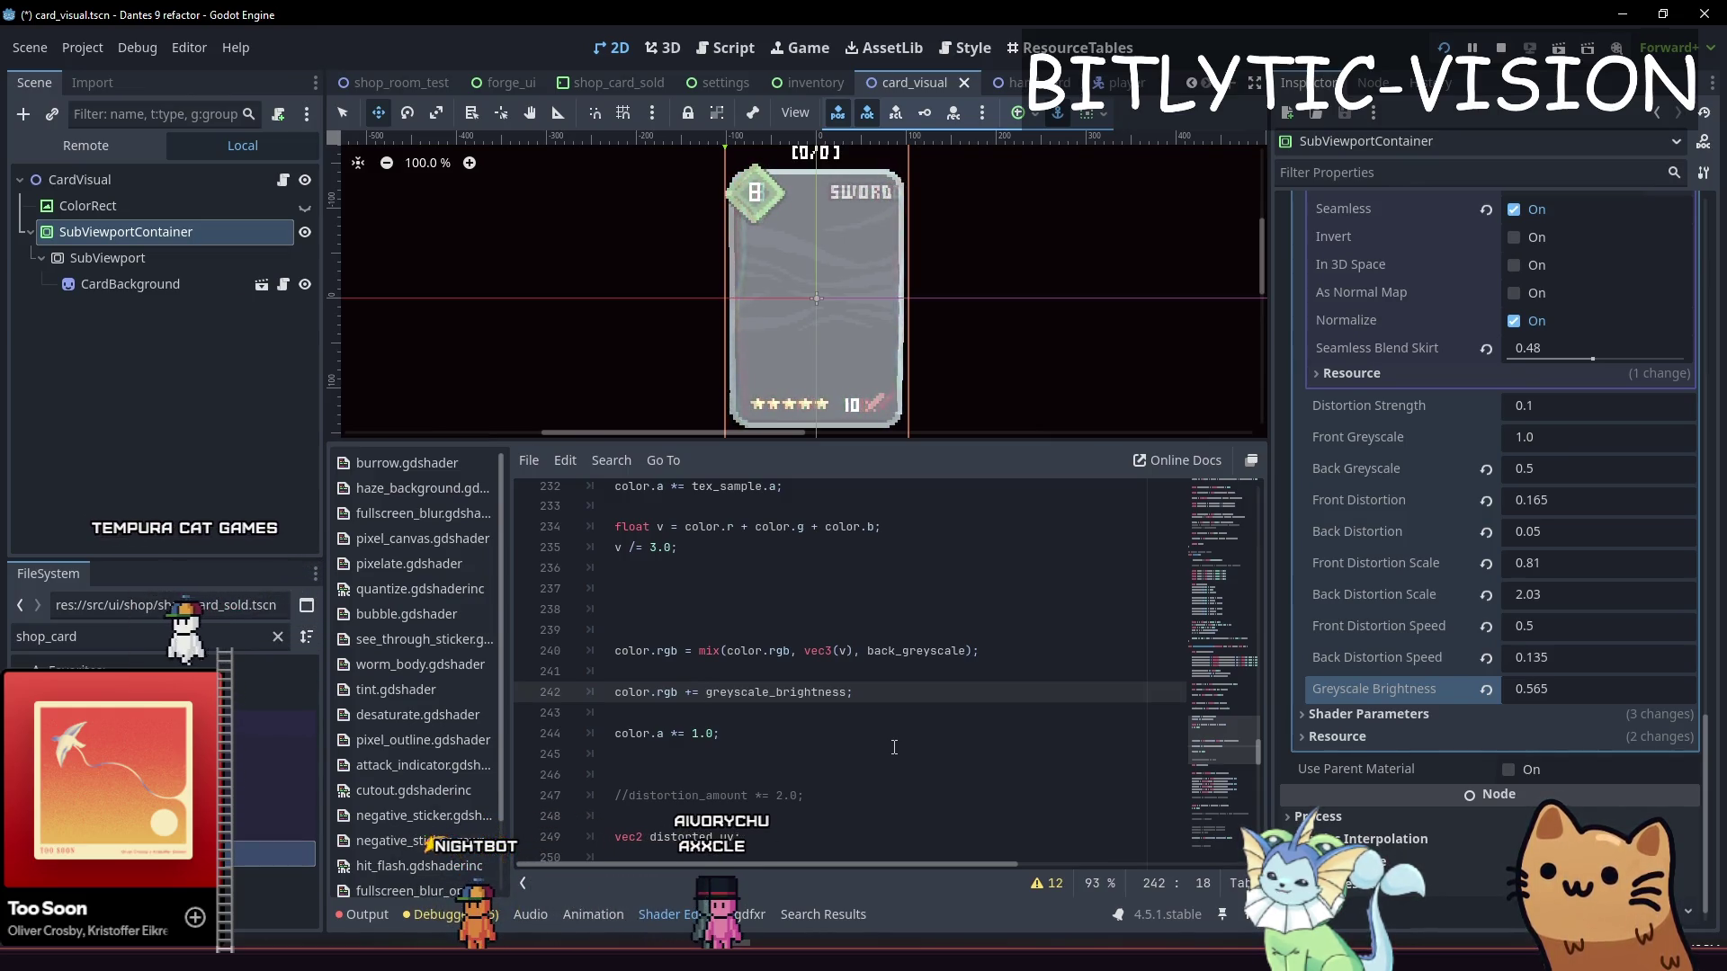
type("mix(0.0,")
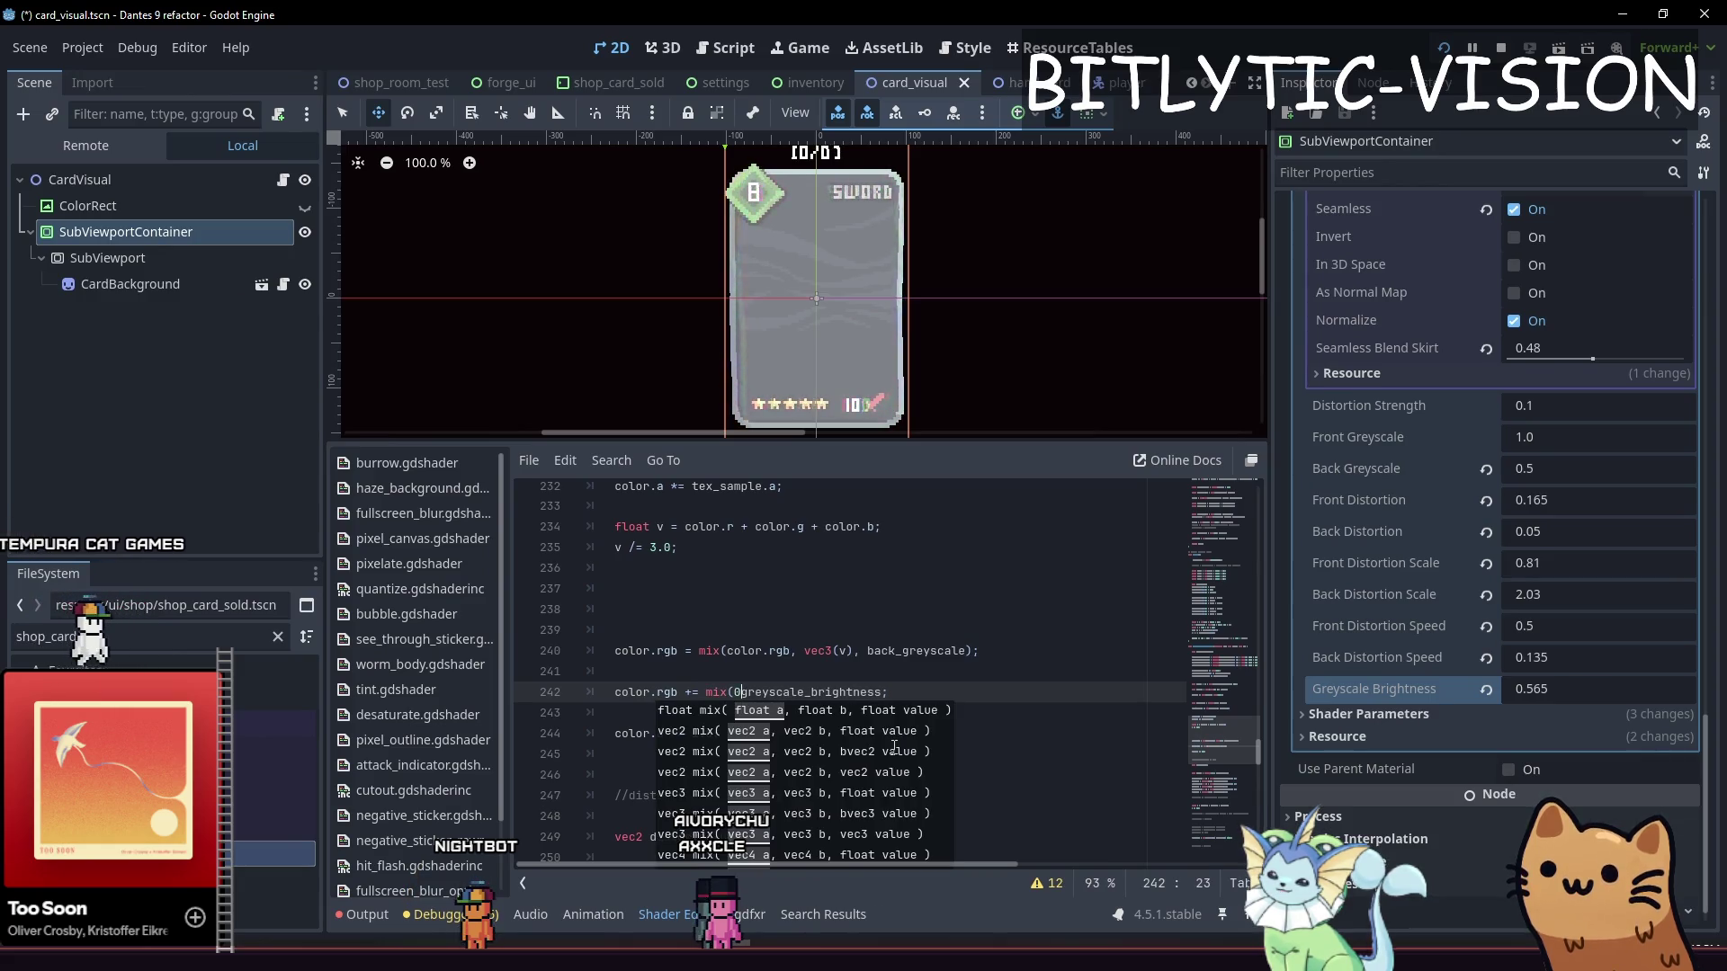
key("End")
type(")")
key("Home")
key("End")
key("Left")
key("Left")
key("End")
key("ctrl+s")
Preview a higher Greyscale Brightness, revert it to 0.0, and run the game
scroll(1539, 737, "down", 2)
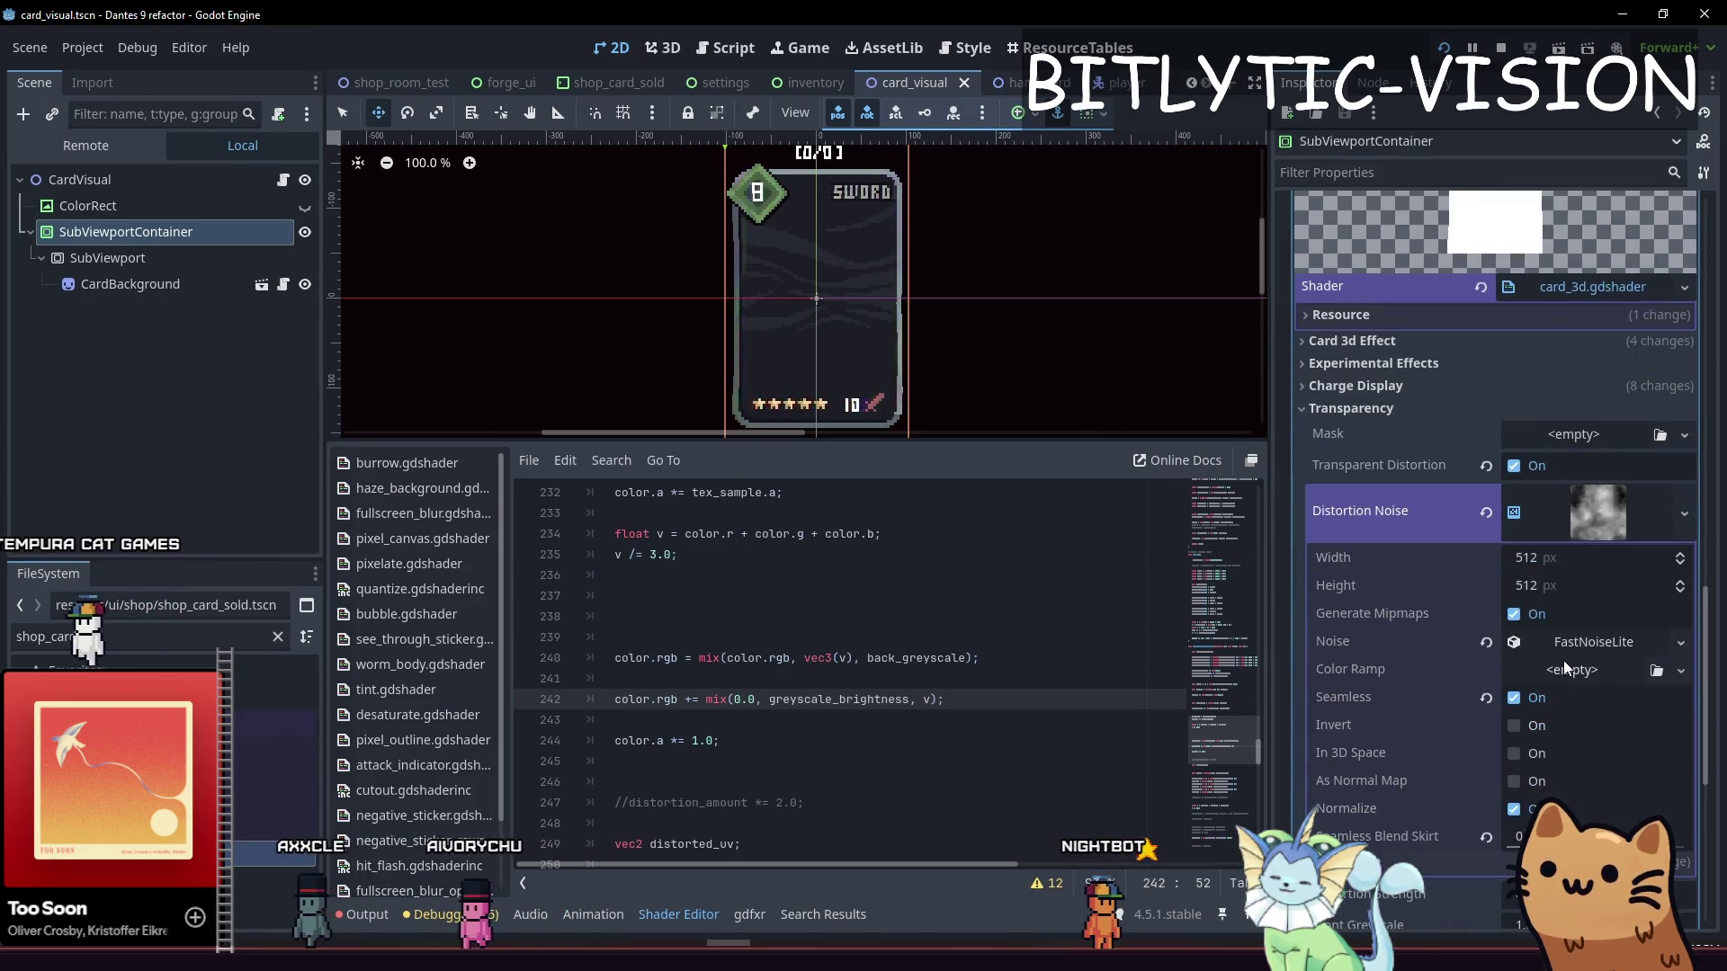
scroll(1547, 711, "down", 5)
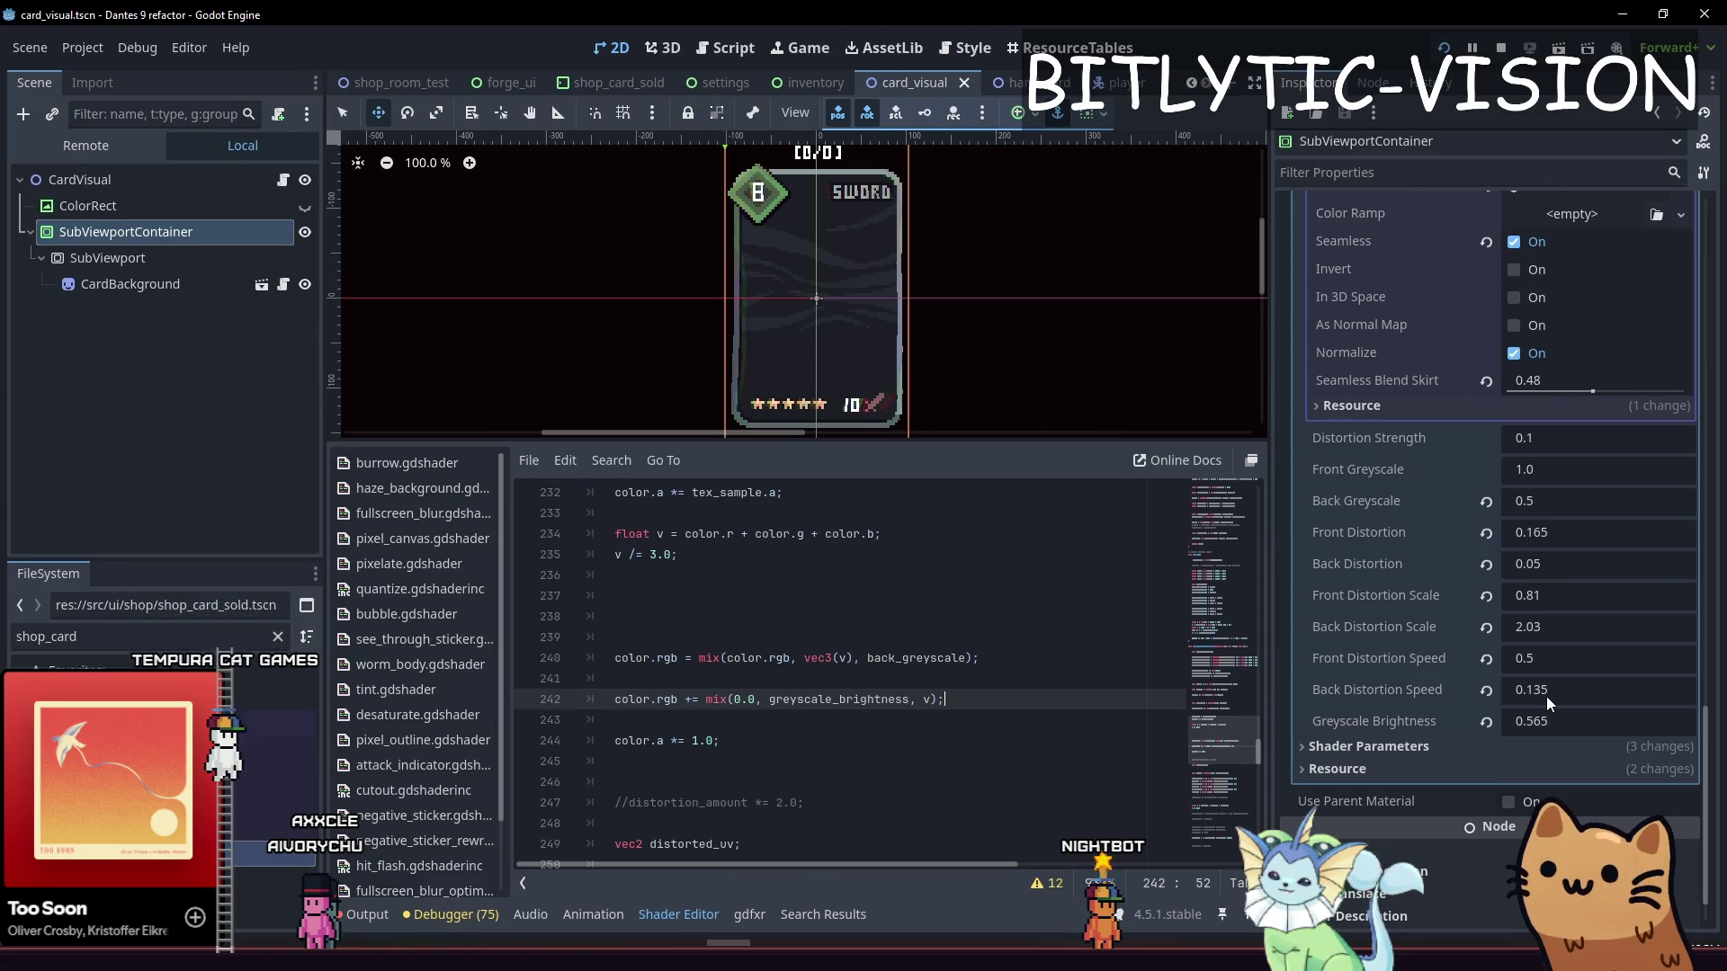
mouse_move(1547, 721)
left_mouse_down()
mouse_move(1610, 721)
mouse_move(1484, 729)
left_mouse_up()
left_click(1486, 722)
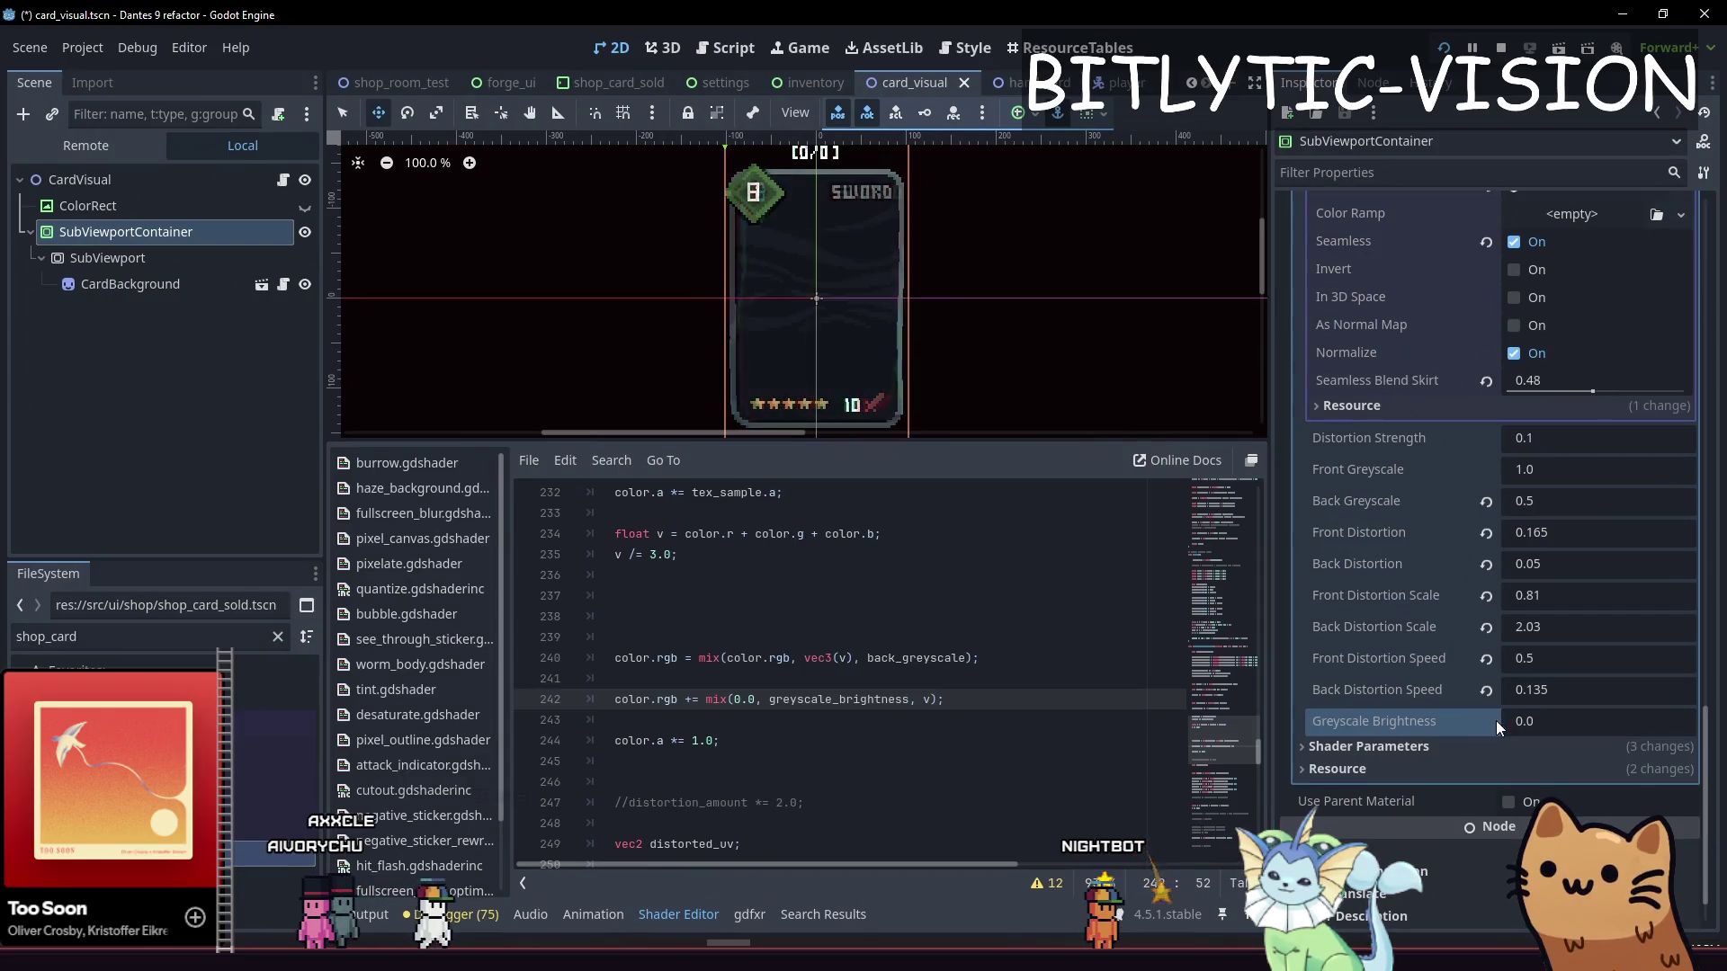
key("F5")
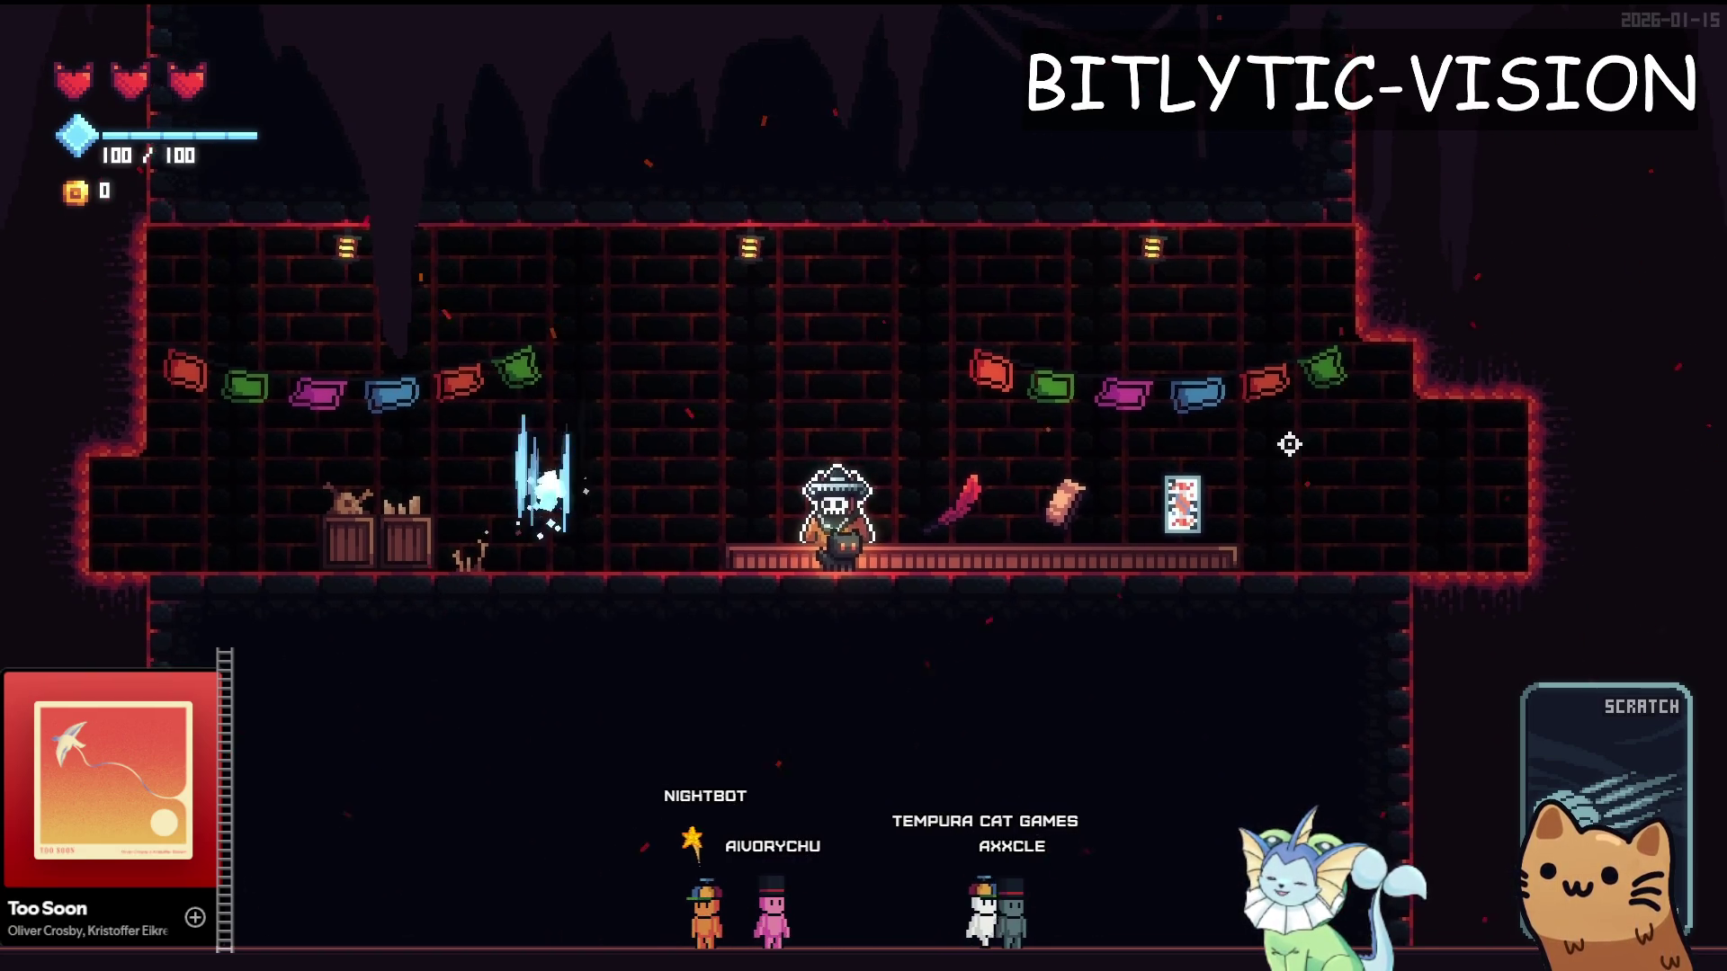
Add a Slot Machine card and enable Infinite Mana from the debug menu
key("F1")
left_click(173, 229)
scroll(1345, 513, "down", 5)
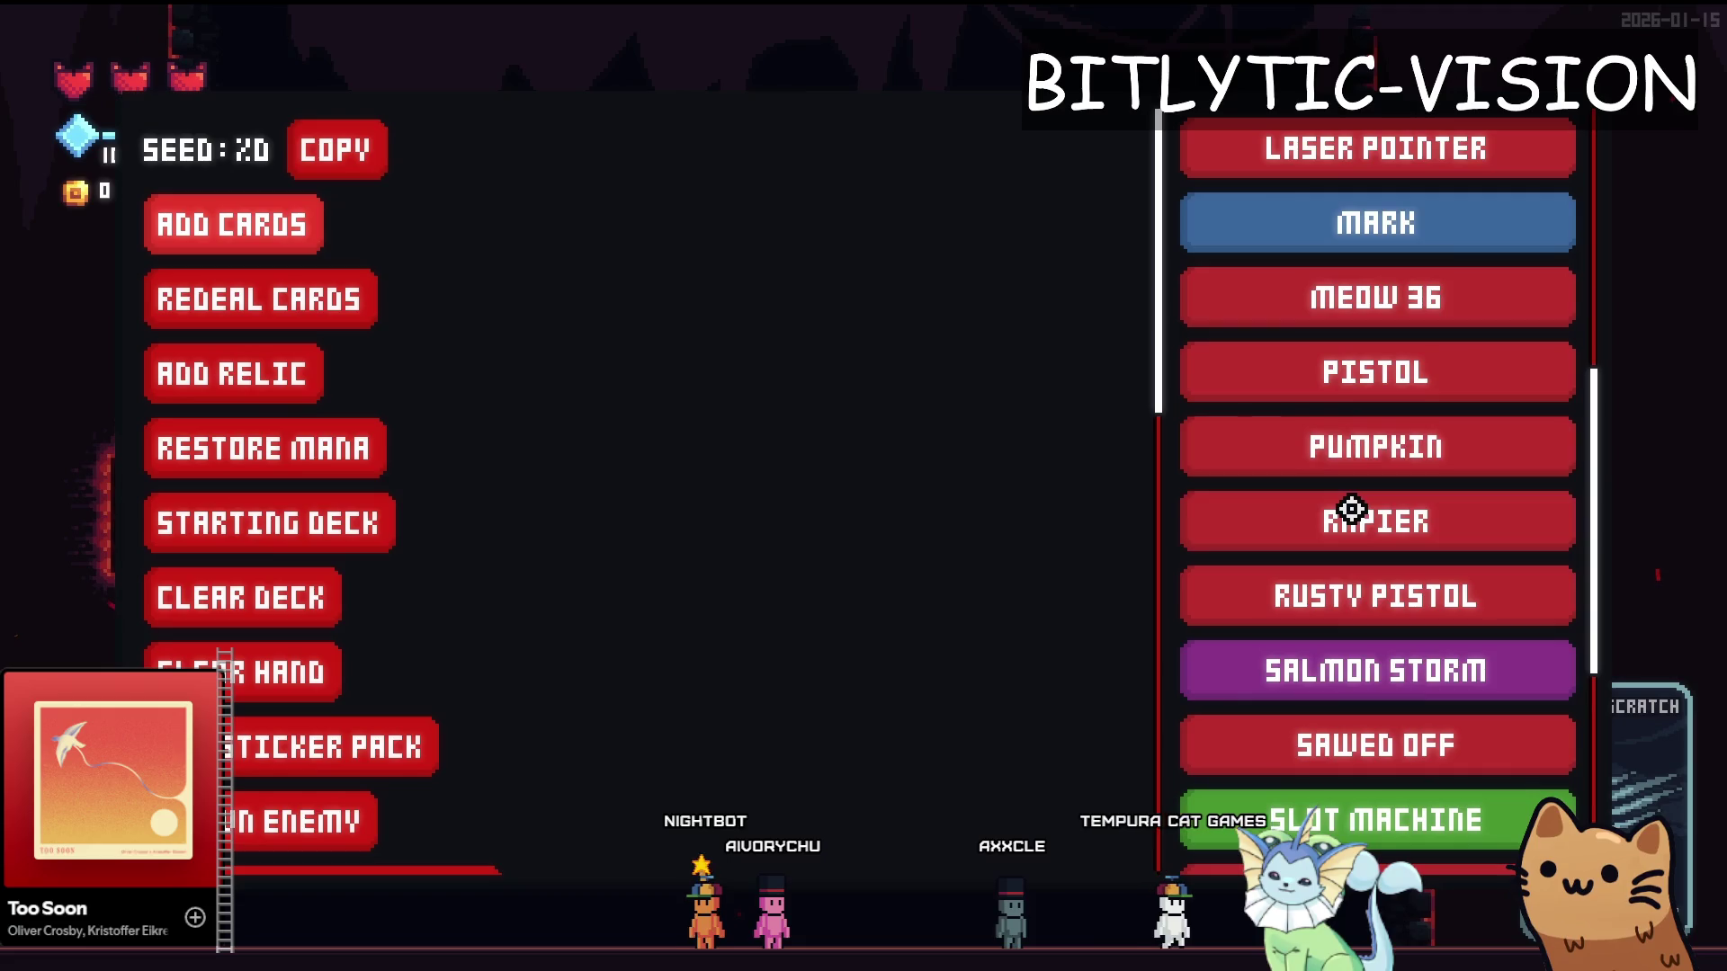
scroll(1349, 593, "down", 3)
left_click(1196, 435)
scroll(547, 477, "down", 10)
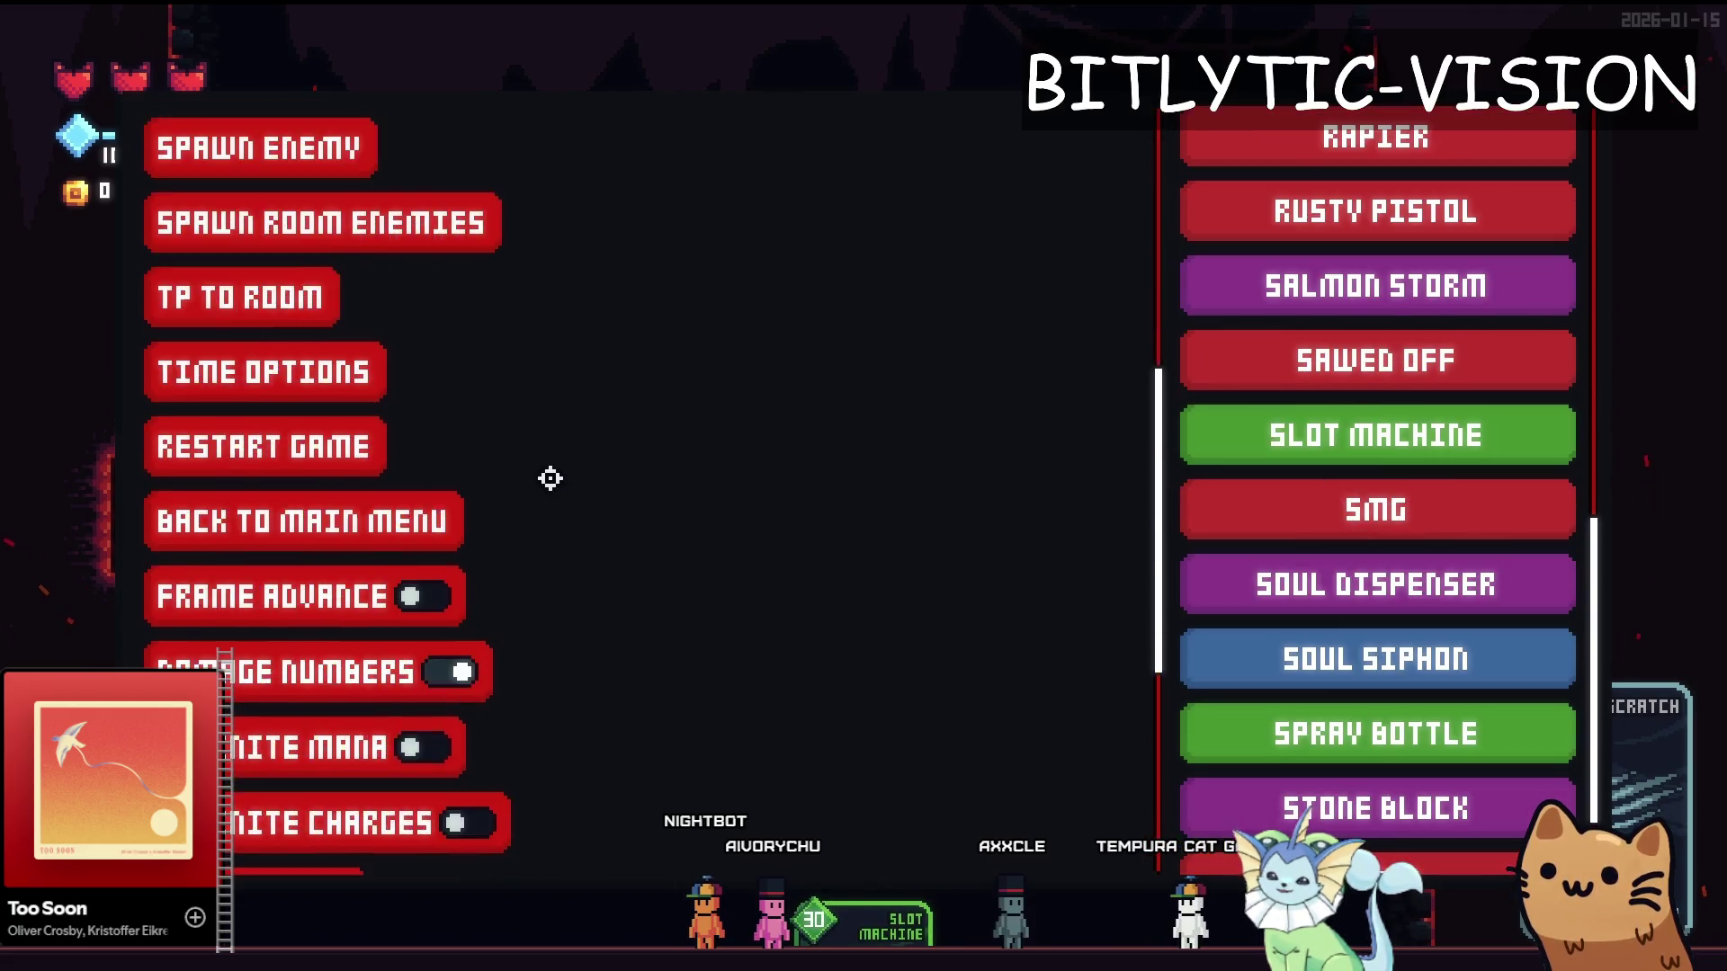
left_click(423, 231)
key("F1")
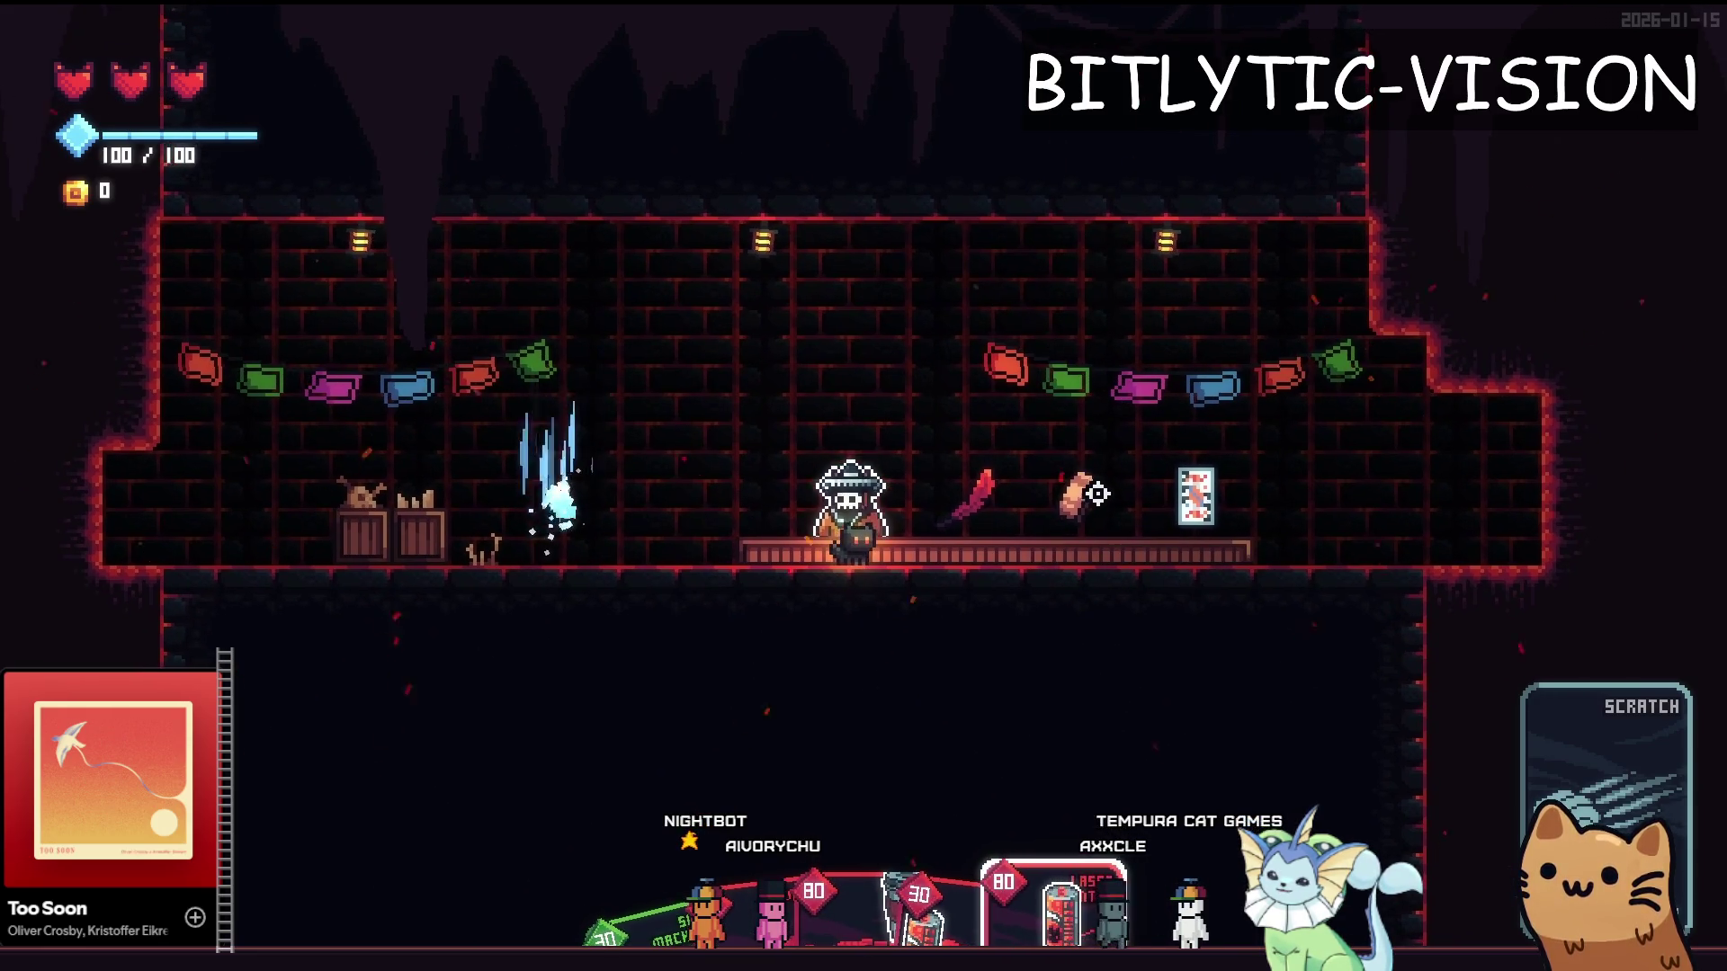
key("Tab")
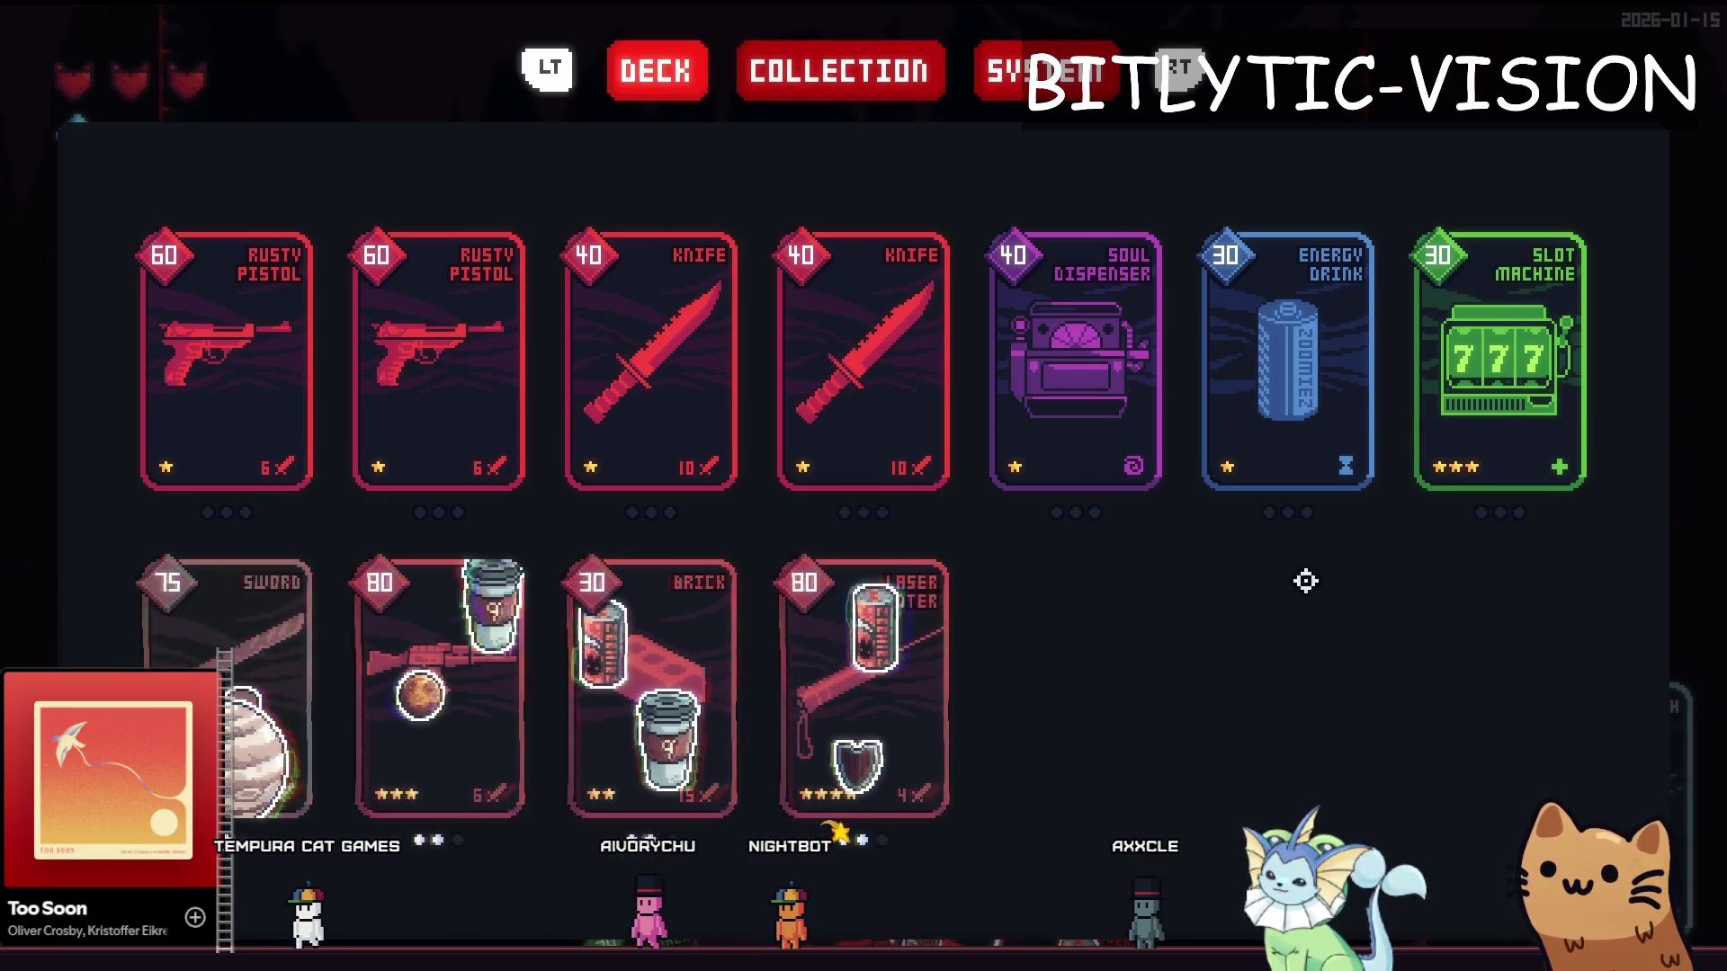
Read the Sword and AK47 card details in the deck view
mouse_move(208, 612)
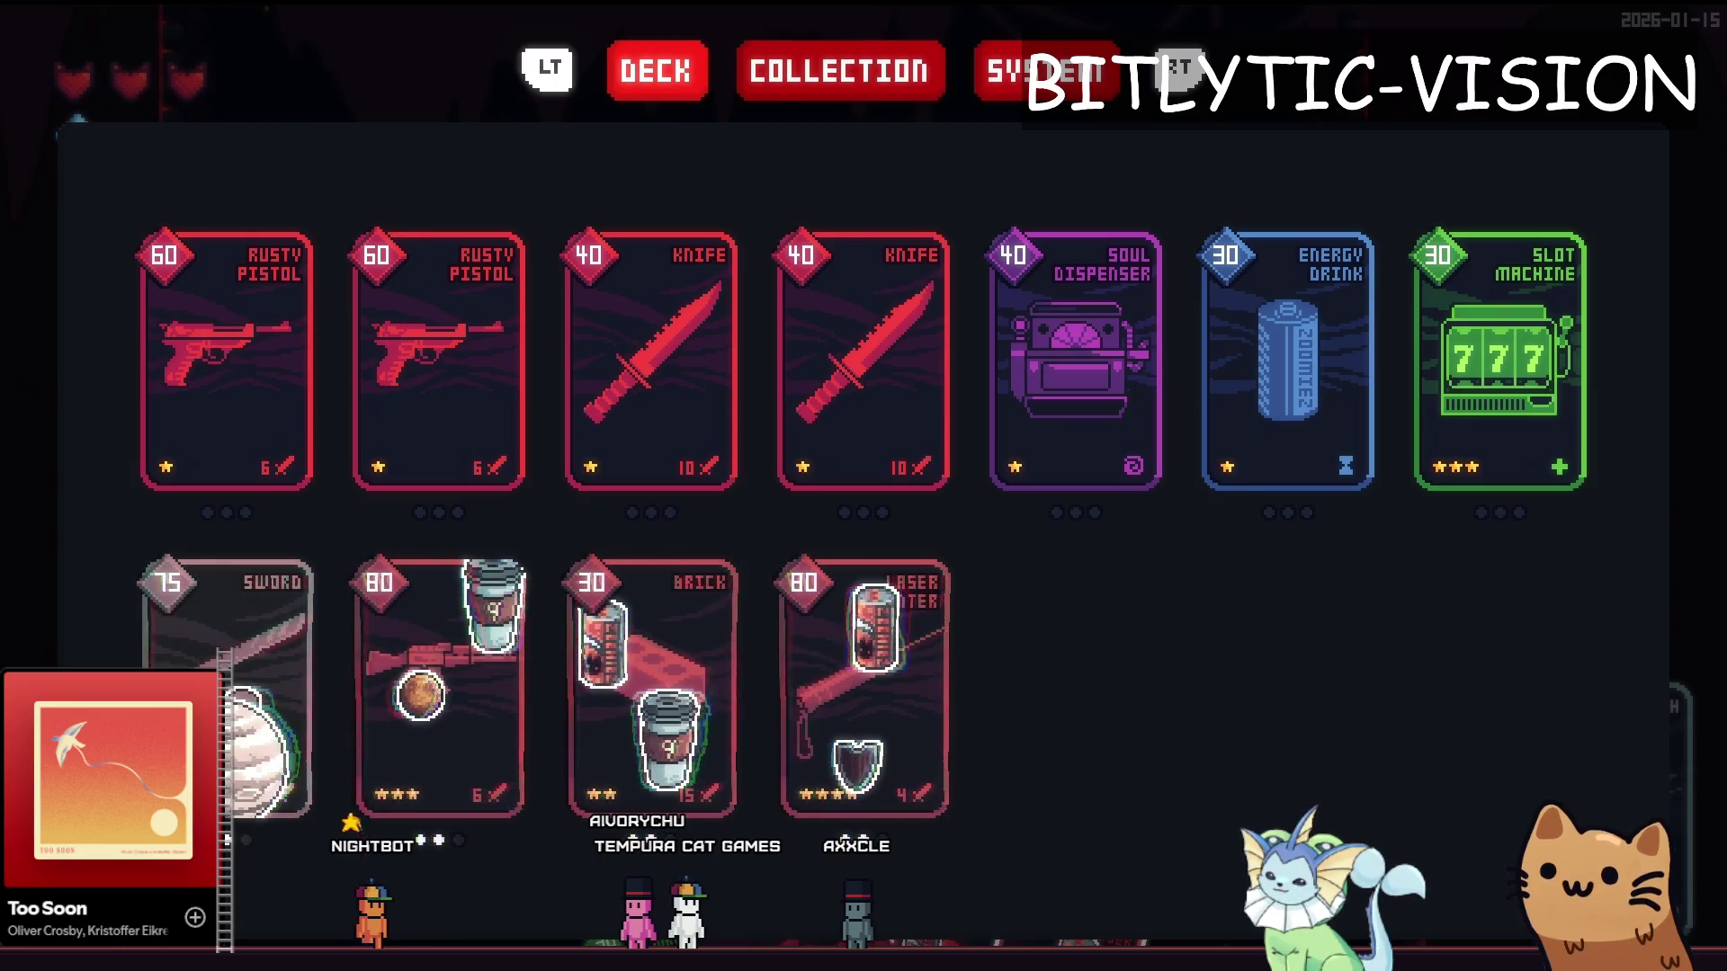
mouse_move(302, 666)
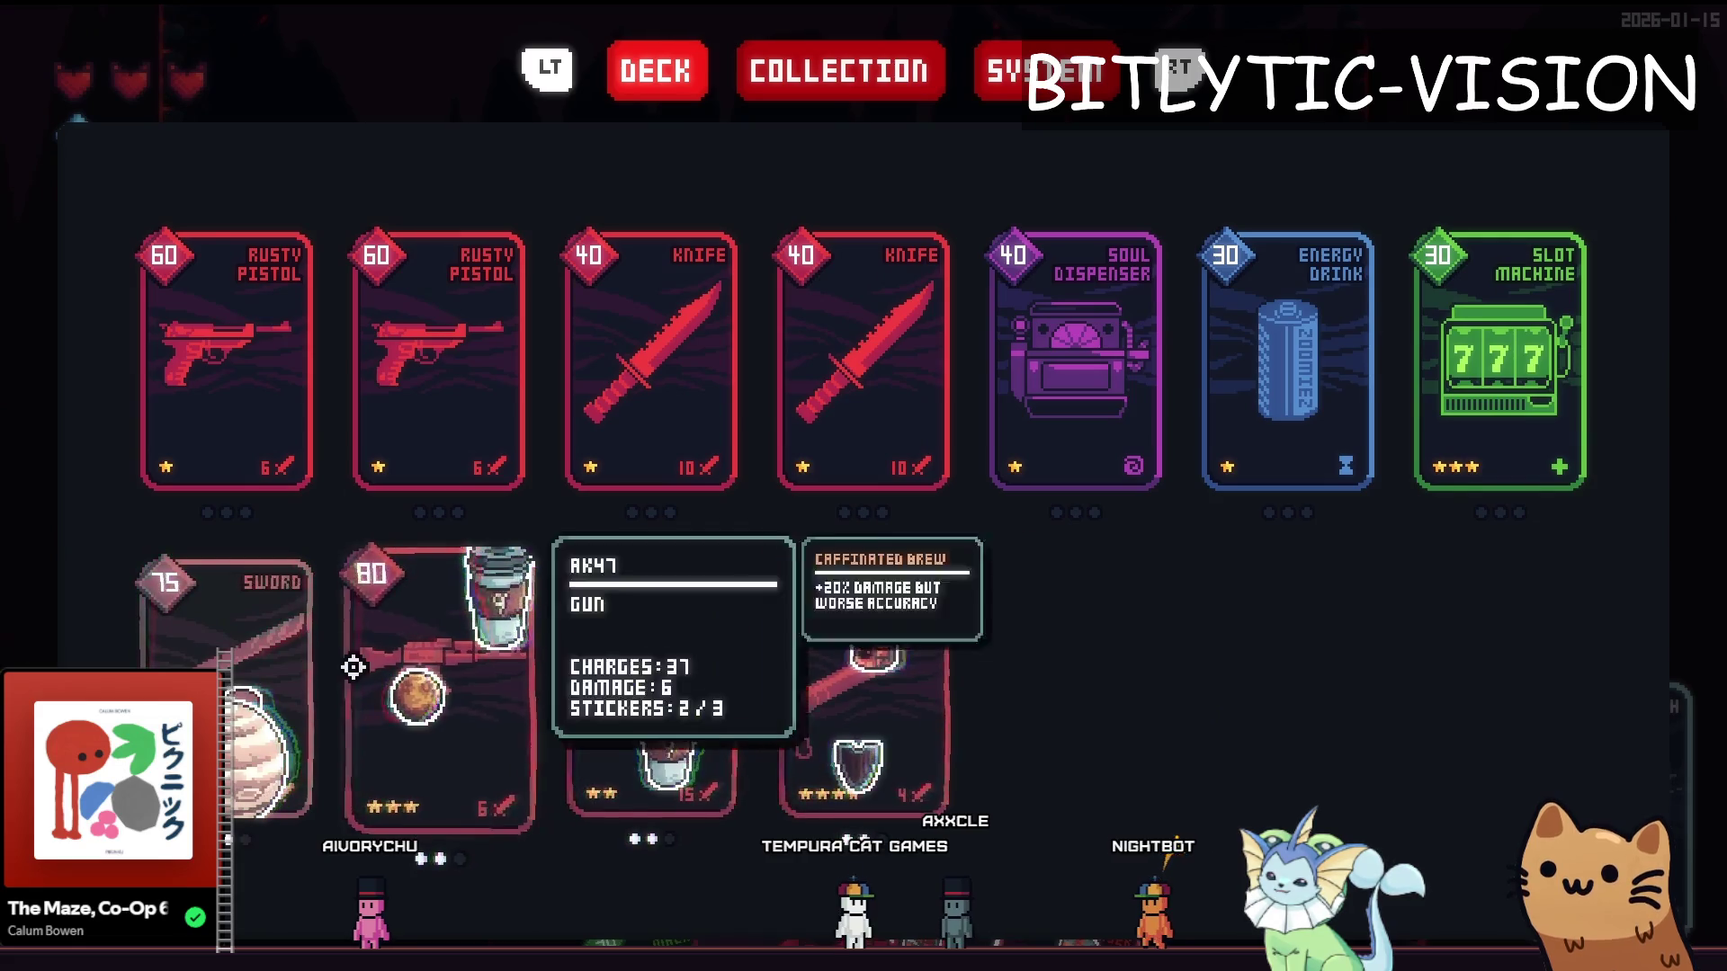
key("Down")
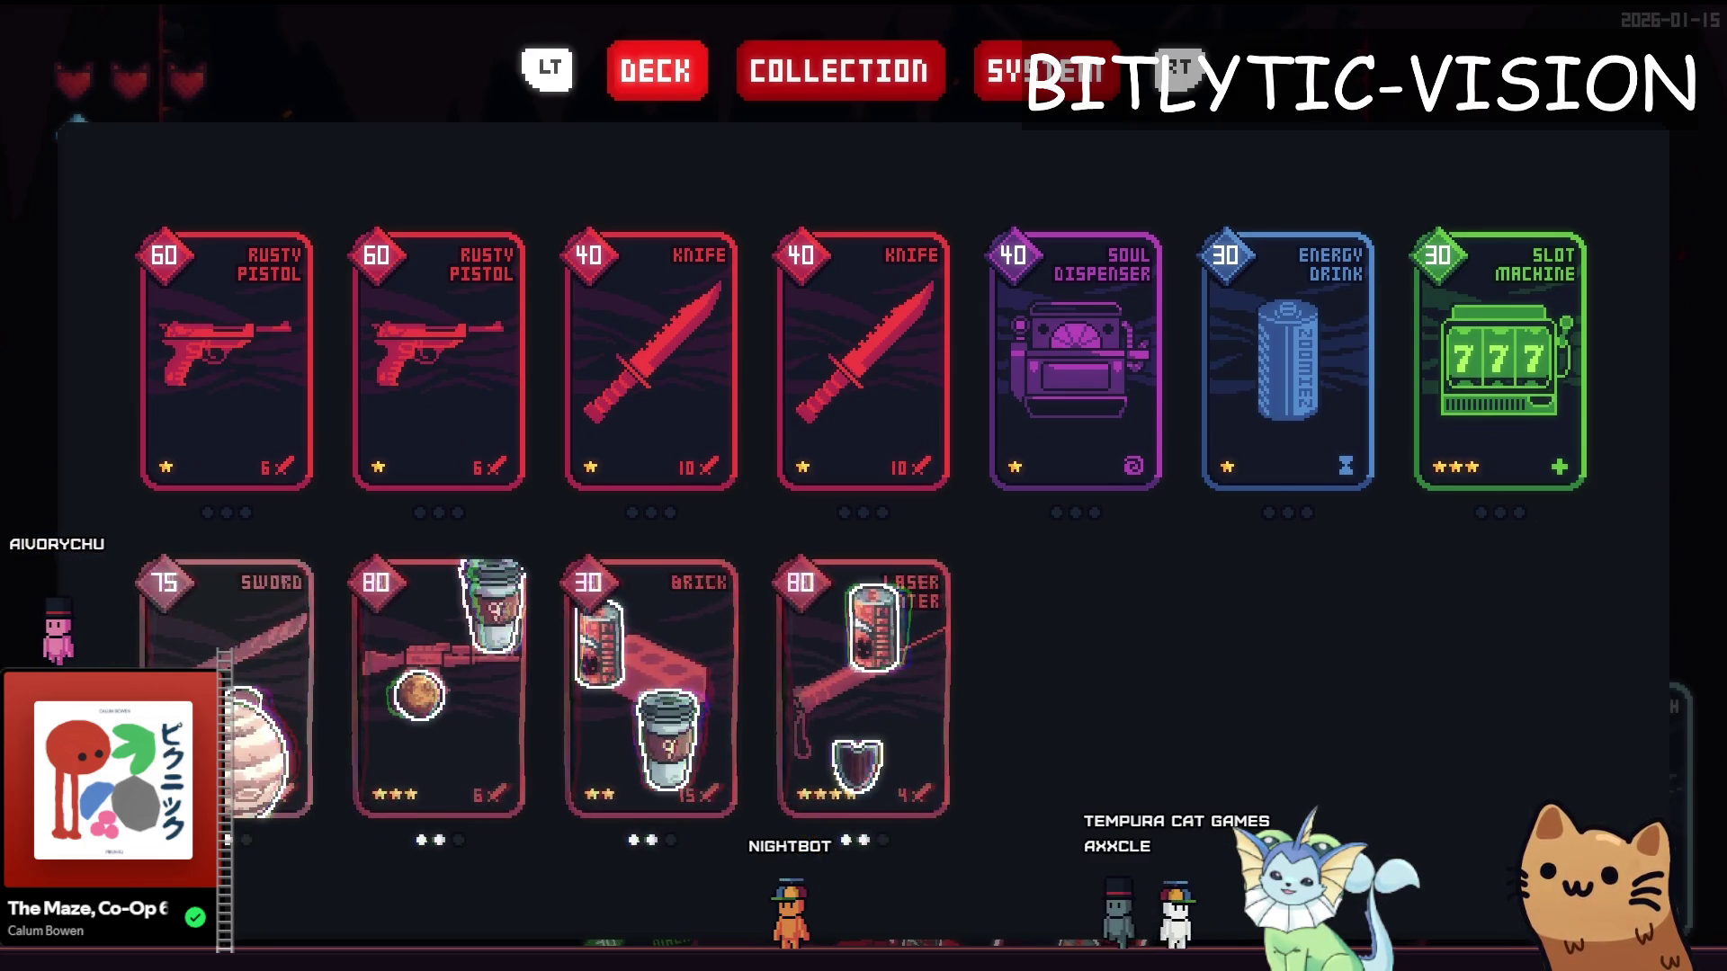
Select SubViewportContainer in the local tree and set Back Greyscale to 0.85
key("alt+Tab")
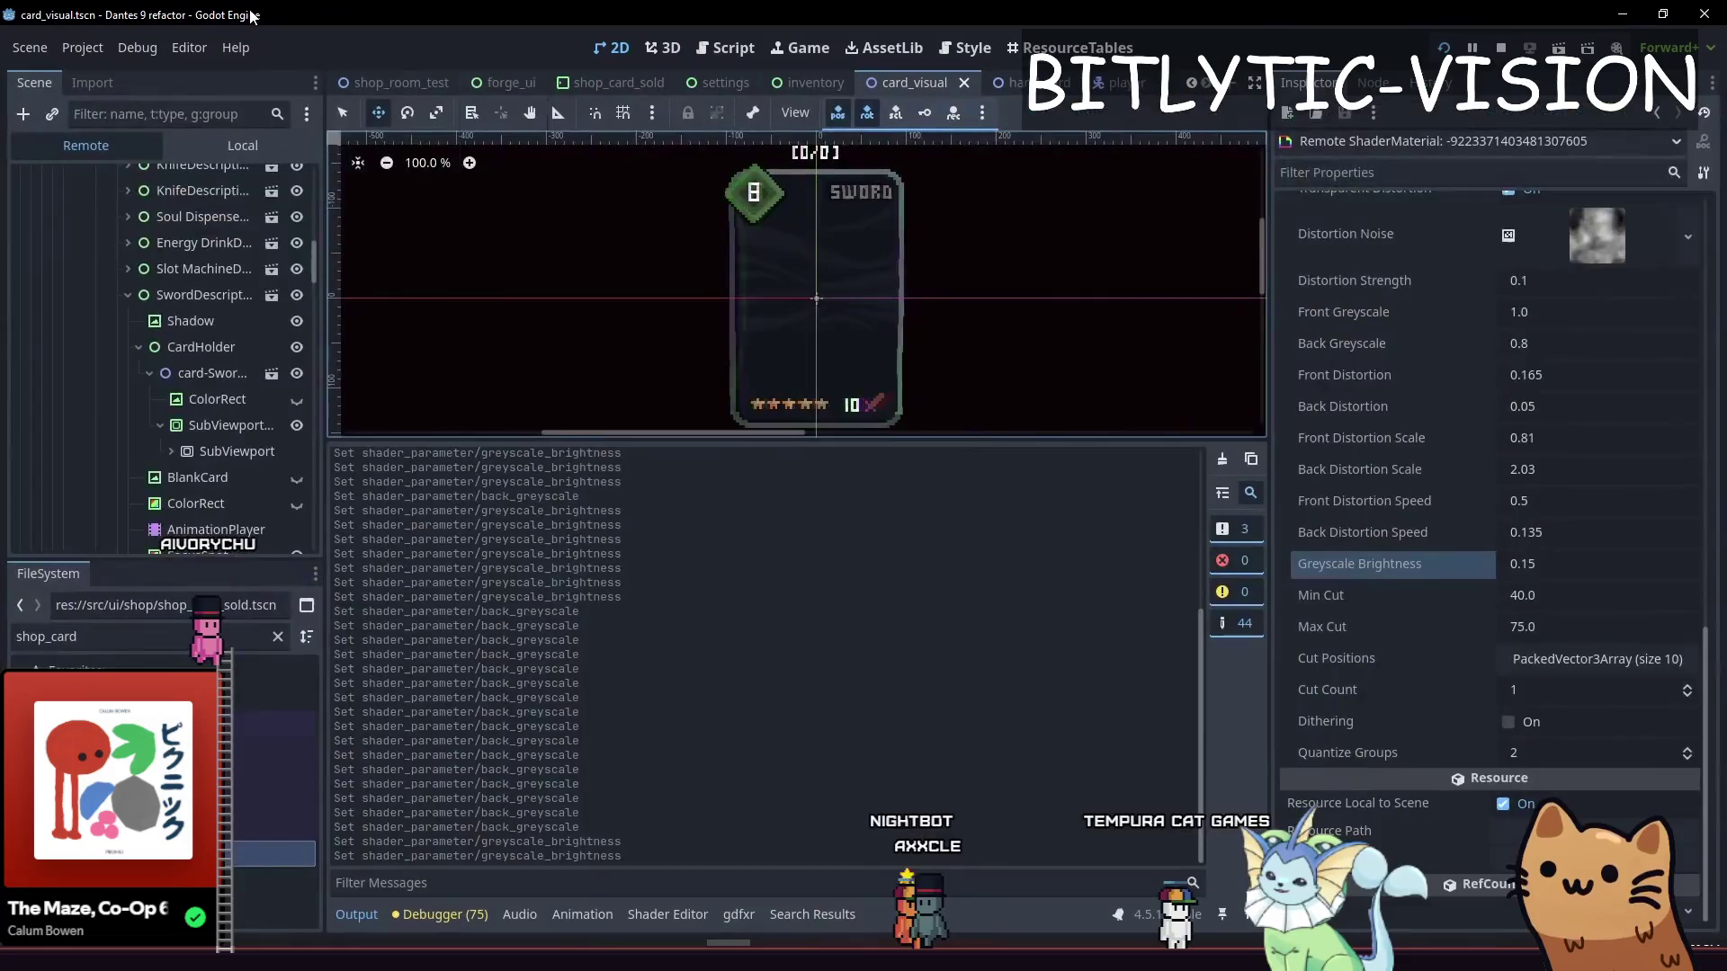
left_click(242, 145)
left_click(126, 231)
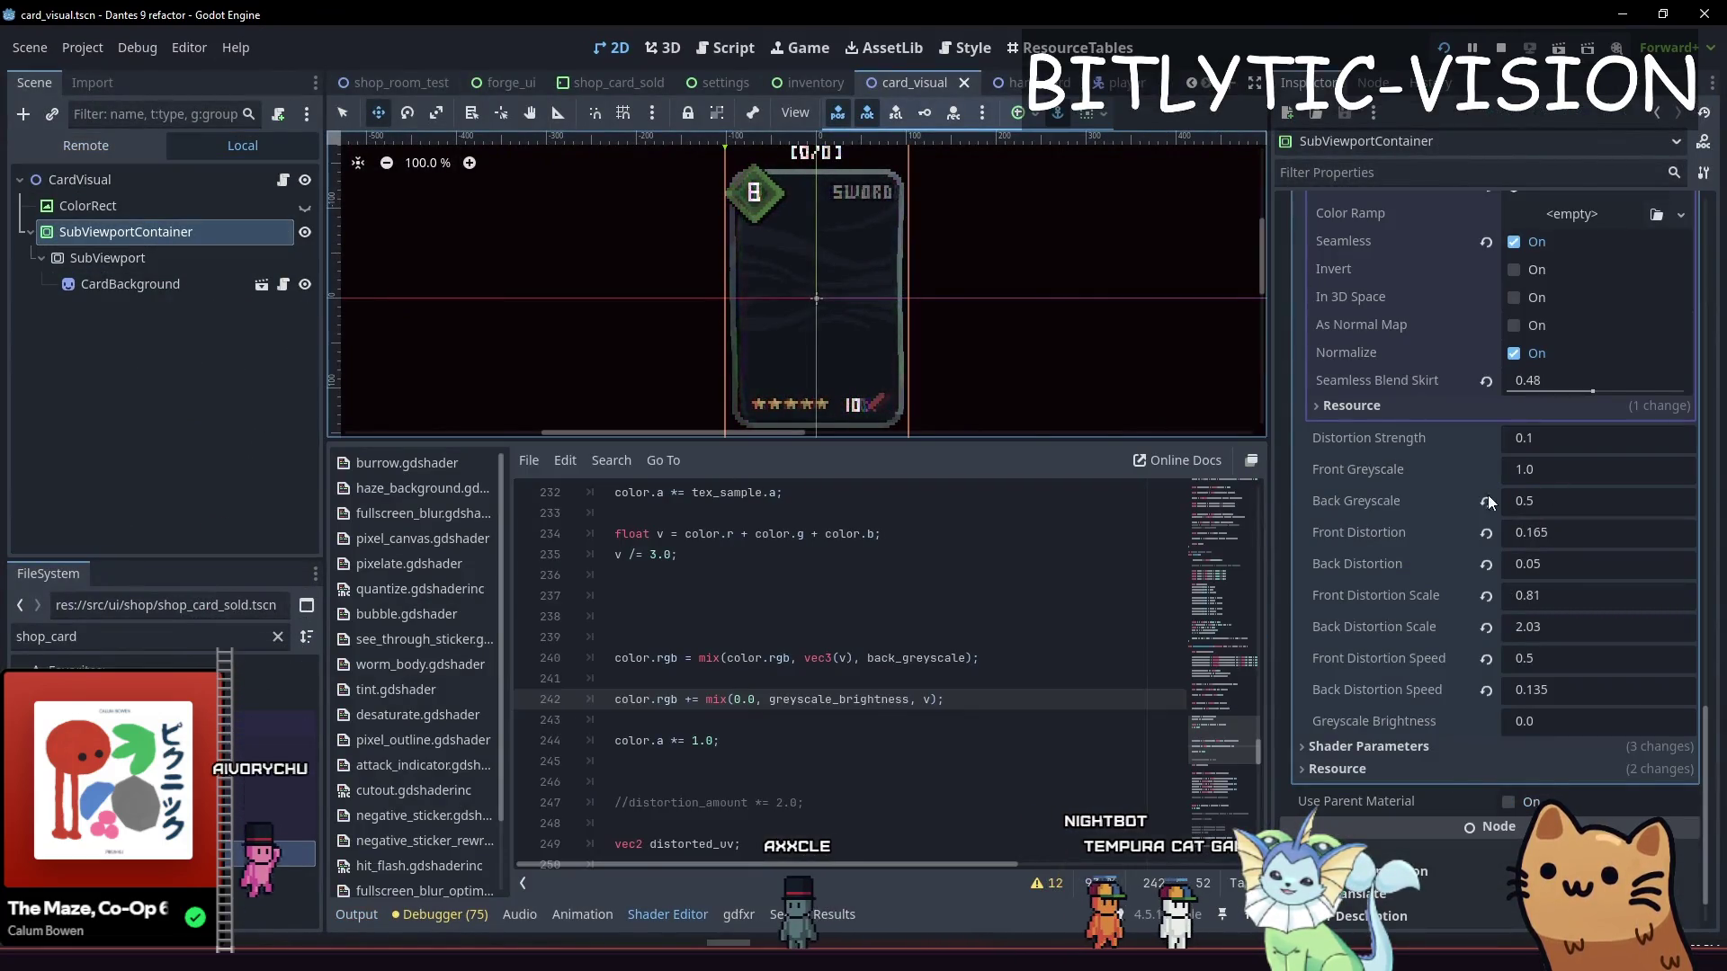
left_click(1529, 439)
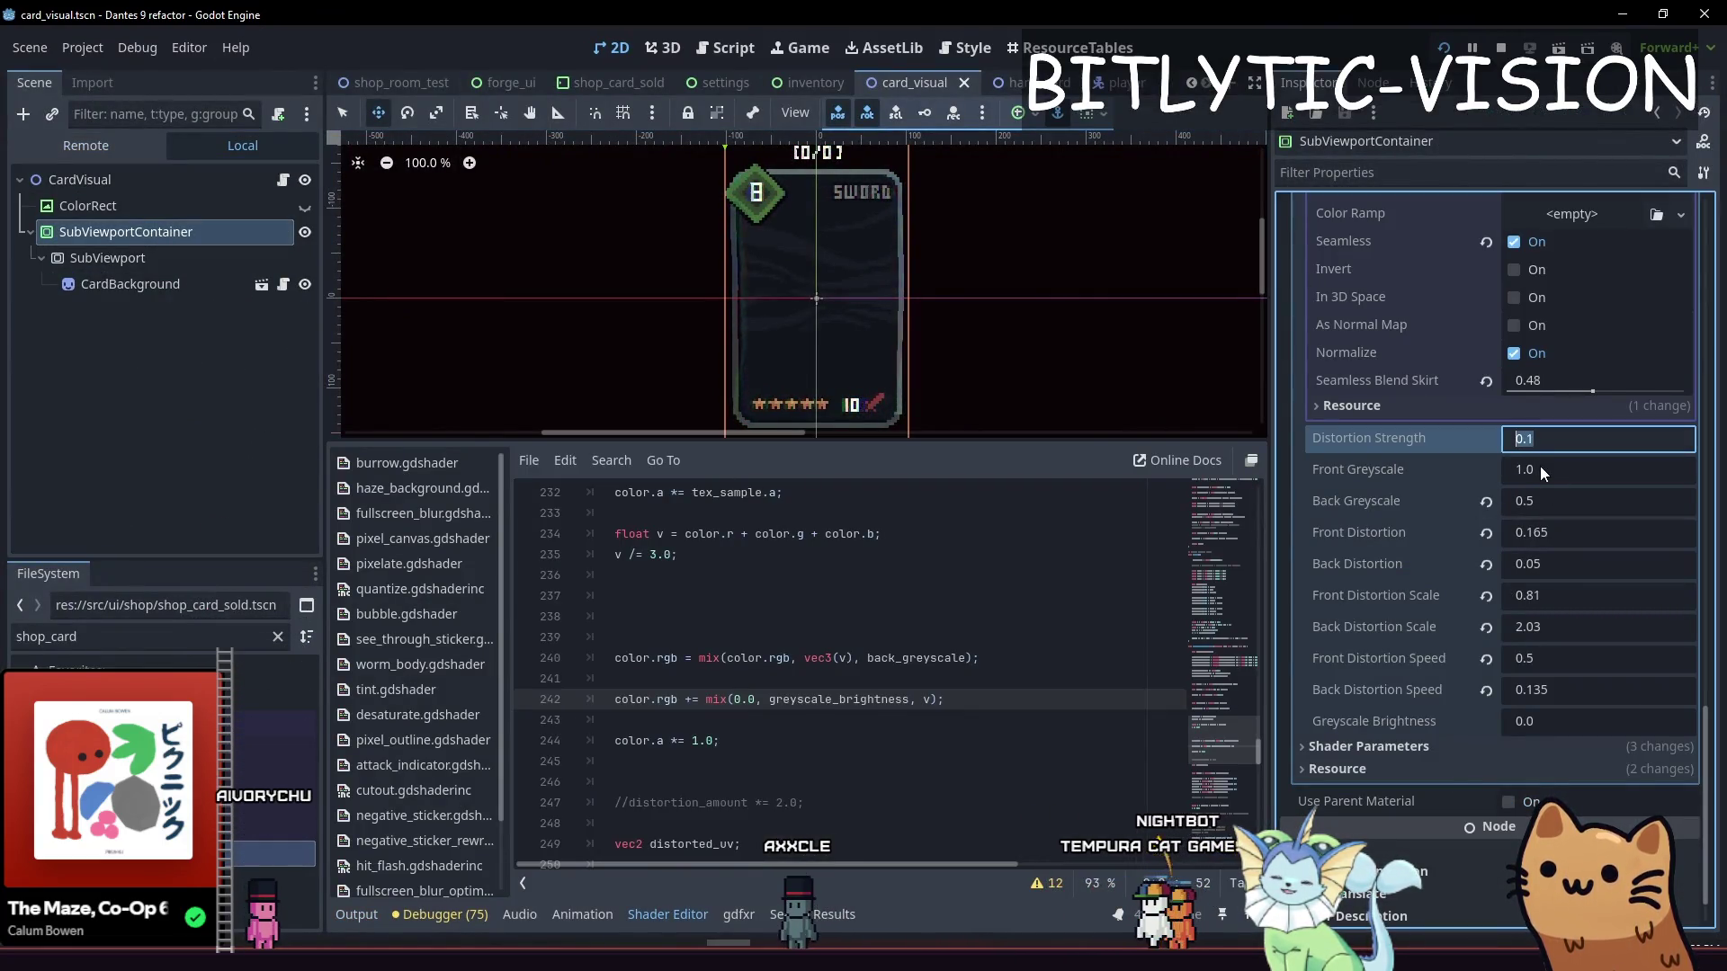
left_click(1547, 501)
type("0.85")
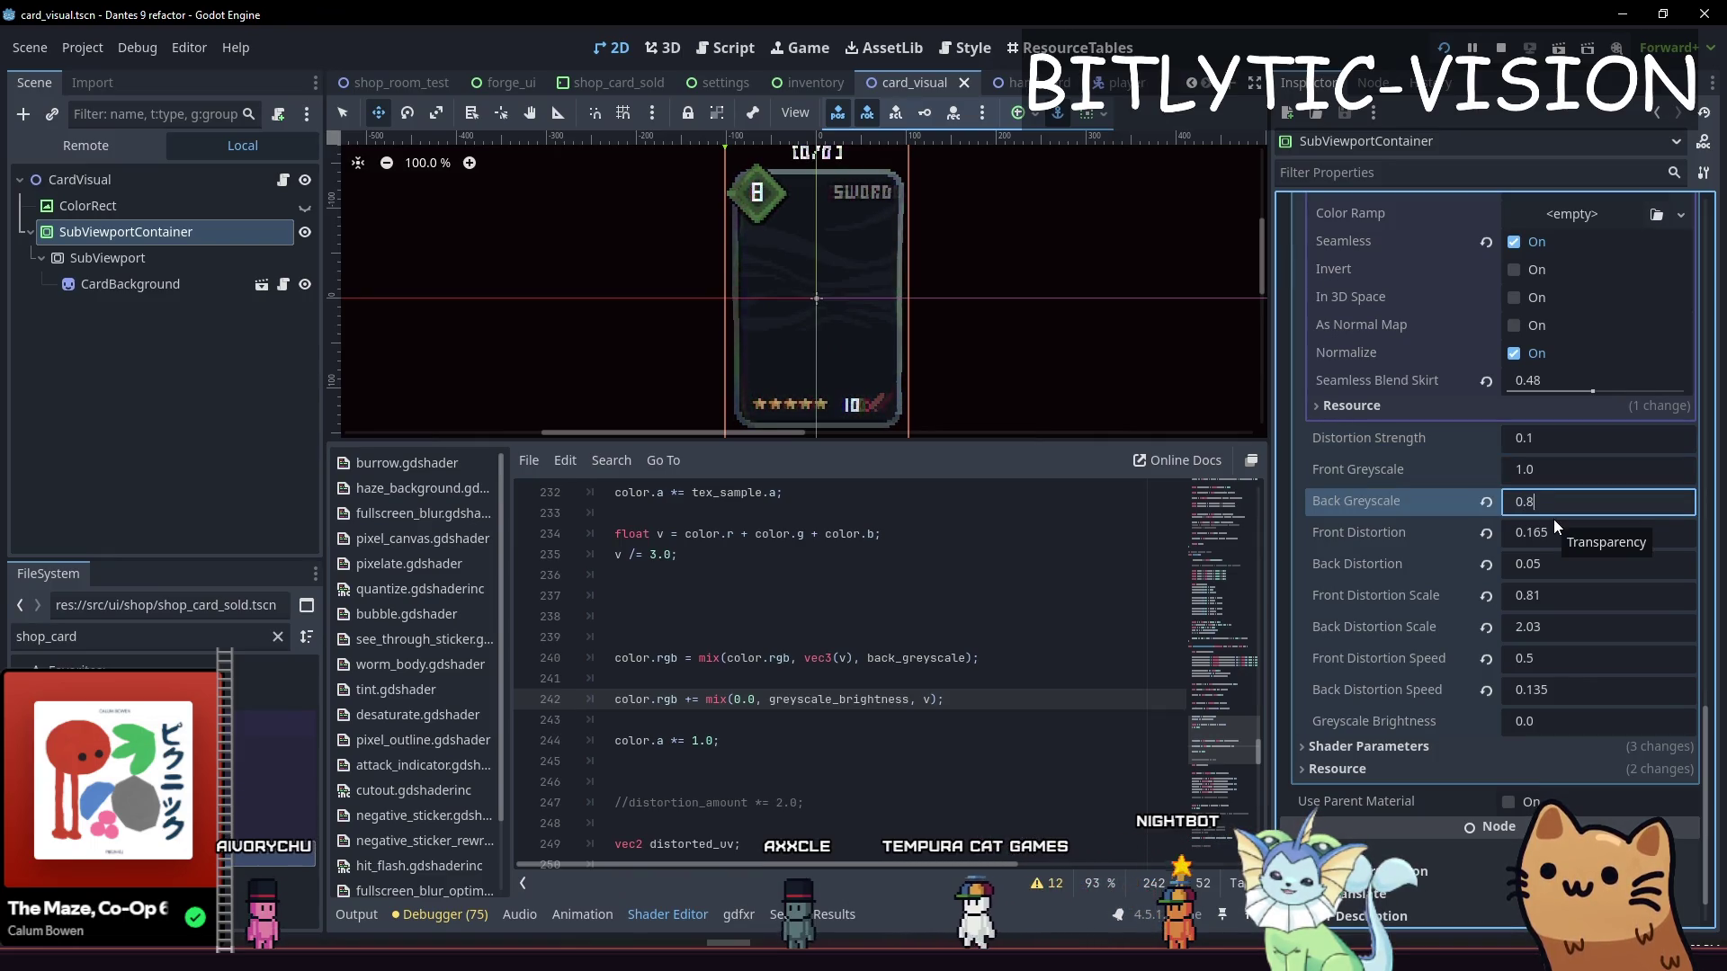
key("Tab")
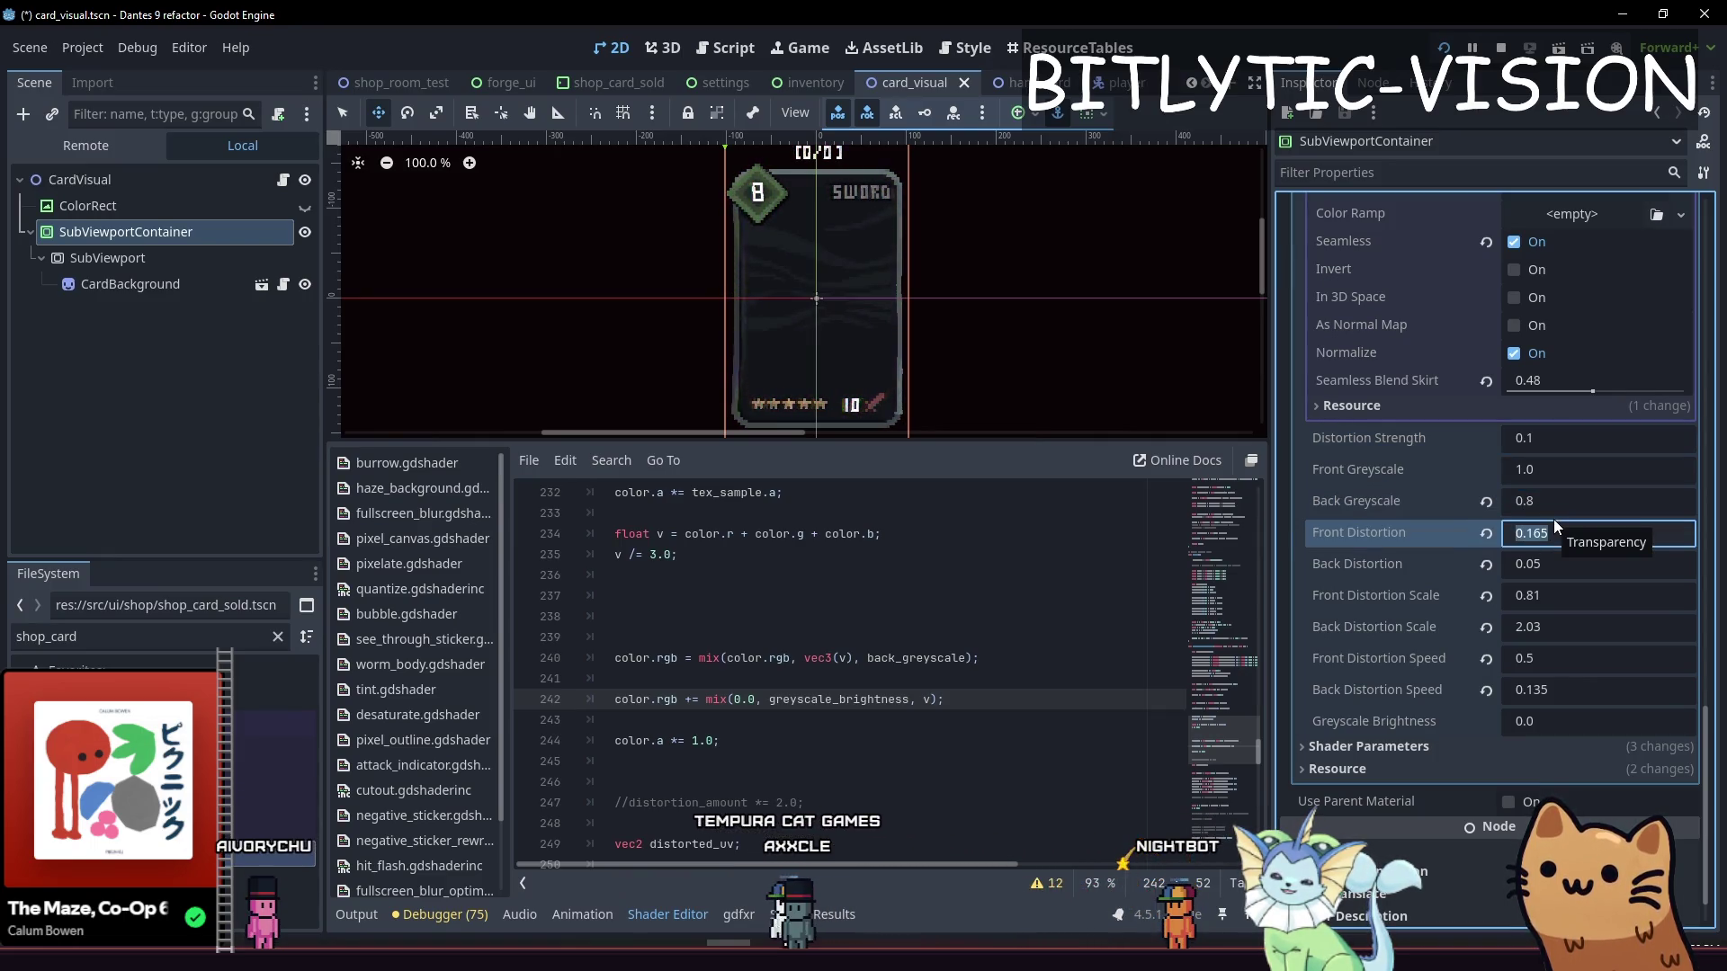
Set Greyscale Brightness to 0.15, save the scene, and run the game
key("Tab")
key("Tab")
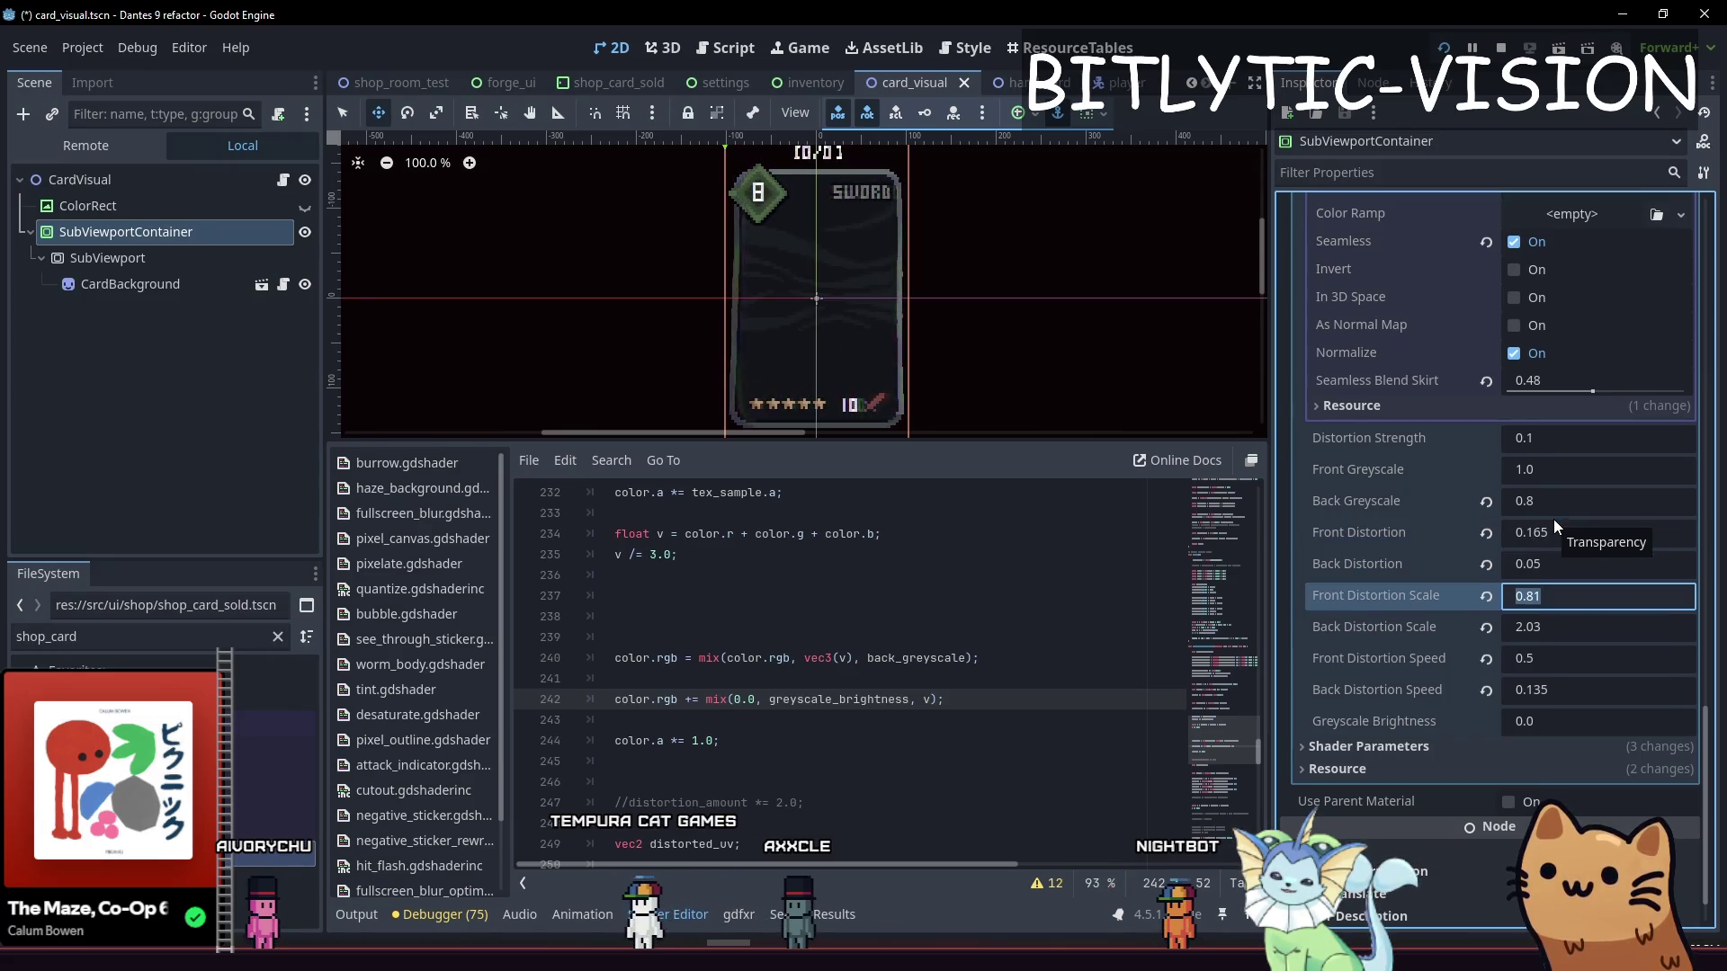
key("Tab")
key("Tab")
key("Tab")
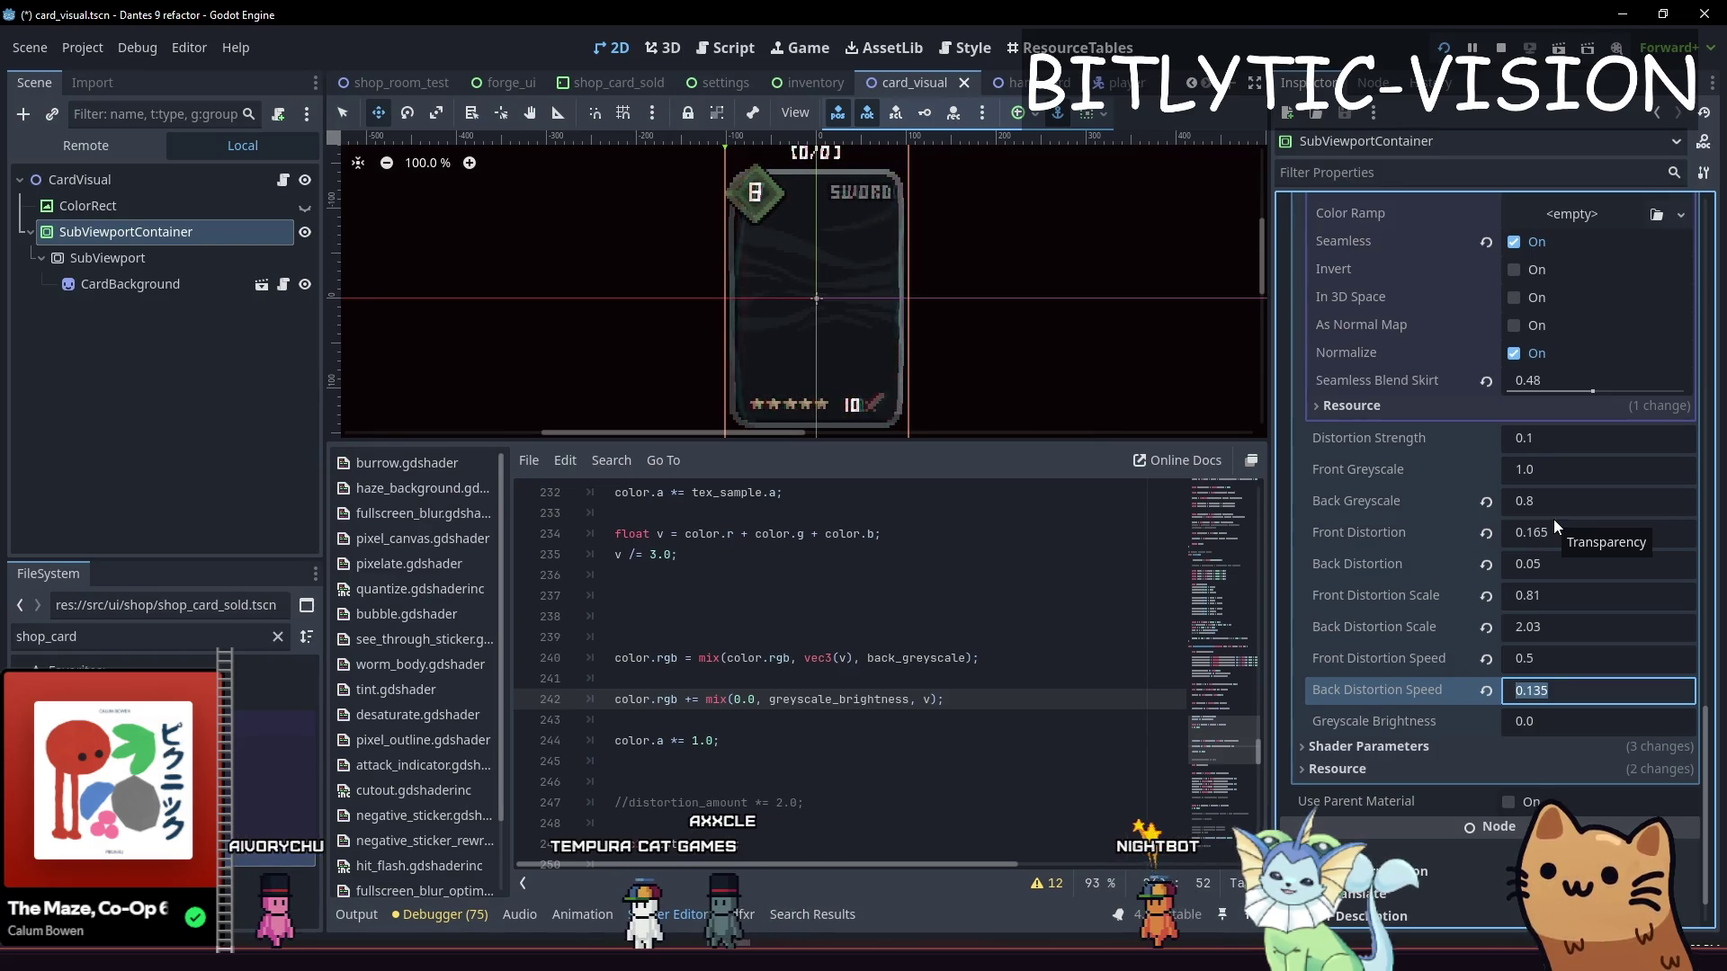
key("Tab")
type("0.15")
left_click(940, 278)
key("ctrl+s")
key("F5")
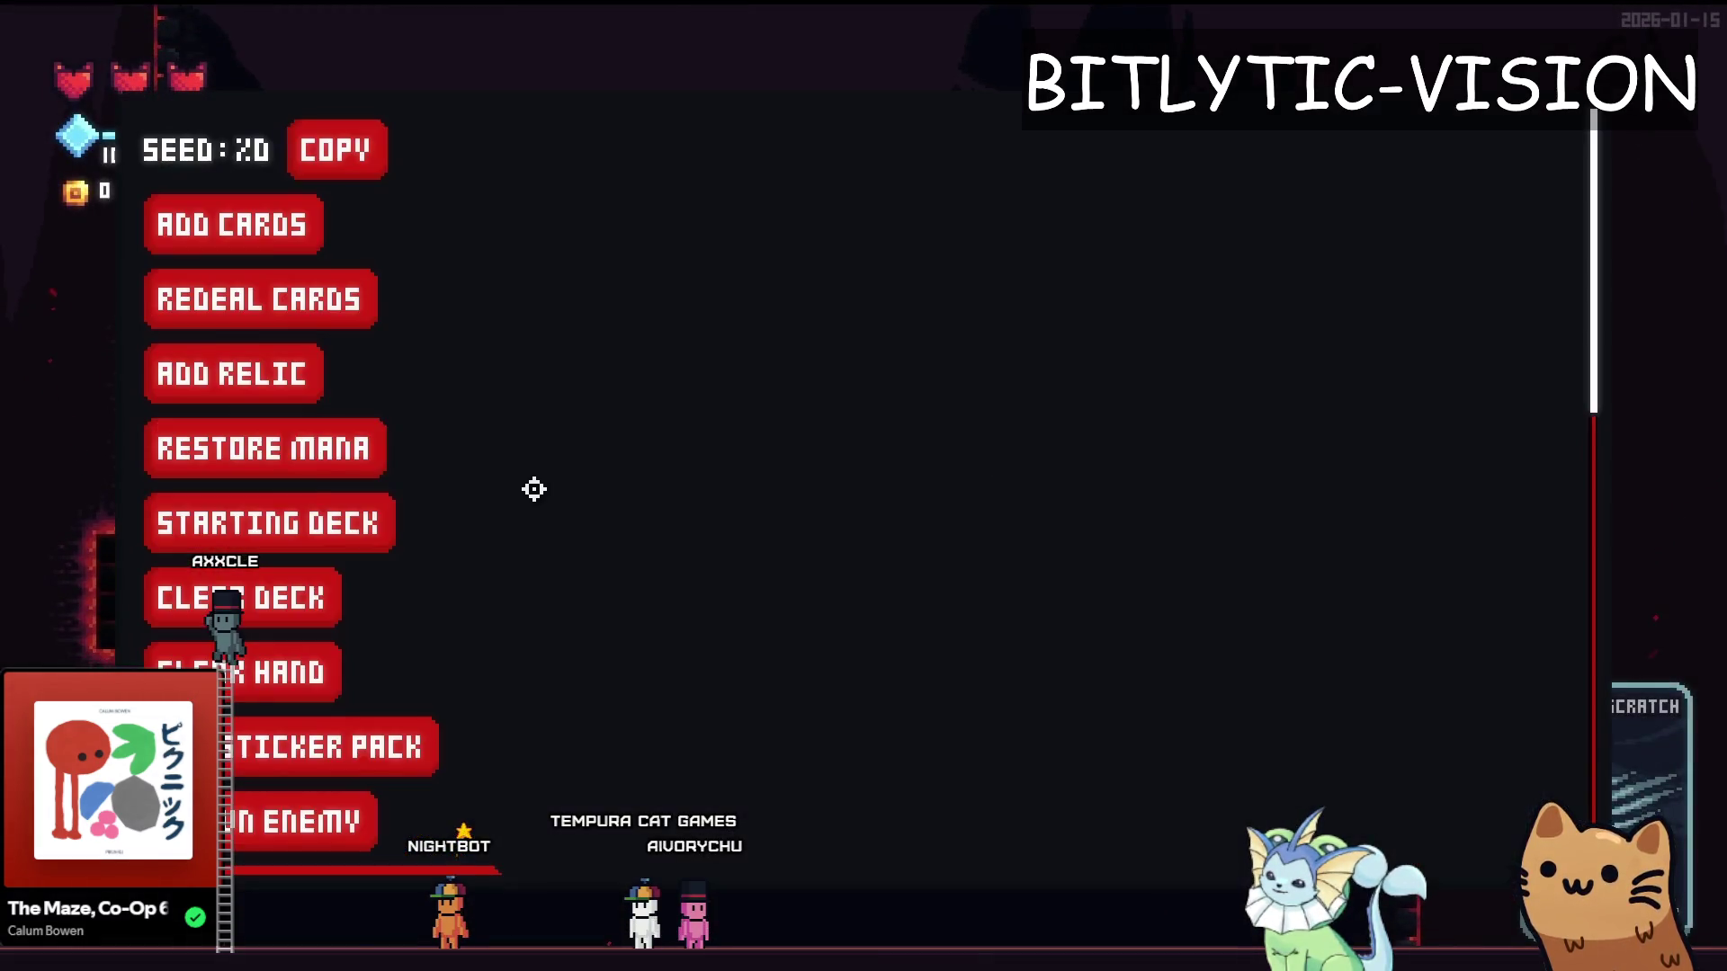
Add a Slot Machine card through the debug menu and open the deck view
left_click(215, 227)
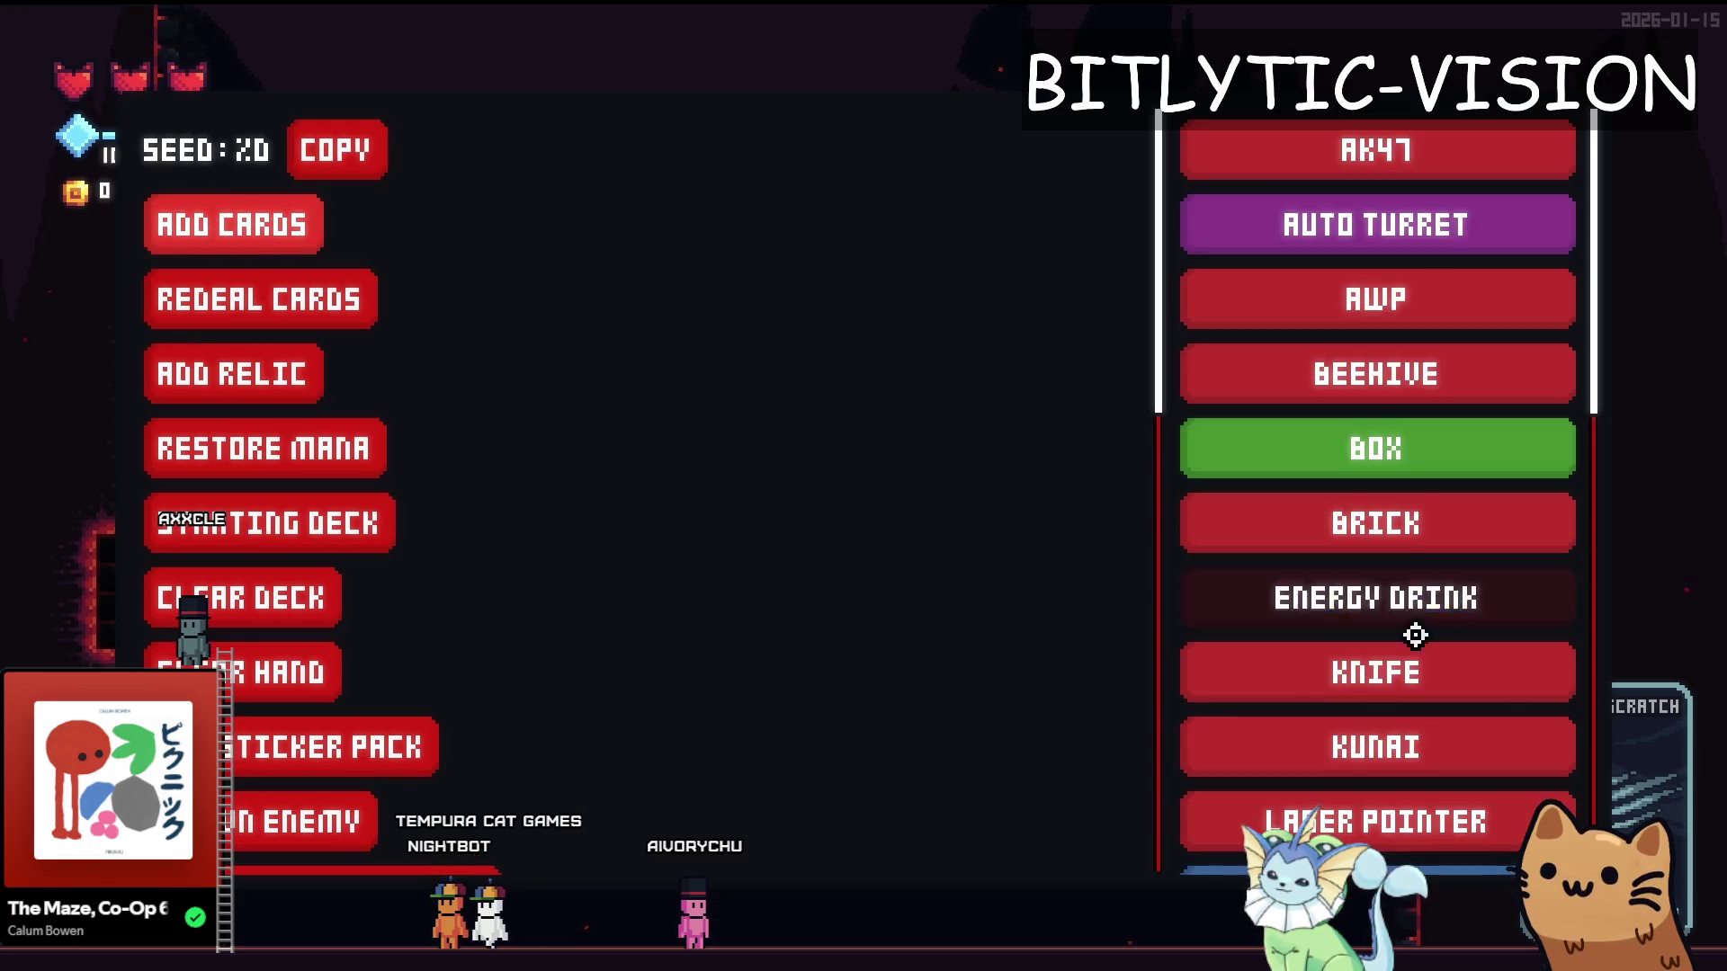
scroll(1415, 635, "down", 3)
scroll(1346, 501, "down", 5)
left_click(1384, 540)
scroll(405, 562, "down", 5)
key("Escape")
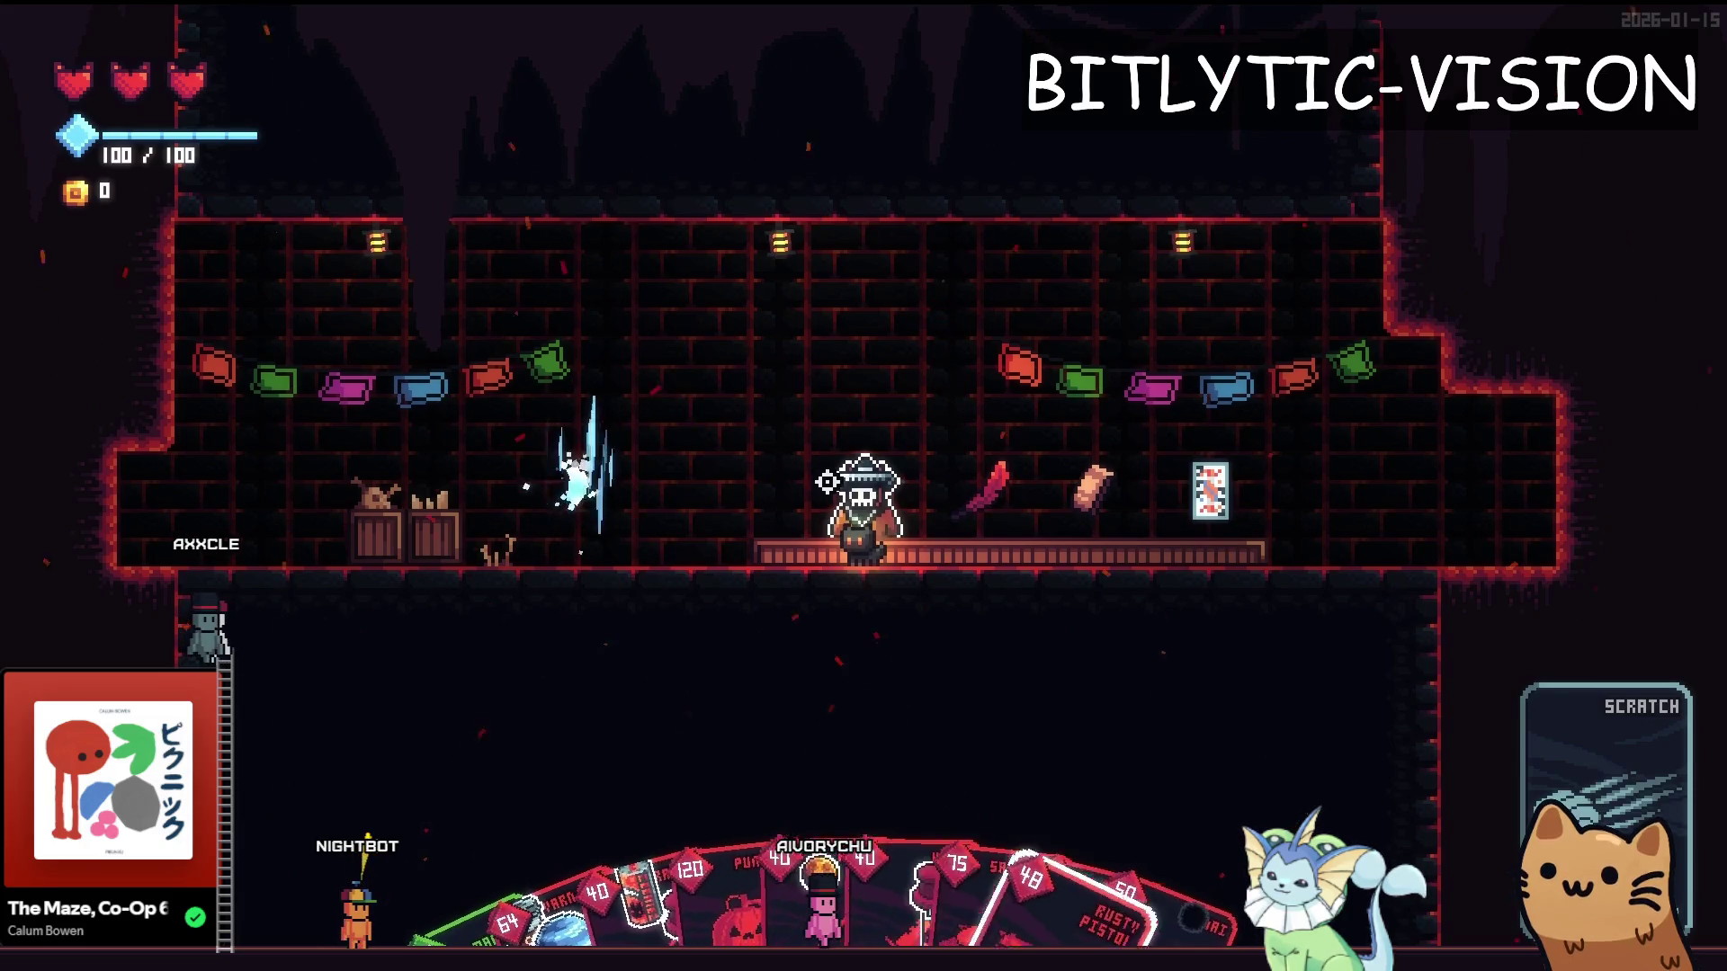
key("Tab")
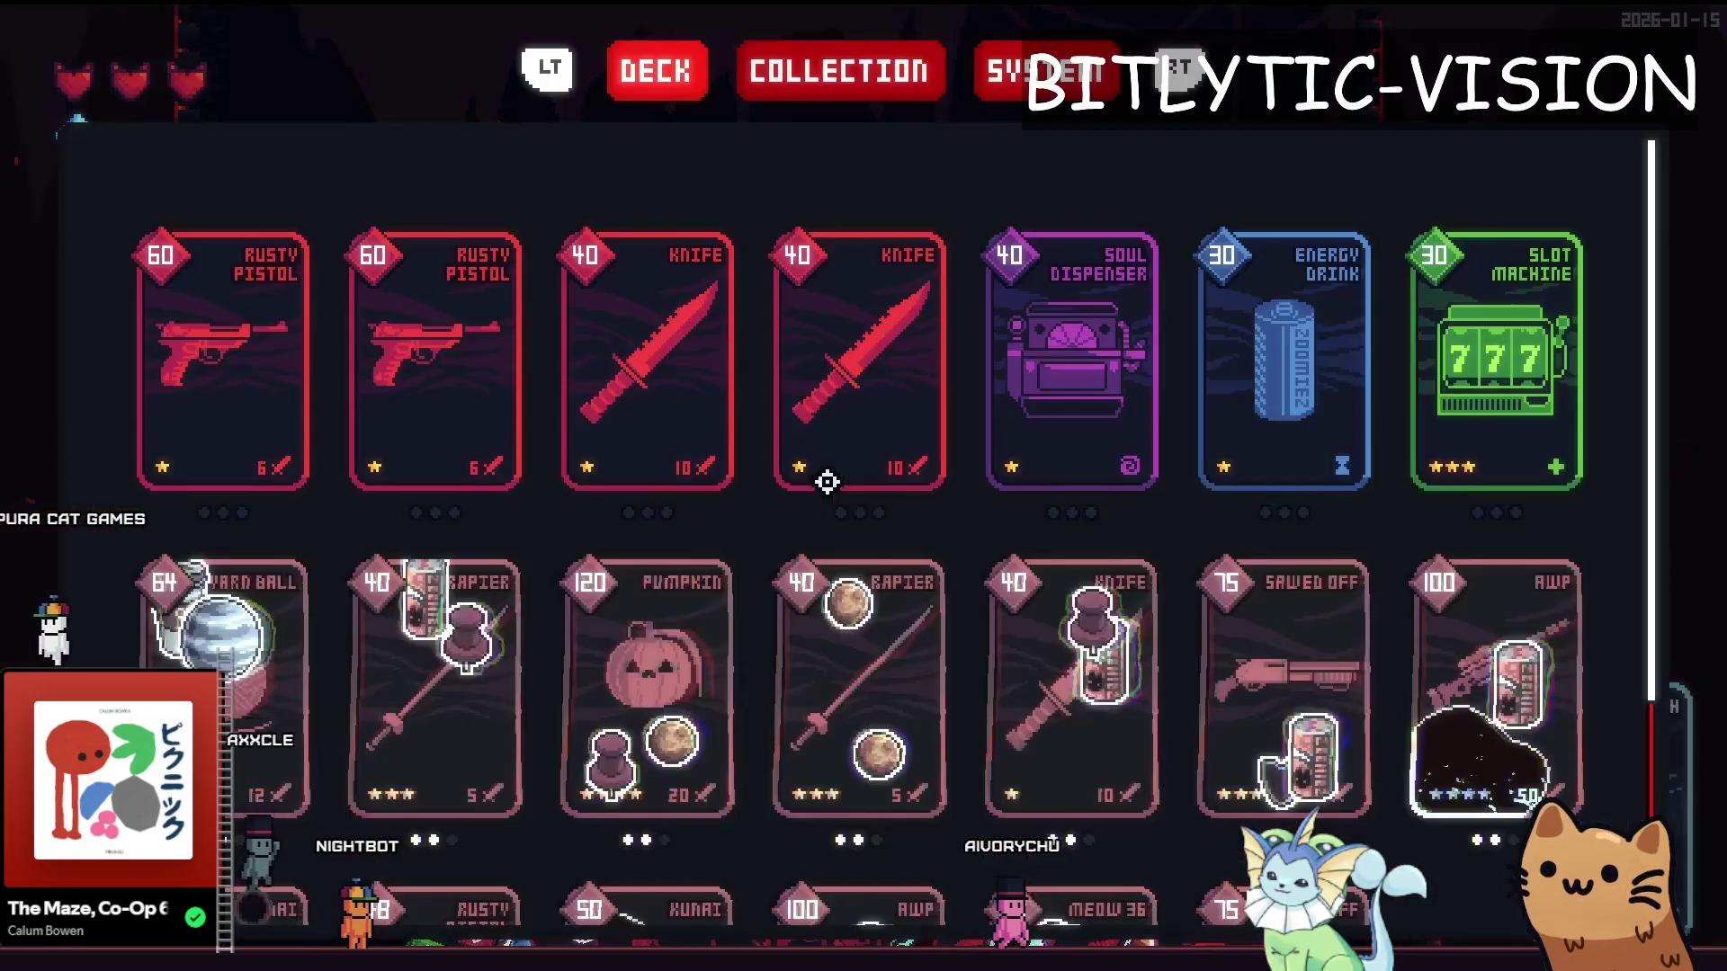
Browse the deck reading card prices and stats, then stop the game with F8
scroll(1527, 805, "down", 2)
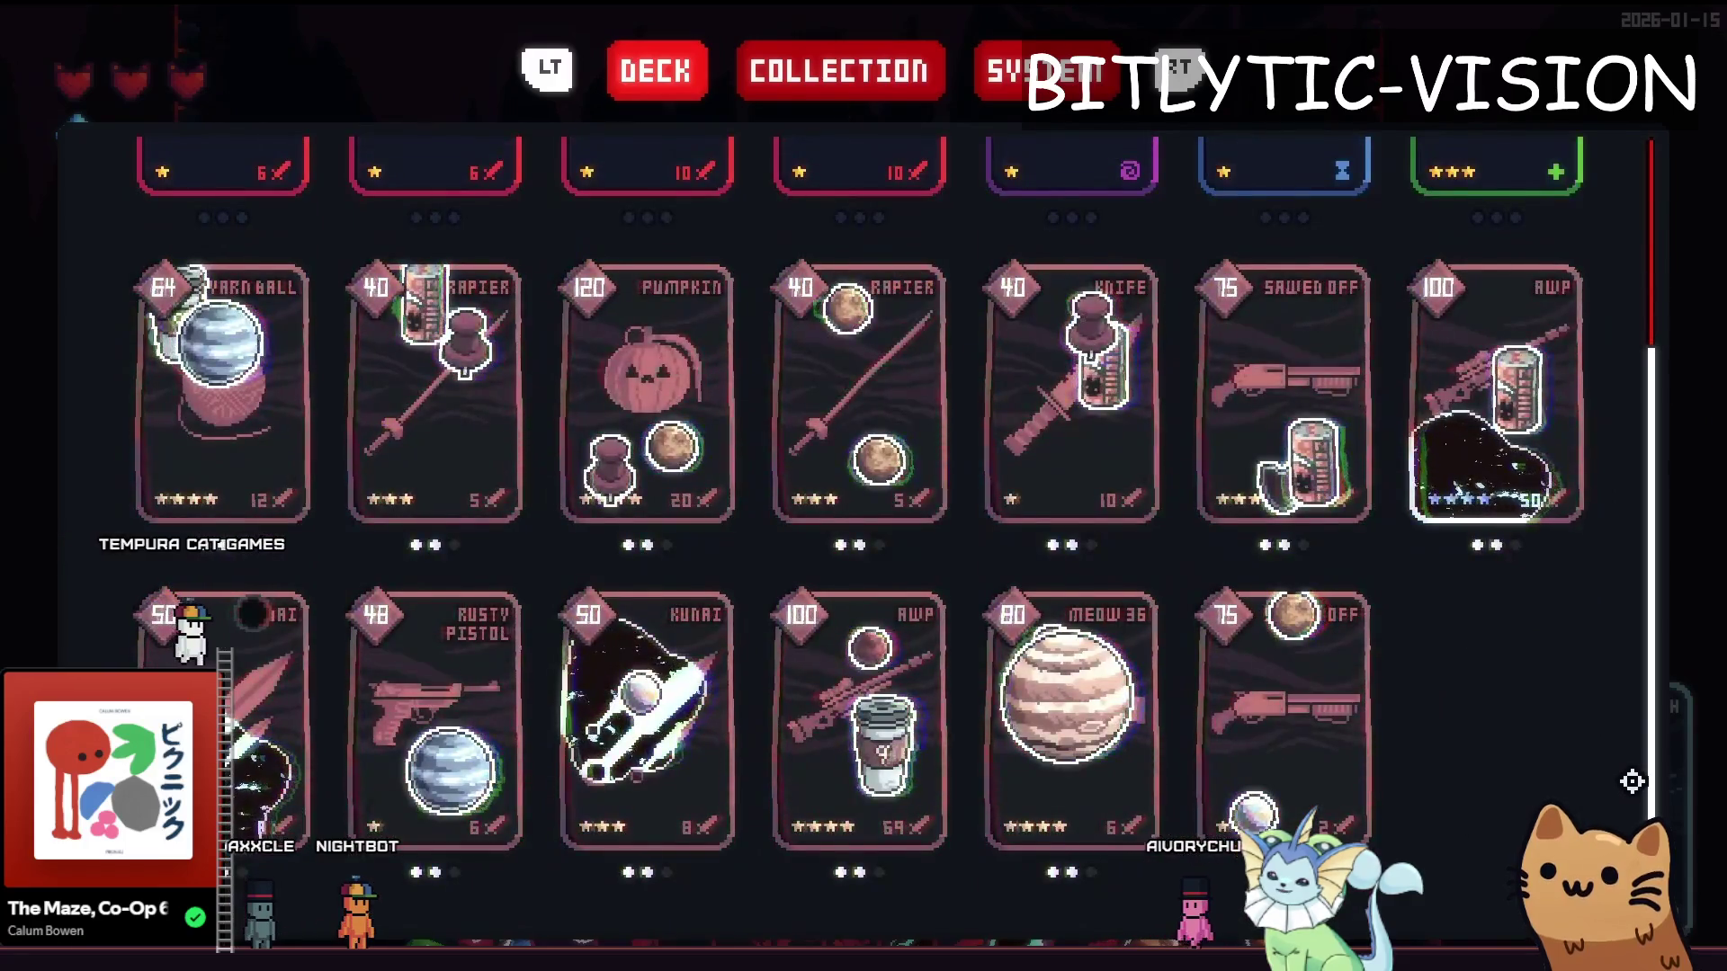
scroll(1647, 746, "up", 1)
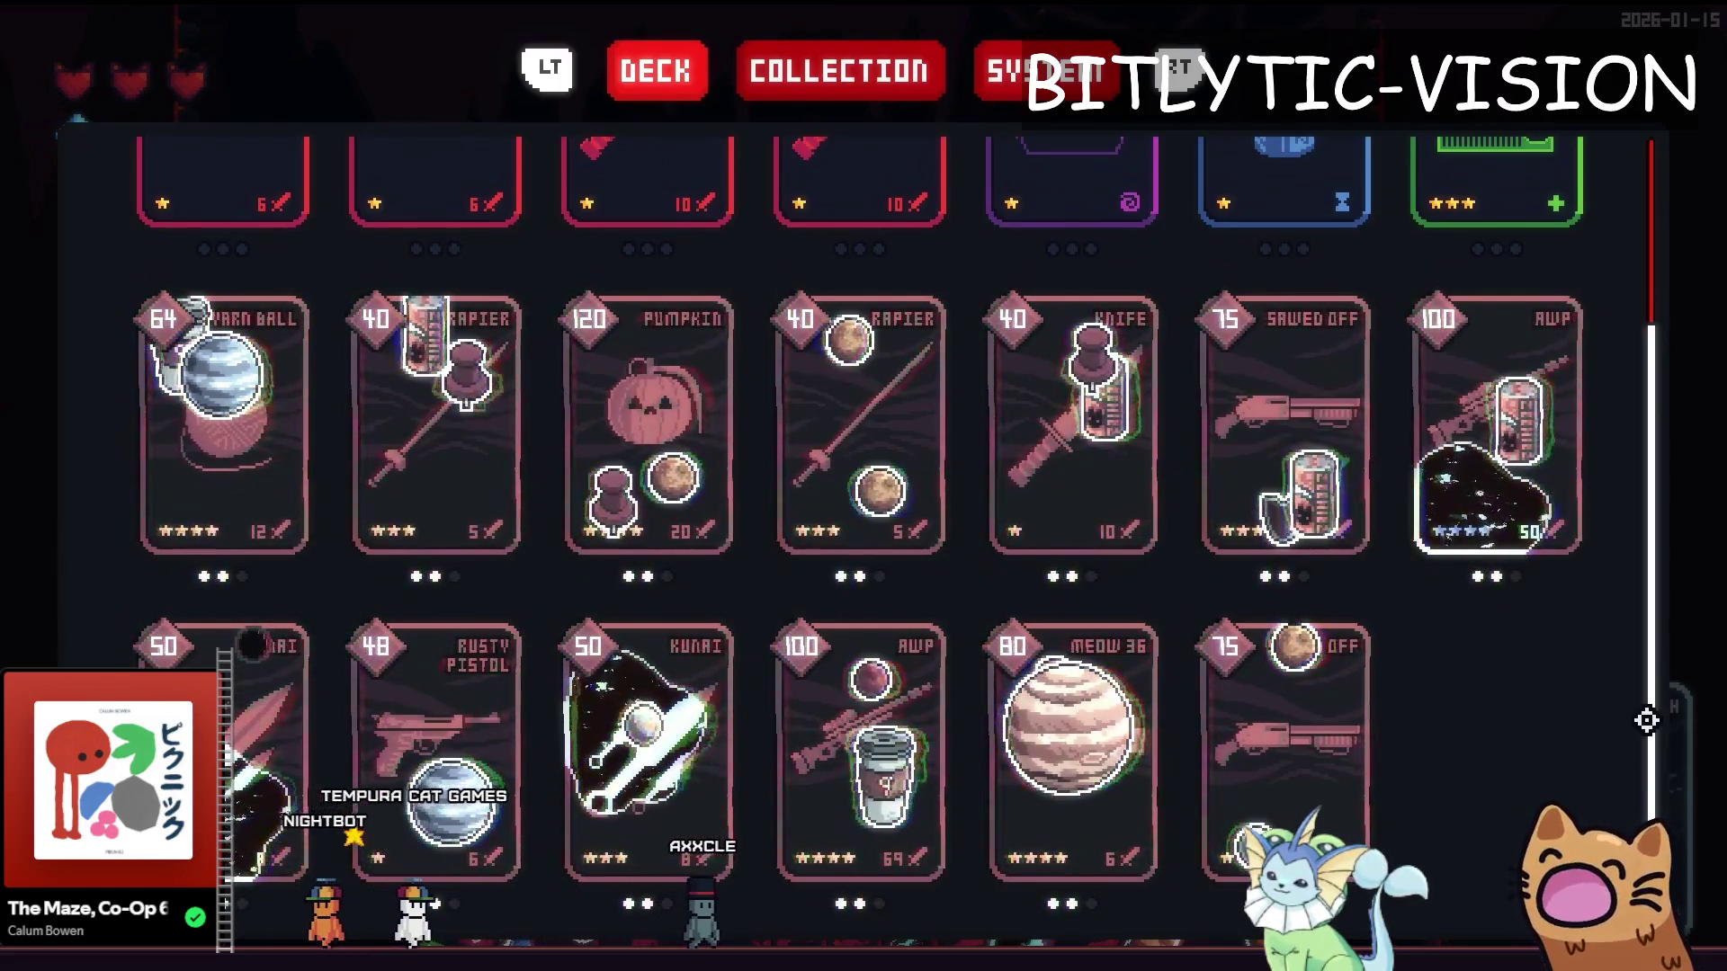
mouse_move(879, 479)
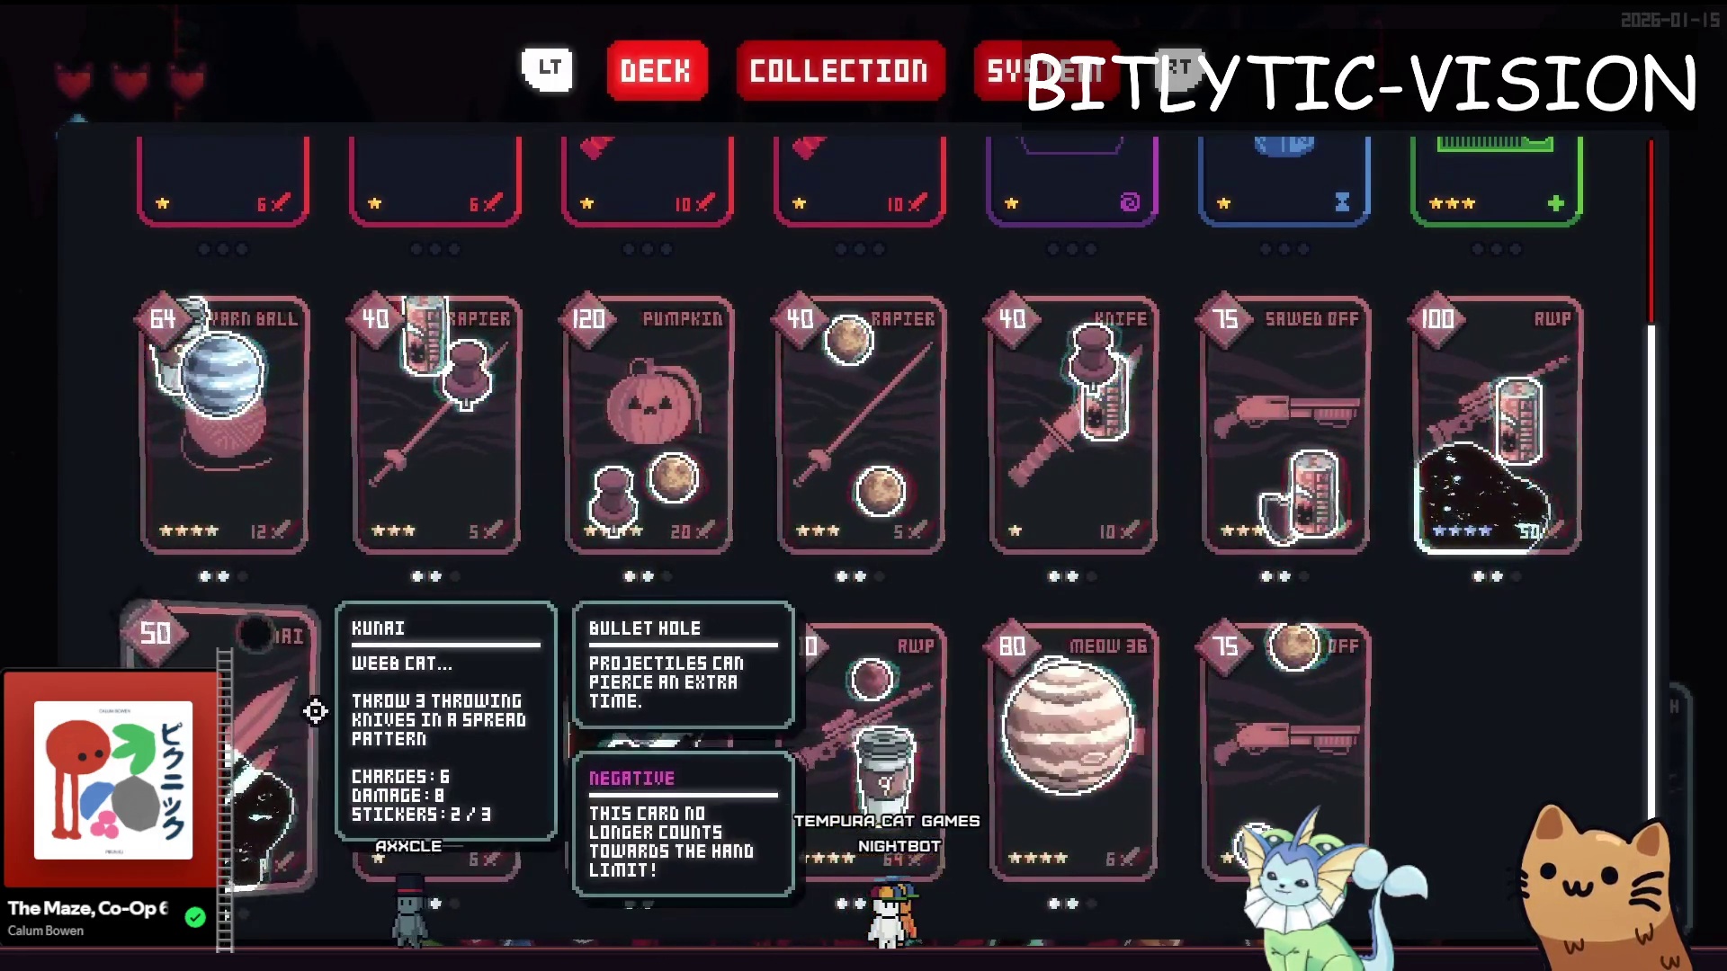
scroll(725, 550, "down", 1)
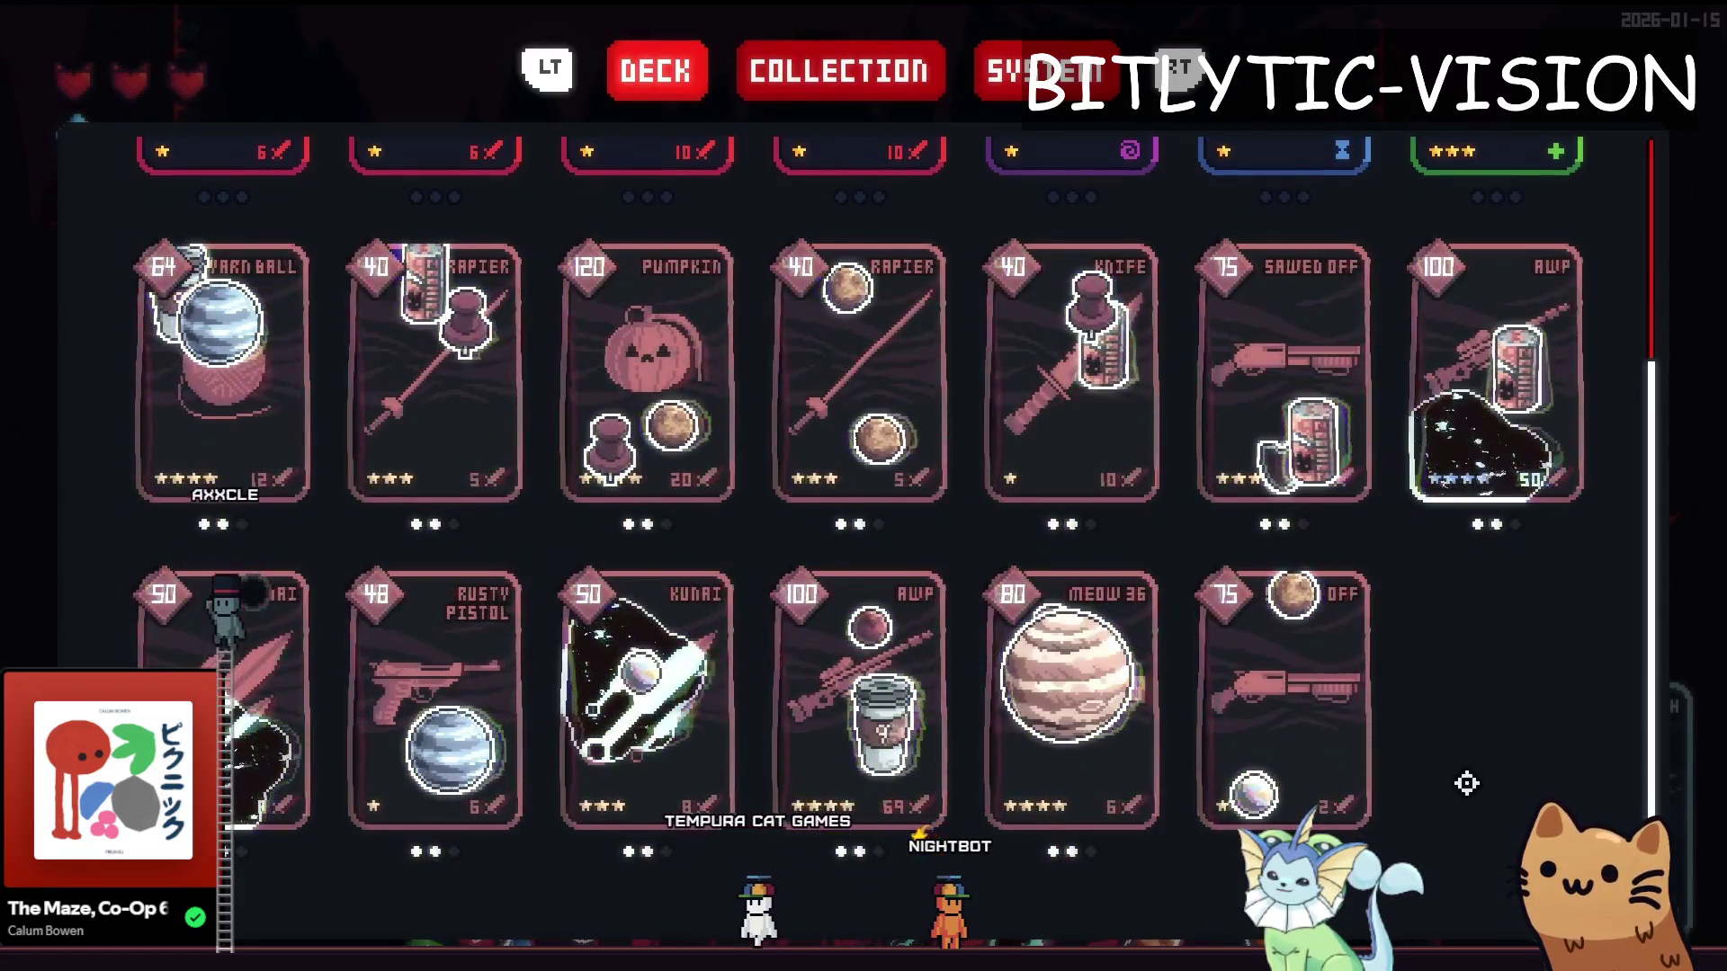
scroll(1450, 811, "up", 5)
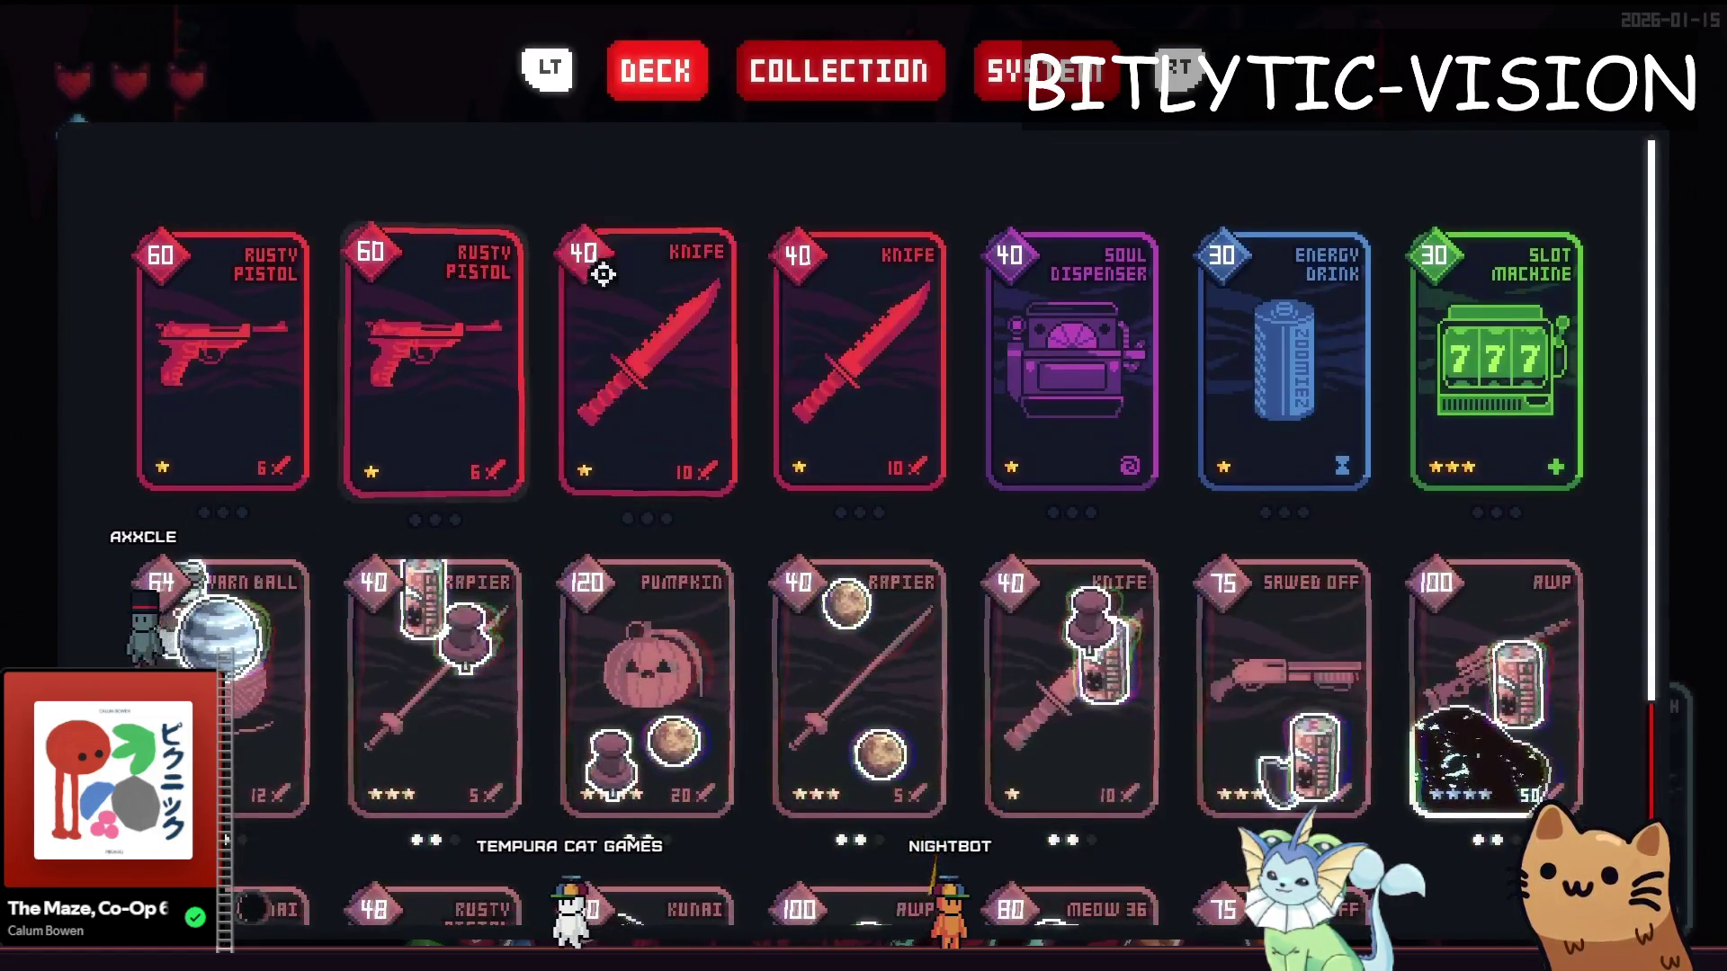
mouse_move(365, 389)
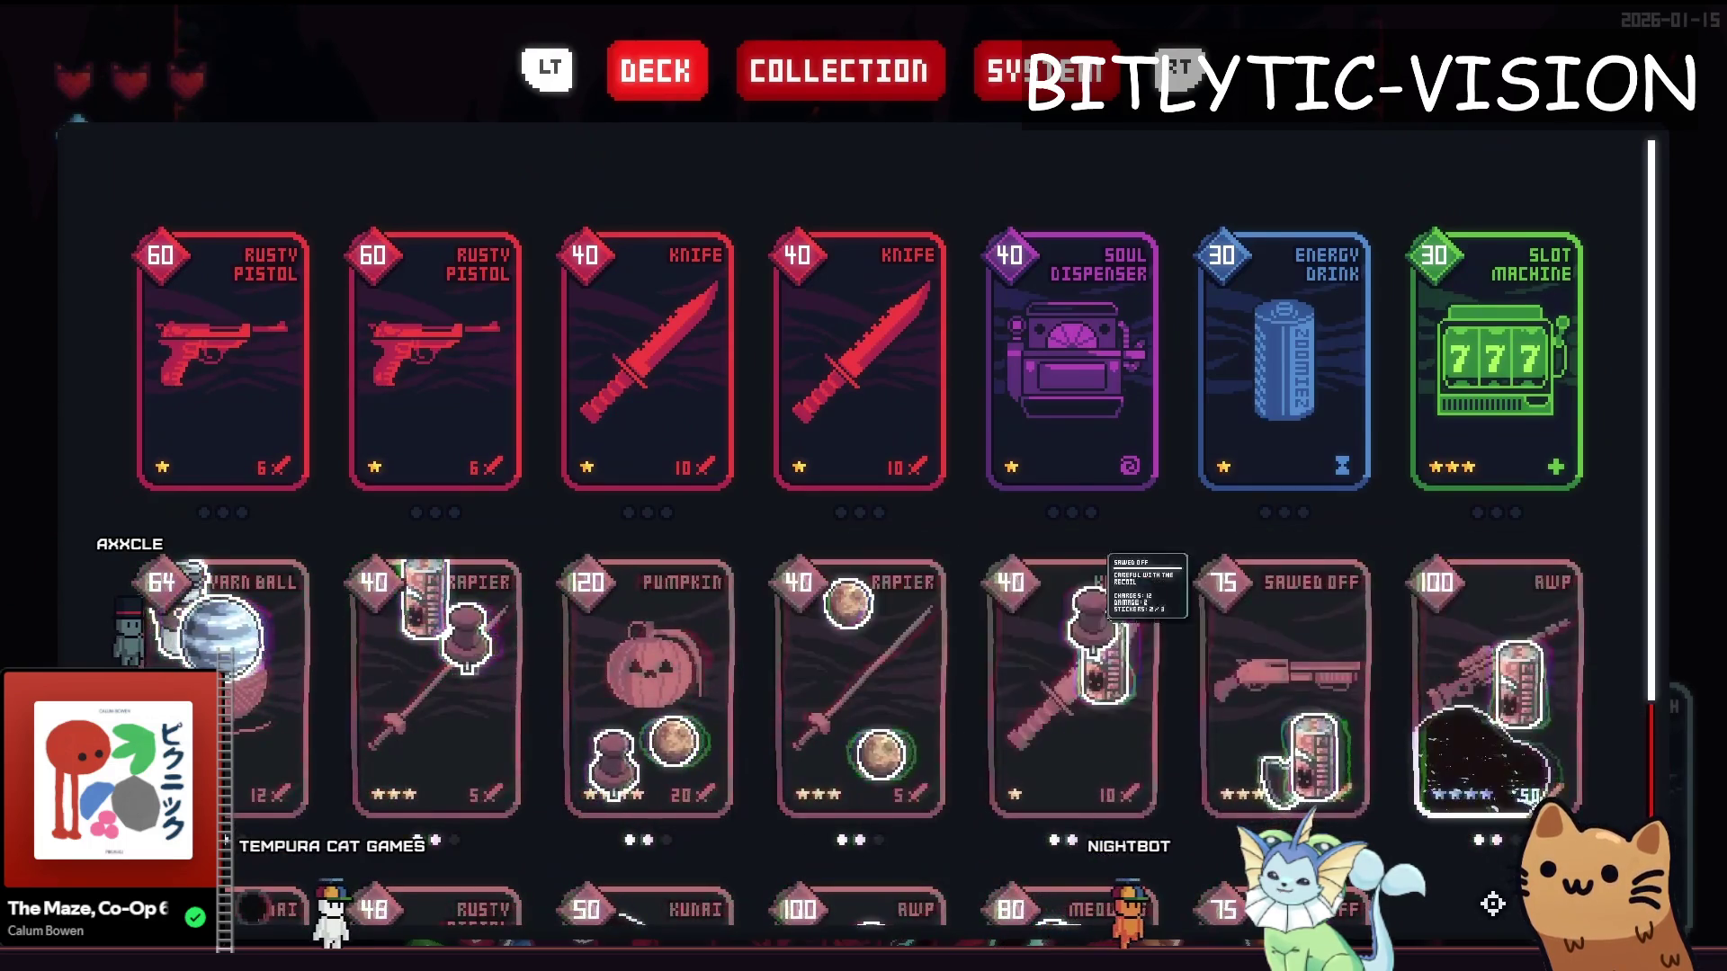
scroll(1493, 904, "down", 2)
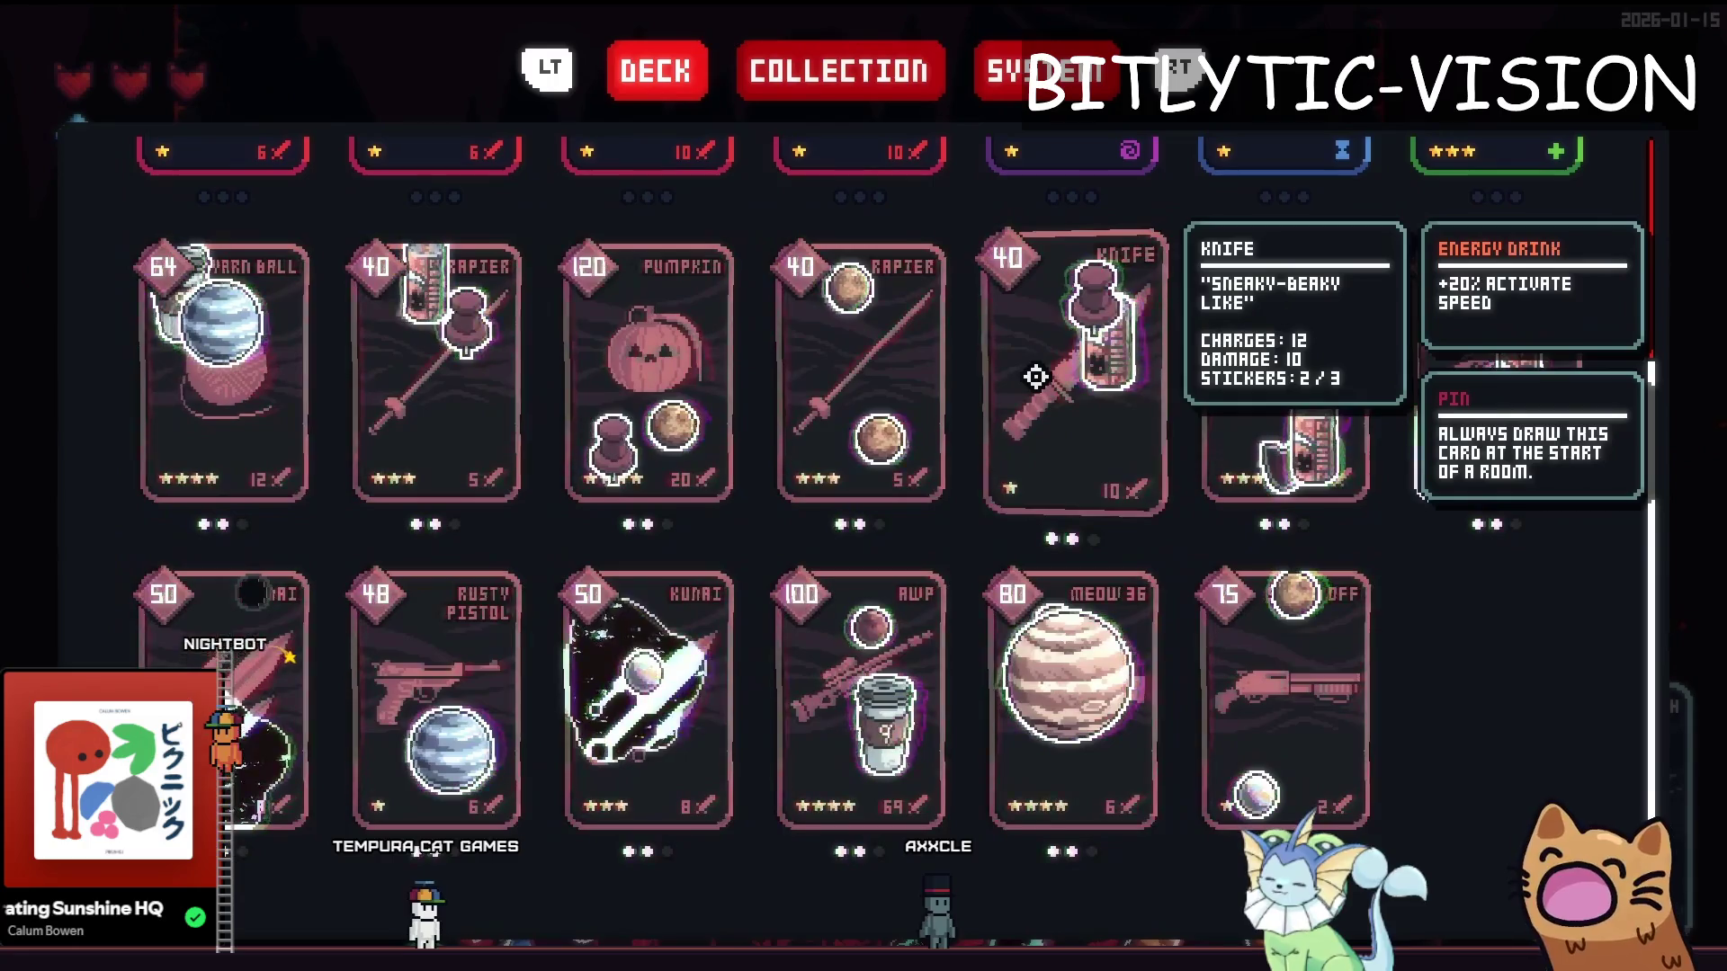
key("F8")
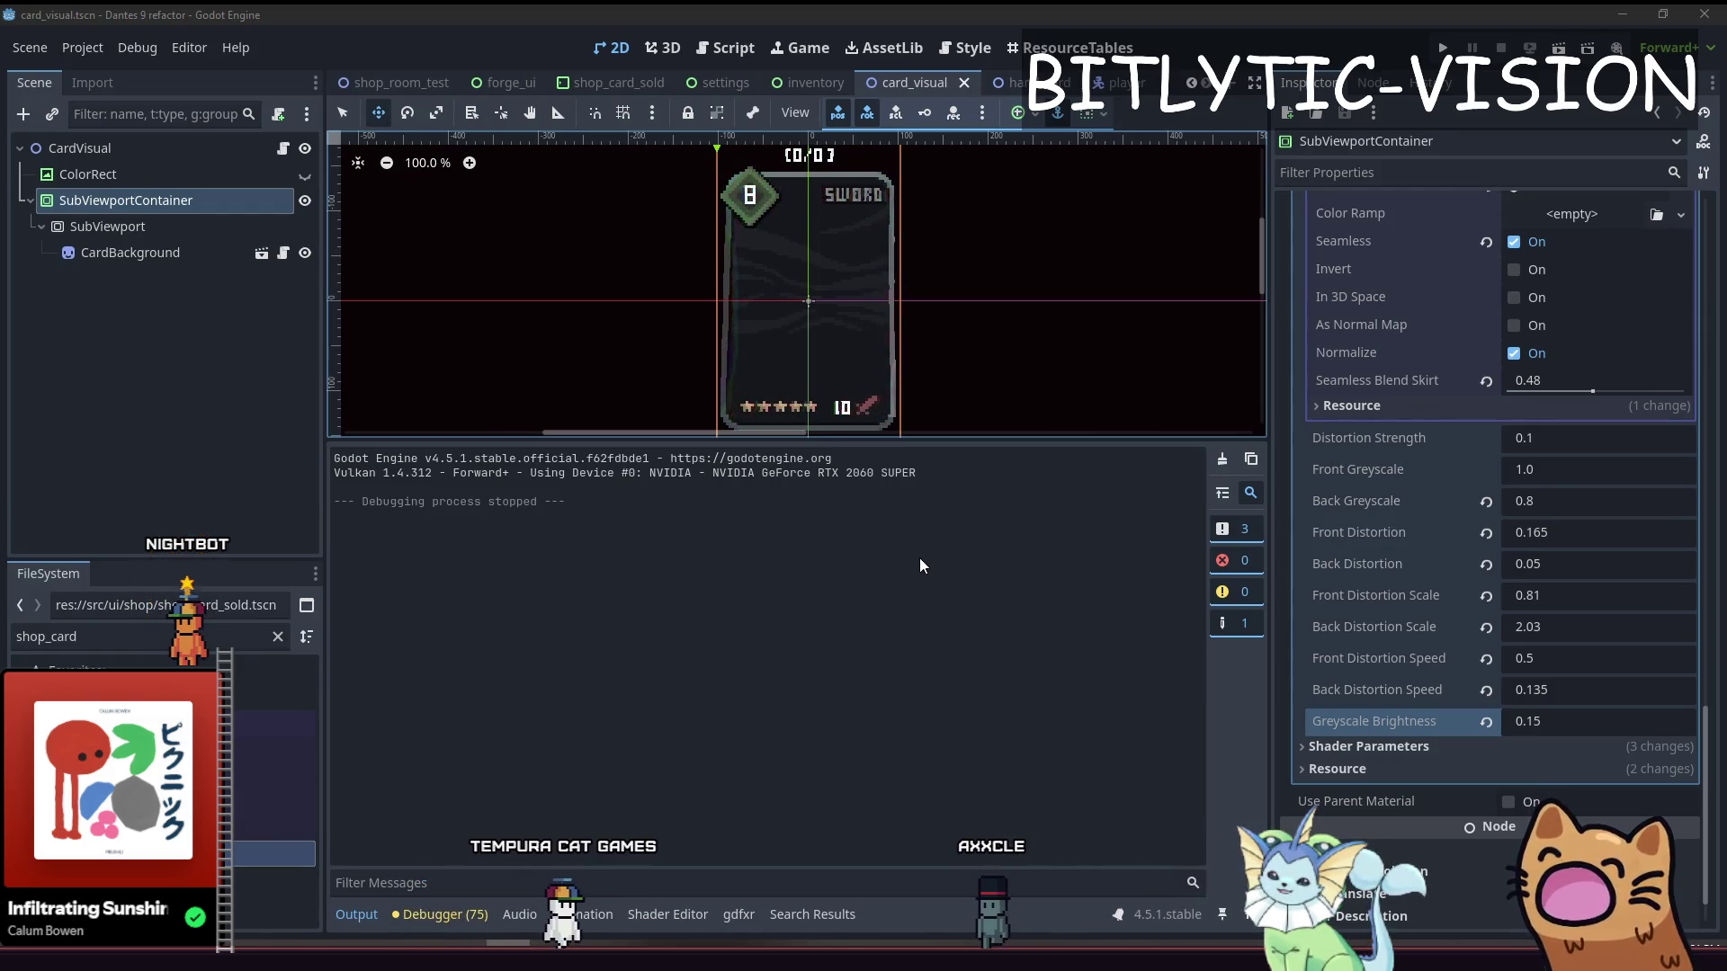
Expand the card material's Transparency settings, then relaunch the game
scroll(1383, 510, "up", 10)
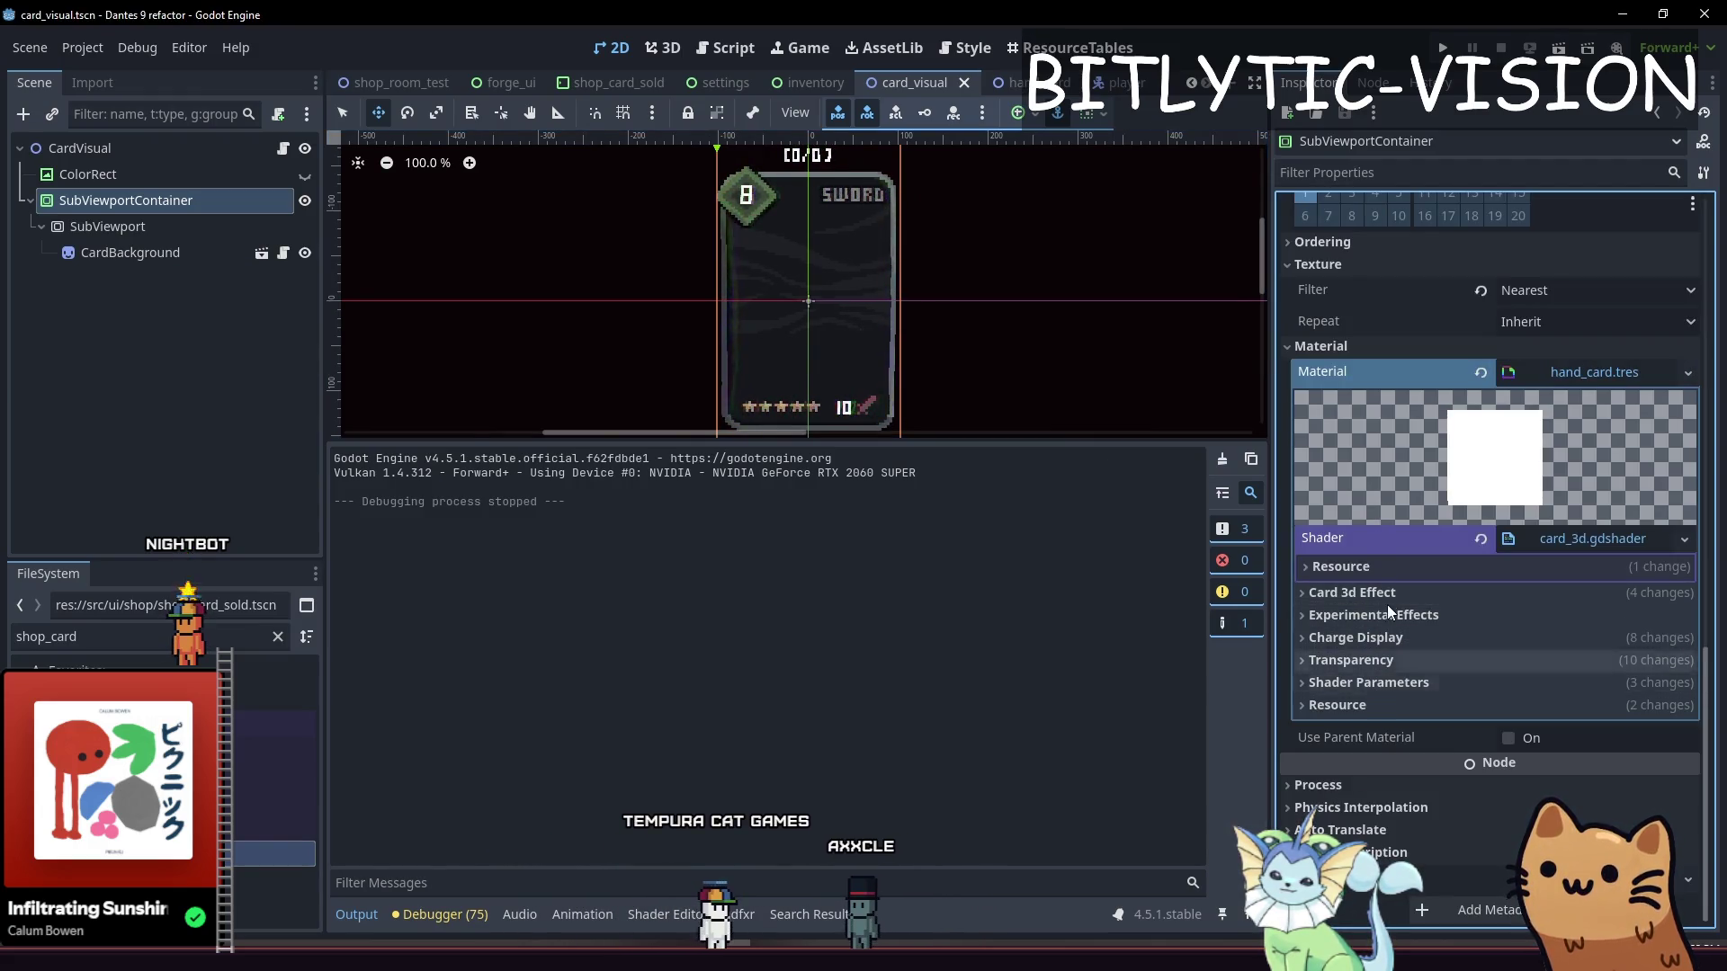
double_click(1381, 666)
left_click(1381, 665)
left_click(1380, 666)
left_click(1381, 666)
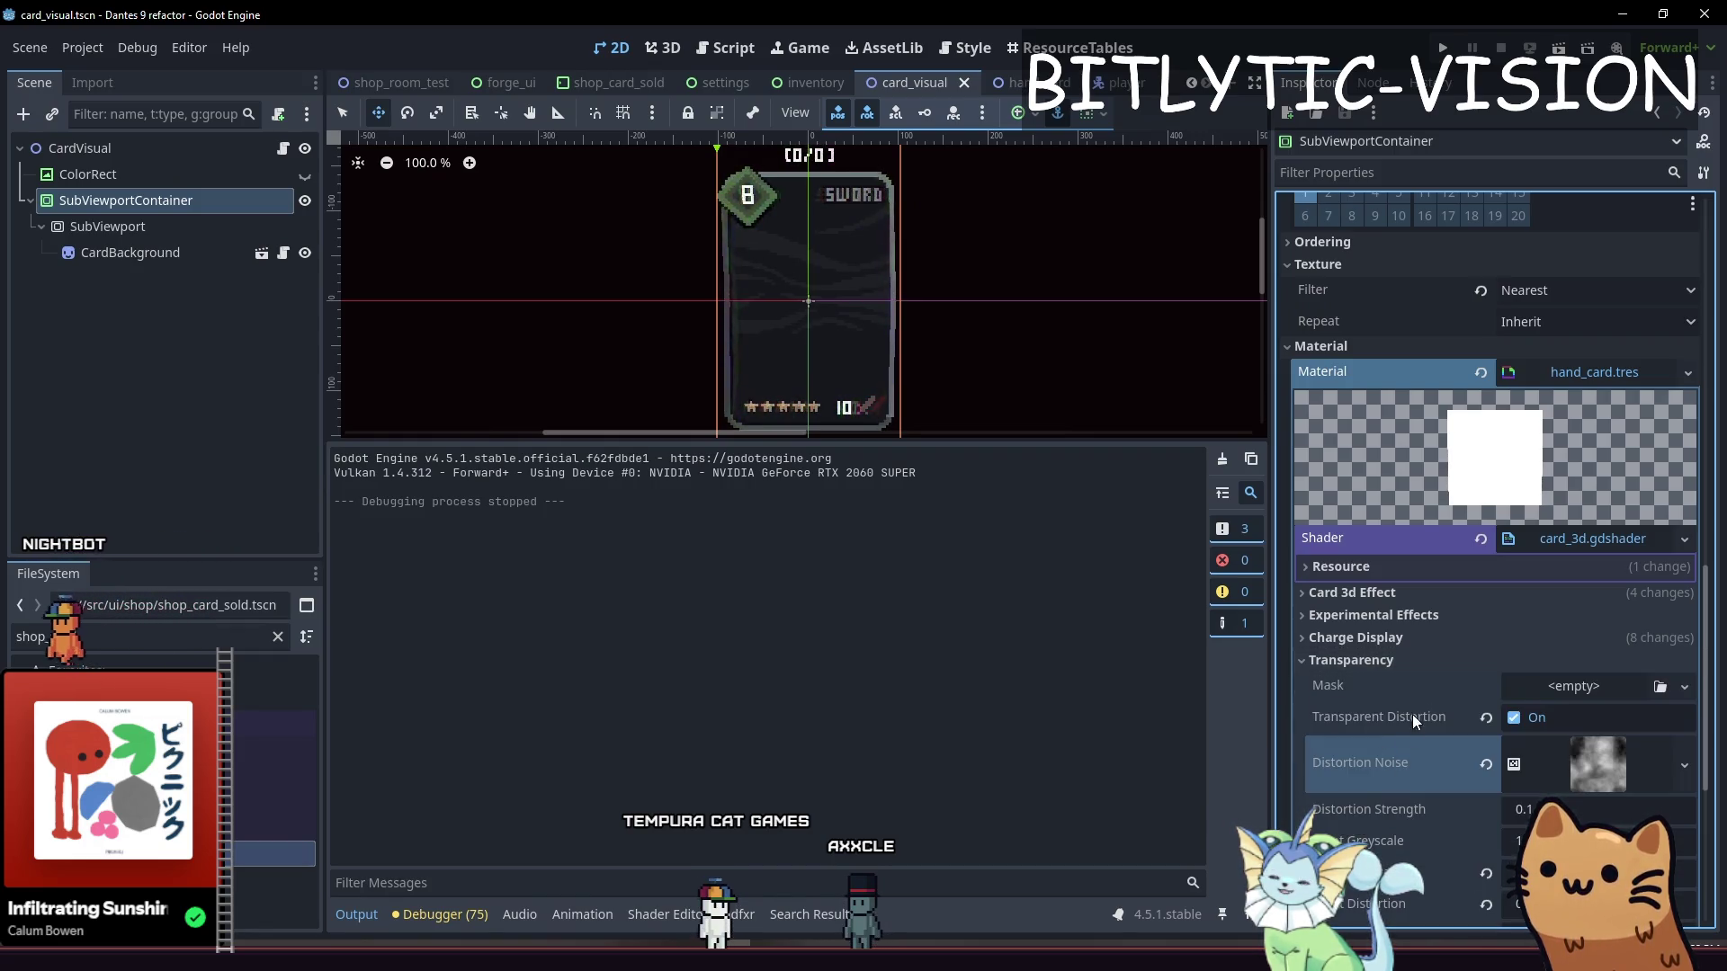
scroll(1405, 745, "down", 5)
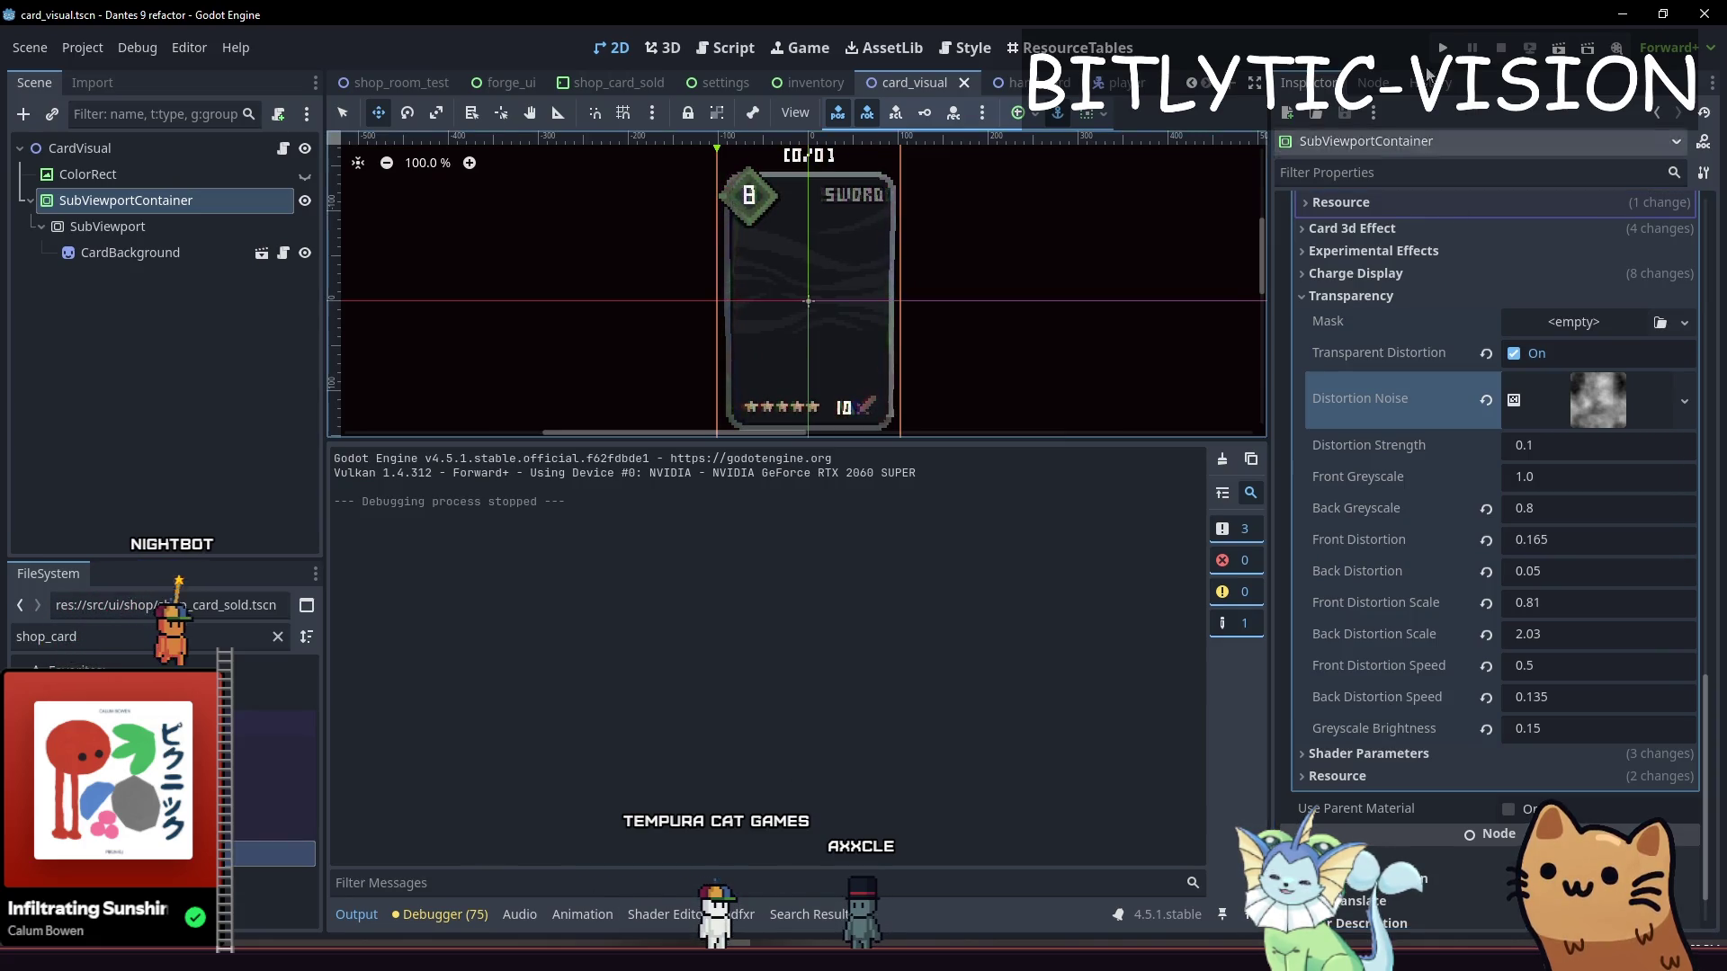
left_click(1442, 47)
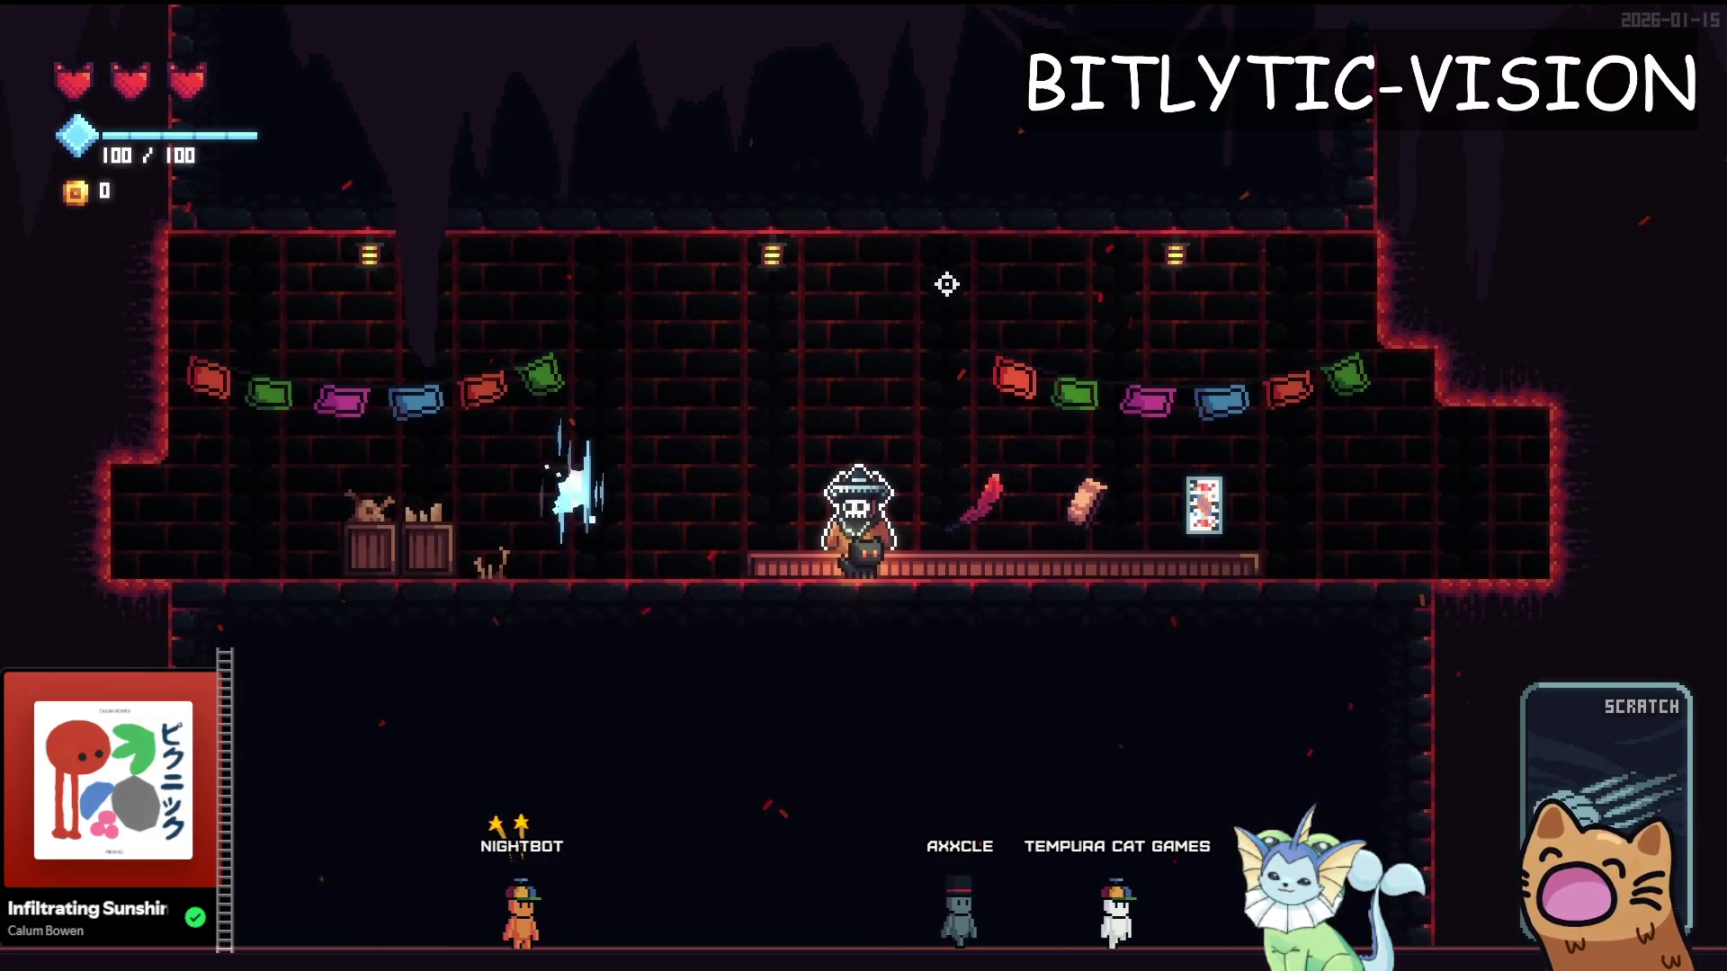
Stop the game and try Y Rot under Card 3d Effect, leaving it at 0.0
key("F8")
scroll(1411, 385, "up", 3)
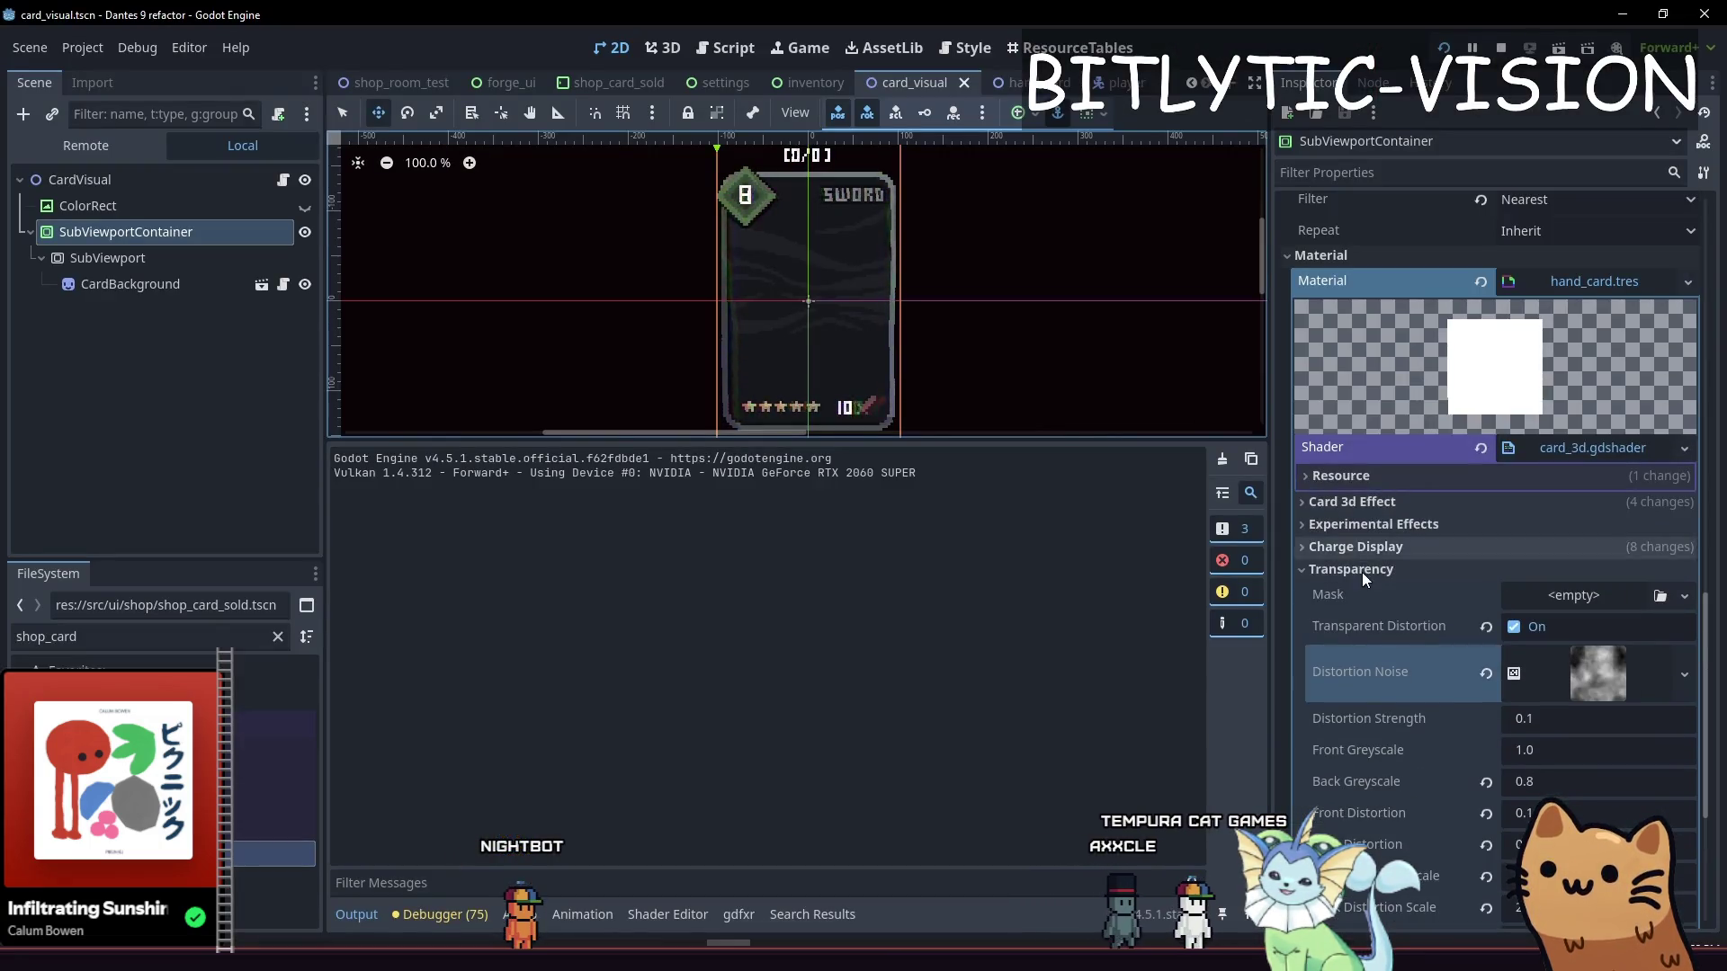
left_click(1362, 572)
left_click(1368, 595)
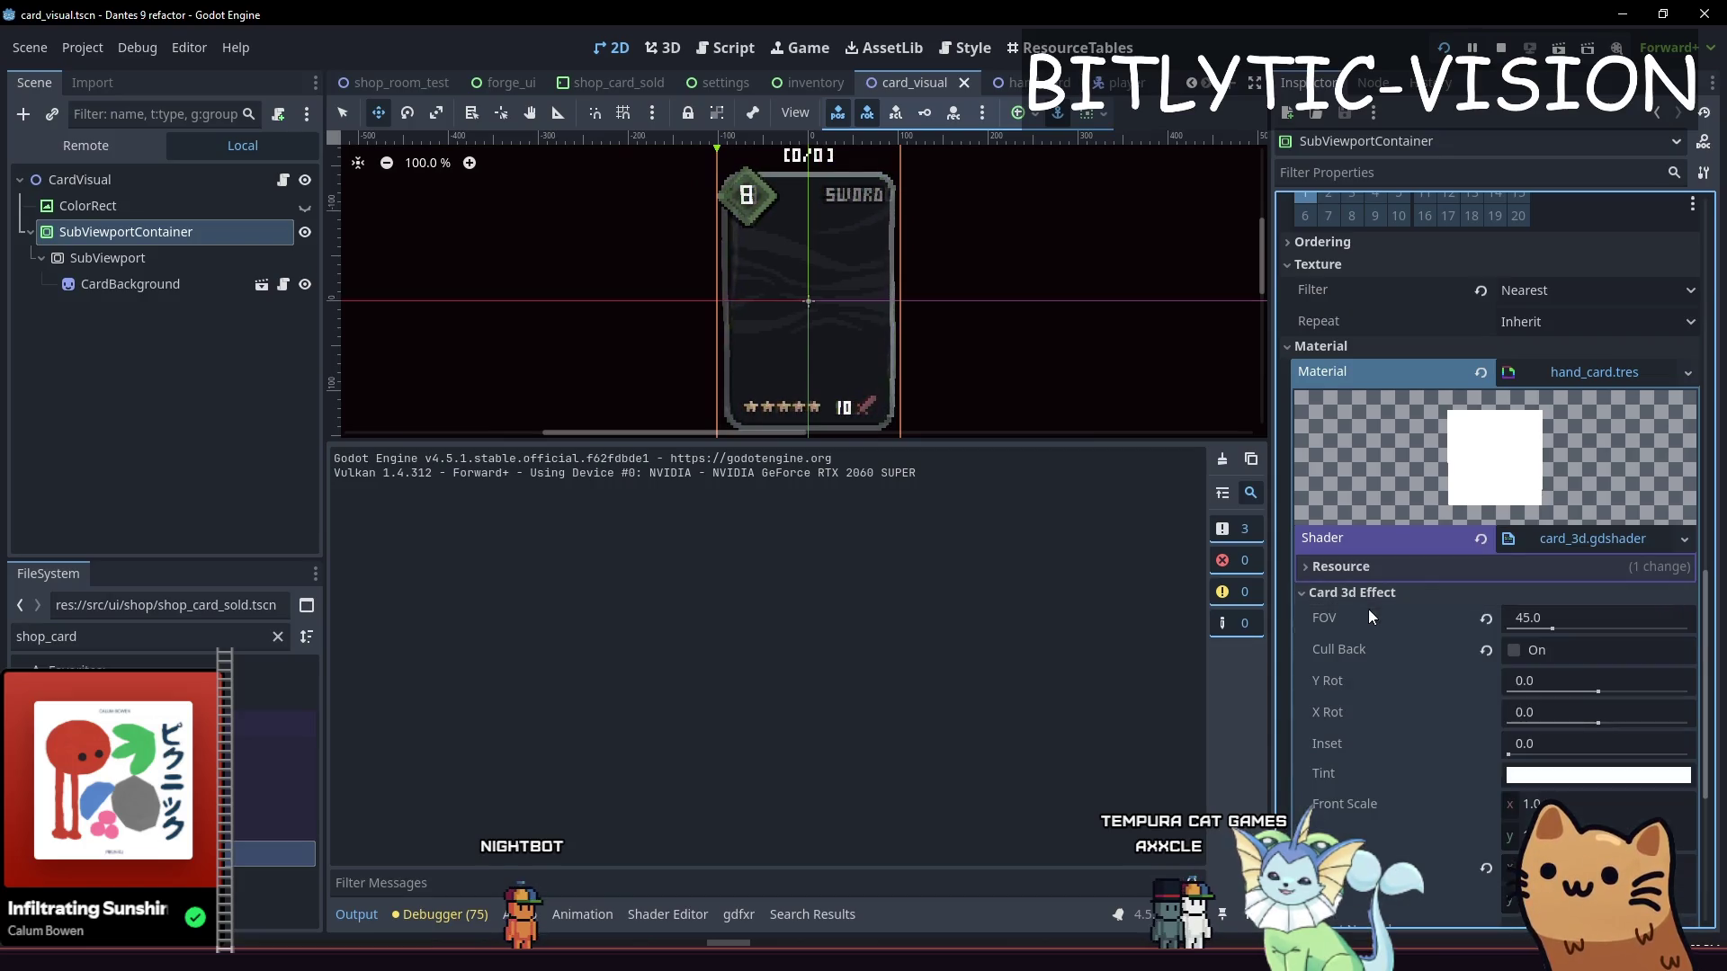
left_click(1368, 594)
left_click(1374, 616)
left_click(1373, 617)
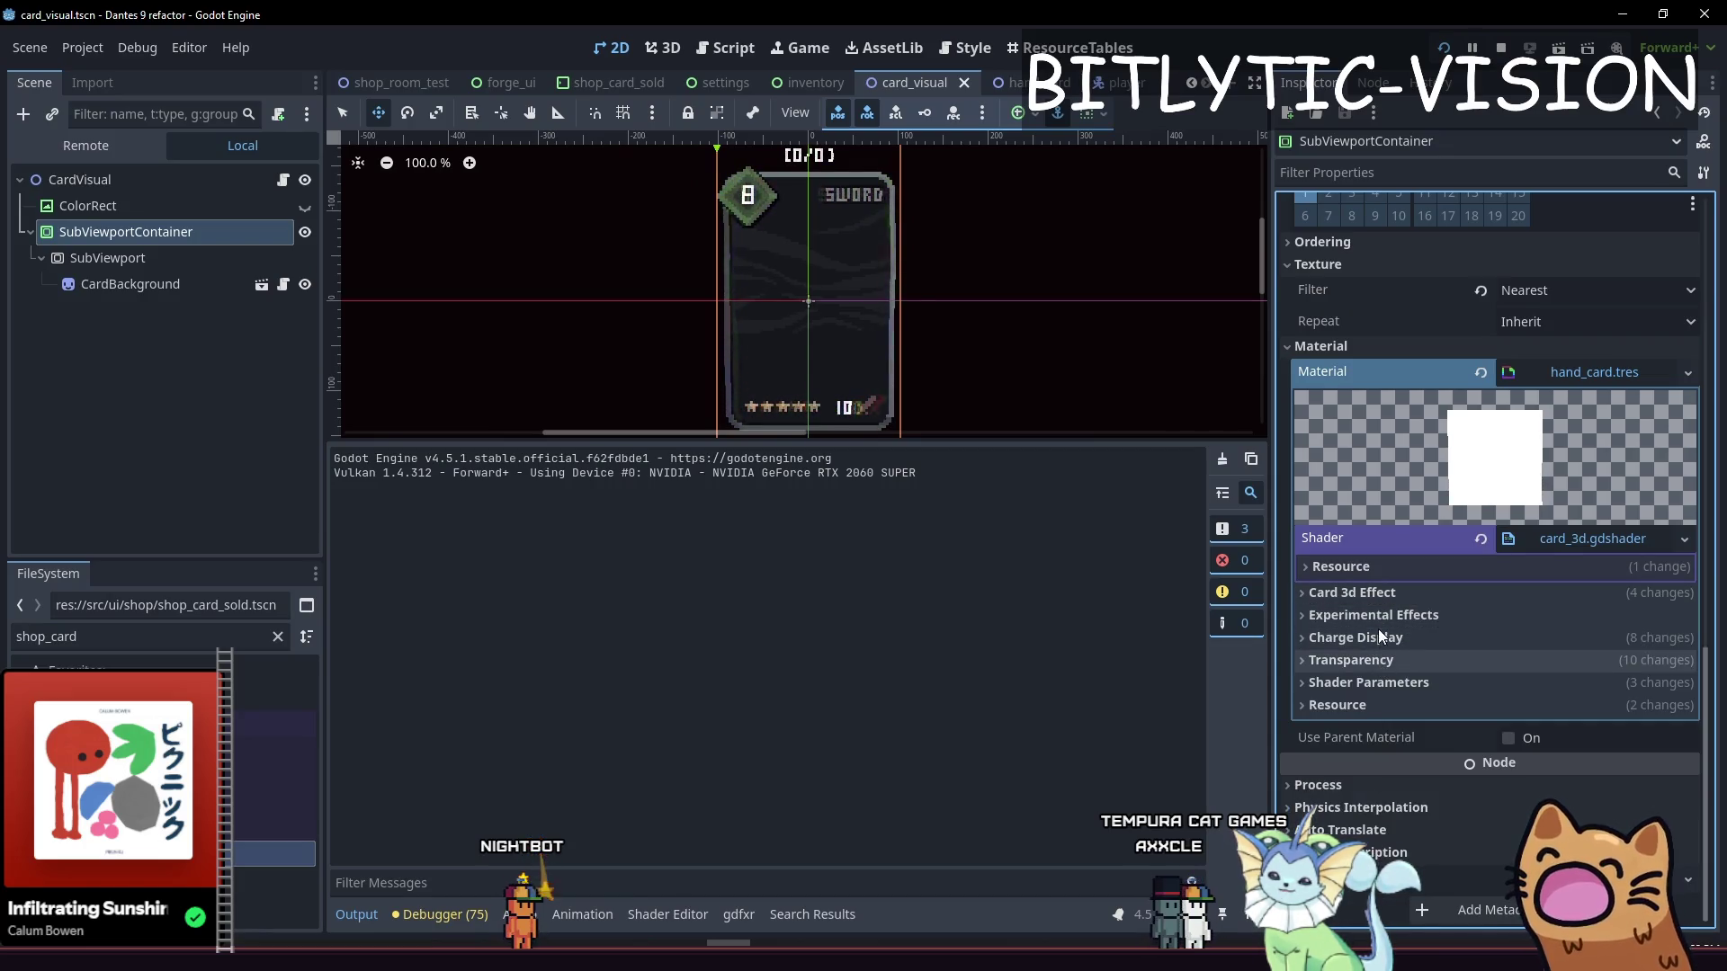
left_click(1360, 592)
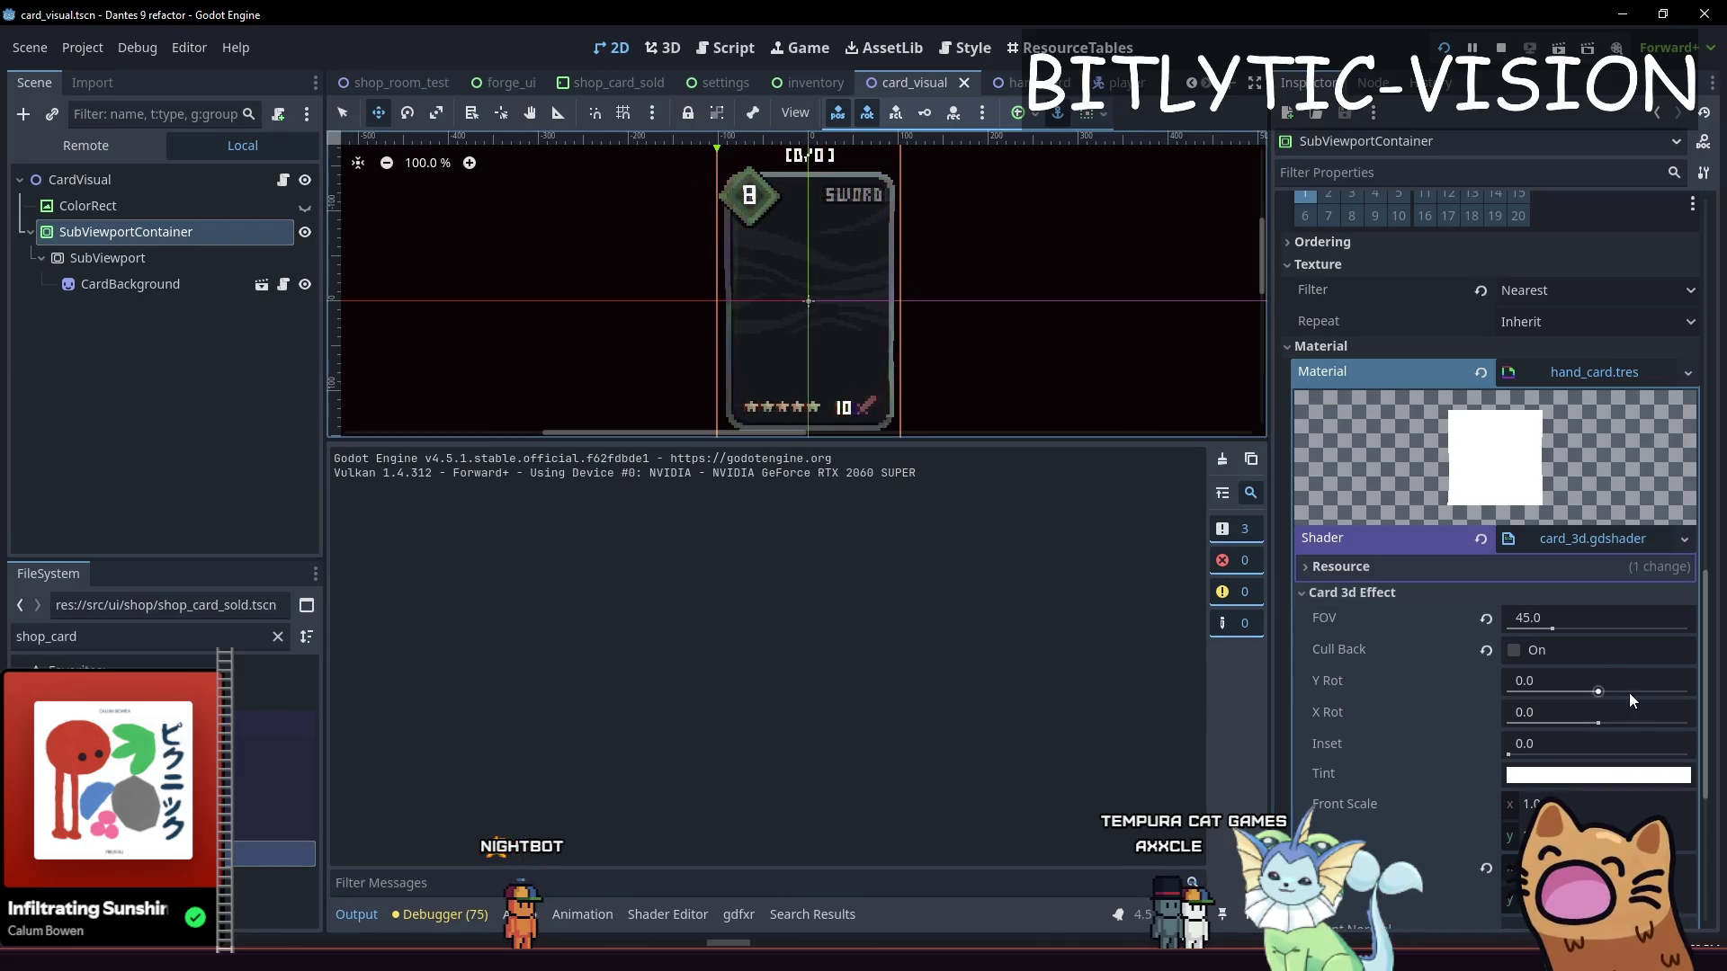
mouse_move(1598, 693)
left_mouse_down()
mouse_move(1636, 693)
mouse_move(1565, 693)
mouse_move(1598, 693)
left_mouse_up()
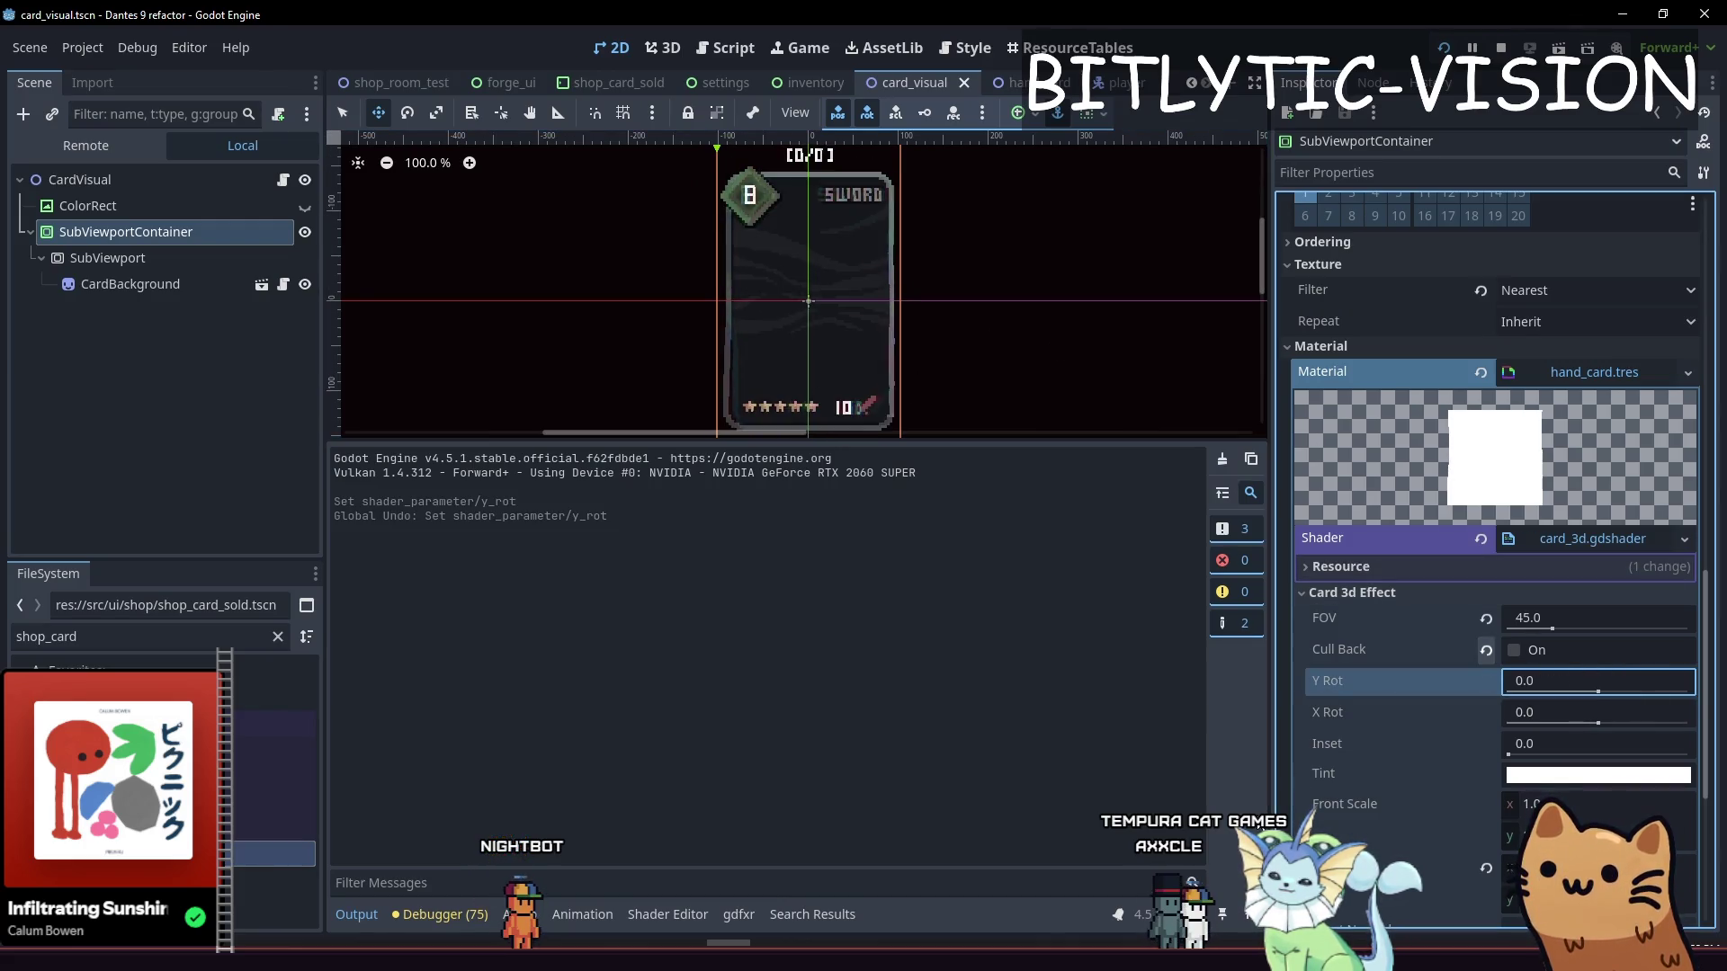
left_click(1368, 593)
Toggle Transparent Distortion off, save card_visual, re-enable it, and run the game
left_click(1354, 659)
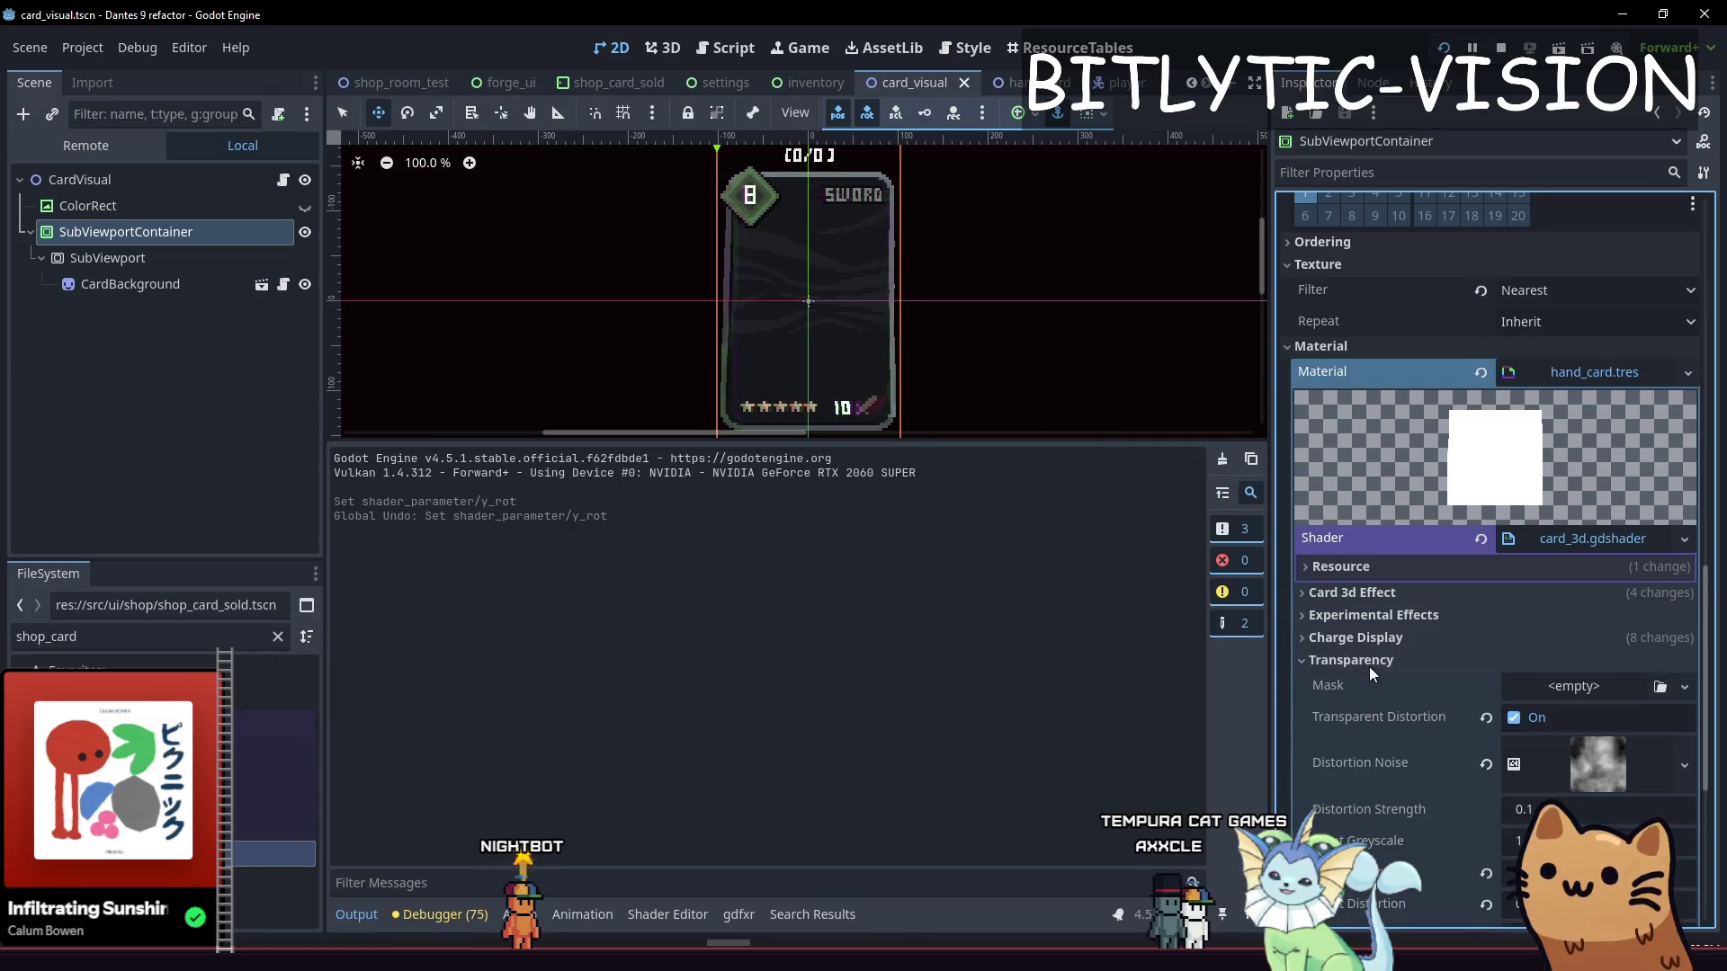
scroll(1528, 454, "down", 3)
left_click(1527, 452)
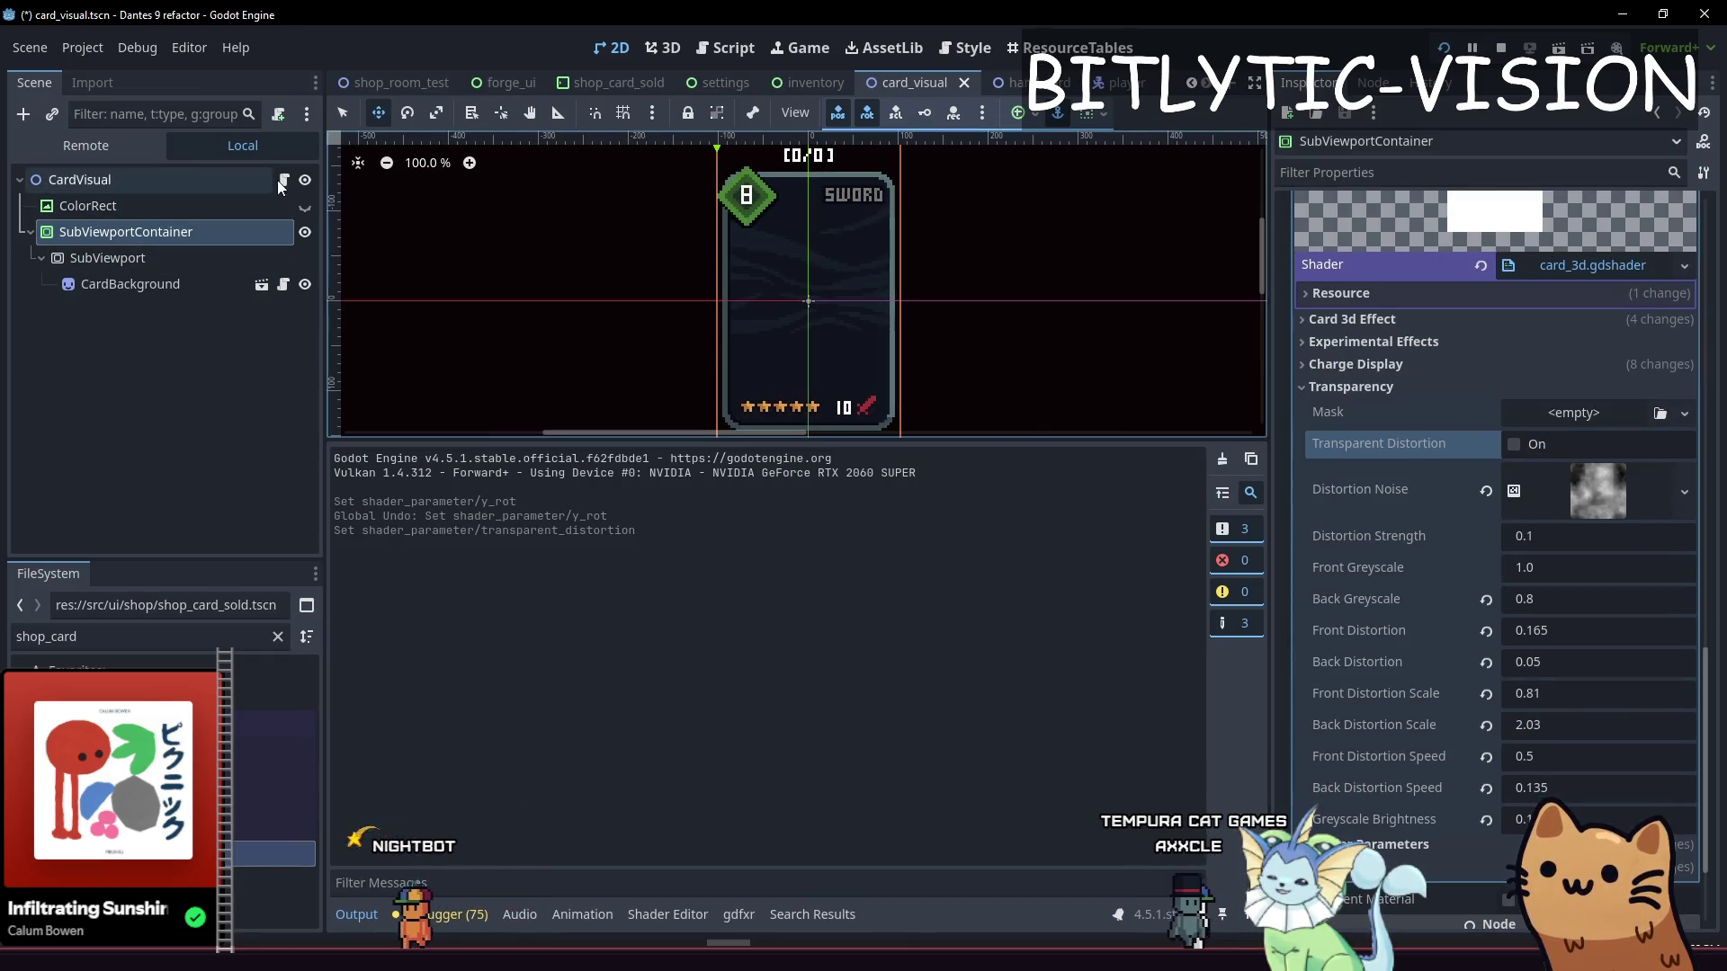
key("ctrl+s")
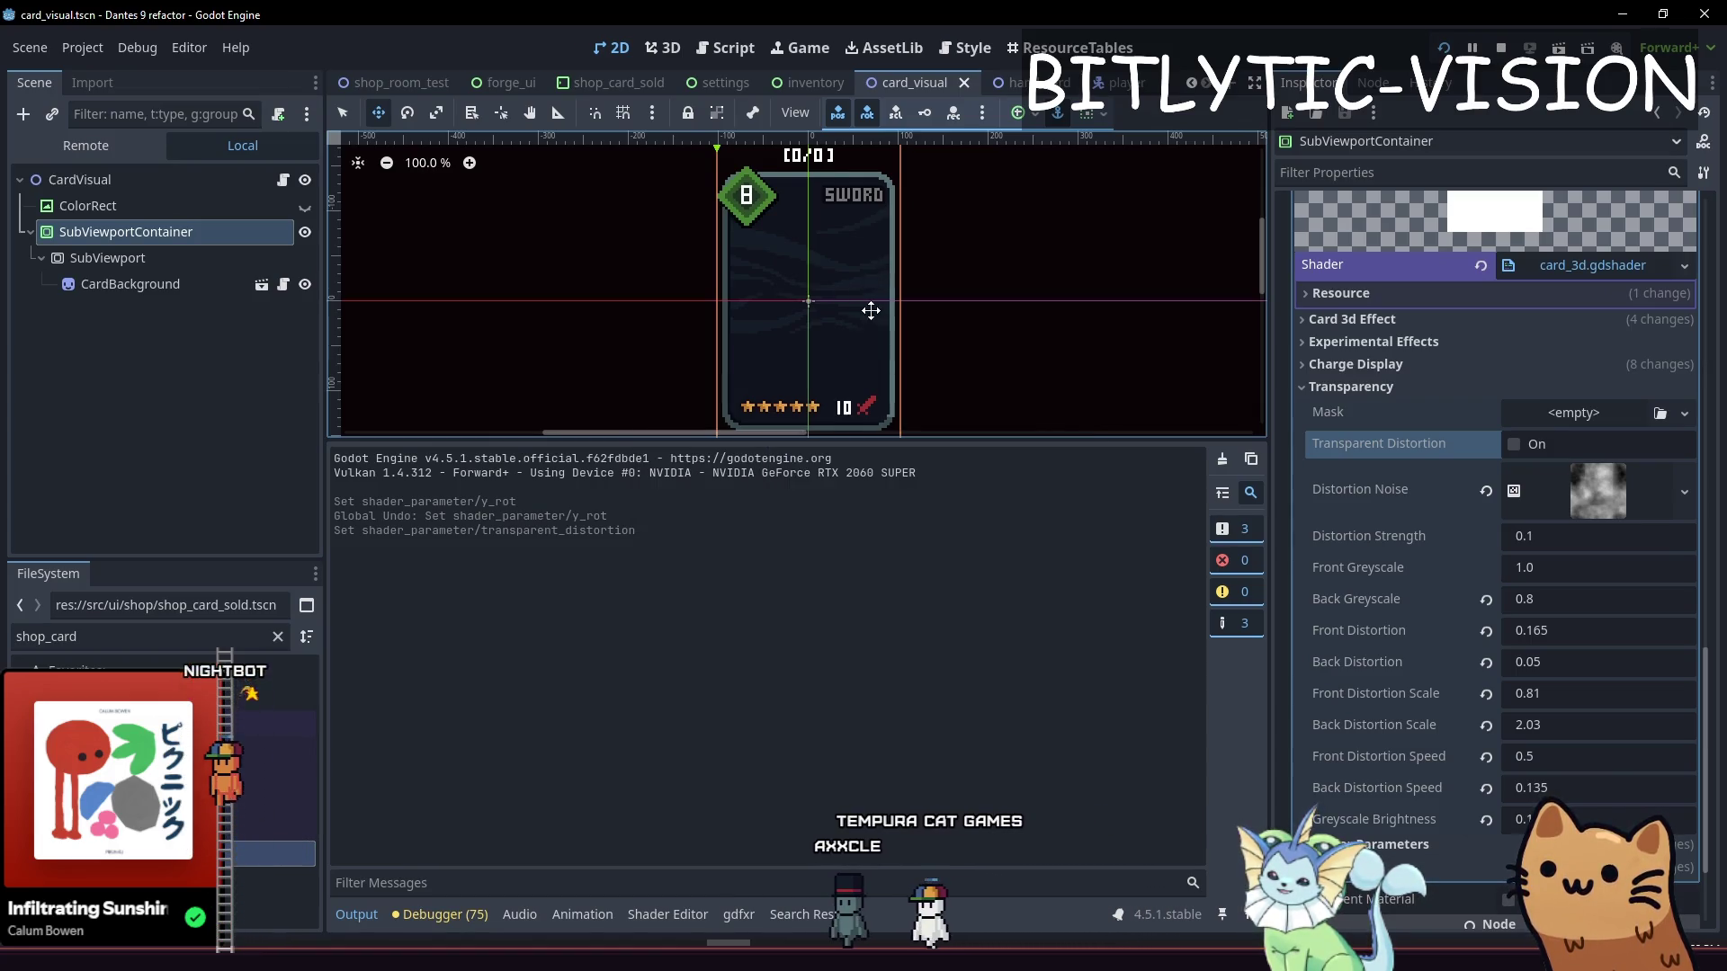
scroll(899, 305, "down", 4)
left_click(1535, 450)
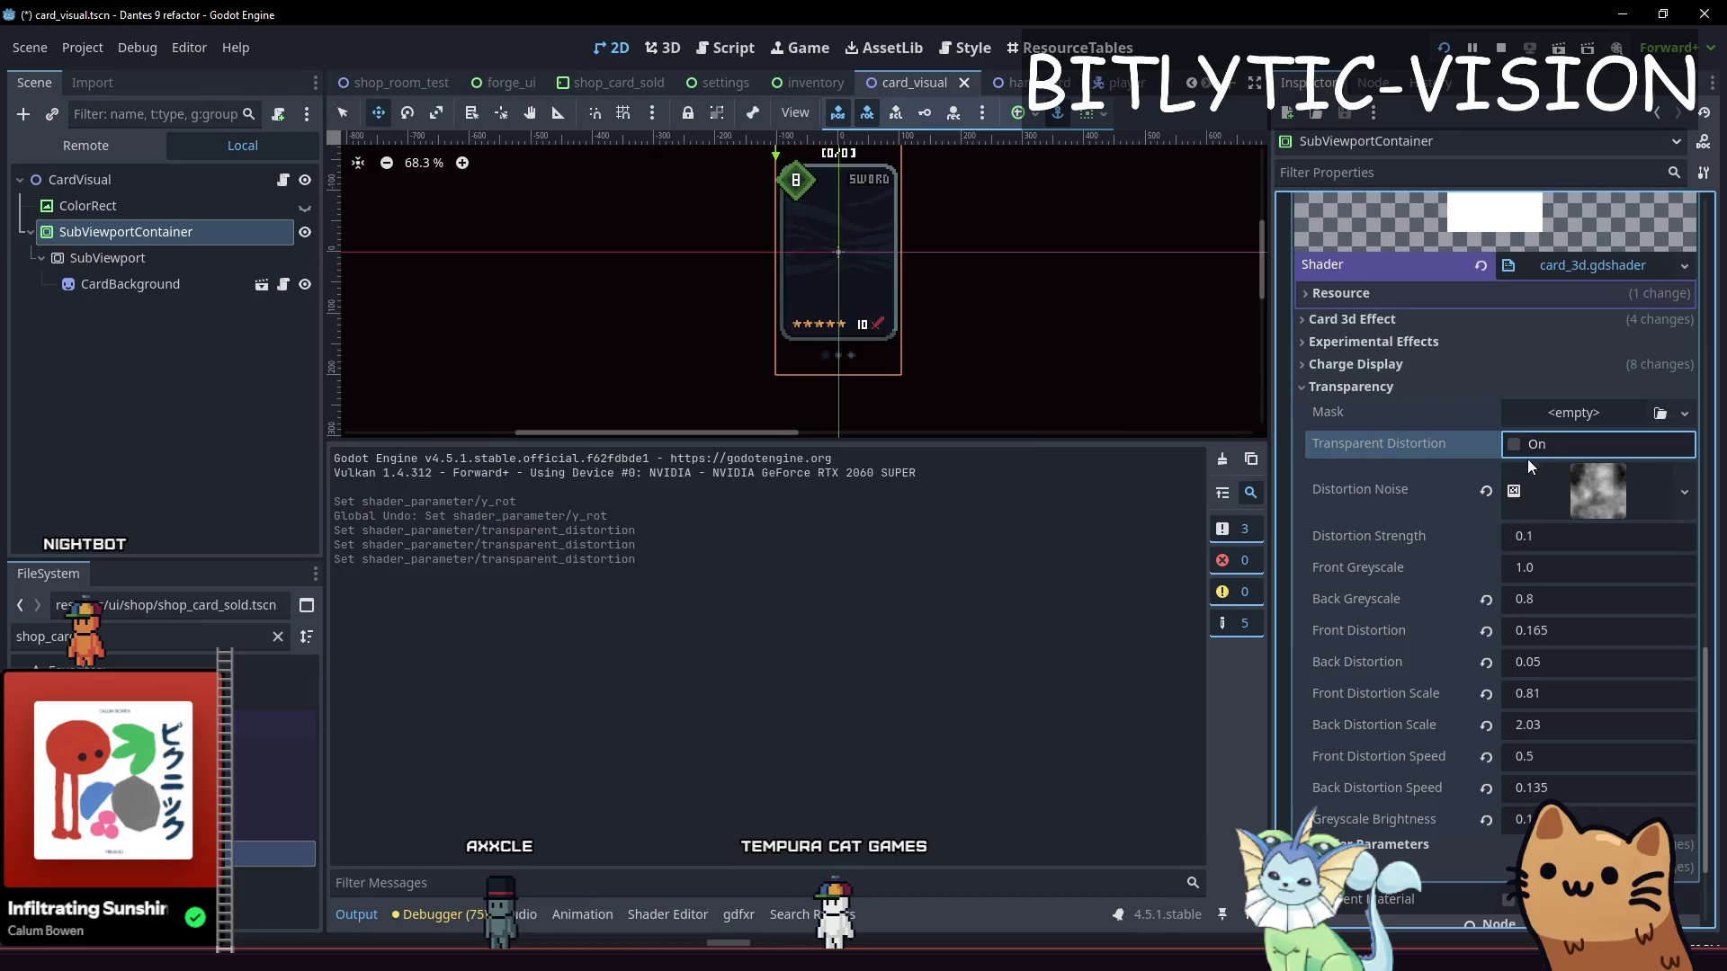
key("F5")
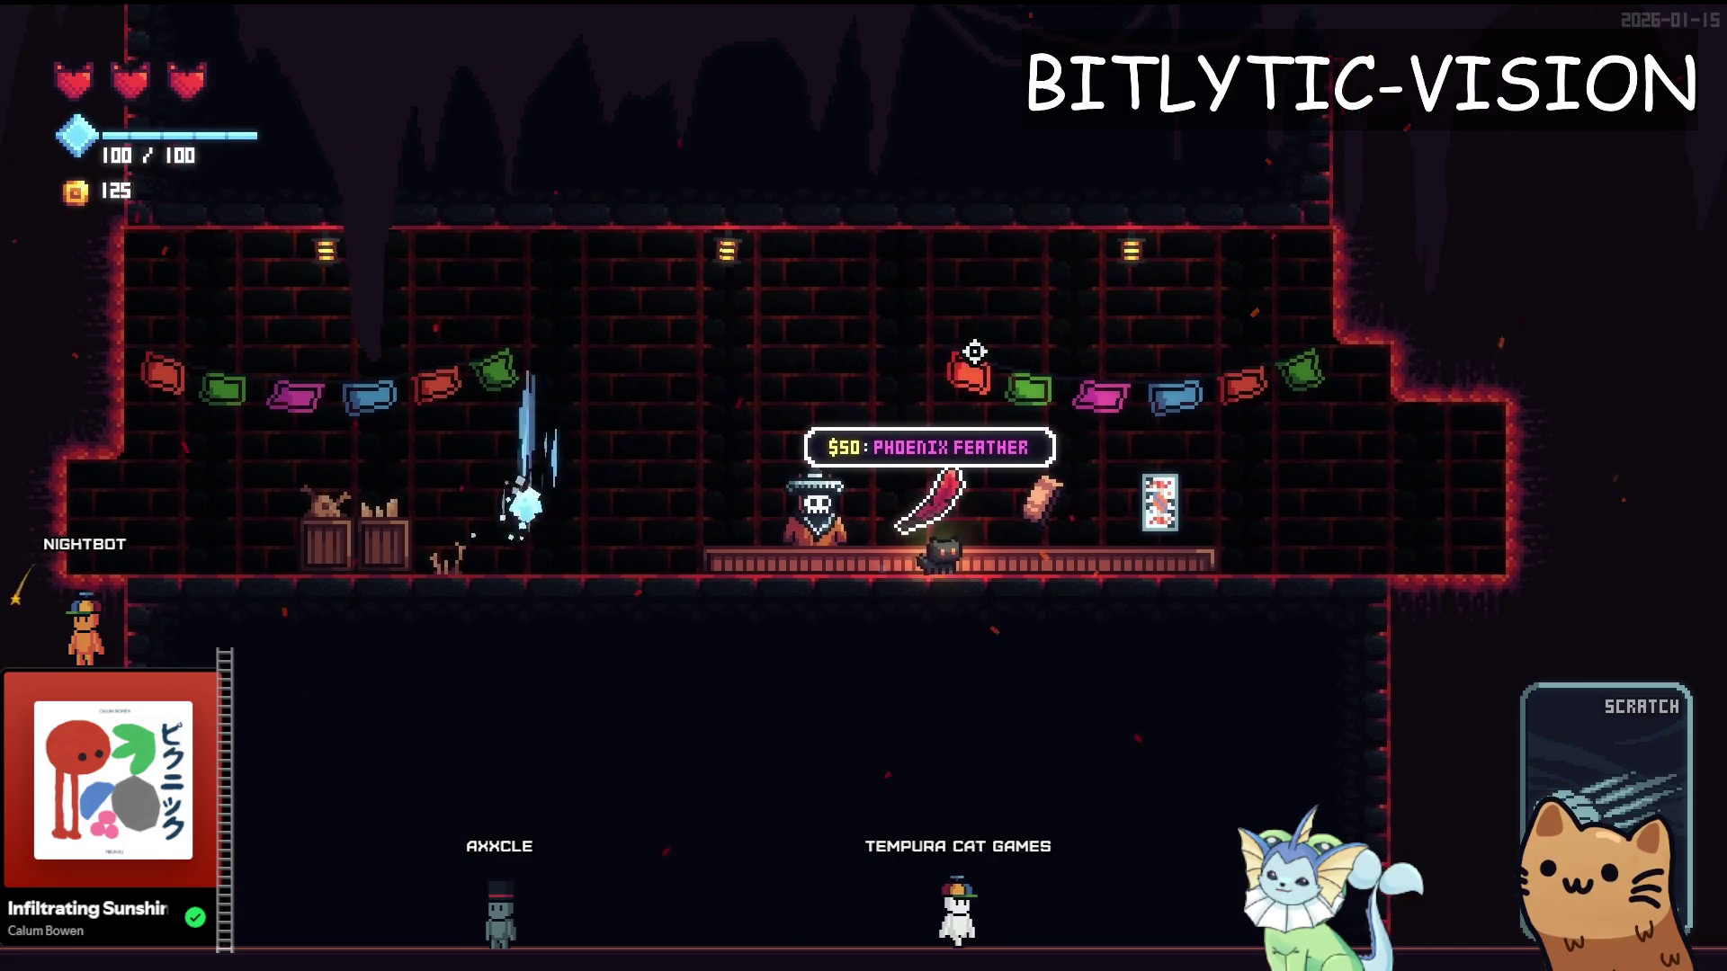
Buy the Phoenix Feather relic and three shop cards, then recheck the card stock
key("e")
key("a")
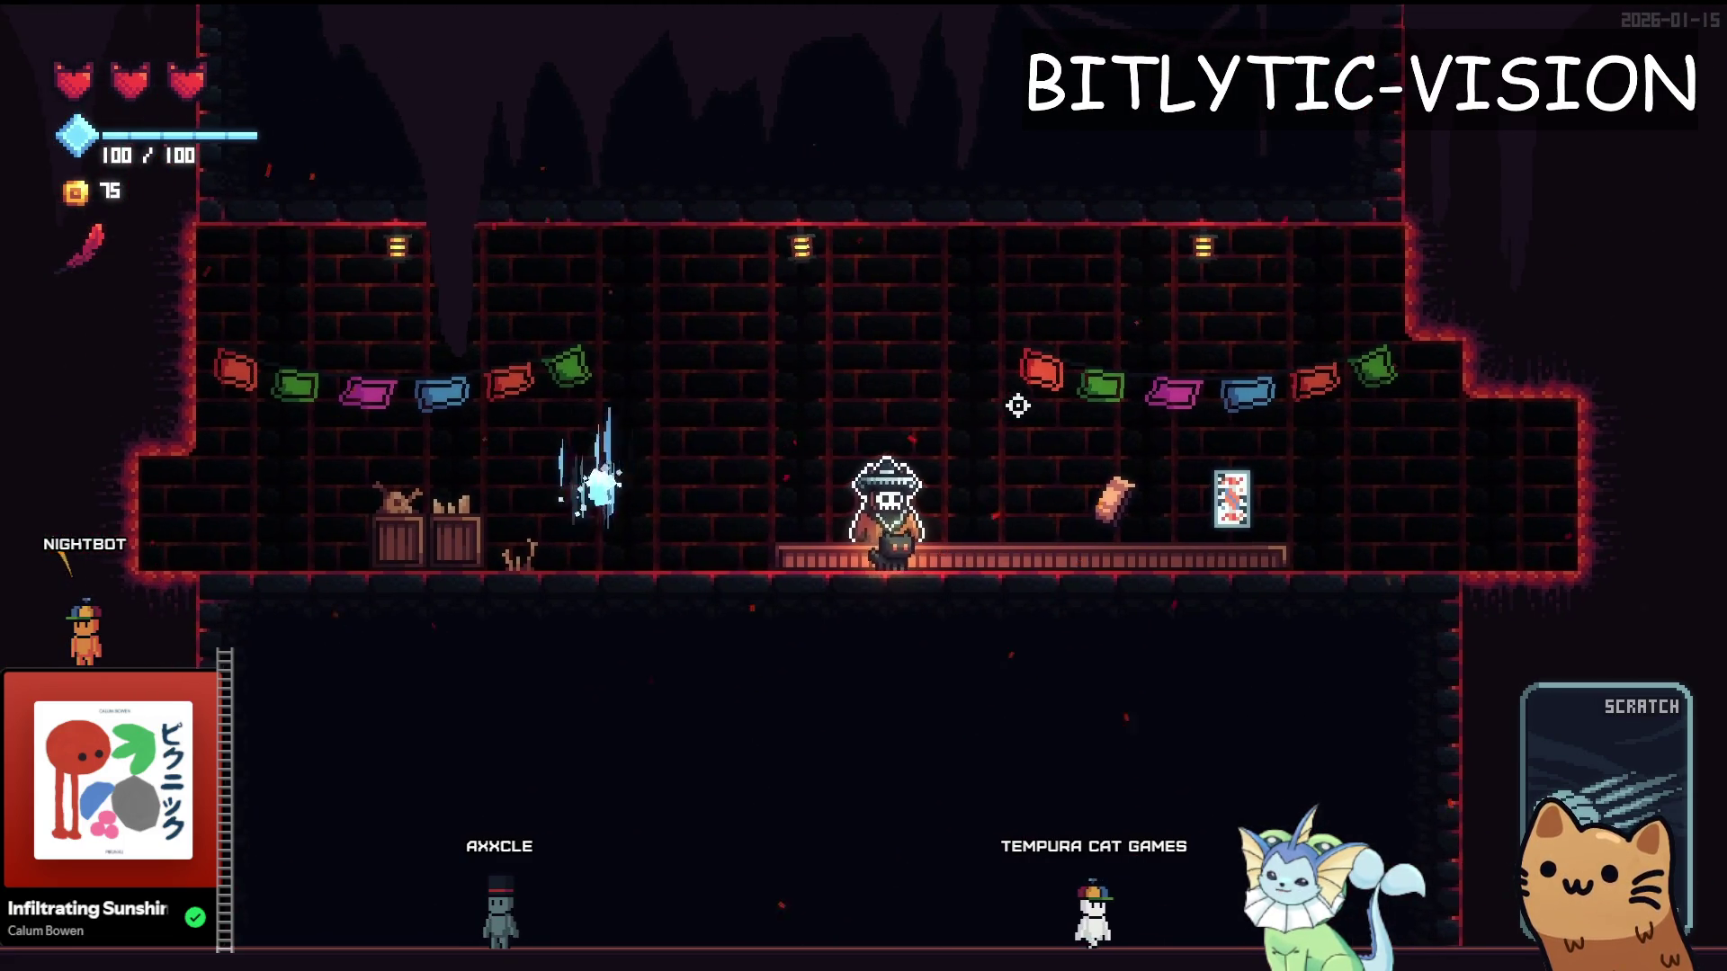
key("Tab")
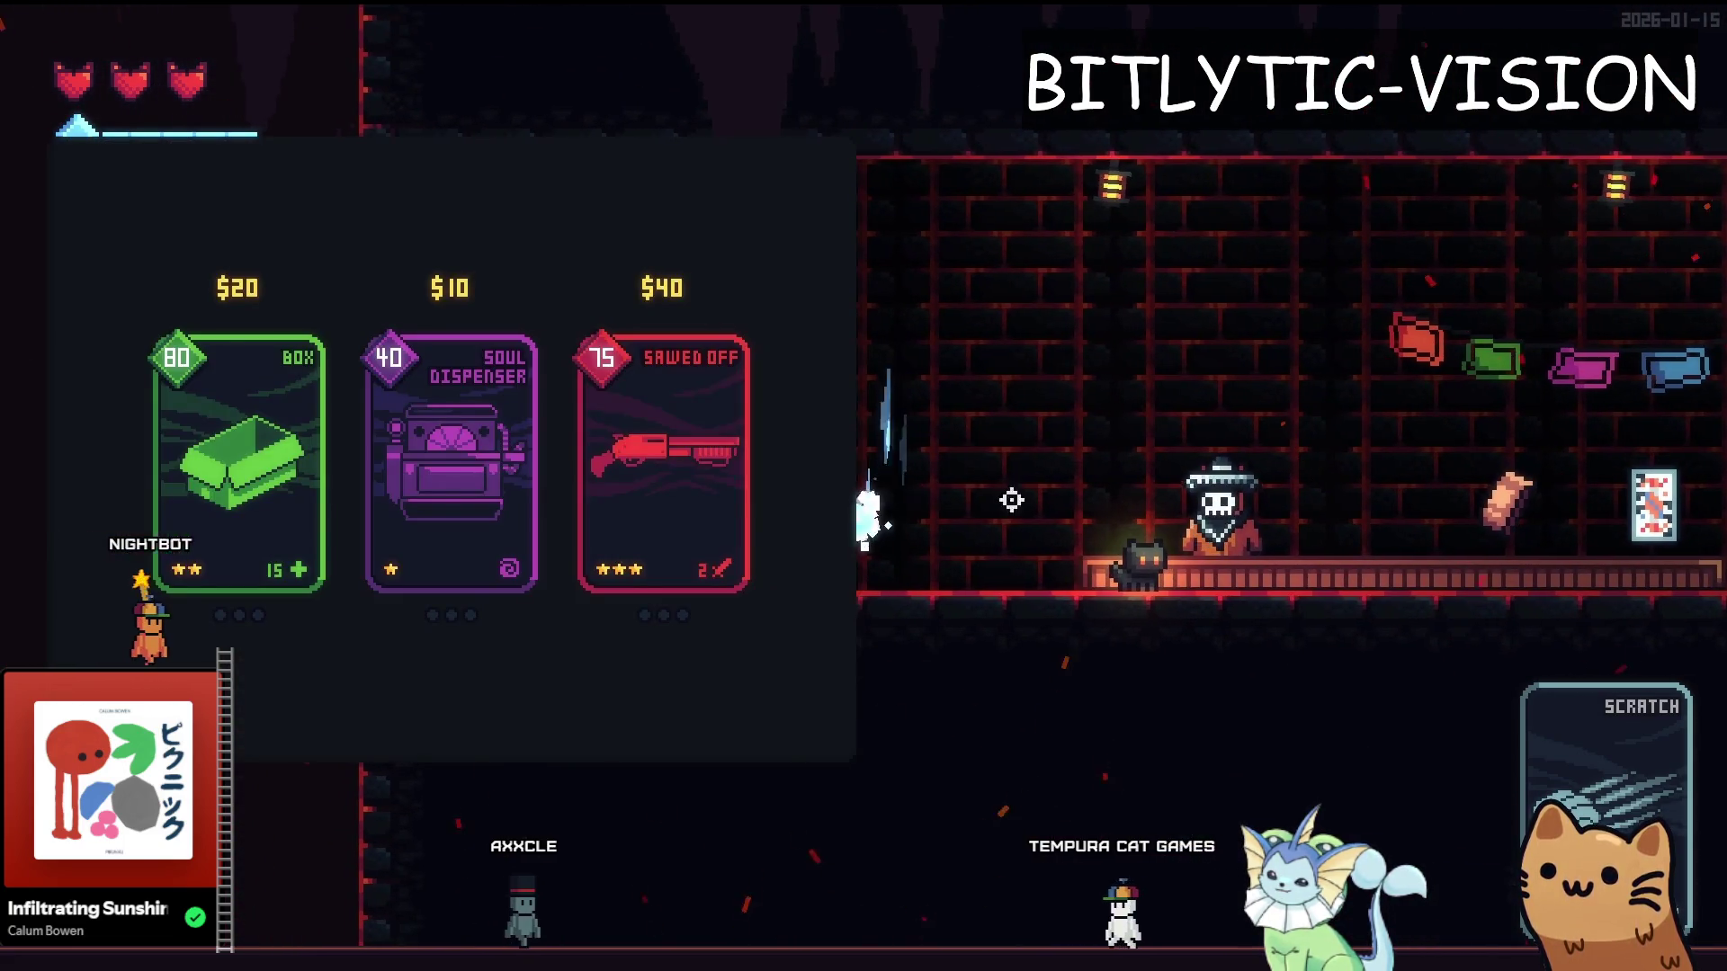
left_click(659, 463)
left_click(455, 482)
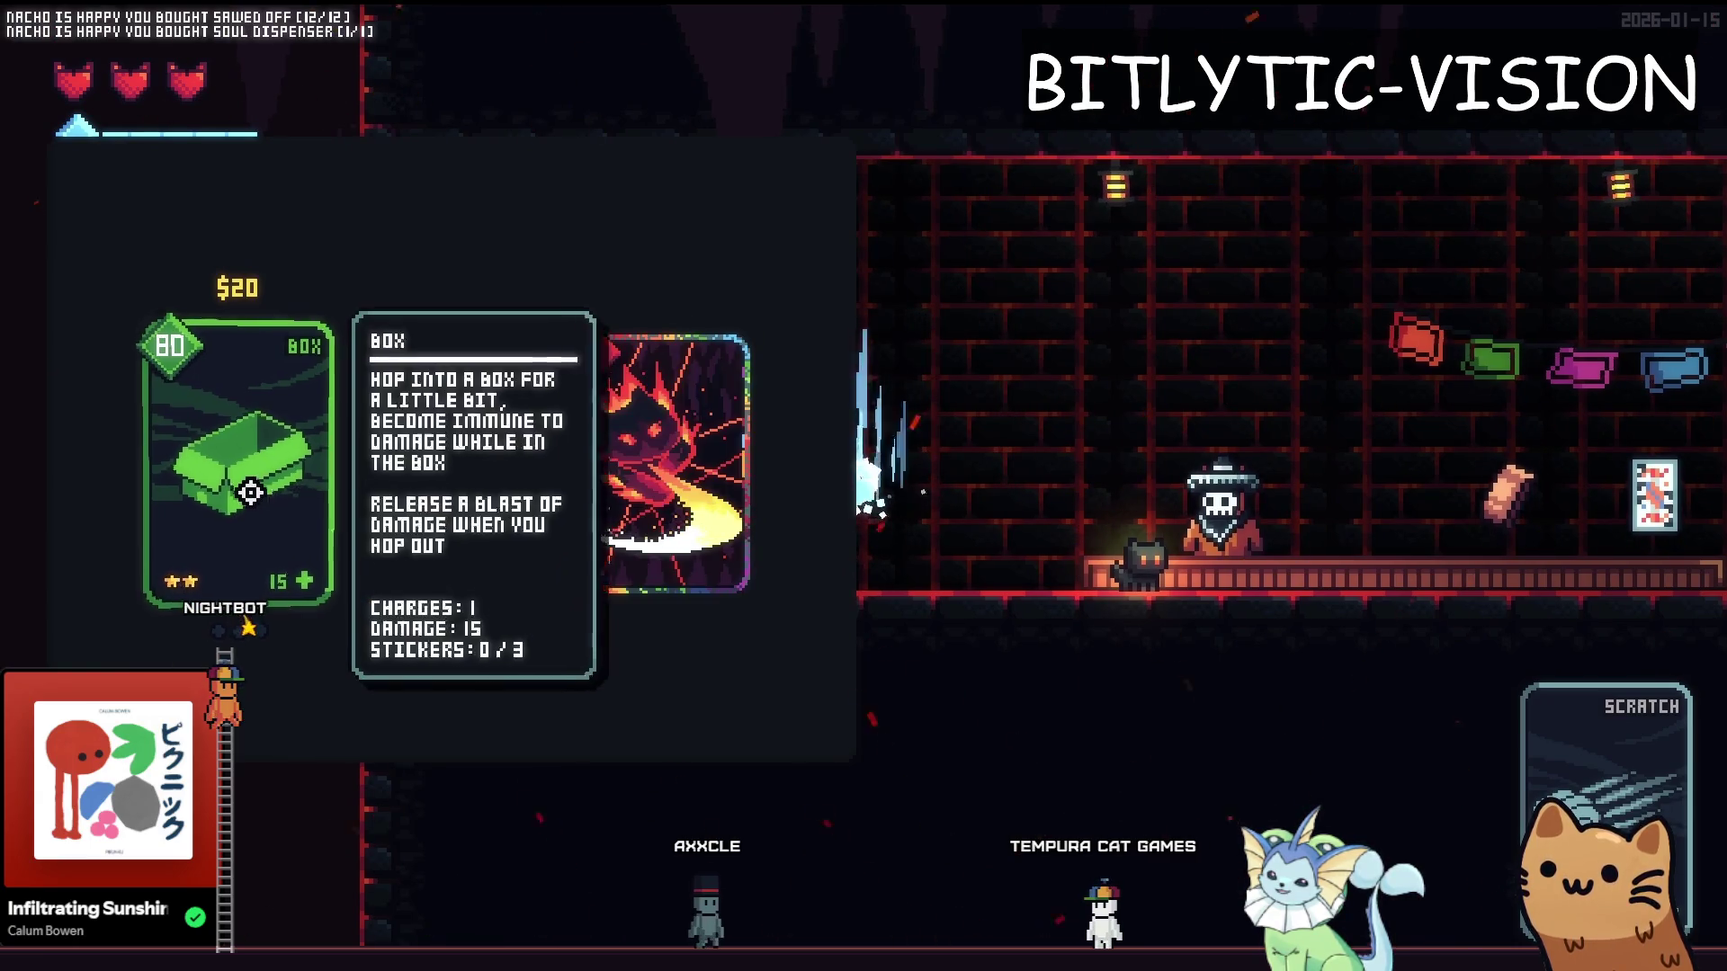
left_click(250, 490)
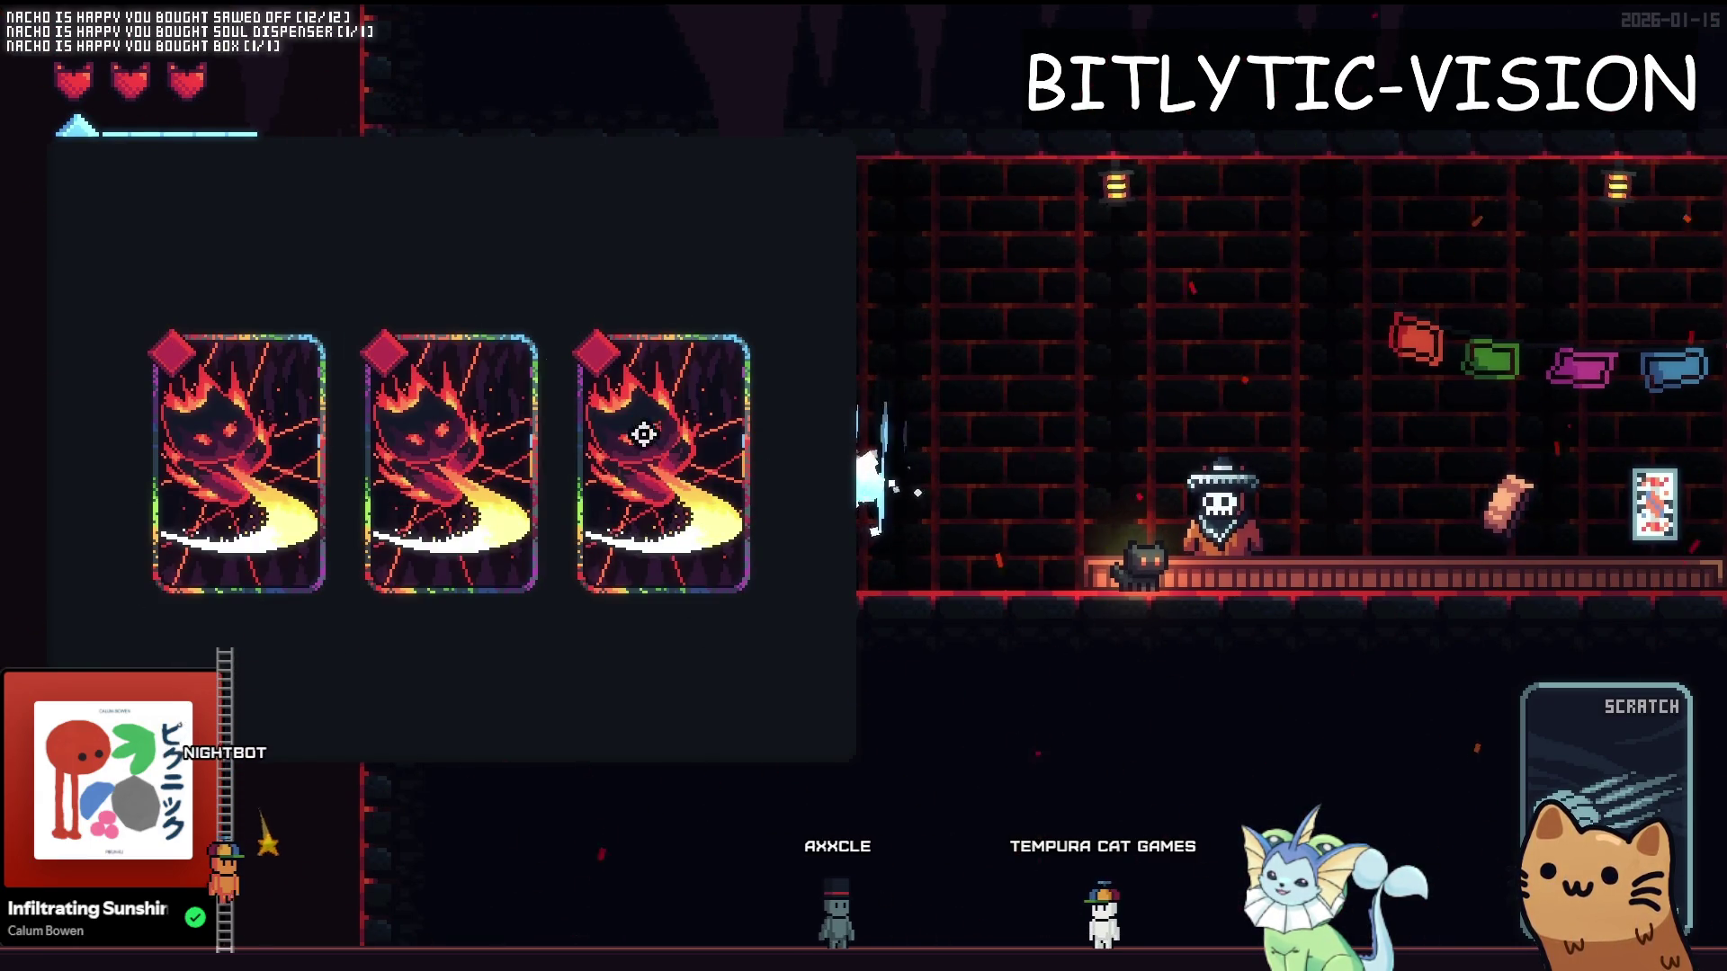
key("Tab")
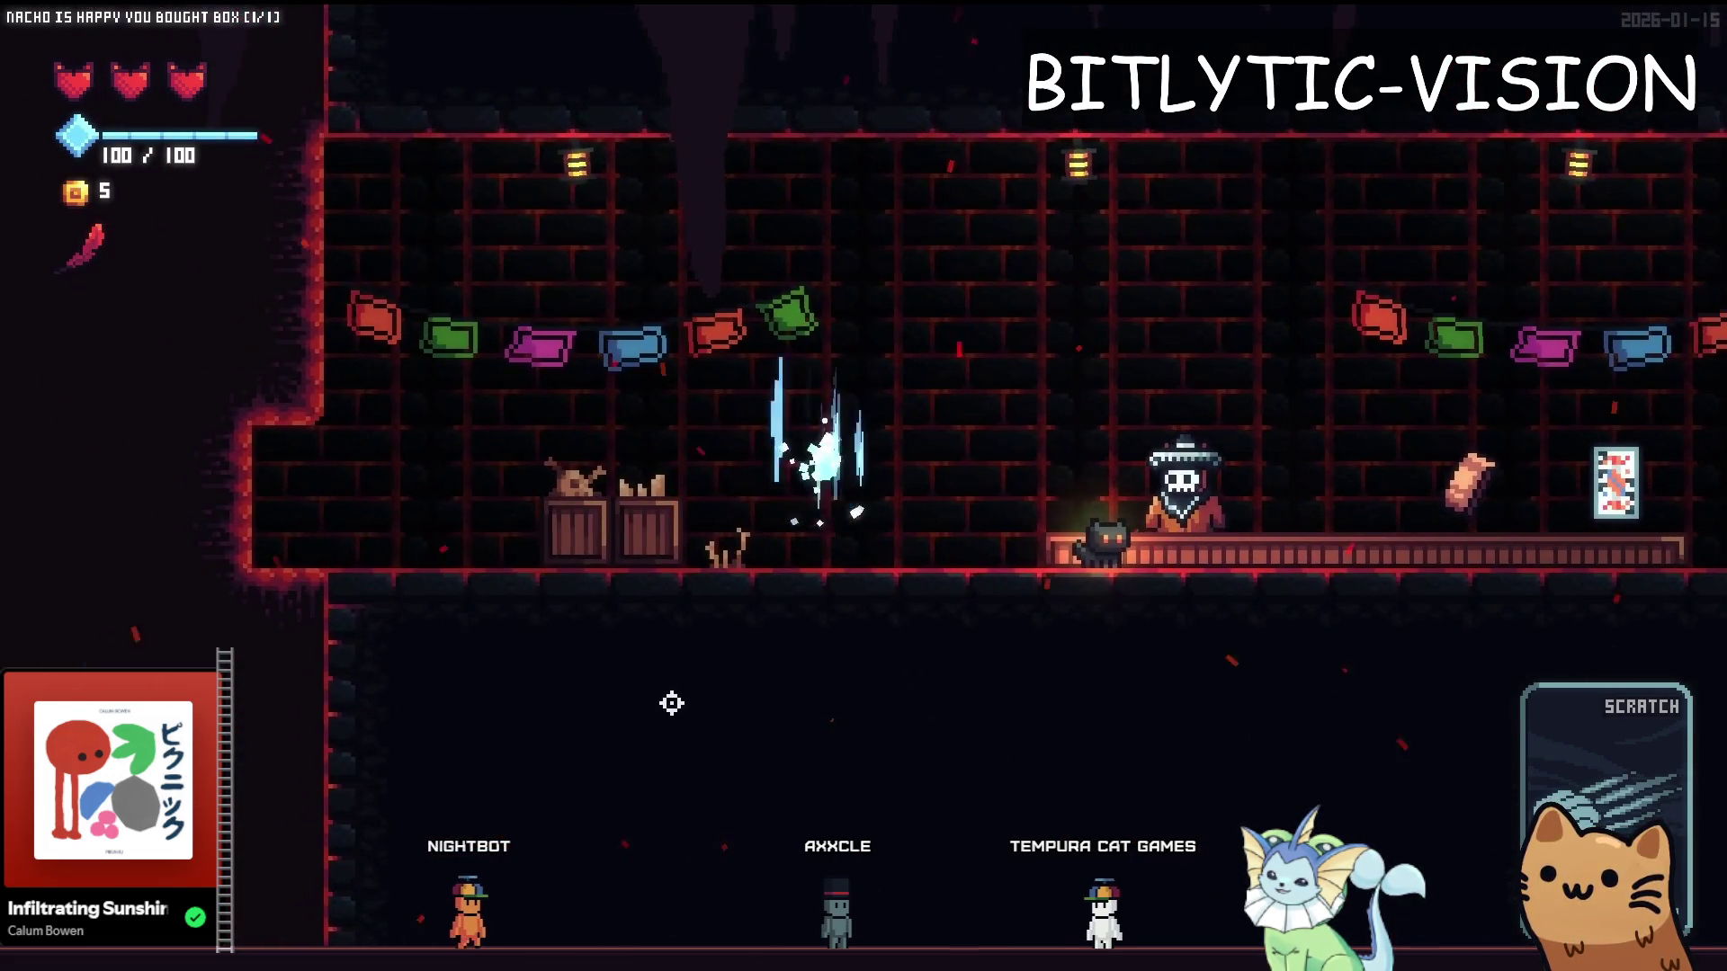
key("Tab")
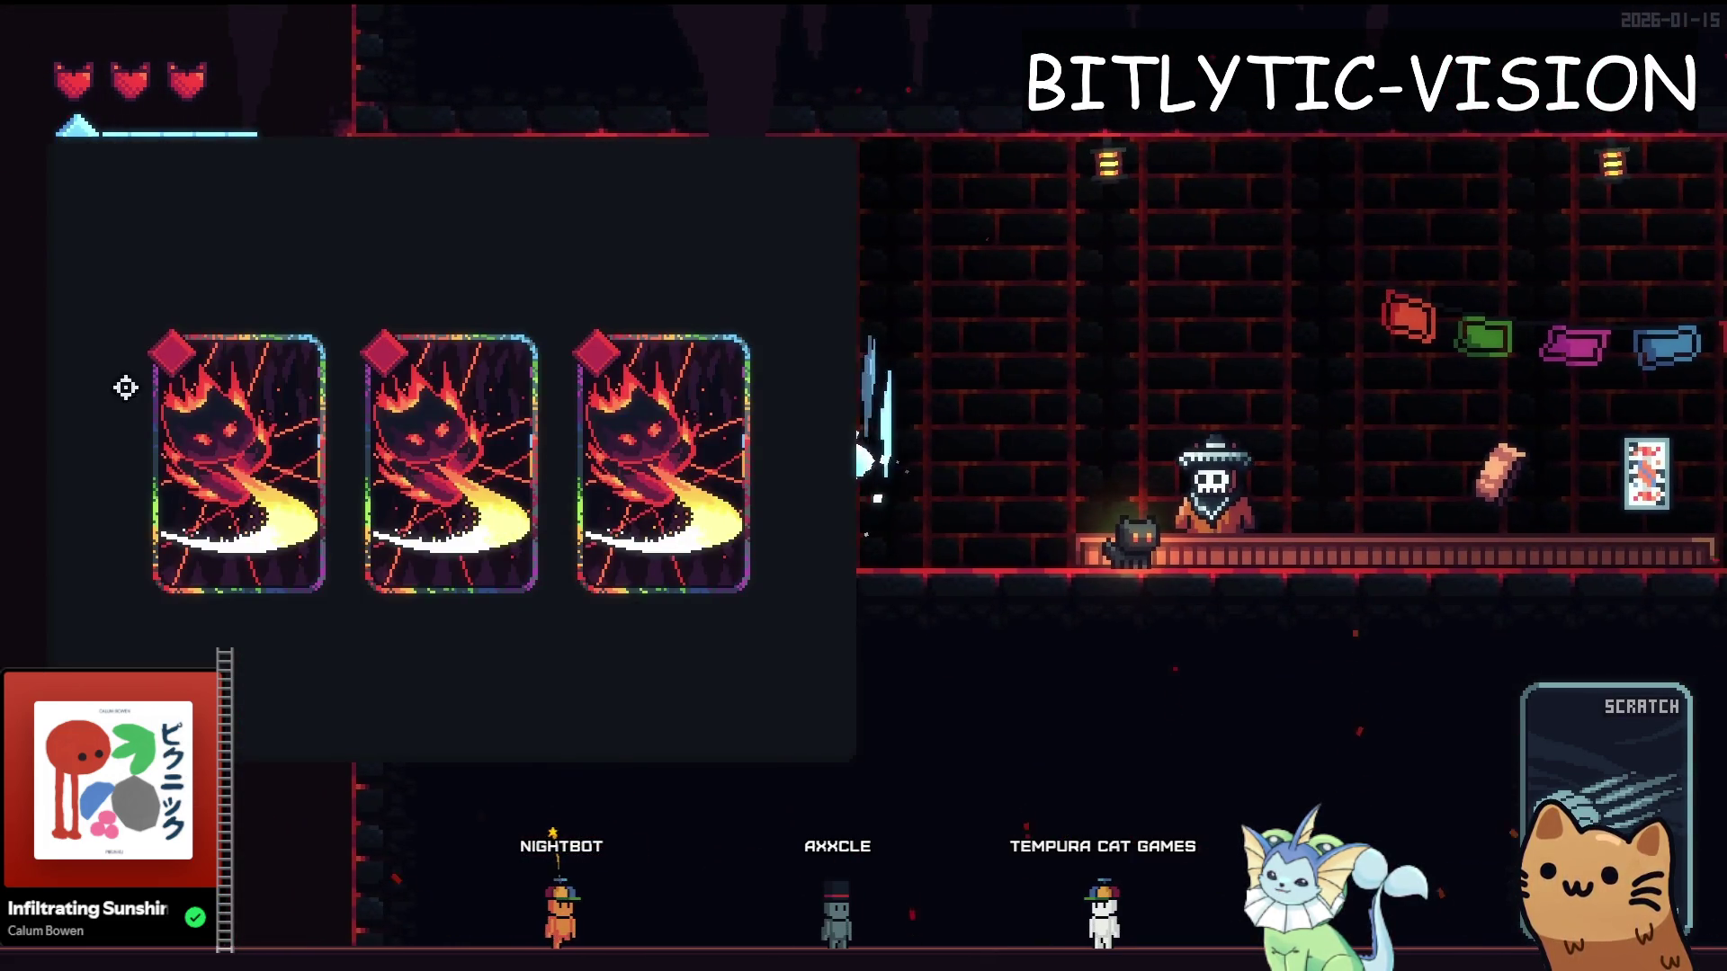
key("Tab")
Reset the room from the F1 debug menu and teleport into the shop room
key("F1")
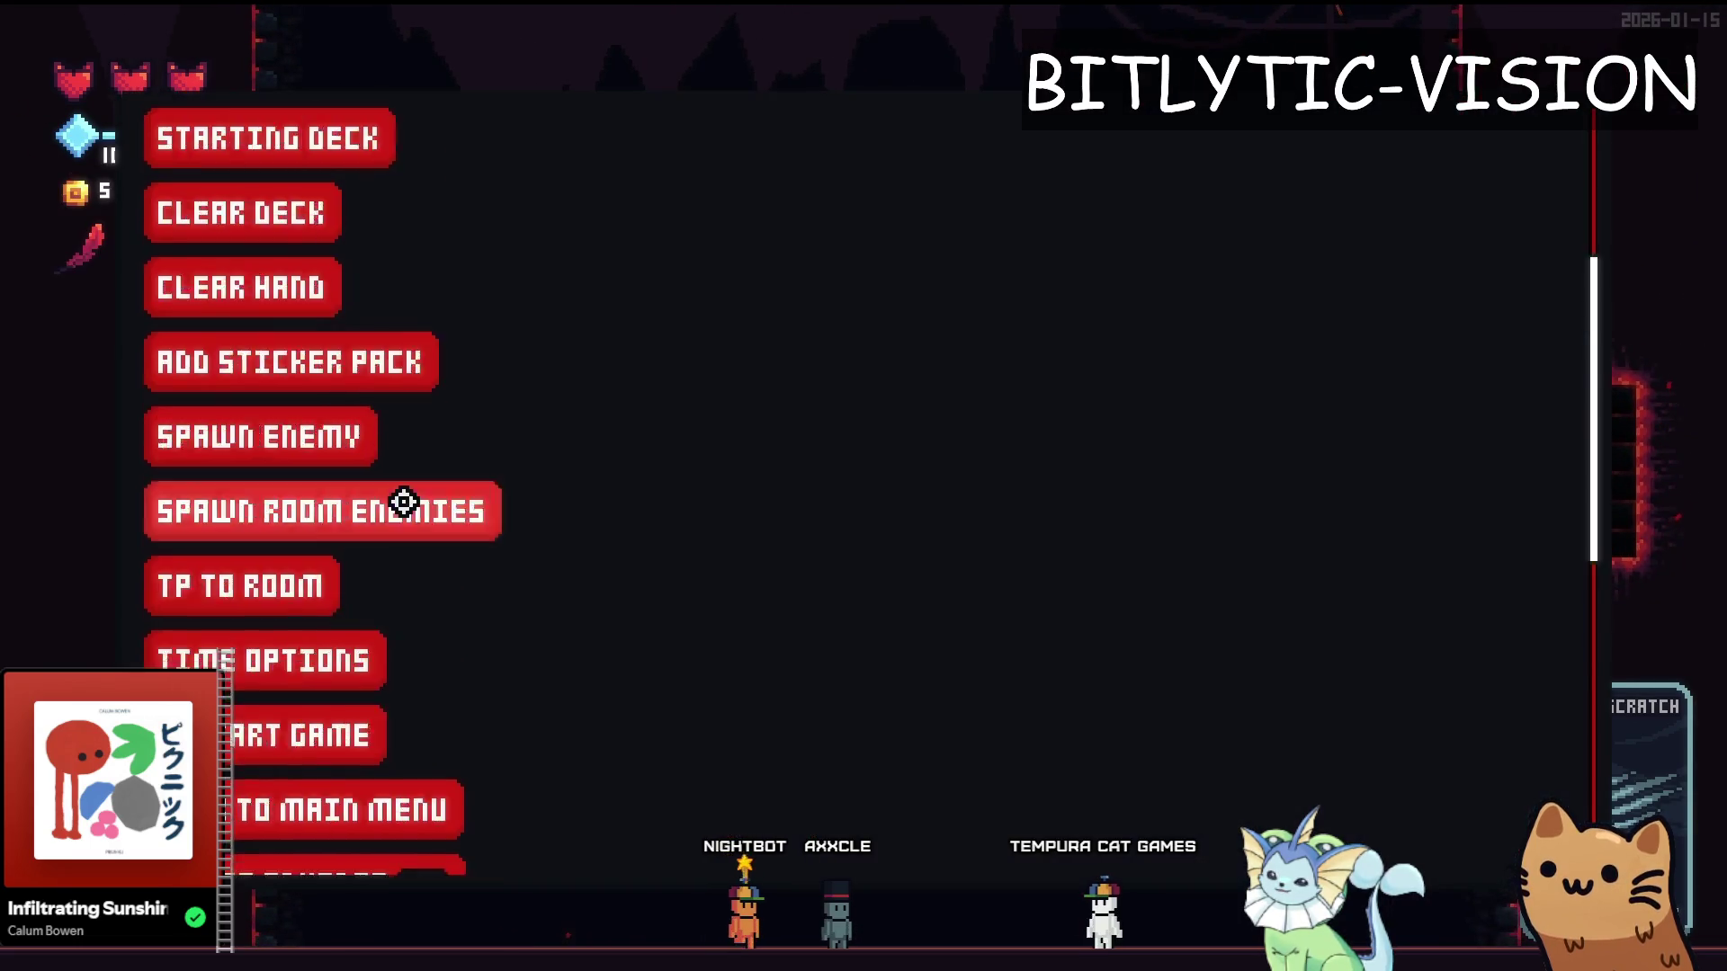
key("F1")
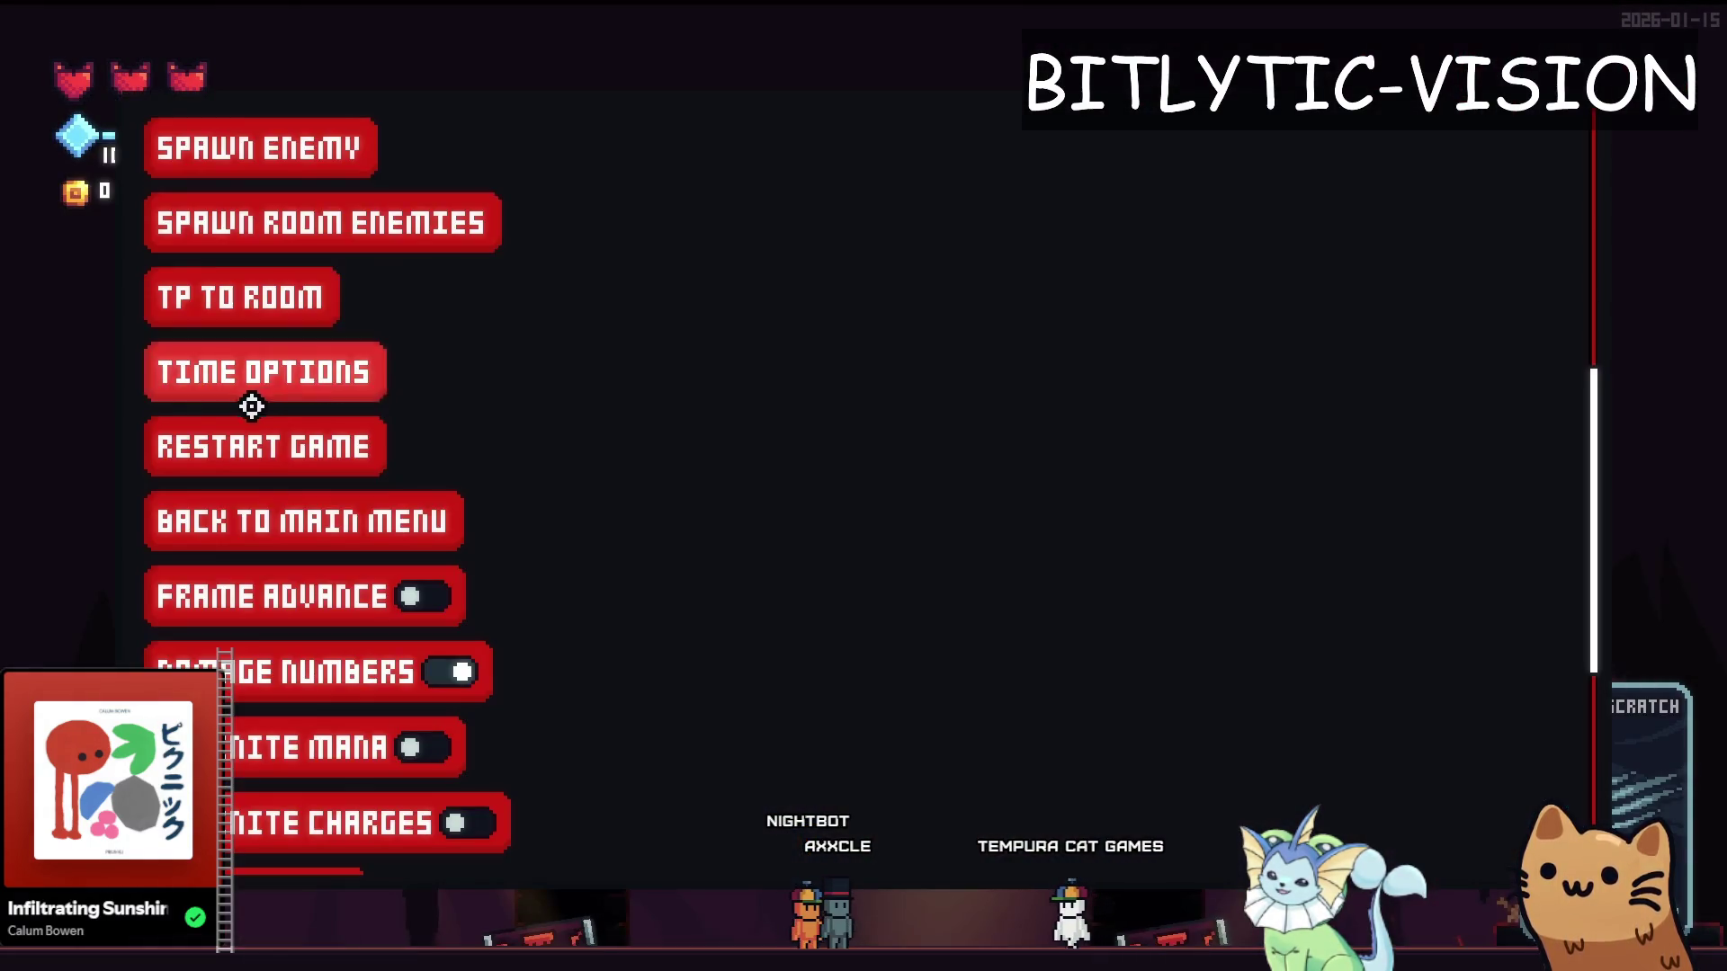
left_click(241, 296)
left_click(1245, 747)
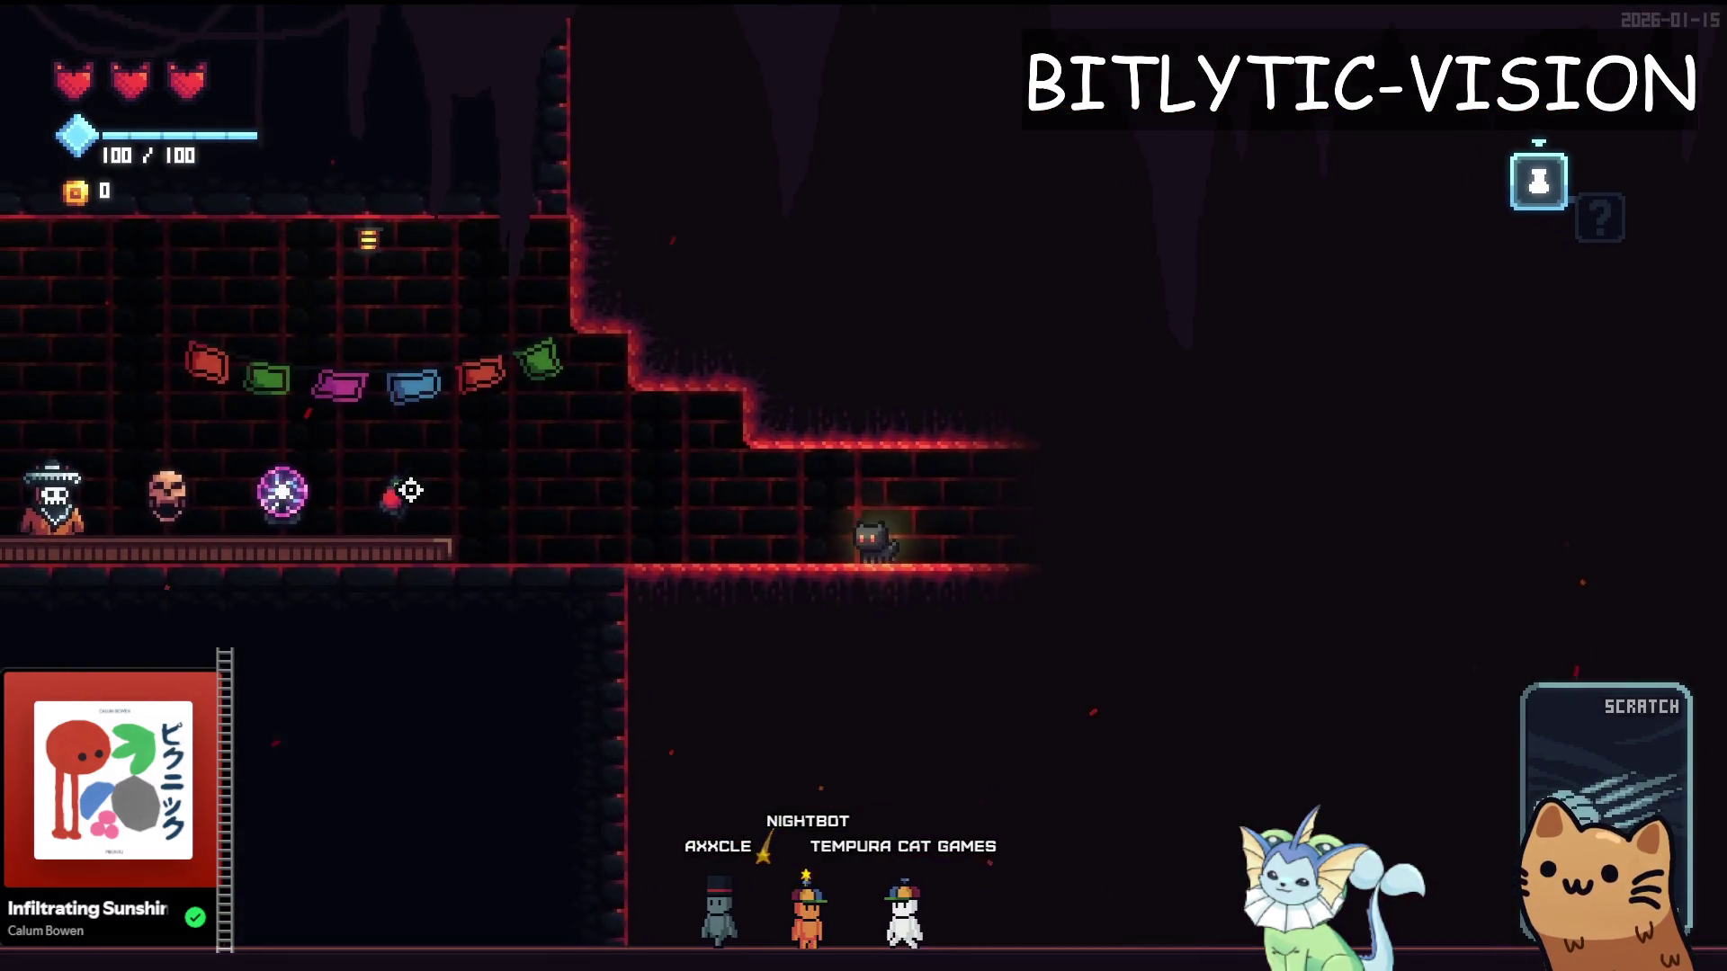
Walk the shop counter comparing Plasma Ball, Cursed Skull and Remote Detonator prices
key("a")
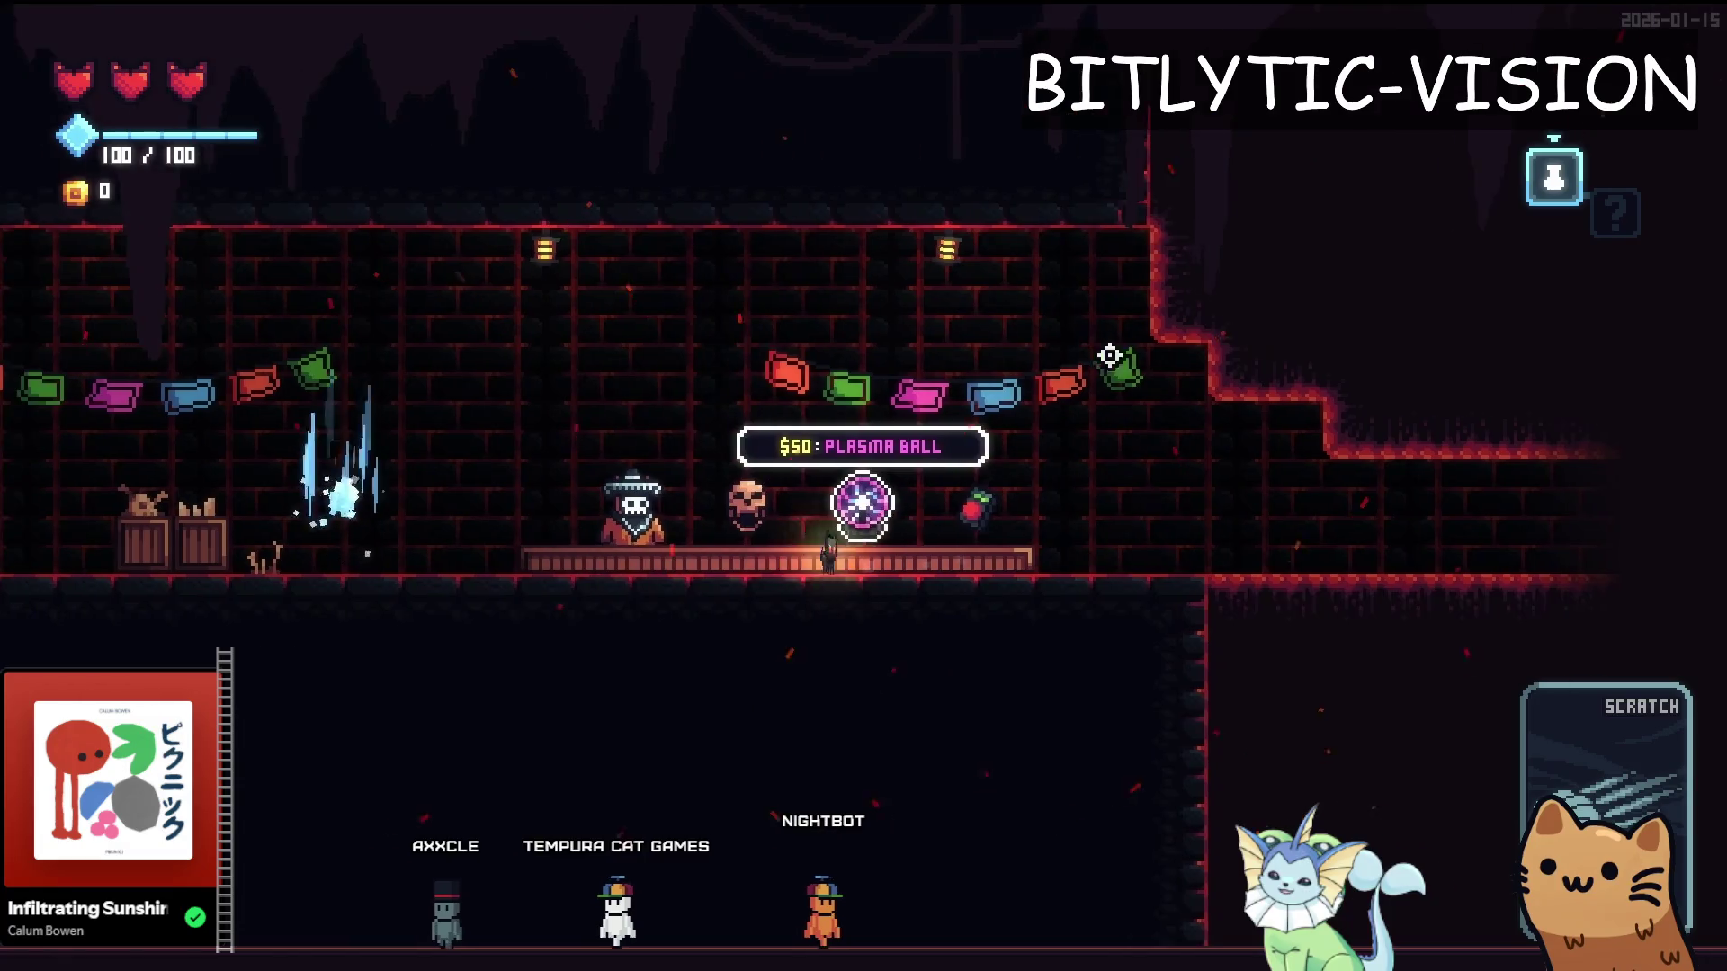
key("a")
key("d")
key("a")
key("d")
key("a")
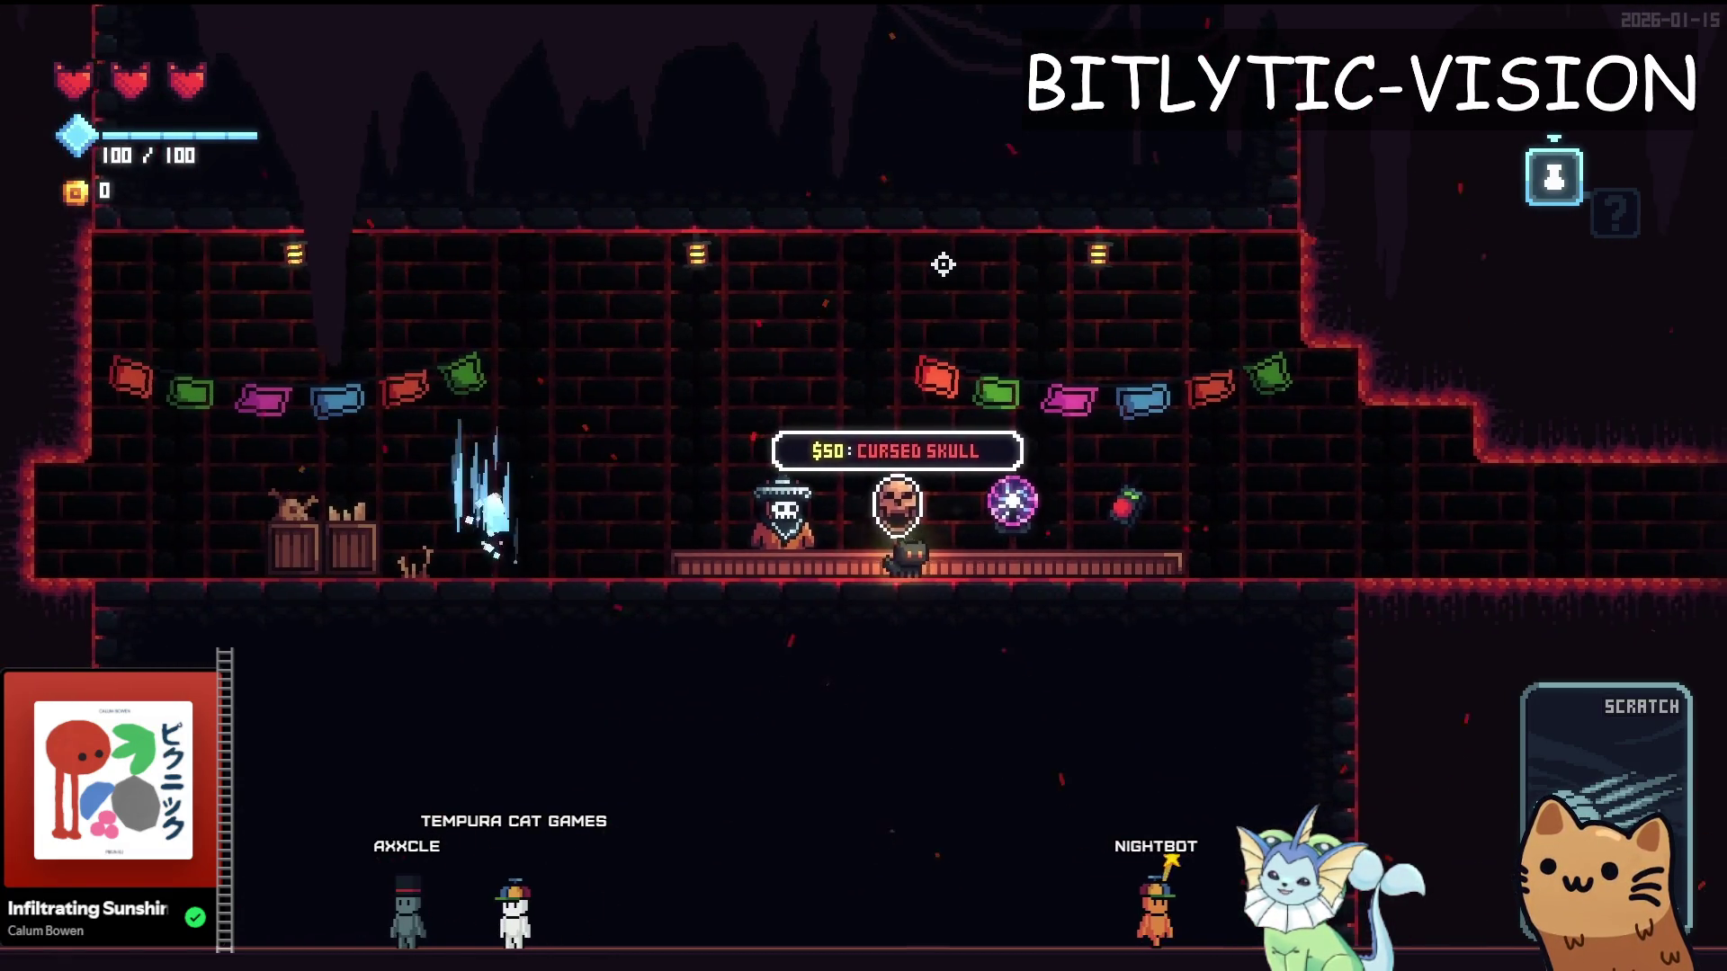
key("d")
key("a")
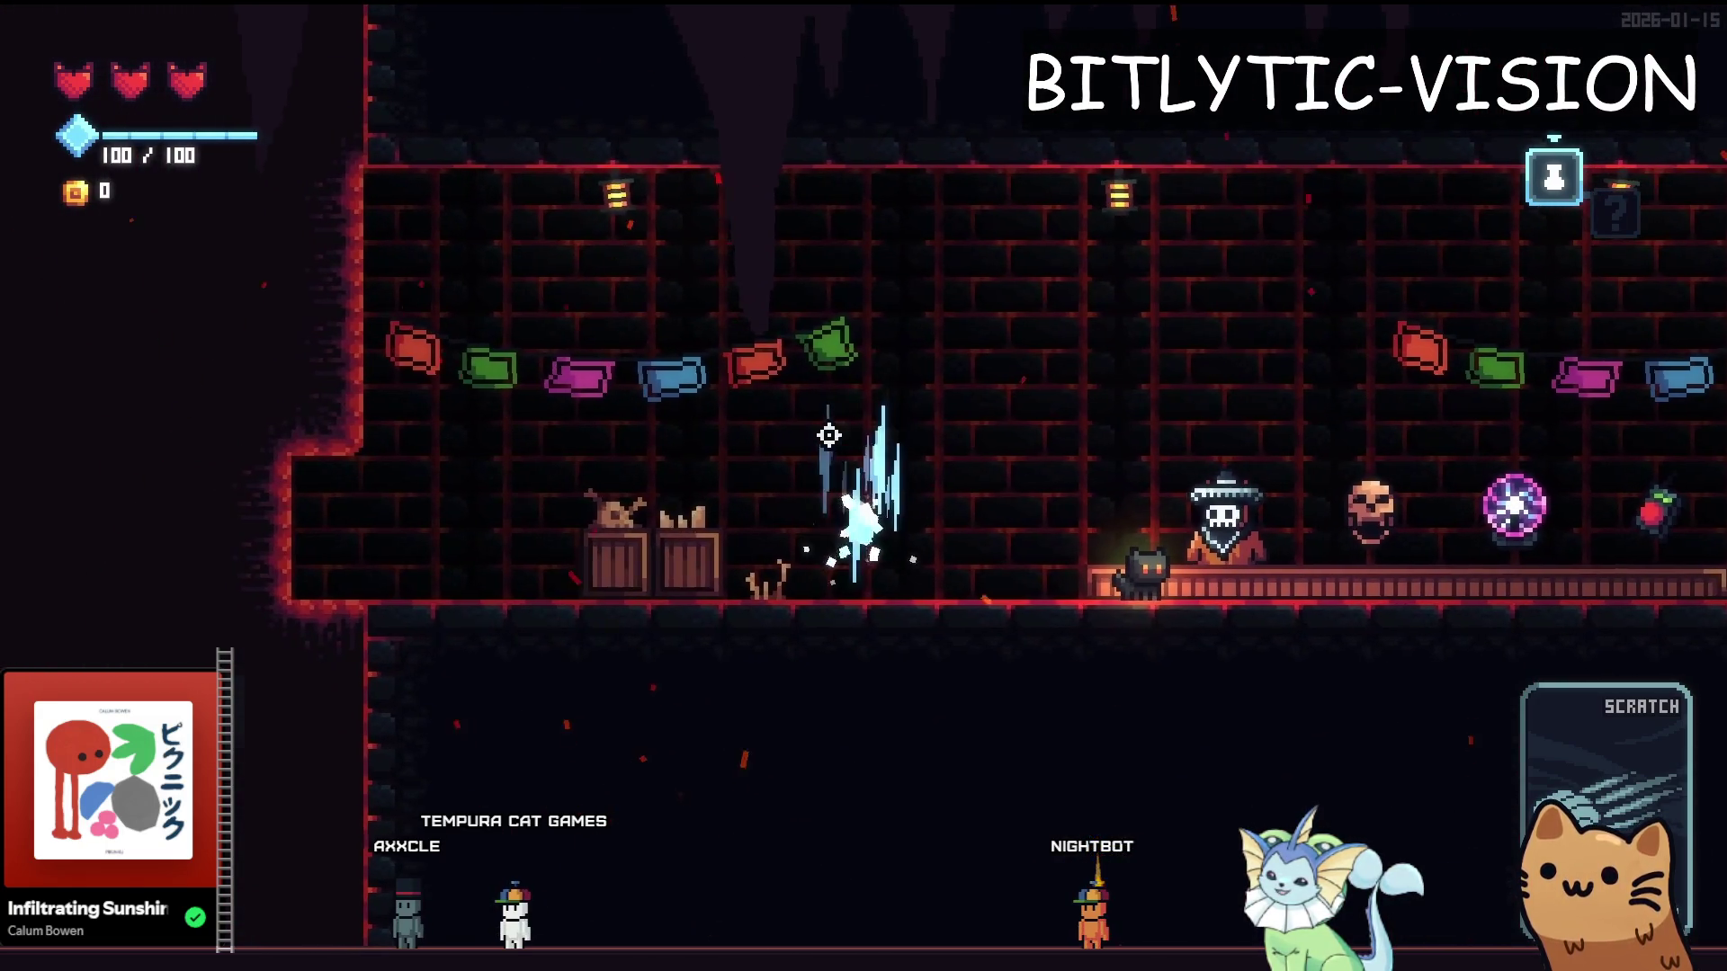
Buy the Auto Turret card, stop the game, and bring up Quick Open in the editor
key("e")
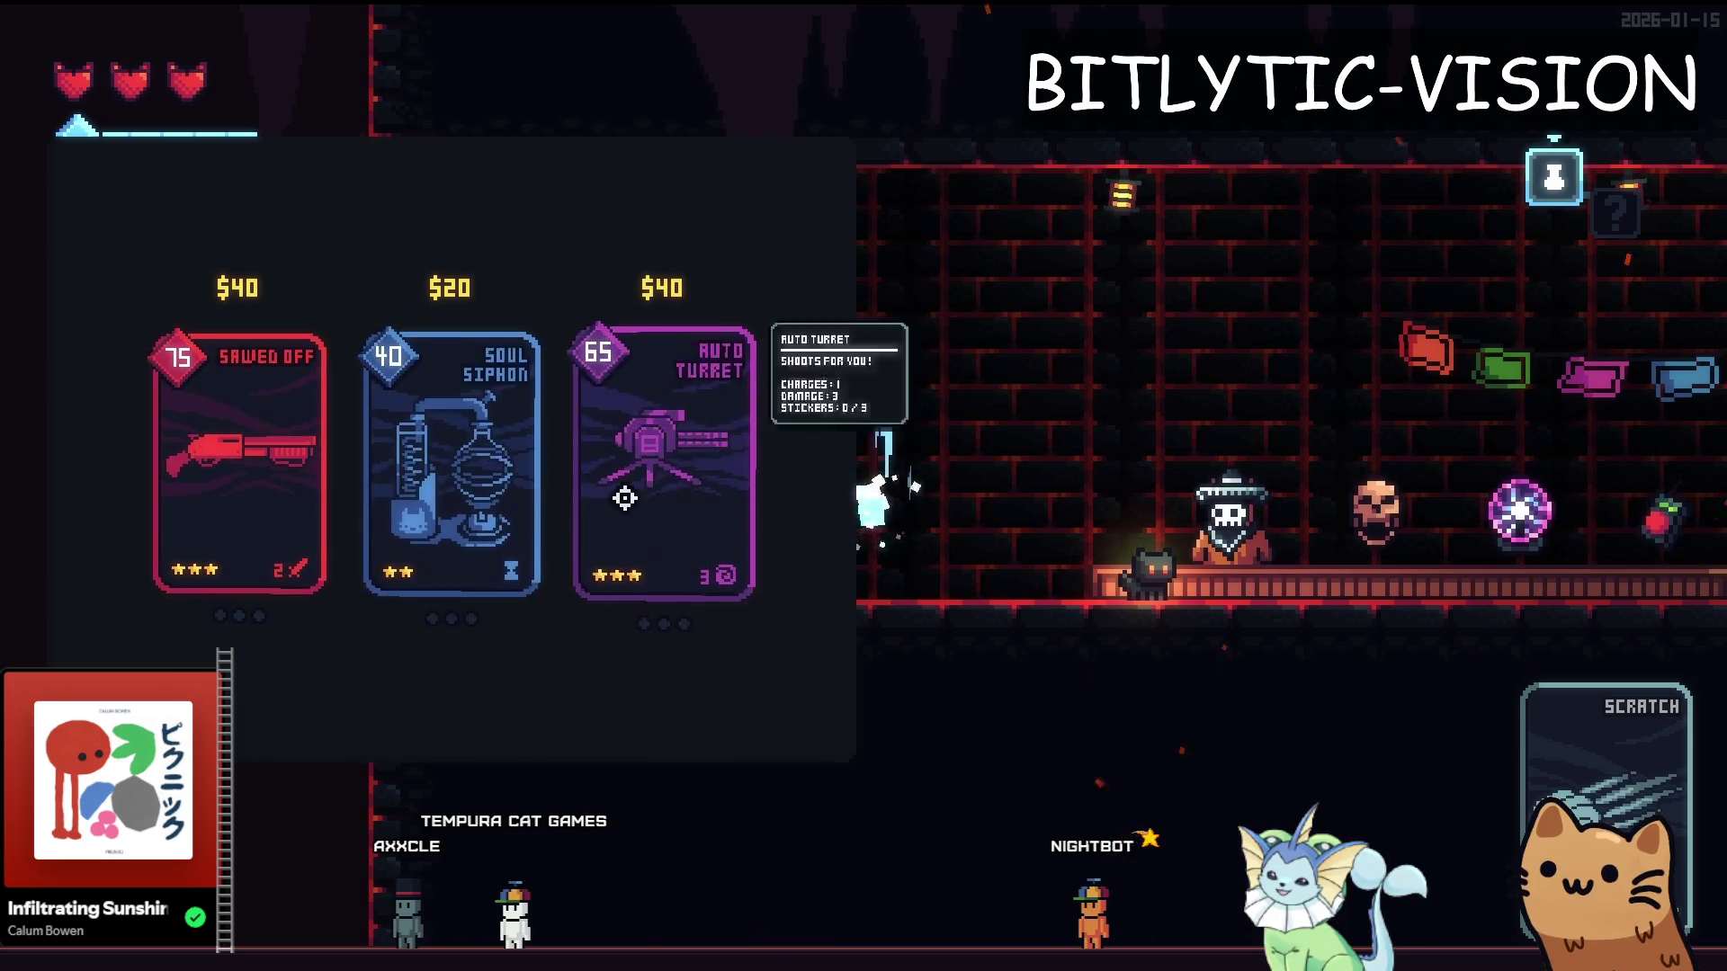
key("e")
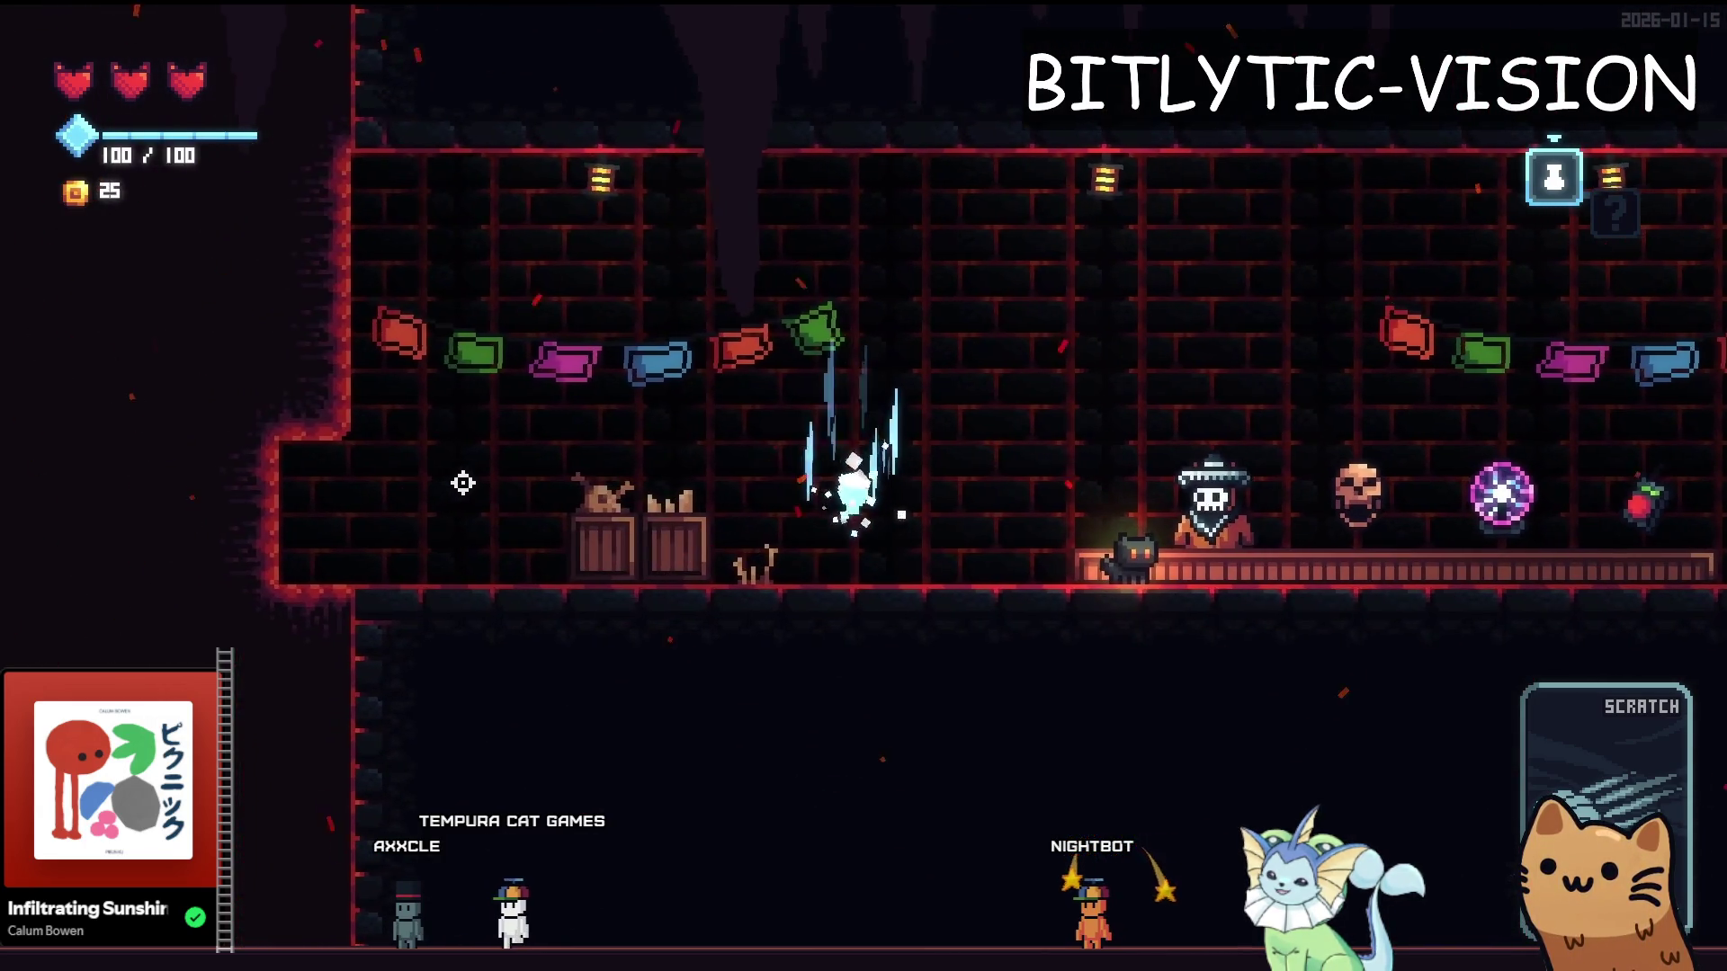
key("e")
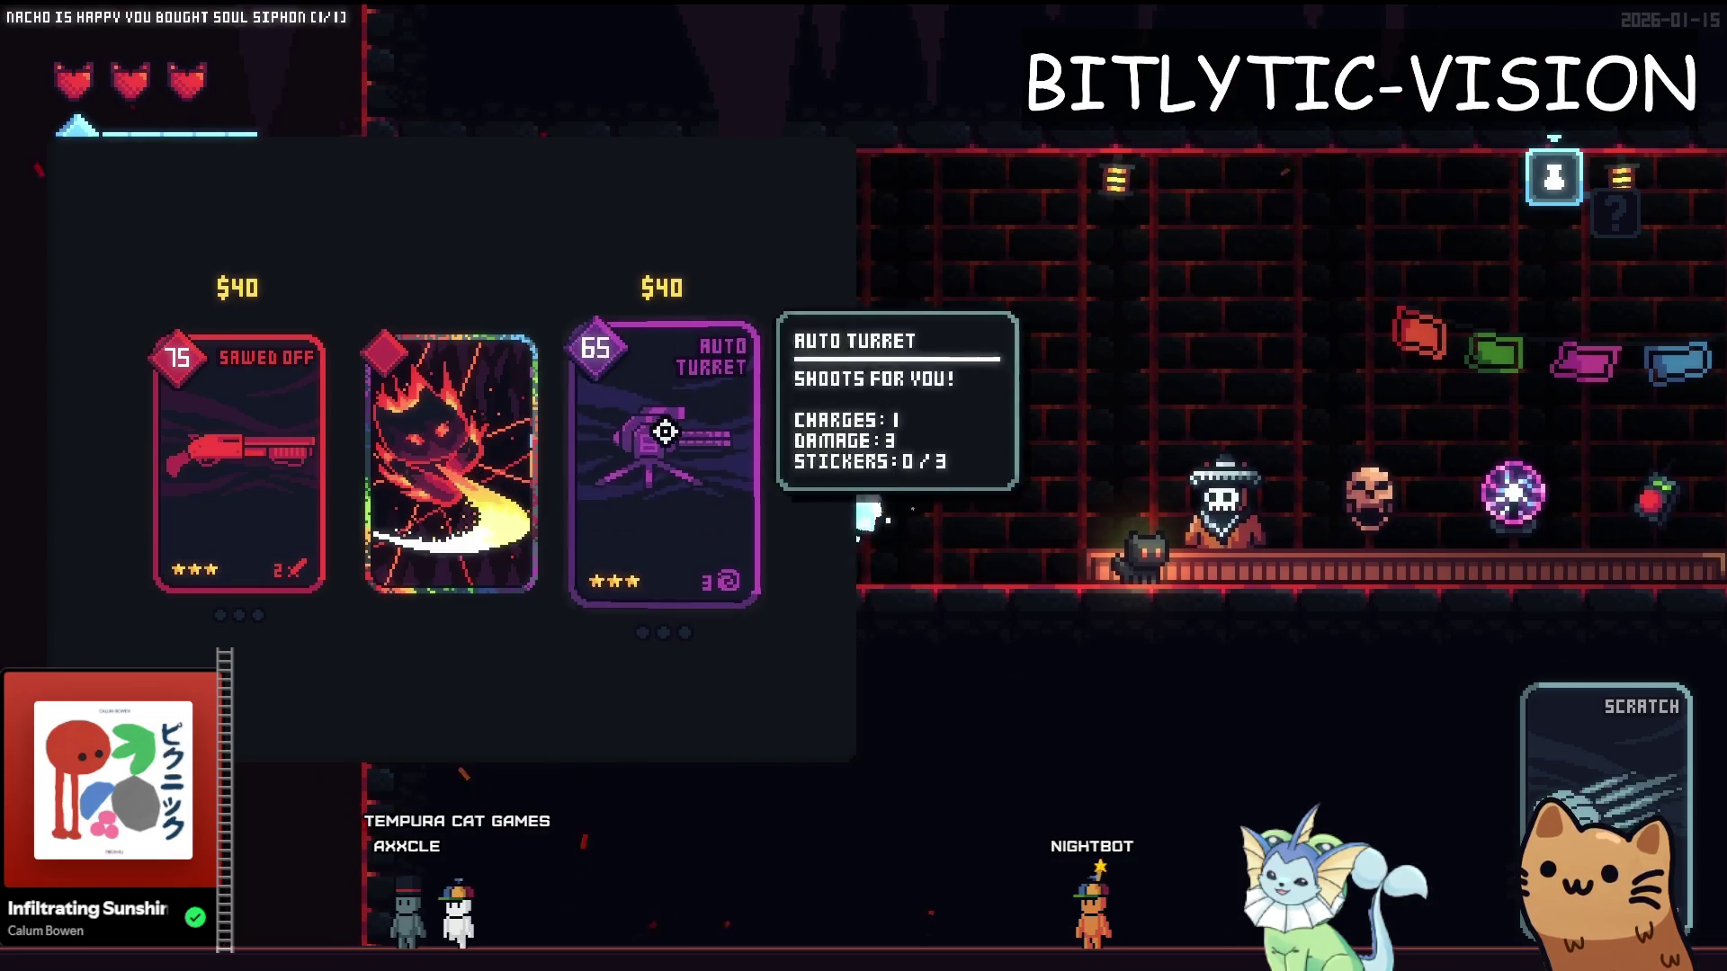
key("e")
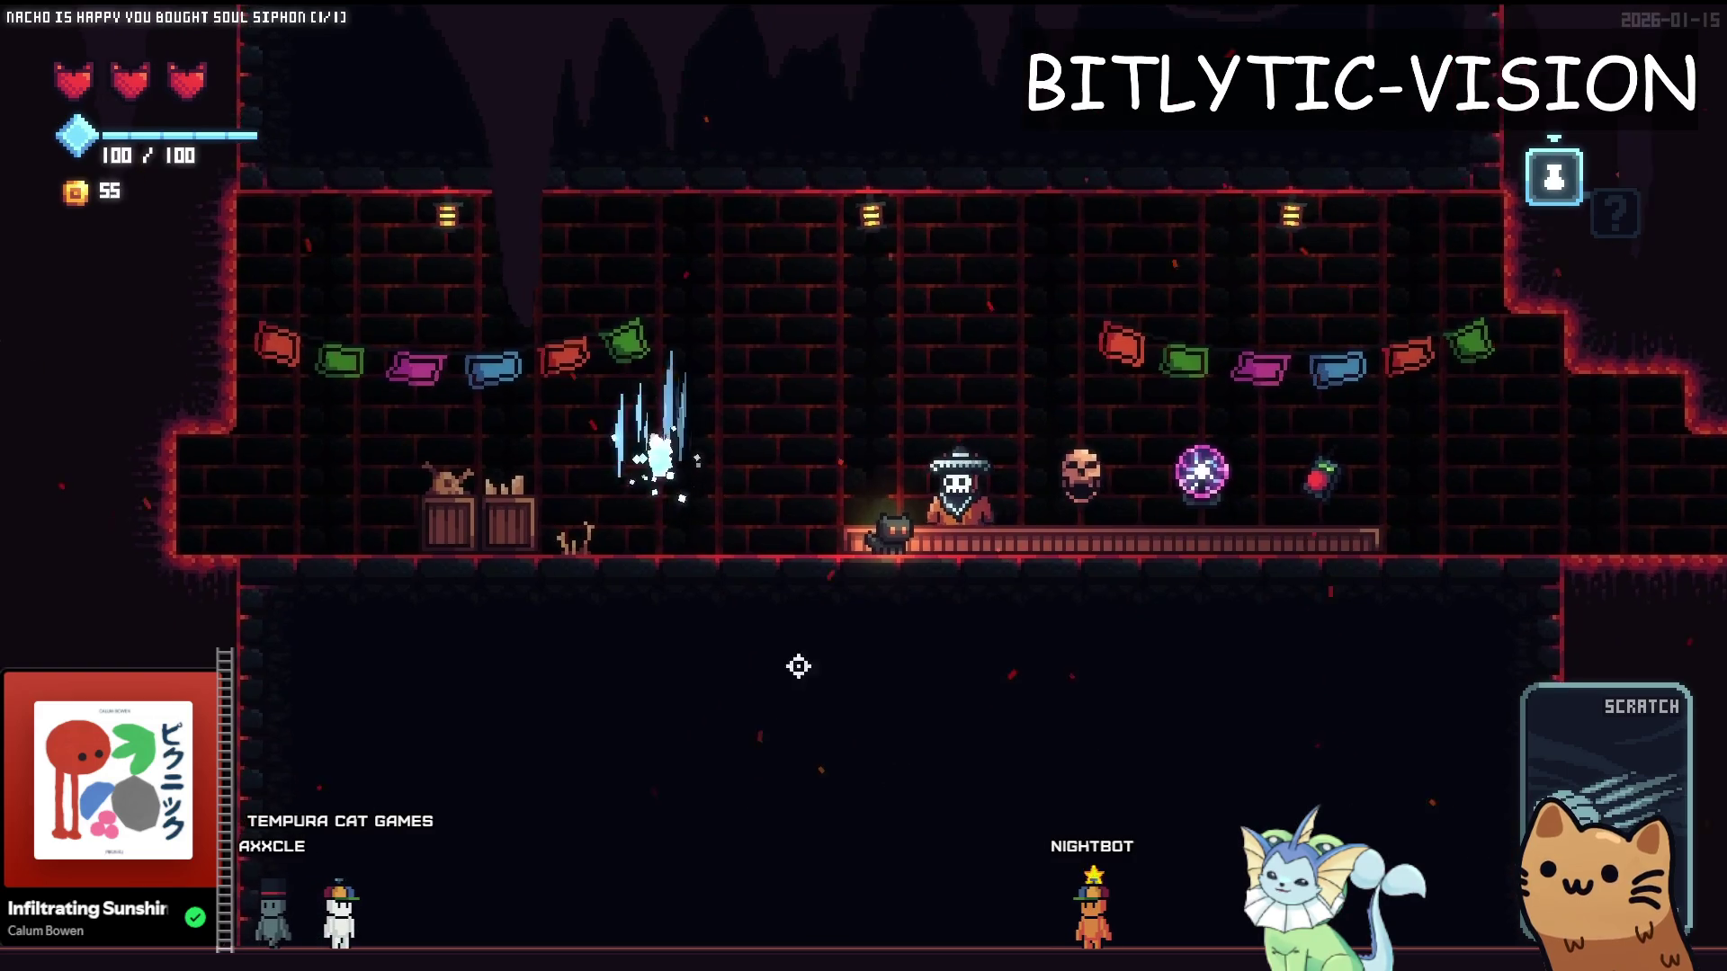
key("e")
left_click(715, 444)
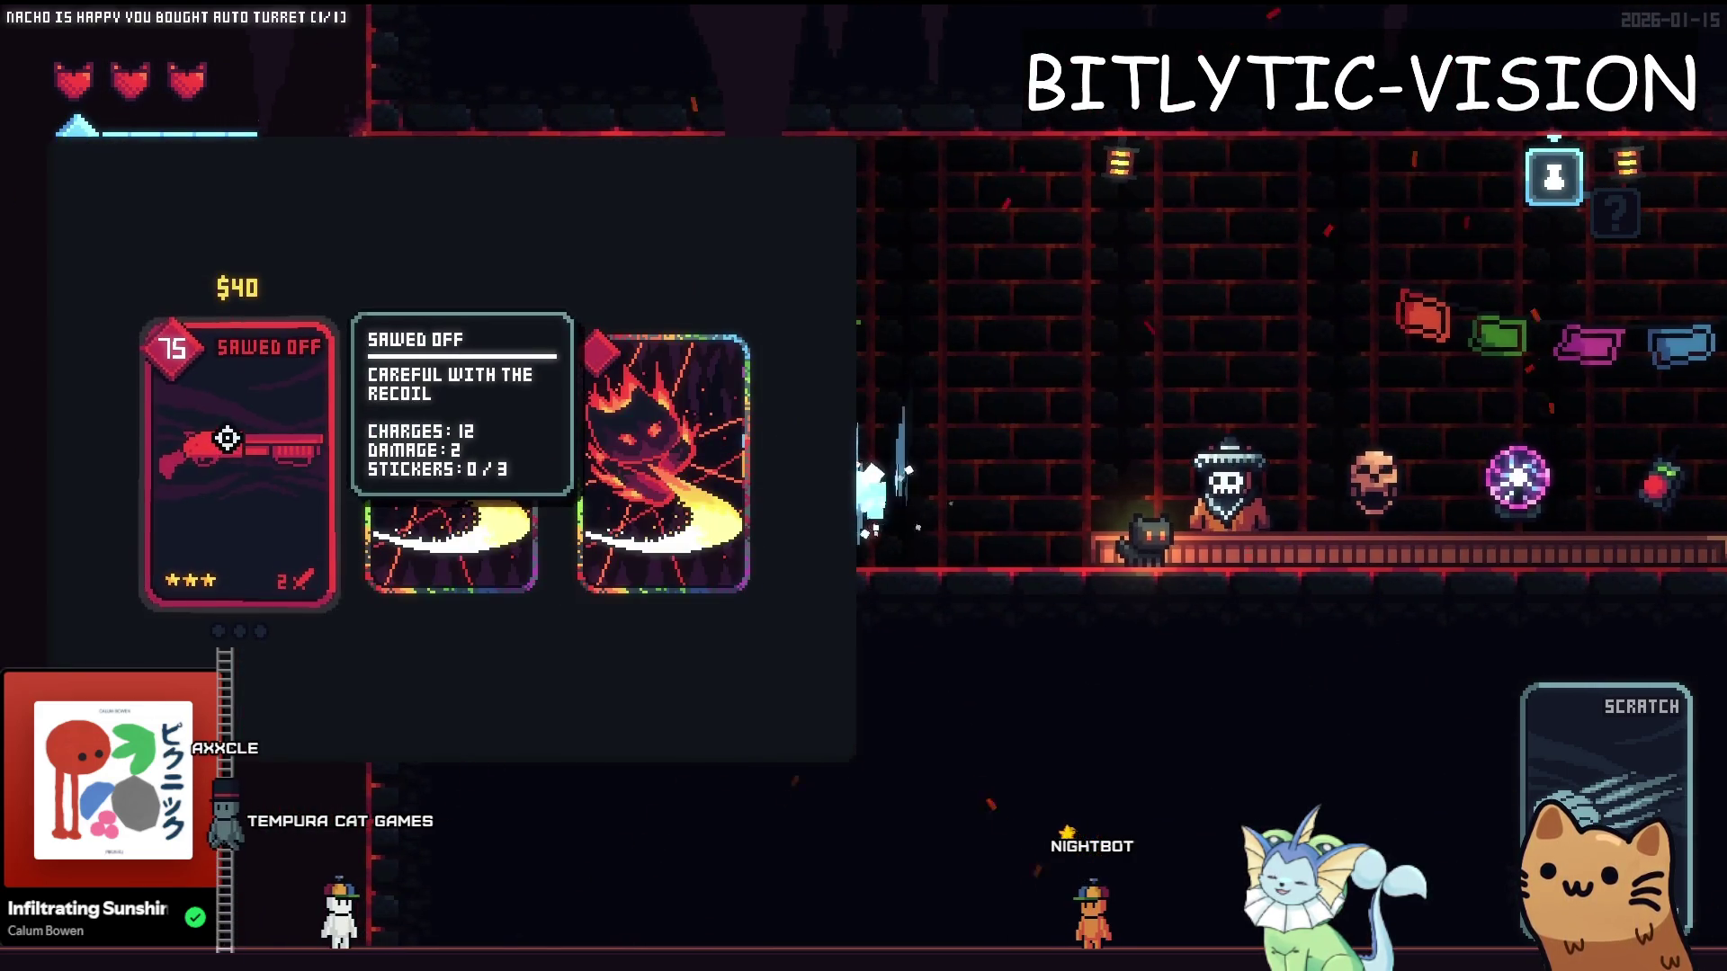
key("e")
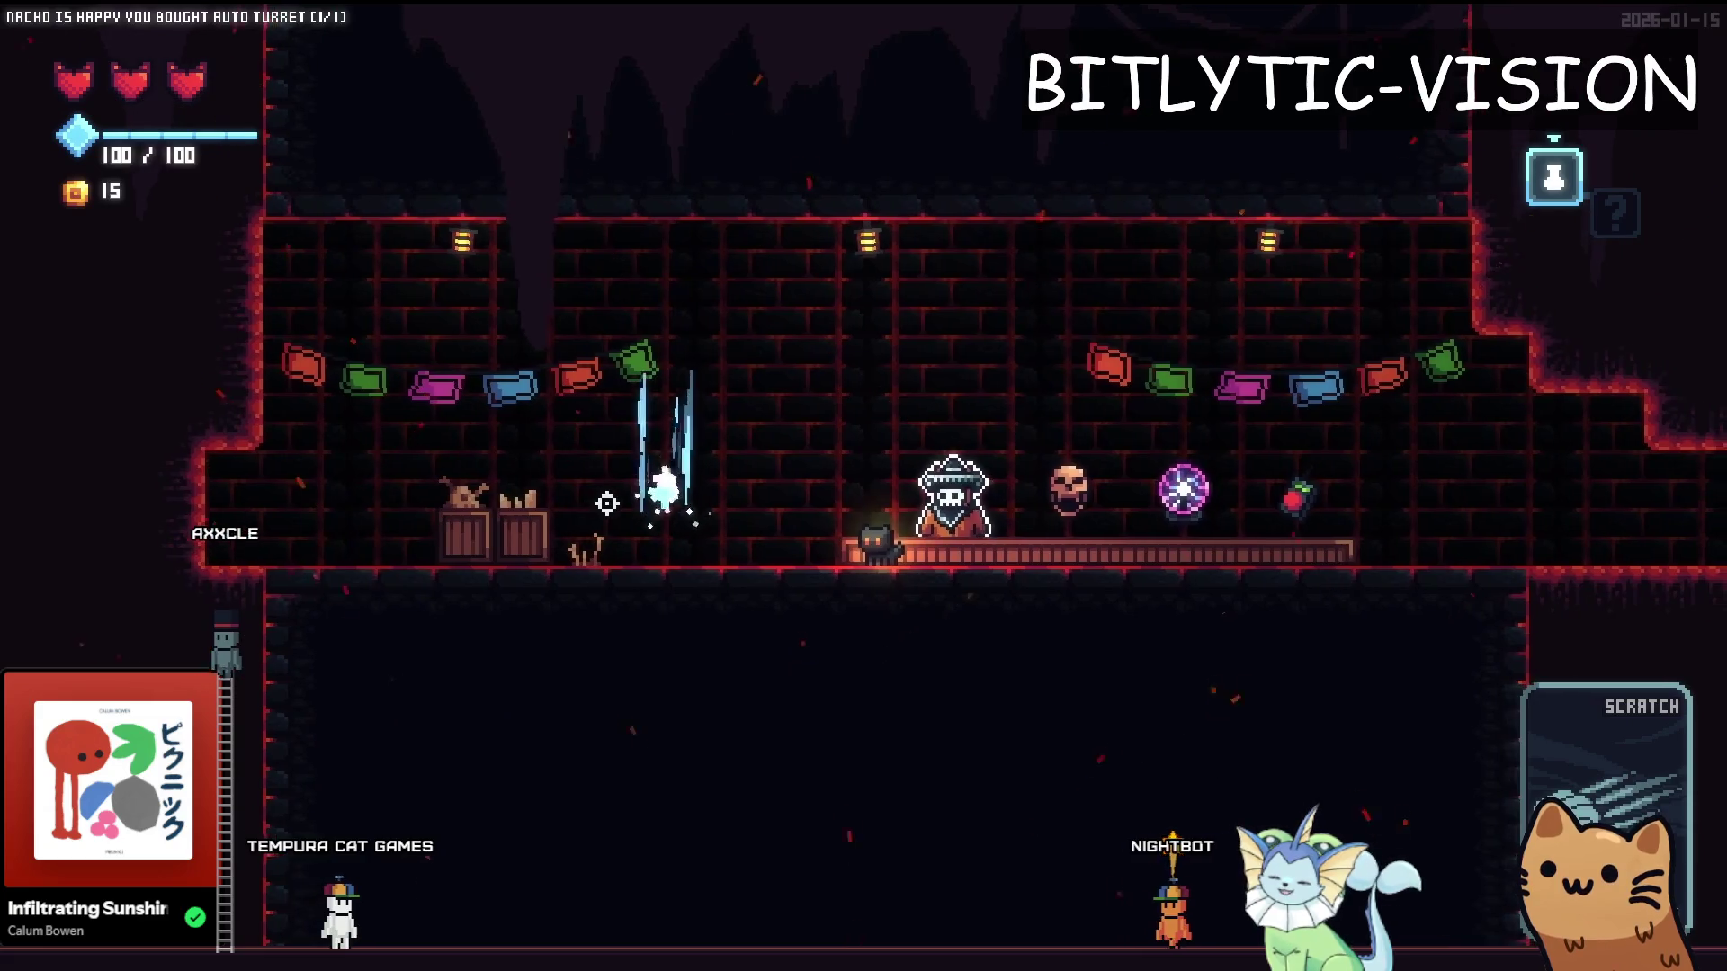
key("F8")
key("shift+alt+o")
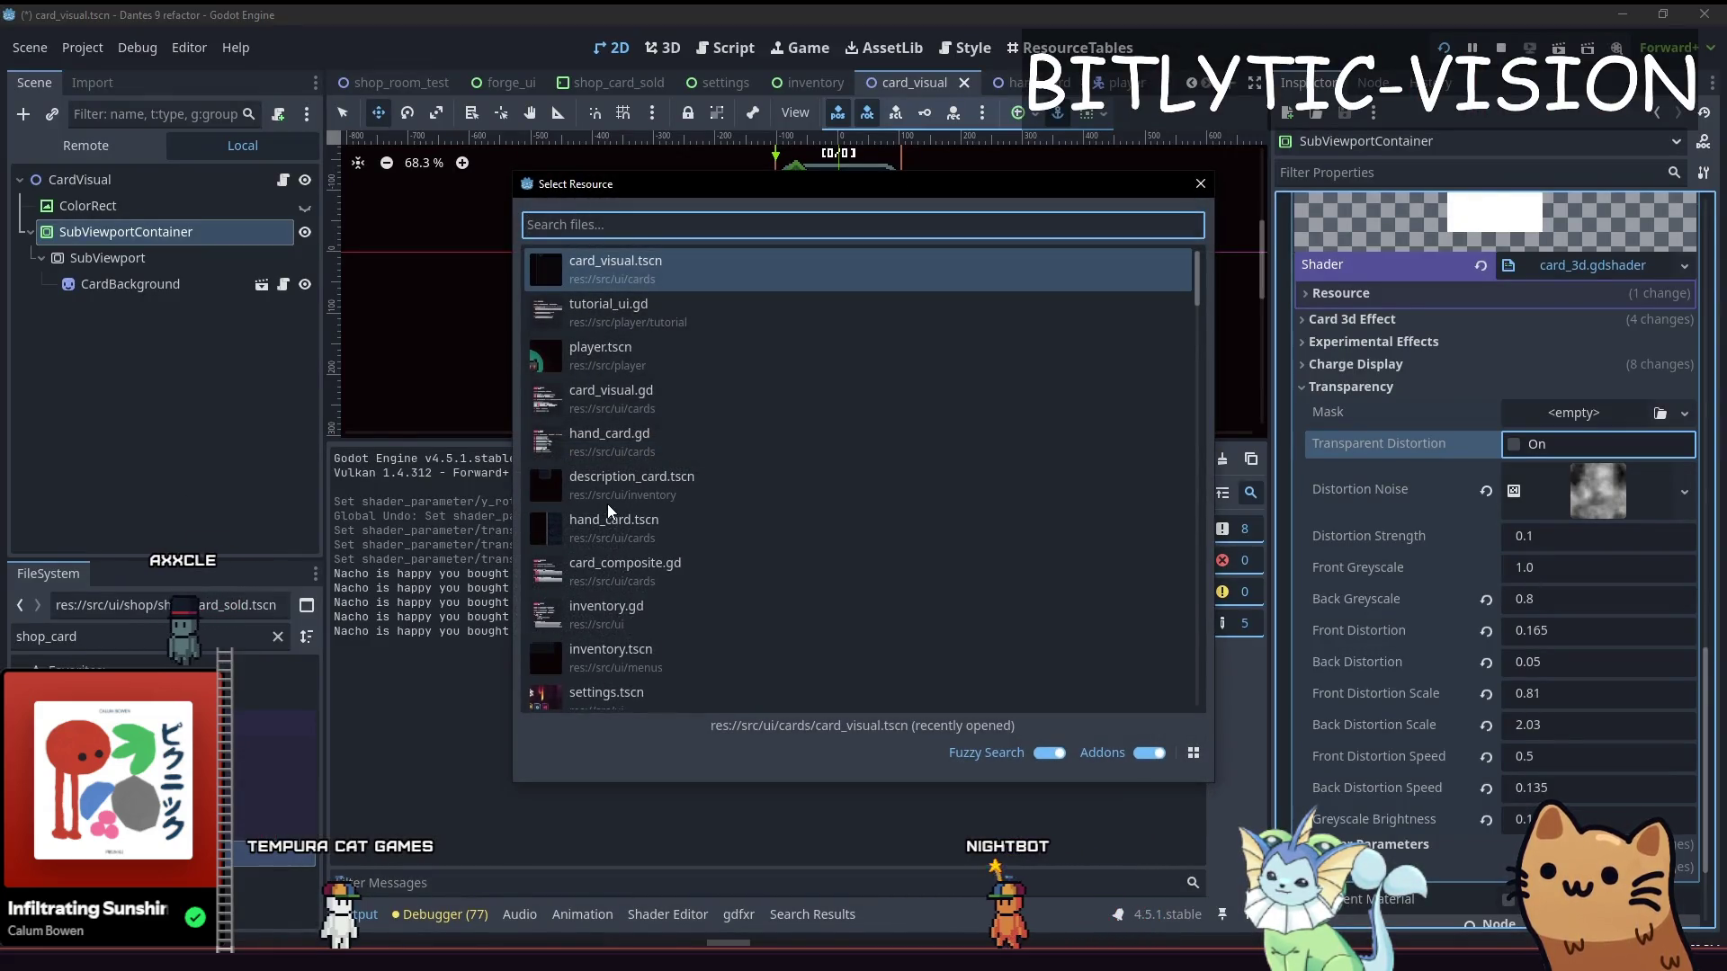
Find and open card_sawed_off.tres through Quick Open by searching 'sawed_off'
type("card_shotgun")
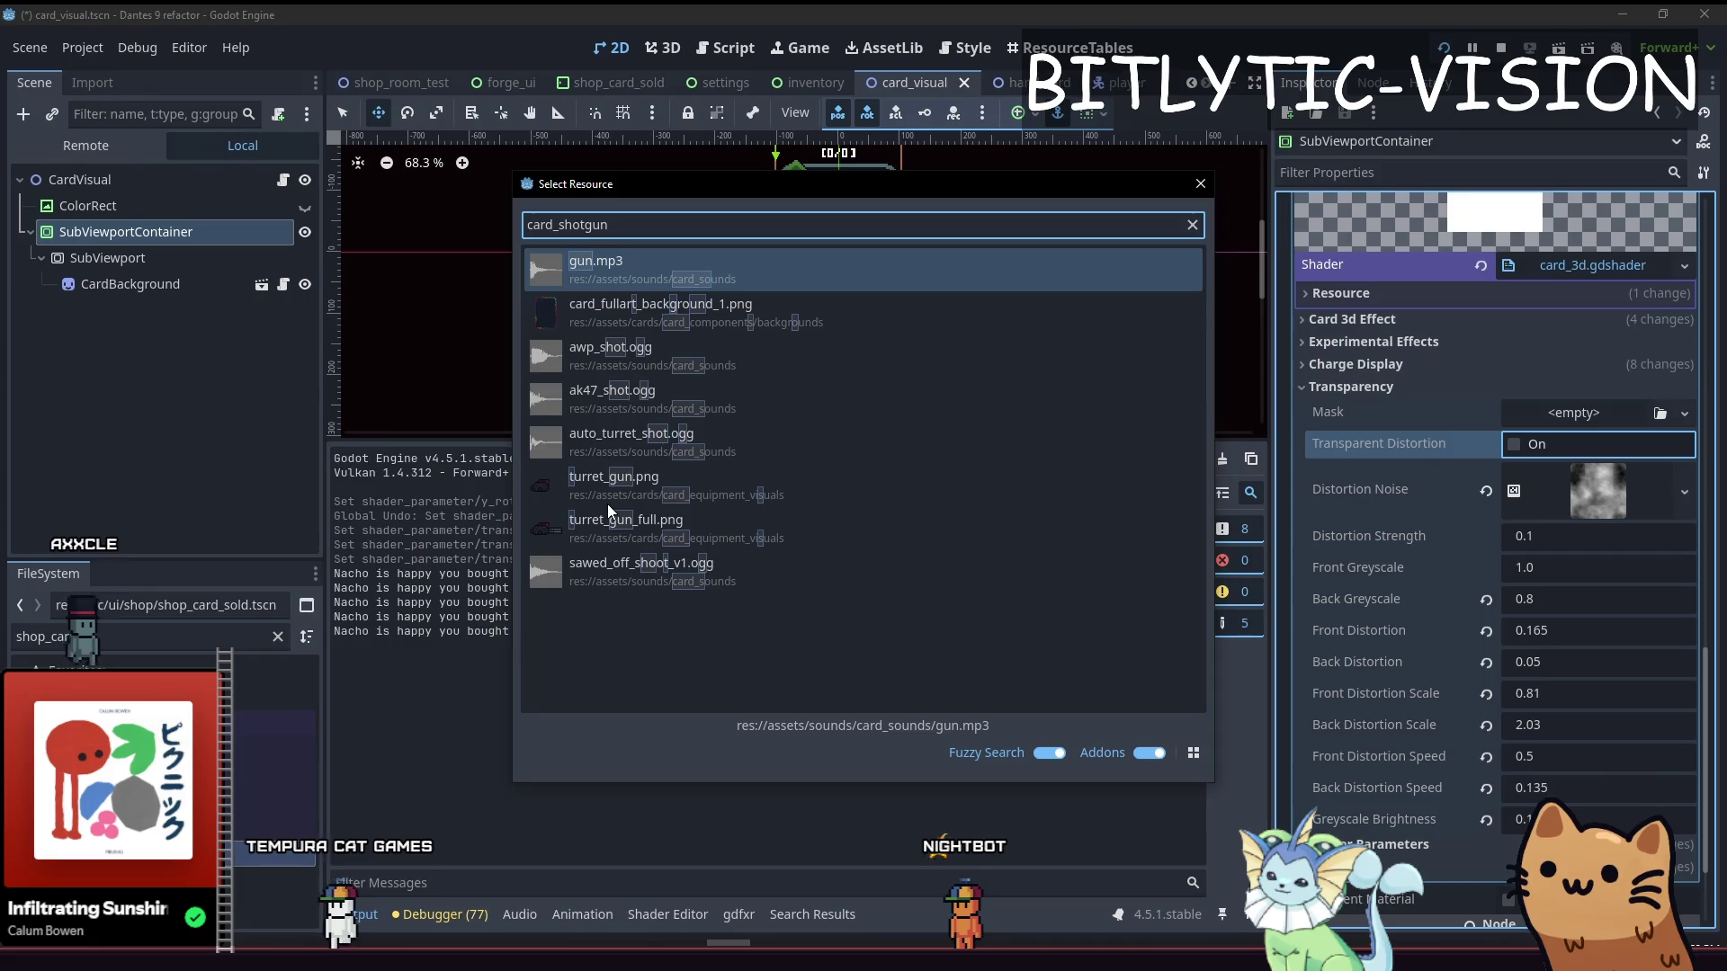
key("BackSpace")
key("BackSpace")
key("BackSpace")
type("shotgun")
key("BackSpace")
key("BackSpace")
key("BackSpace")
type("sawed_off")
key("Down")
key("Return")
Run the game to check the shop's card offers, then stop it
key("F5")
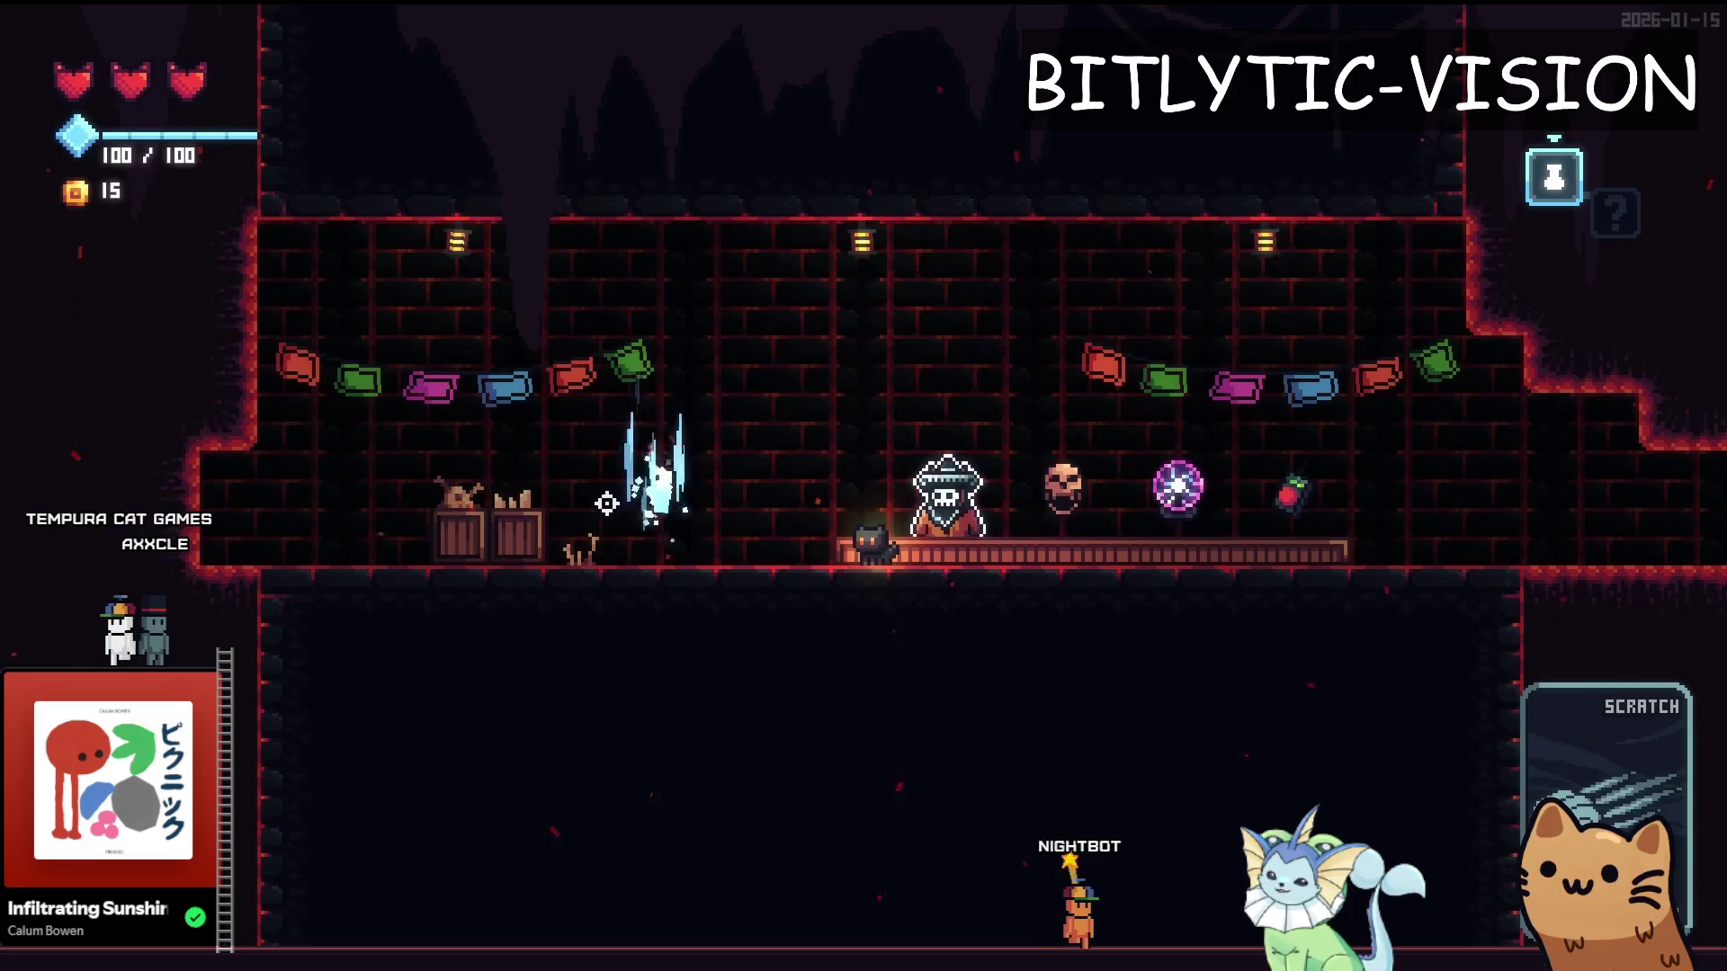
key("Tab")
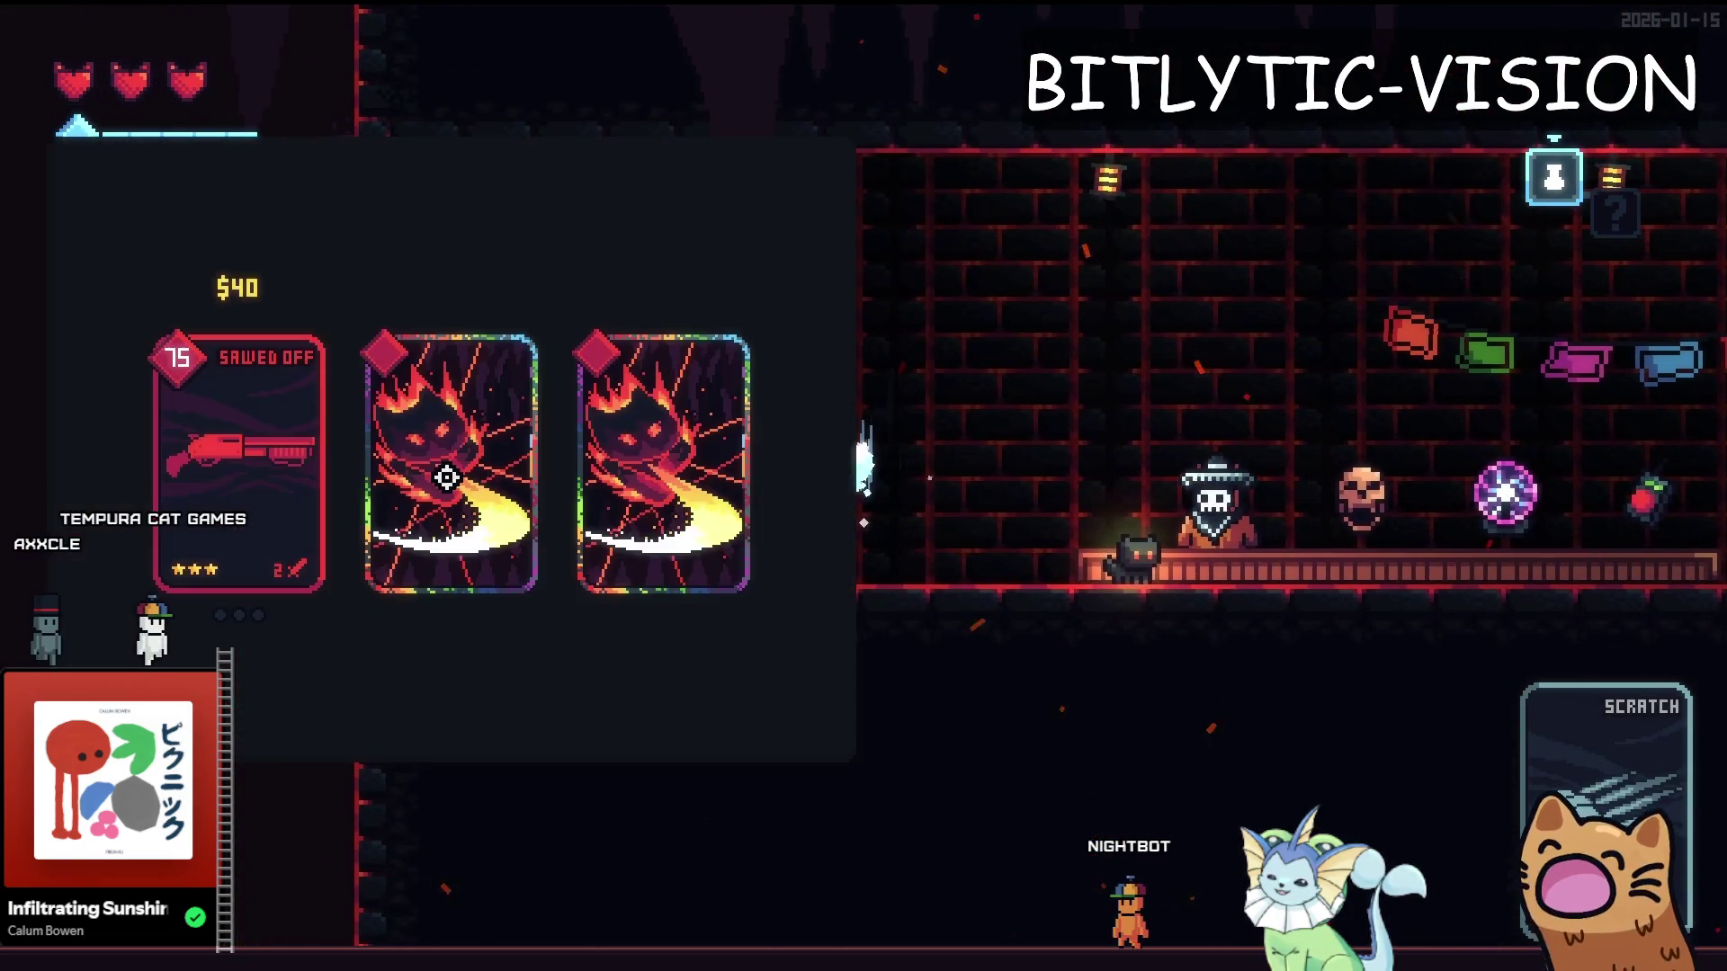
key("Tab")
key("F8")
Set the Sawed Off card's Price Override to 150 in the Inspector and run the game
scroll(1534, 548, "down", 3)
left_click(1572, 455)
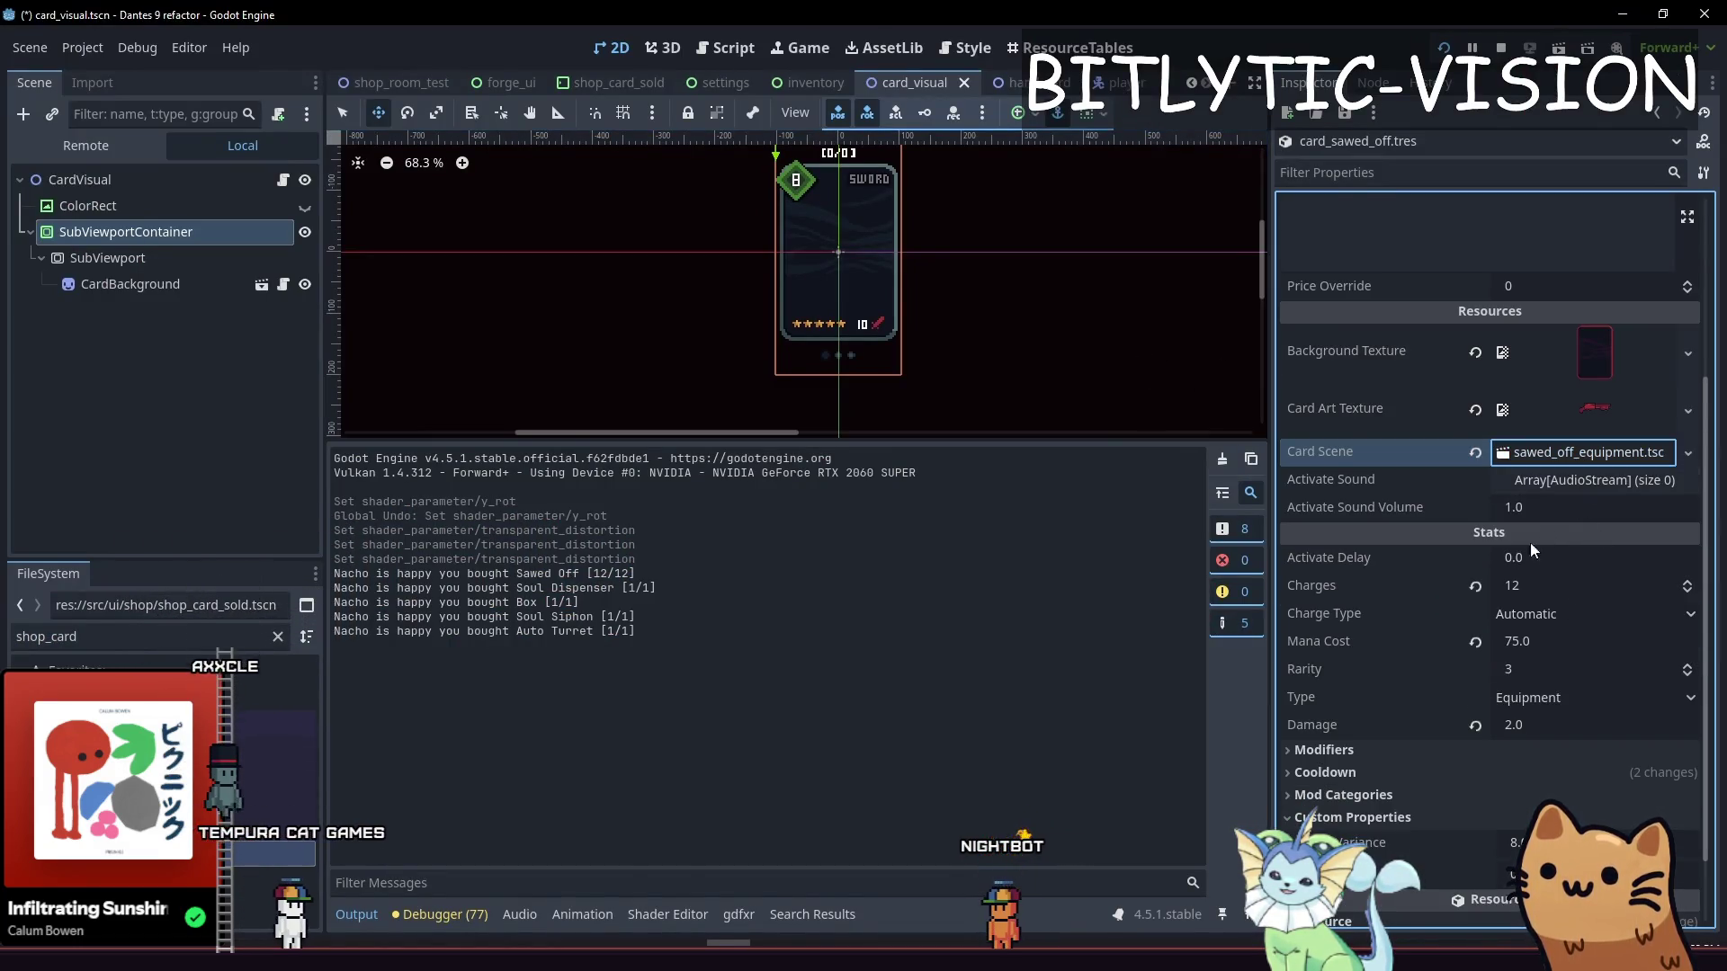
scroll(1539, 528, "down", 2)
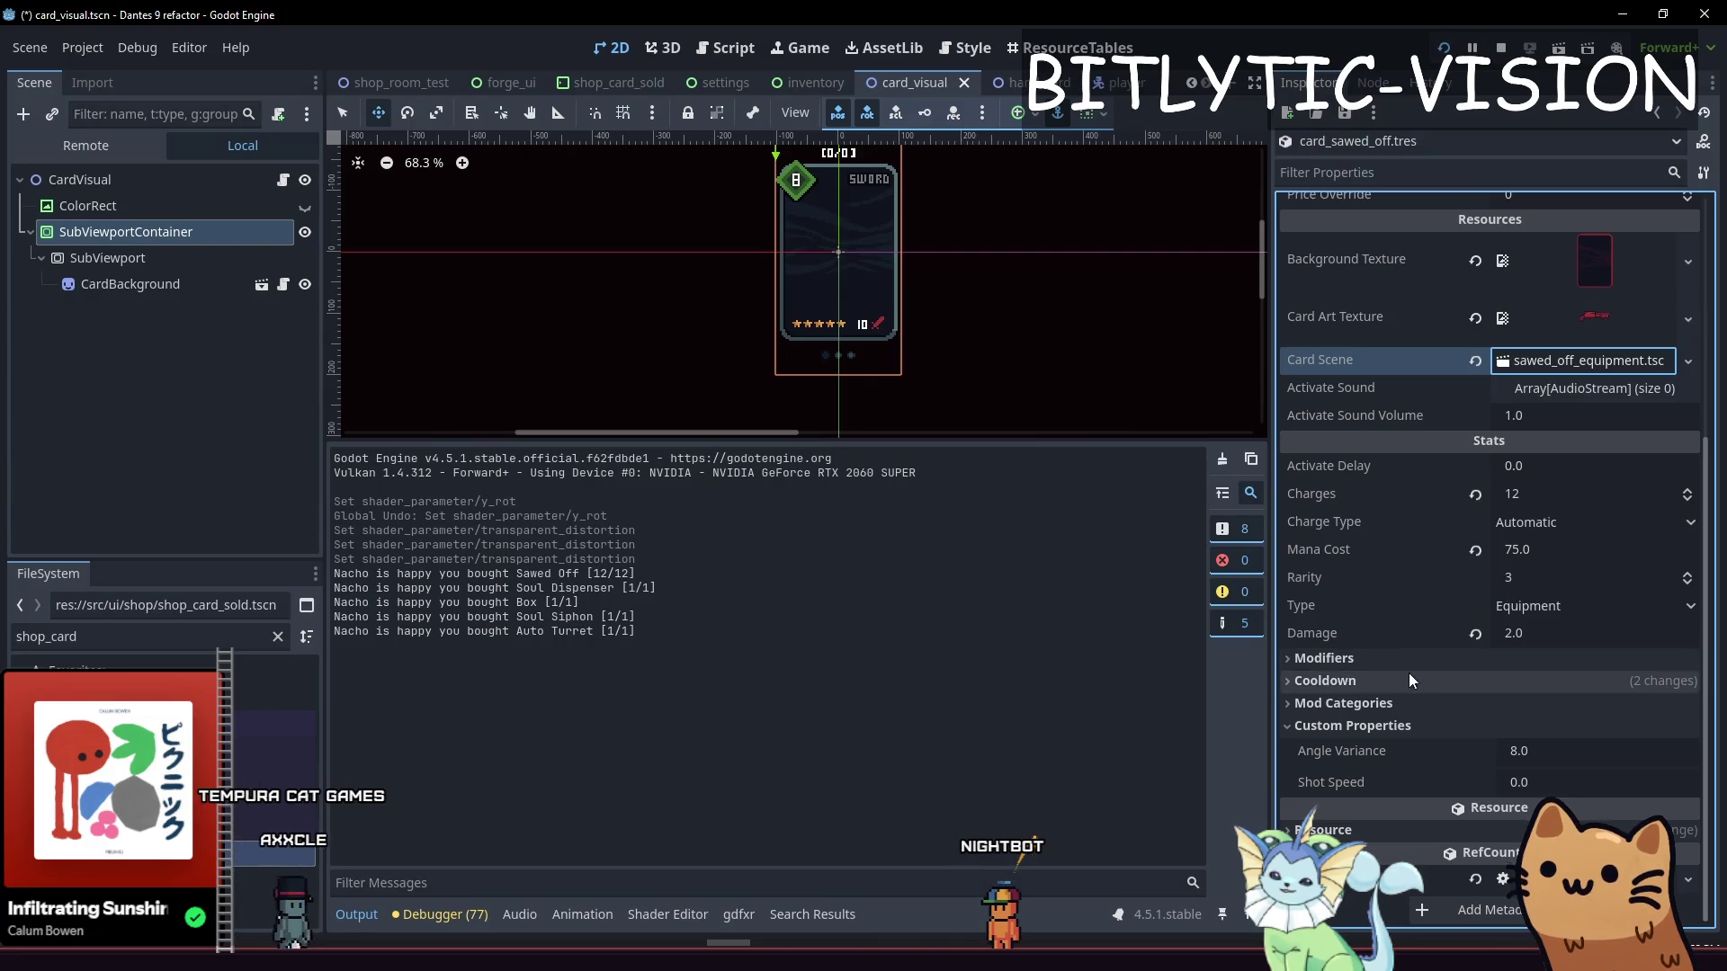
scroll(1405, 571, "up", 5)
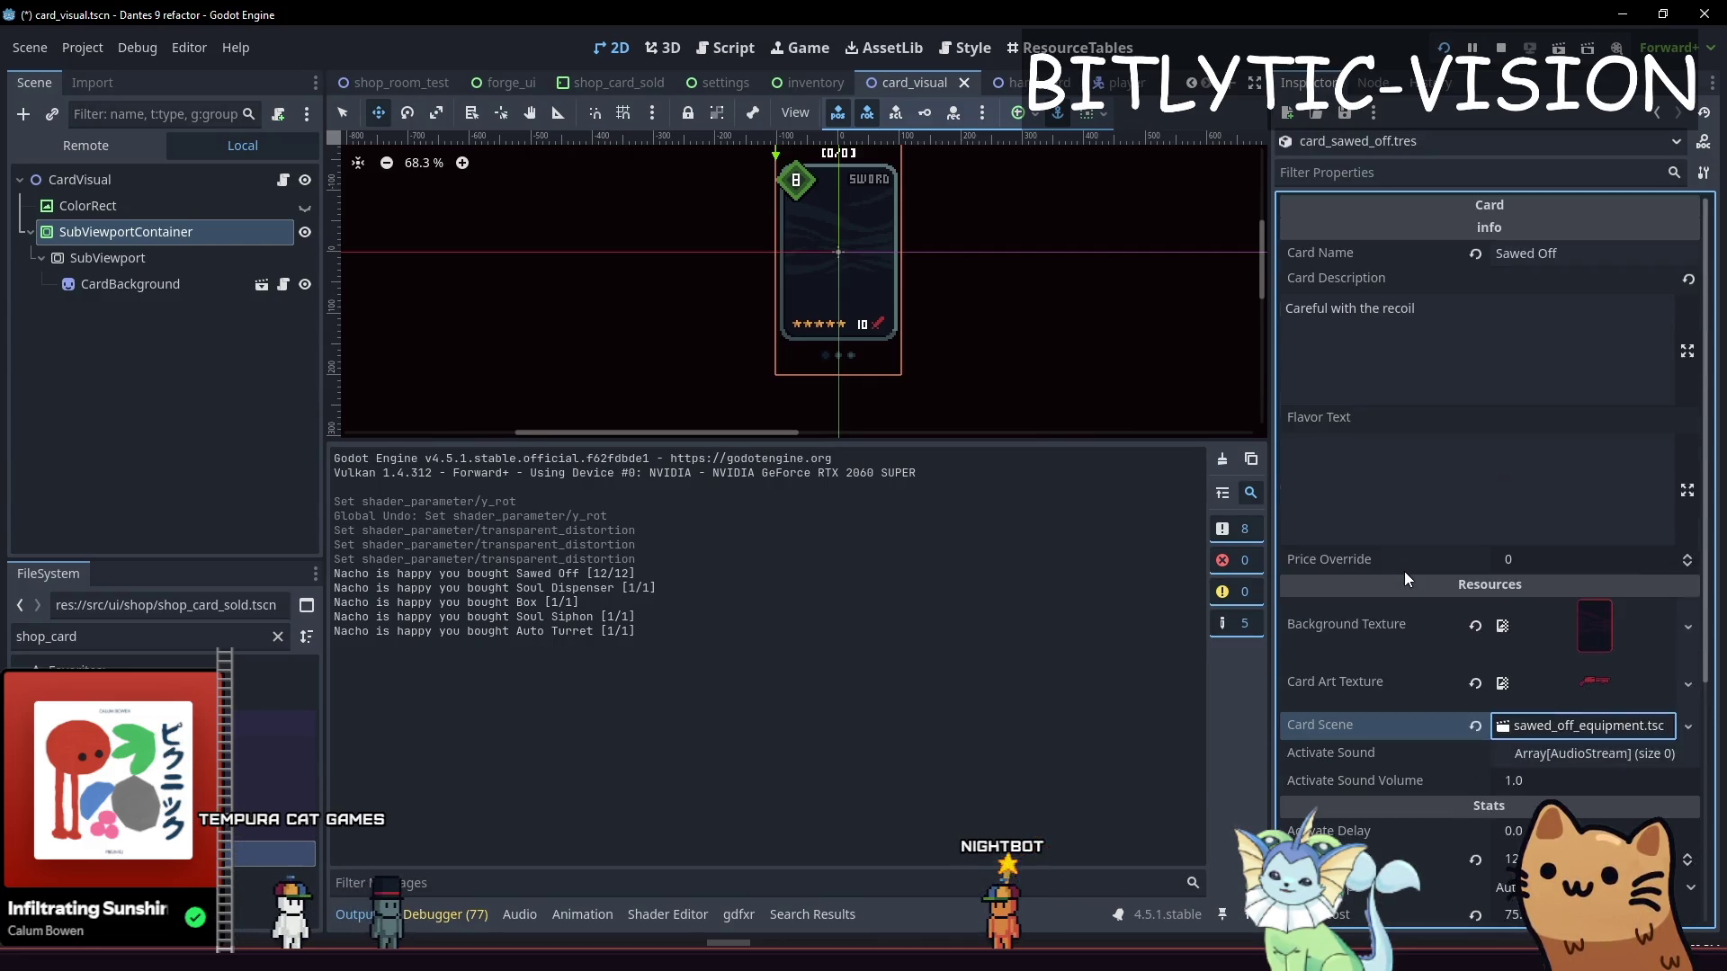
left_click(1539, 558)
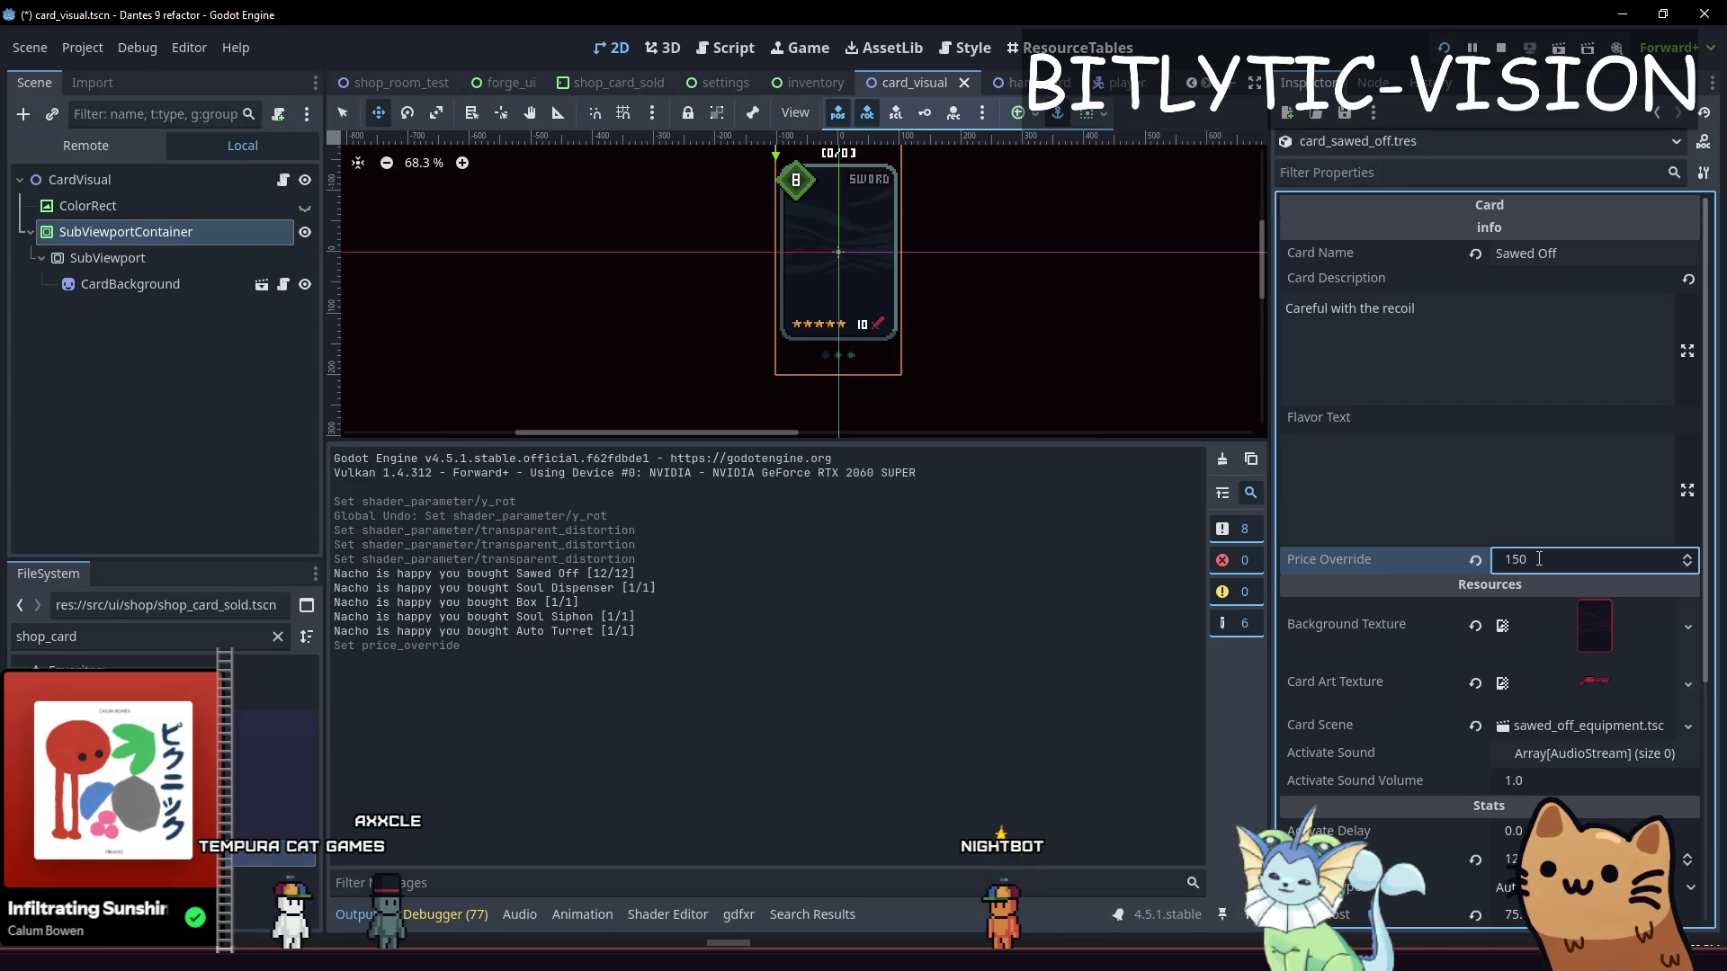
key("F5")
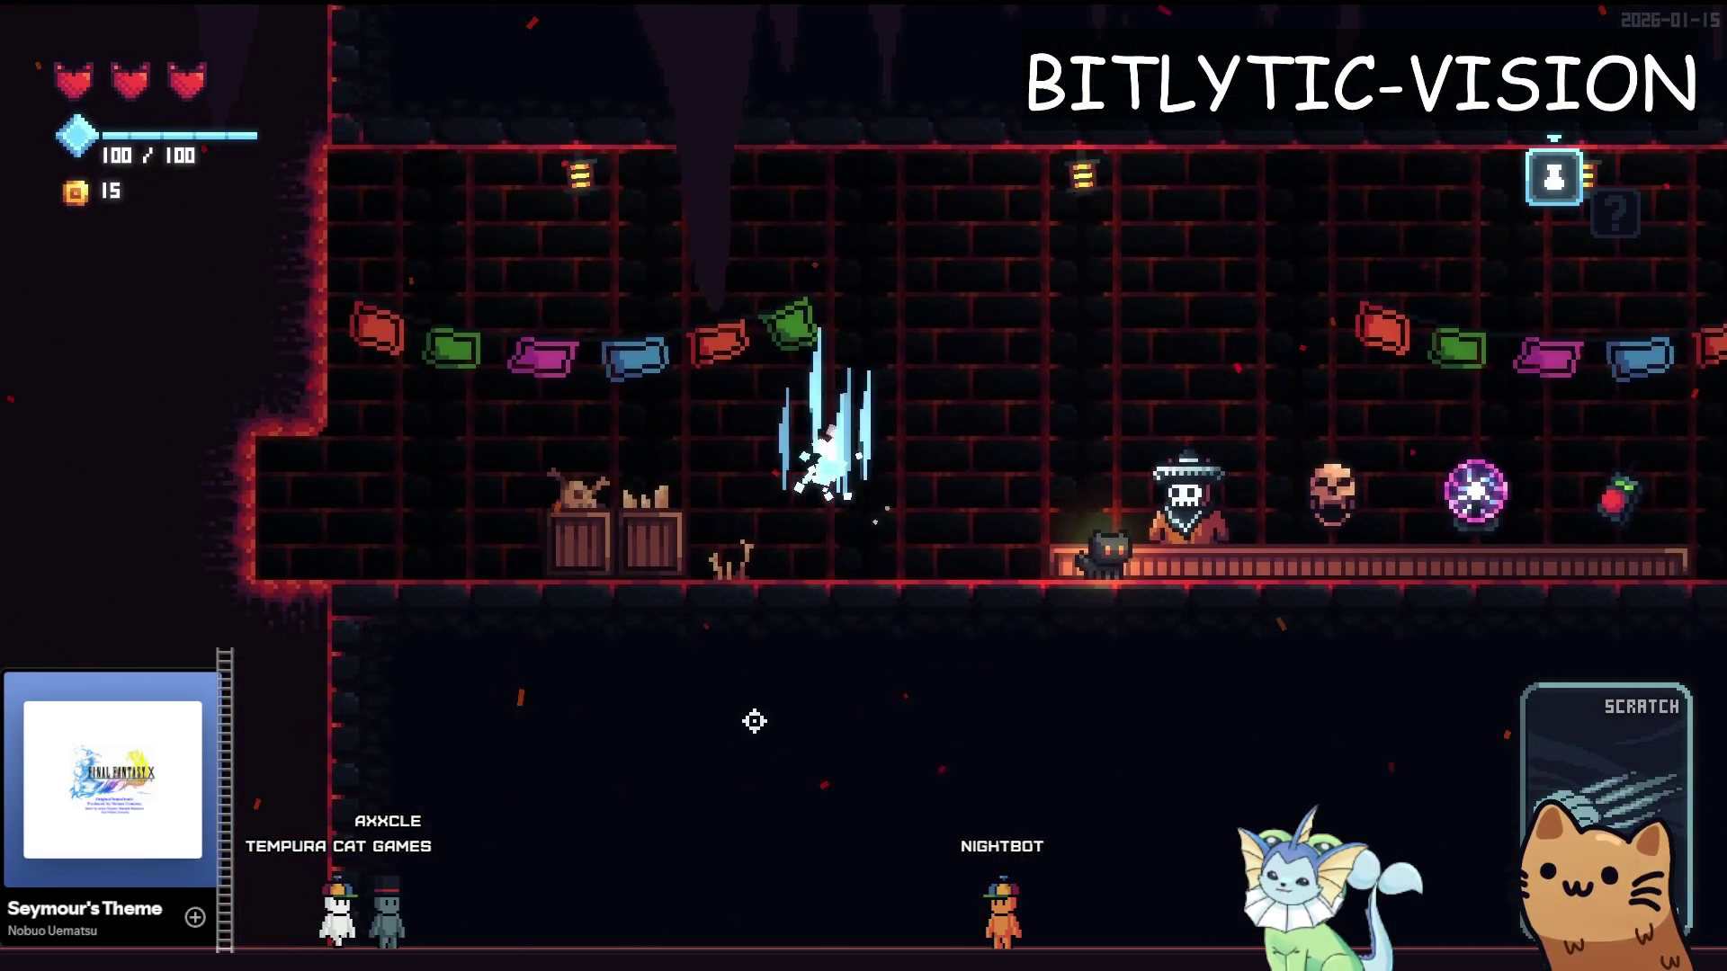
Buy Sawed Off for $150, dropping coins from 165 to 15, then stop the game
key("Tab")
key("Tab")
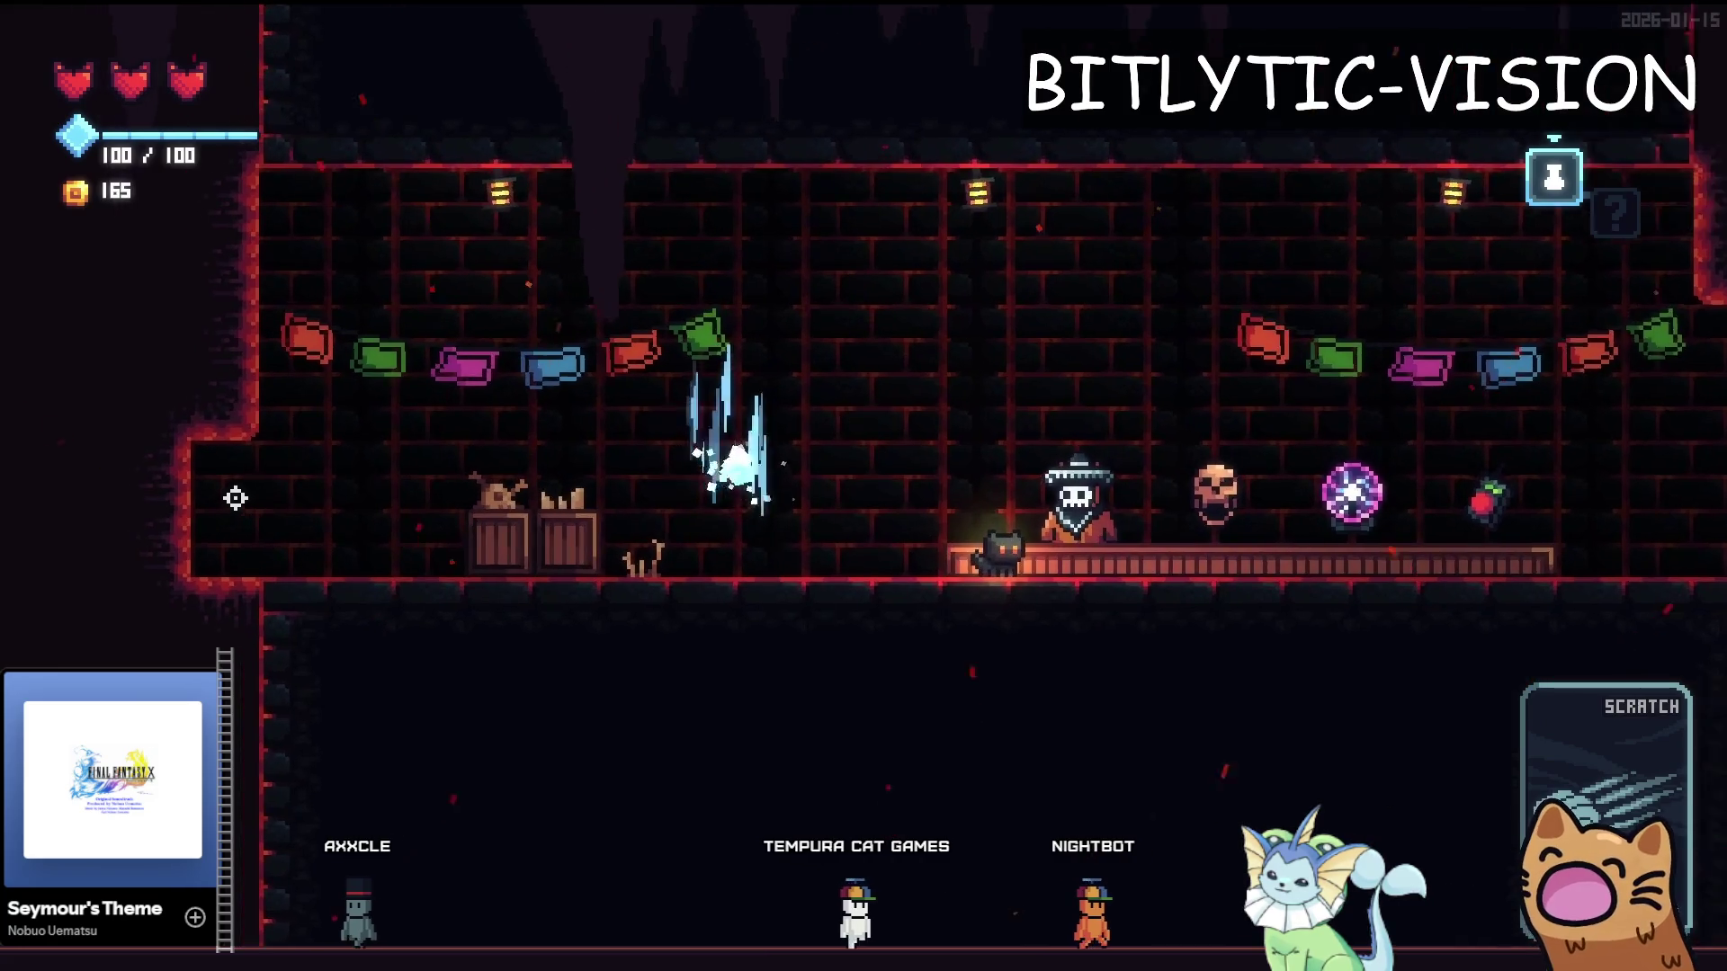
key("Tab")
left_click(282, 450)
key("Tab")
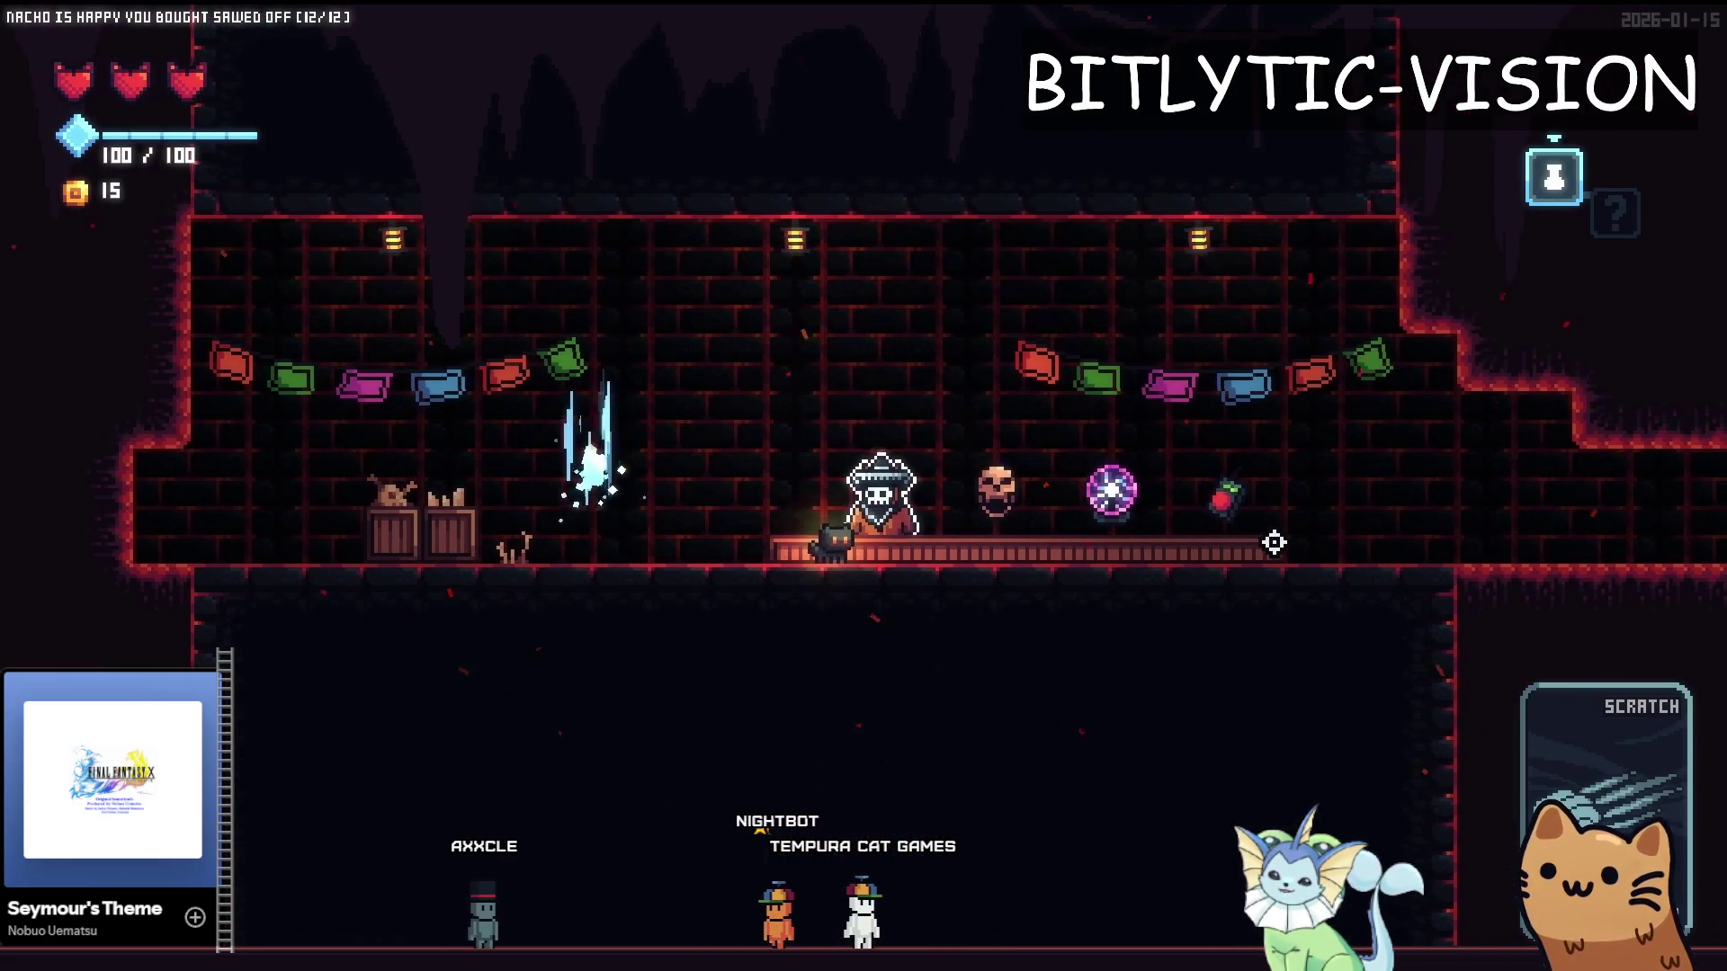
key("F8")
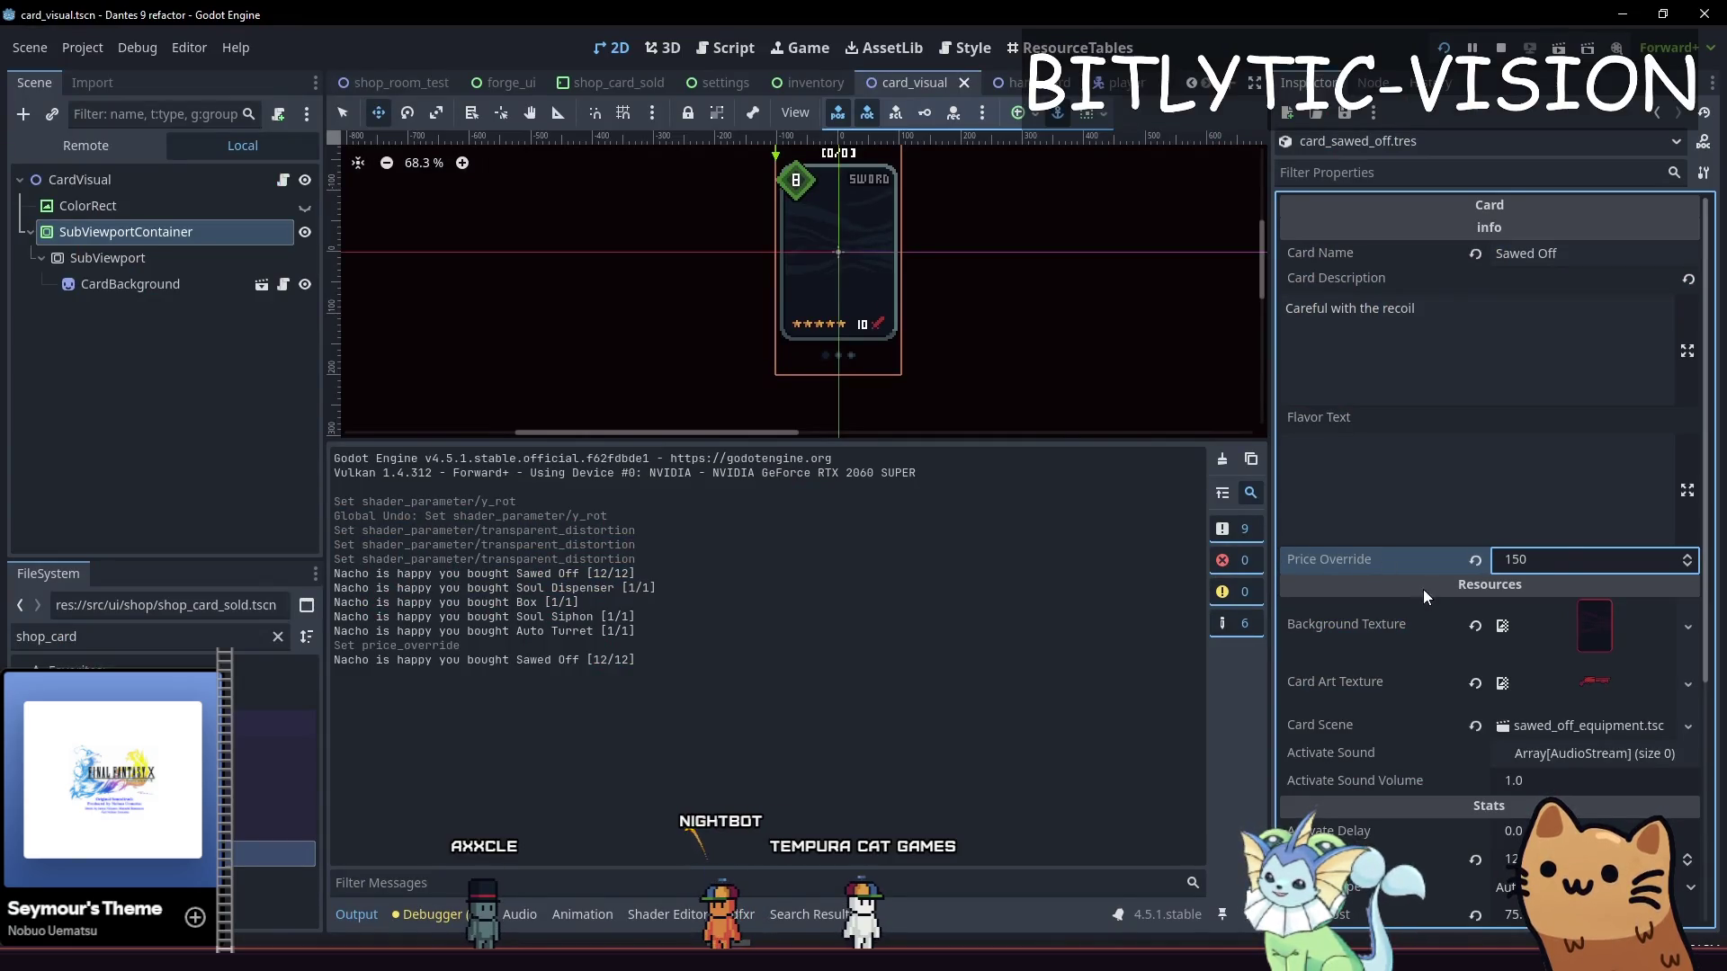
Search all scripts for get_price from card_res.gd and open the card_instance.gd match
scroll(1569, 584, "down", 5)
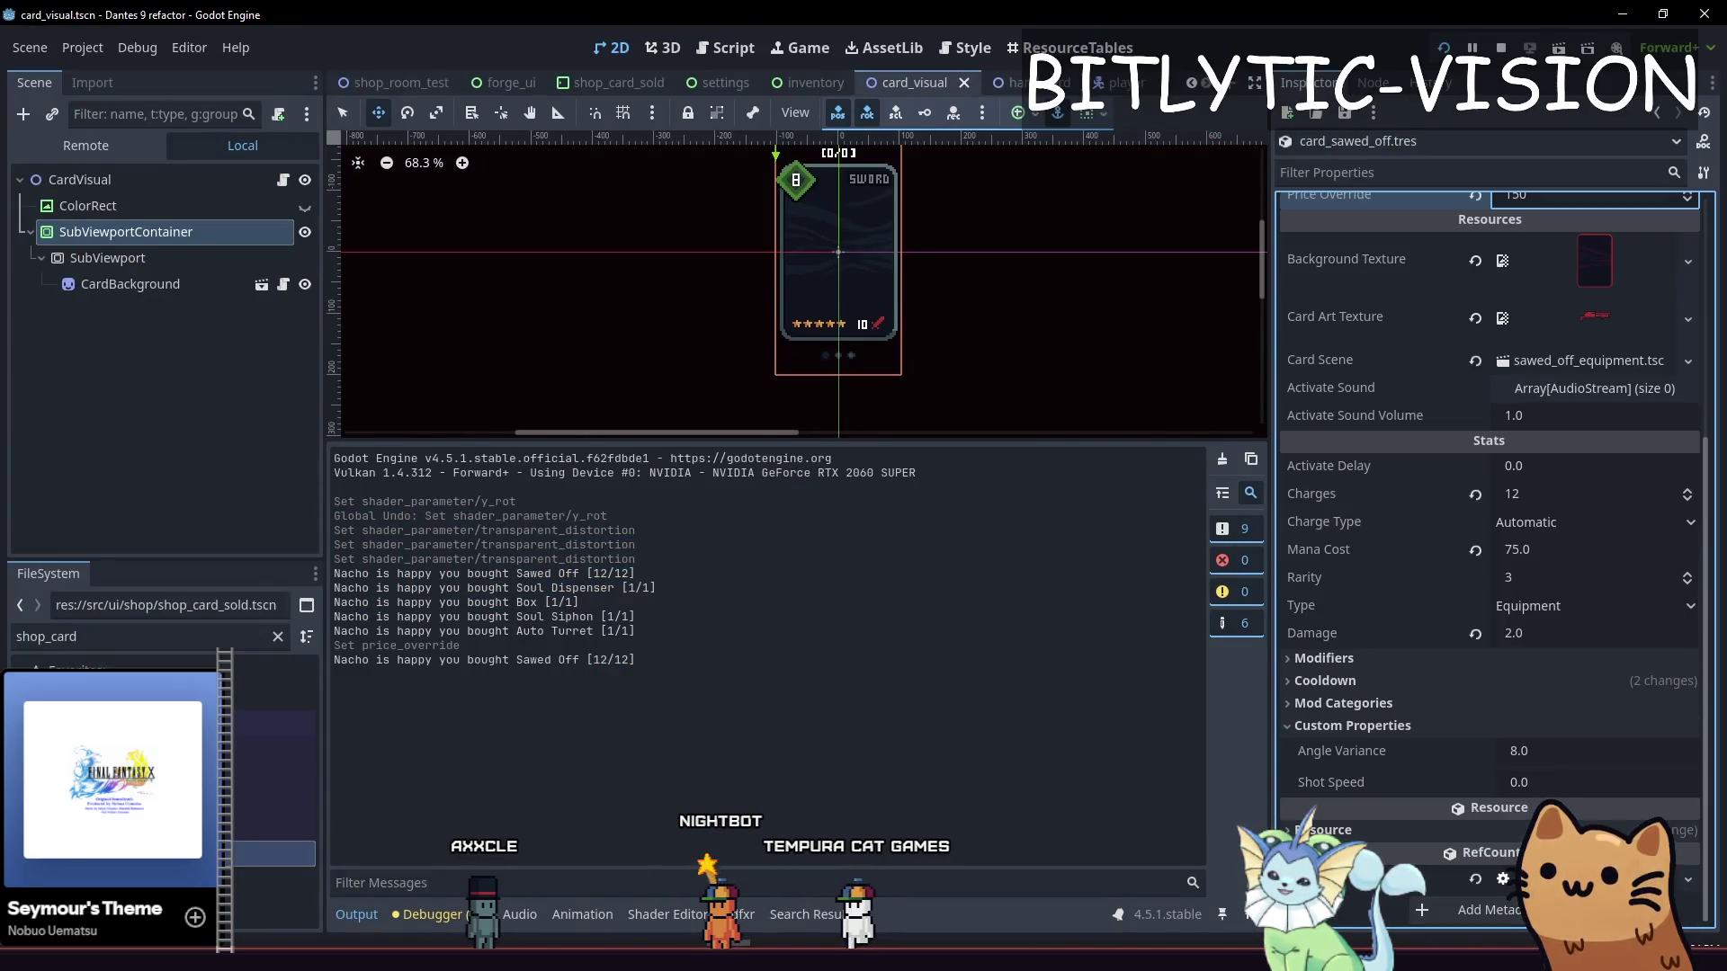
left_click(1583, 879)
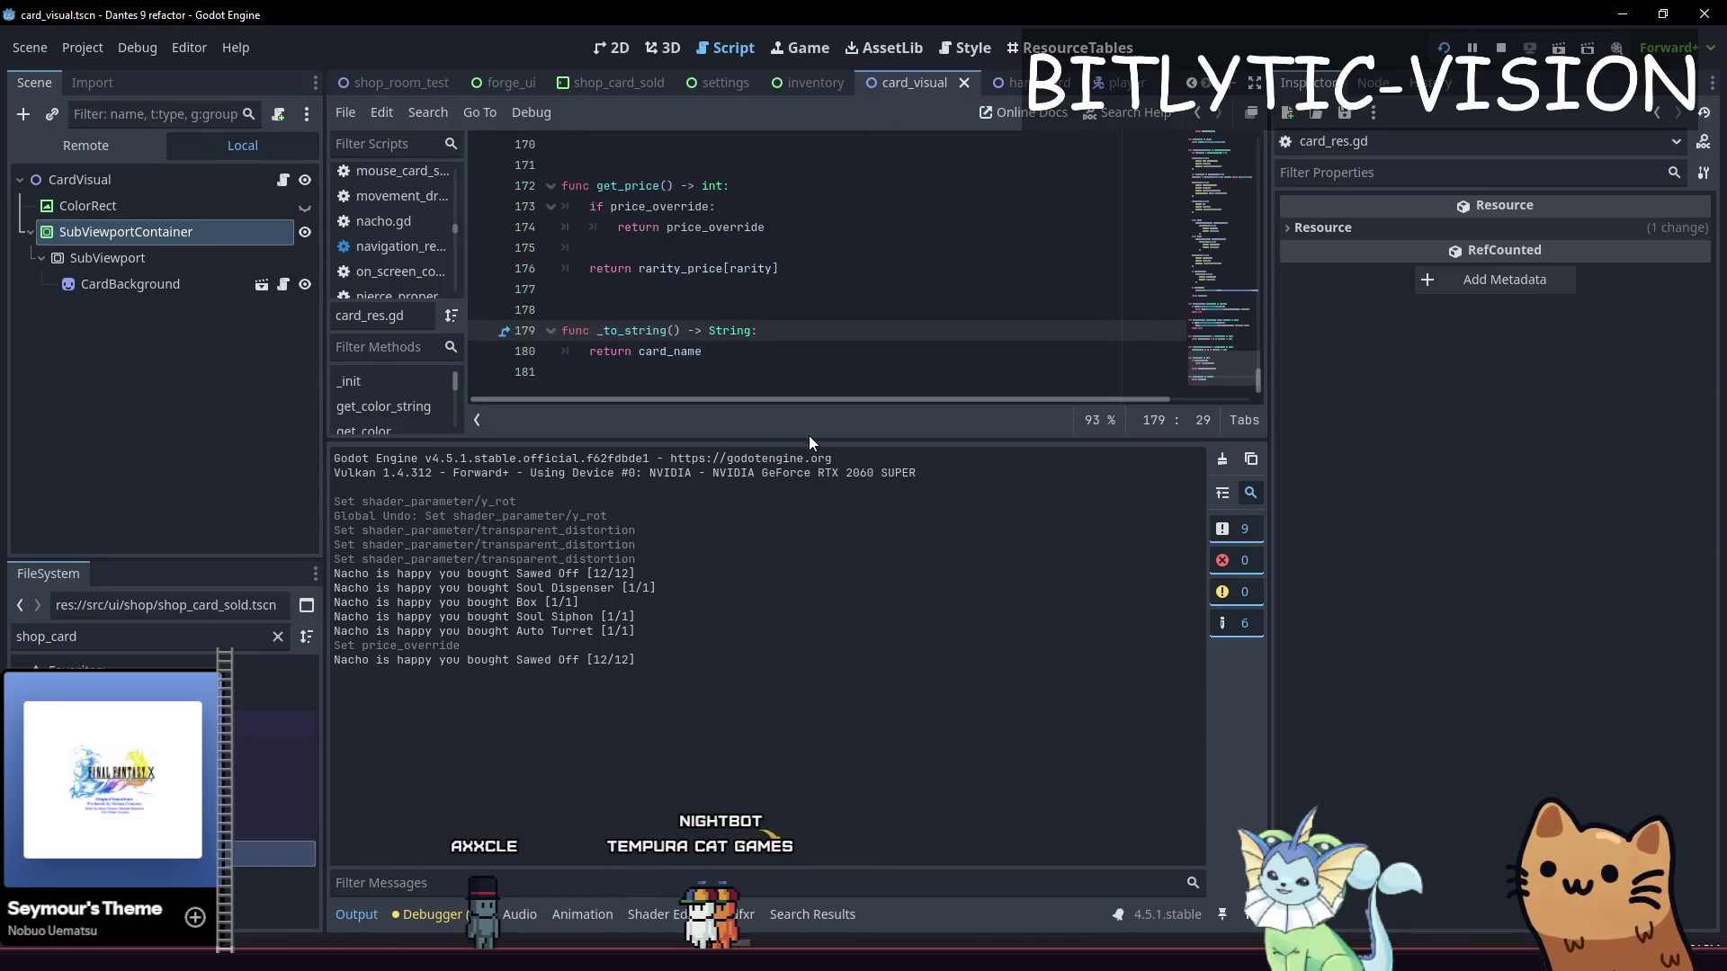
left_click_drag(808, 439, 808, 699)
left_click_drag(591, 495, 568, 433)
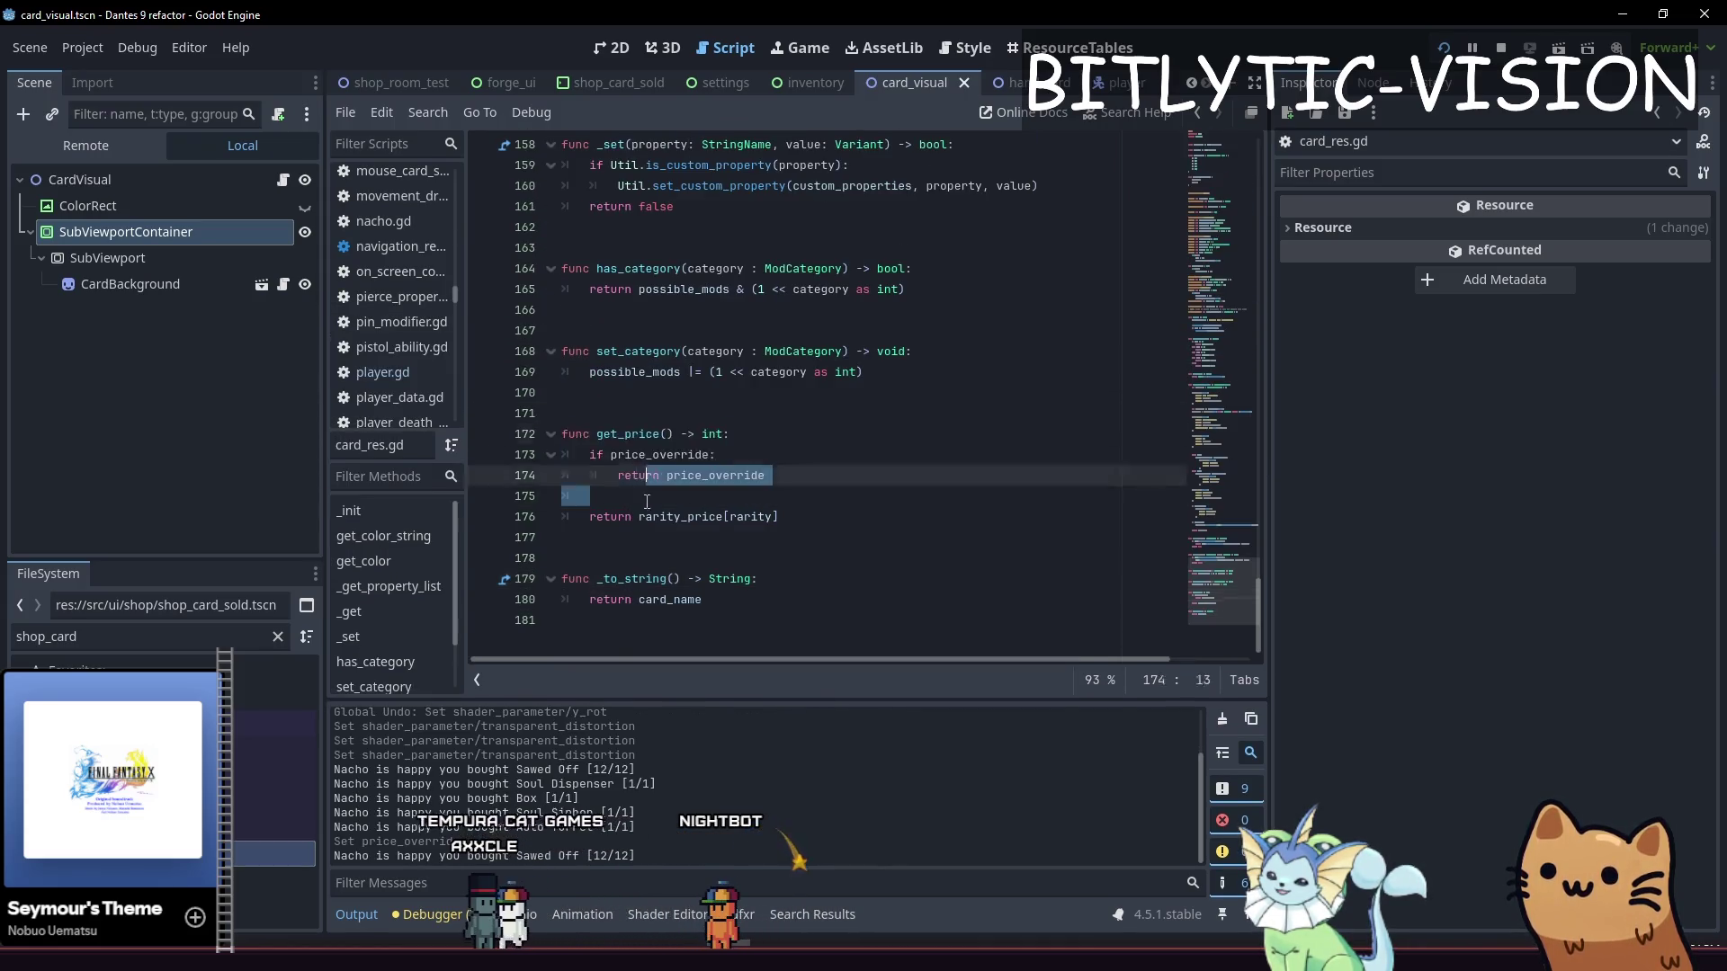
left_click(621, 495)
left_click_drag(621, 496, 606, 428)
key("Right")
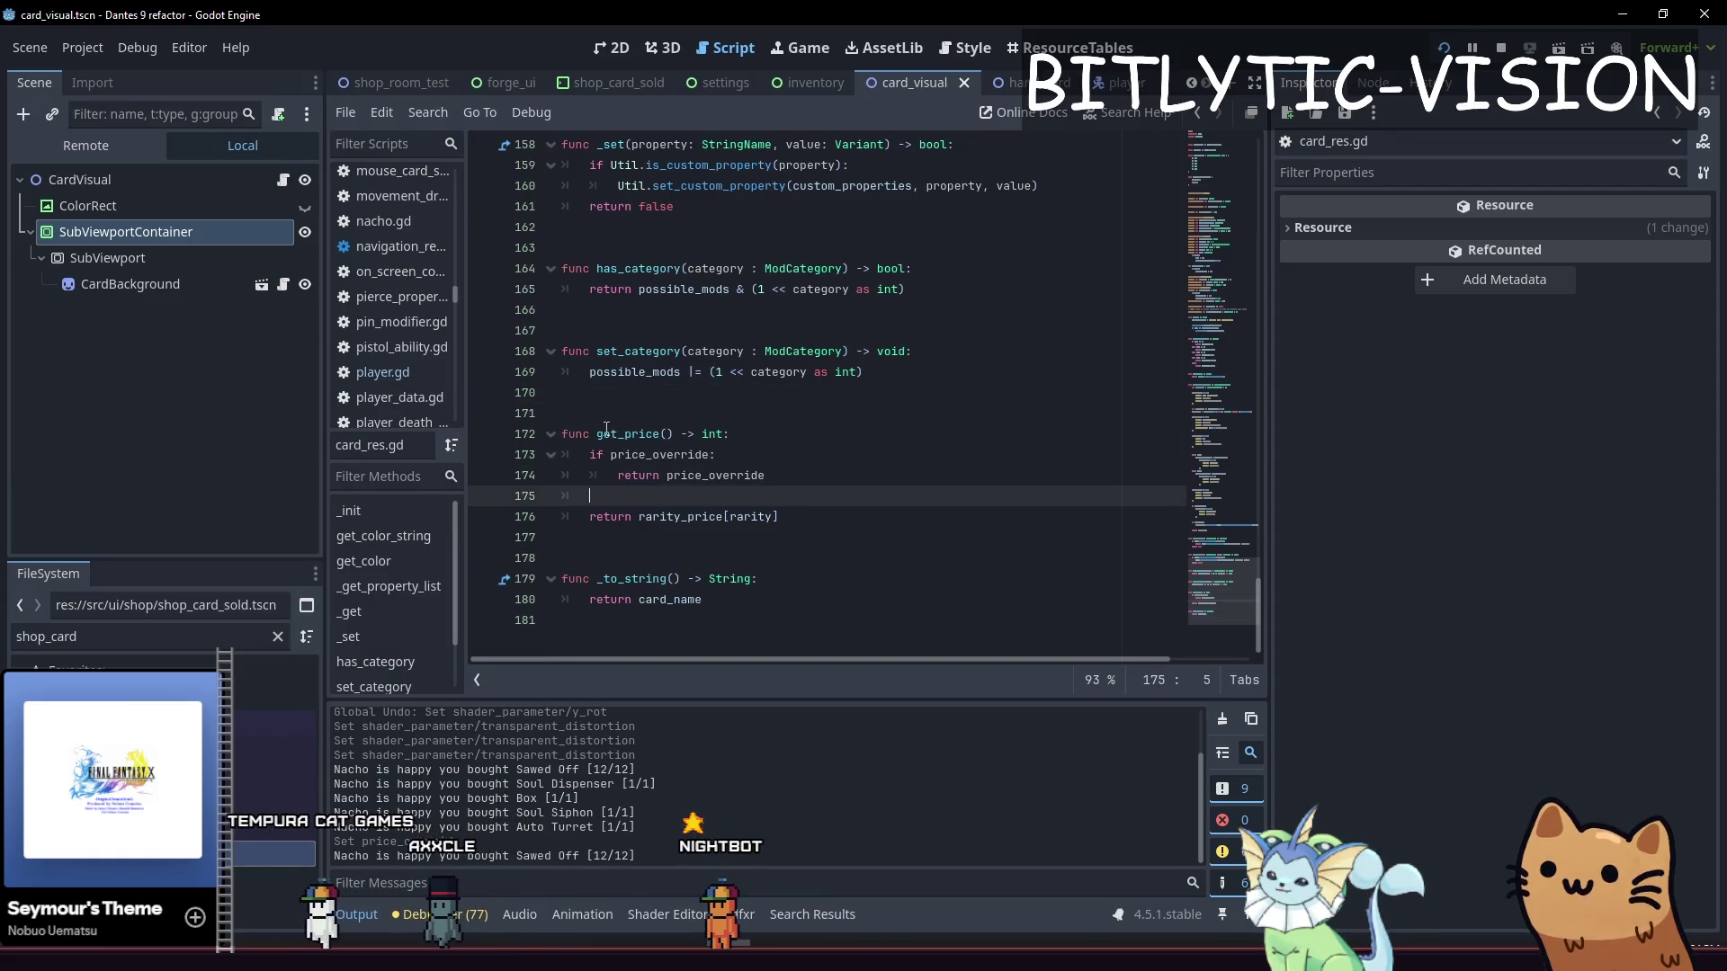
double_click(606, 430)
key("ctrl+shift+f")
key("Return")
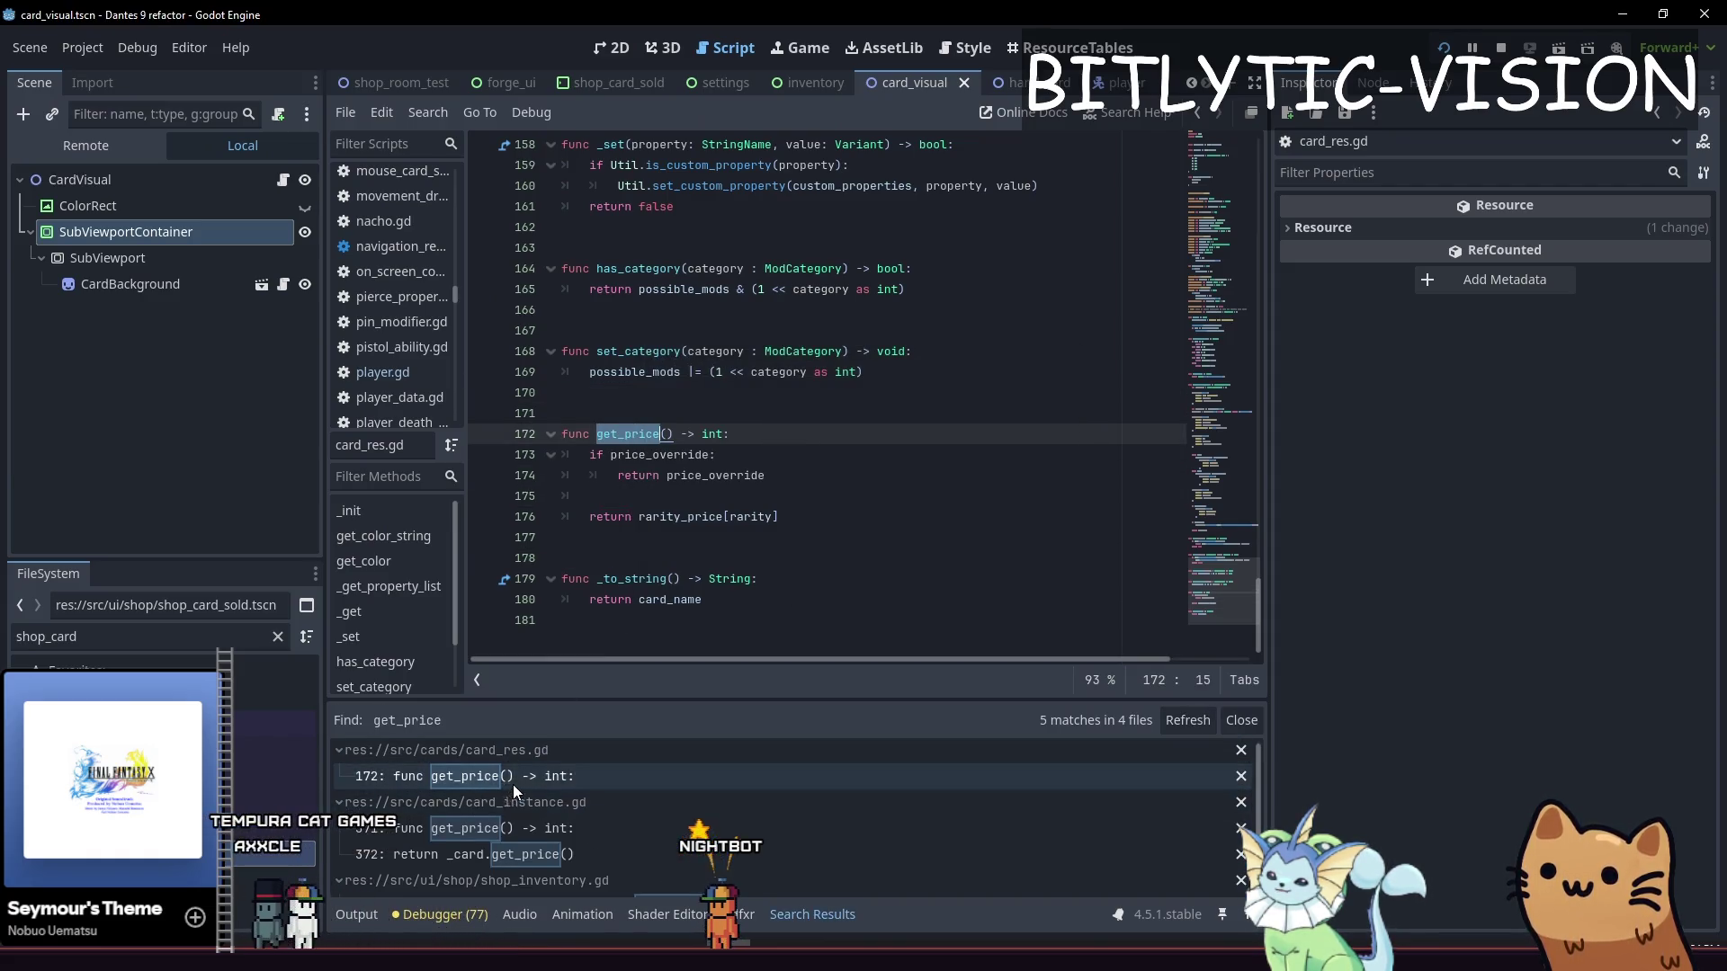
left_click(515, 828)
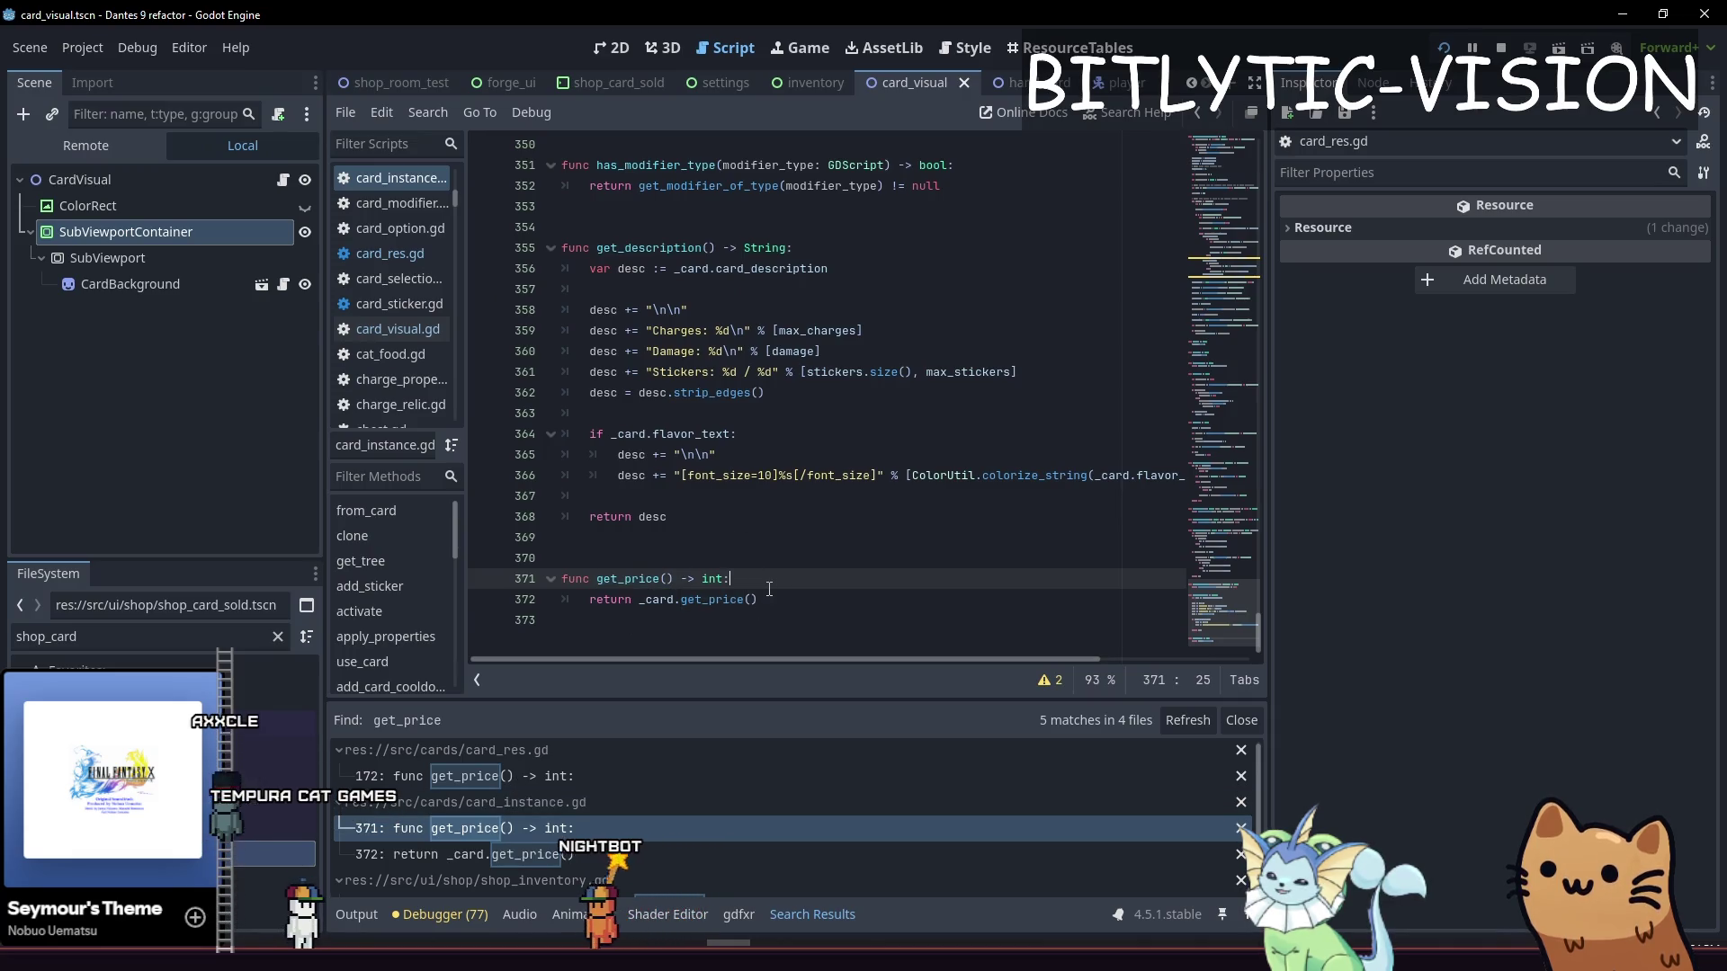
Undo a stray 'var price_proper' line in get_price, save, and run the game
key("Return")
key("Return")
key("Up")
type("var price_property :=")
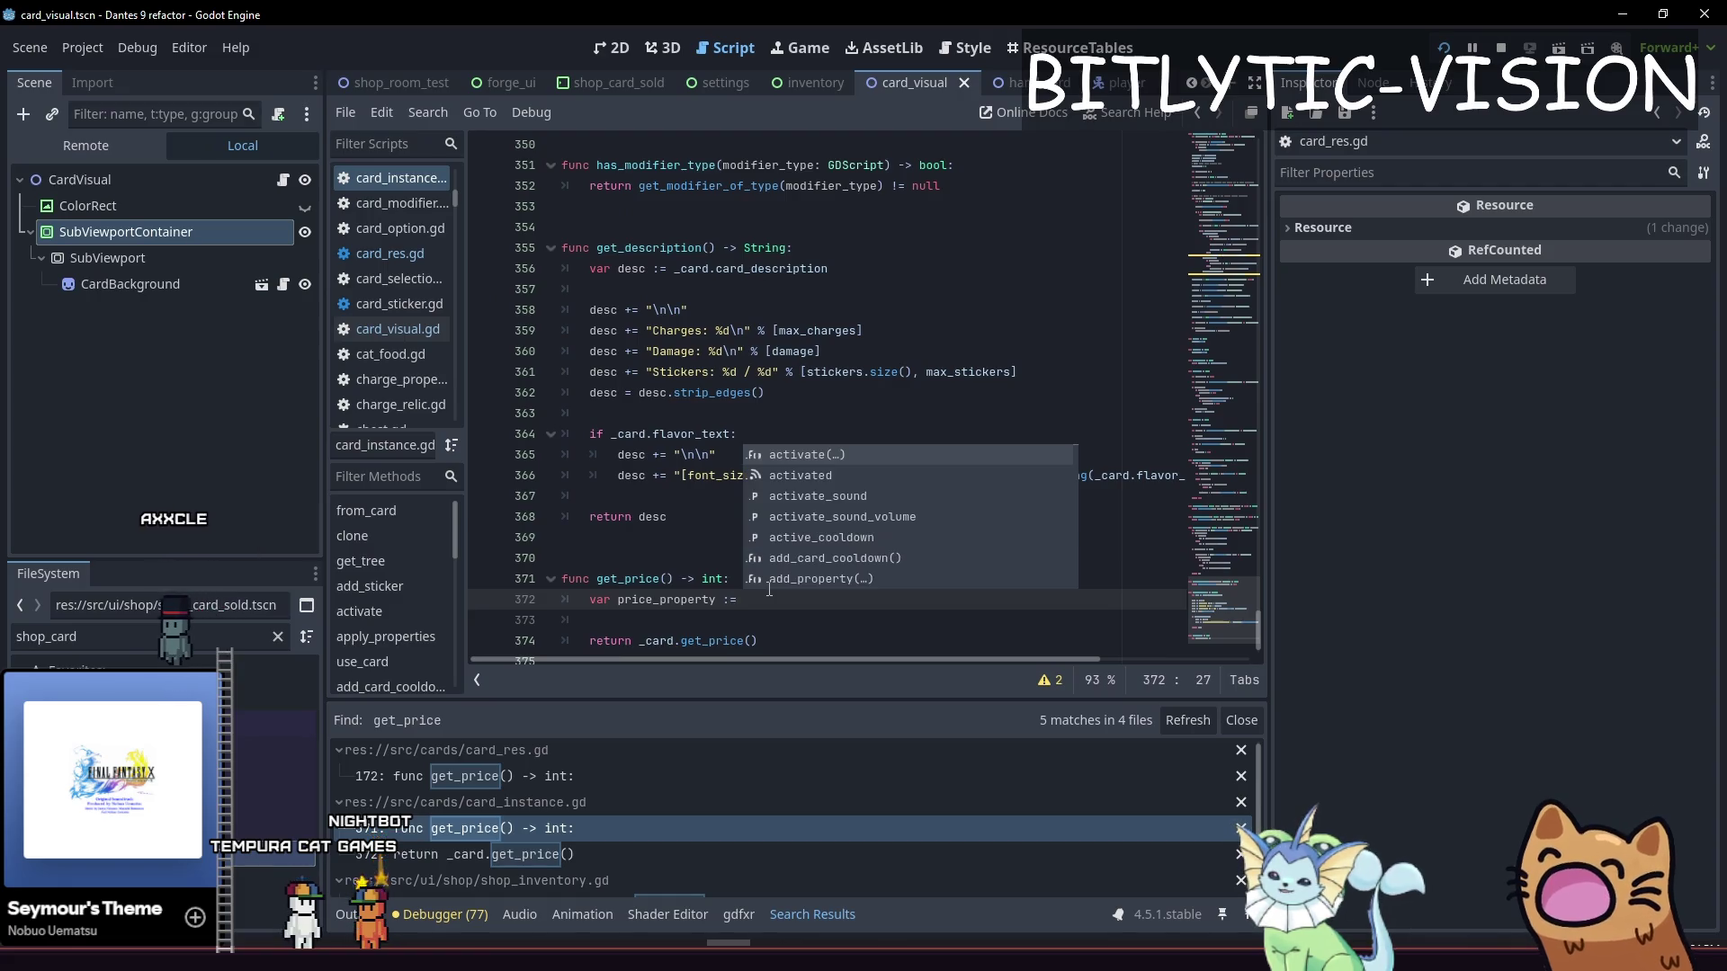
key("Home")
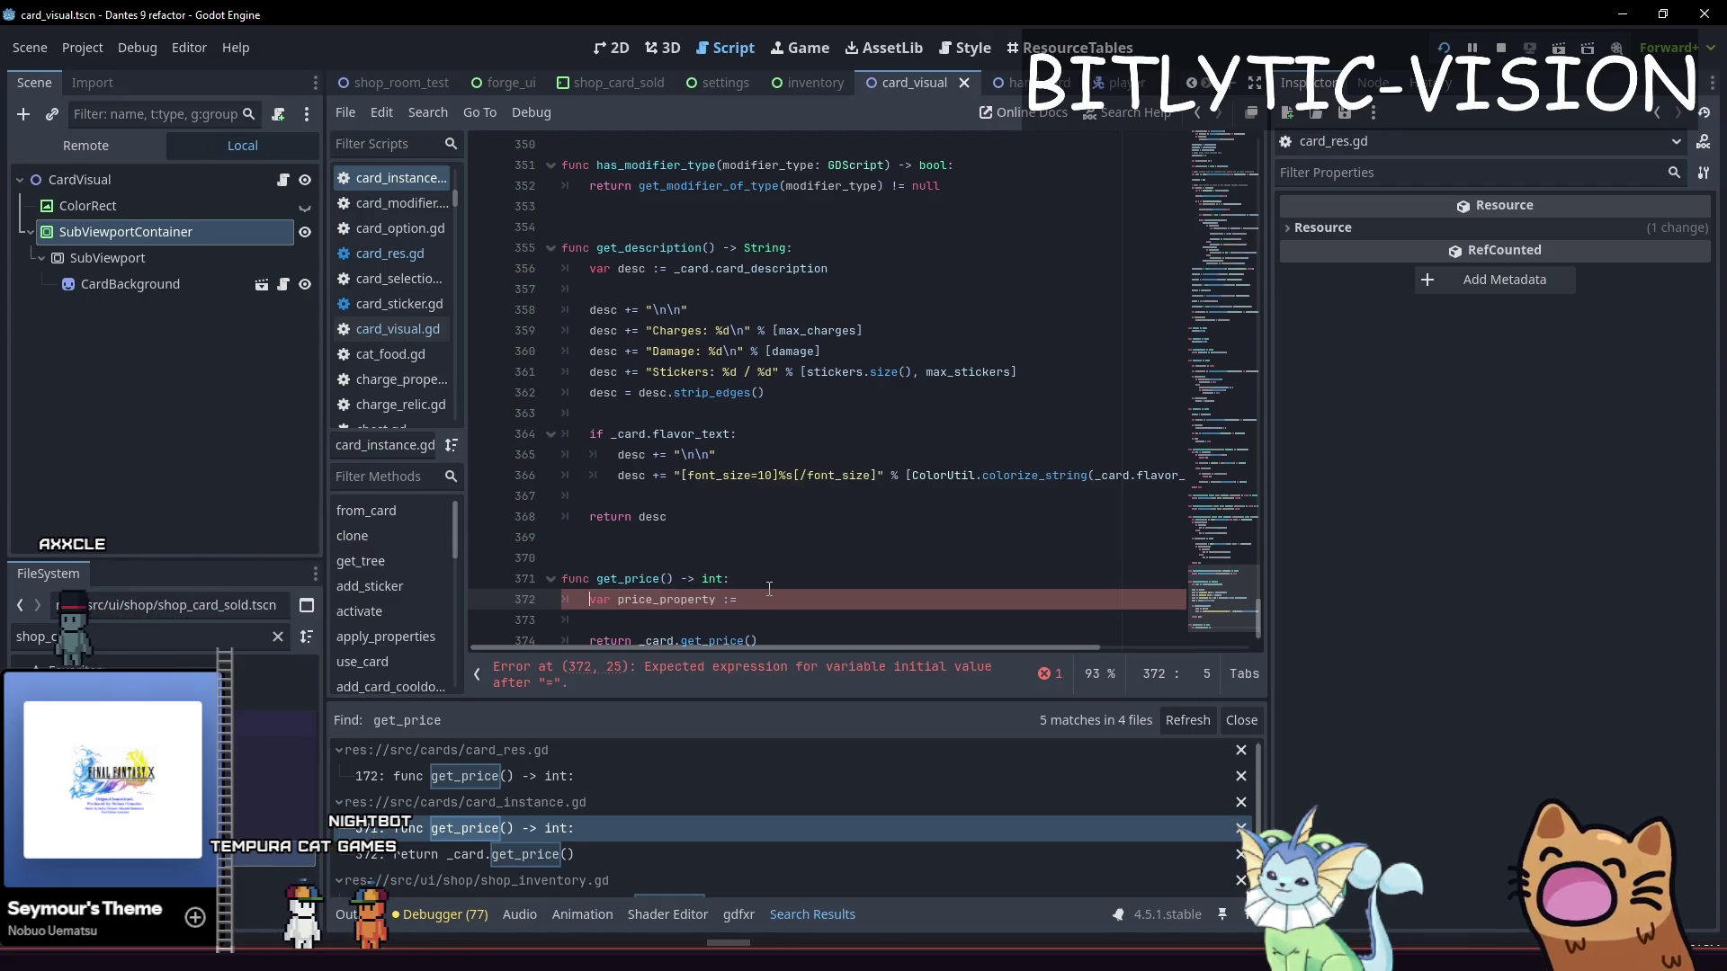
key("ctrl+z")
key("ctrl+s")
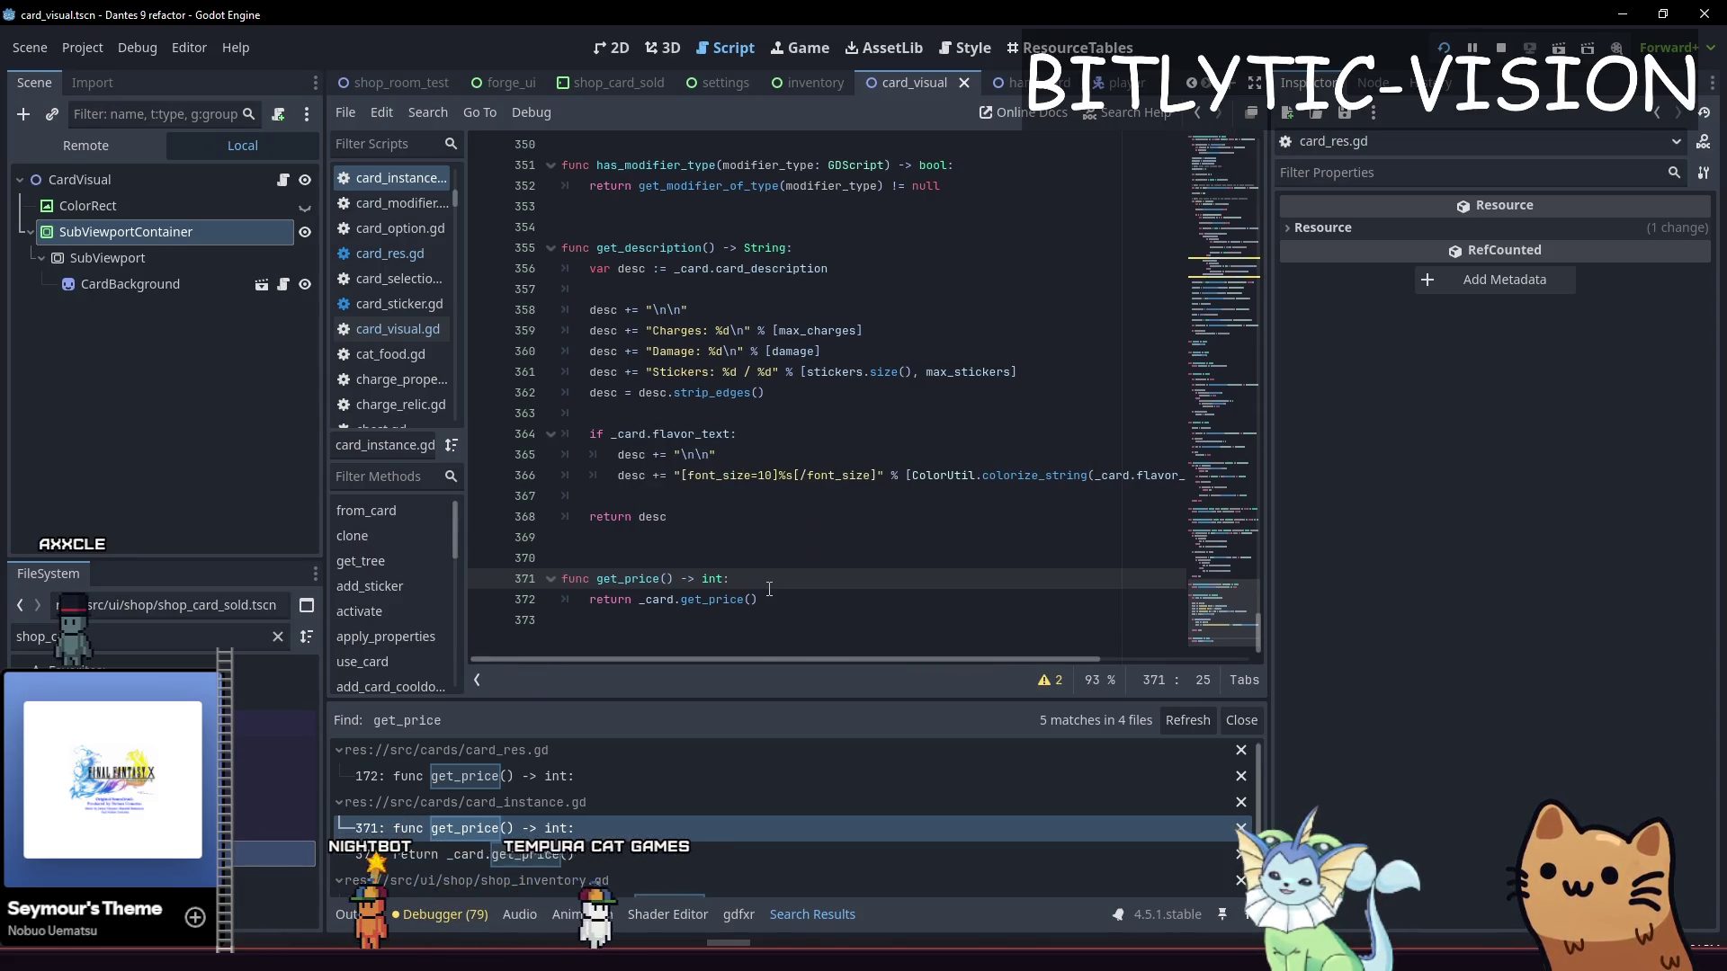
key("F5")
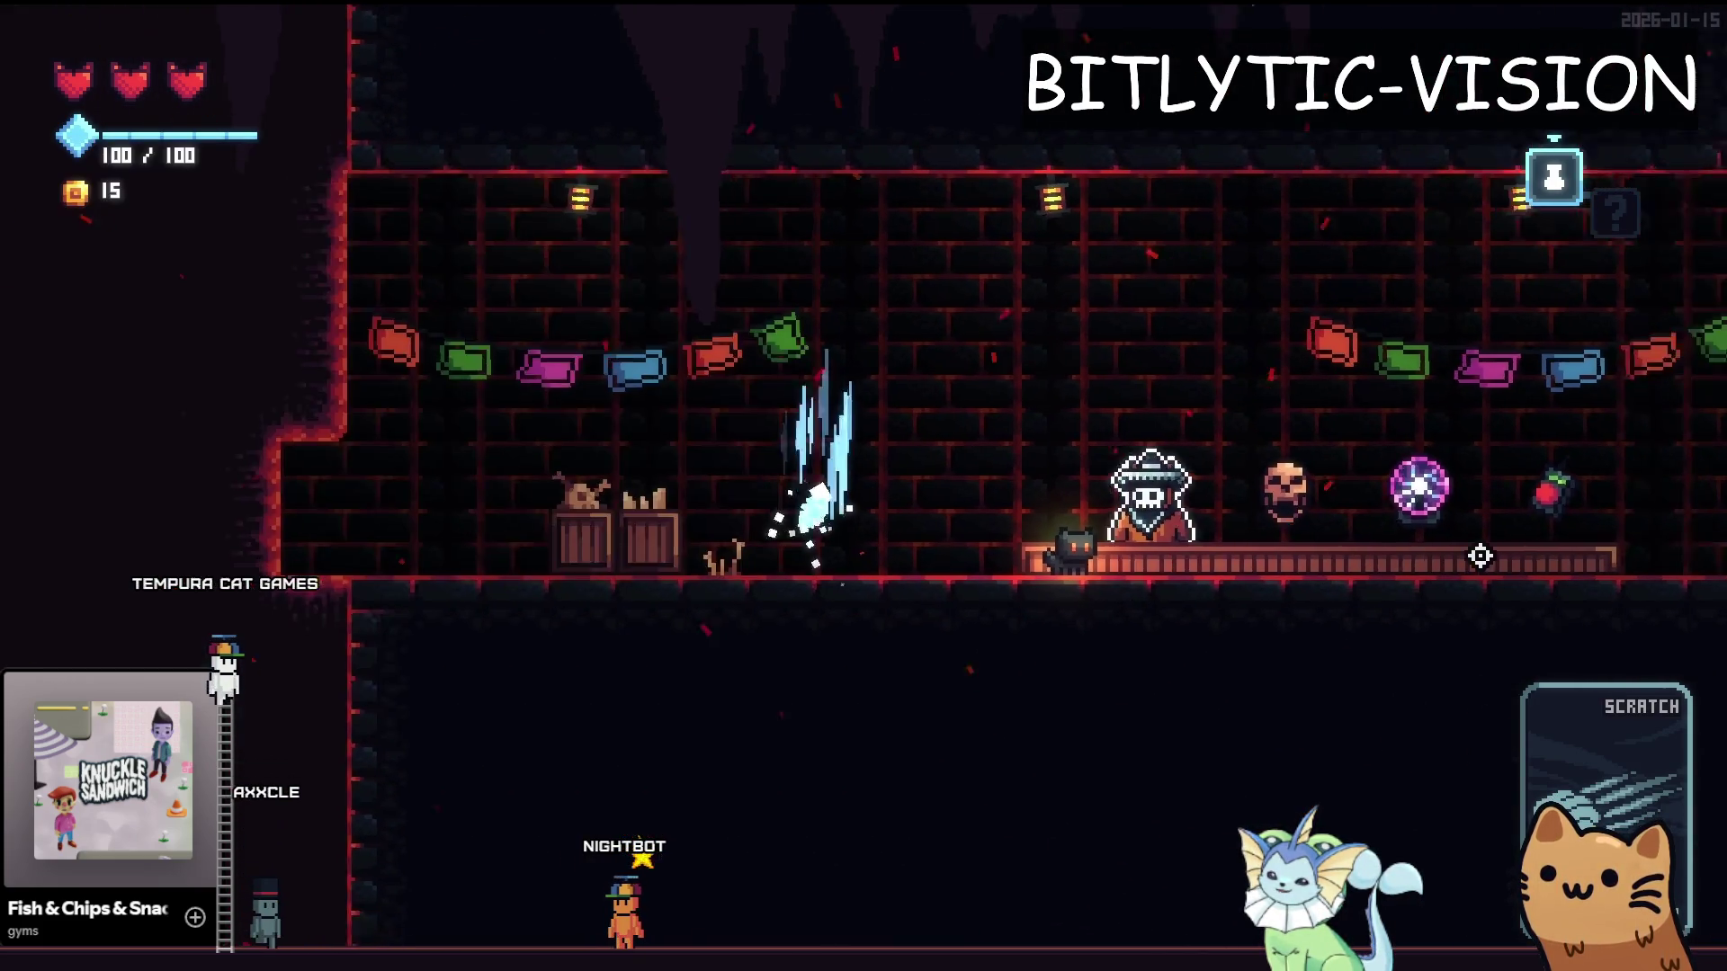
Walk past the Cursed Skull, Plasma Ball and Detonator to read their $50 price tags
key("d")
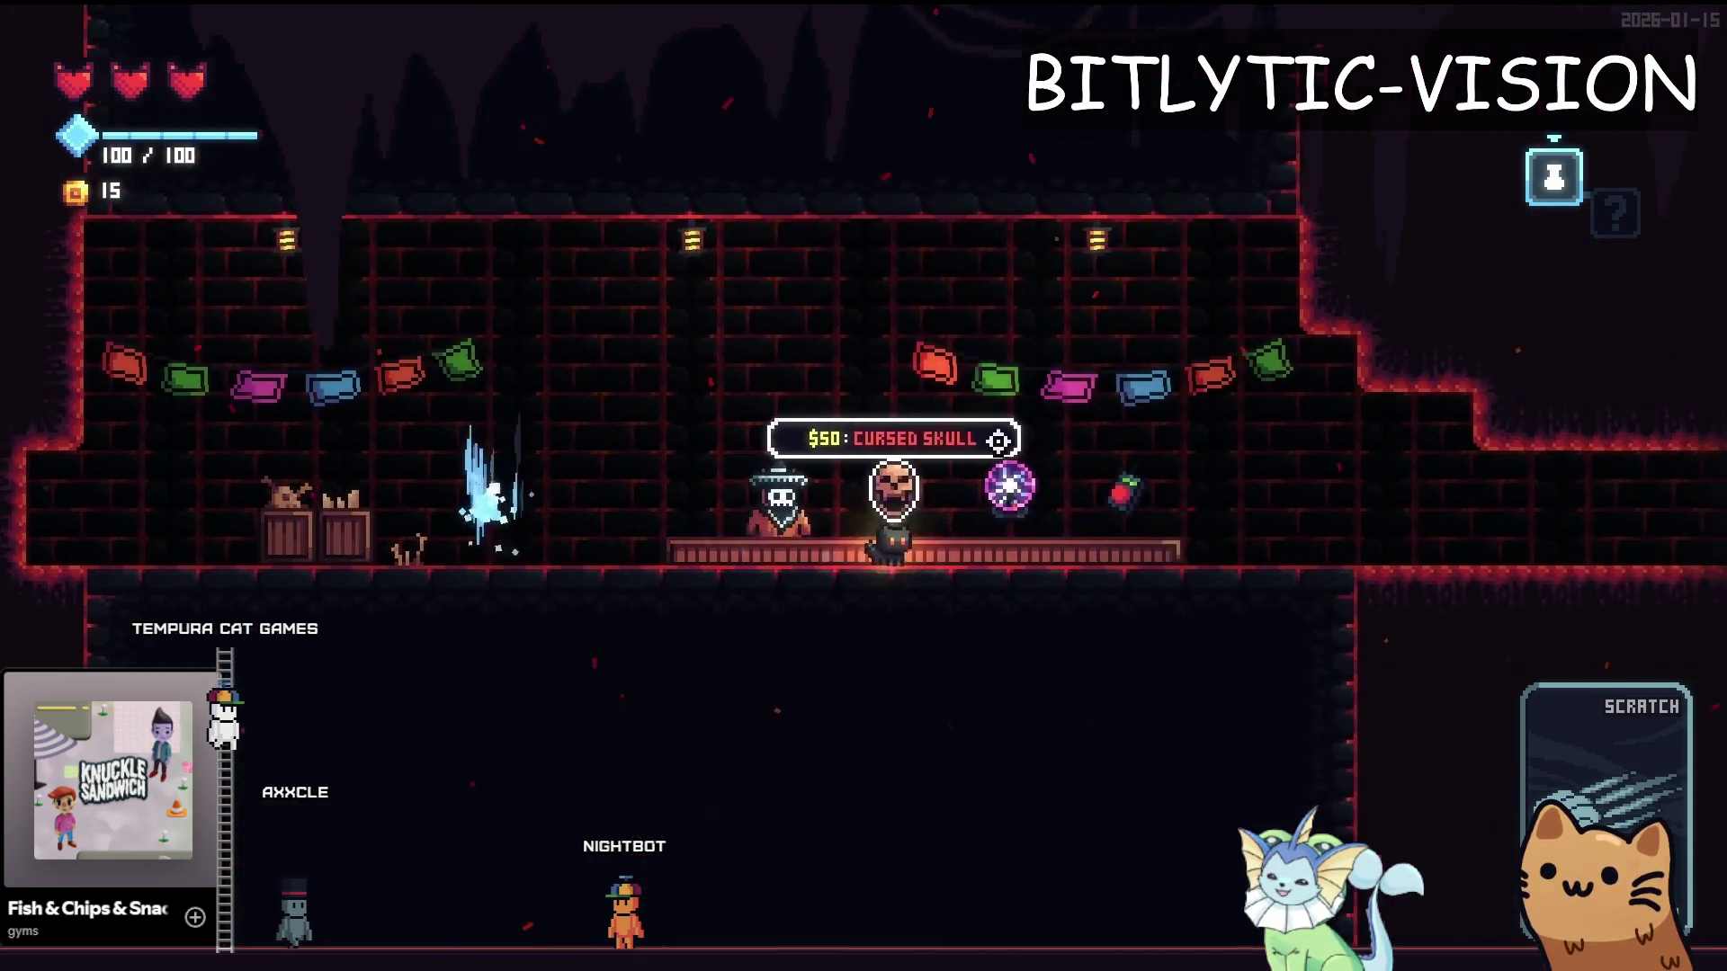
key("space")
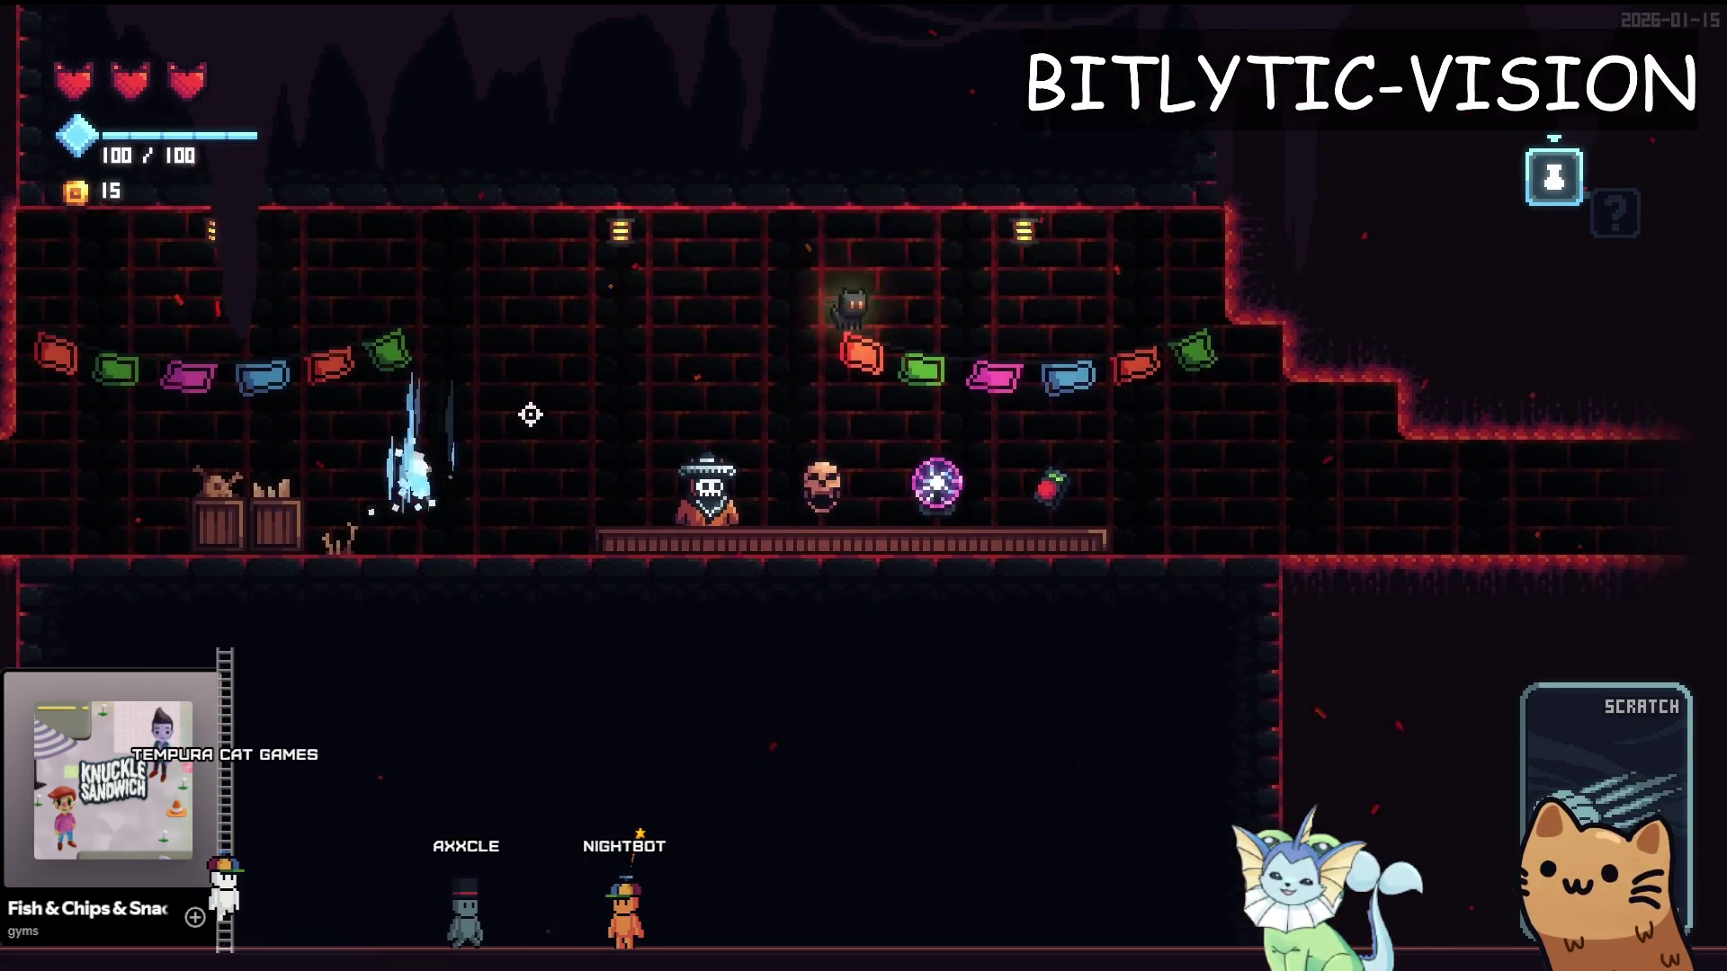
key("d")
key("d")
key("a")
key("d")
key("a")
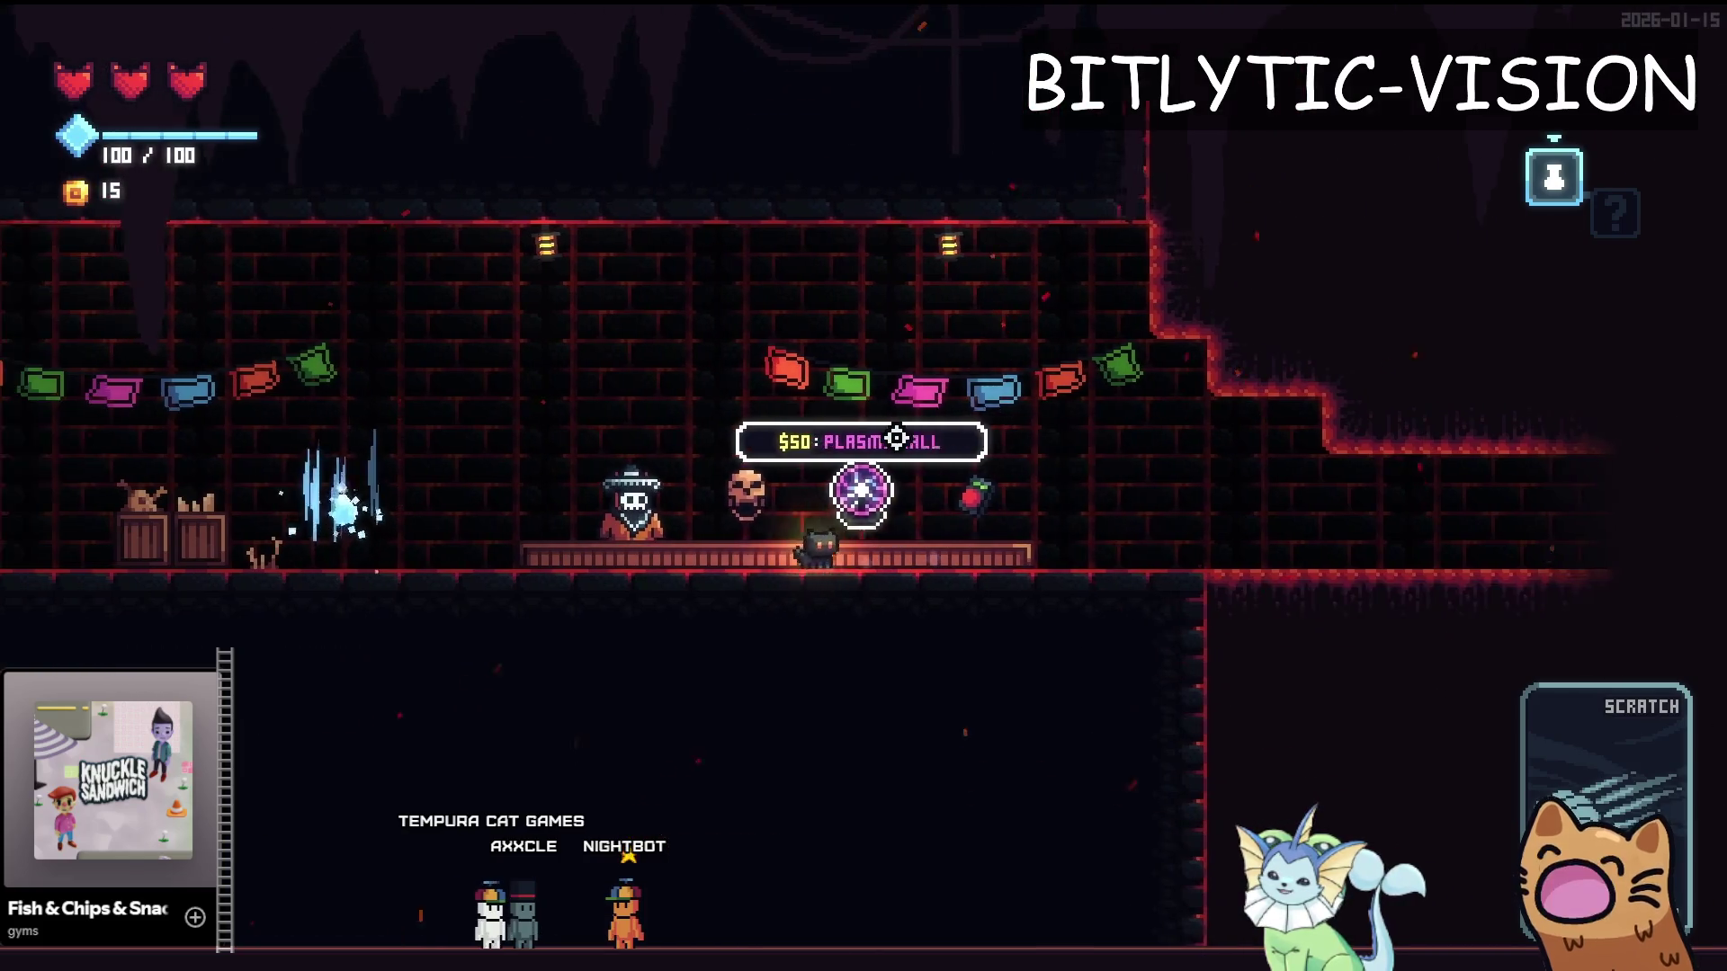
key("d")
key("a")
key("d")
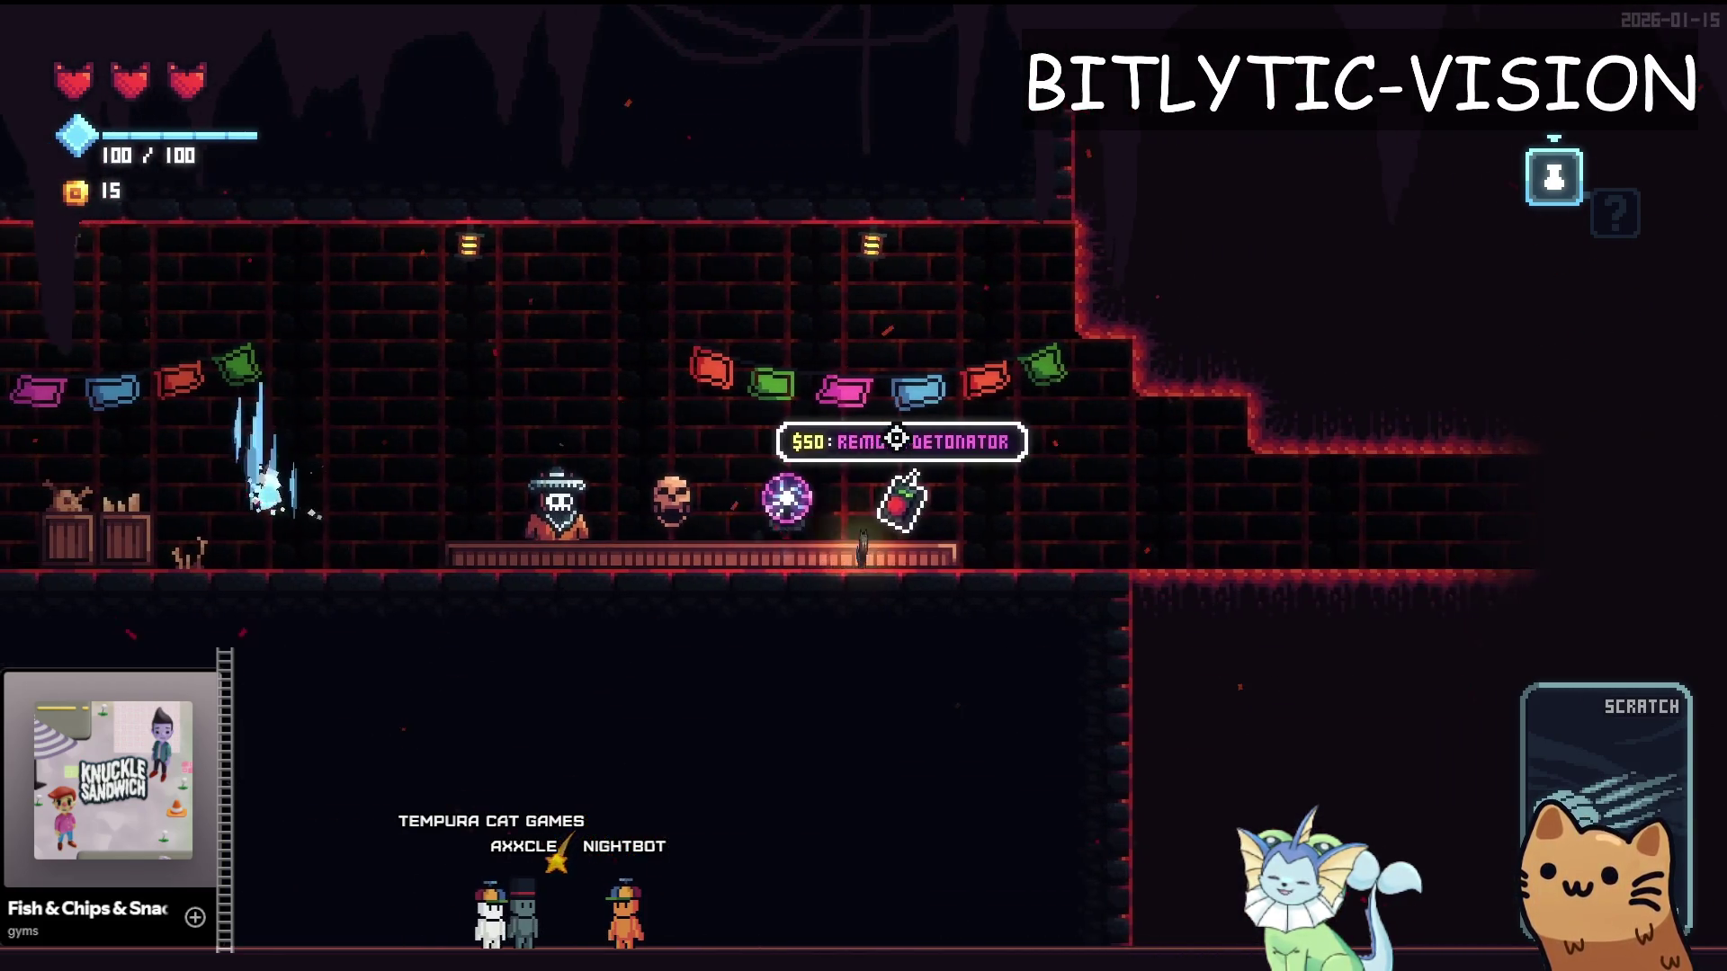
Stop the game and search Quick Open for 'relic_resource'
key("a")
key("F8")
key("alt+shift+o")
type("relic_")
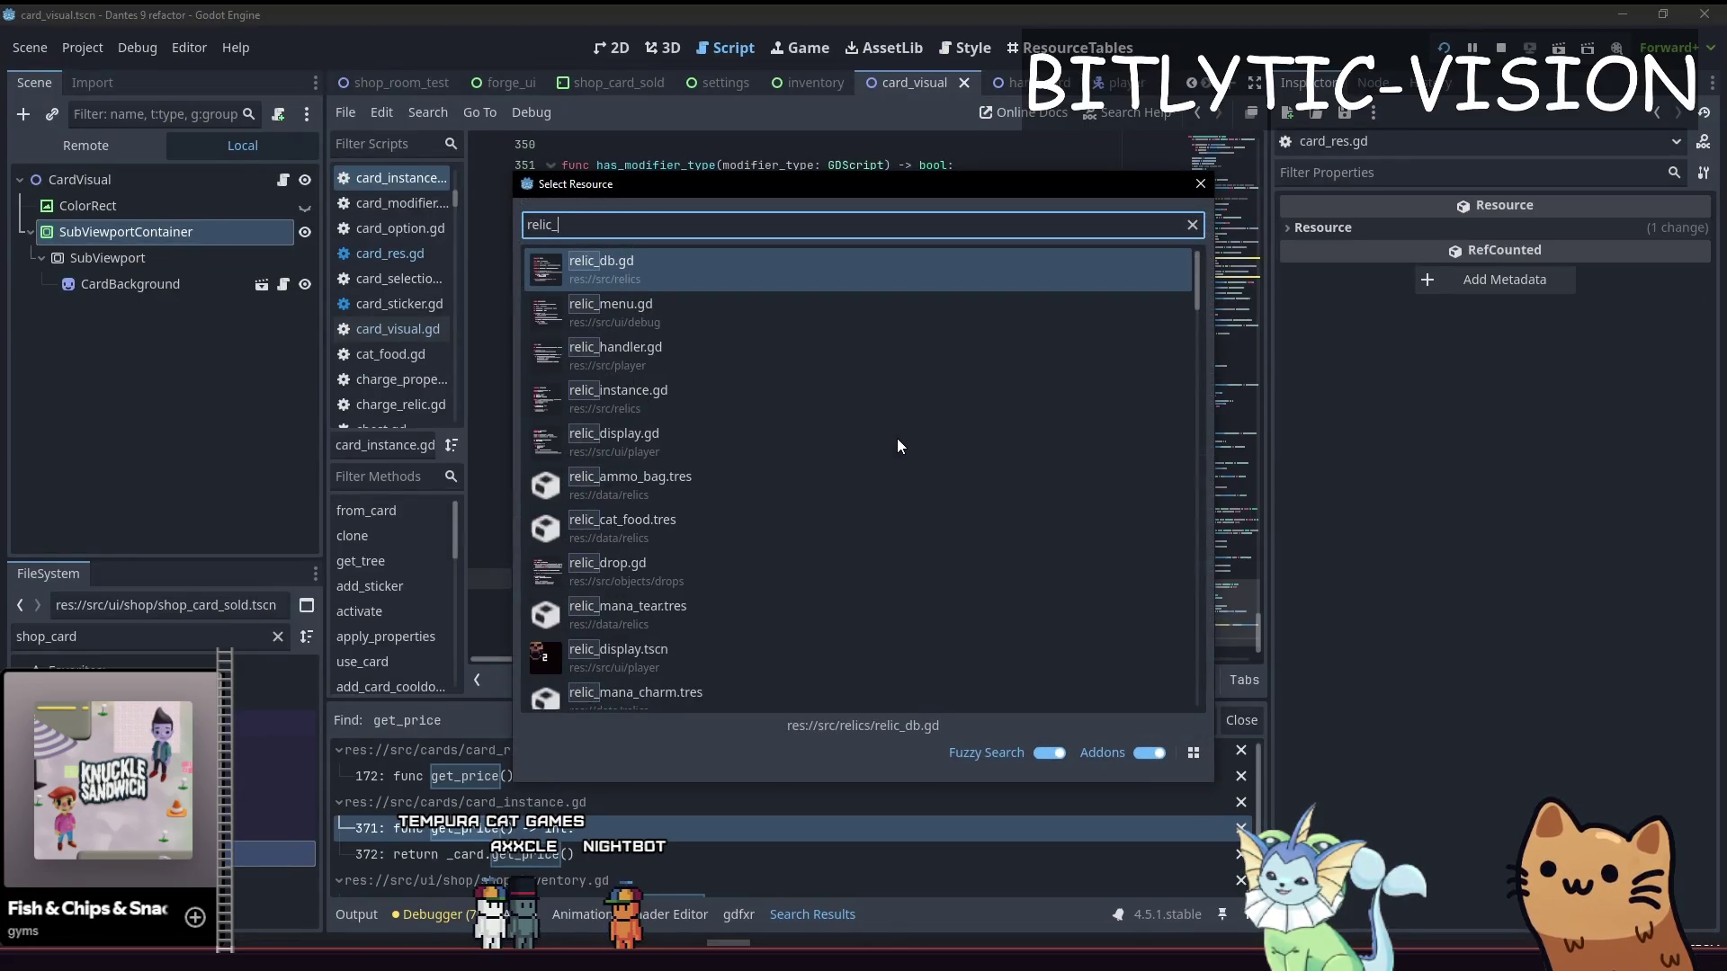
type("resource")
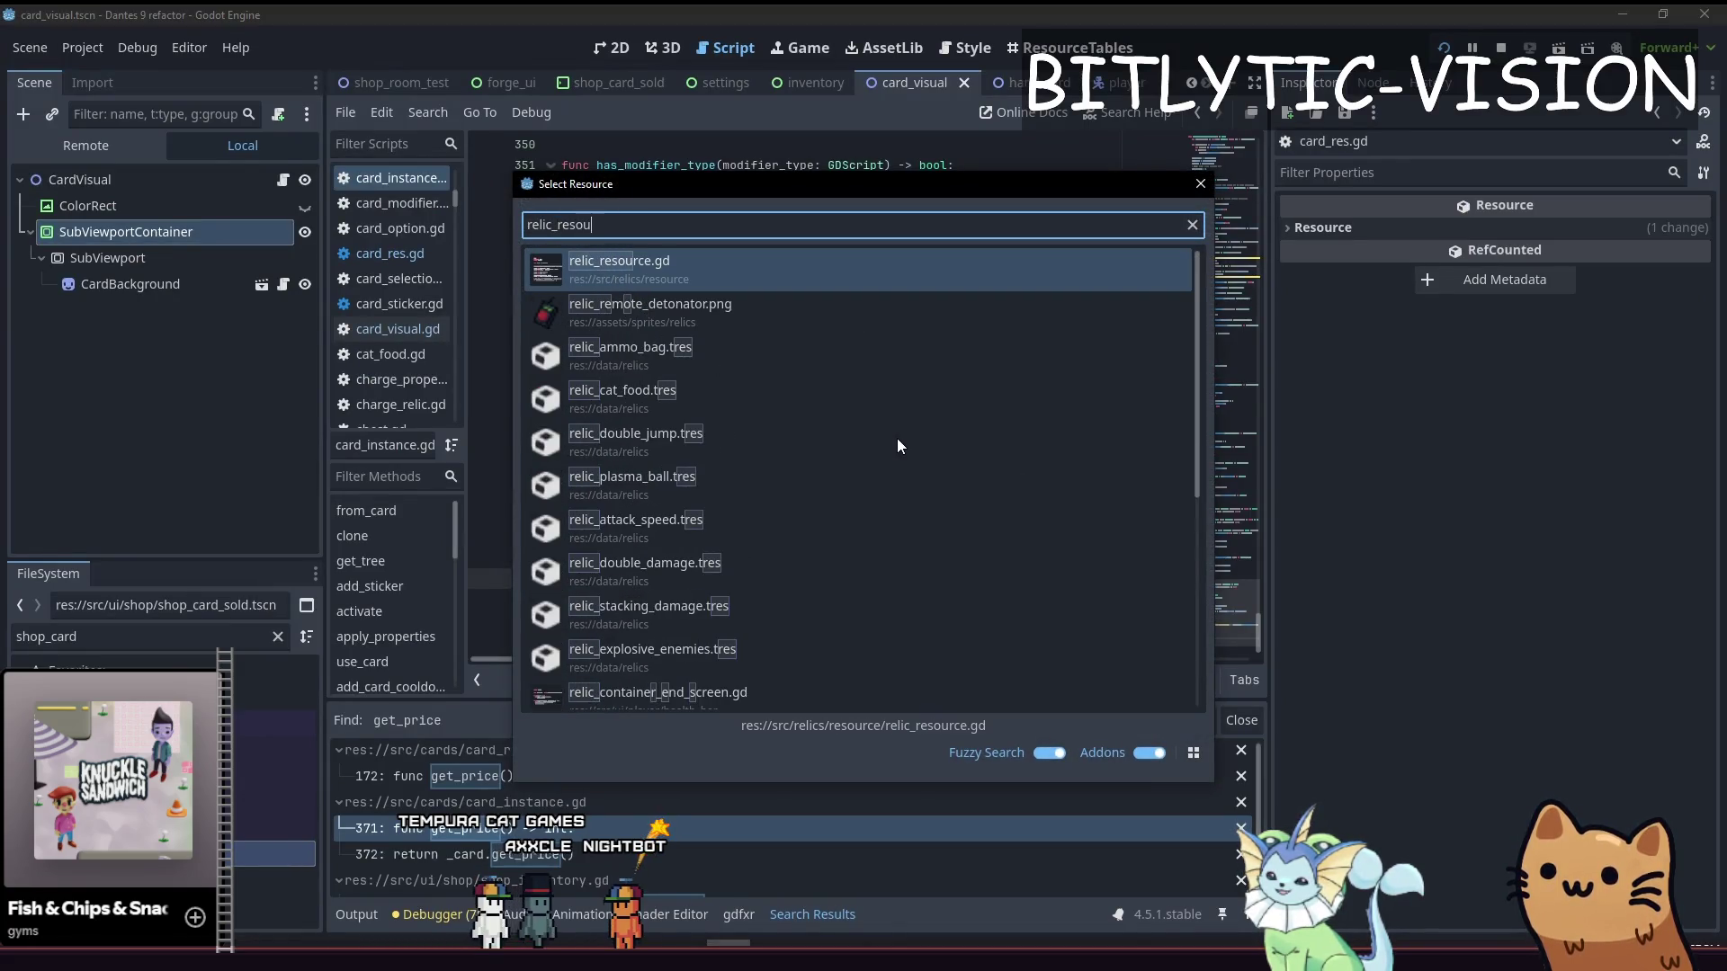
Open relic_resource.gd and review its rarity and price declarations
key("Return")
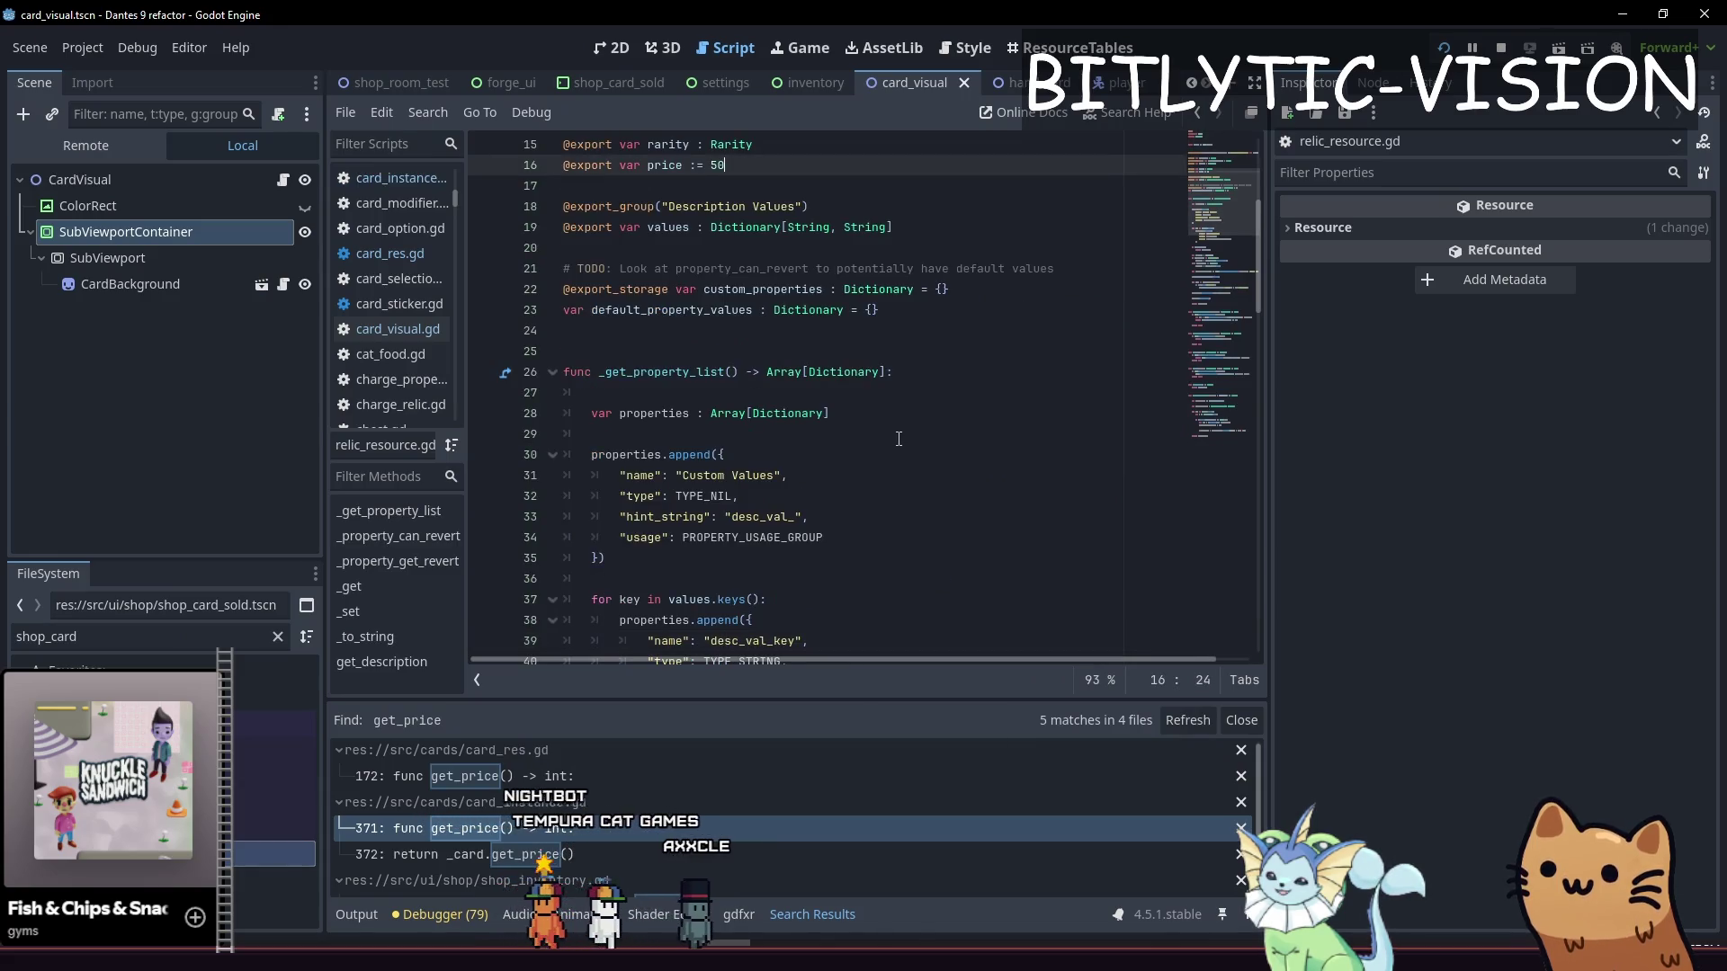
key("Down")
key("shift+End")
key("Down")
key("Down")
key("Up")
key("Up")
key("Up")
key("Up")
key("Up")
key("Down")
key("Down")
key("Down")
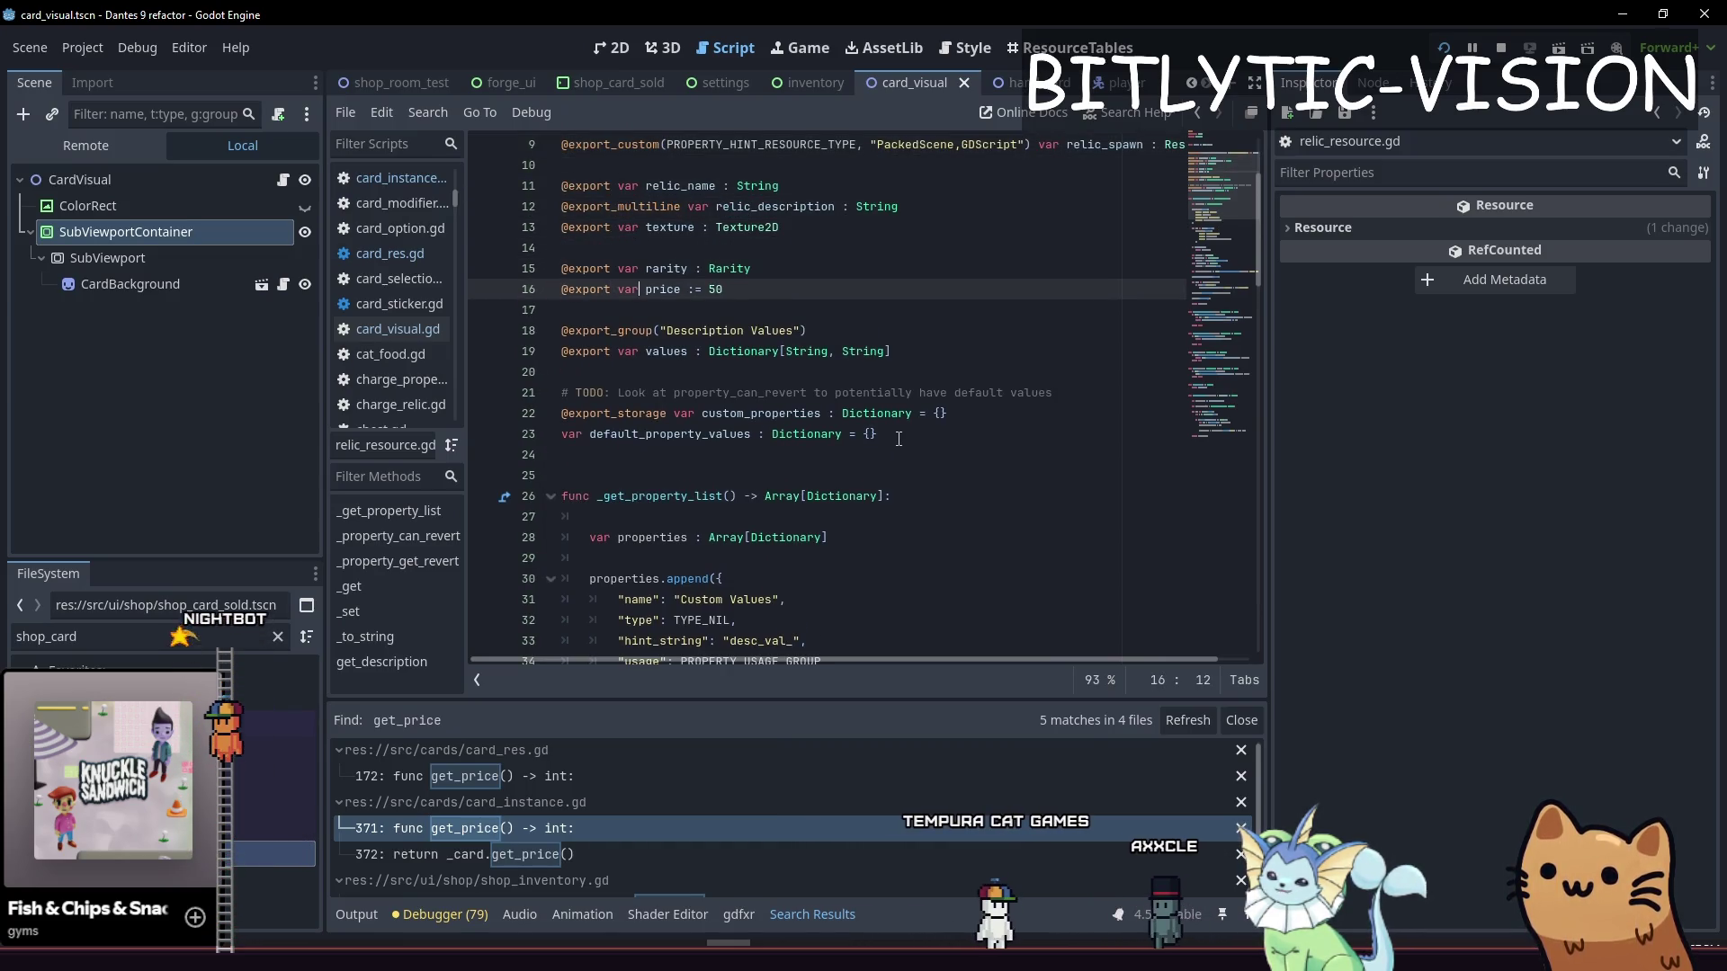
key("ctrl+Right")
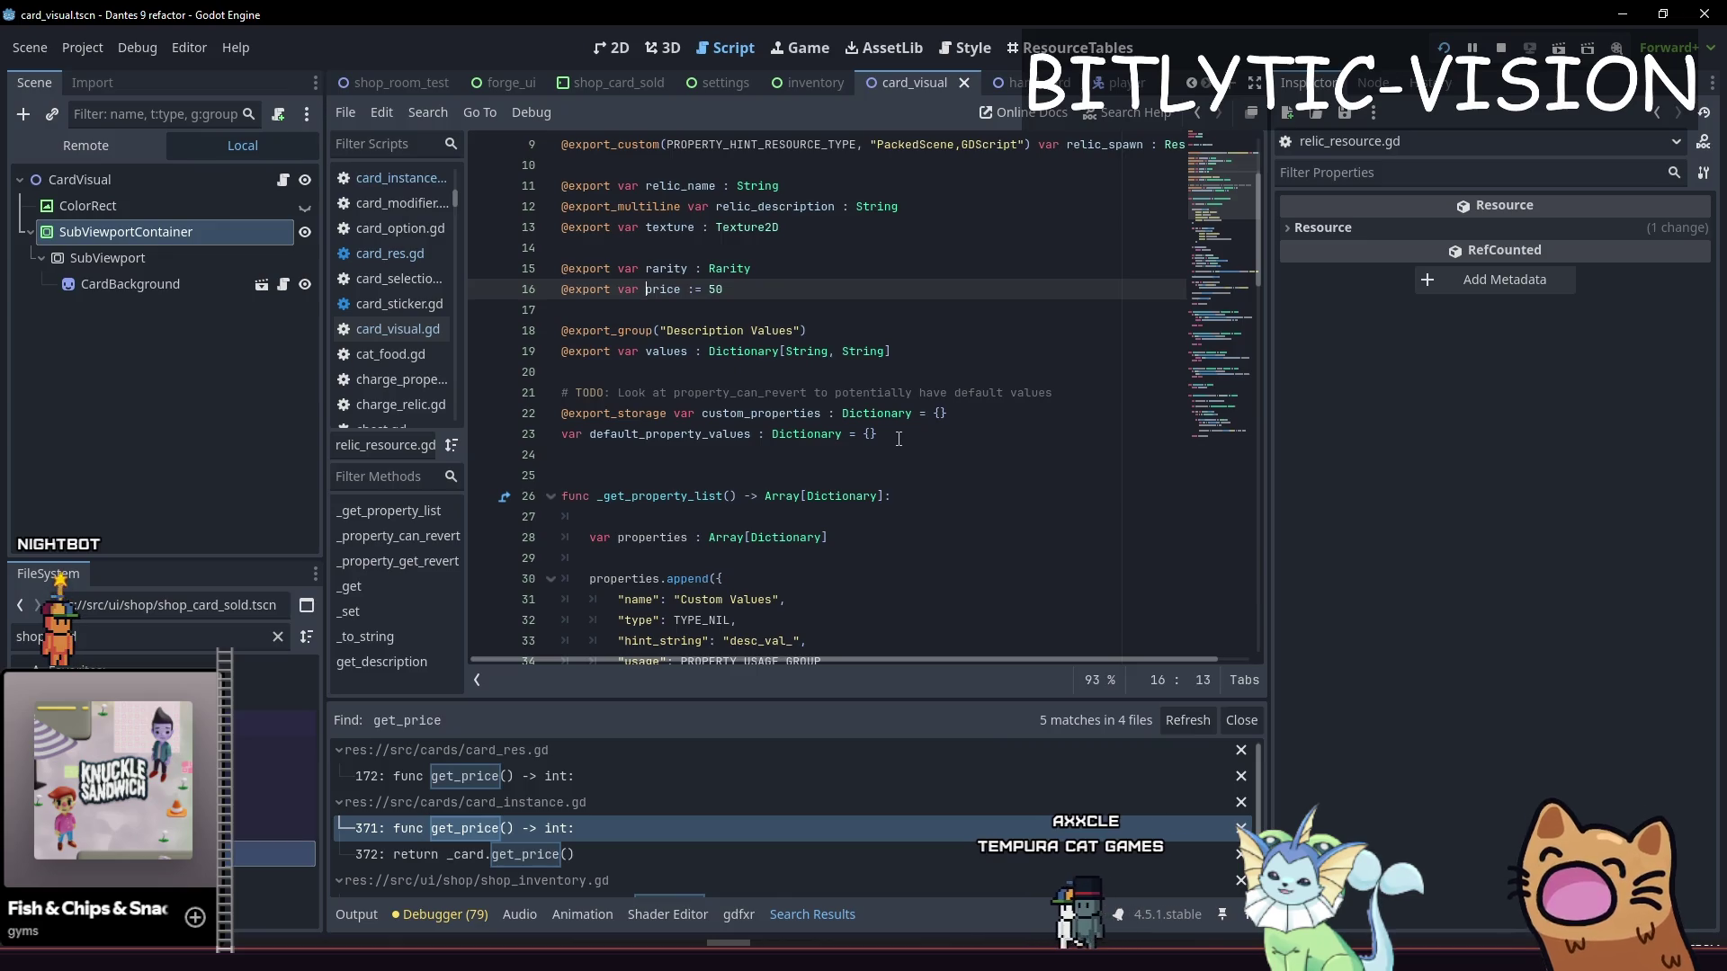
scroll(899, 439, "down", 1)
key("Left")
key("Left")
key("Left")
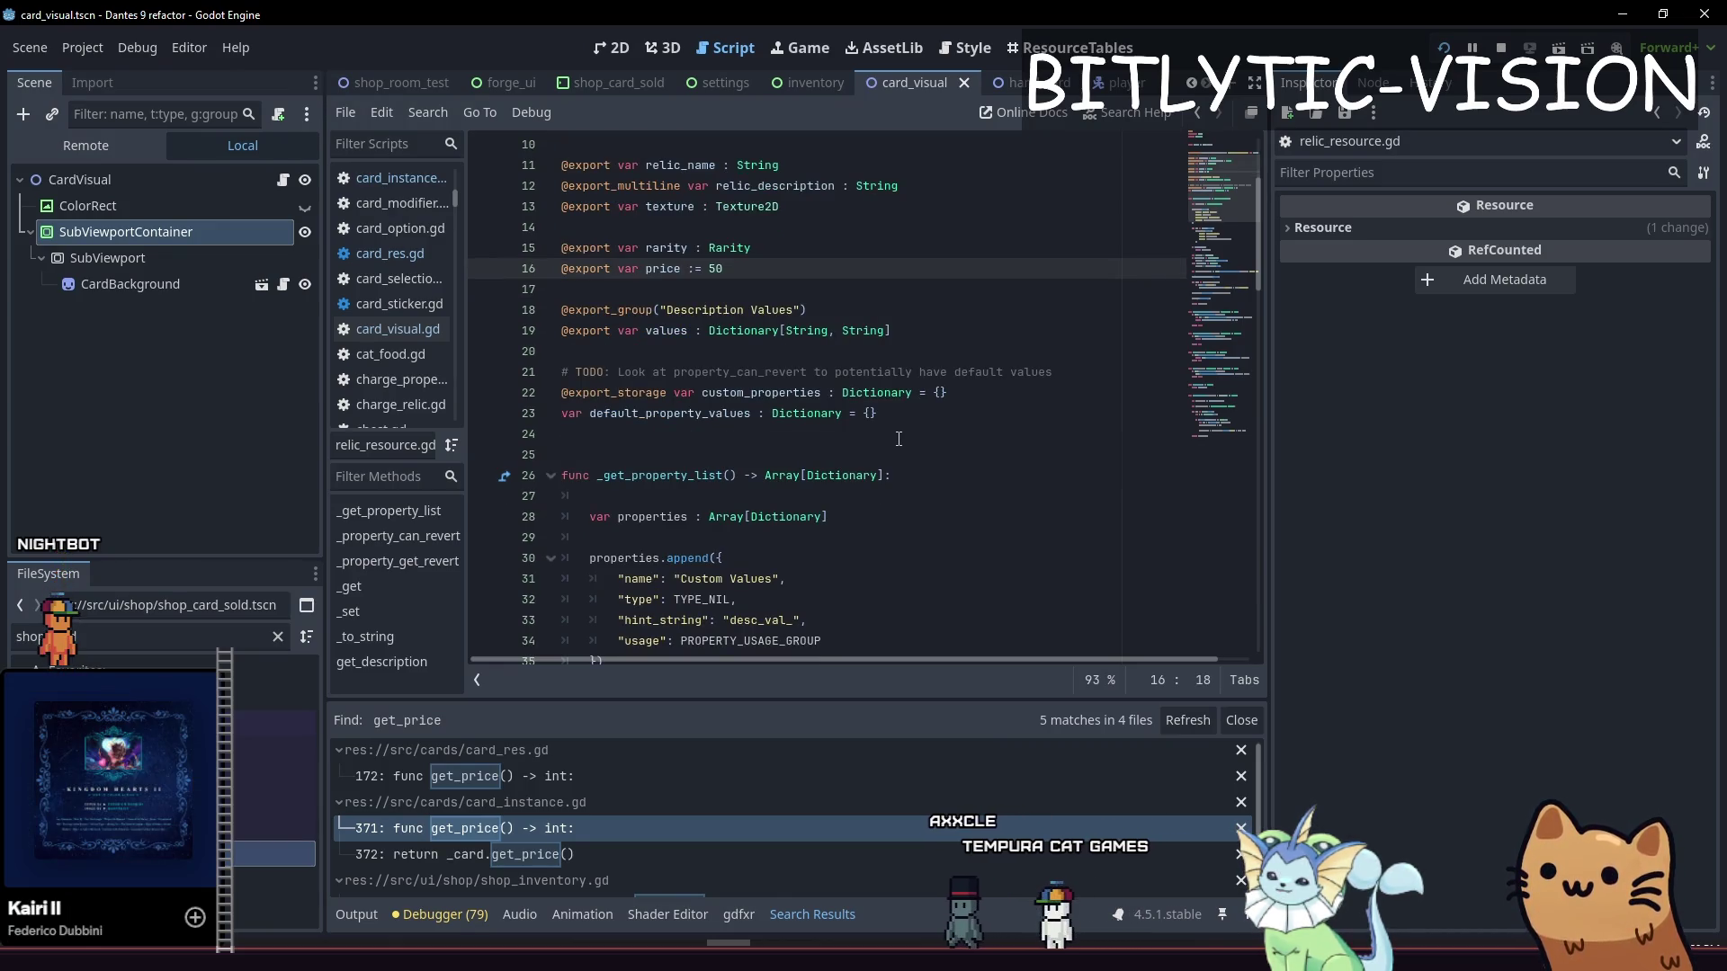
Append a get_price() -> float function returning price_override and save the script
key("ctrl+End")
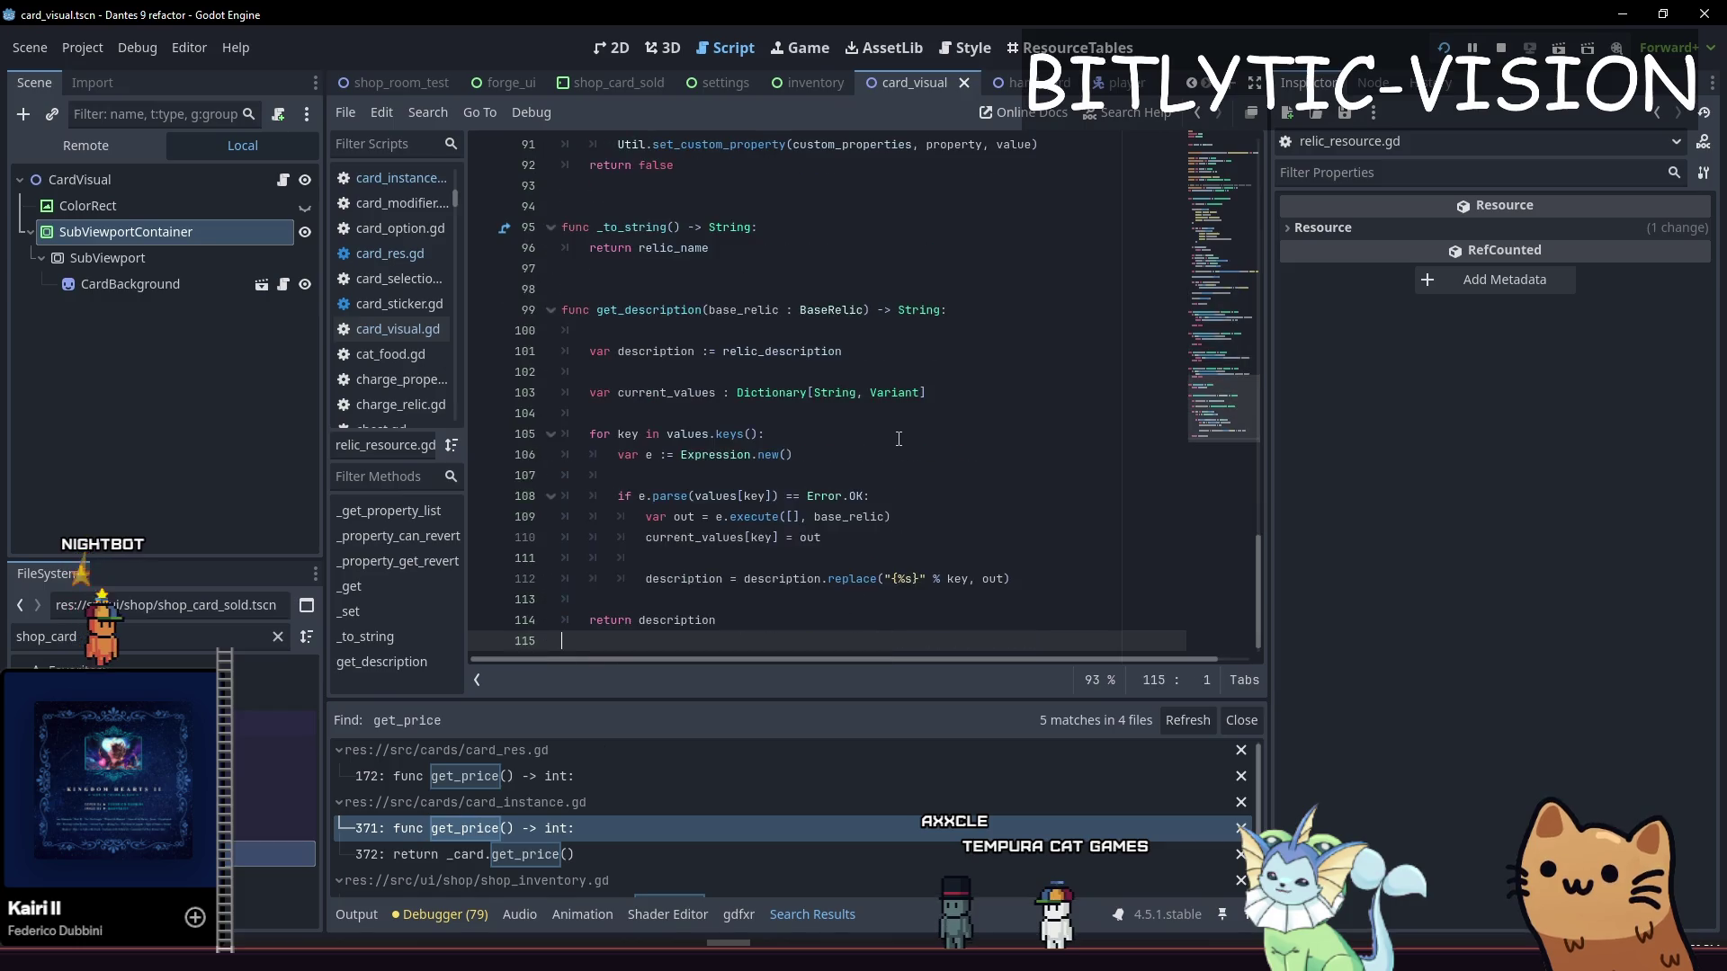
key("Return")
key("Return")
type("func get_price() -> v")
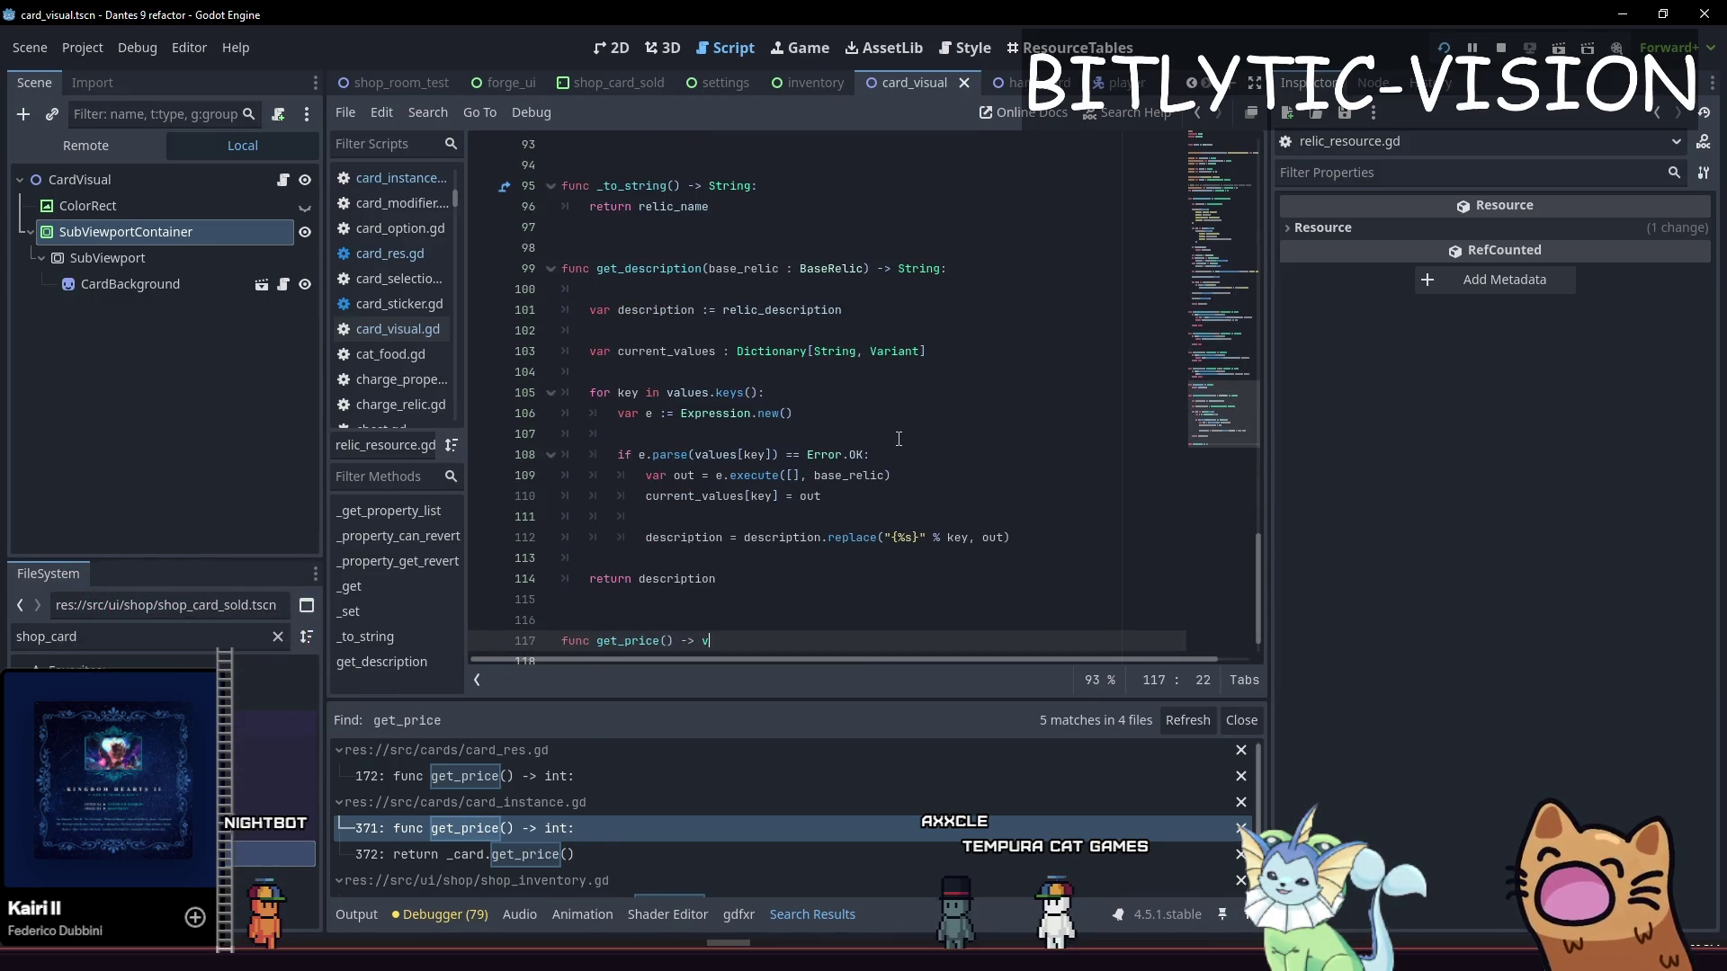
type("oid:")
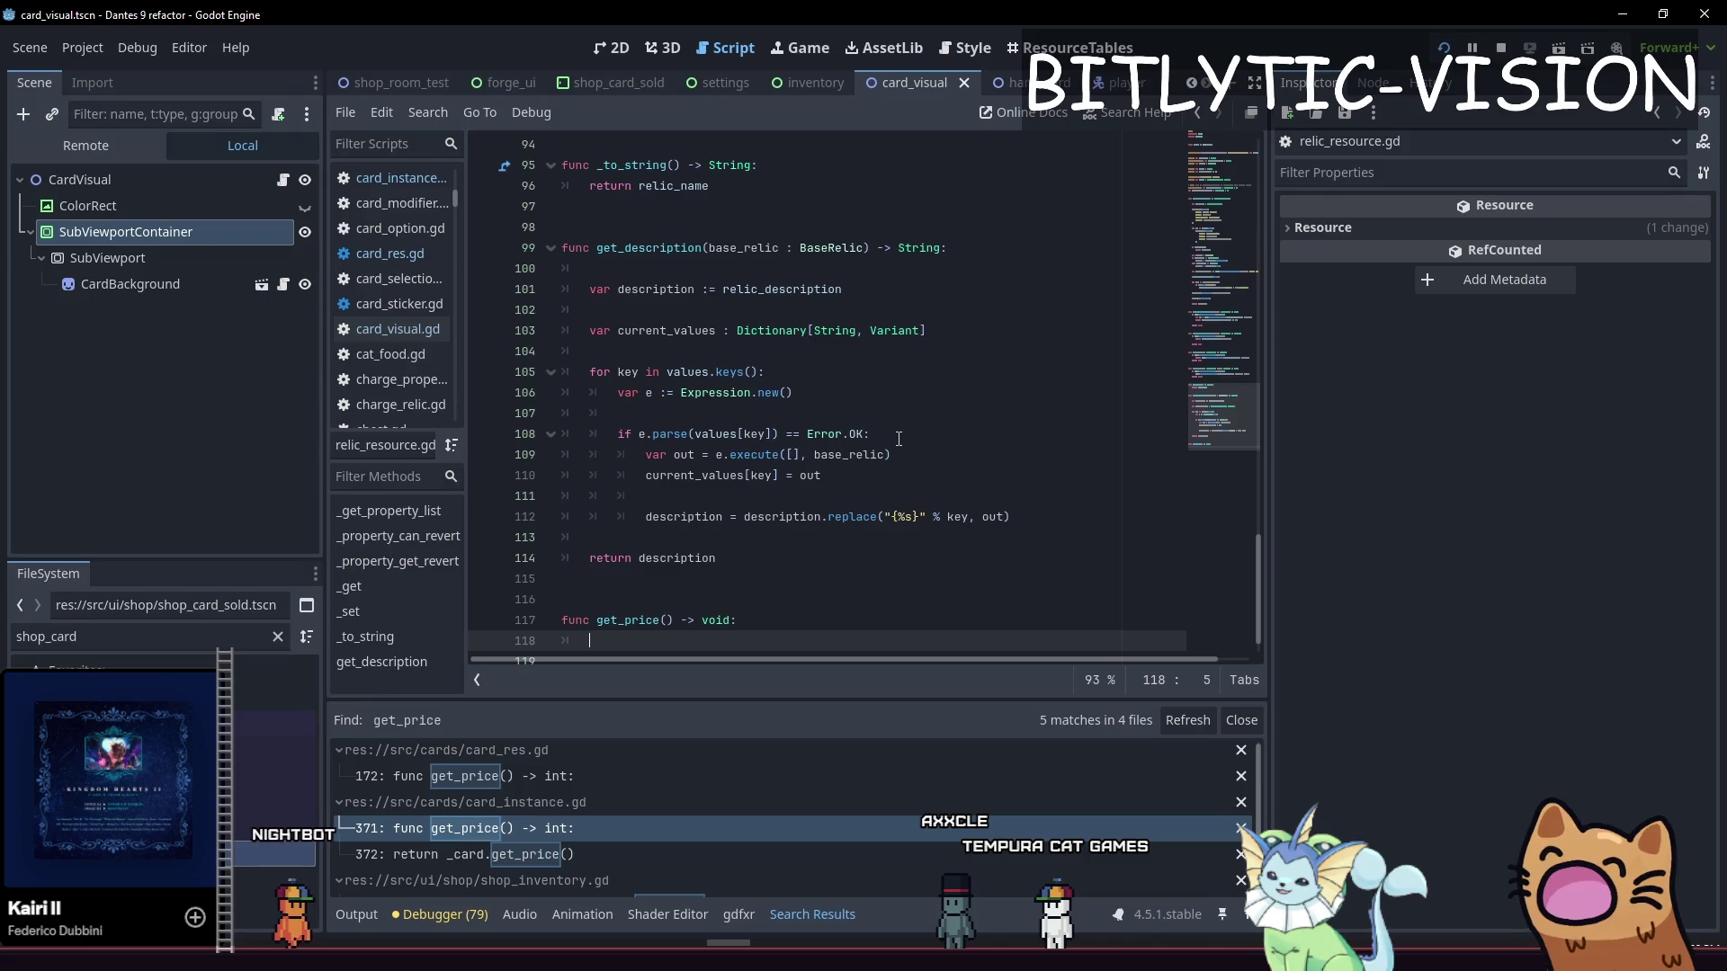
type("at")
key("Return")
type("return")
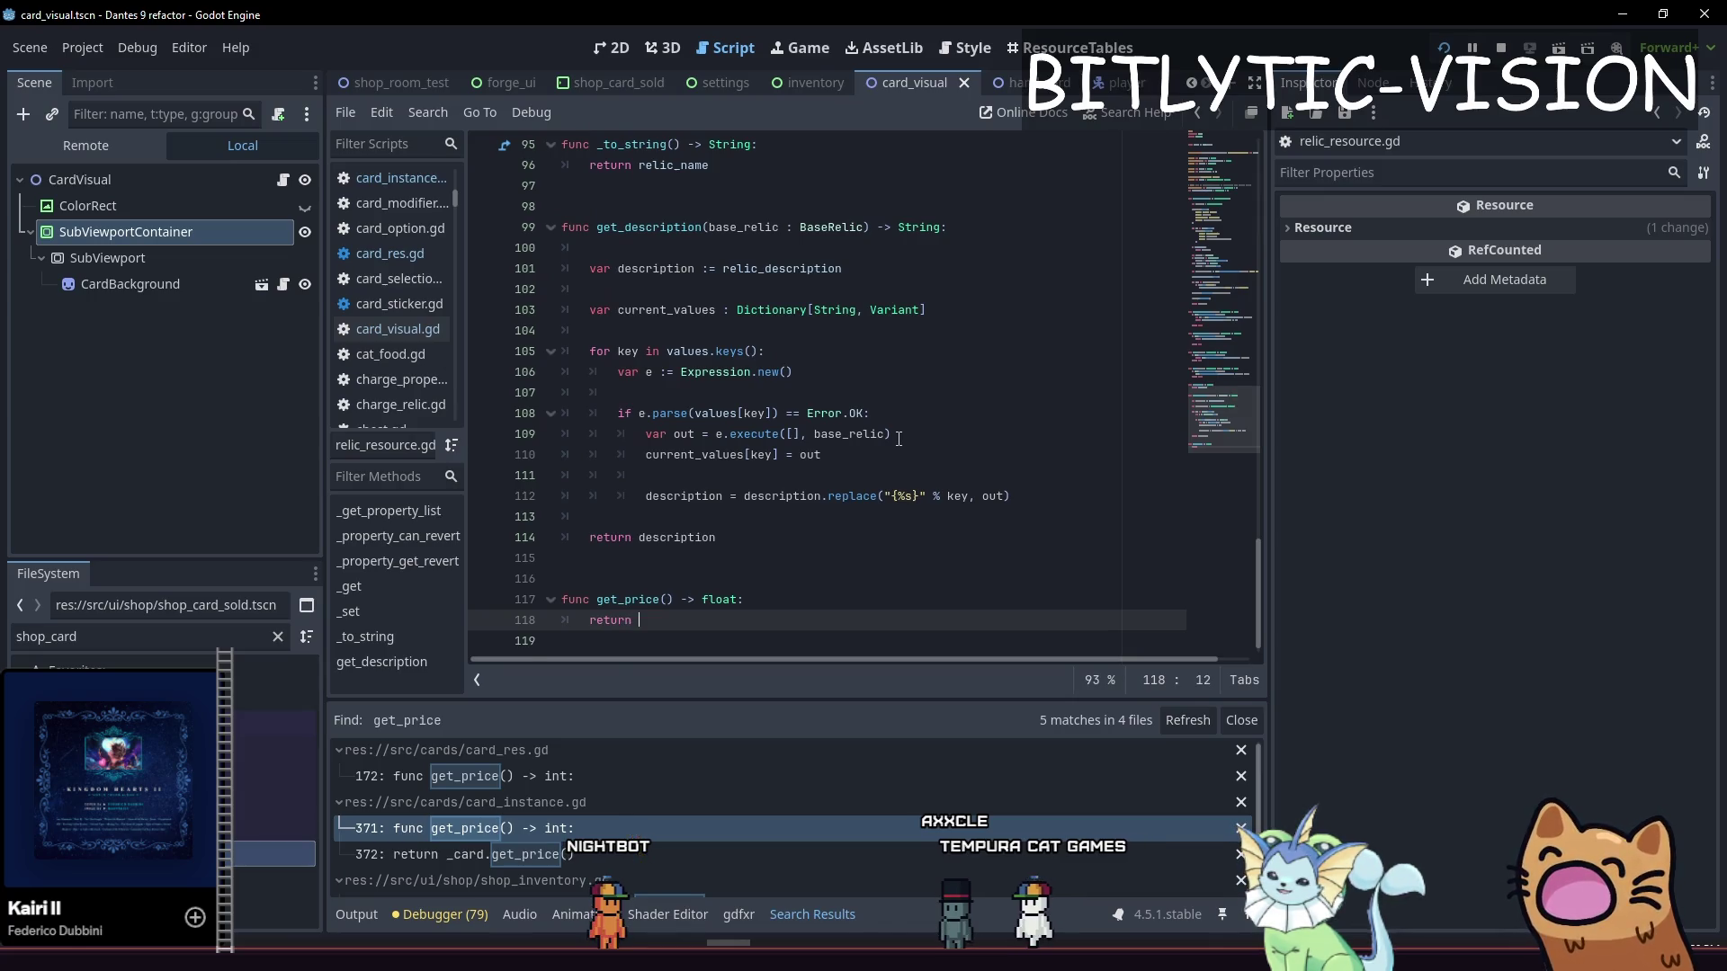
type("price_ove")
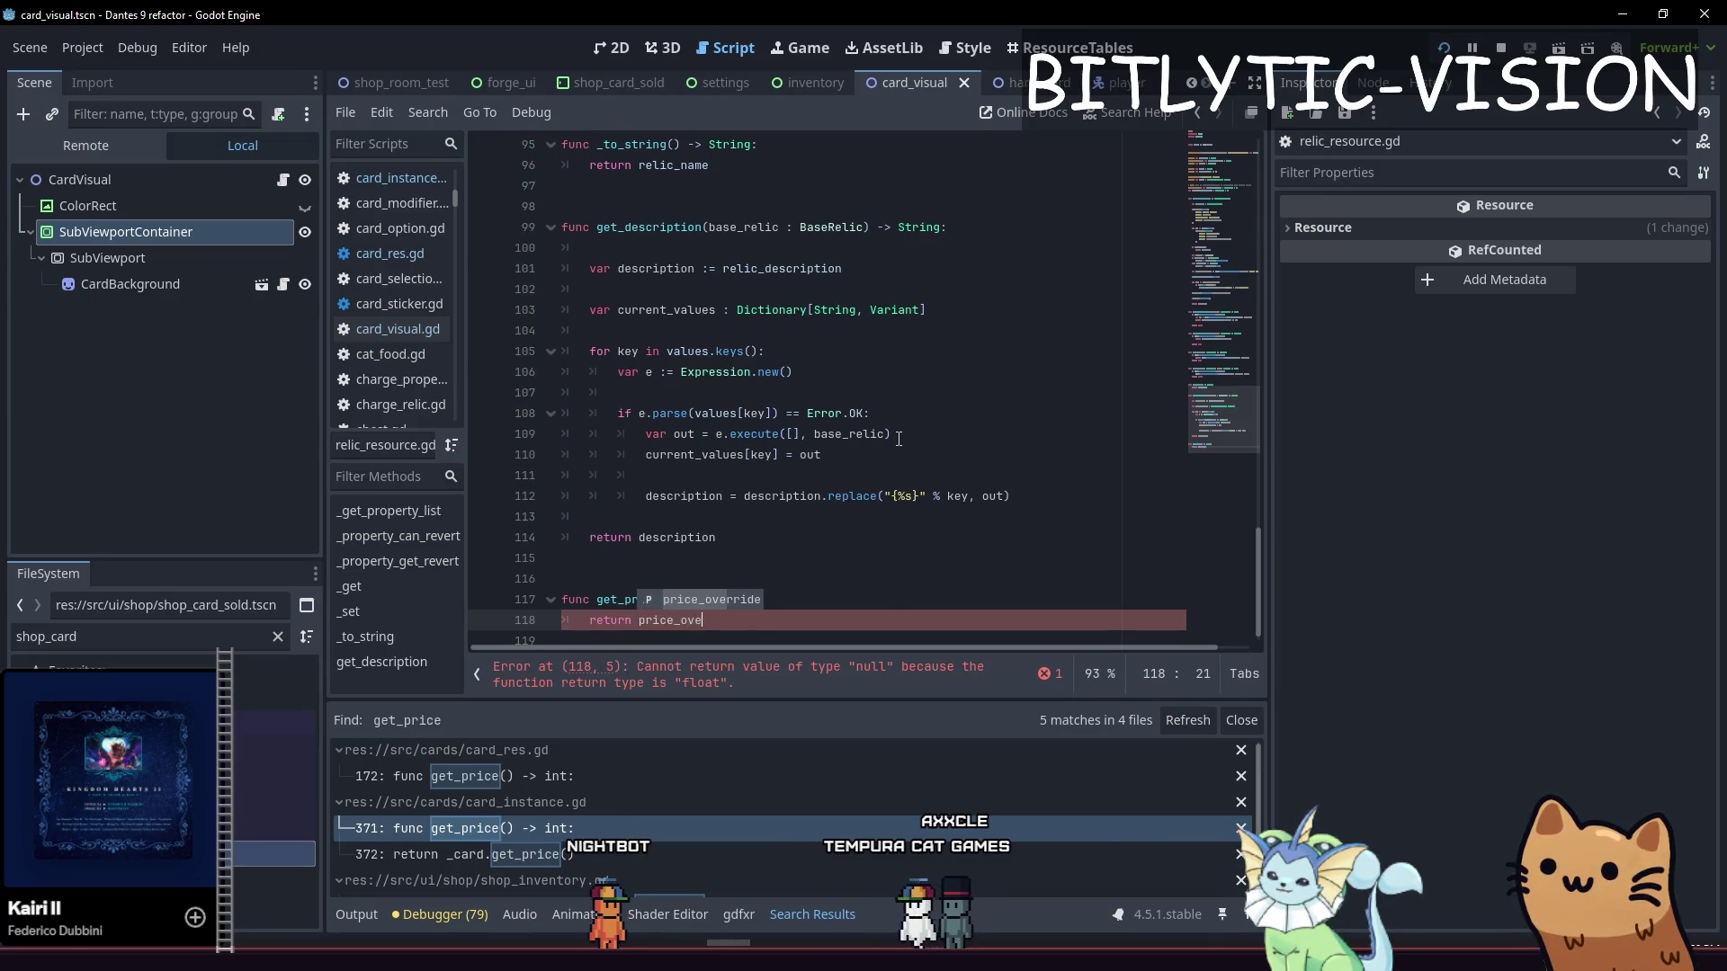
key("Return")
key("Up")
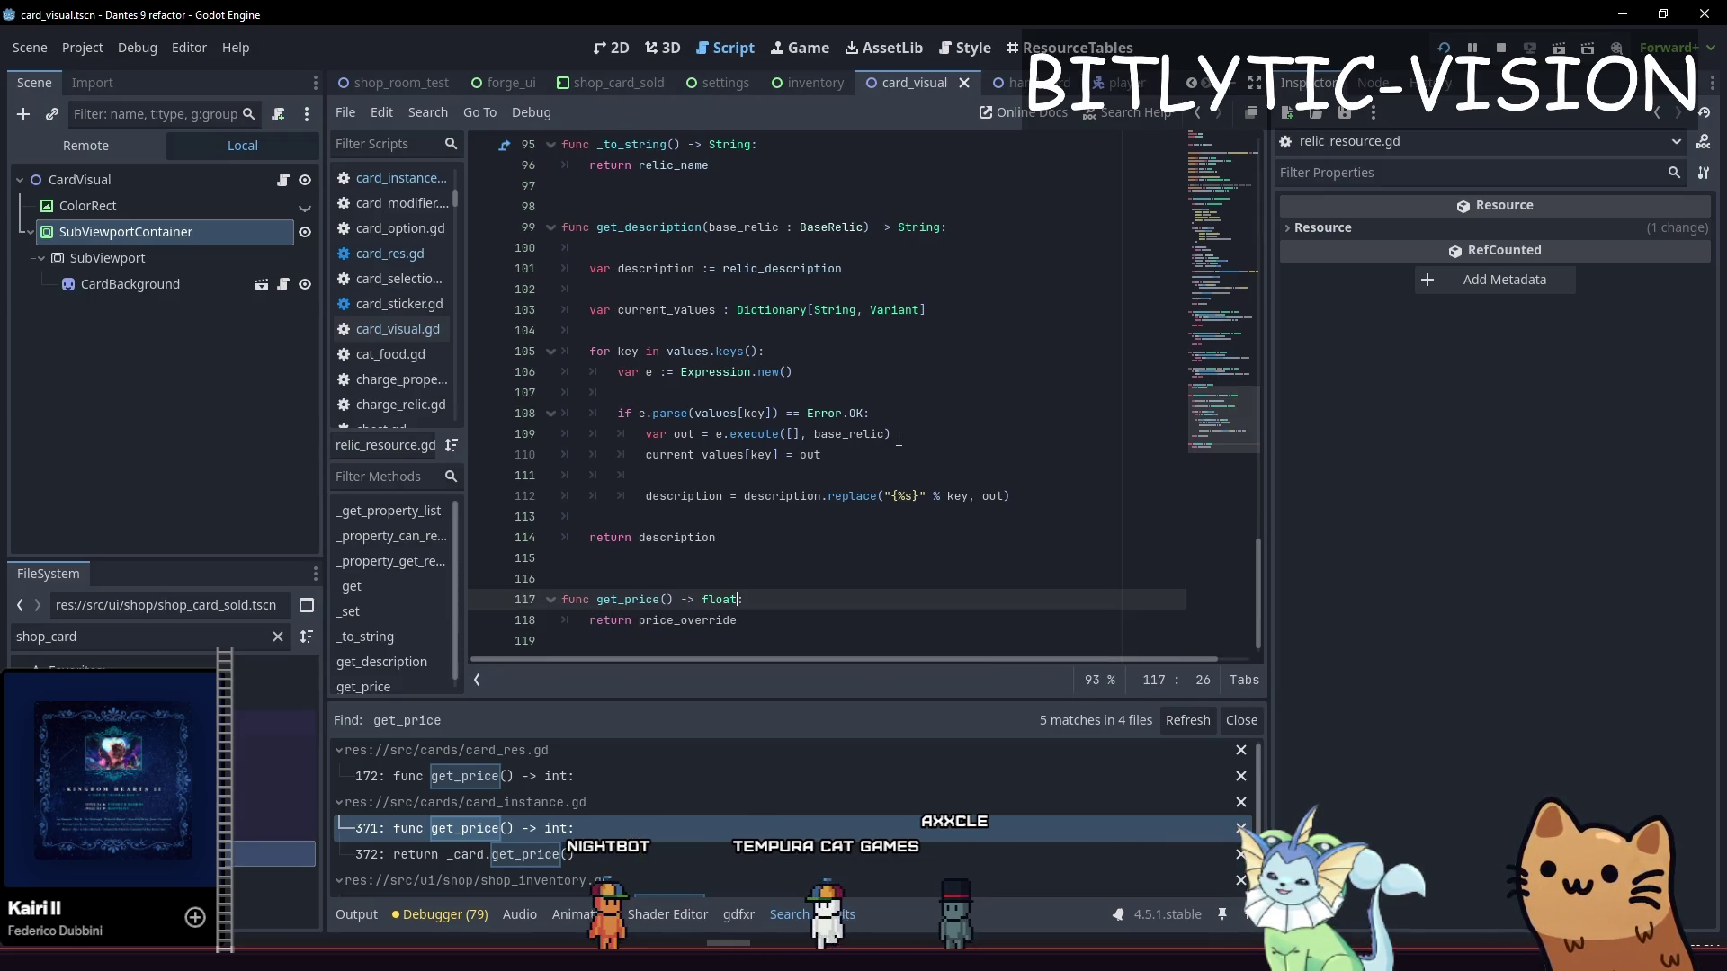
key("ctrl+s")
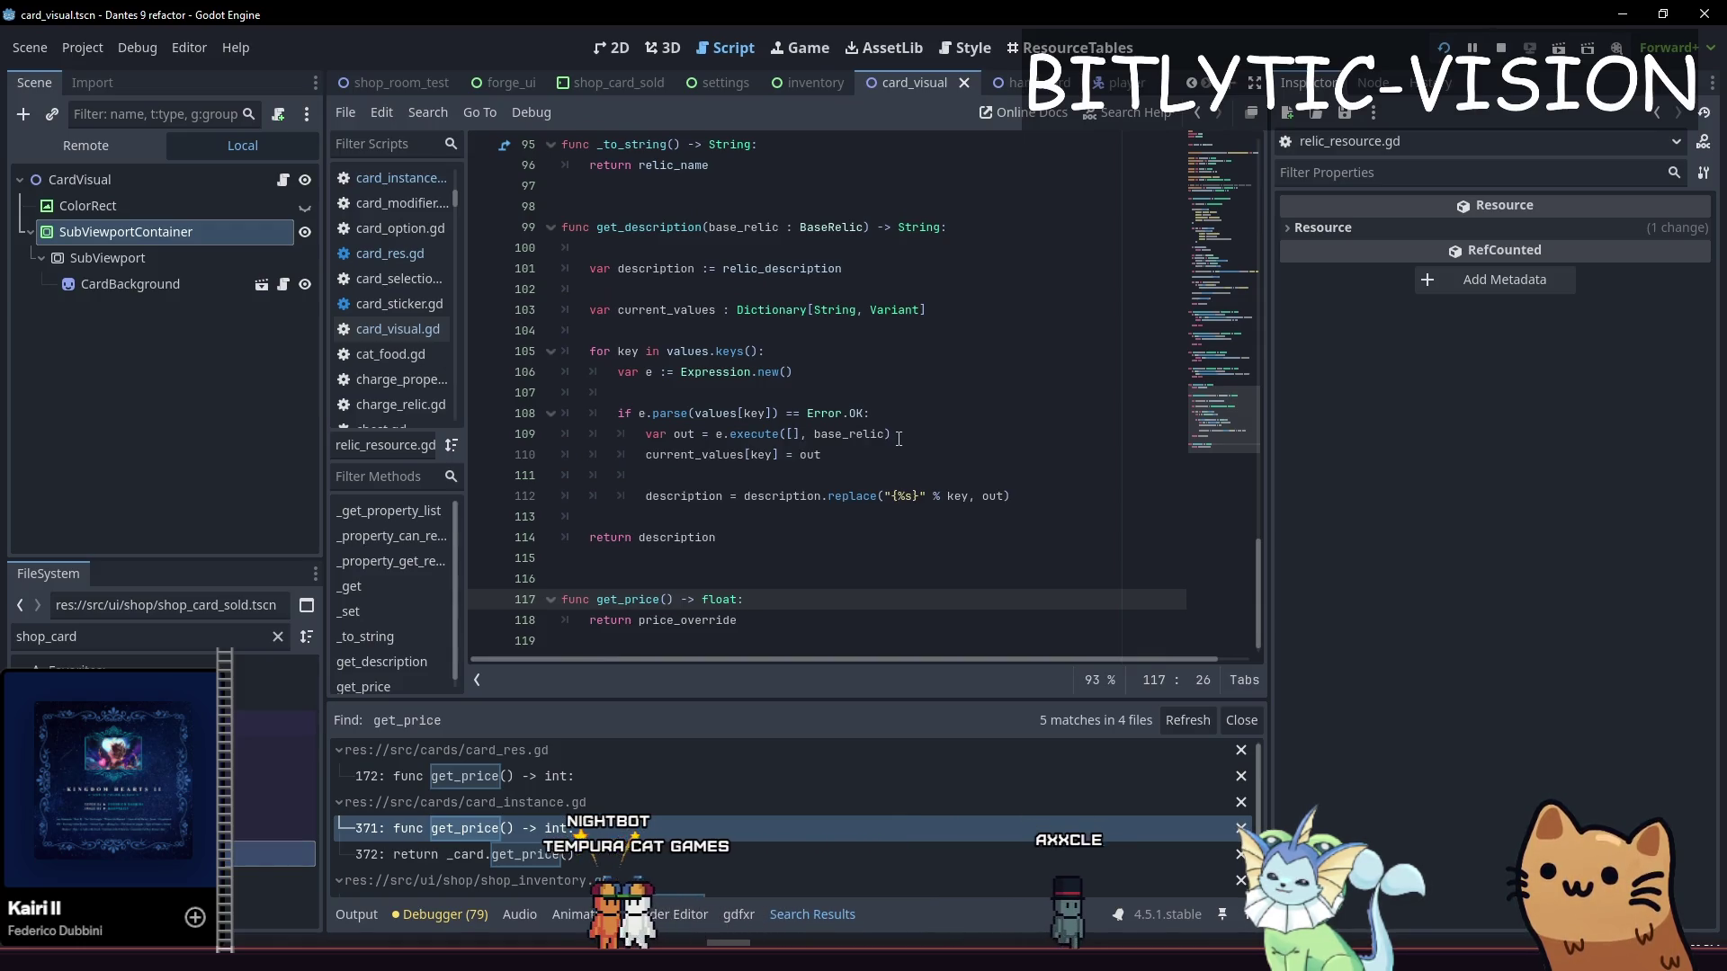
key("ctrl+shift+f")
Search the project for '.price' and change line 35 of relic_preview.gd to relic.get_price()
type(".price")
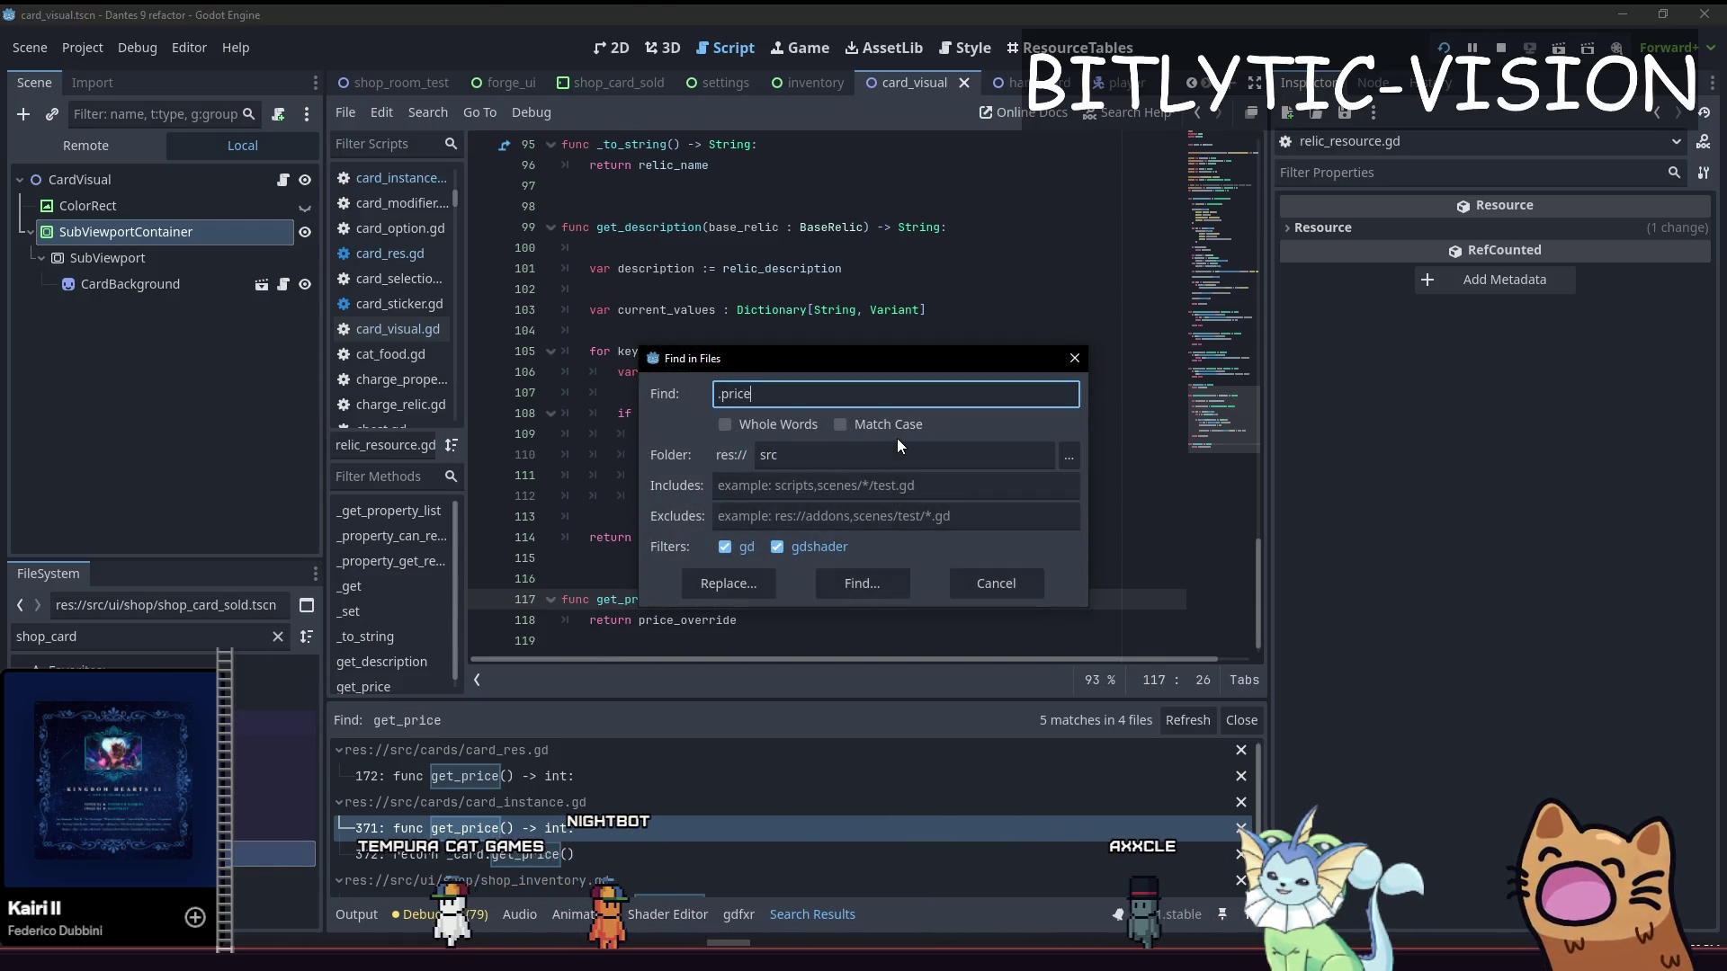
key("Return")
left_click(531, 779)
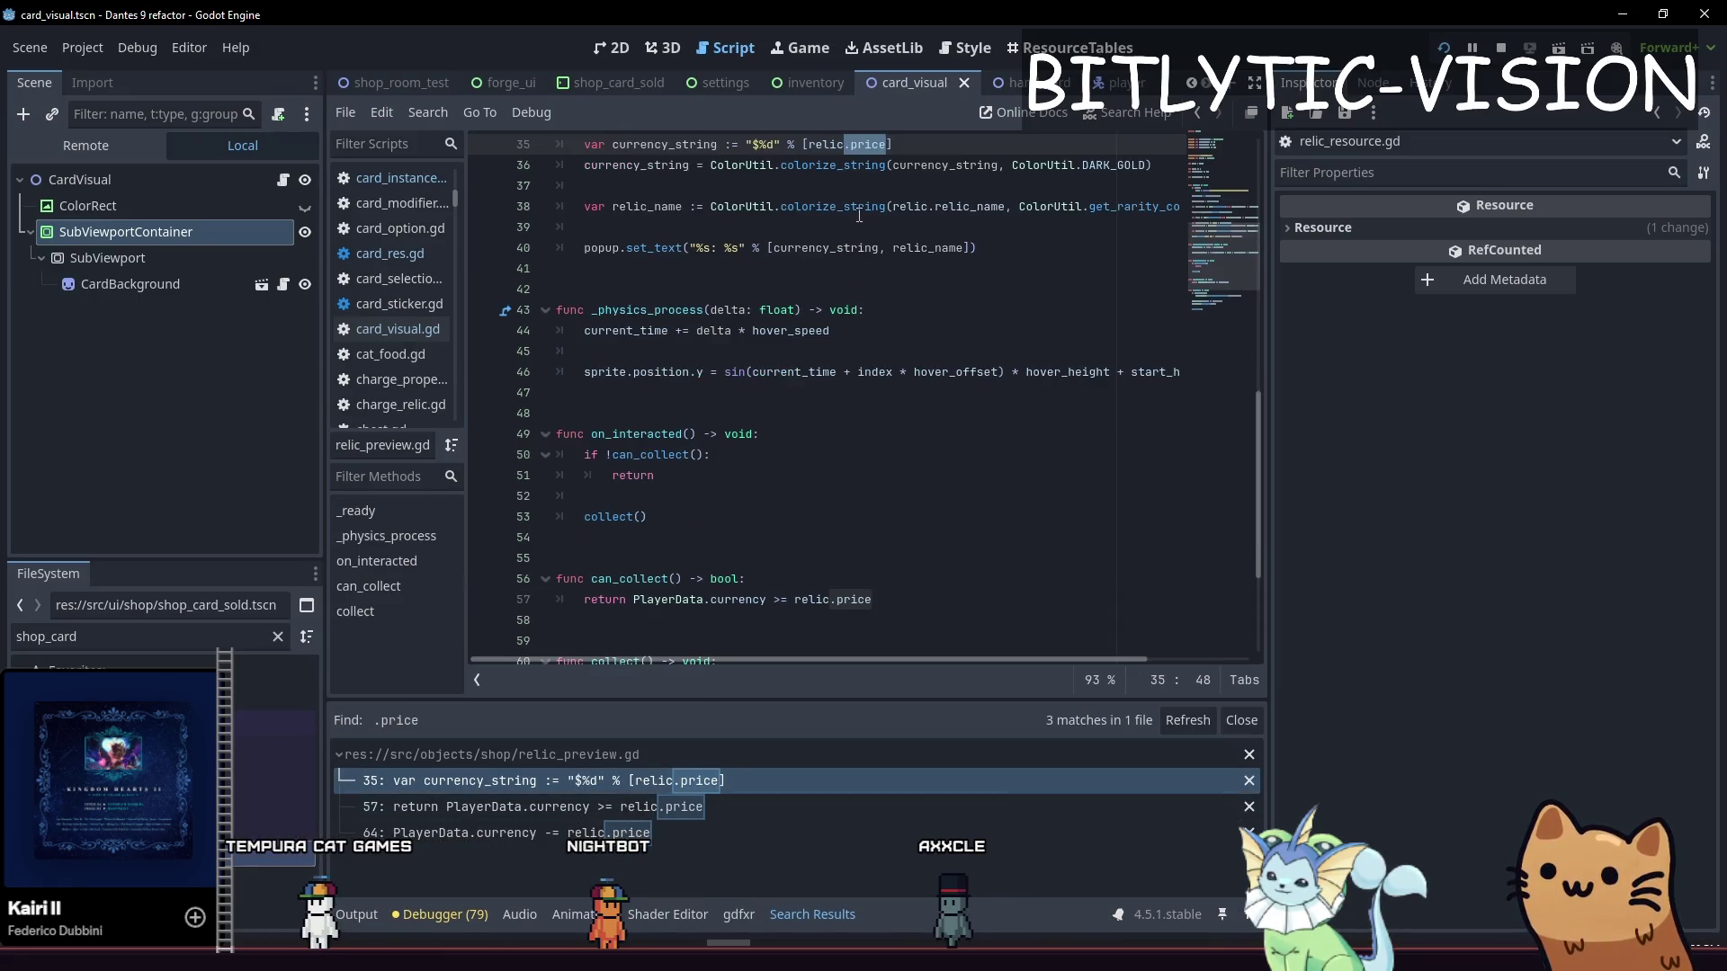
left_click(881, 268)
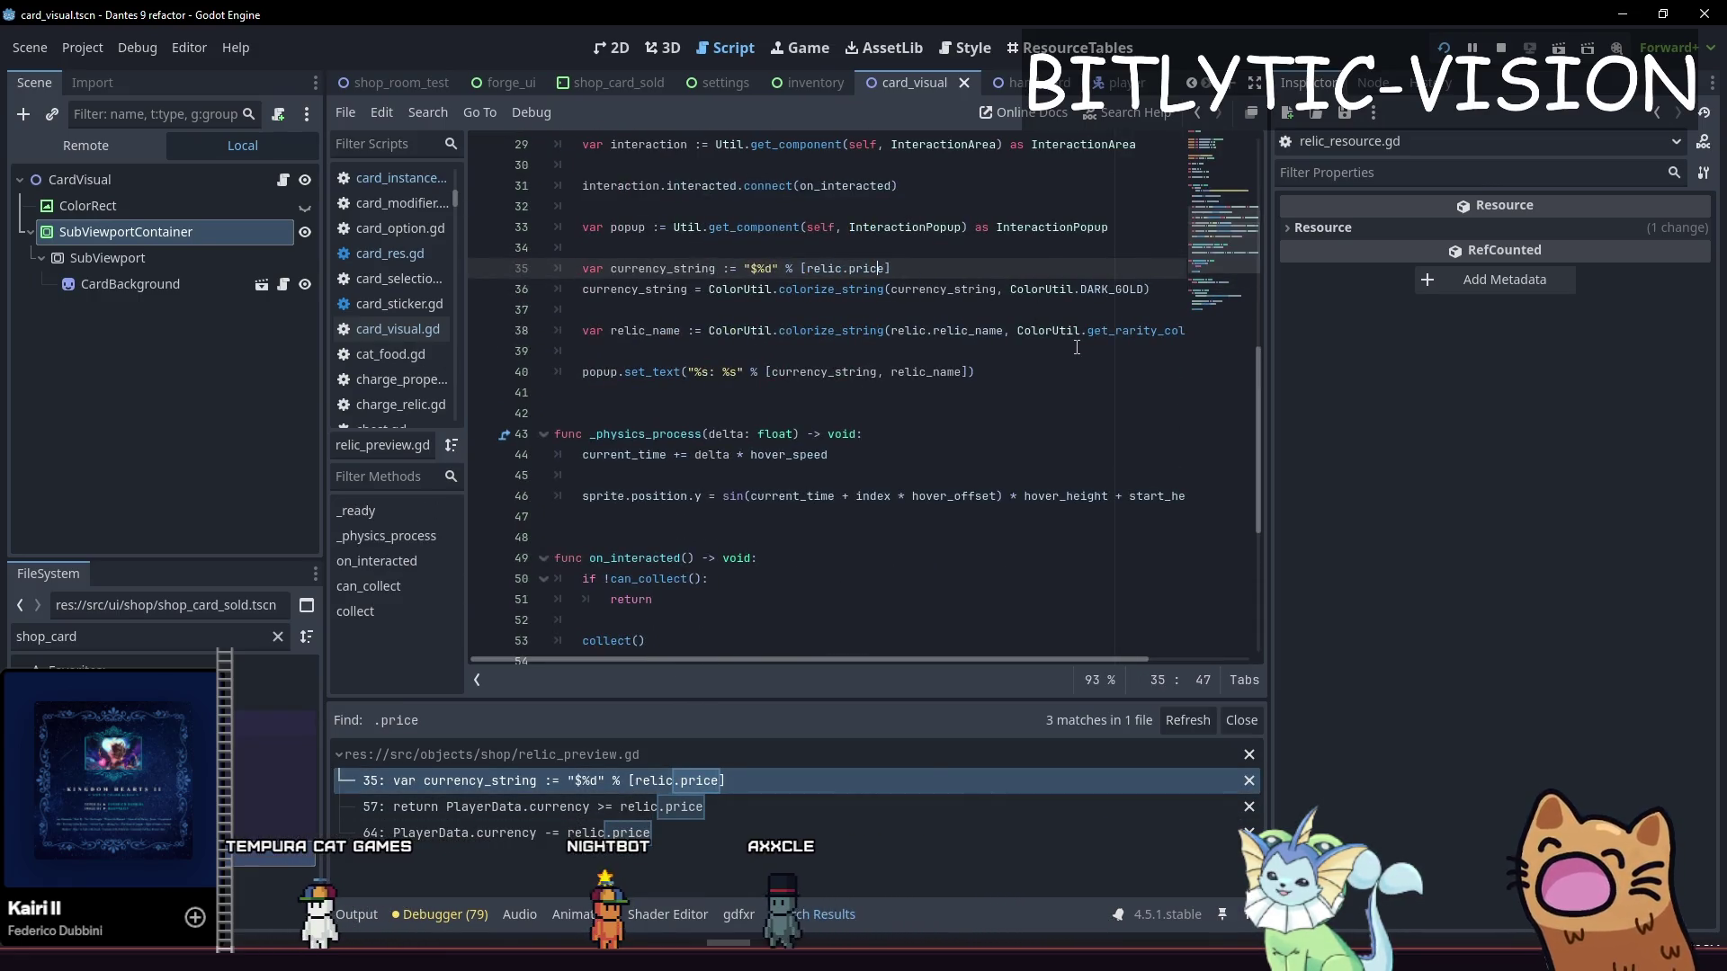
key("BackSpace")
key("BackSpace")
key("BackSpace")
type("get")
key("Return")
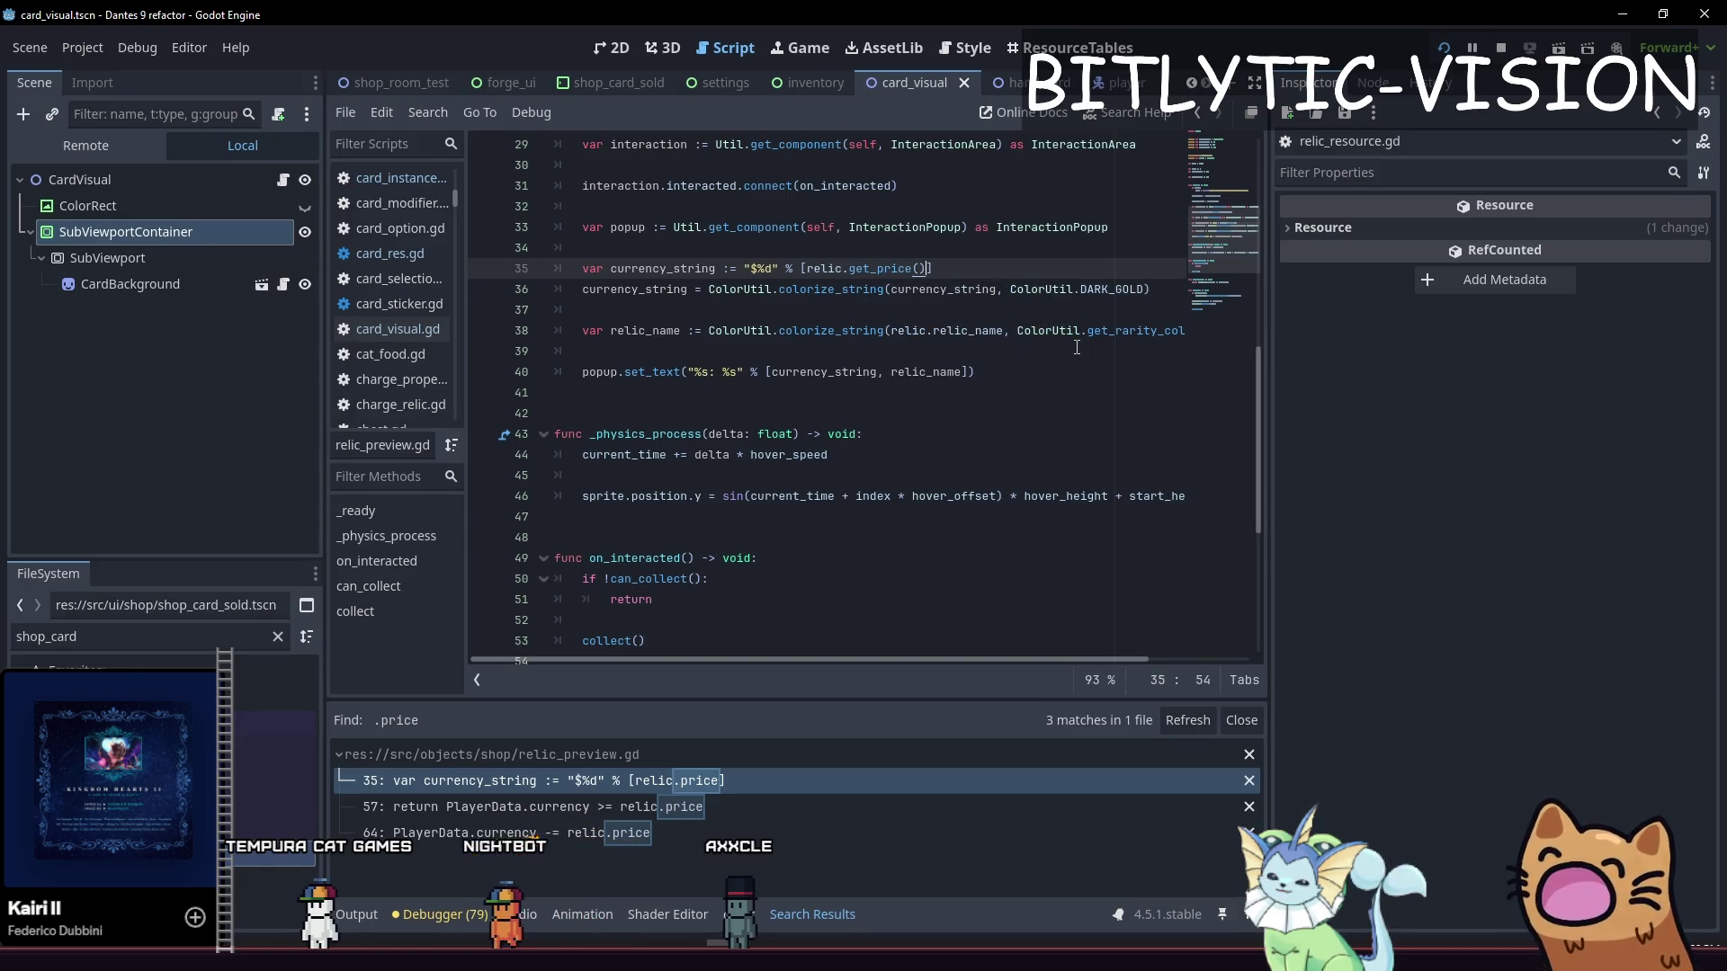
Replace relic.price with relic.get_price() on lines 57 and 64 and save
key("Down")
key("Down")
key("Down")
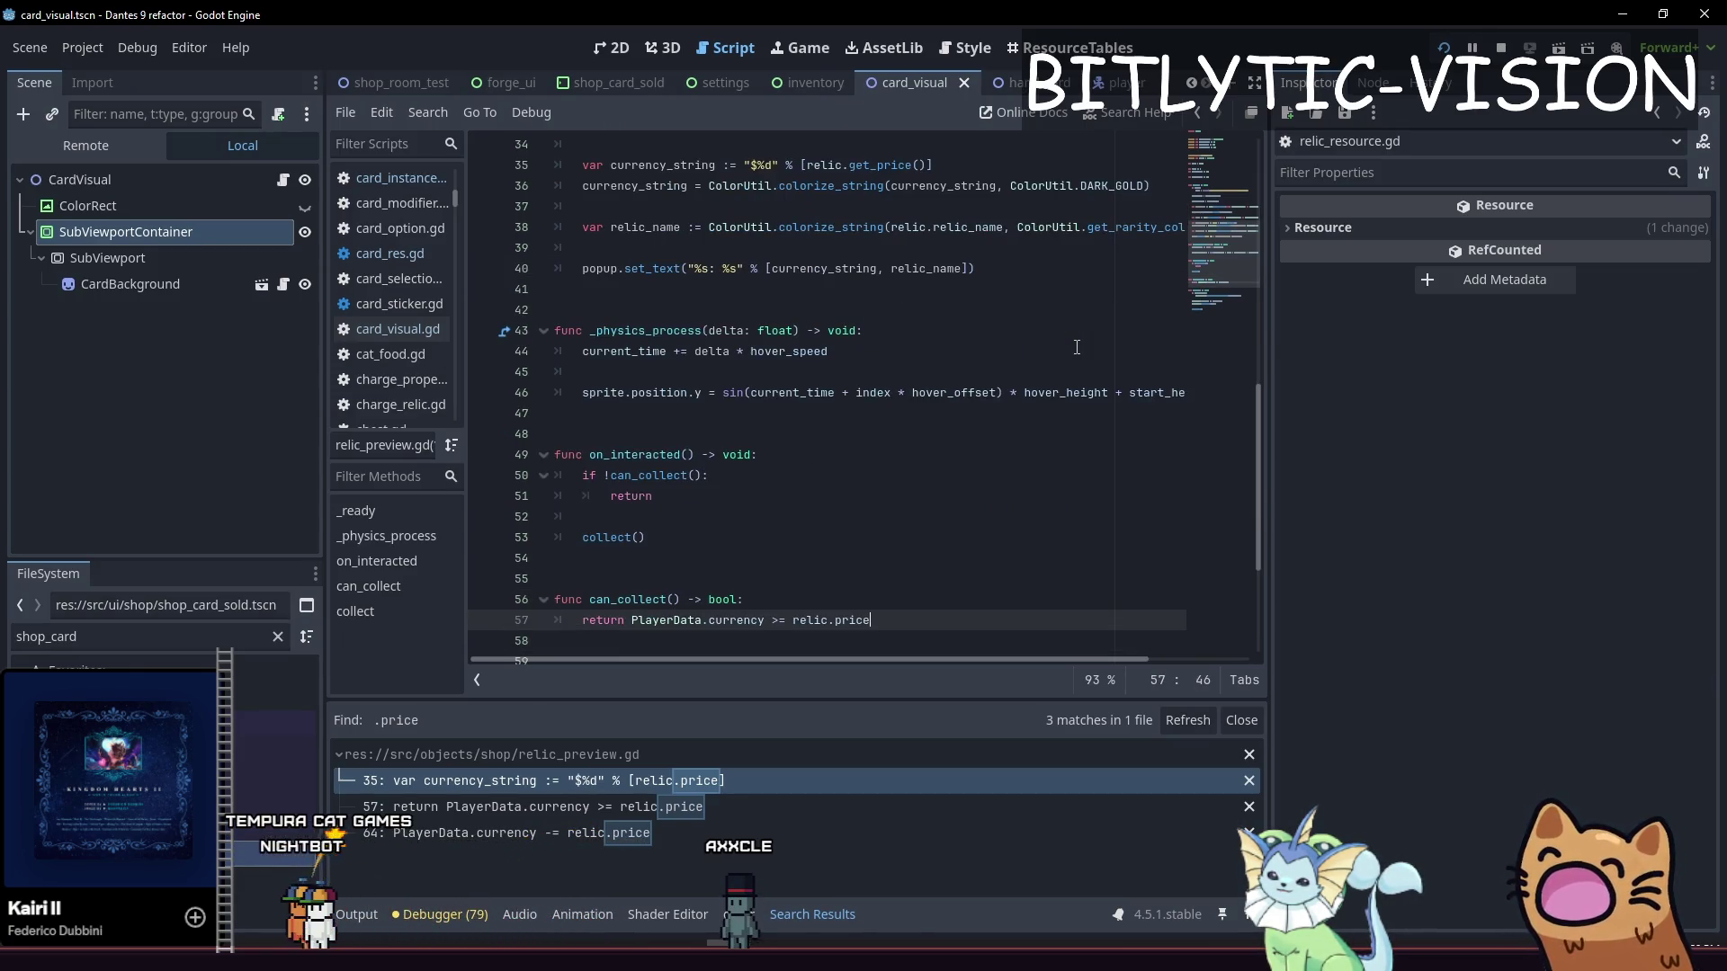
type("get_p")
key("Return")
key("End")
key("ctrl+s")
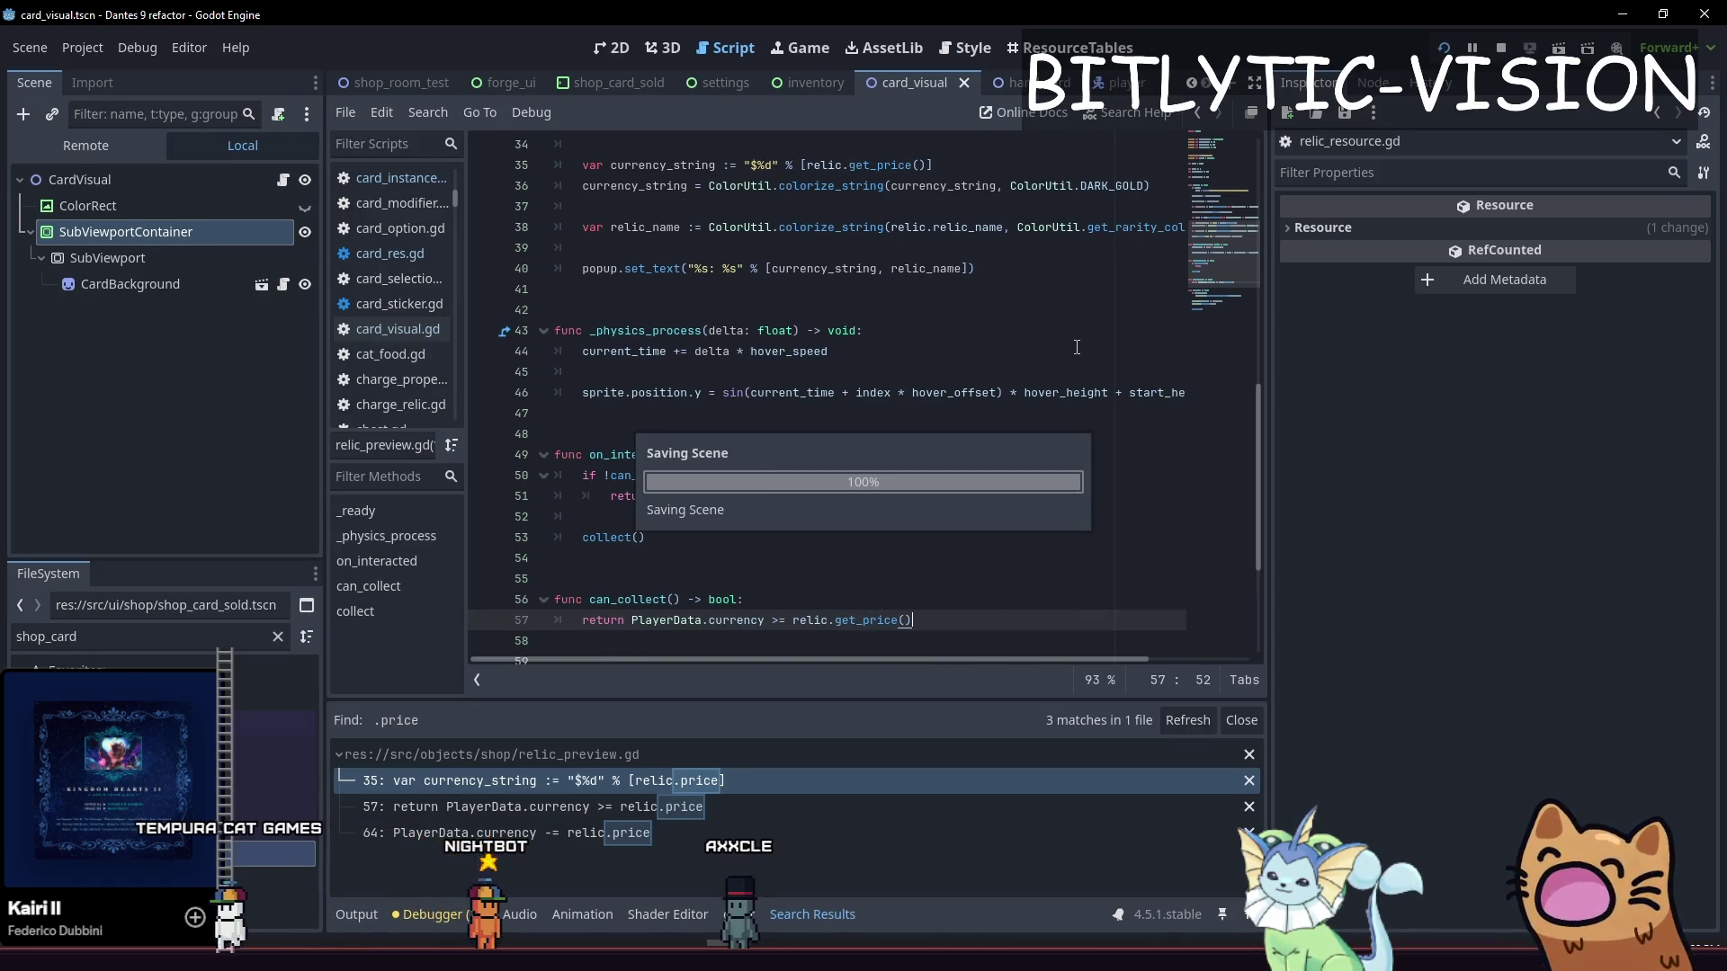
left_click(630, 833)
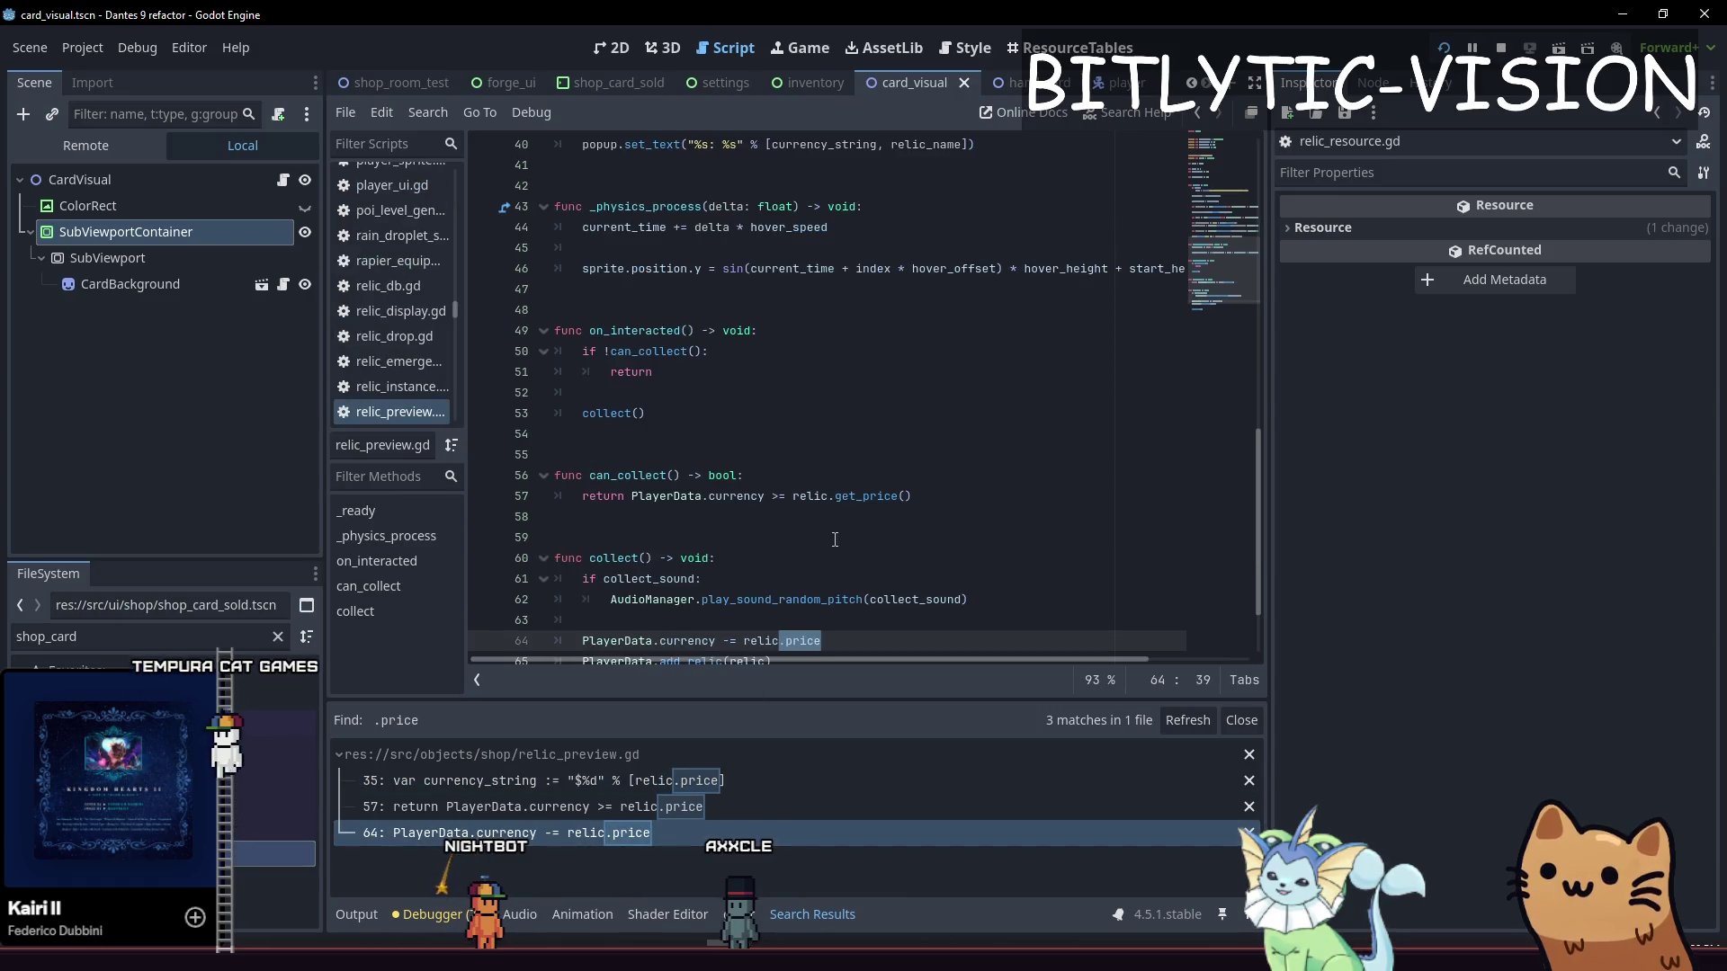
scroll(826, 543, "down", 2)
type(".get_p")
key("Return")
key("ctrl+s")
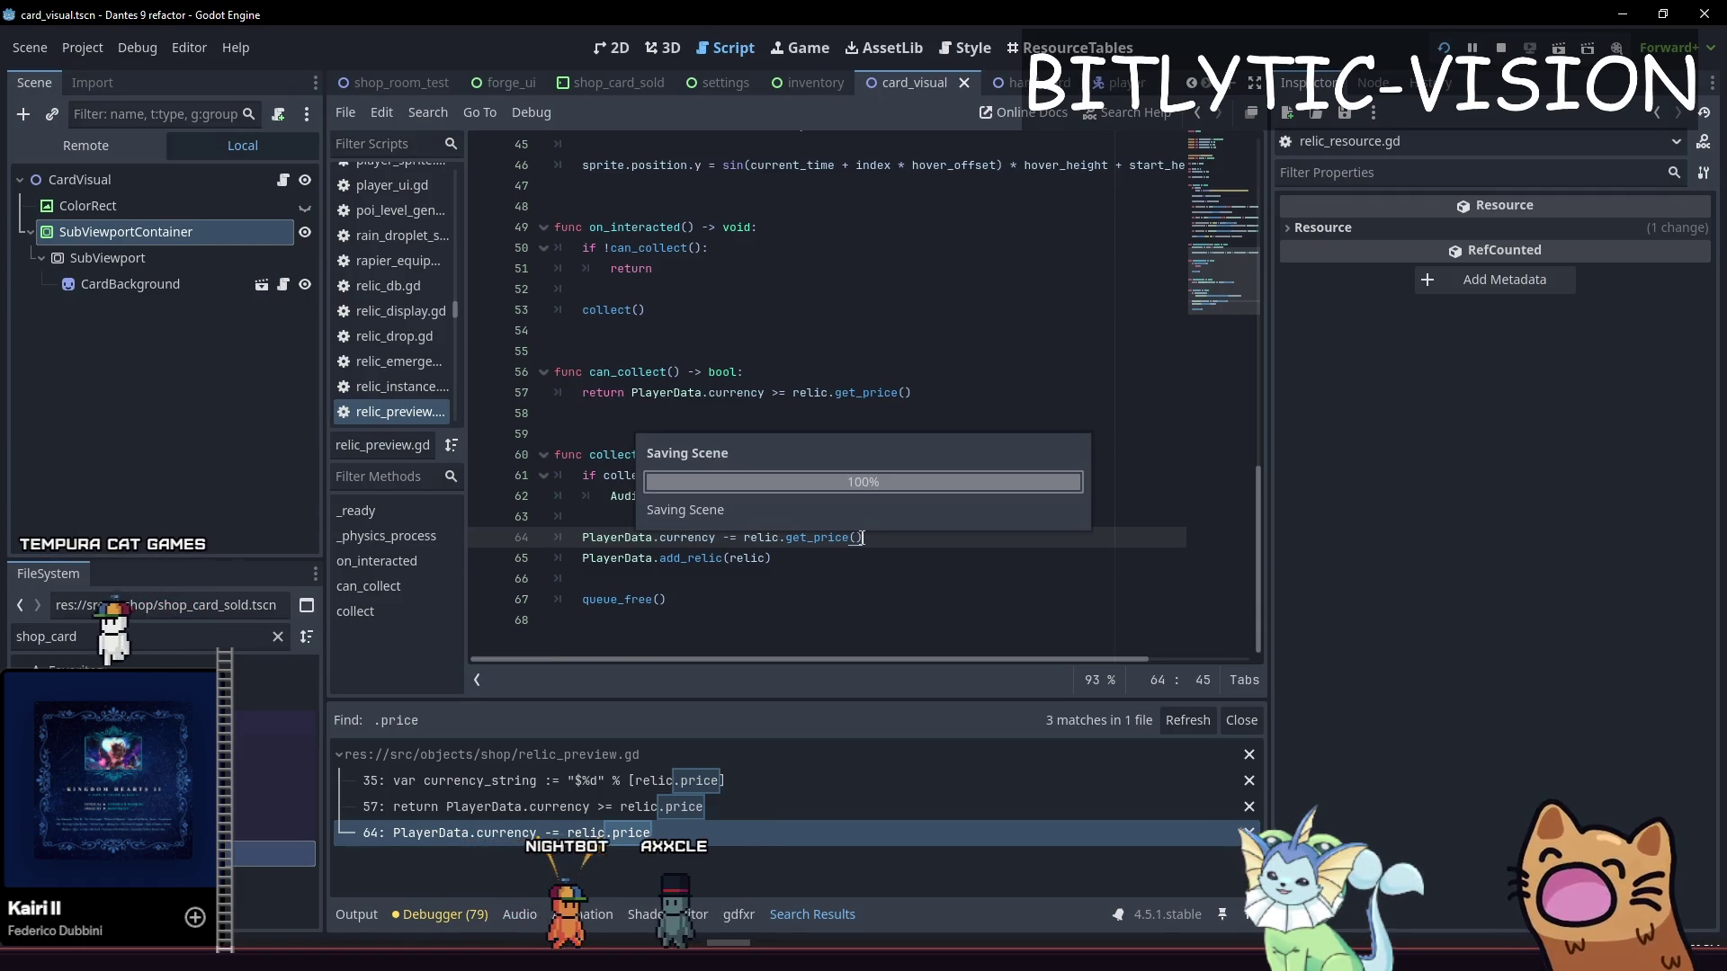
Inspect the narrowing conversion warning and select get_price()'s float return type in relic_resource.gd
key("Down")
key("Down")
scroll(862, 536, "up", 1)
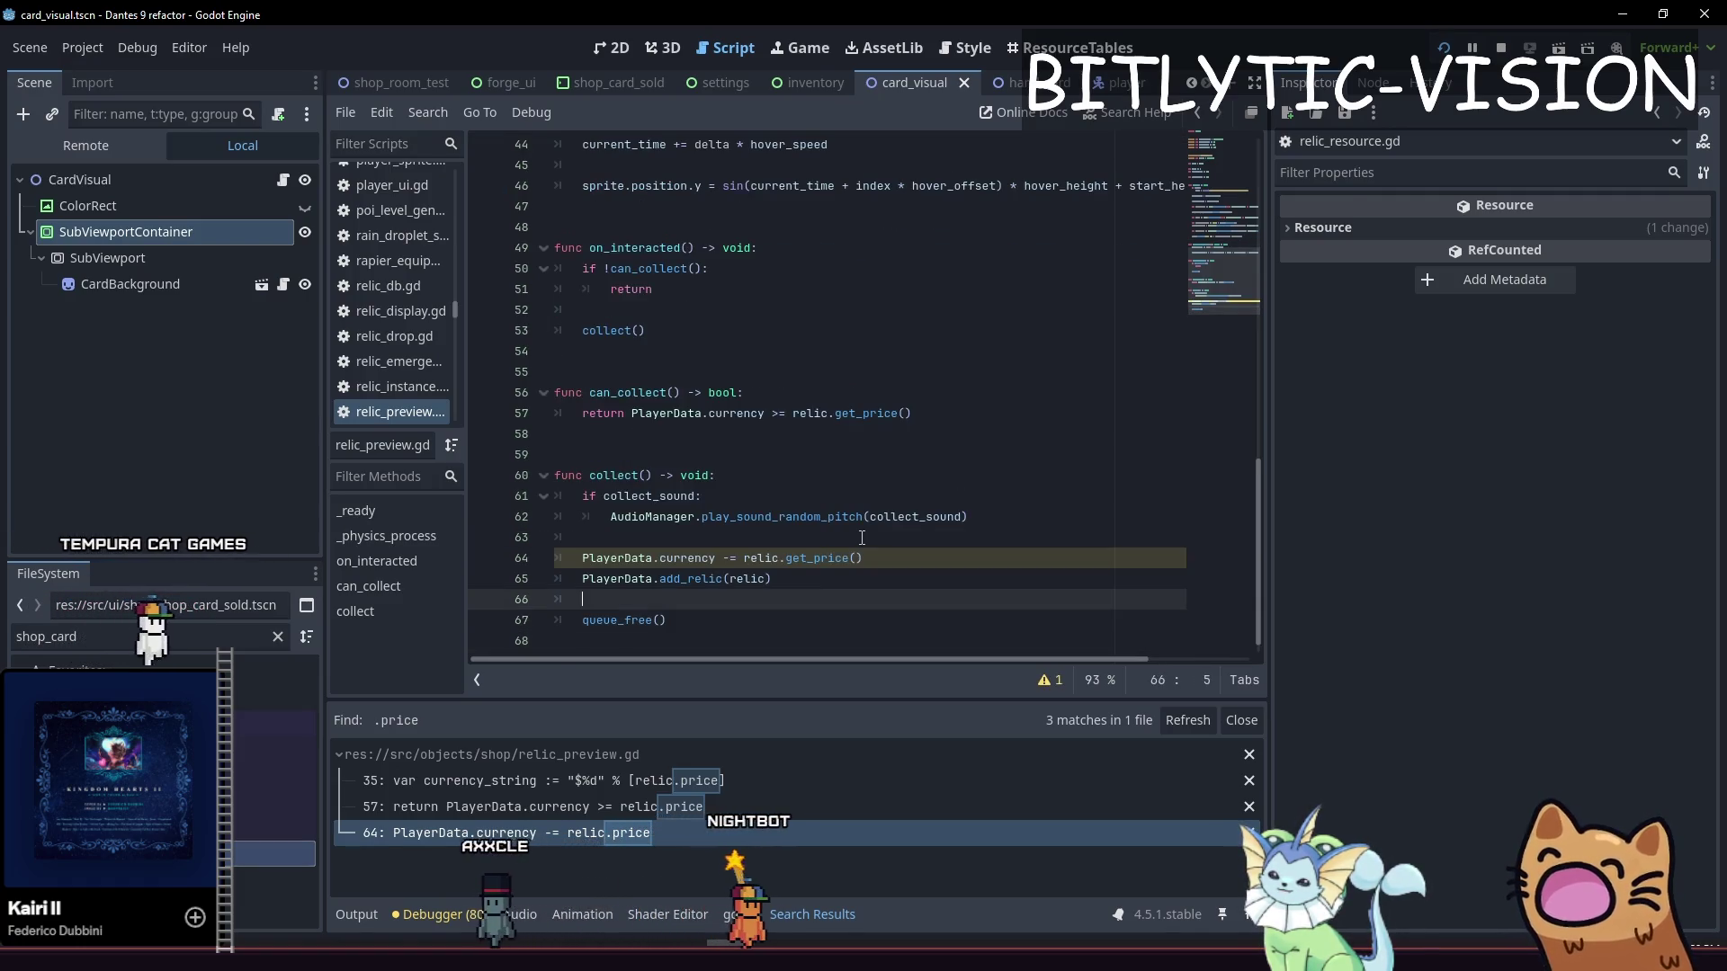
left_click(861, 579)
left_click(1050, 680)
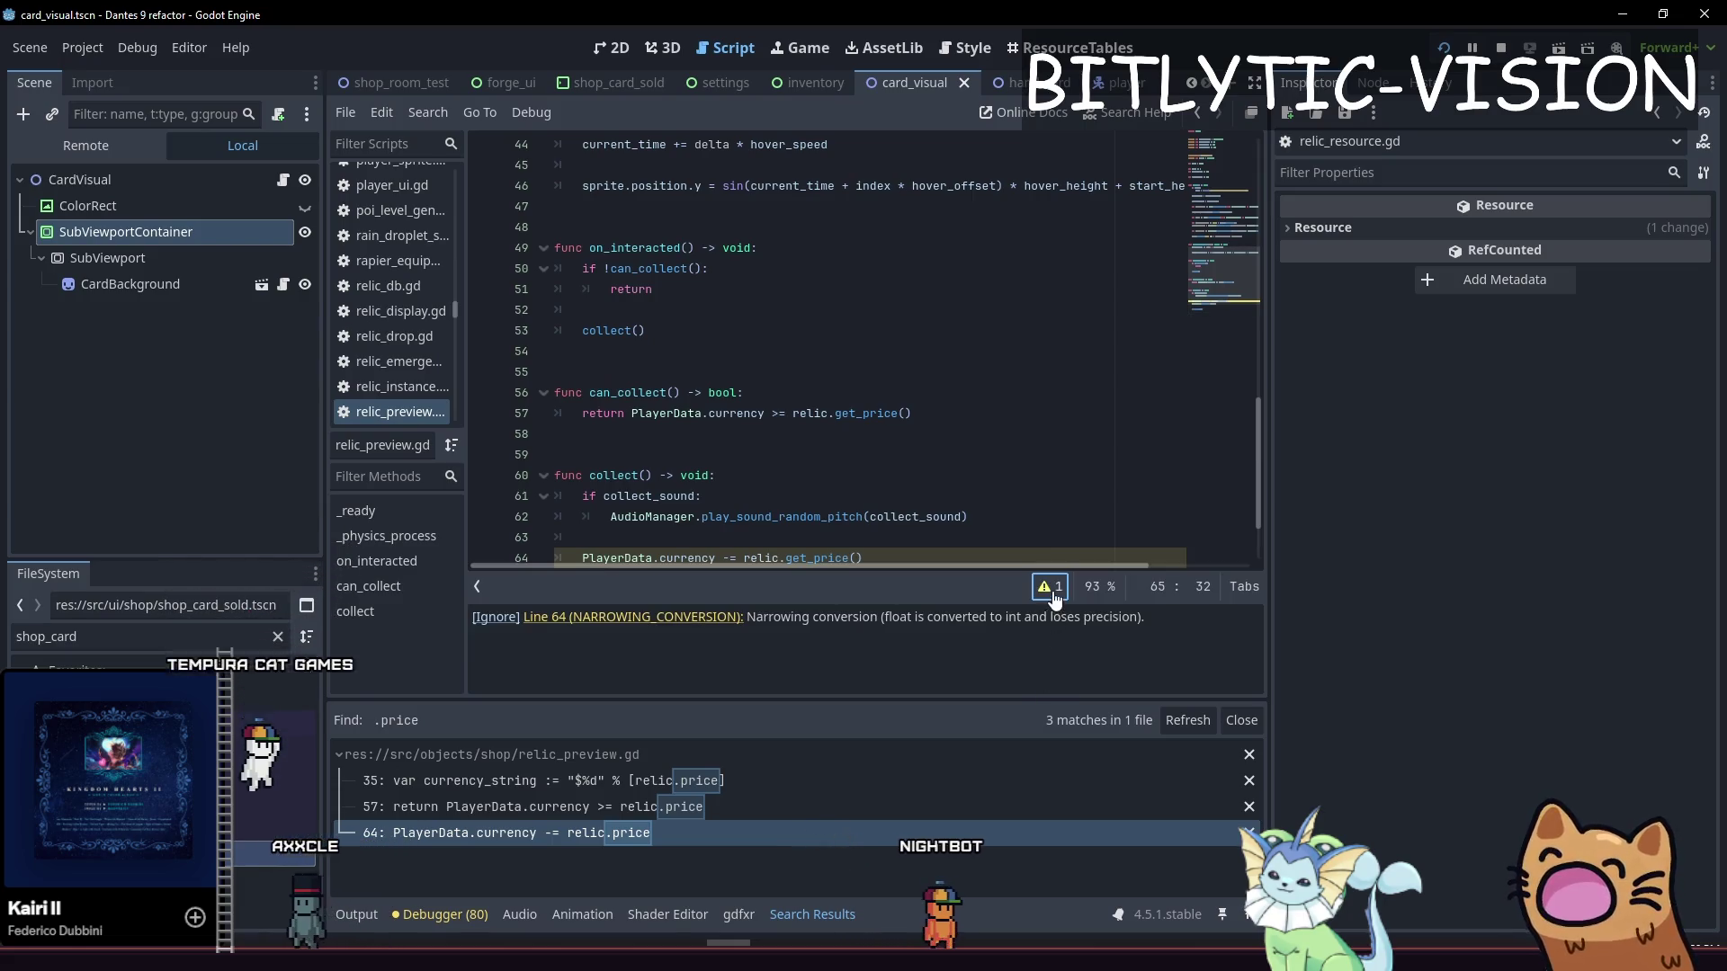
left_click(1049, 586)
left_click(809, 558, "ctrl")
double_click(718, 579)
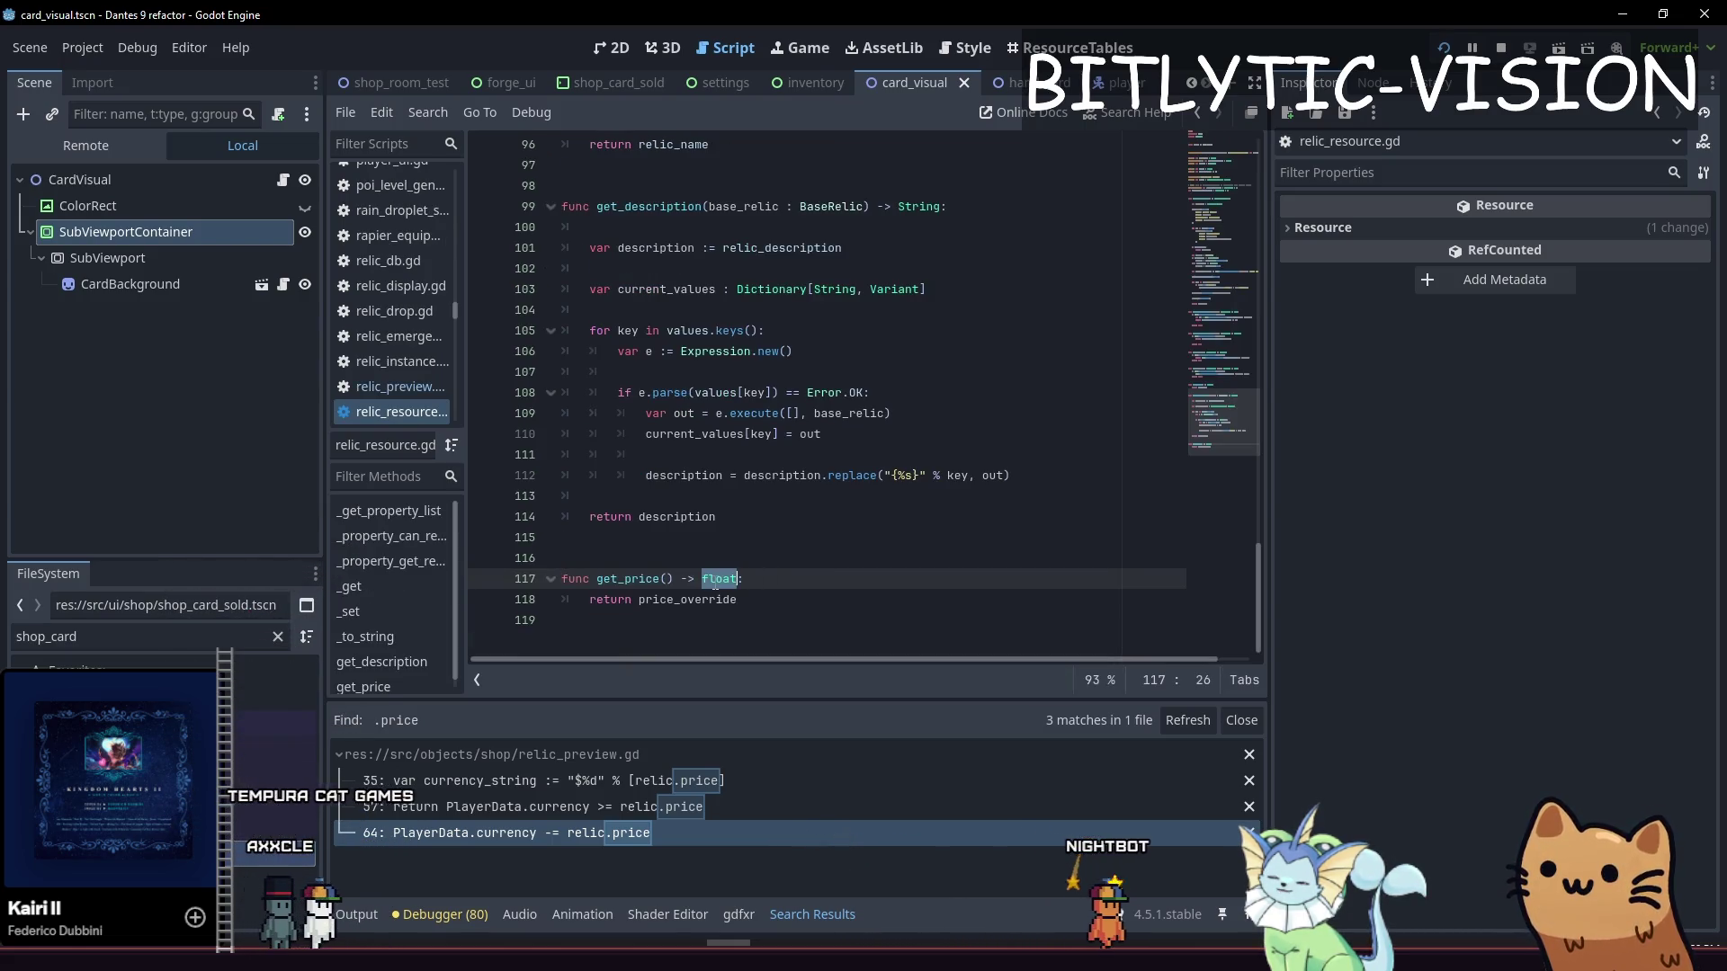
Make get_price return int, save, then copy the rarity_price dictionary from card_res.gd
type("int")
key("ctrl+s")
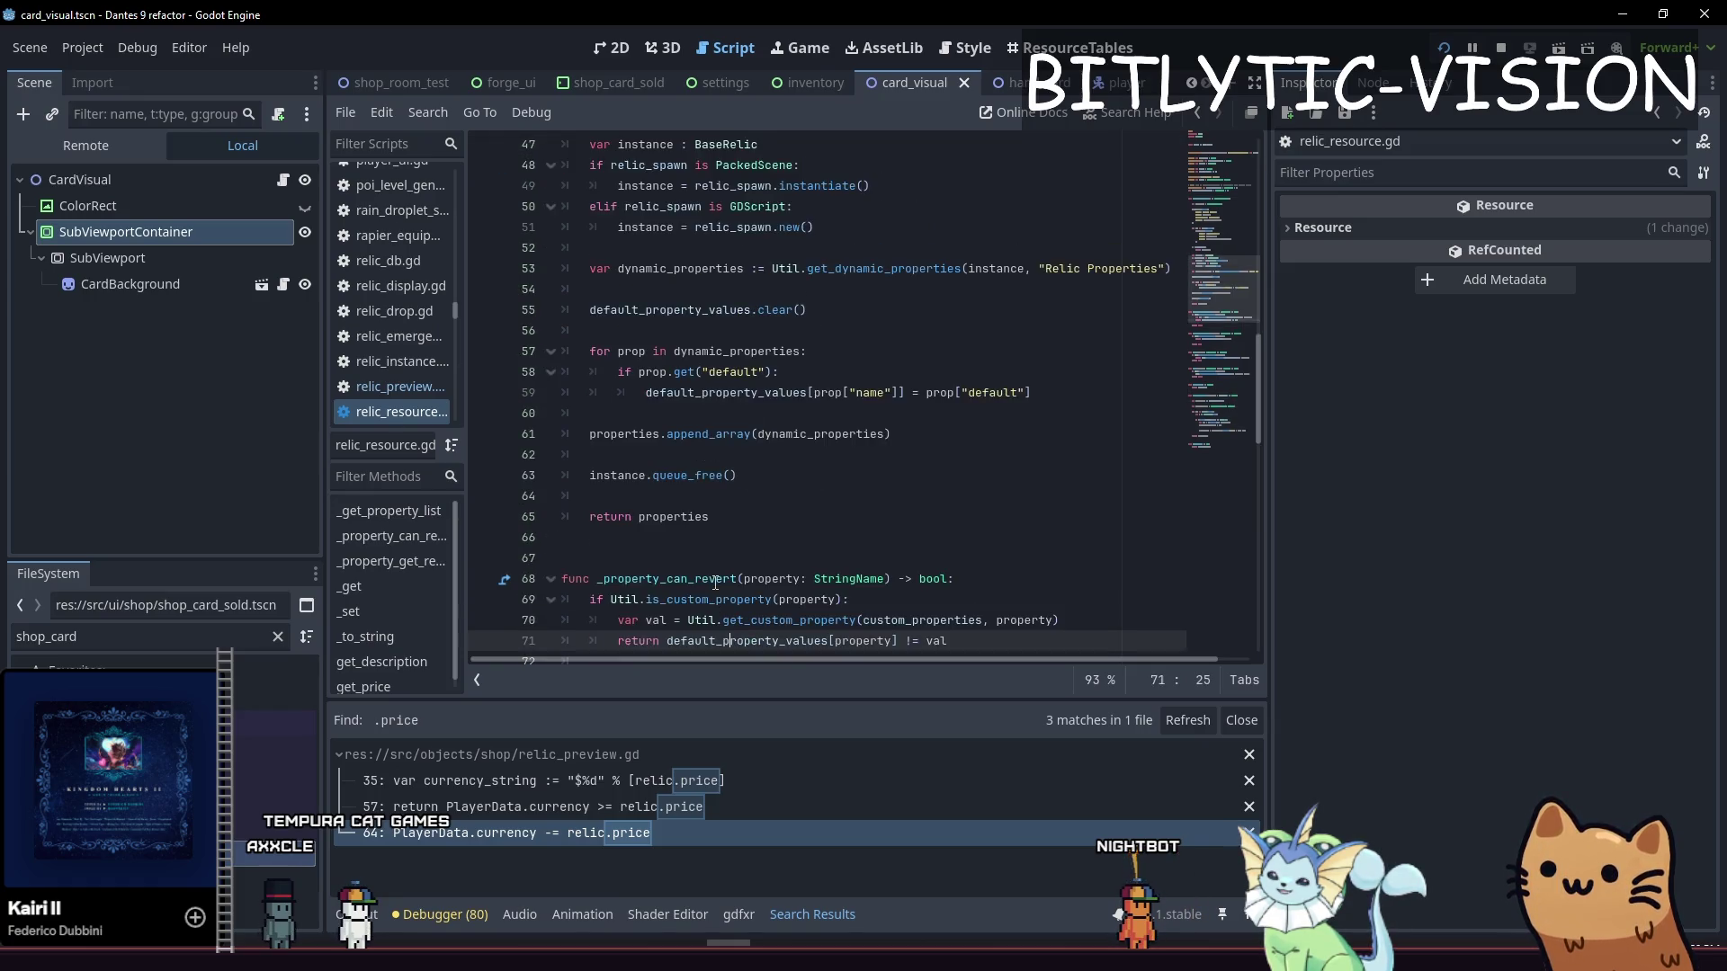
left_click(886, 394)
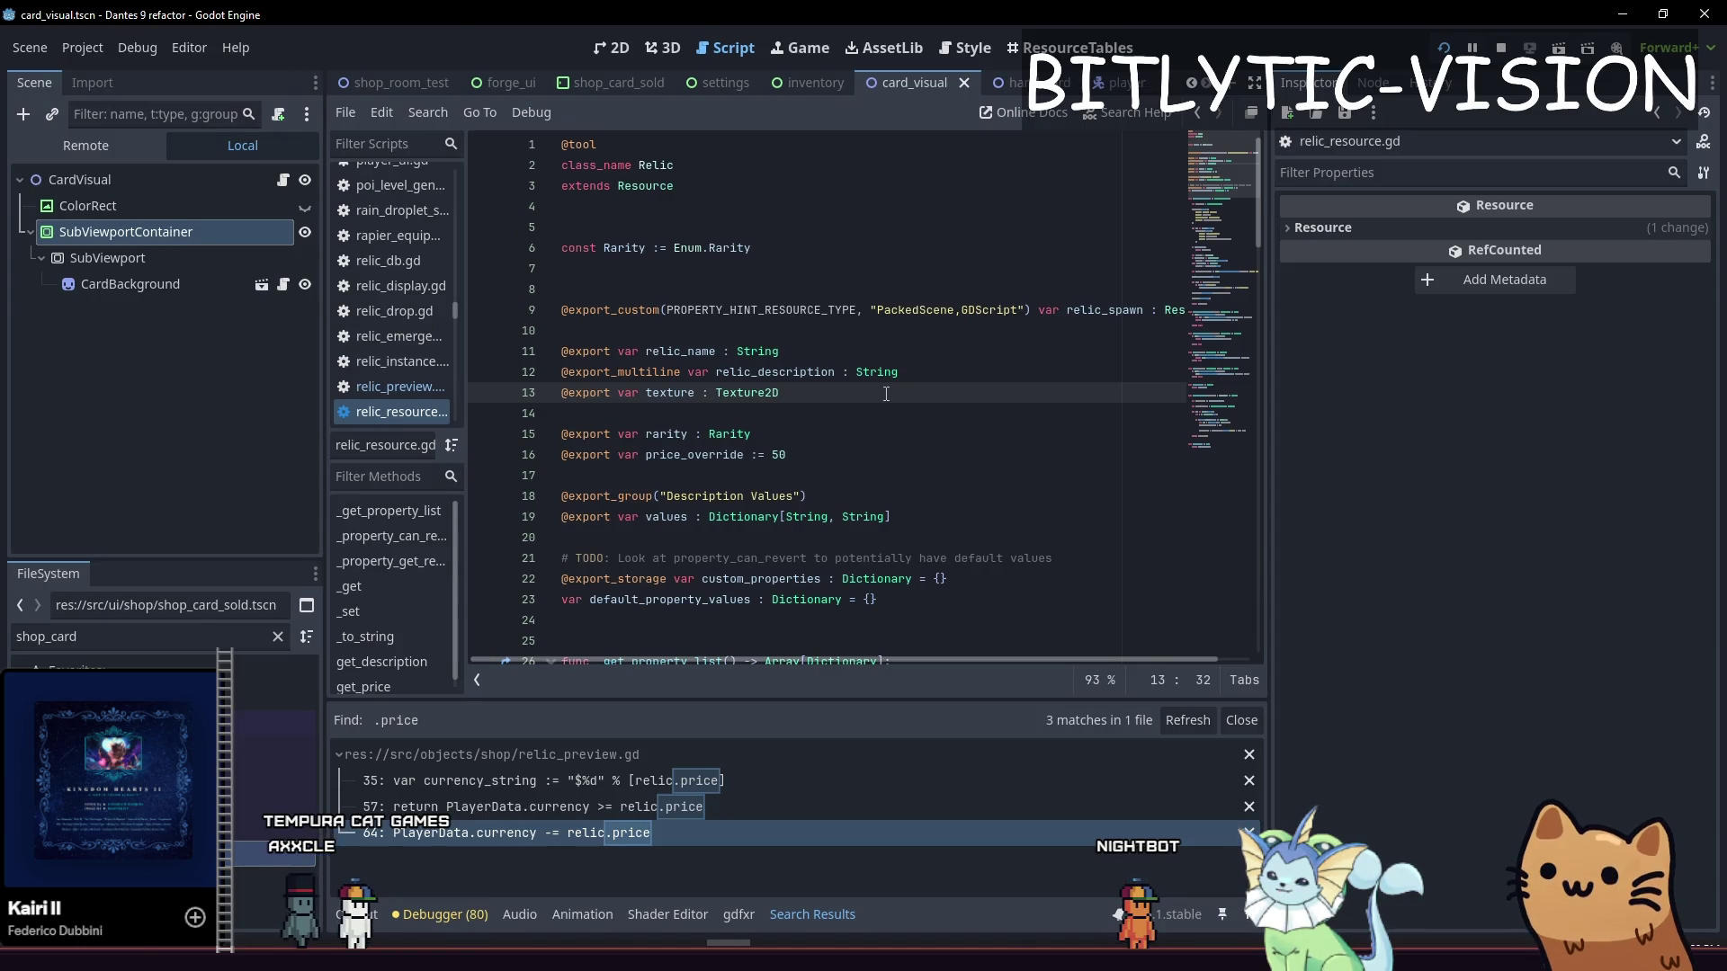
key("alt+shift+o")
type("card_res")
key("Return")
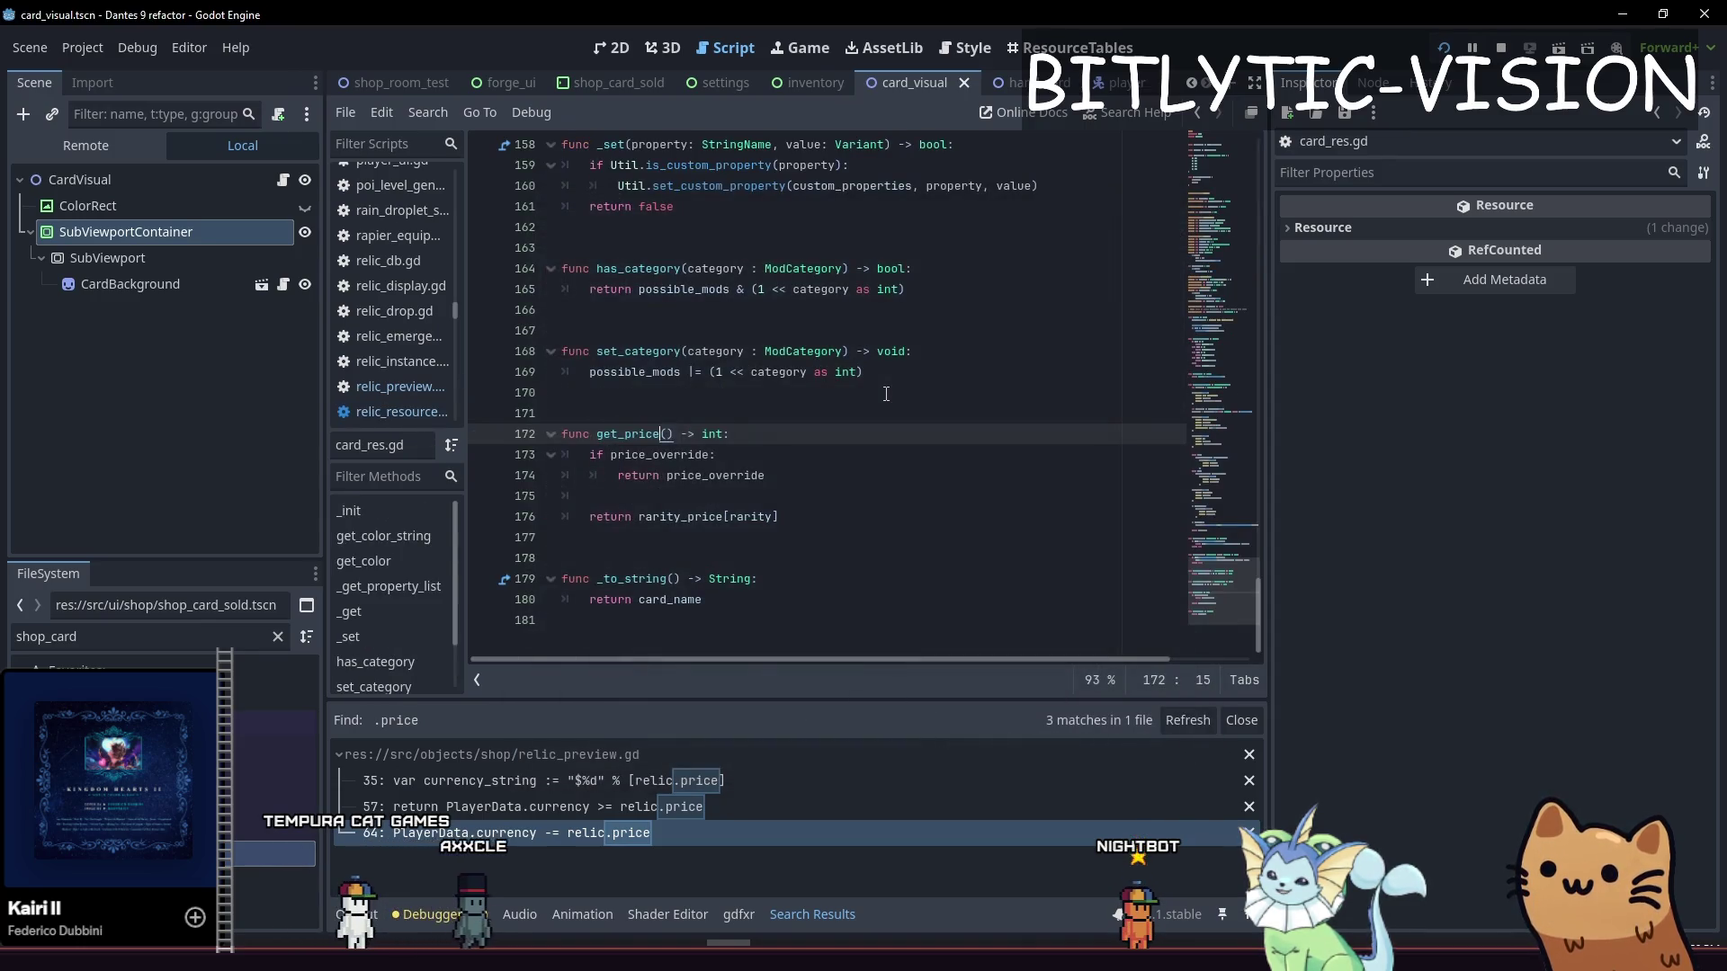
key("Page_Up")
key("Page_Up")
key("Page_Up")
key("Page_Up")
key("Page_Up")
key("Down")
key("Down")
key("Down")
key("Down")
key("shift+Up")
key("shift+Up")
key("shift+Up")
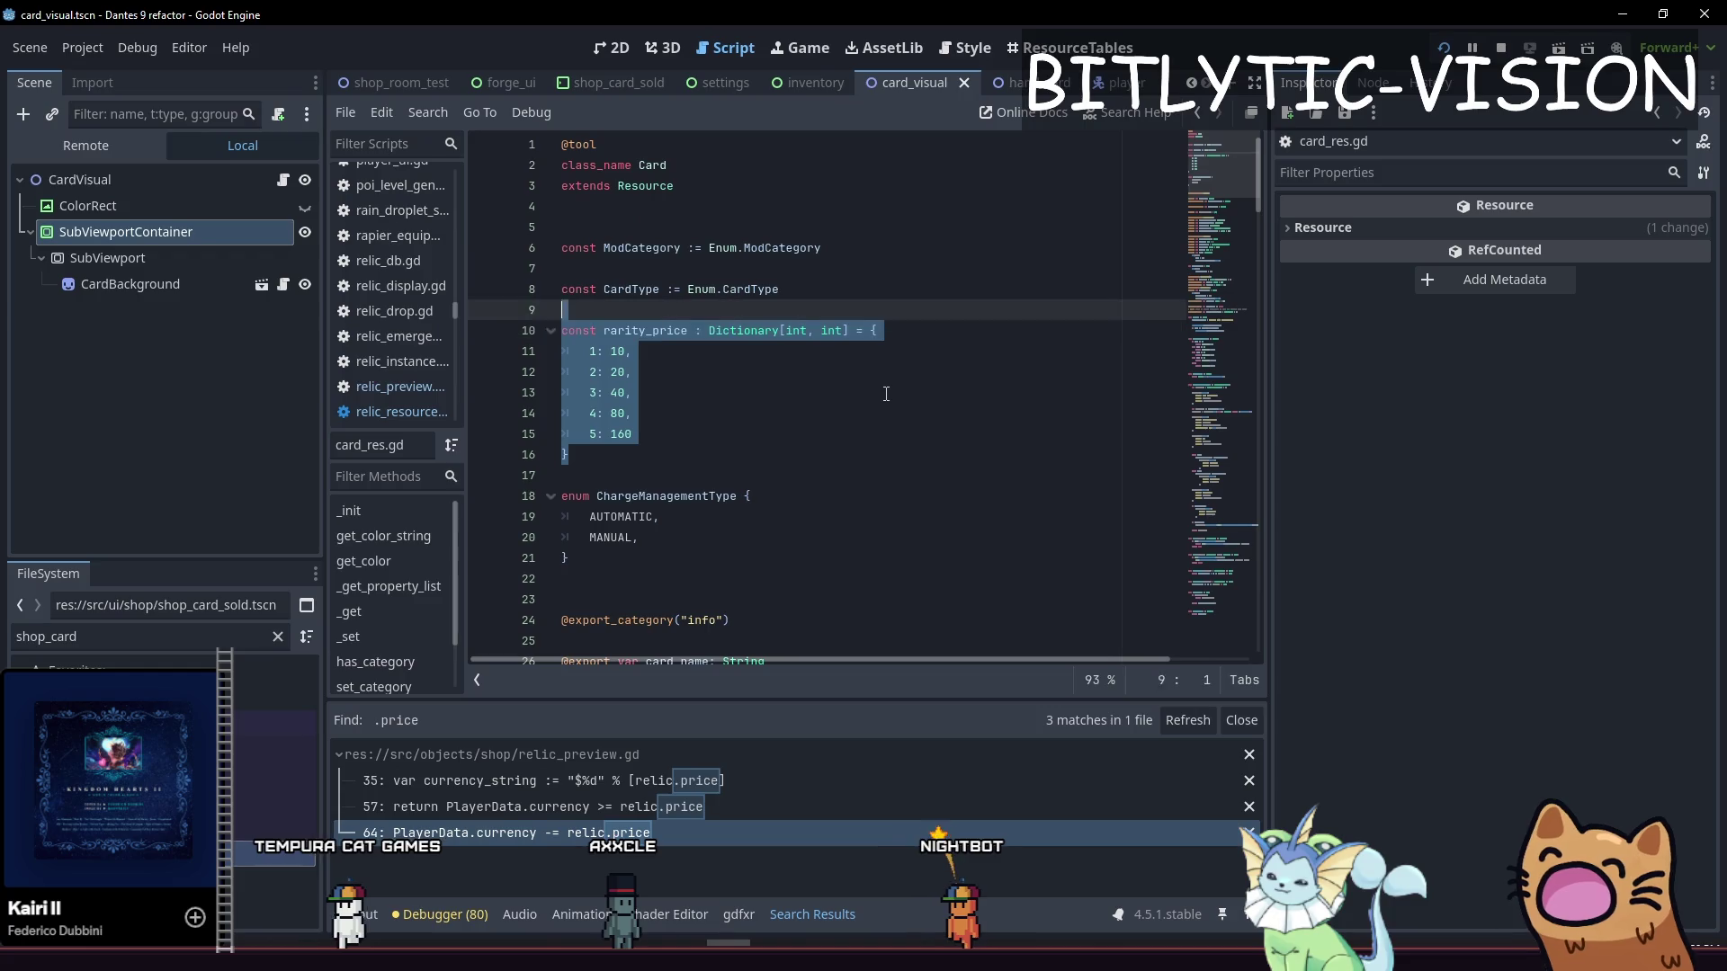
Paste the rarity_price dictionary into relic_resource.gd below the Rarity constant
key("shift+alt+o")
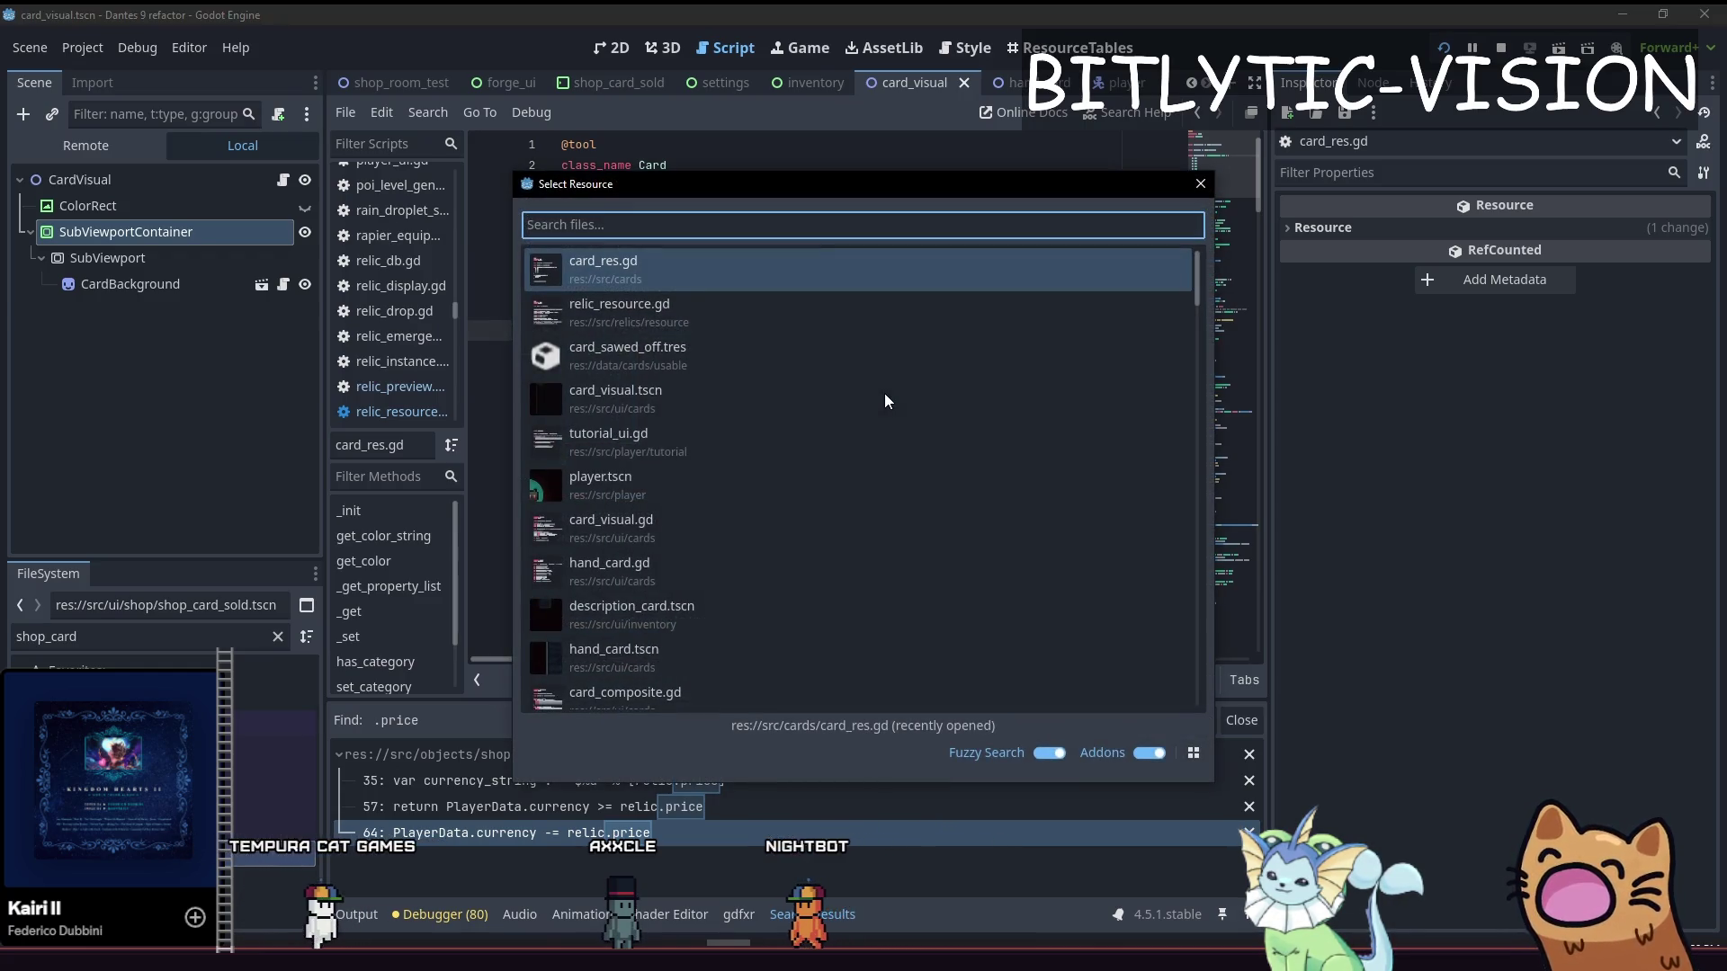
key("Down")
key("Return")
key("Page_Up")
key("Down")
key("Down")
key("Down")
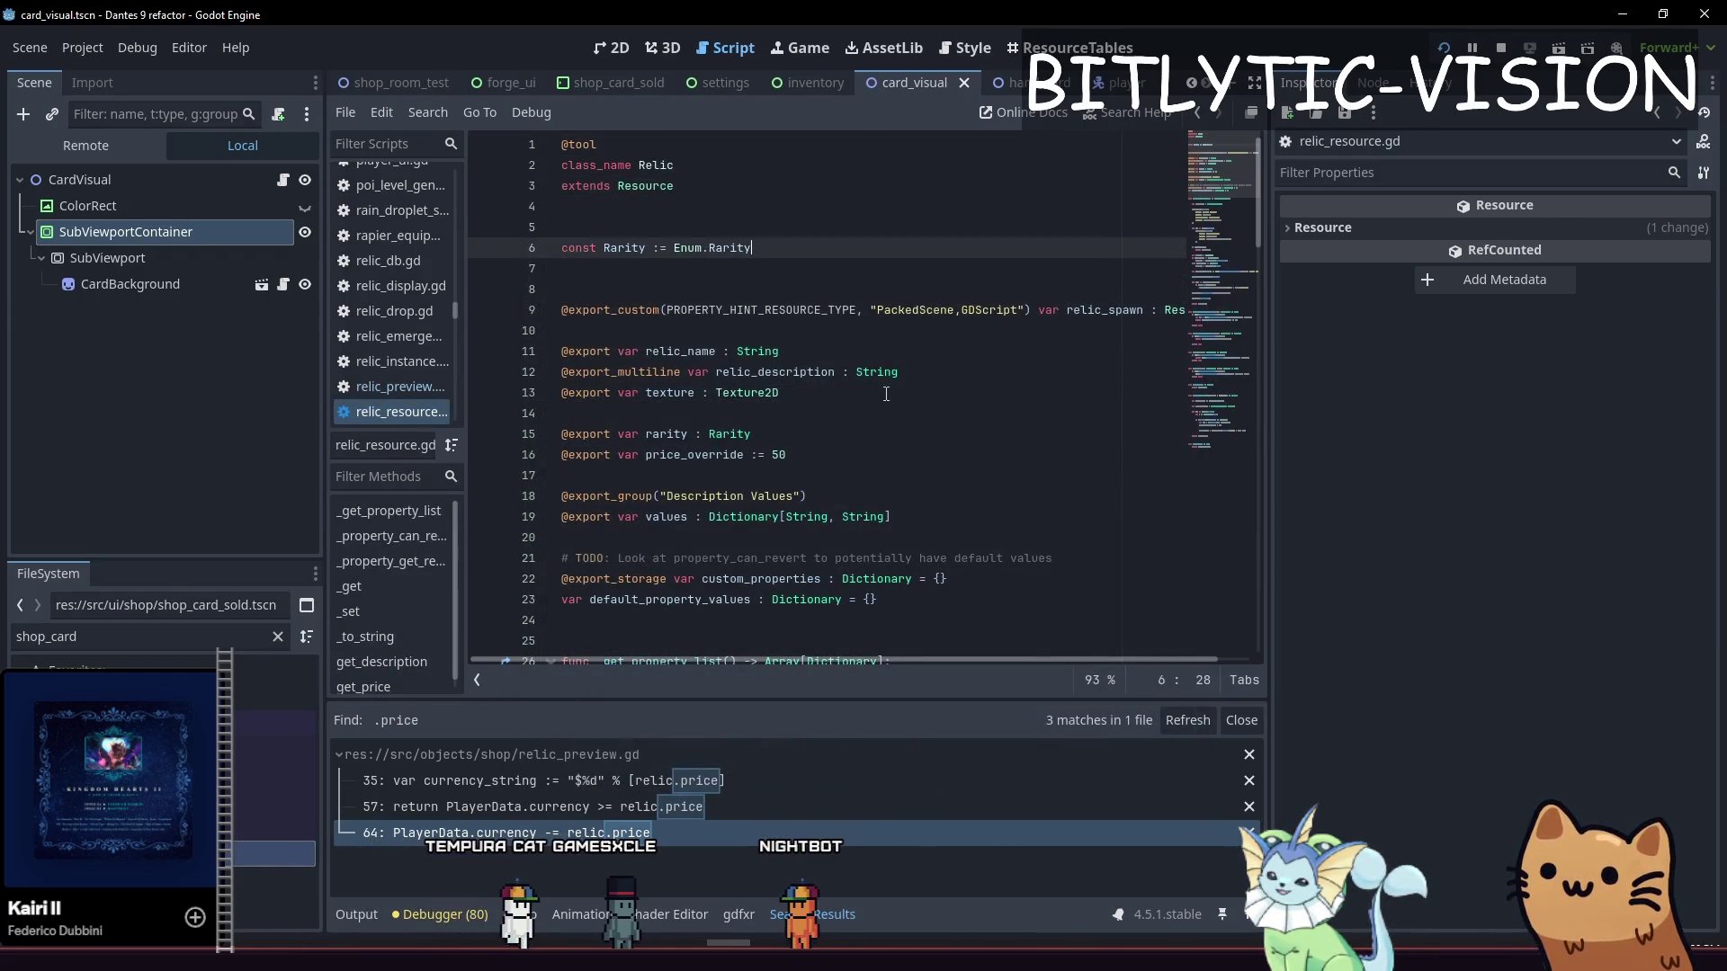
key("Down")
key("Down")
type("const rarity_price : Dictionary[int, int] = { \t1: 10, \t2: 20, \t3: 40, \t4: 80, \t5: 160 }")
key("Up")
key("Up")
key("Up")
key("Down")
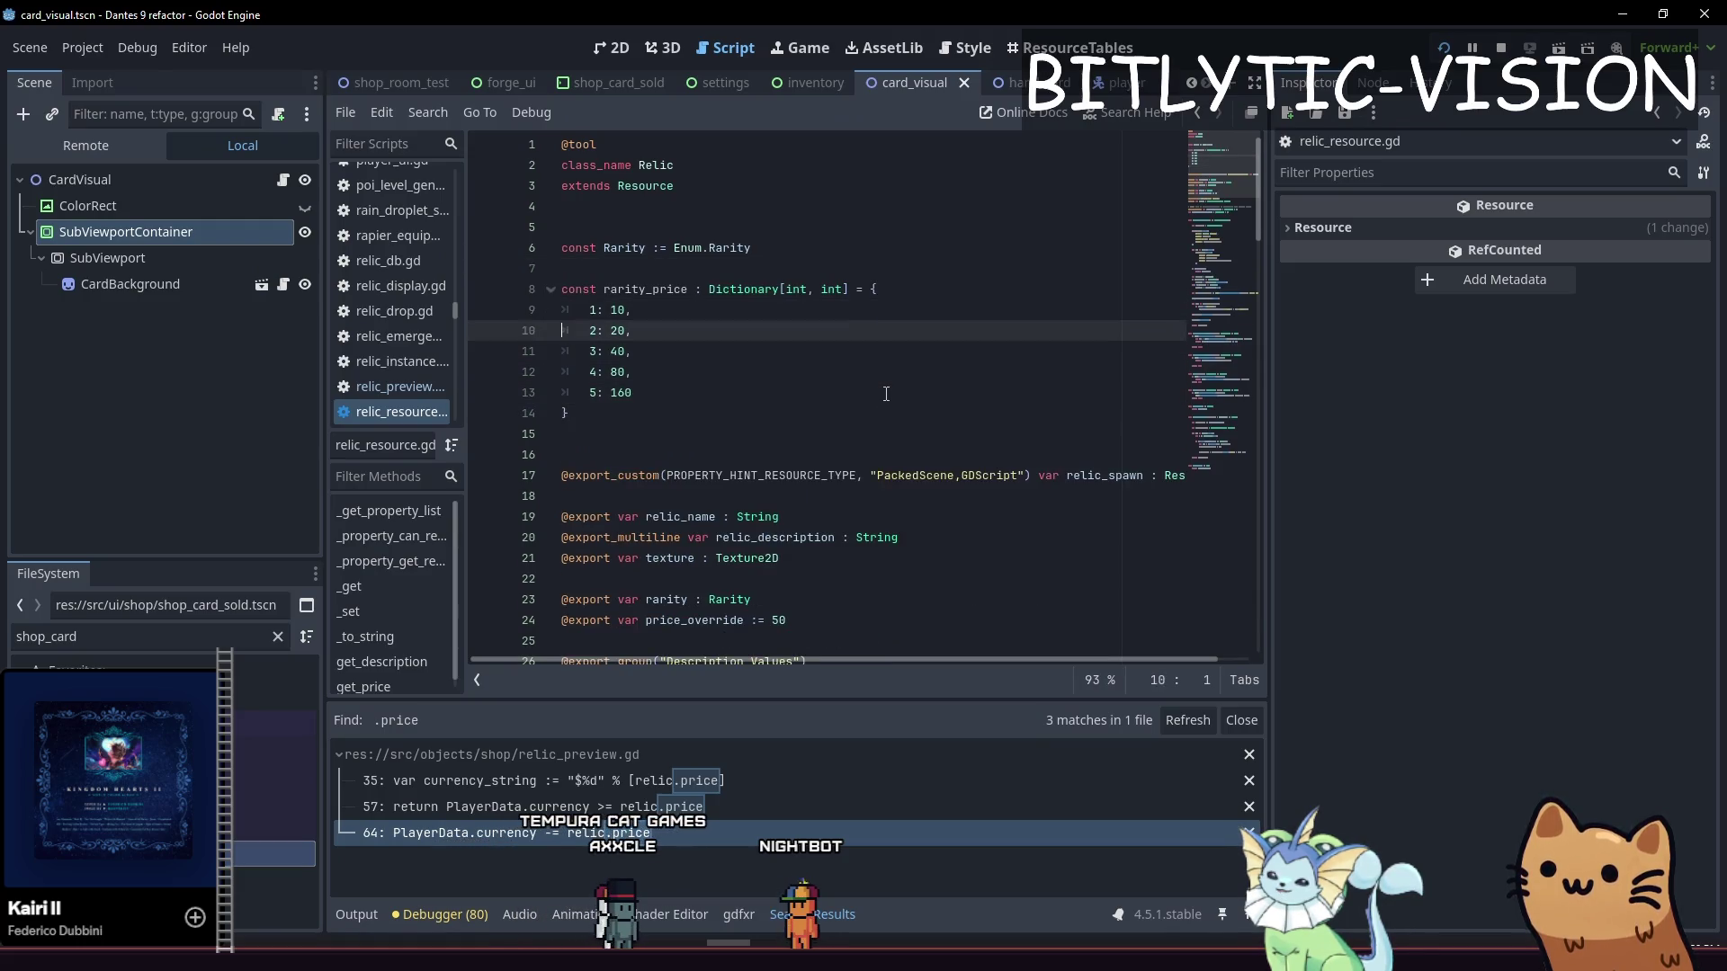
key("Down")
key("Down")
key("Down")
key("Up")
key("Up")
key("Up")
key("End")
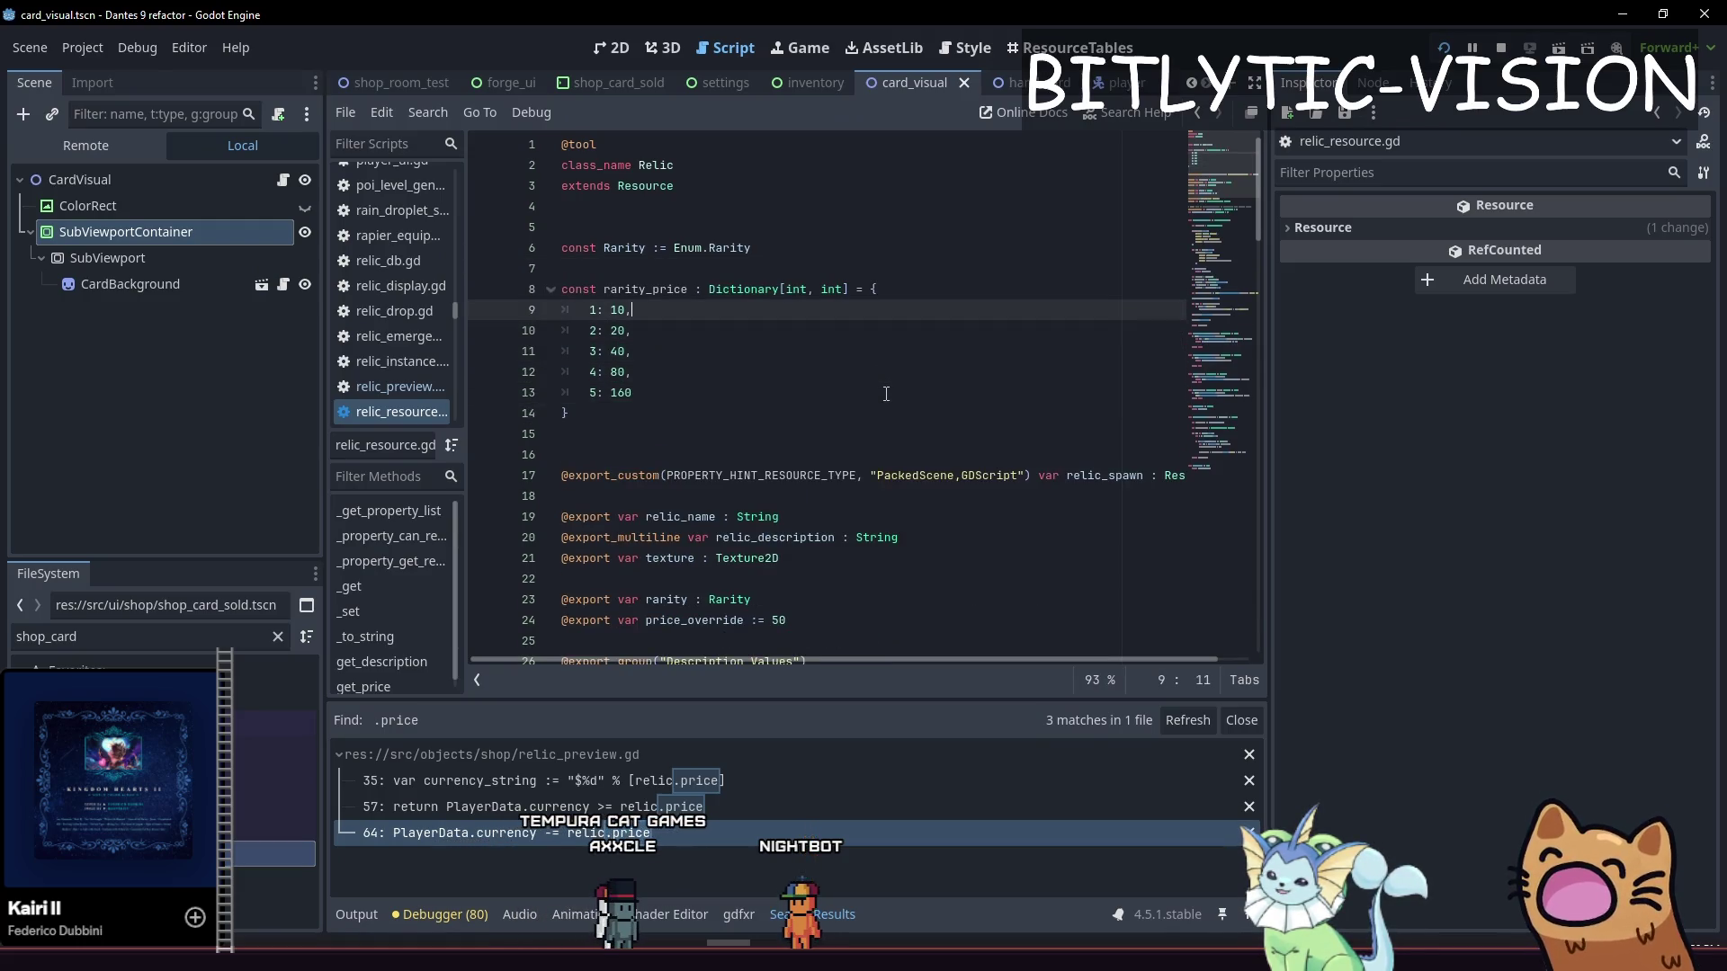
Change the dictionary key type to Rarity and make COMMON the first key, deleting the 2: 20 entry
key("Up")
key("ctrl+Right")
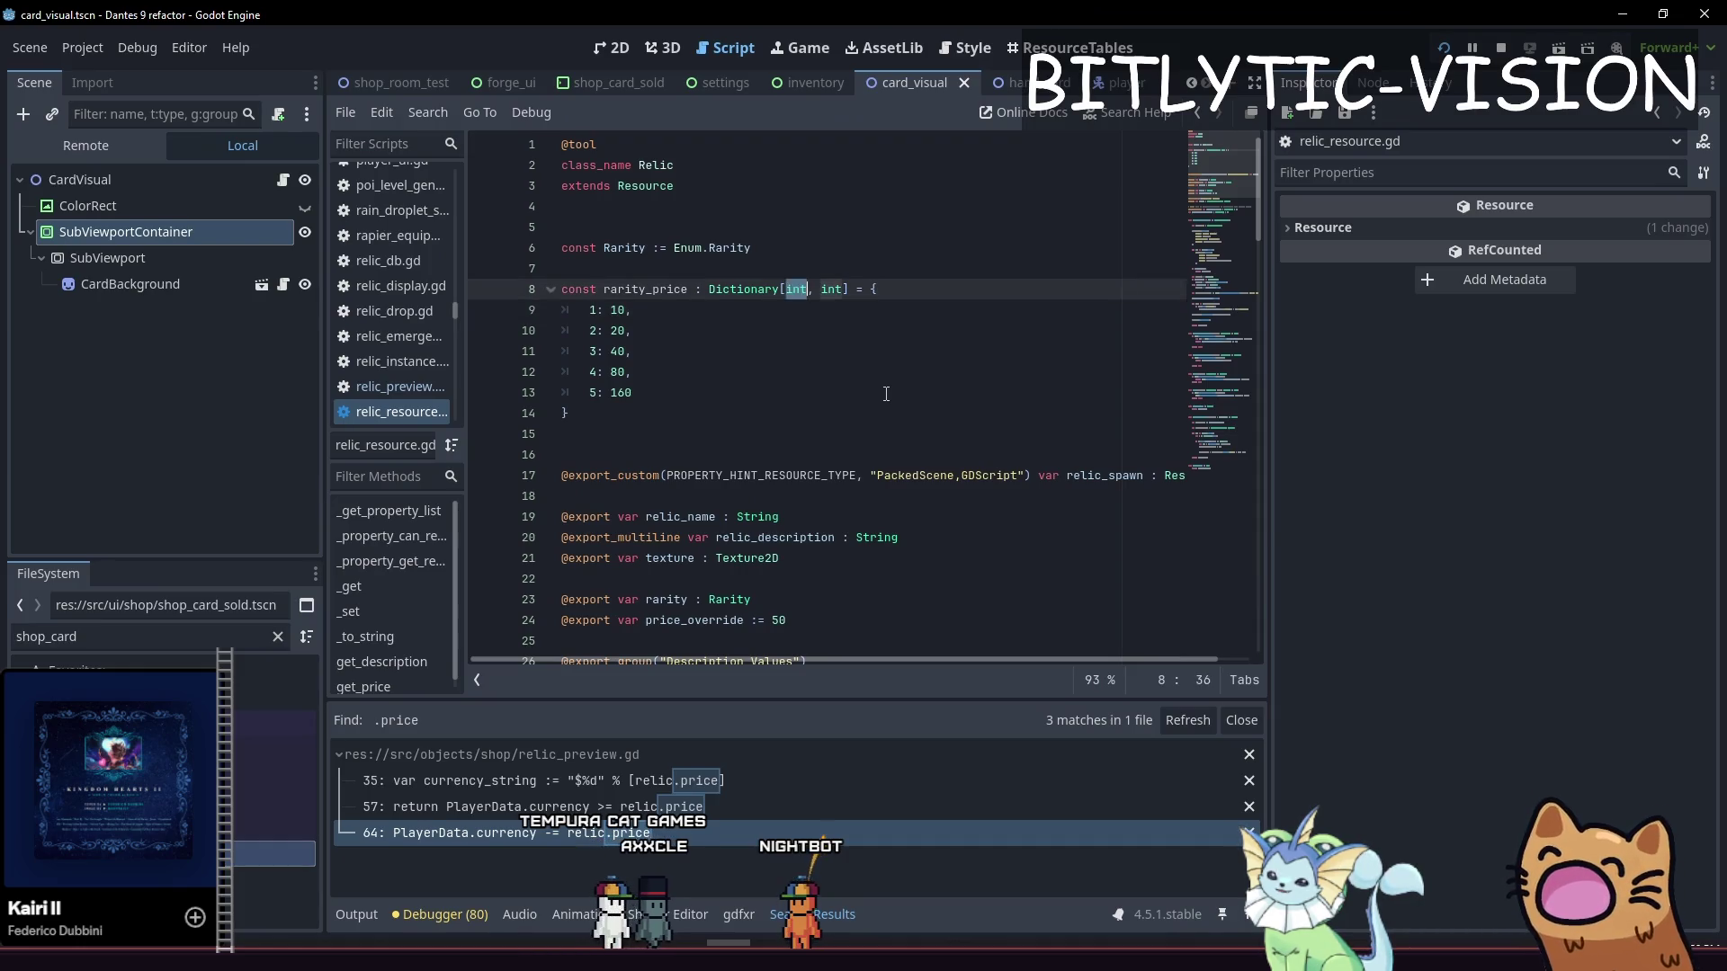
type("rity")
key("Down")
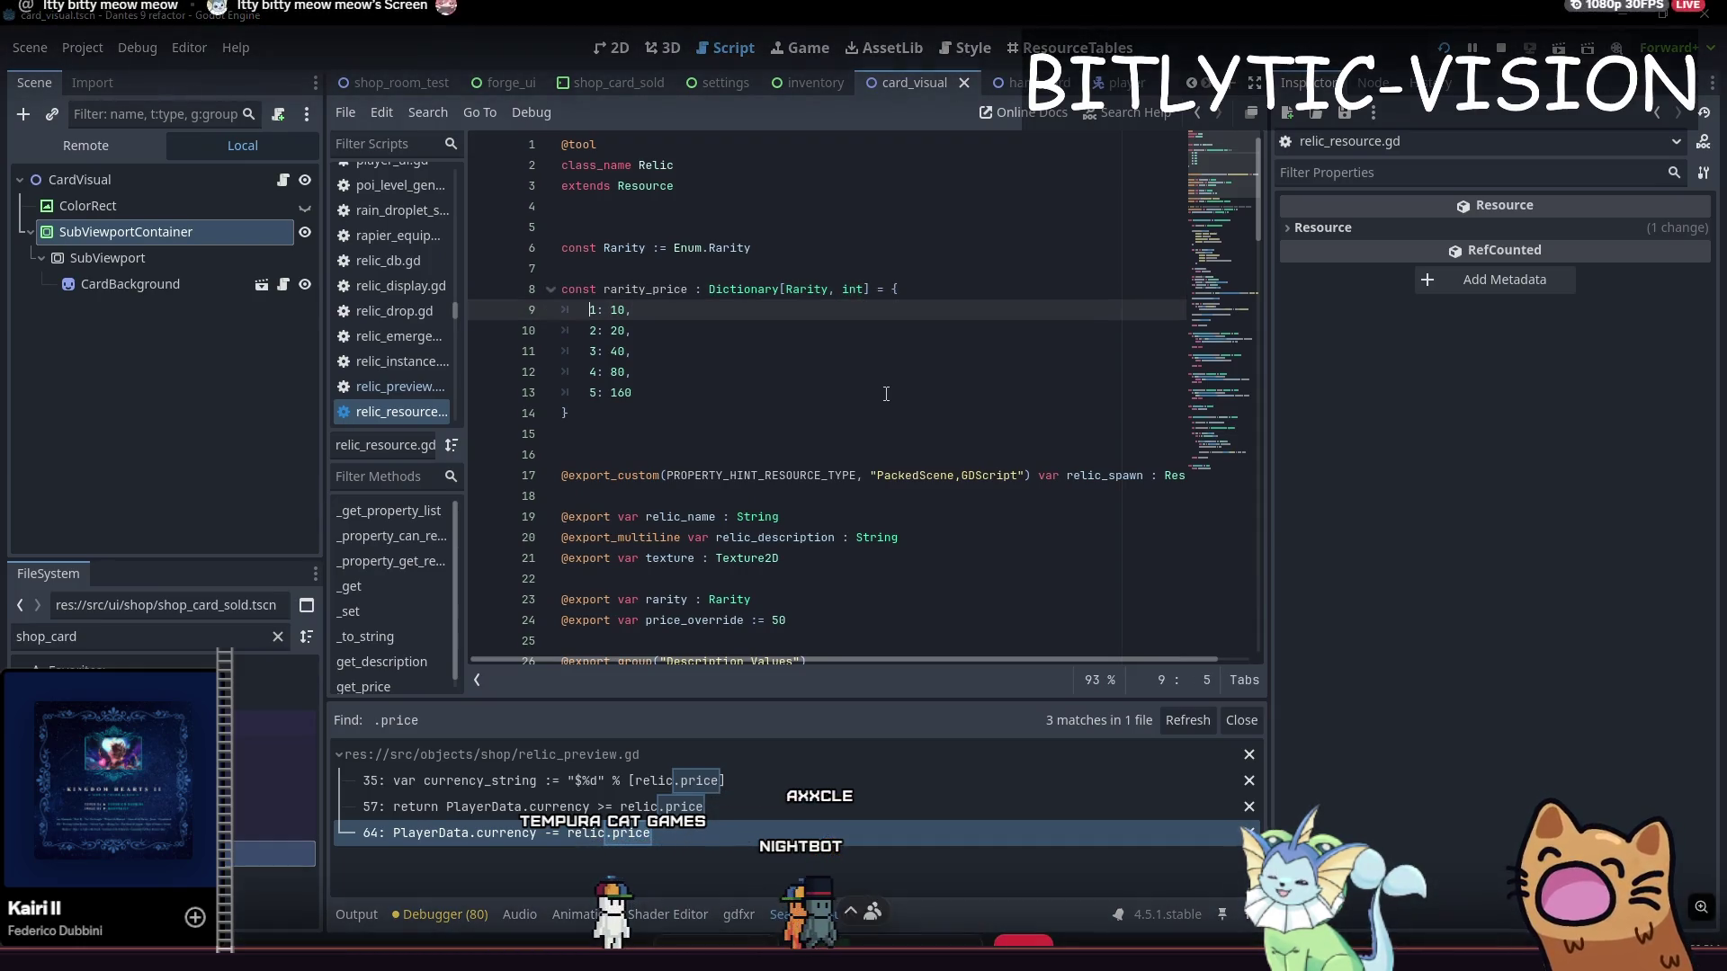
key("shift+Down")
key("shift+Down")
key("shift+Down")
key("shift+End")
key("Return")
key("Down")
key("ctrl+shift+k")
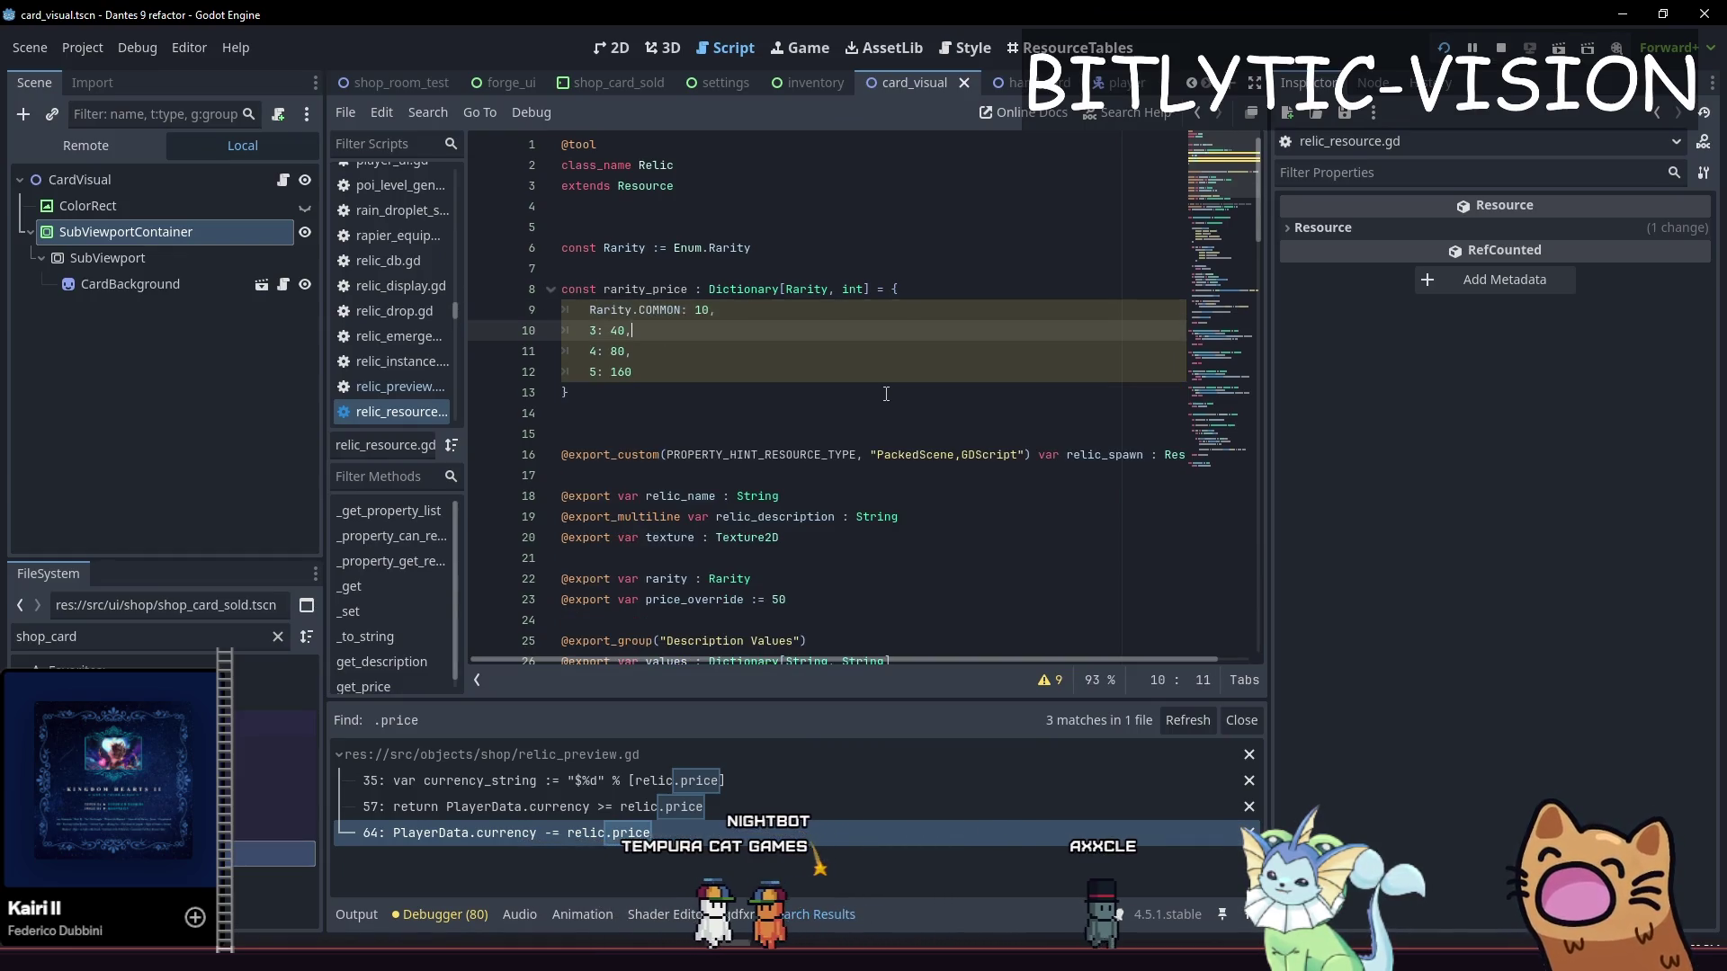
Key the remaining entries as RARE and LEGENDARY, giving prices 40, 80 and 160, and save
key("BackSpace")
type("Rarity.RAR")
key("Return")
key("Down")
key("Home")
key("Delete")
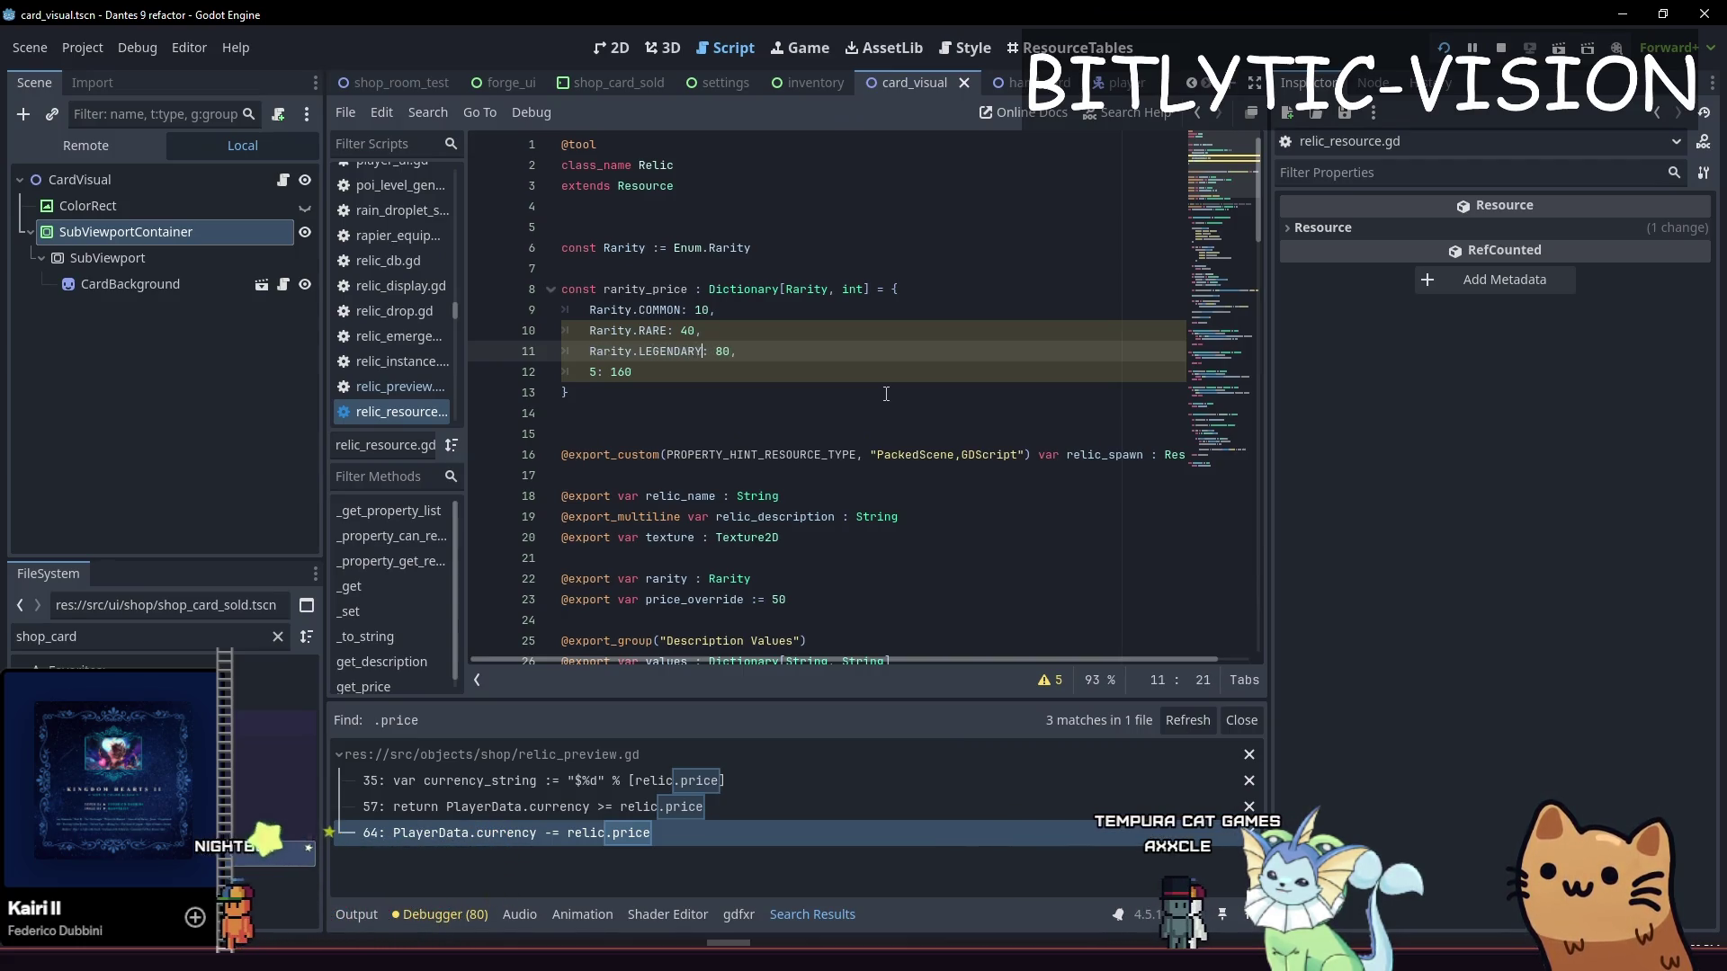
key("ctrl+z")
key("Up")
key("Up")
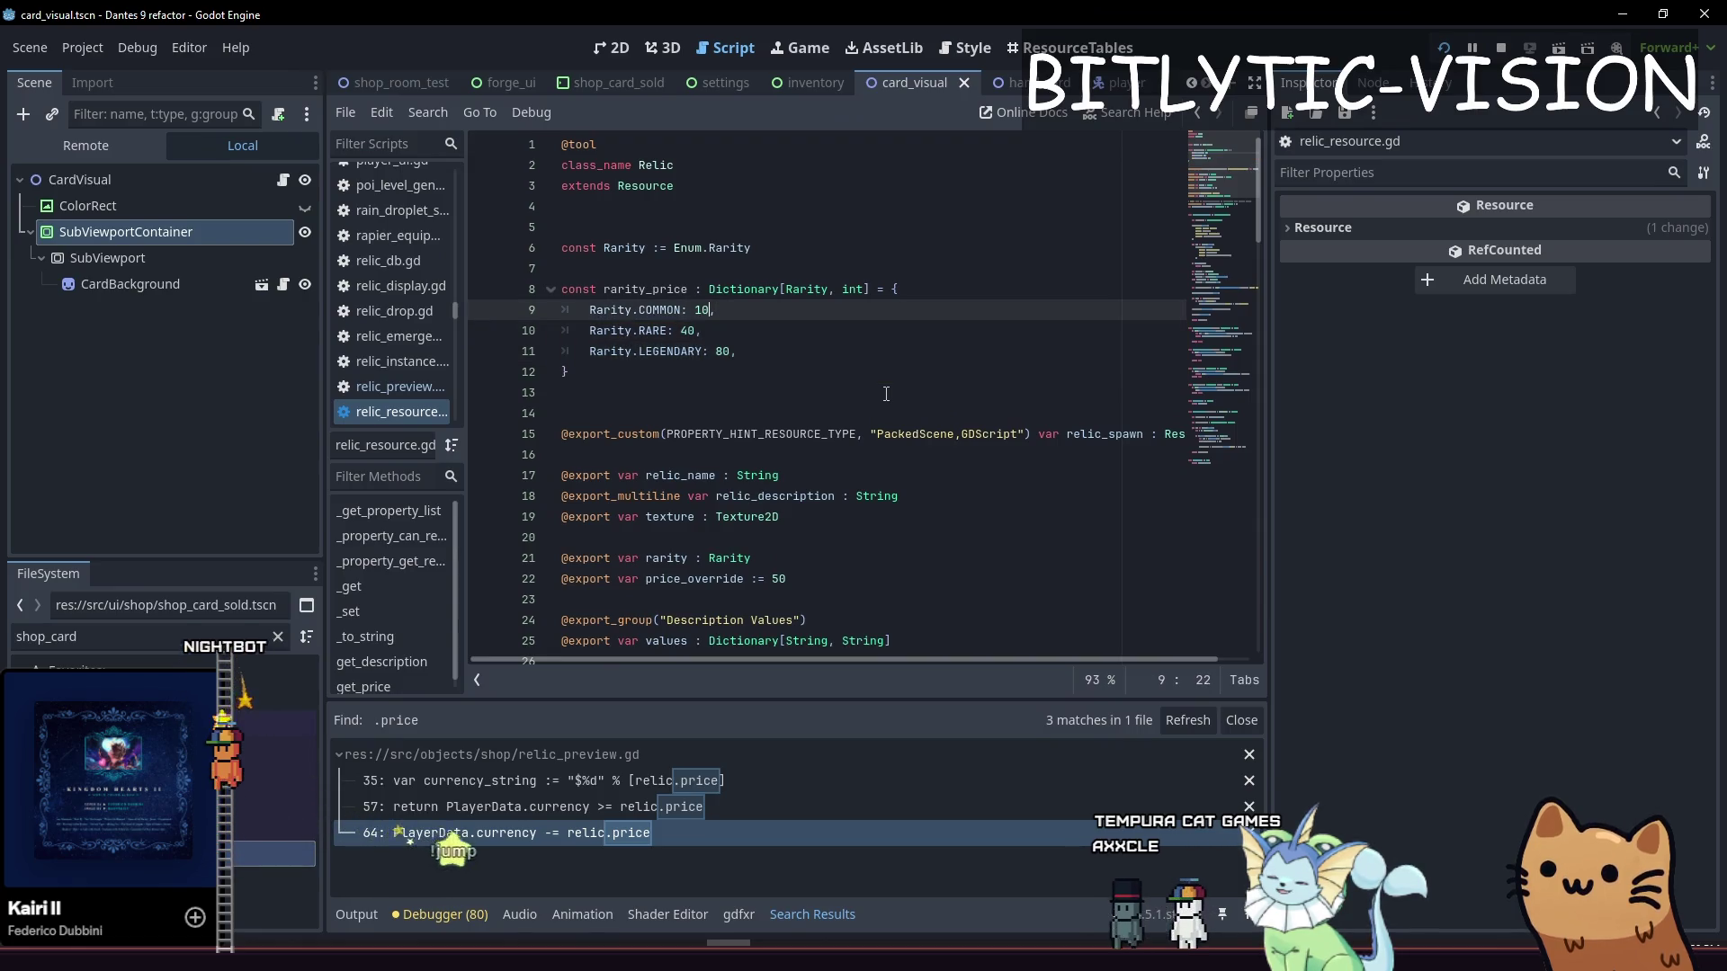
key("Down")
key("Left")
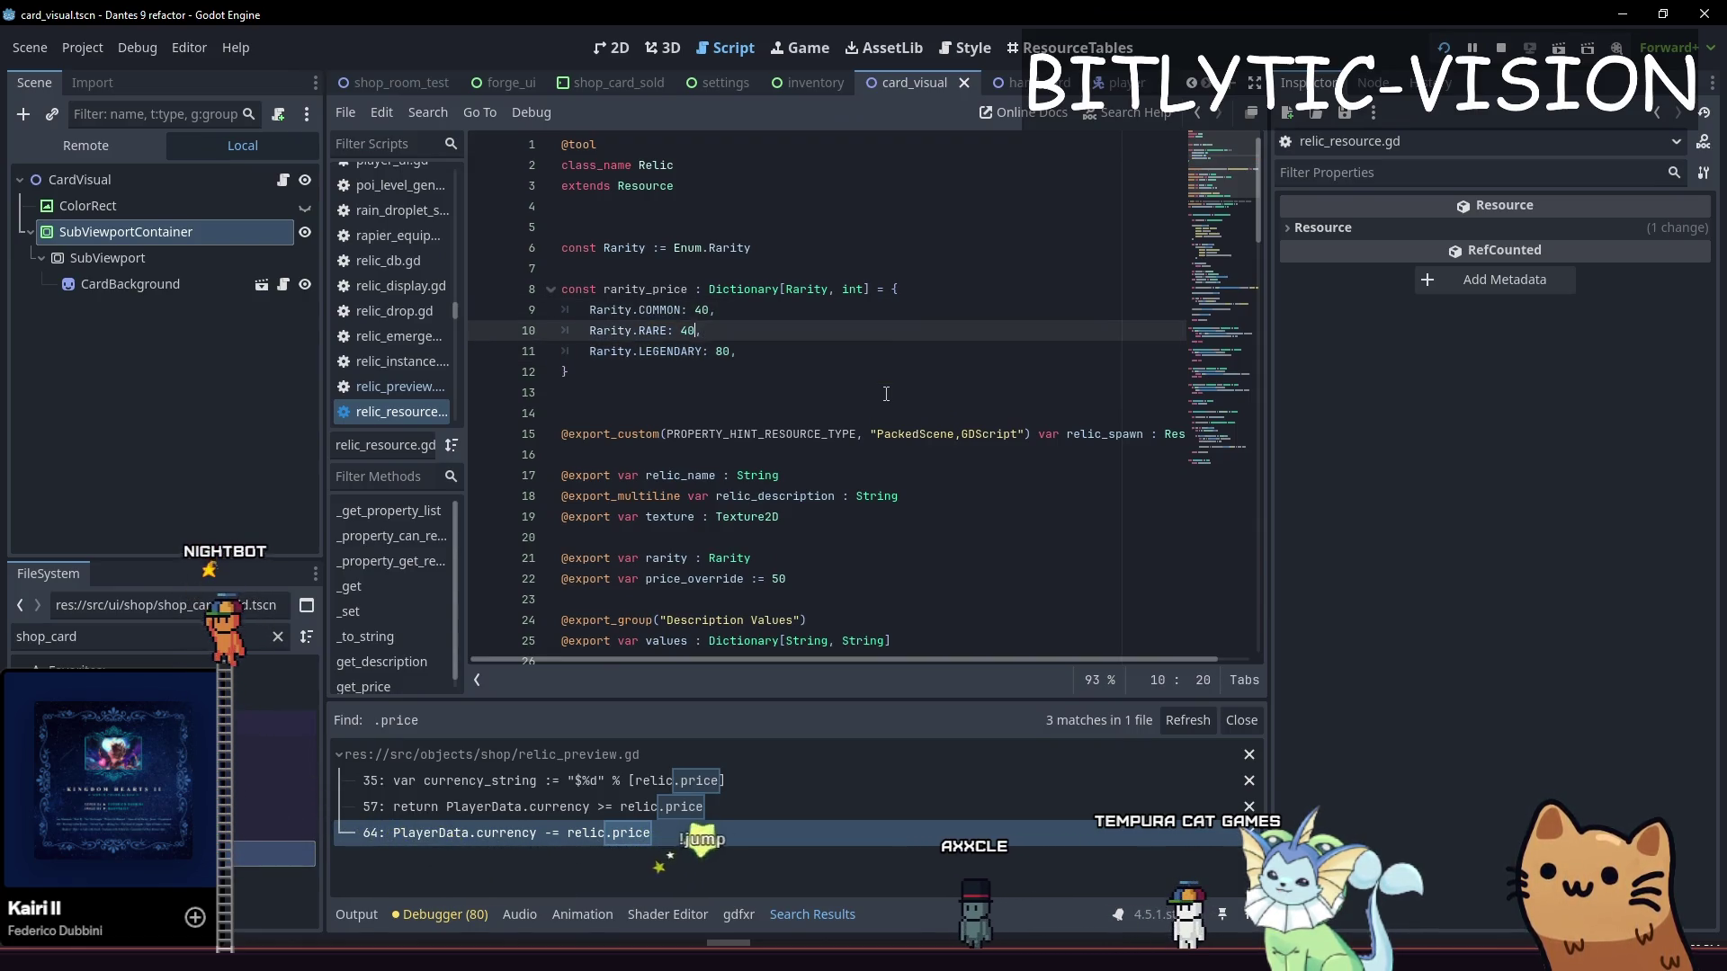
key("Down")
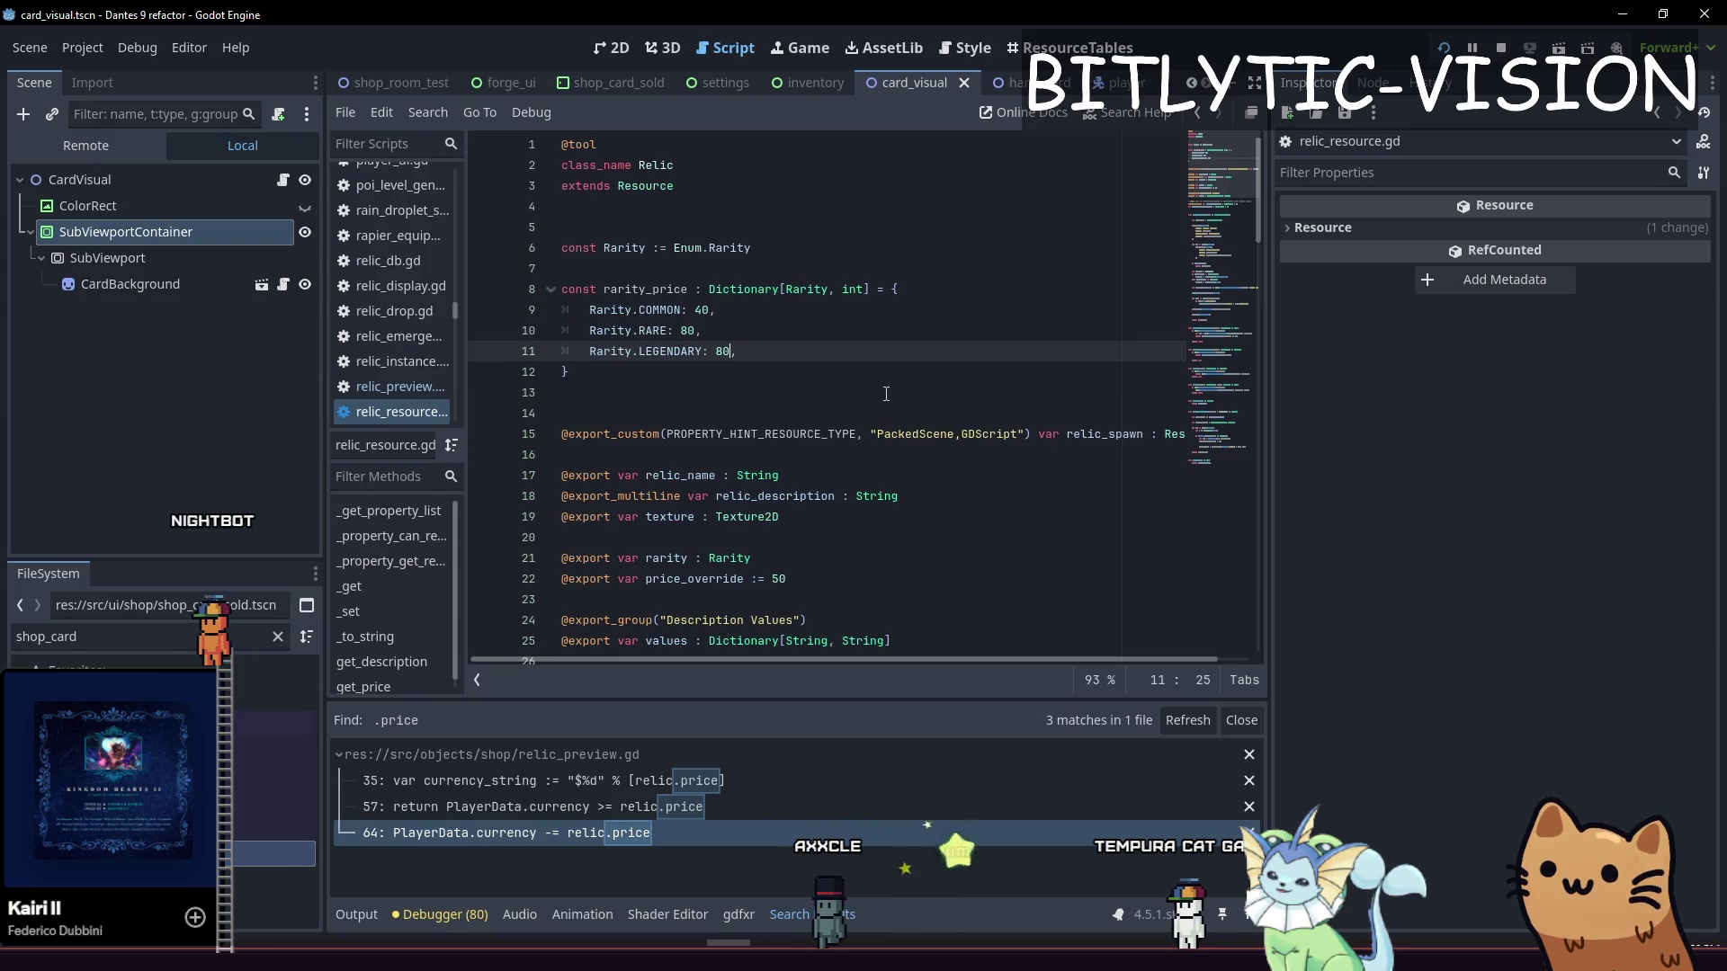
key("ctrl+s")
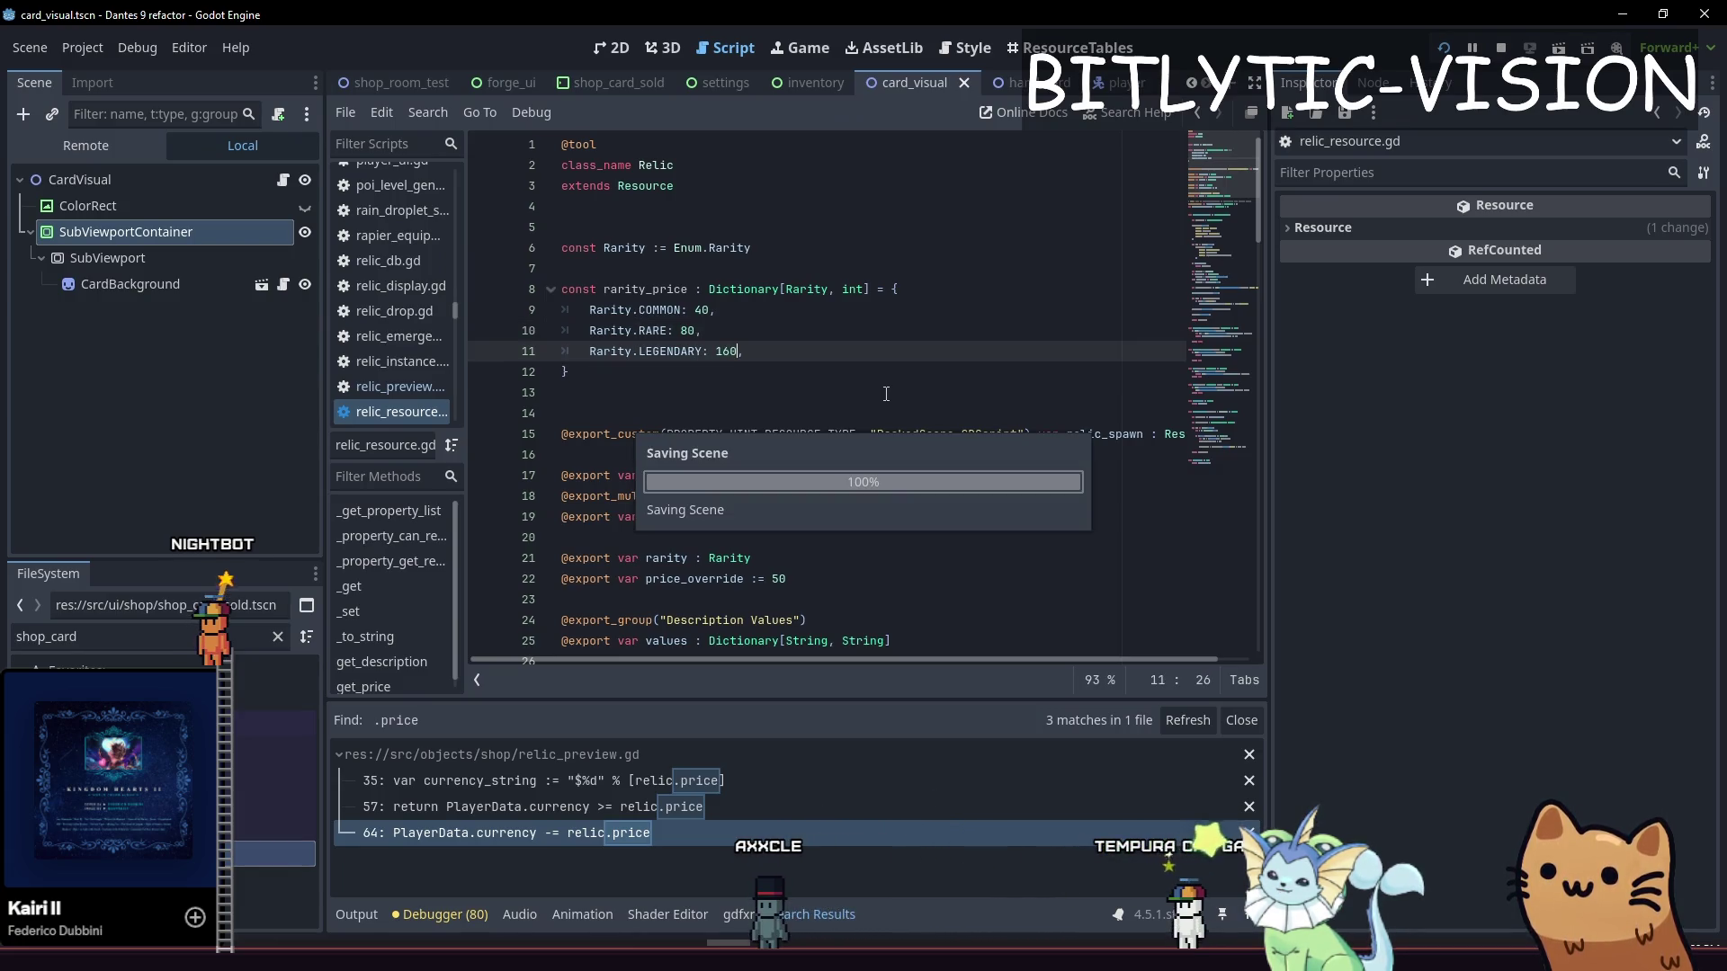
Open new lines inside get_price at the end of the relic script
key("Page_Down")
key("Page_Down")
key("Page_Down")
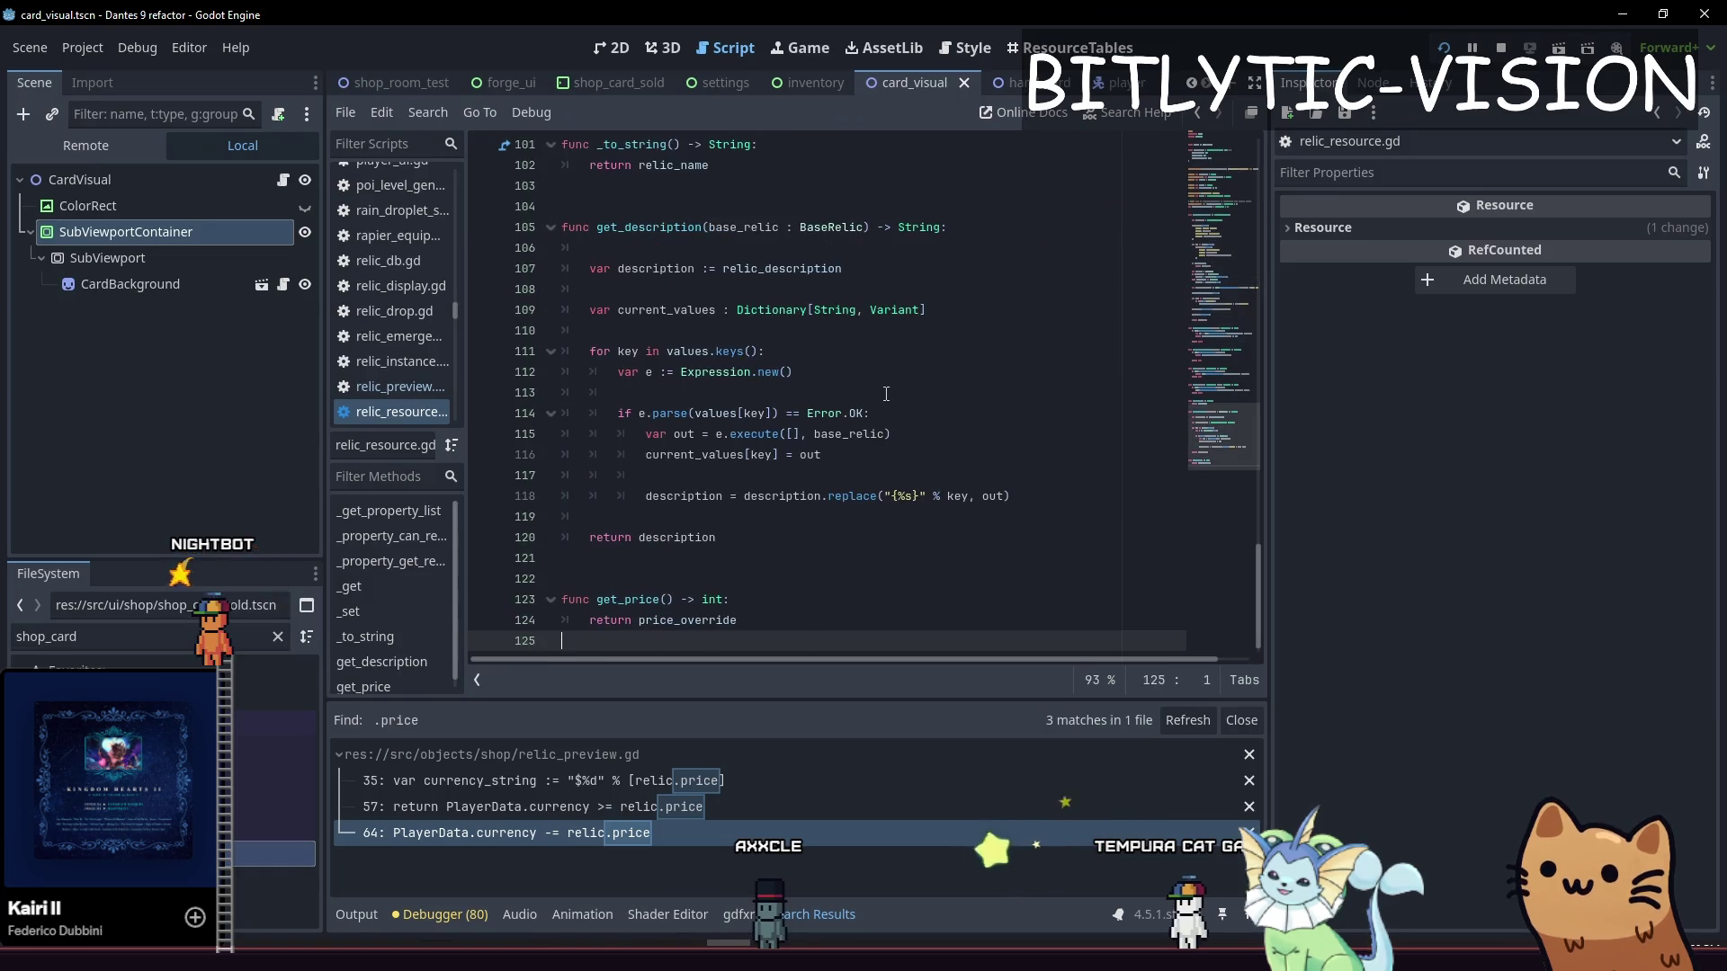
key("Up")
key("Up")
key("Up")
key("Up")
key("Up")
key("Down")
key("Down")
key("Down")
key("Return")
key("Return")
key("Up")
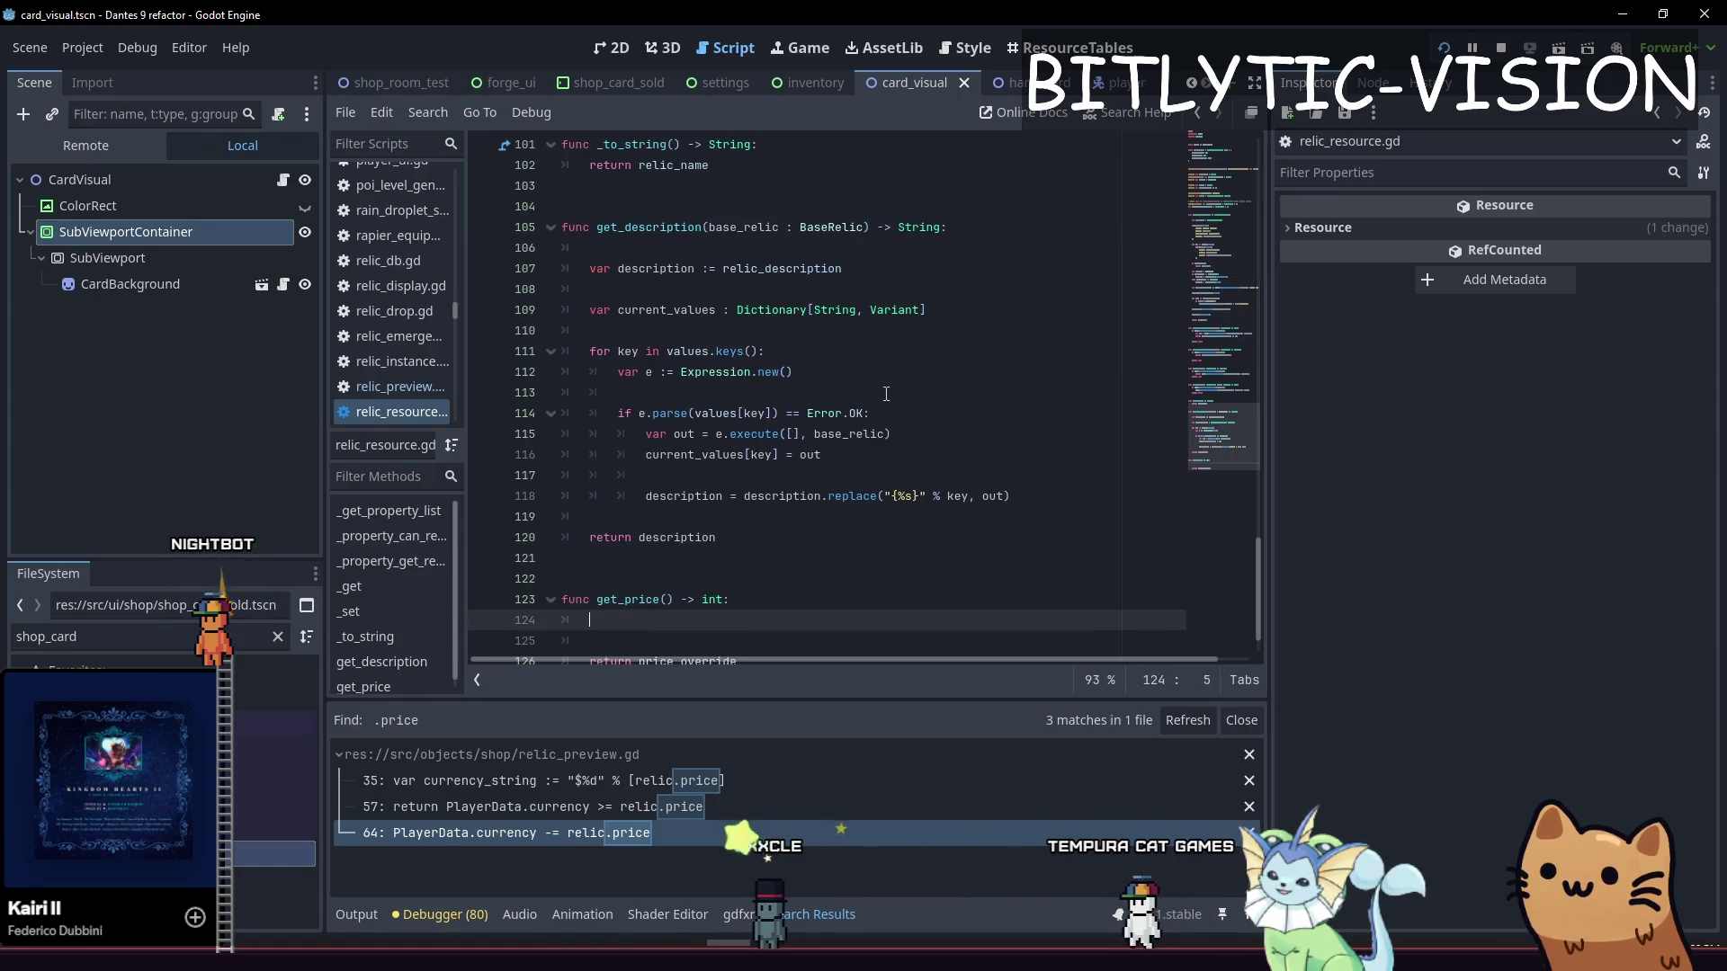
Write get_price as 'if price_override: return price_override', else 'return rarity_price[rarity]', save, and launch the game
type("rice_")
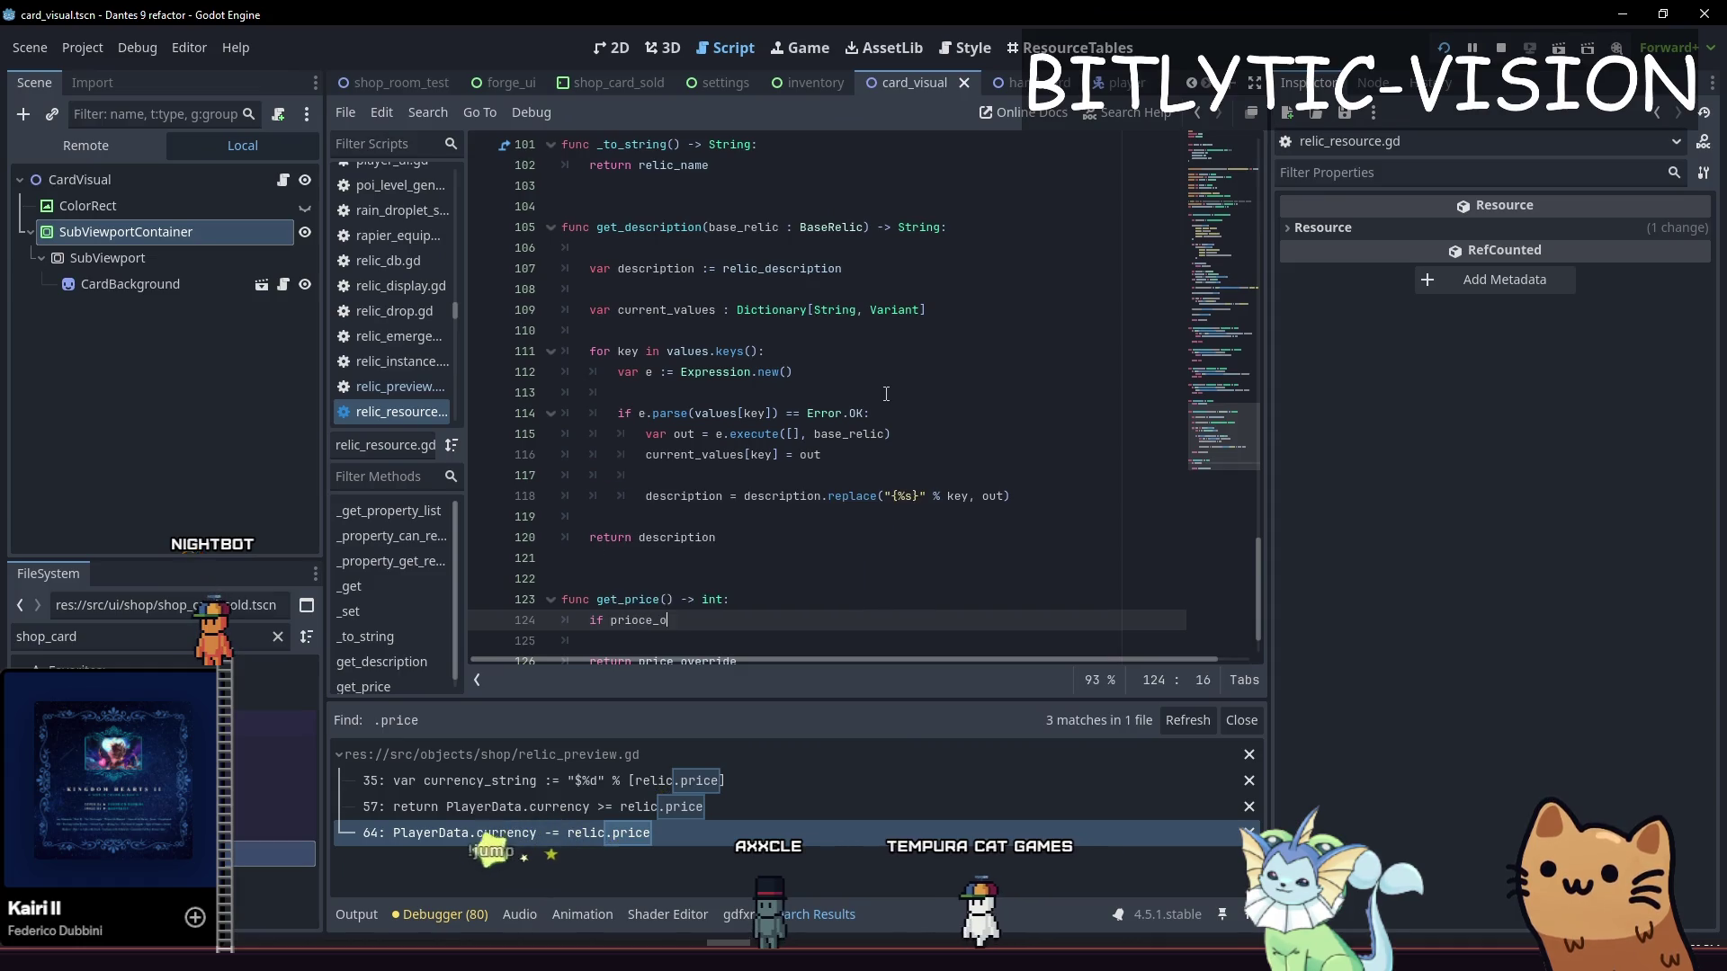
key("Return")
type(":")
key("Return")
type("return pr")
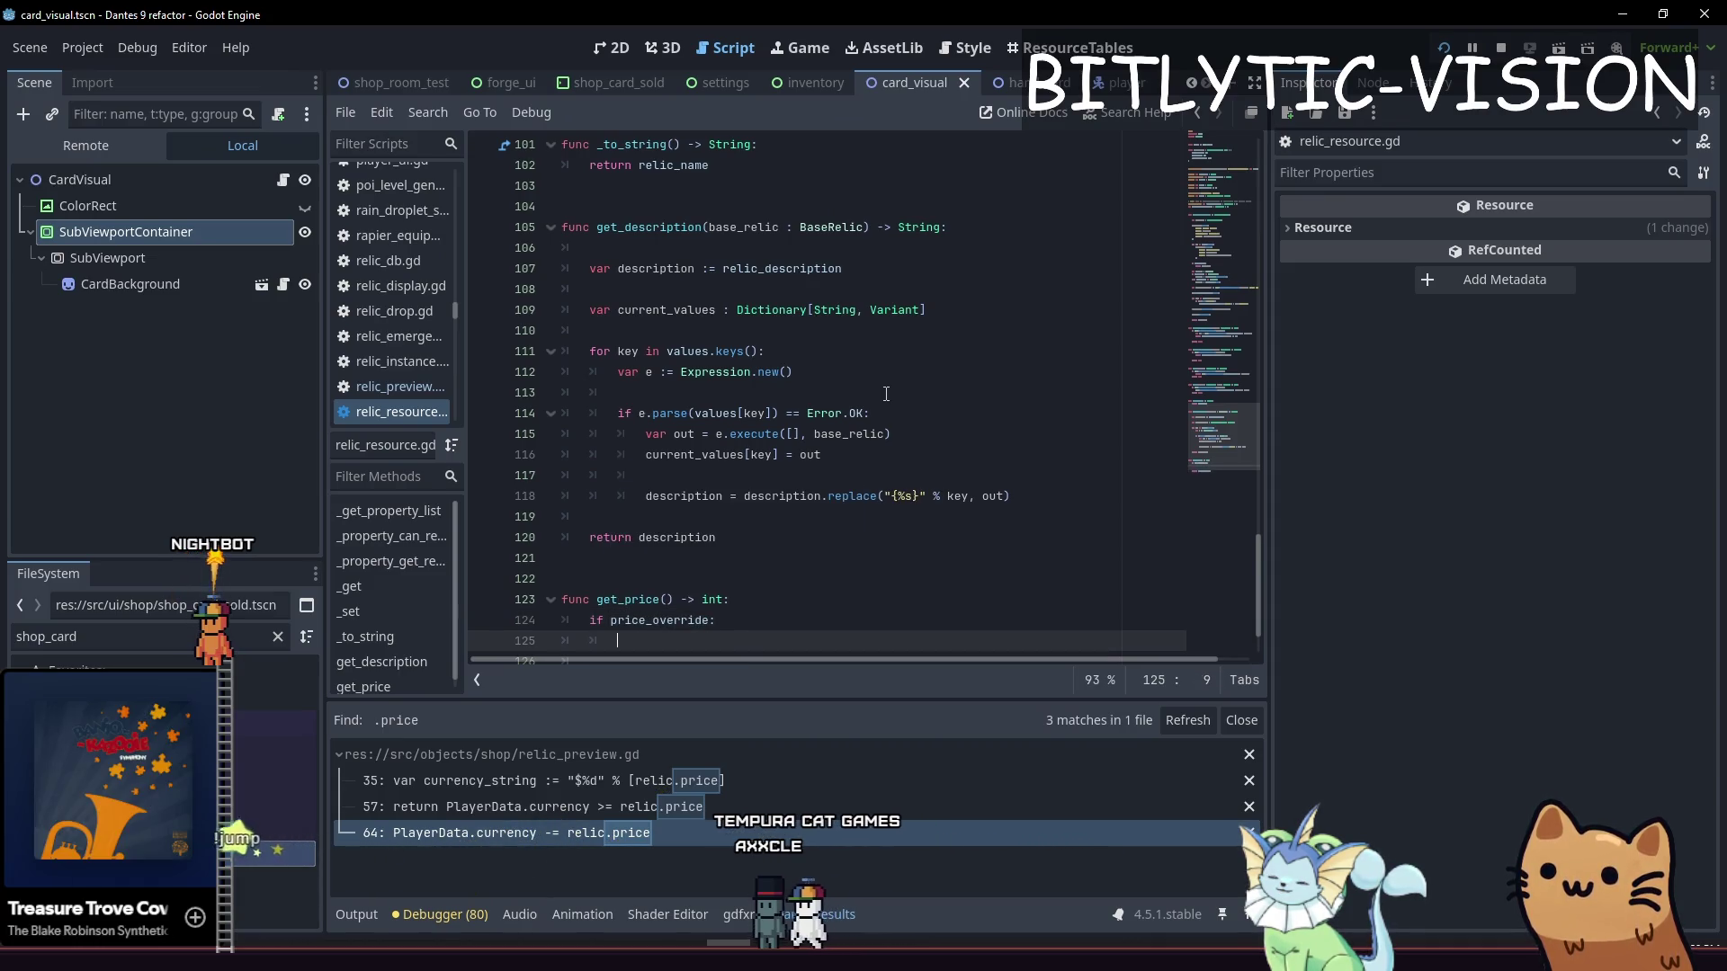
key("Return")
key("Return")
key("BackSpace")
key("Return")
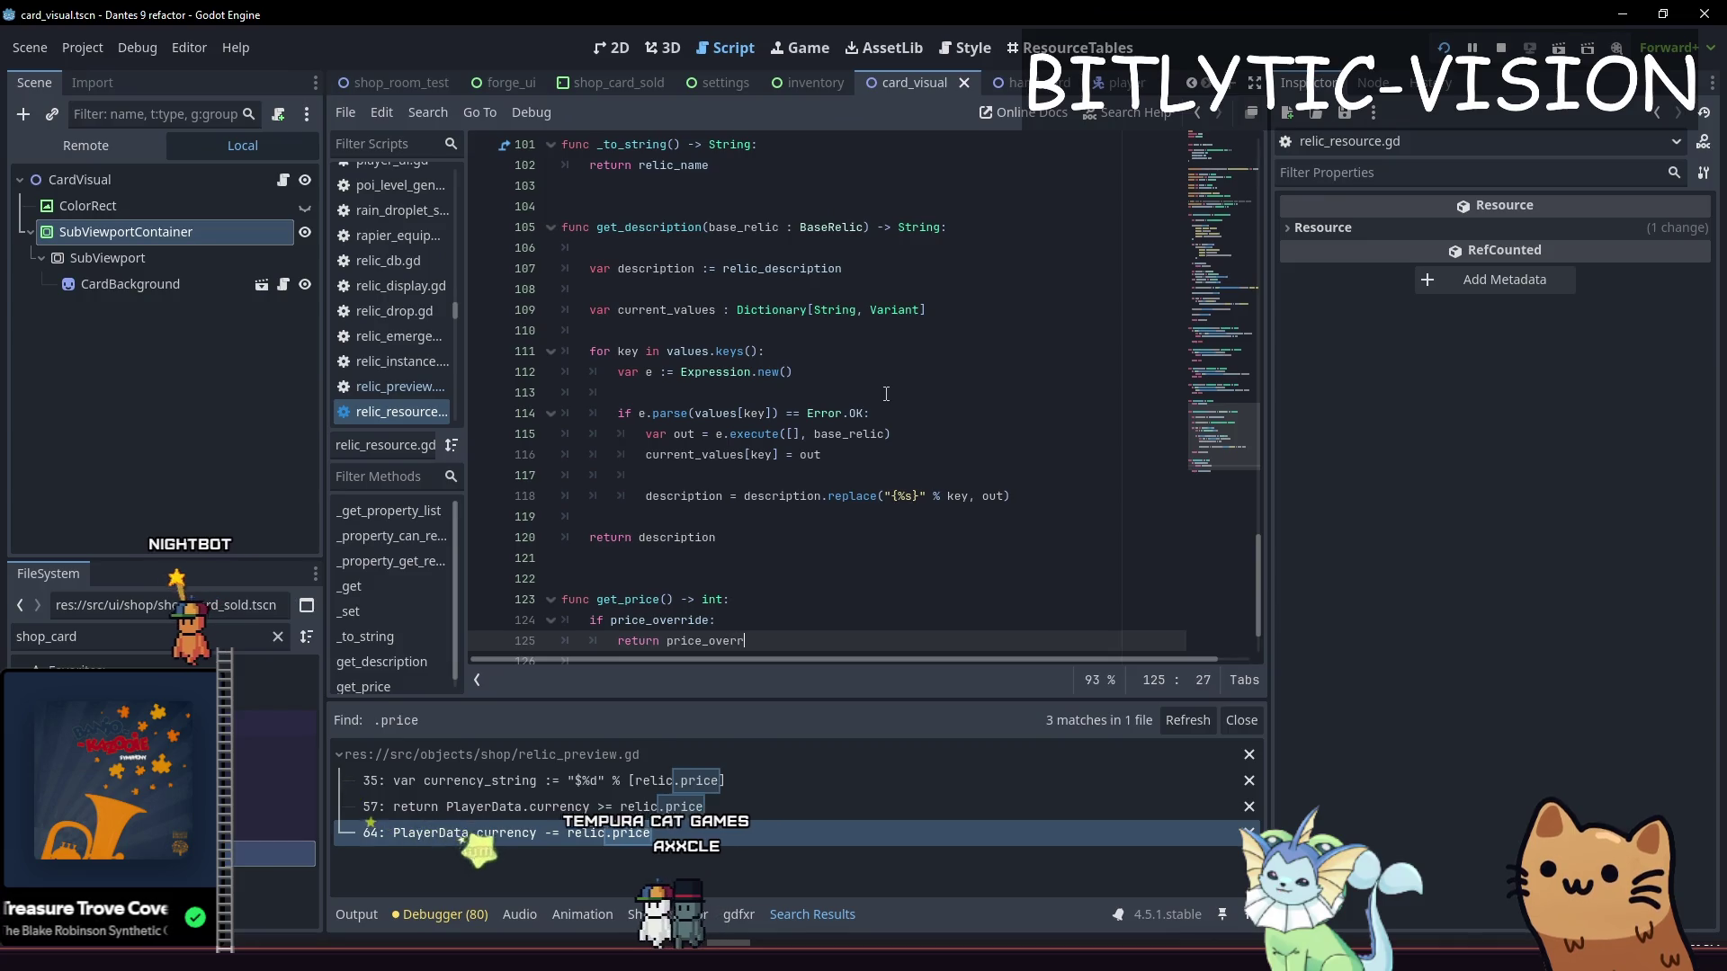
type("return price_override")
key("ctrl+shift+Left")
type("return relic")
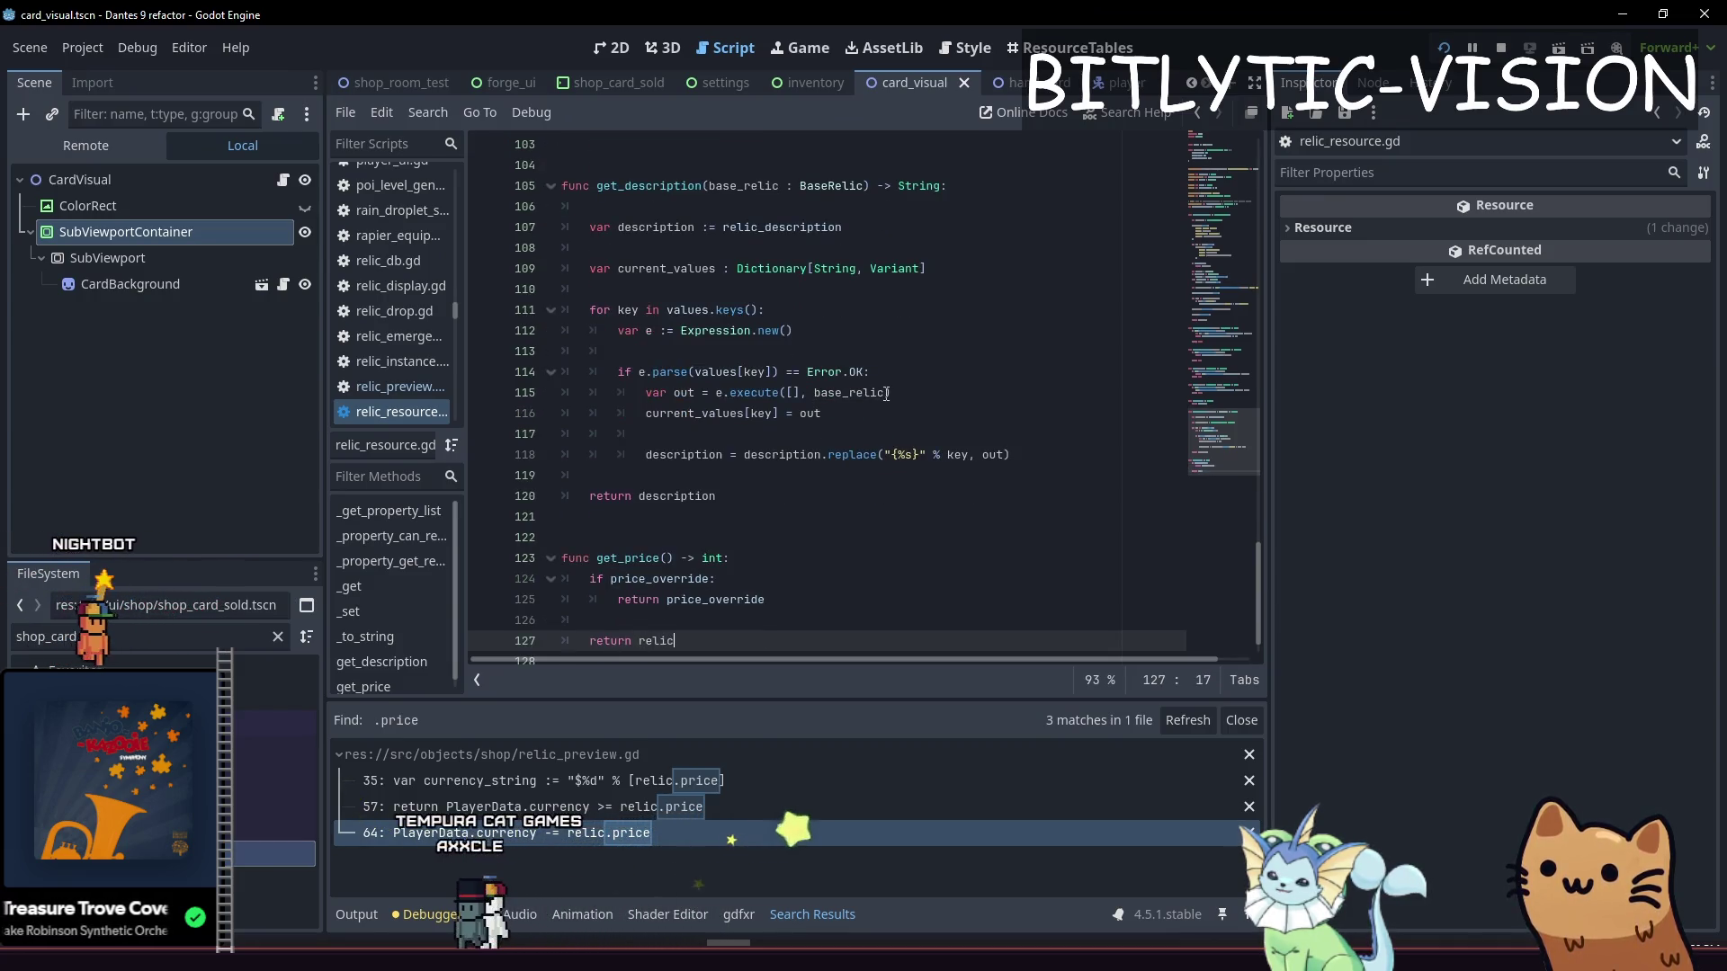
key("BackSpace")
key("ctrl+space")
type("rarity_price[r")
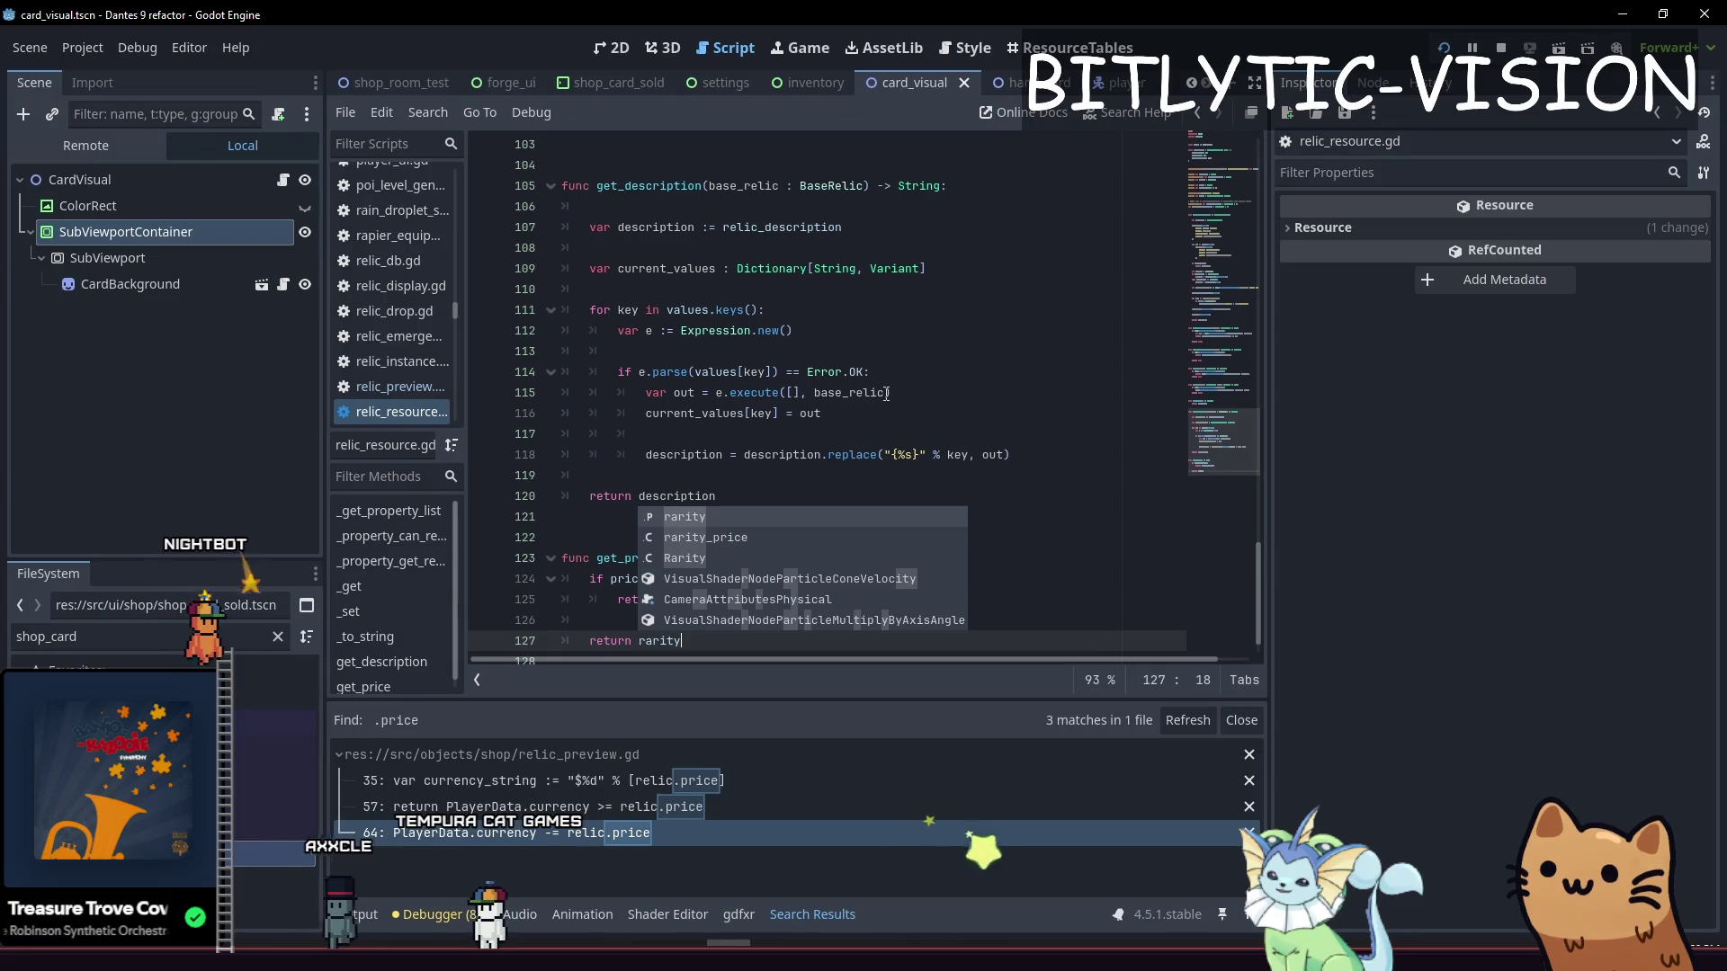
type("arity]")
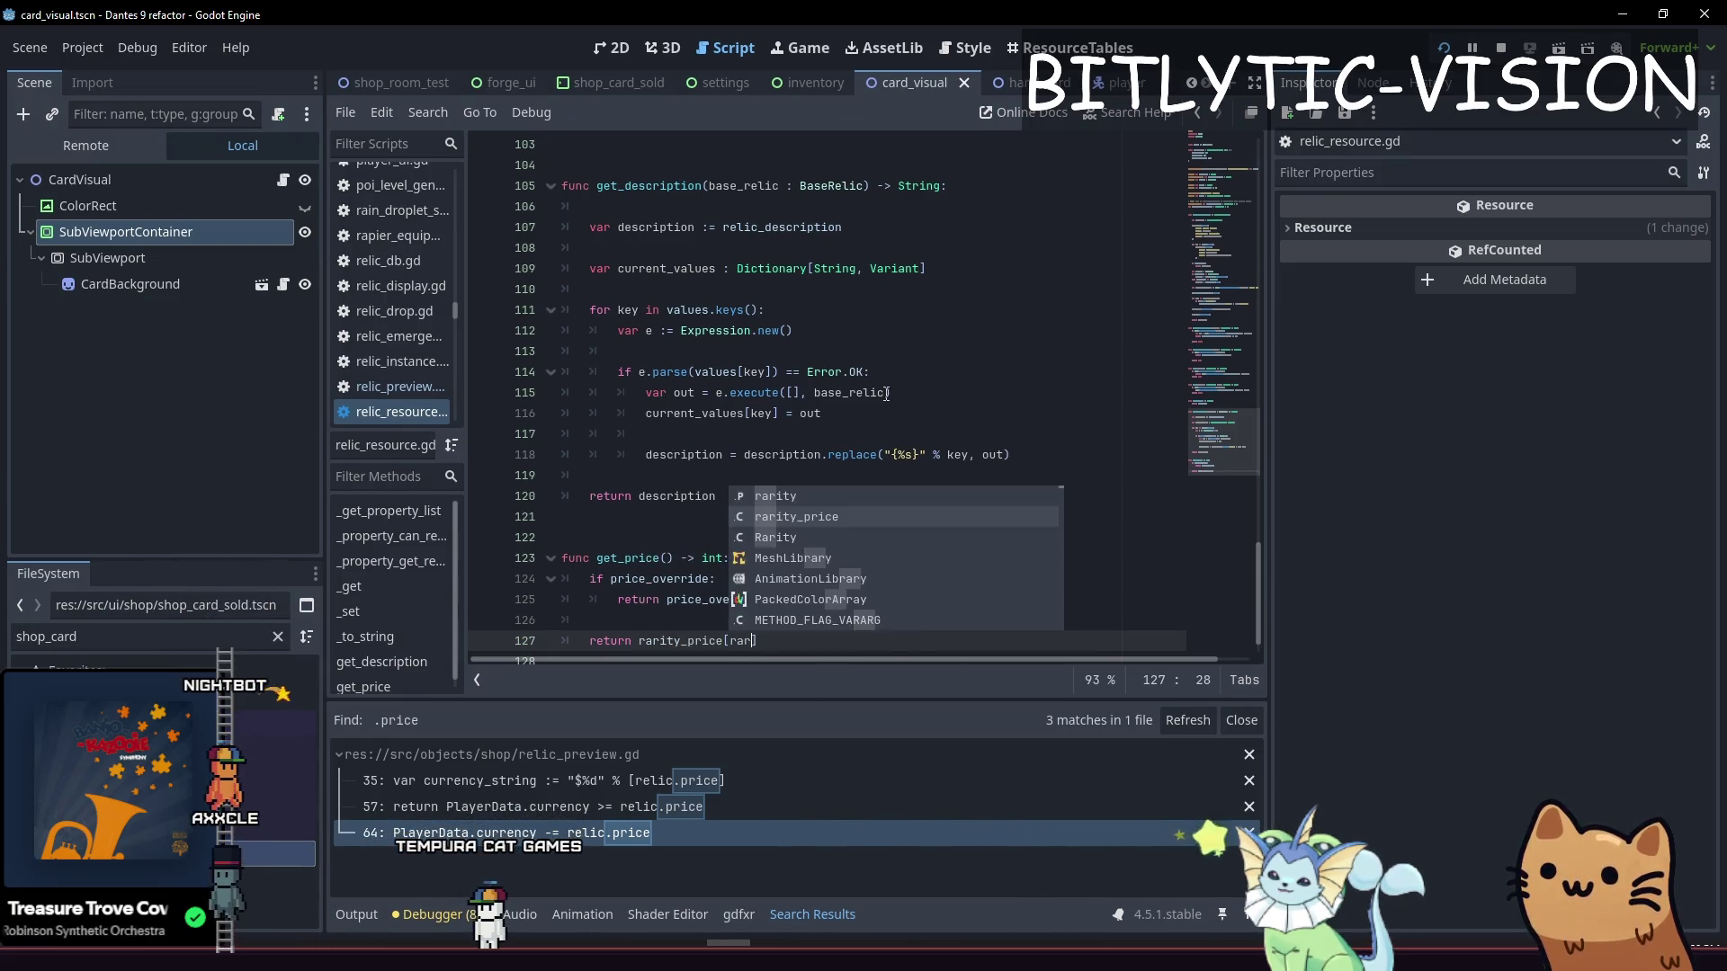
key("ctrl+s")
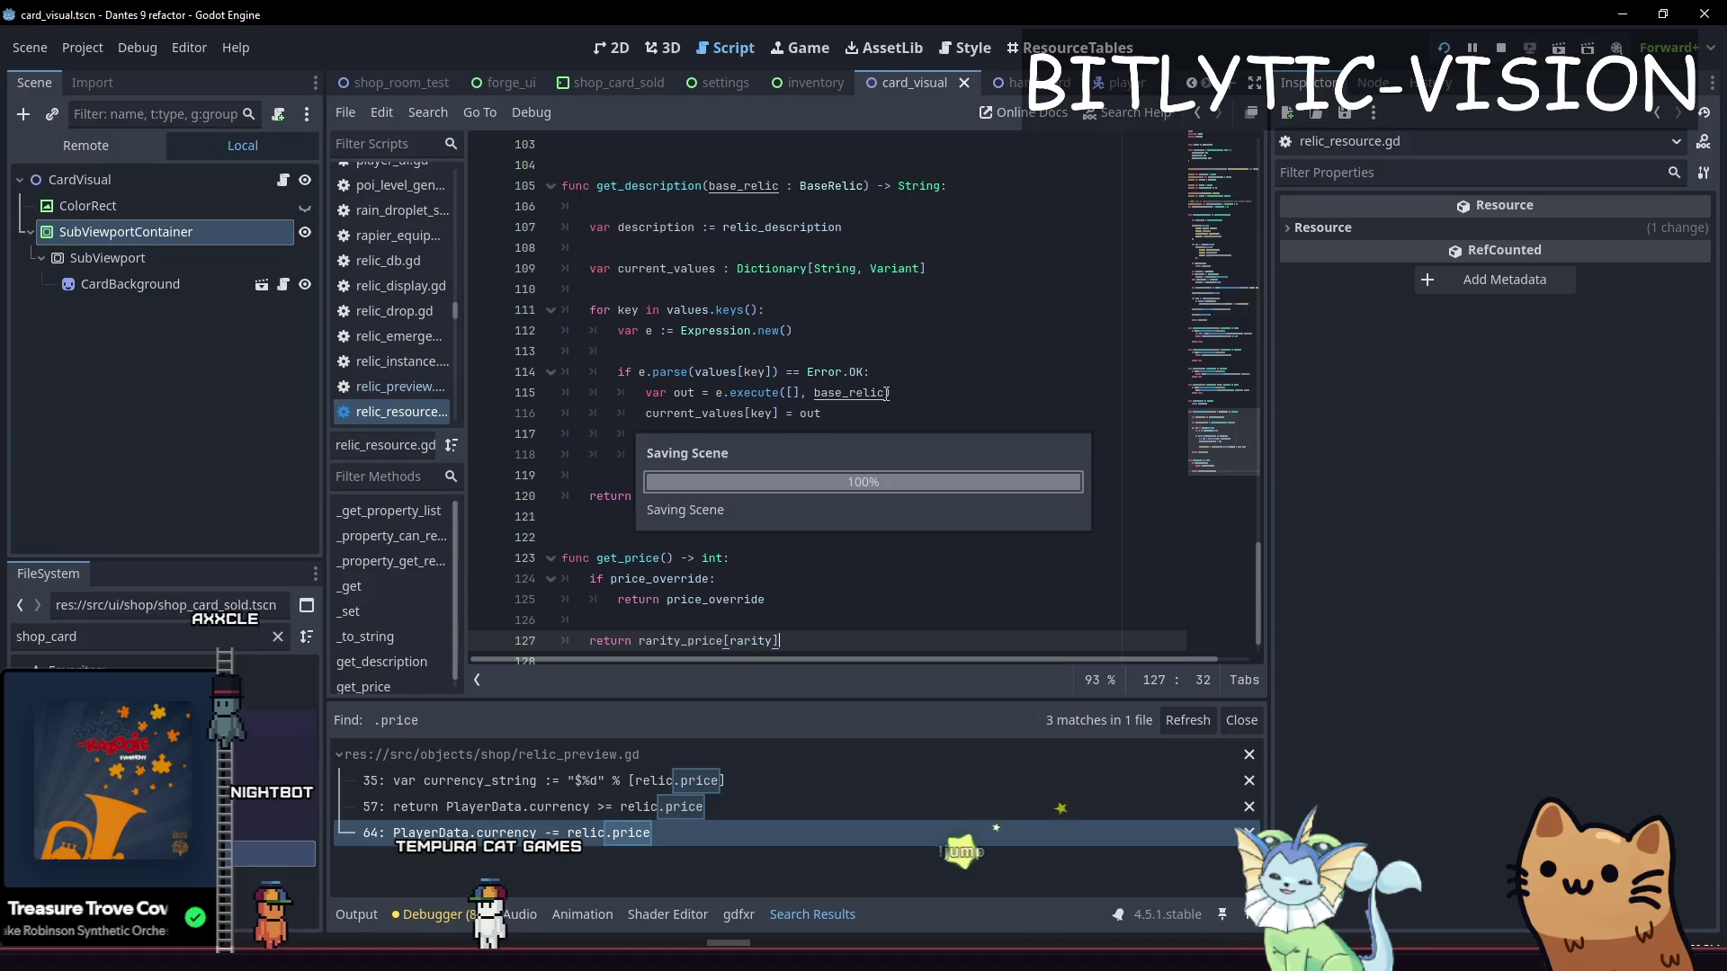
key("F5")
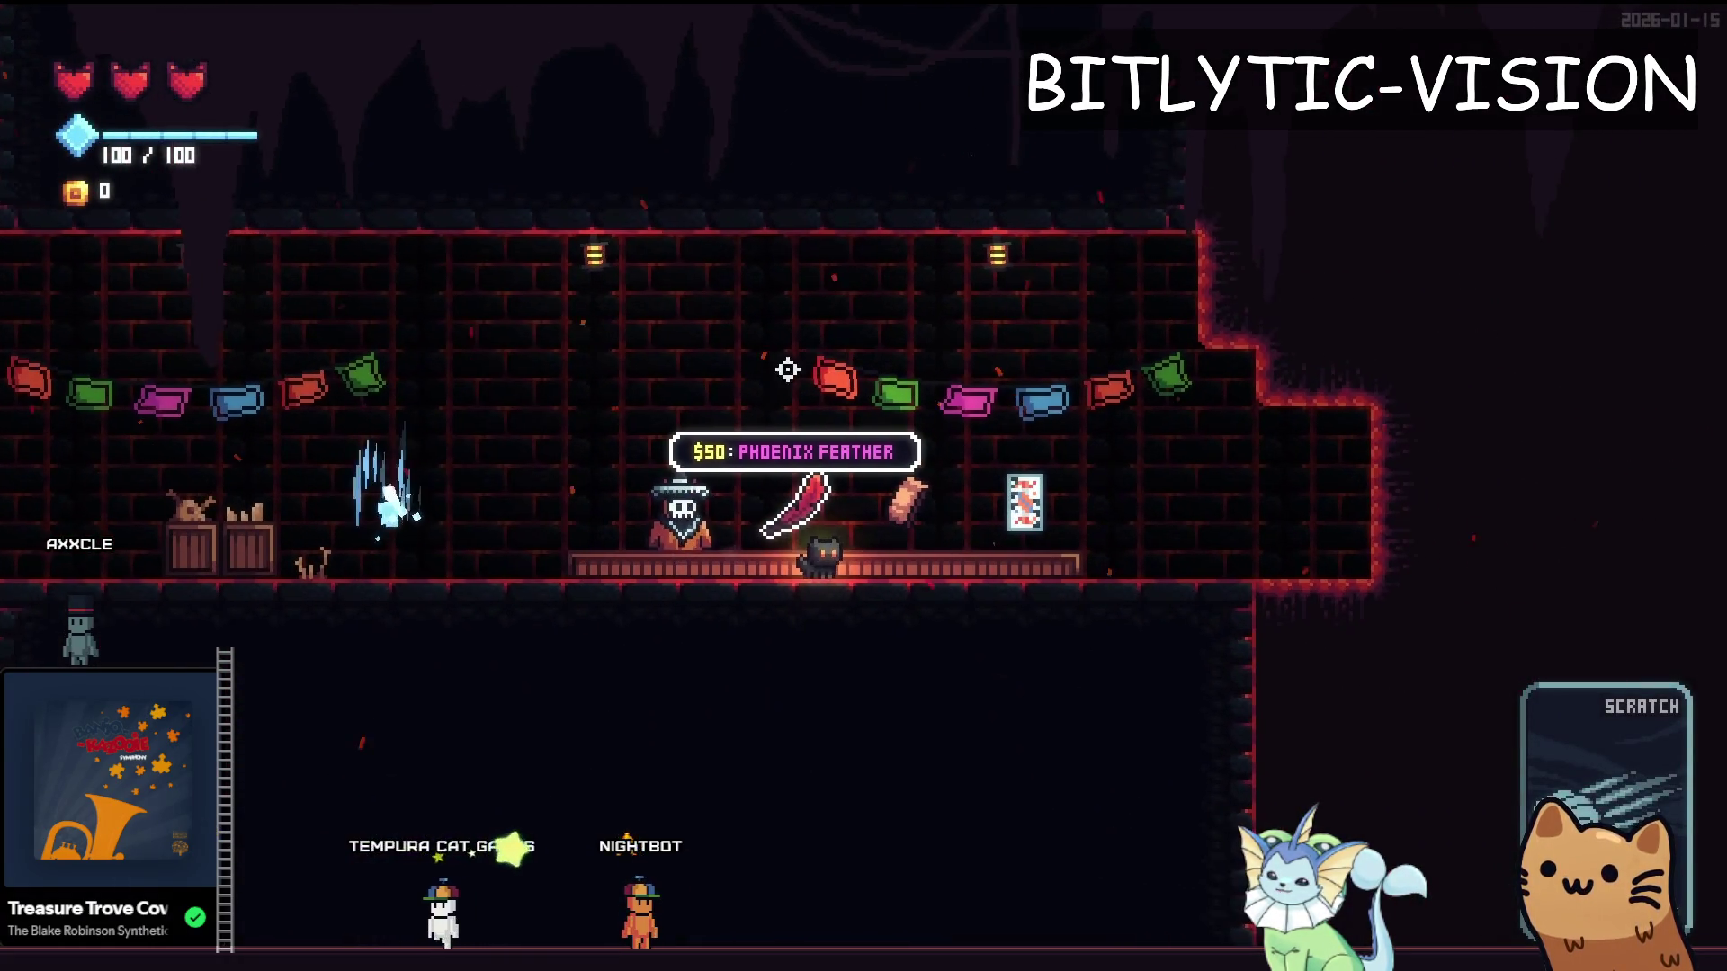
key("d")
key("a")
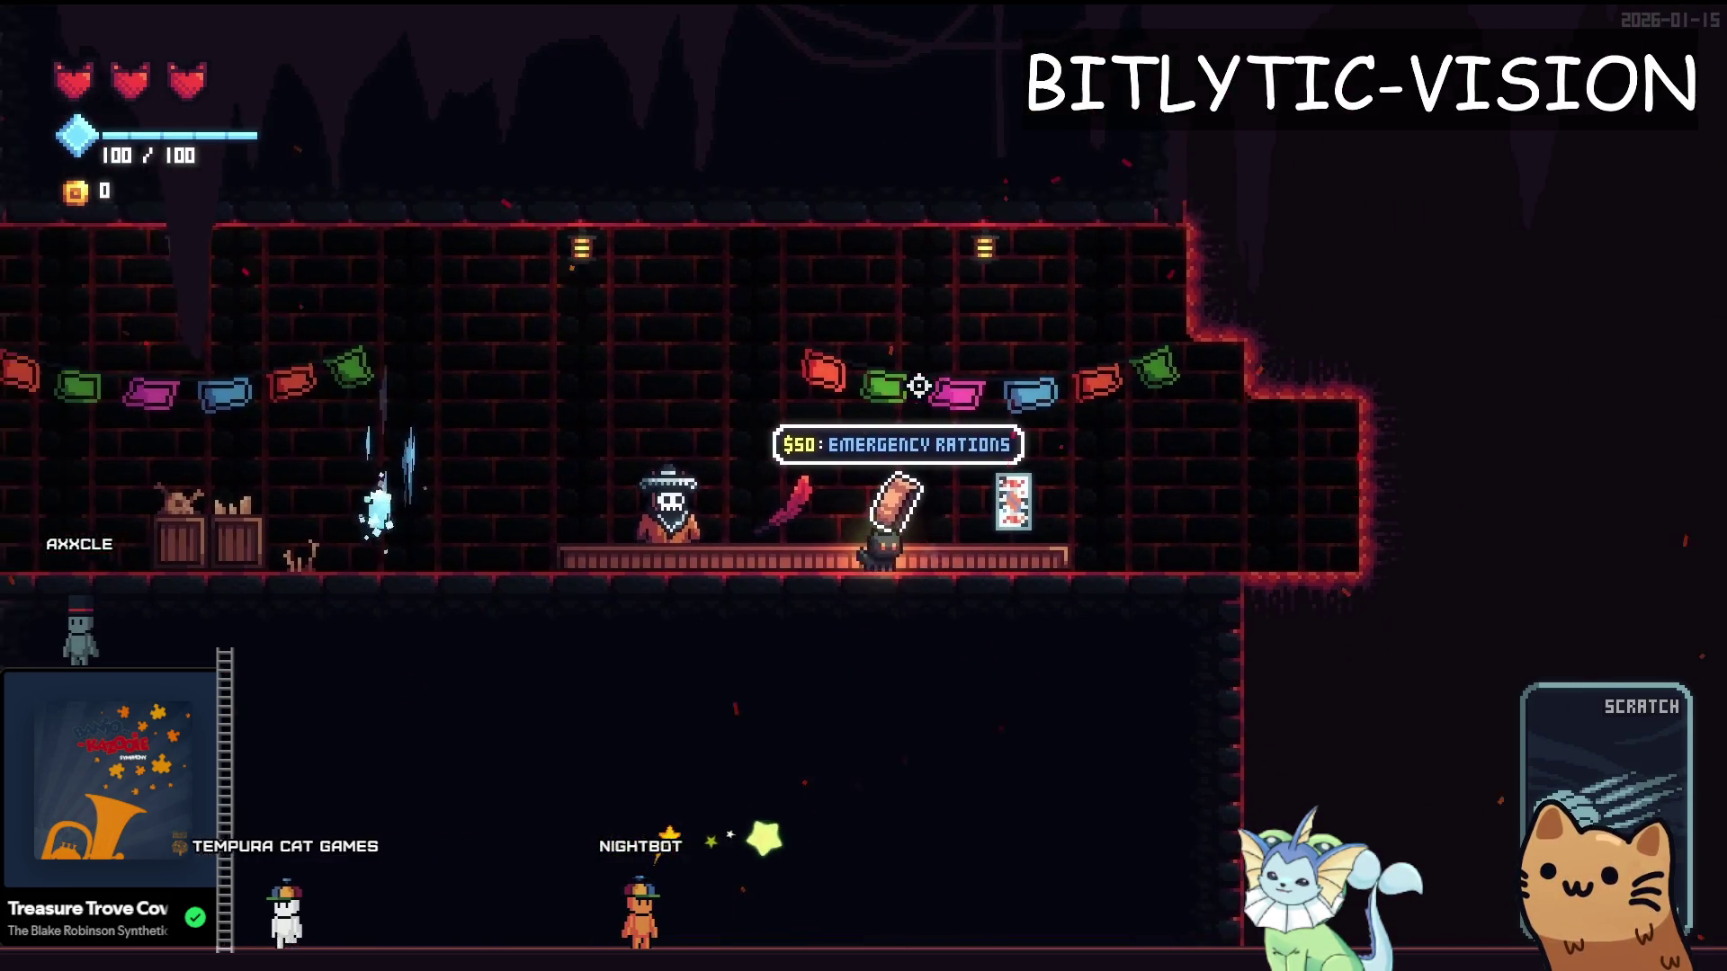
key("F8")
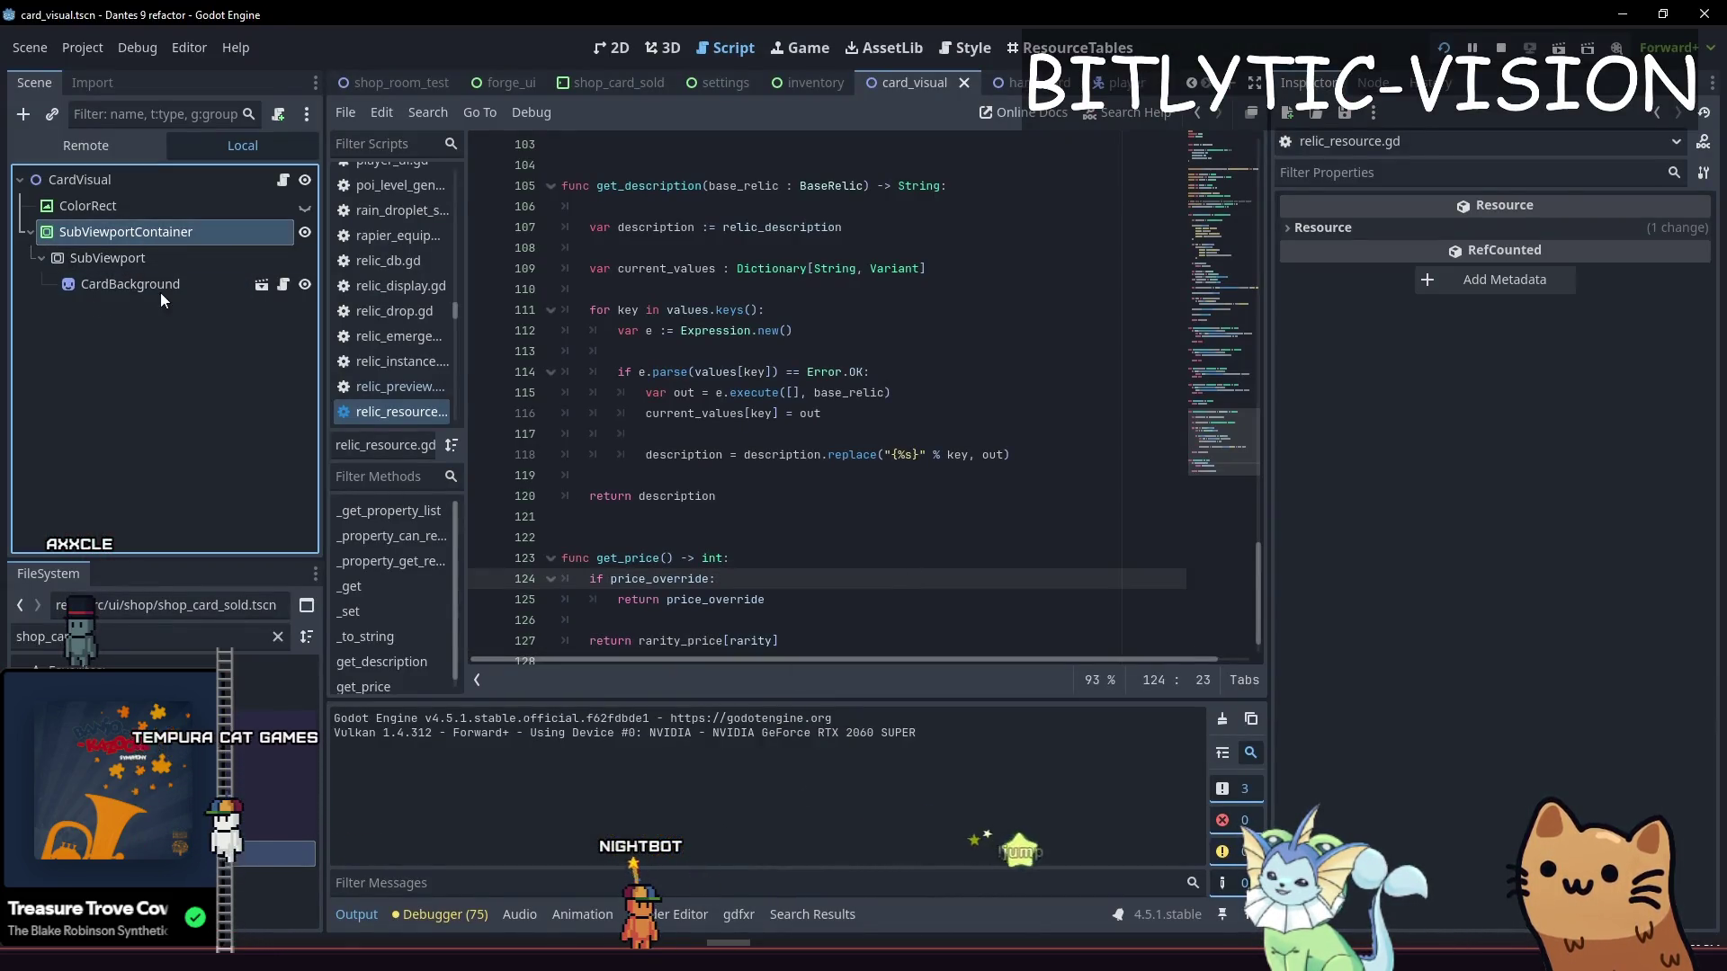
Find relic_double_jump.tres through the FileSystem filter and open it in the Inspector
left_click(919, 330)
scroll(920, 425, "down", 2)
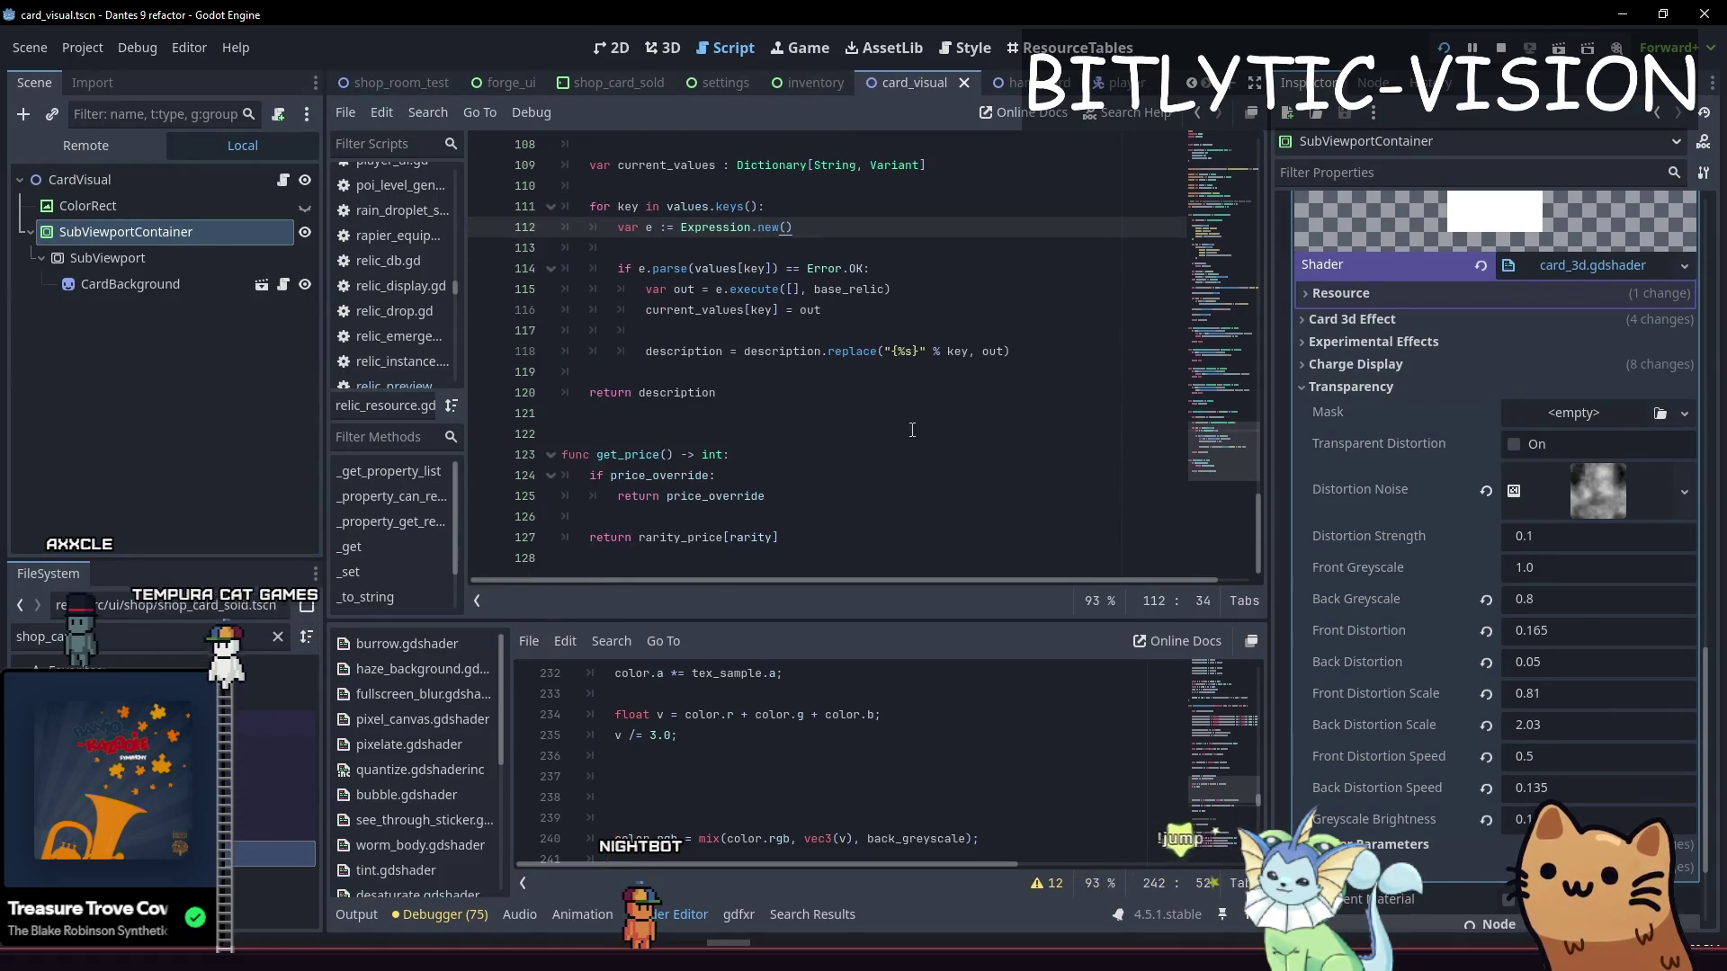
left_click(730, 537)
left_click(158, 641)
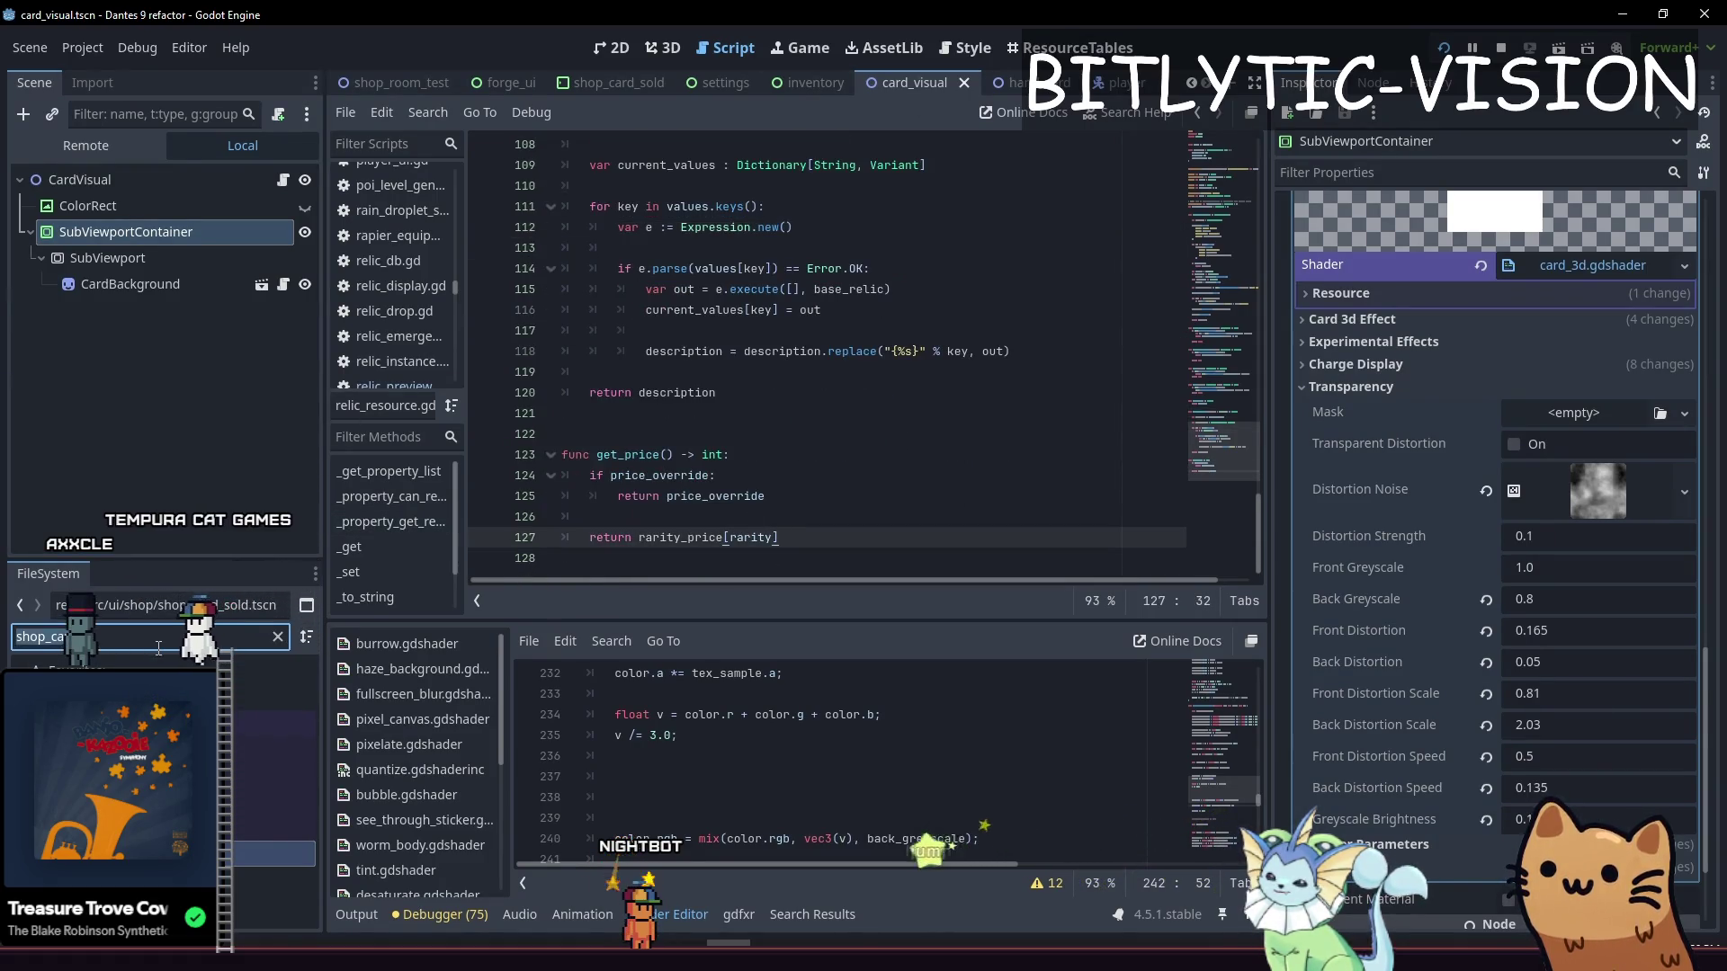
type("relic_double")
right_click(126, 720)
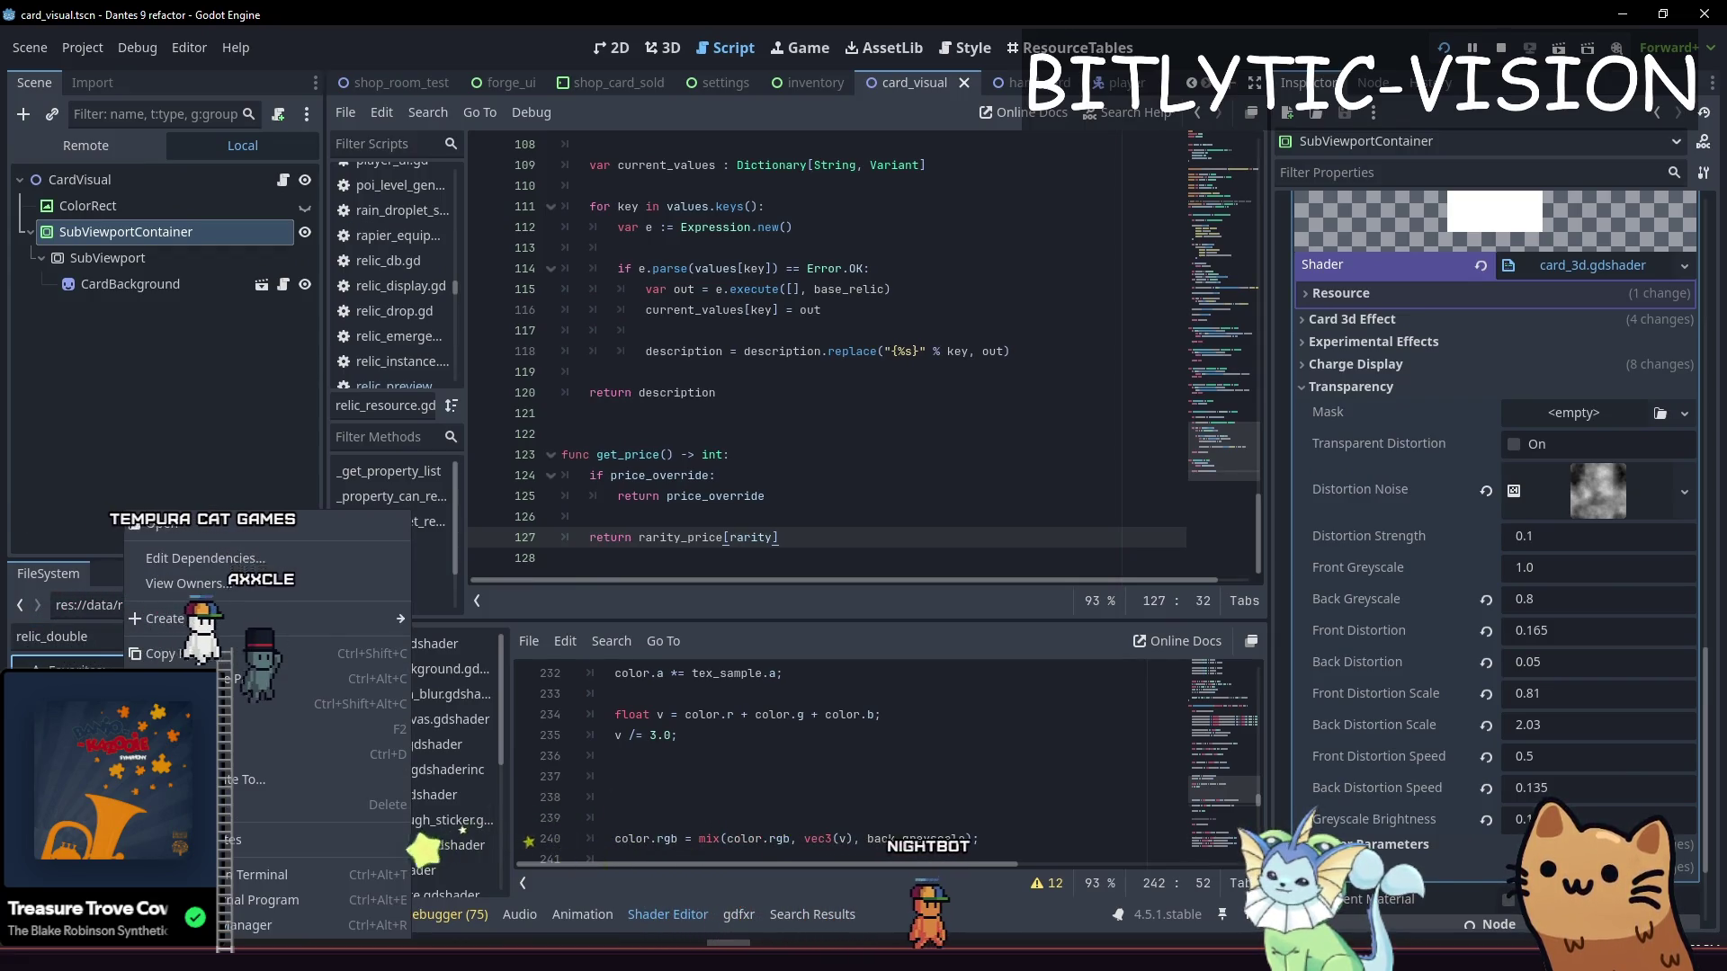
key("Escape")
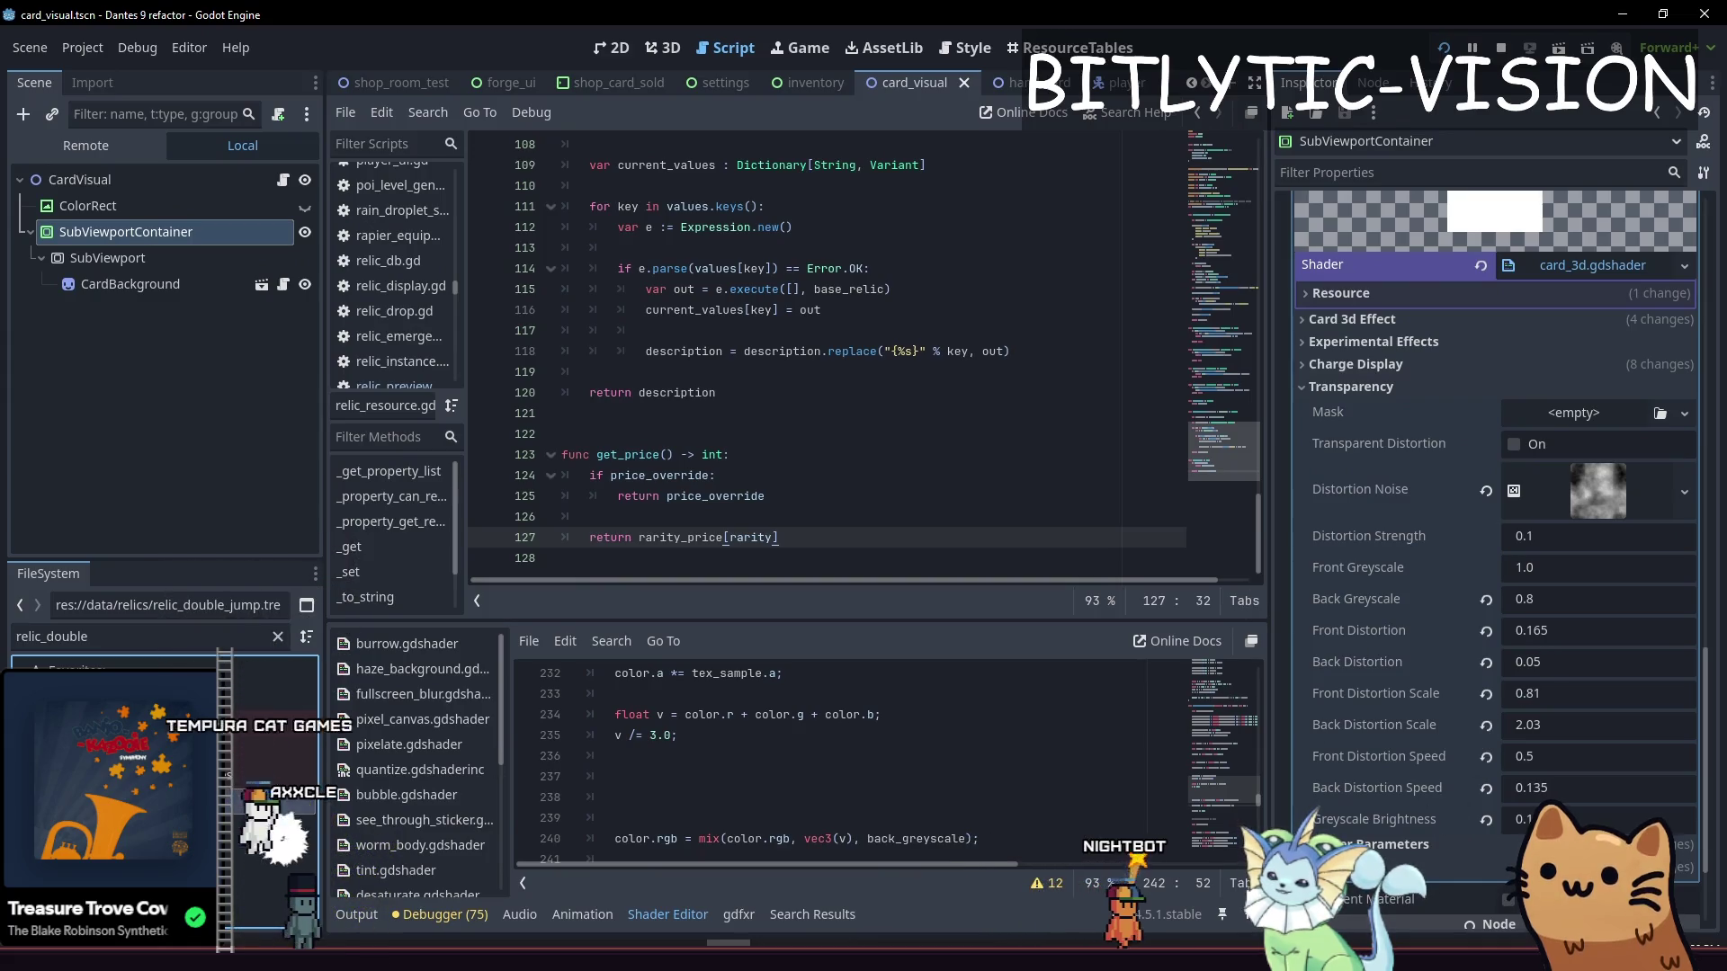
key("Return")
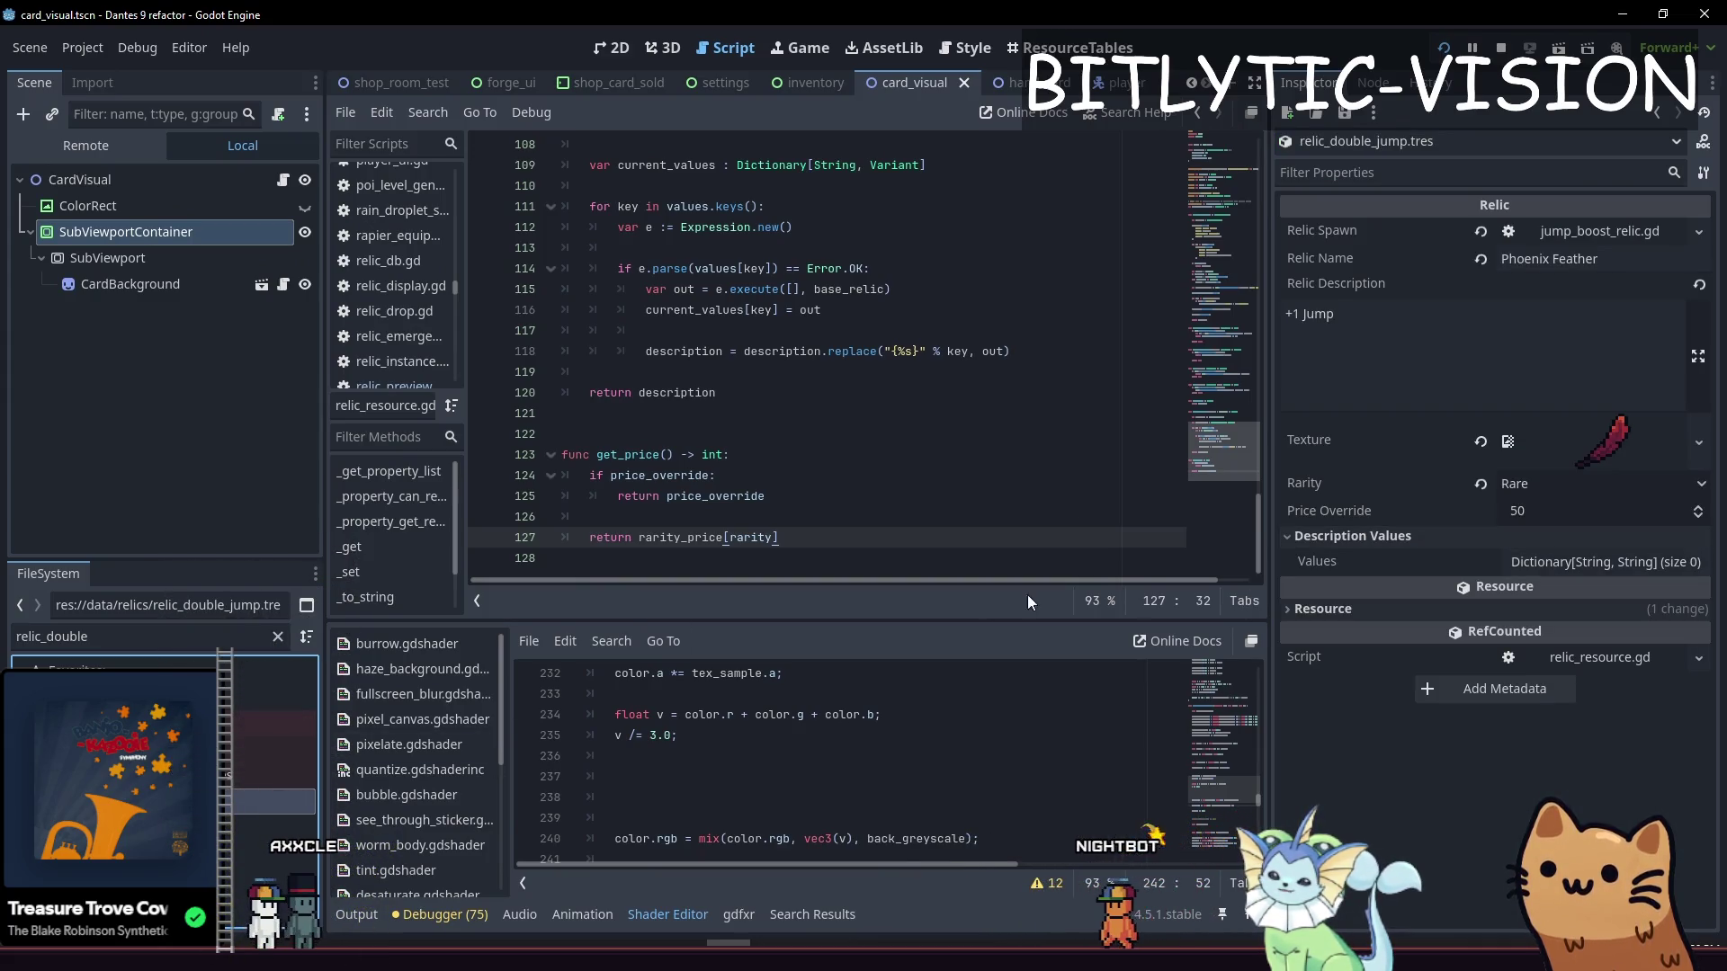
Change relic_resource.gd's price_override default from 50 to 0 and save
scroll(809, 360, "up", 20)
scroll(817, 407, "down", 4)
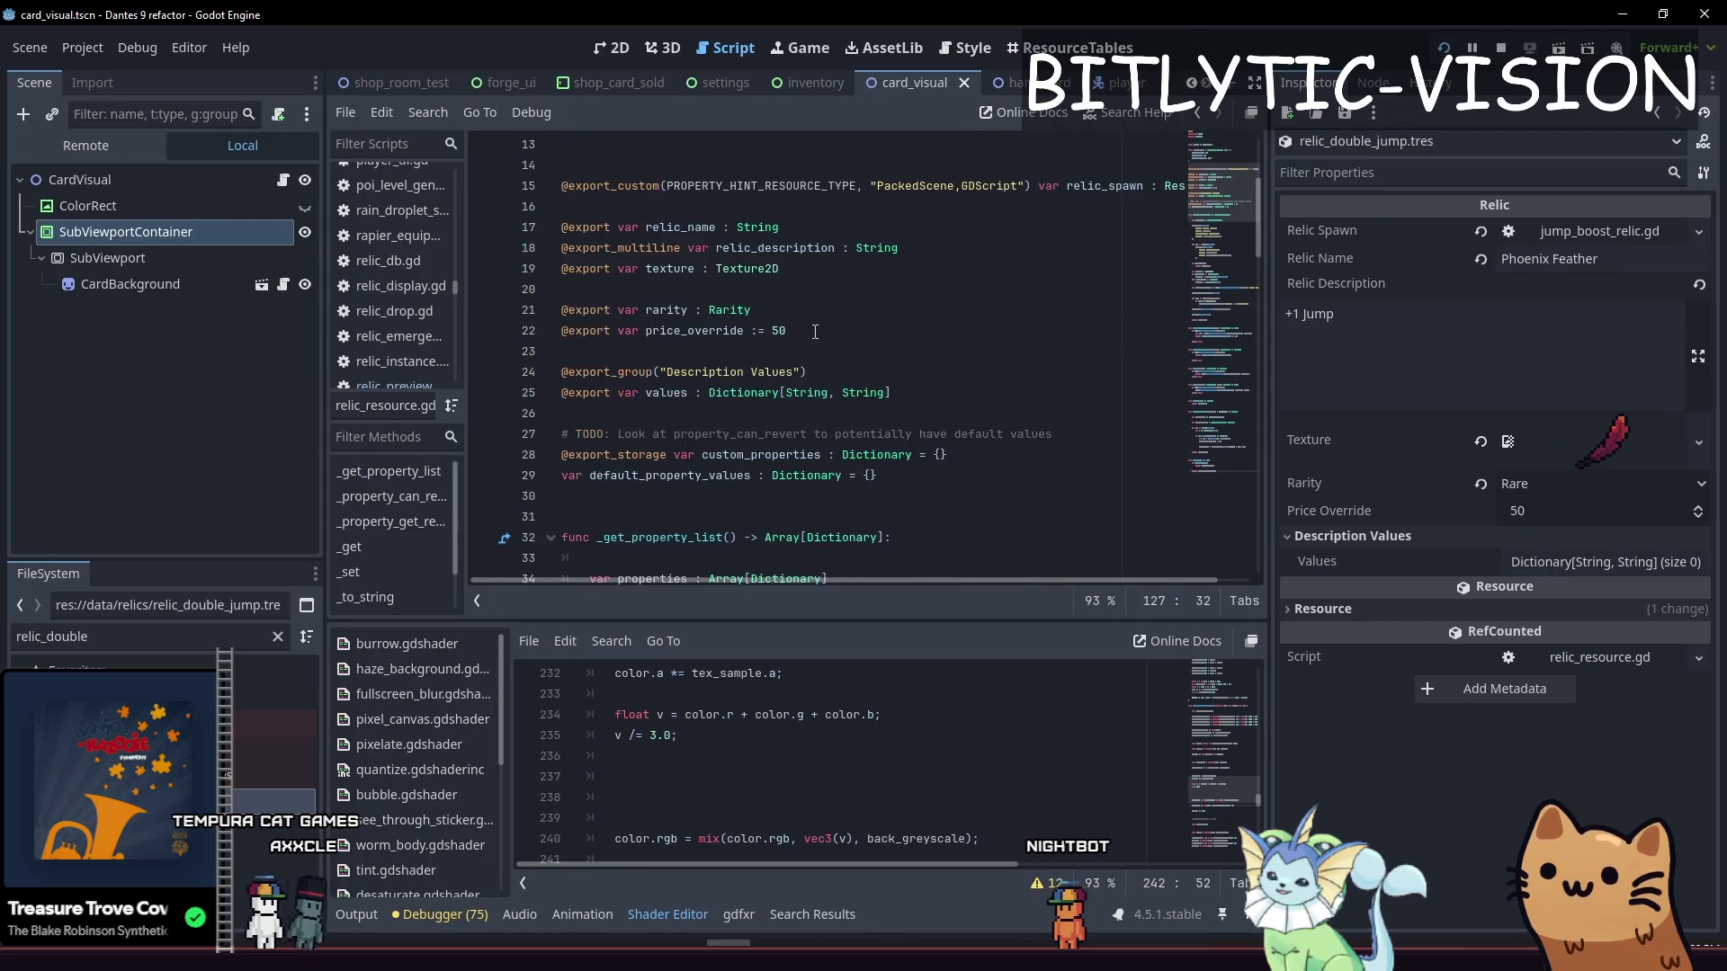
scroll(818, 403, "up", 1)
left_click(824, 395)
key("BackSpace")
type("0")
key("ctrl+s")
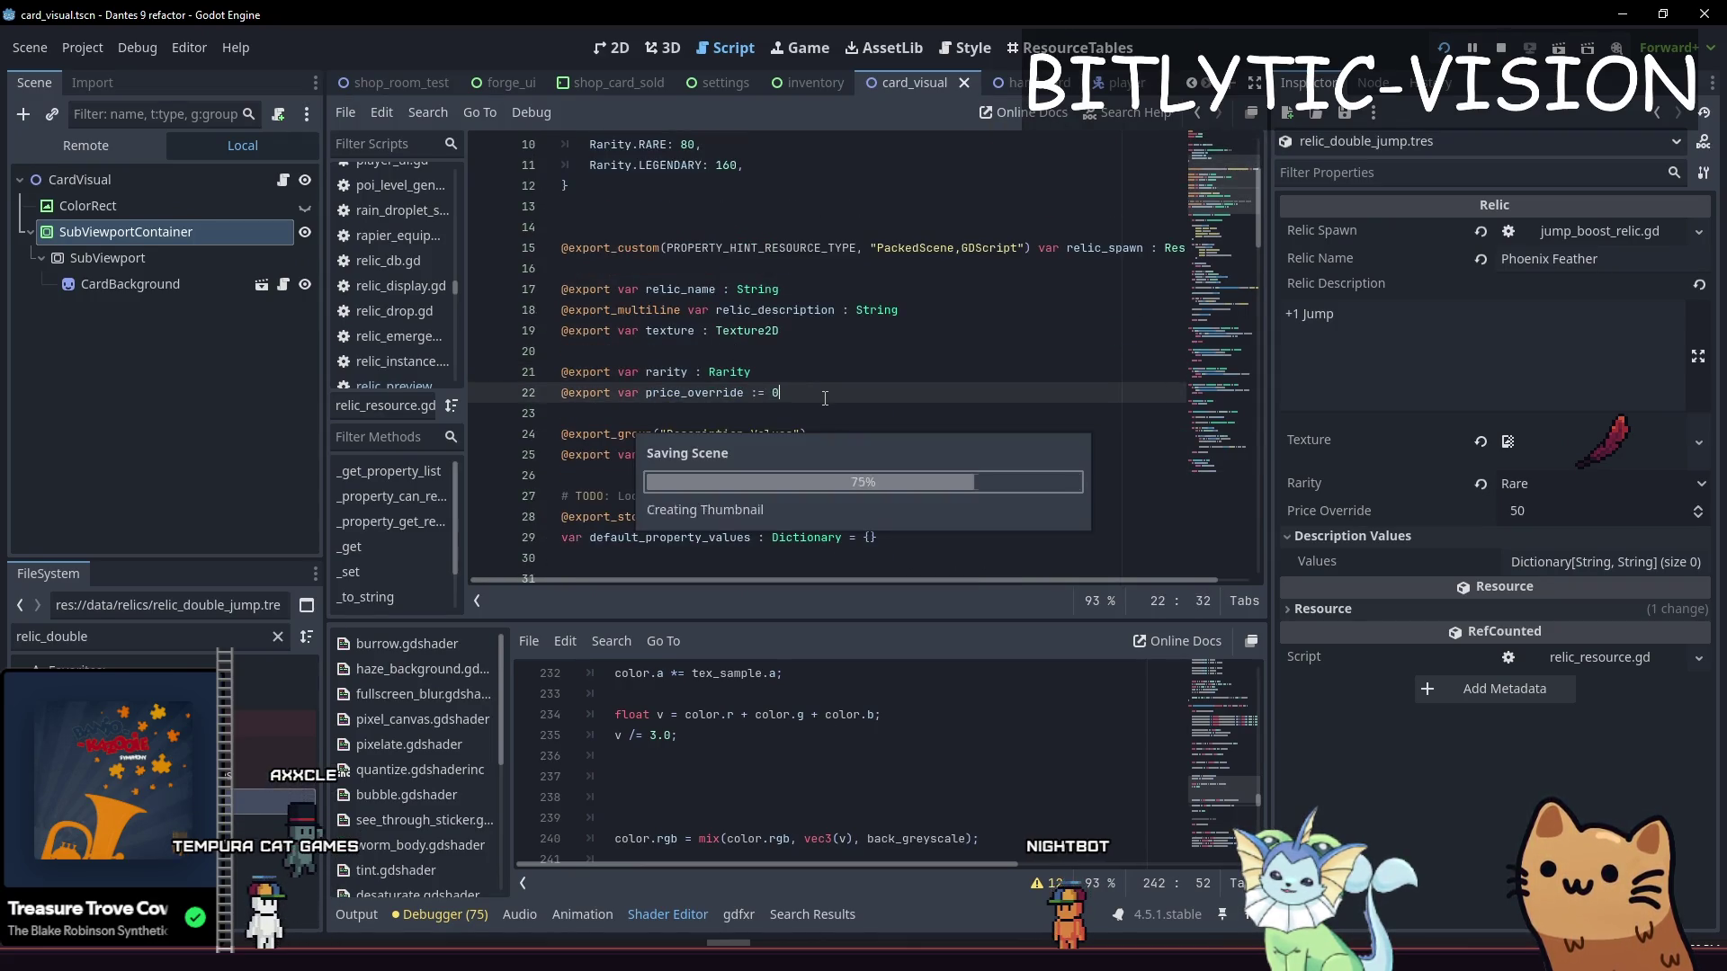
key("ctrl+s")
Revert the Phoenix Feather's Price Override to 0 and launch the game
left_click(243, 775)
left_click(242, 801)
left_click(1480, 511)
key("F5")
Restart the game and walk the counter checking prices: Phoenix Feather $80, Emergency Rations $40
key("Right")
key("F5")
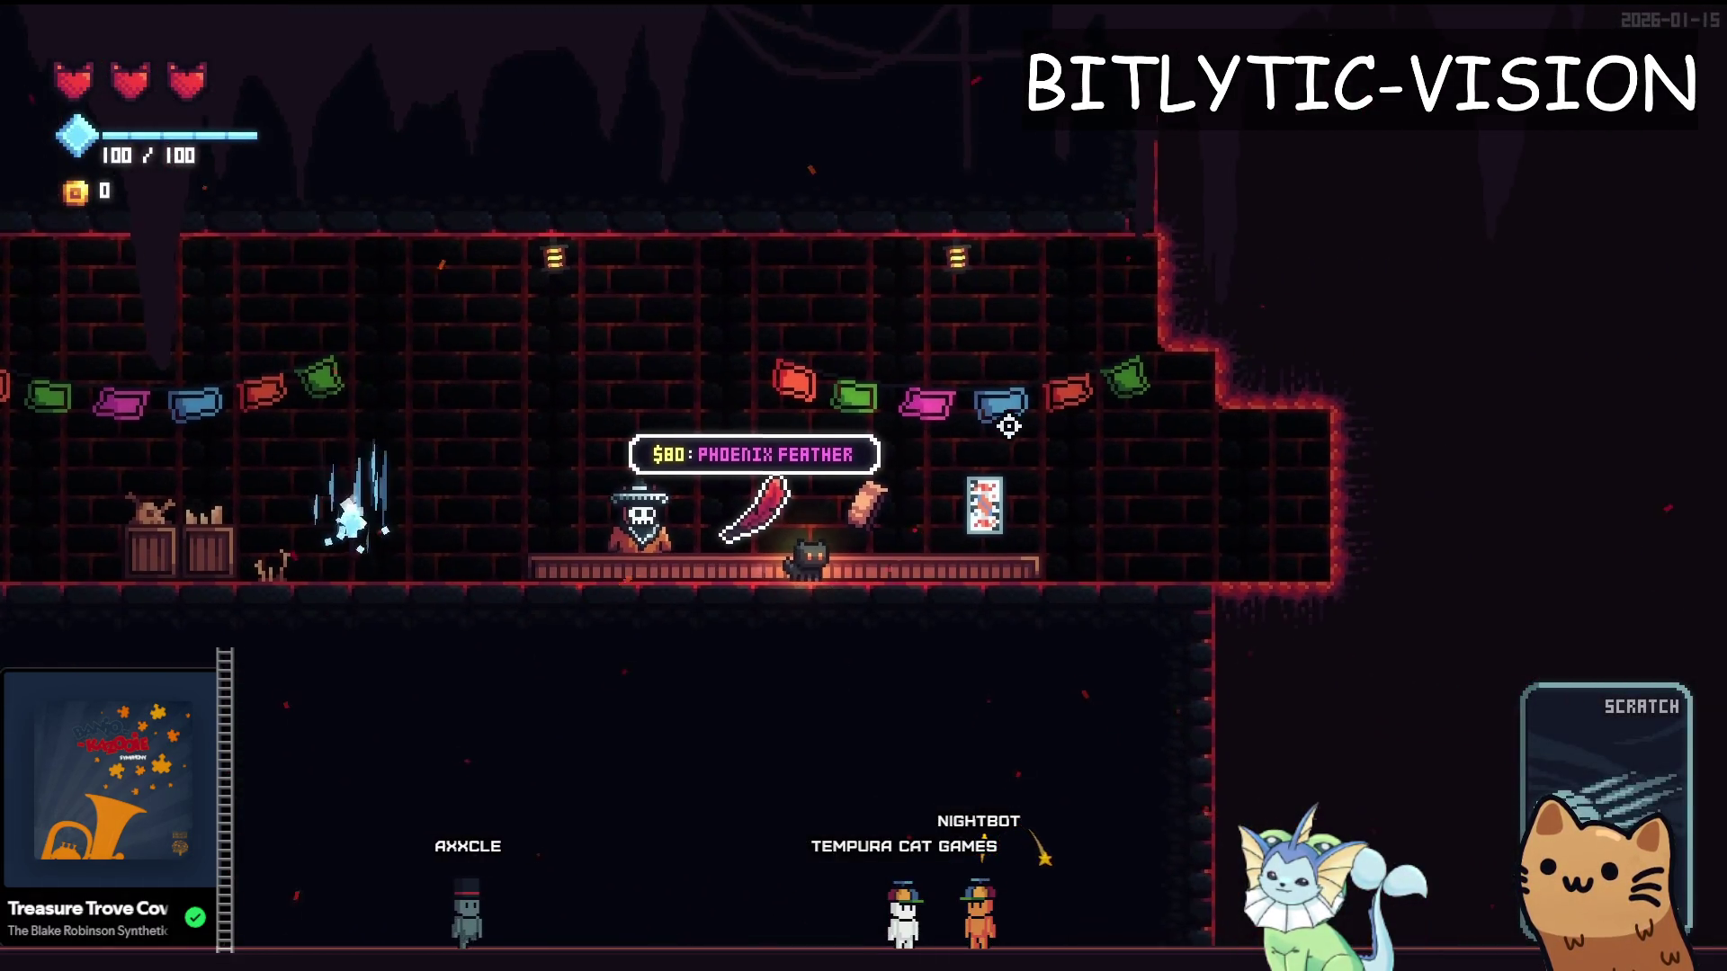
key("Right")
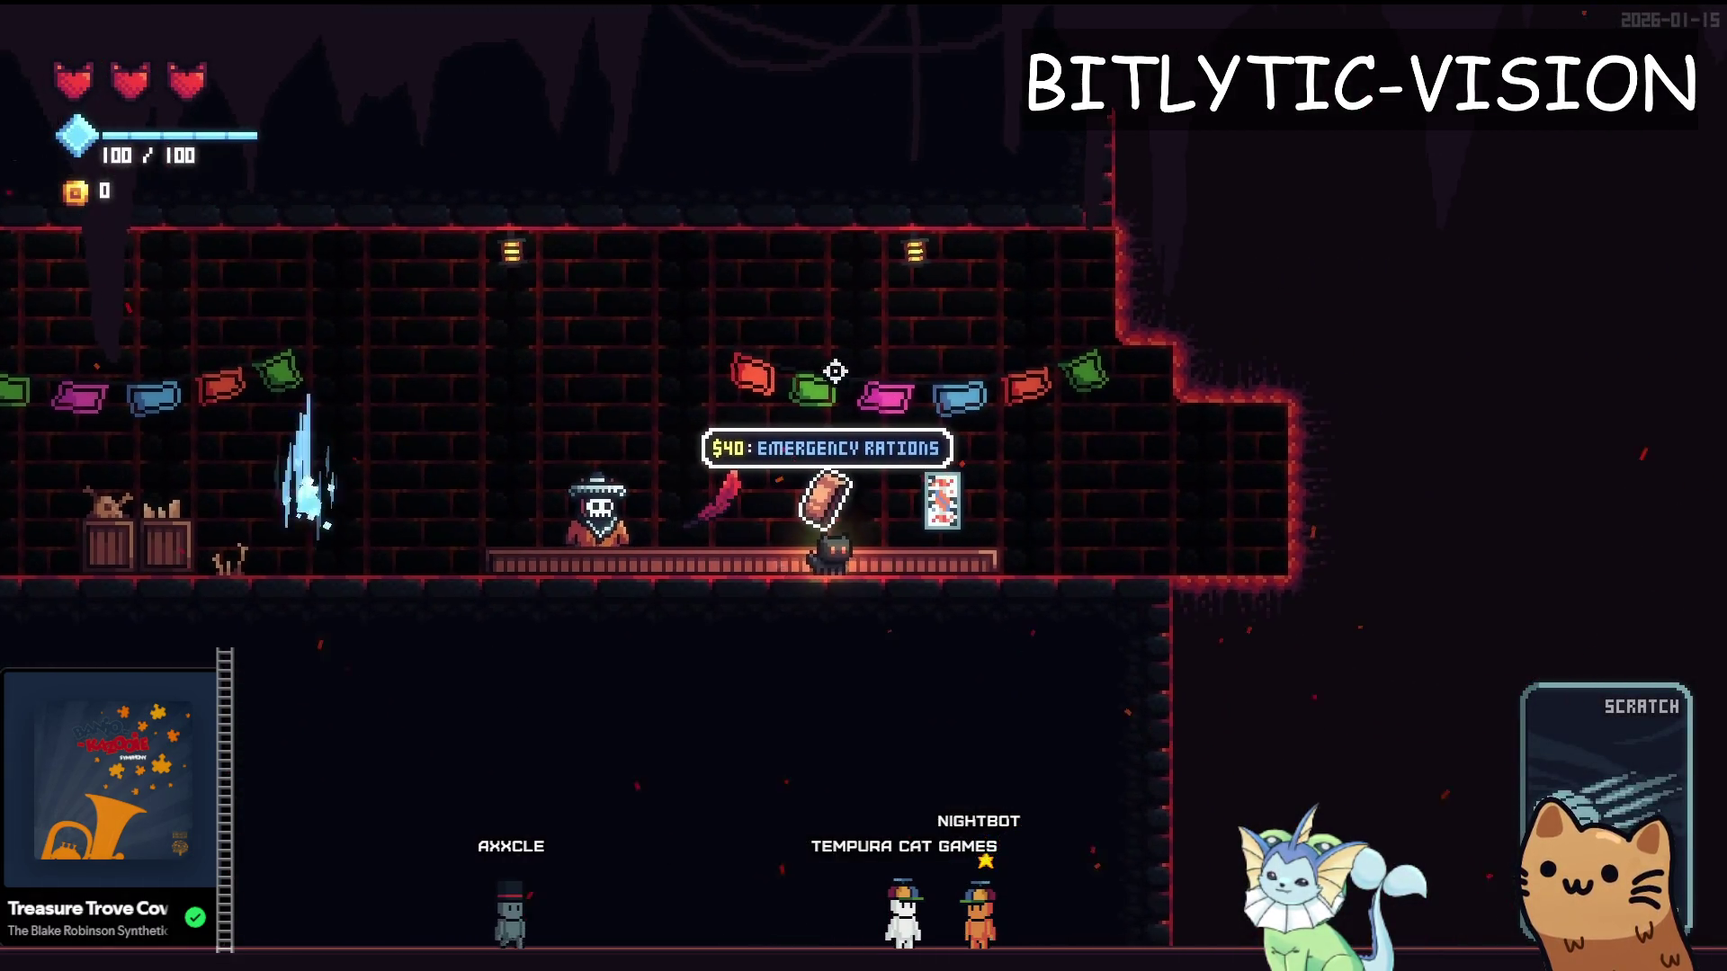
key("Right")
key("Left")
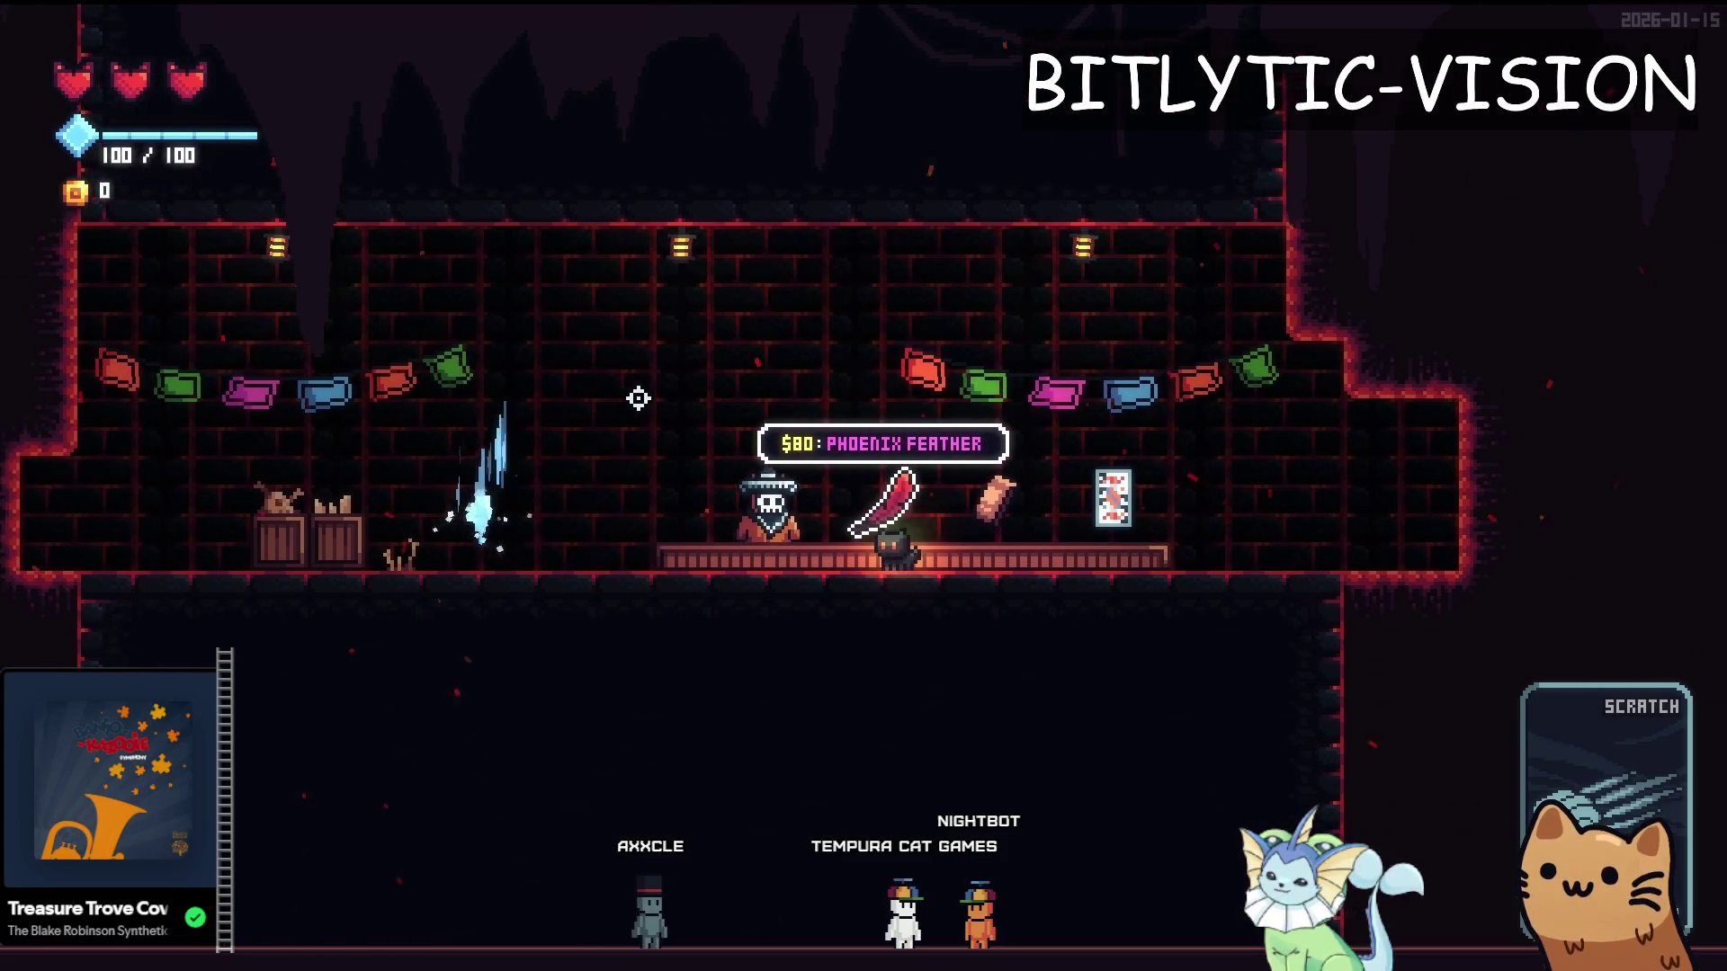
key("Right")
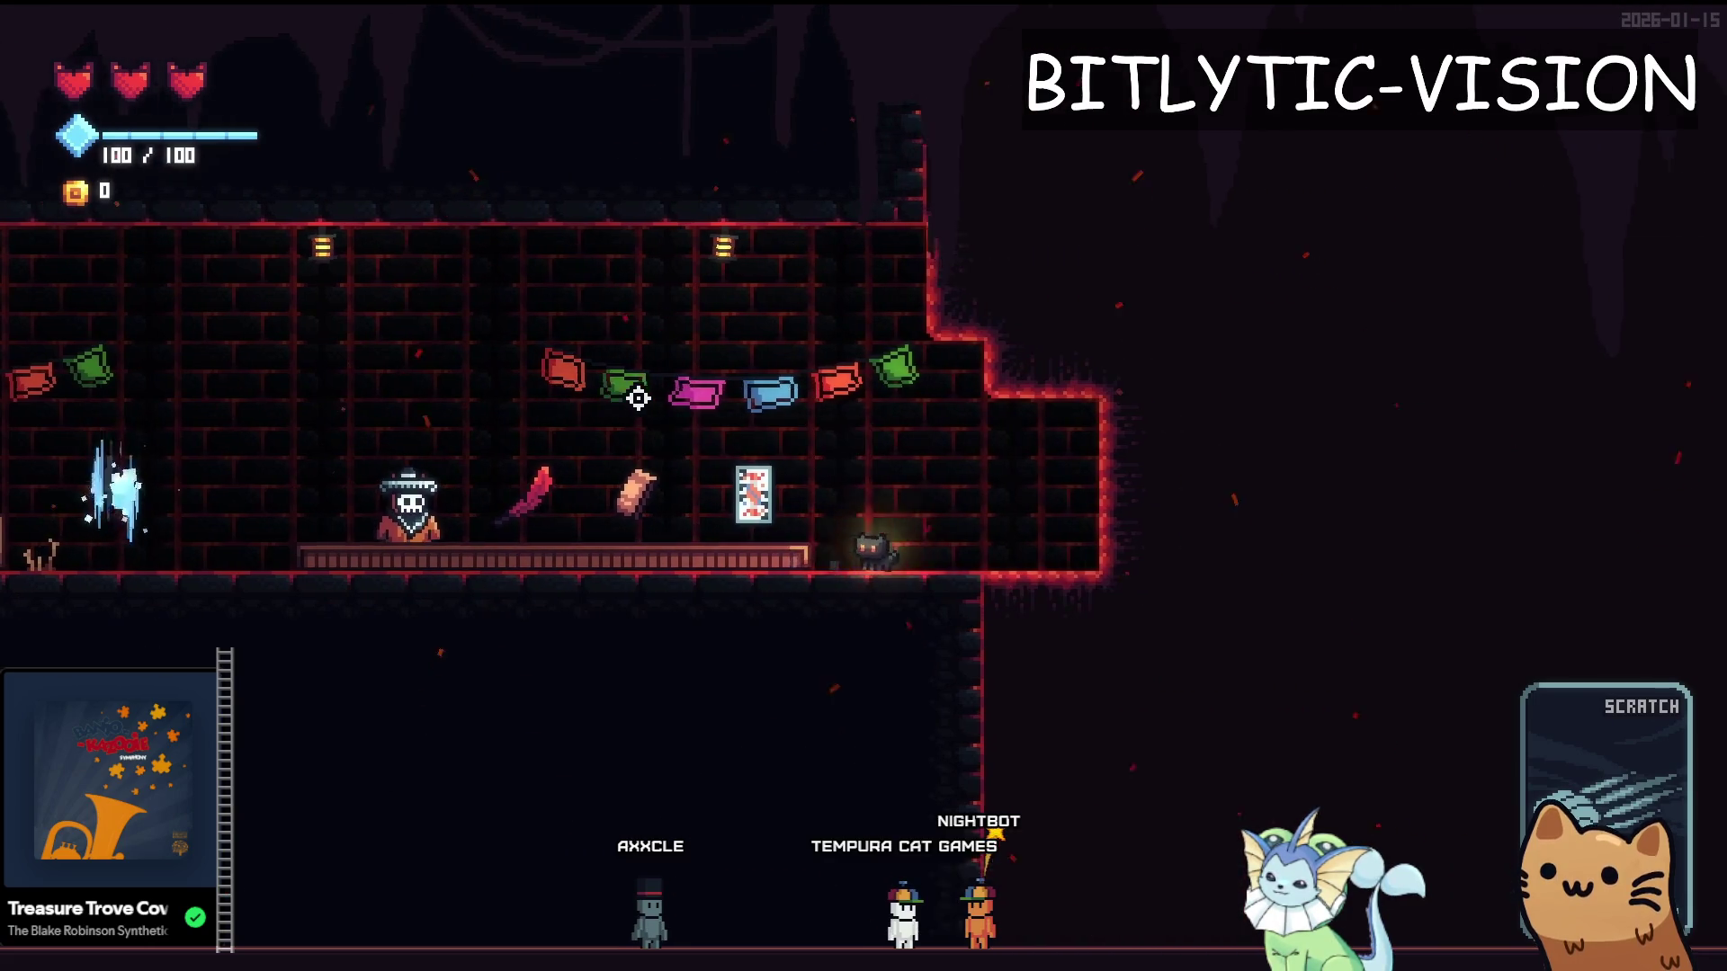
key("Left")
key("Right")
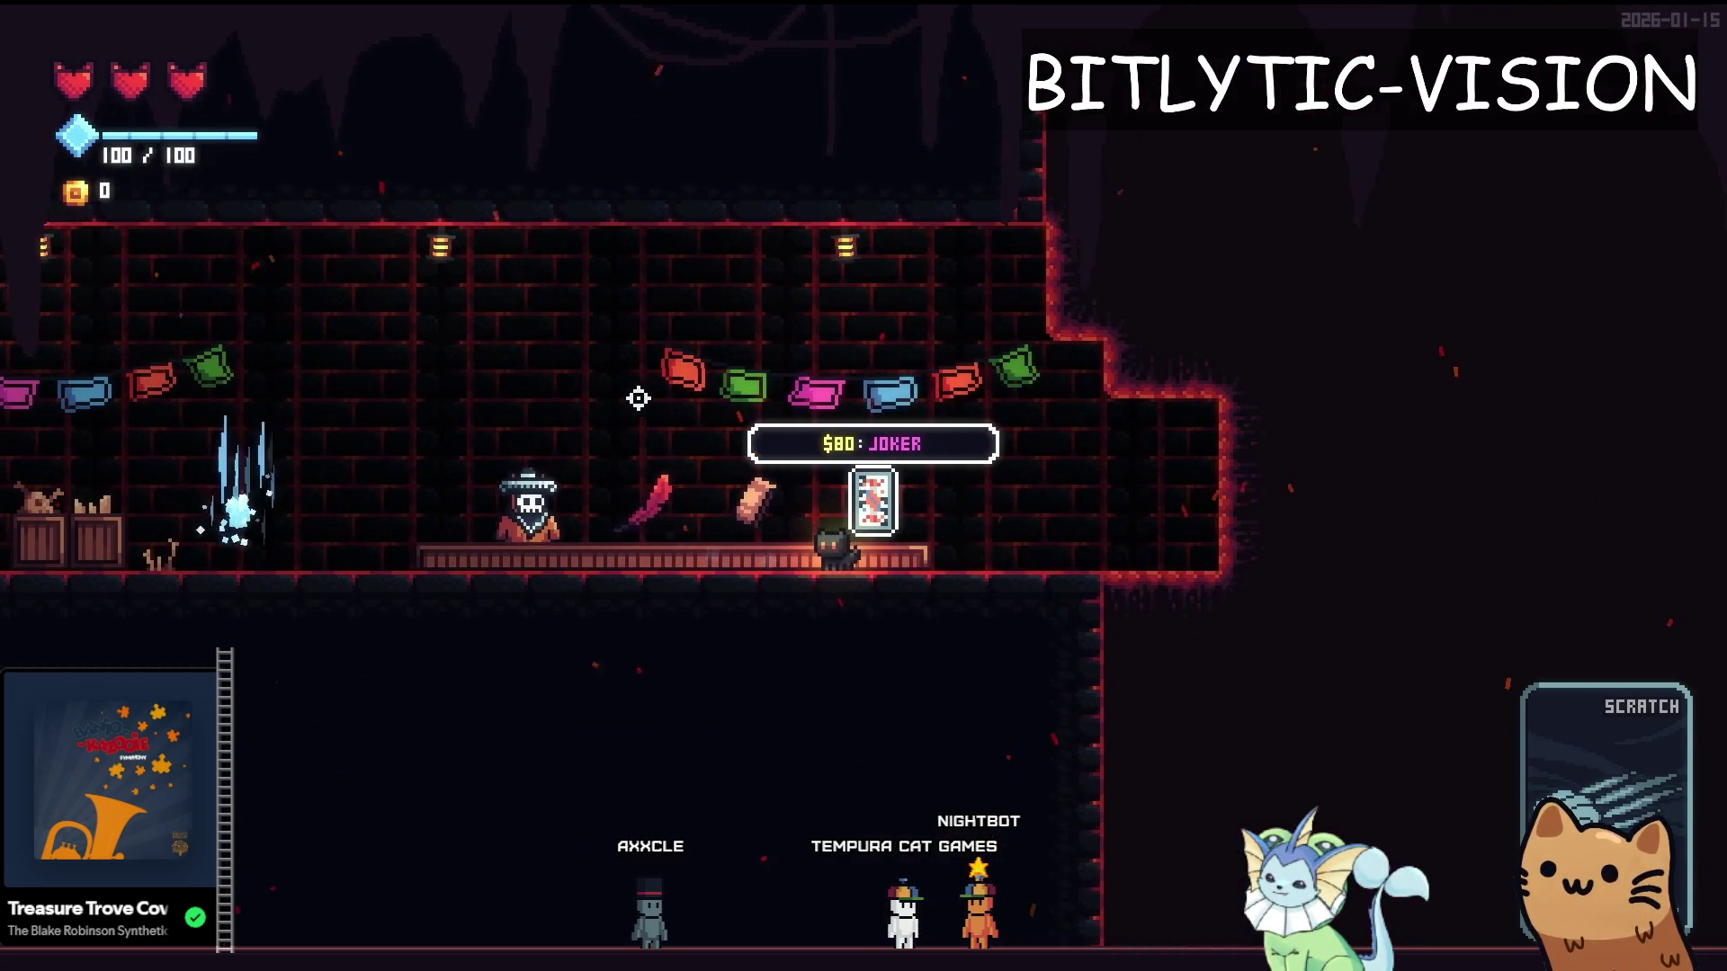
key("Right")
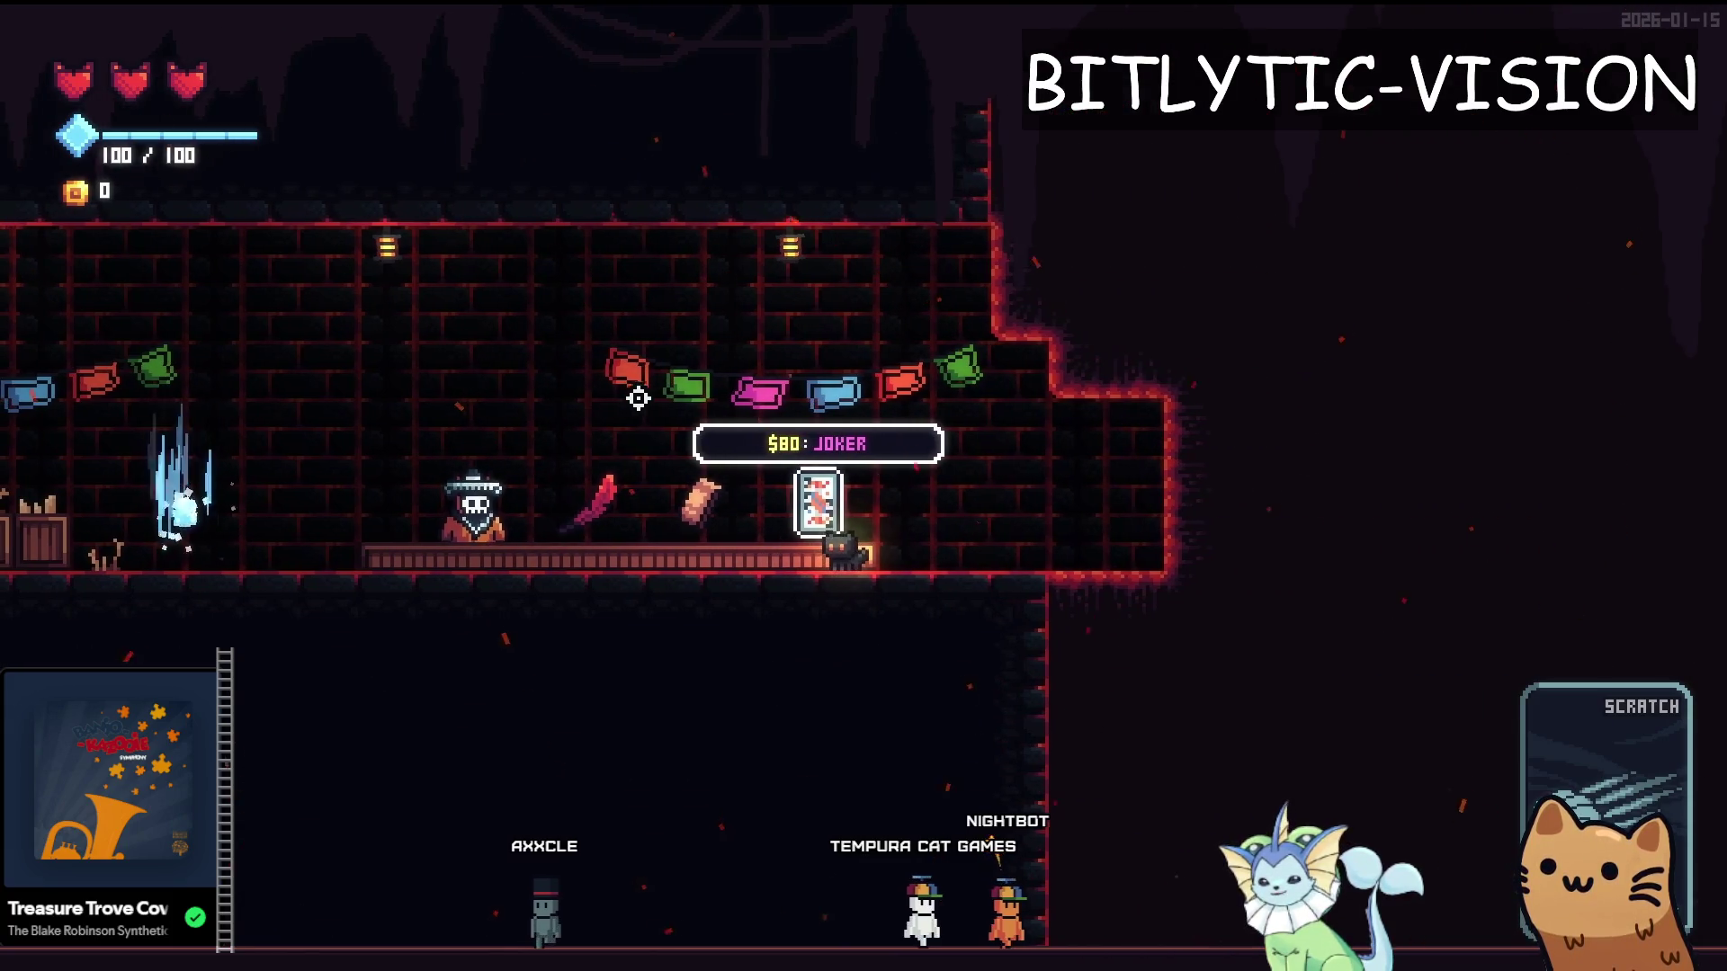
key("Left")
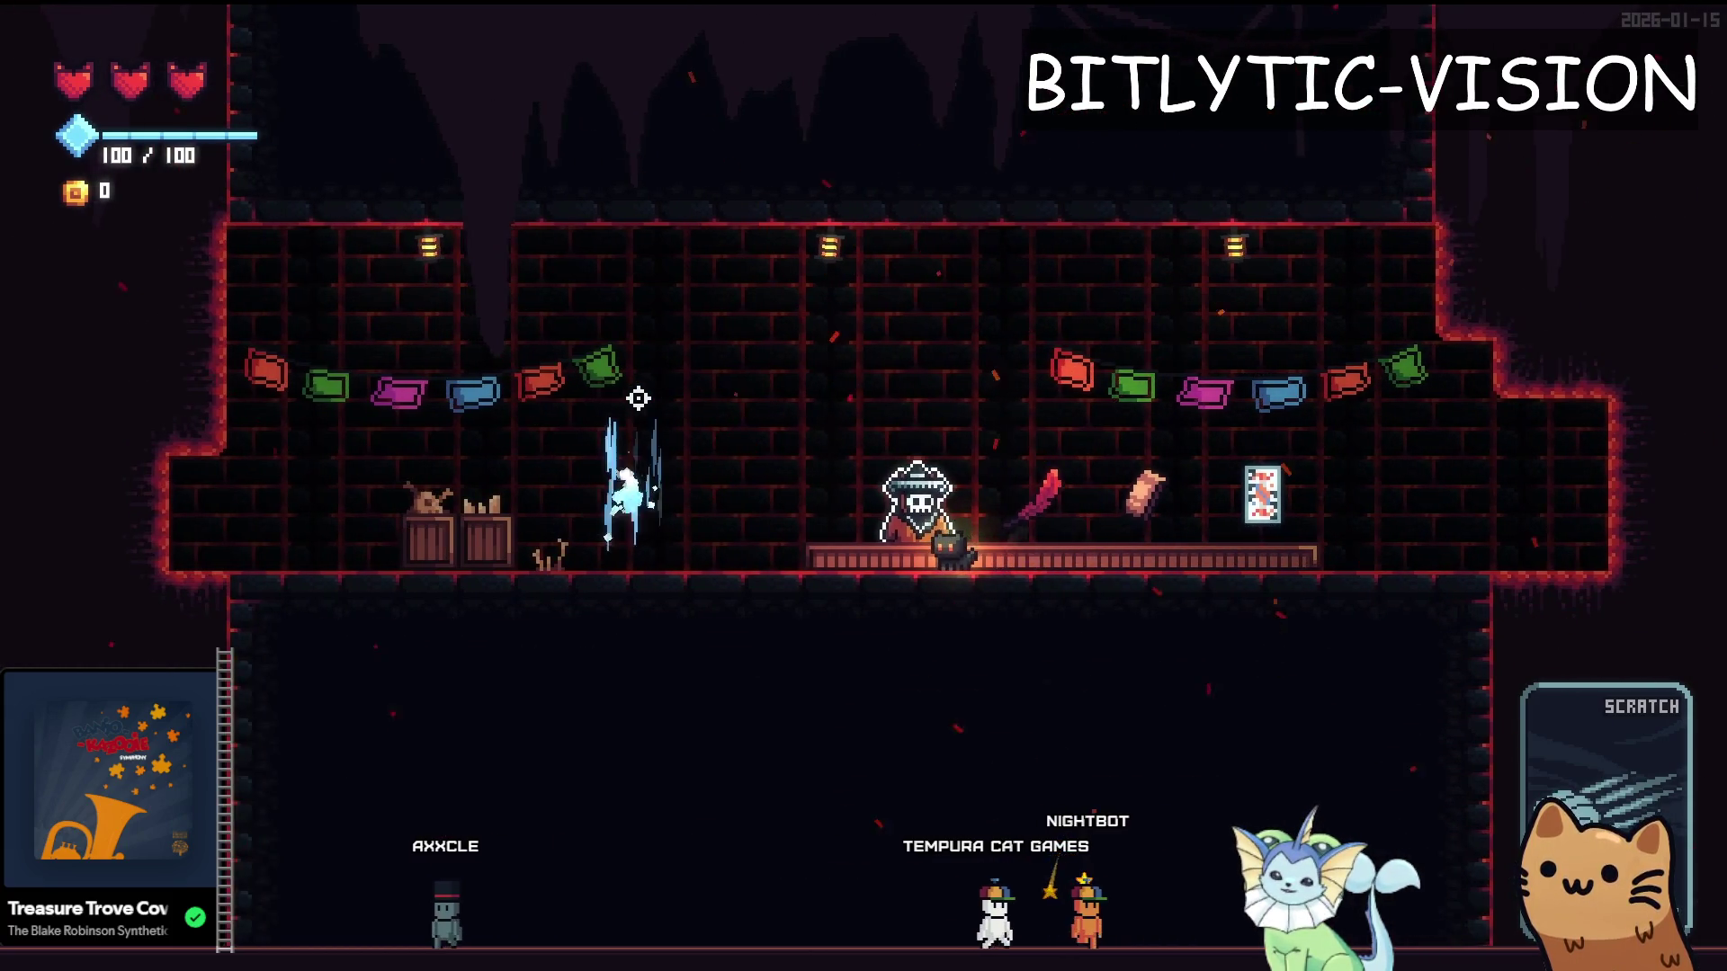
key("Right")
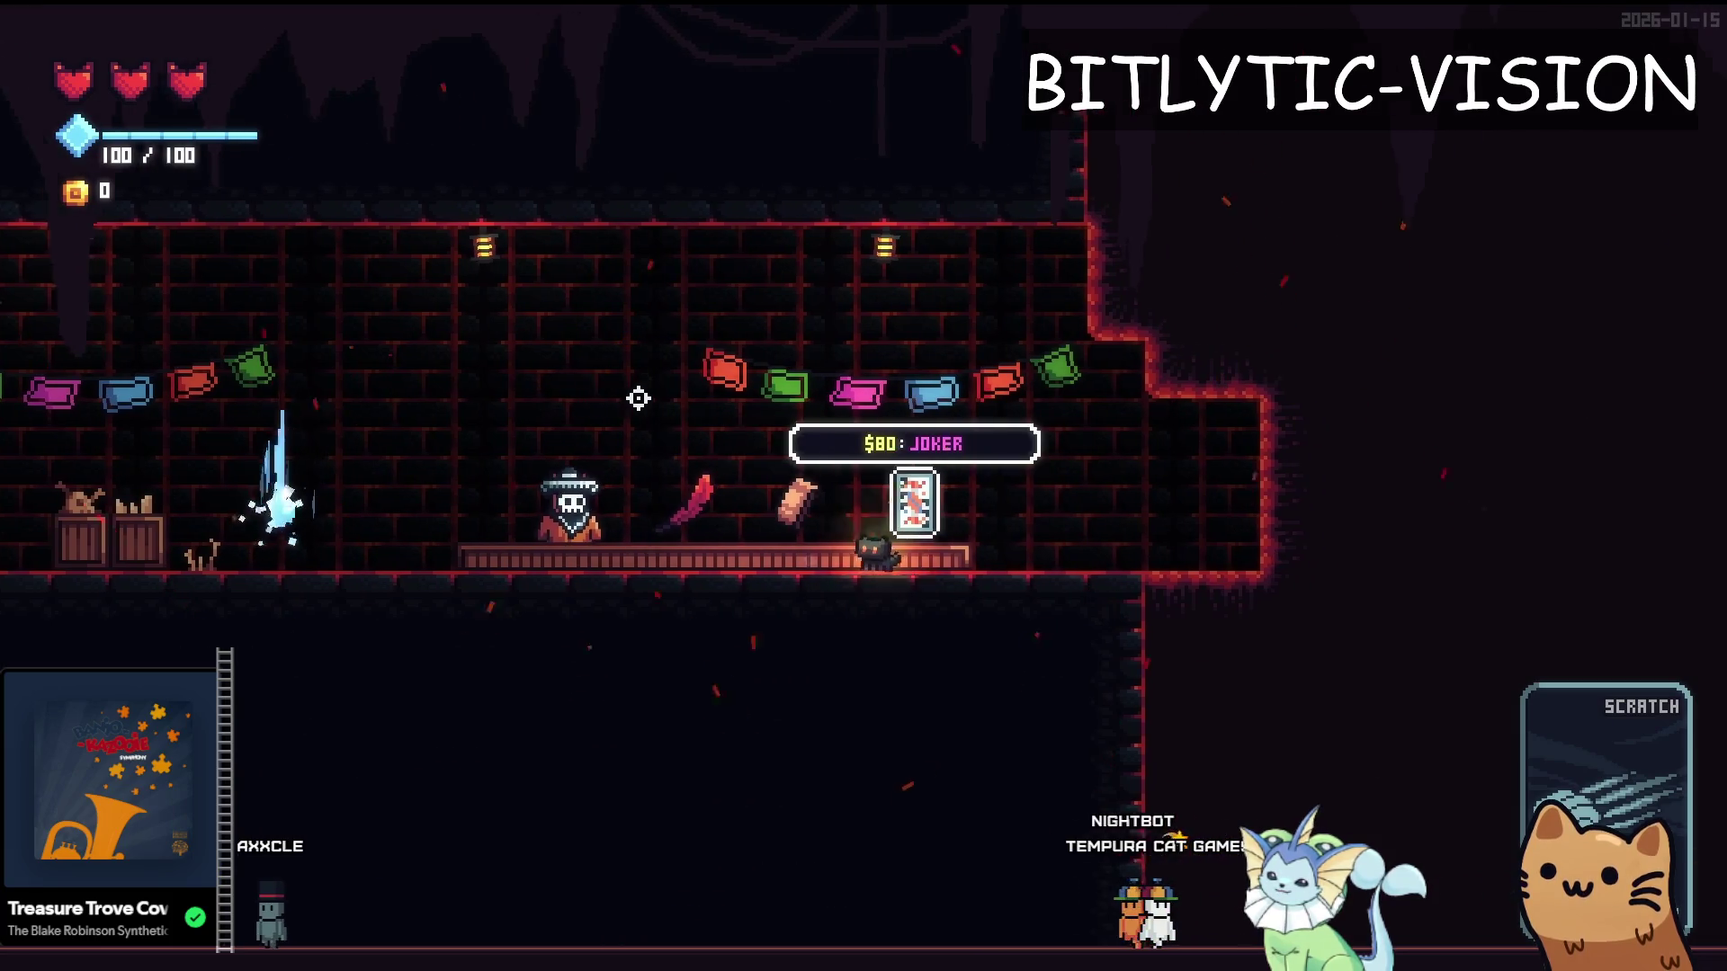
key("Left")
key("Left")
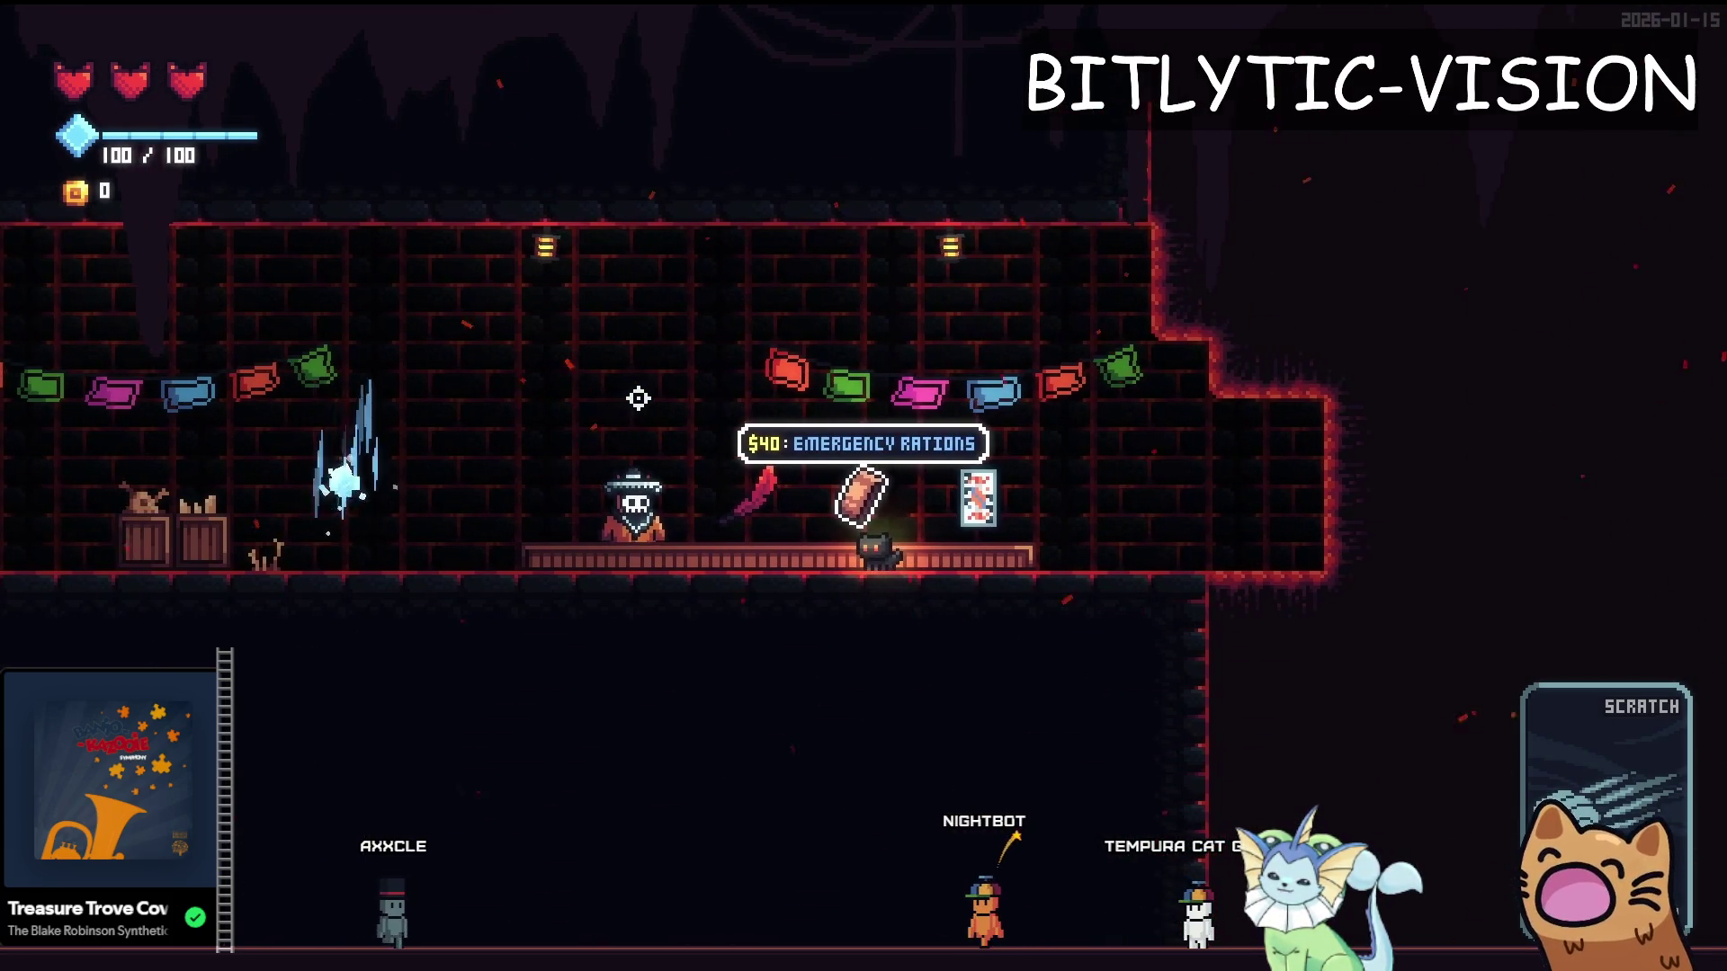
key("Left")
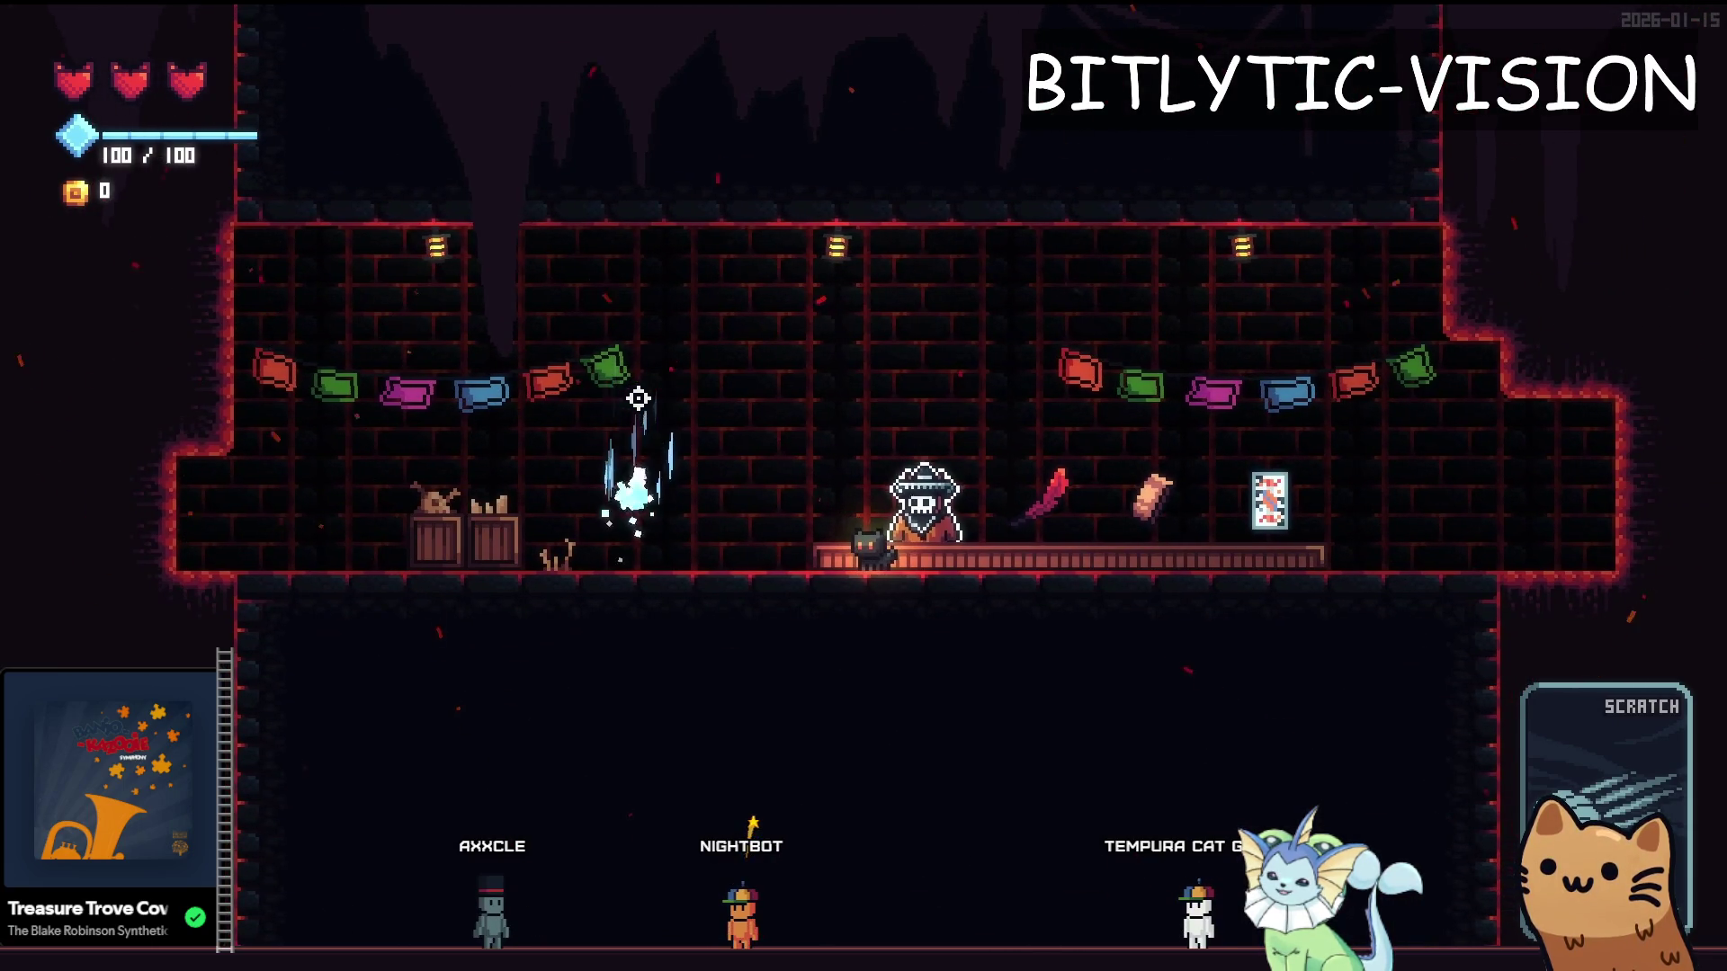
key("Right")
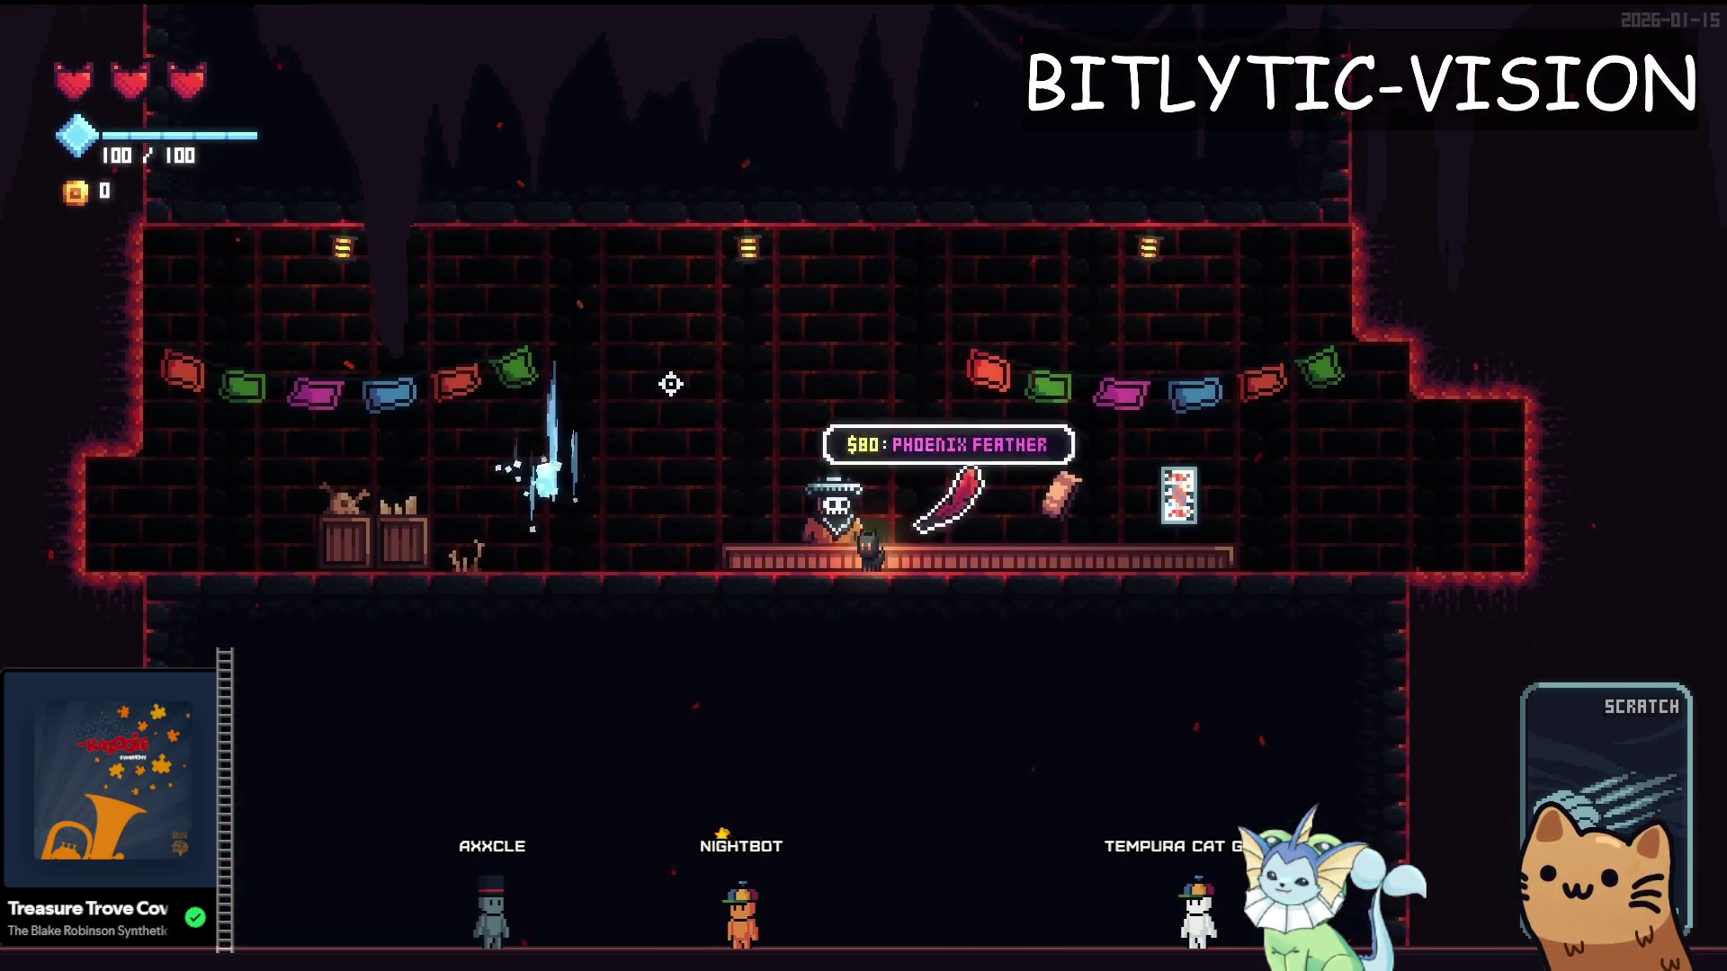
key("Left")
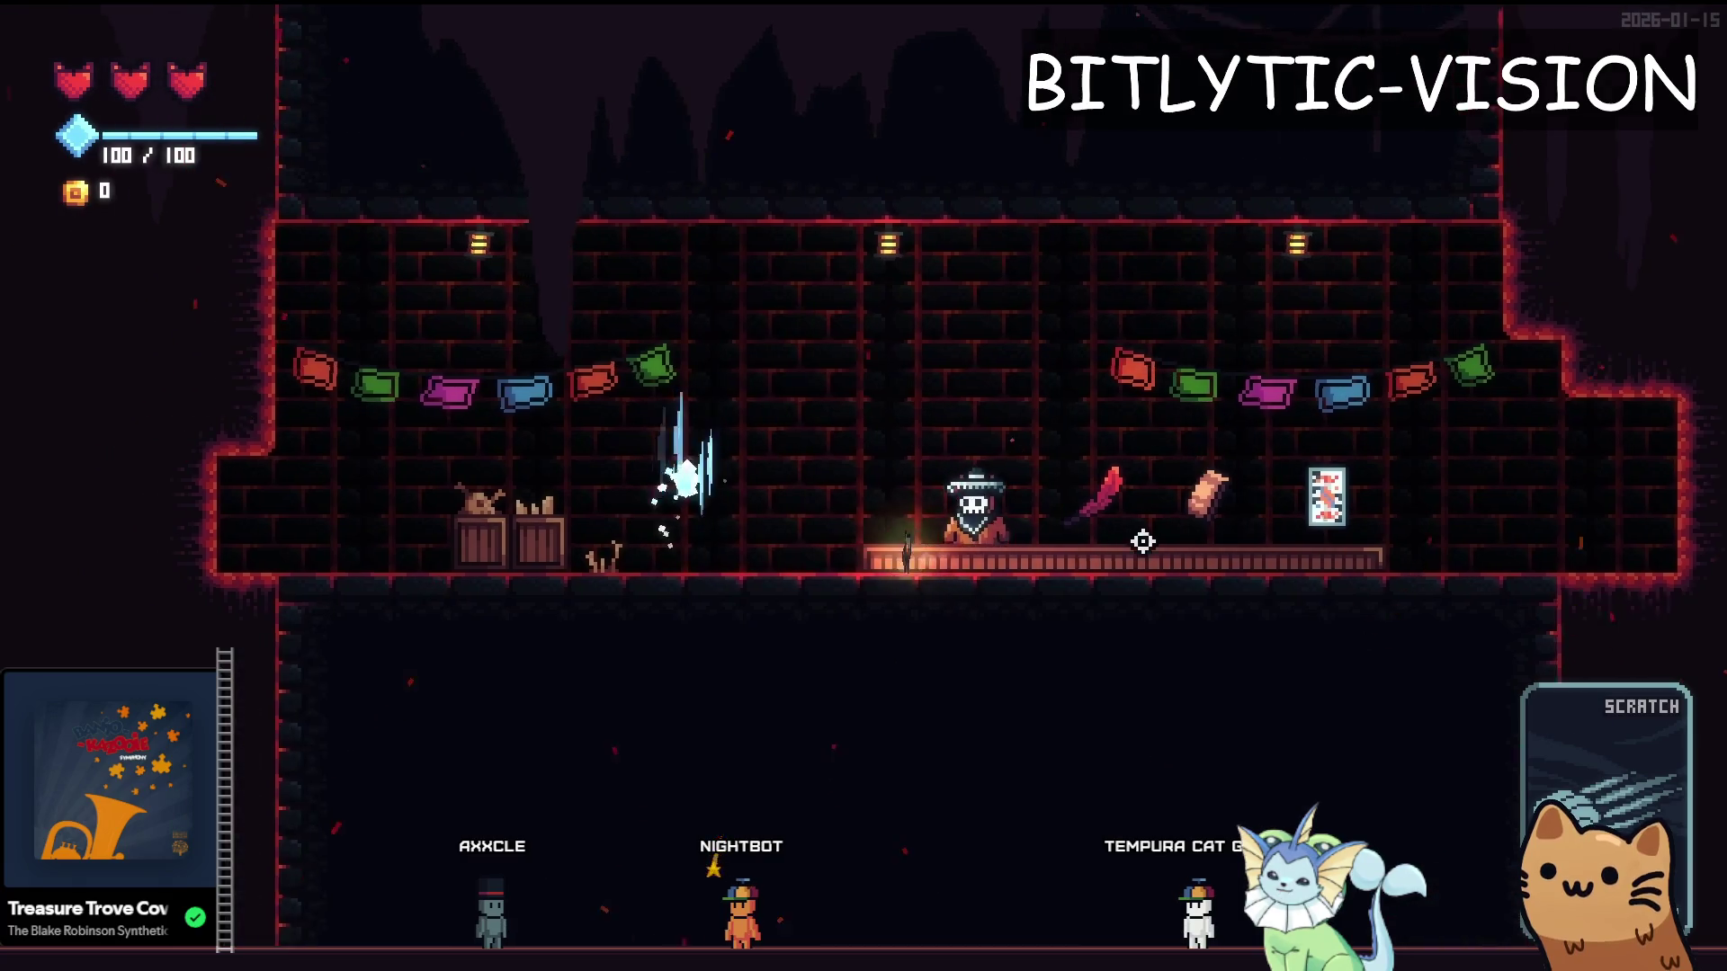
Toggle the shopkeeper's card offer panel while walking between the counter start and the Phoenix Feather tag
key("Tab")
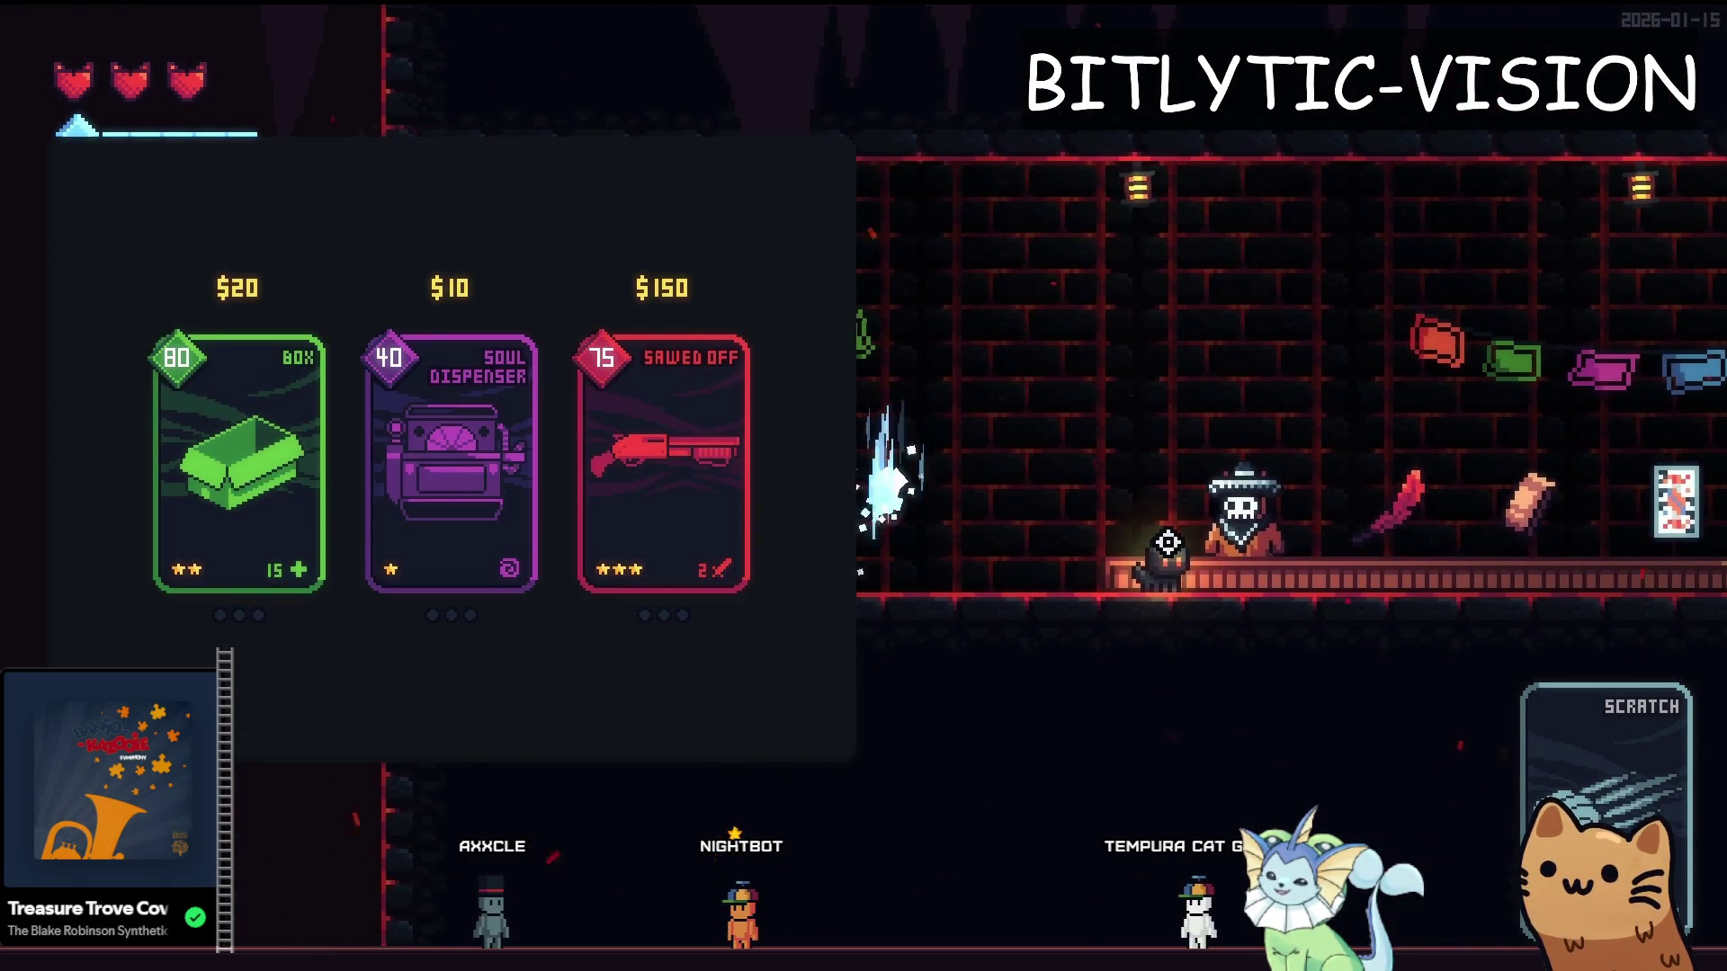
key("Tab")
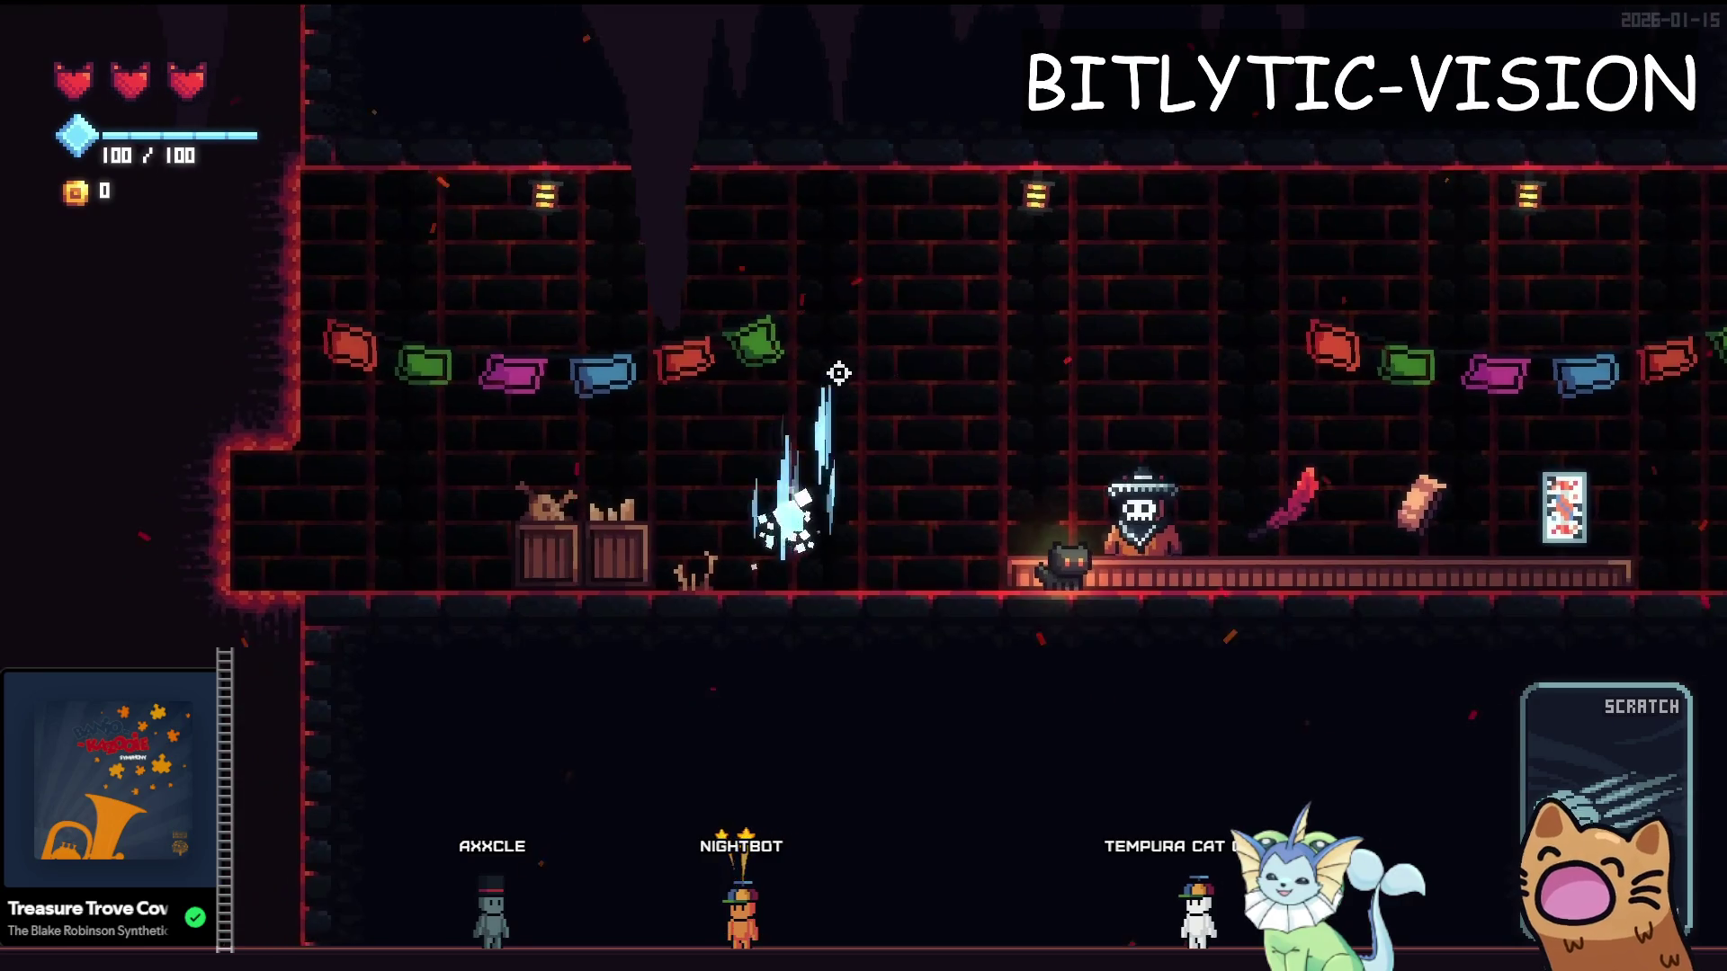
key("Tab")
key("Tab")
key("Right")
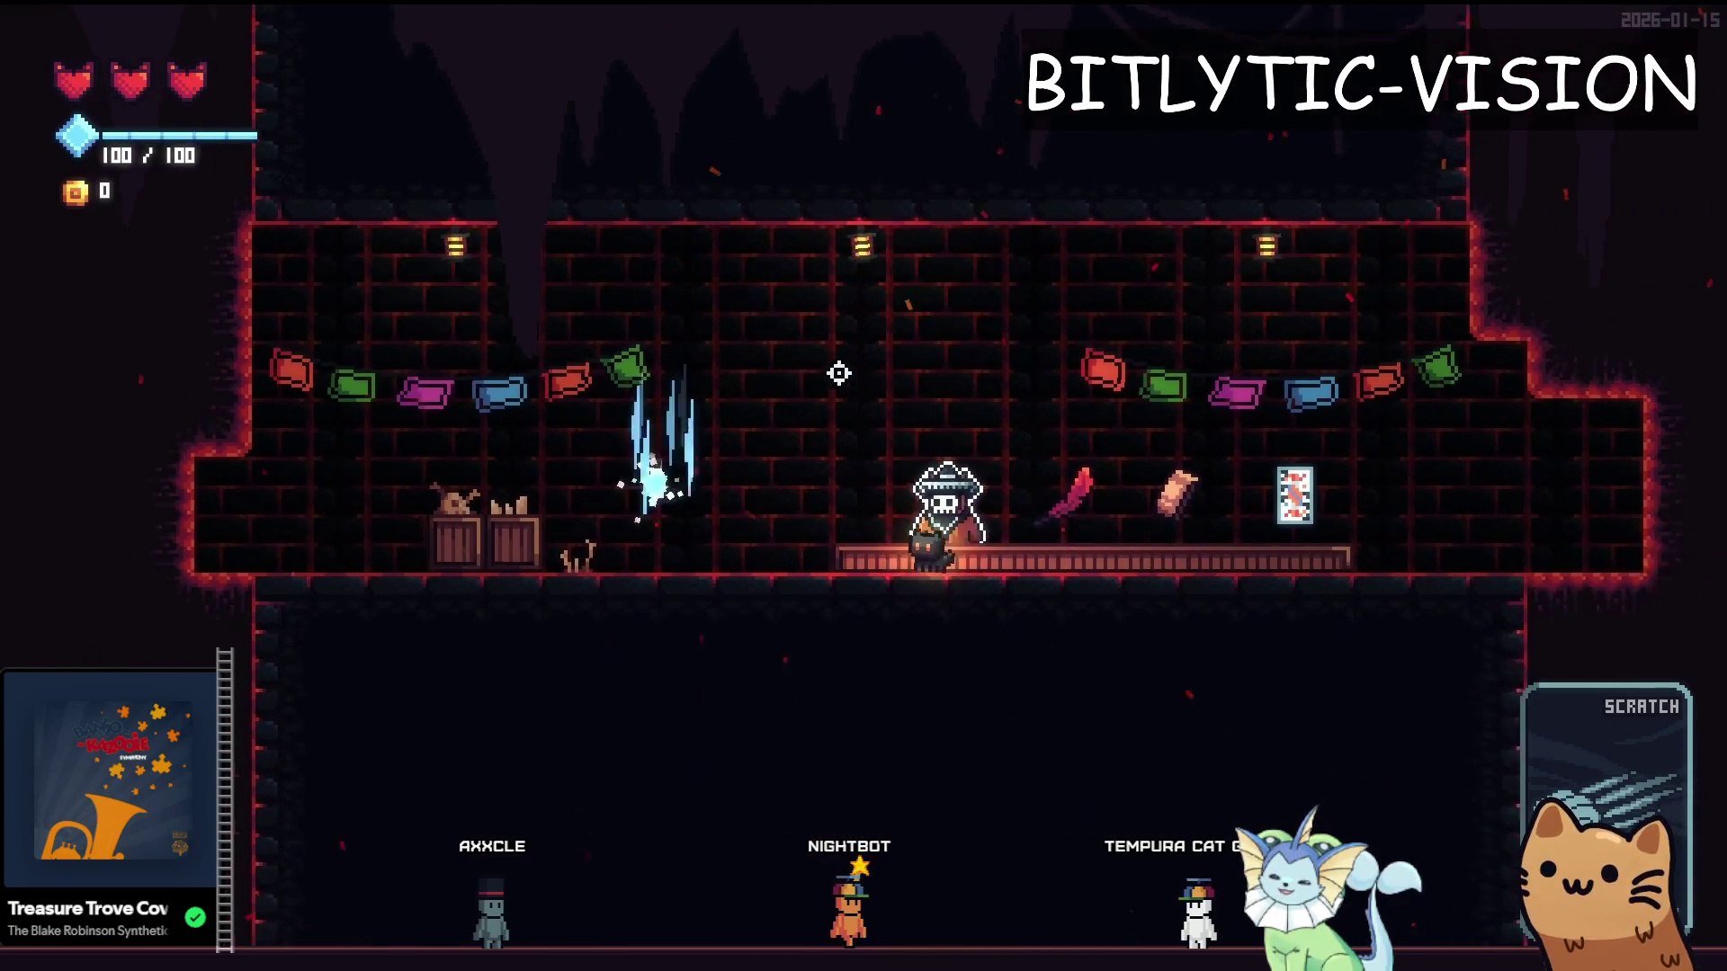
key("Left")
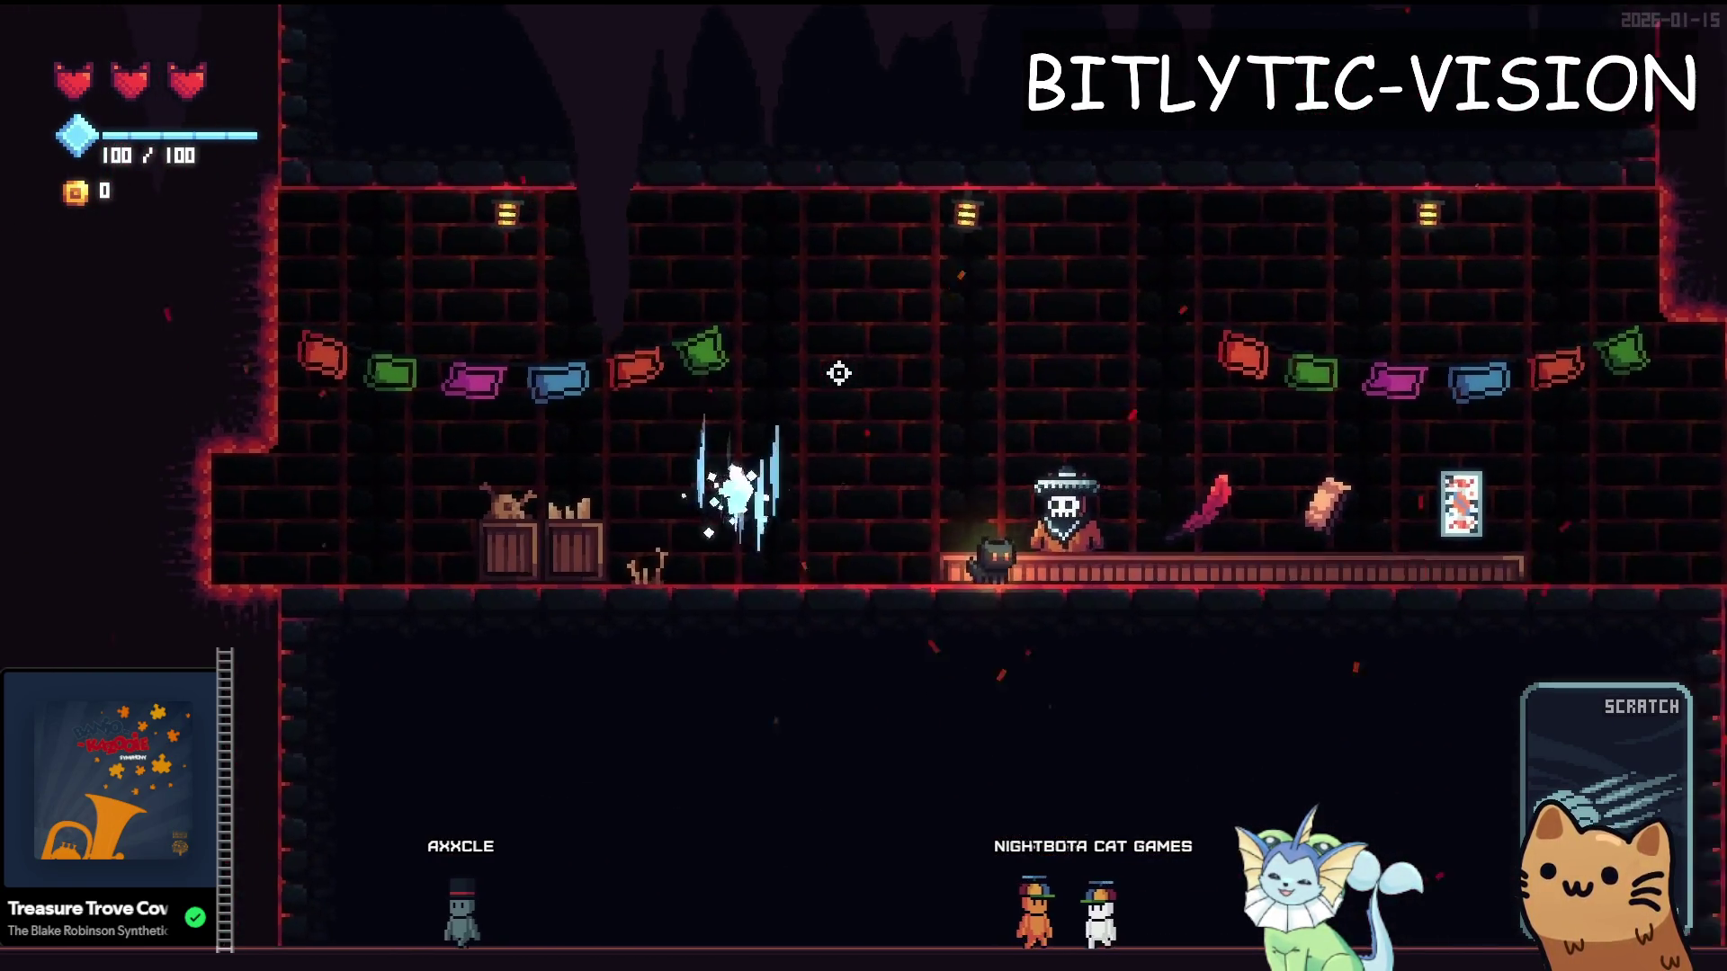
key("Tab")
key("Tab")
key("Left")
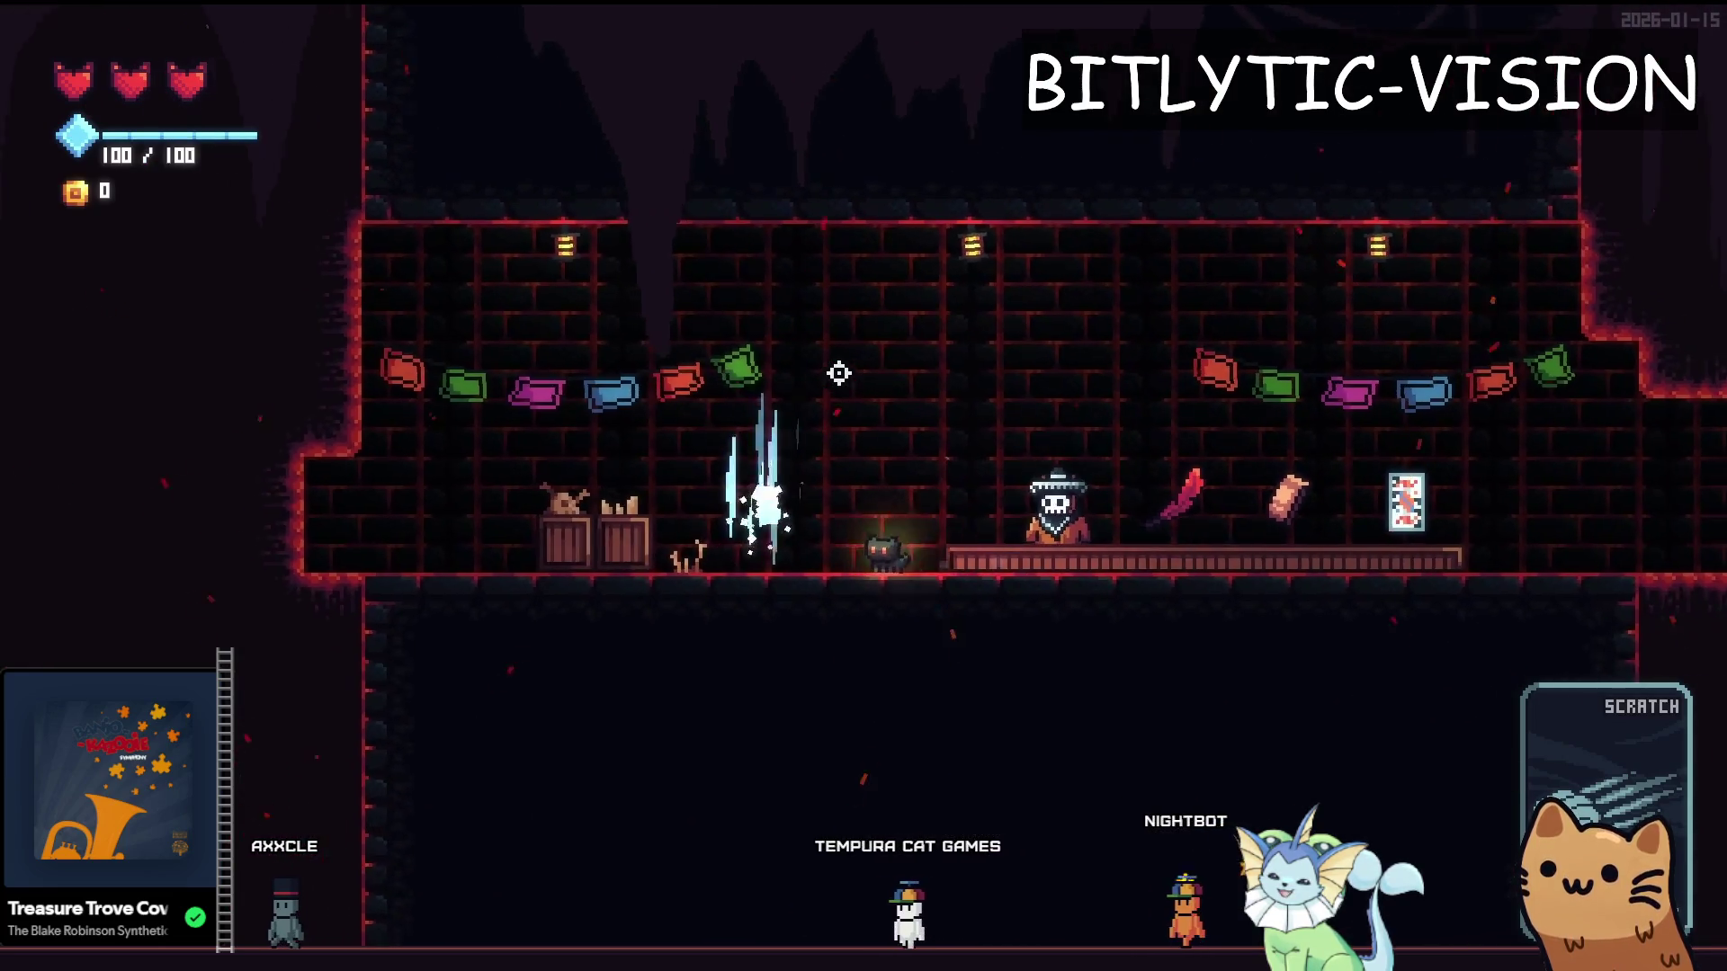
key("Right")
key("Left")
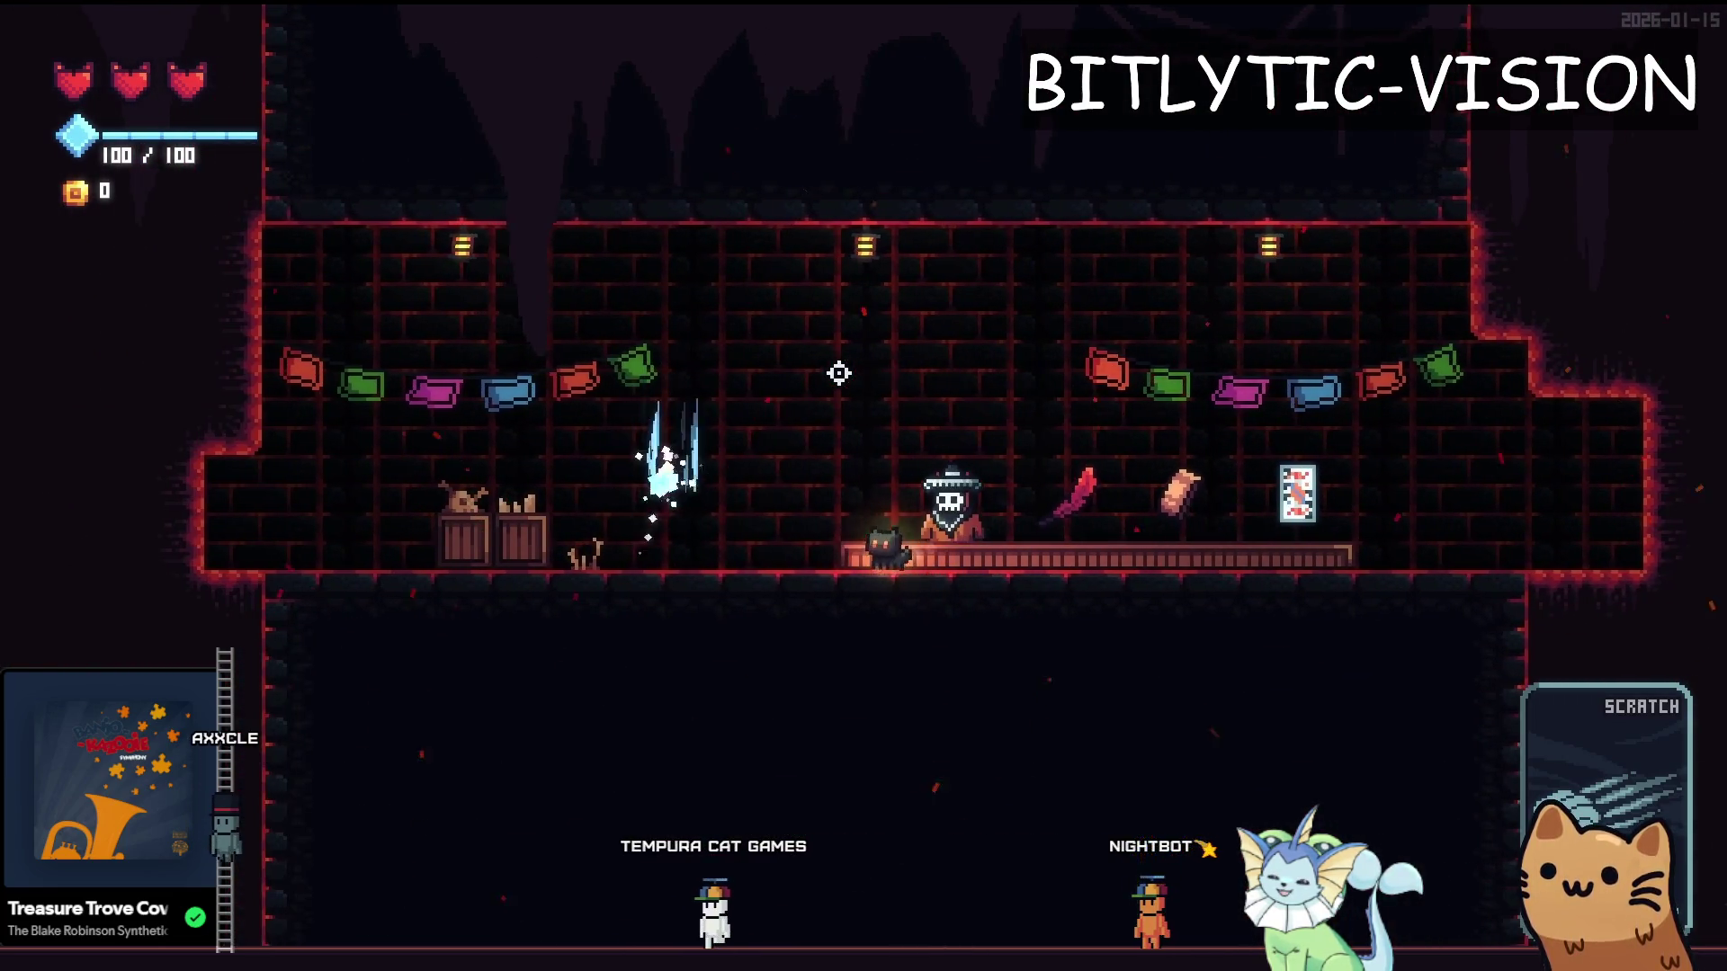
key("Left")
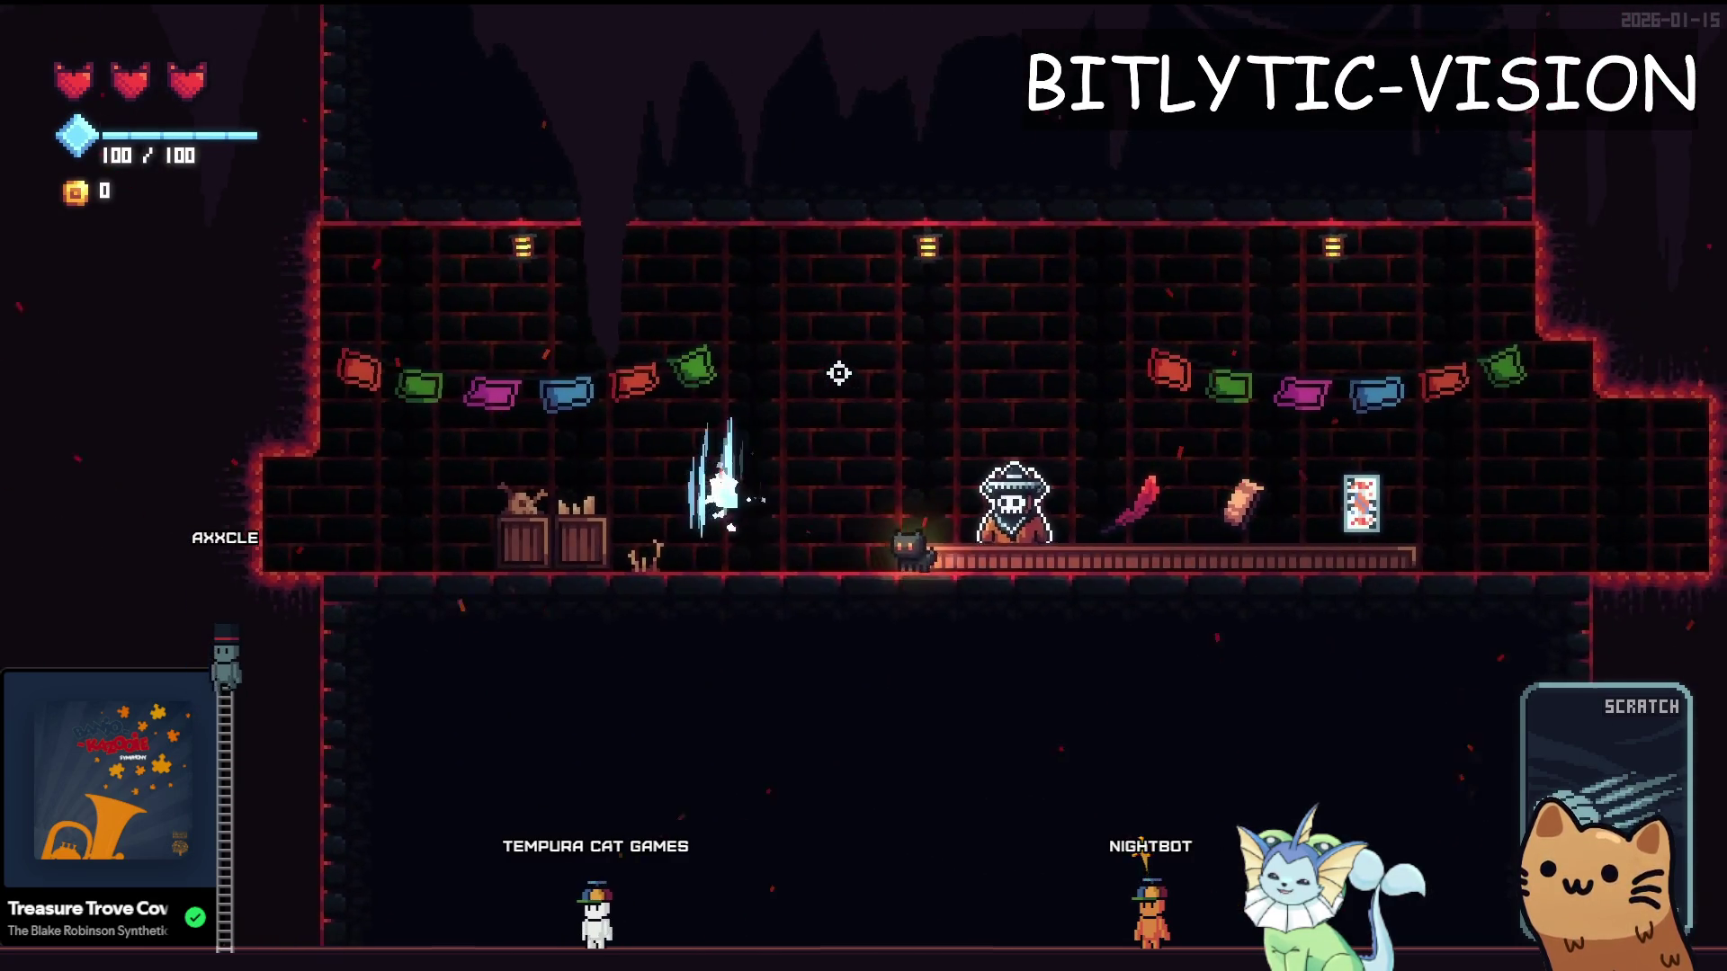
key("Right")
key("Left")
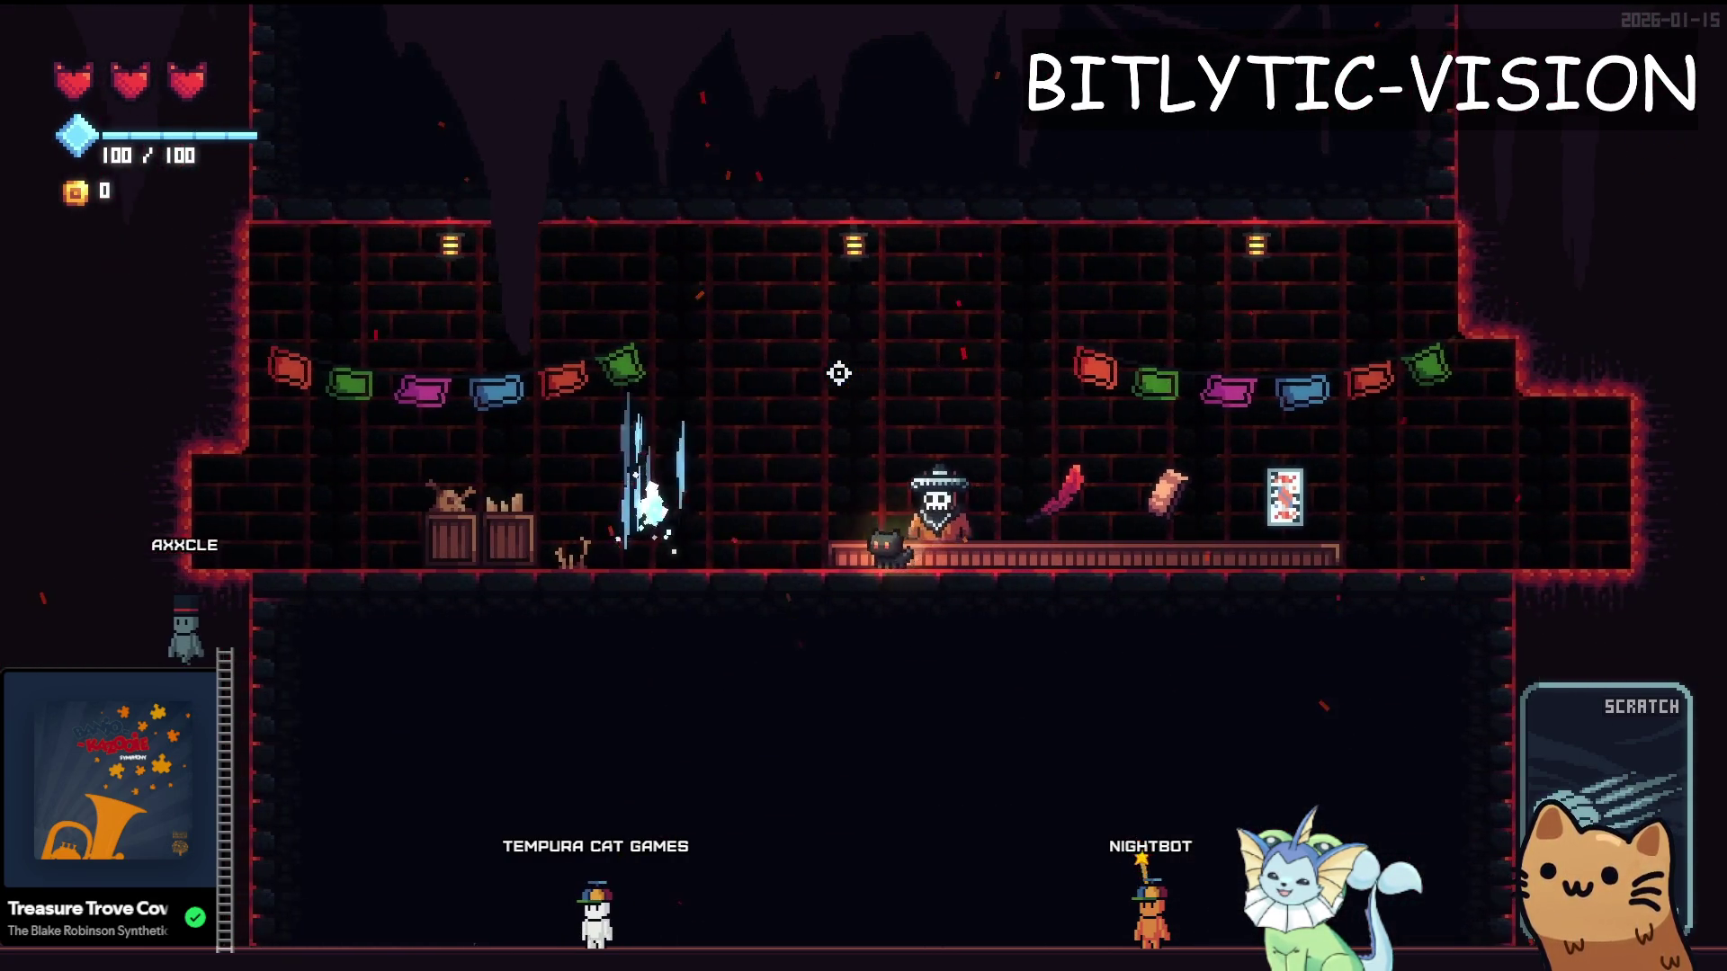
key("Tab")
key("Tab")
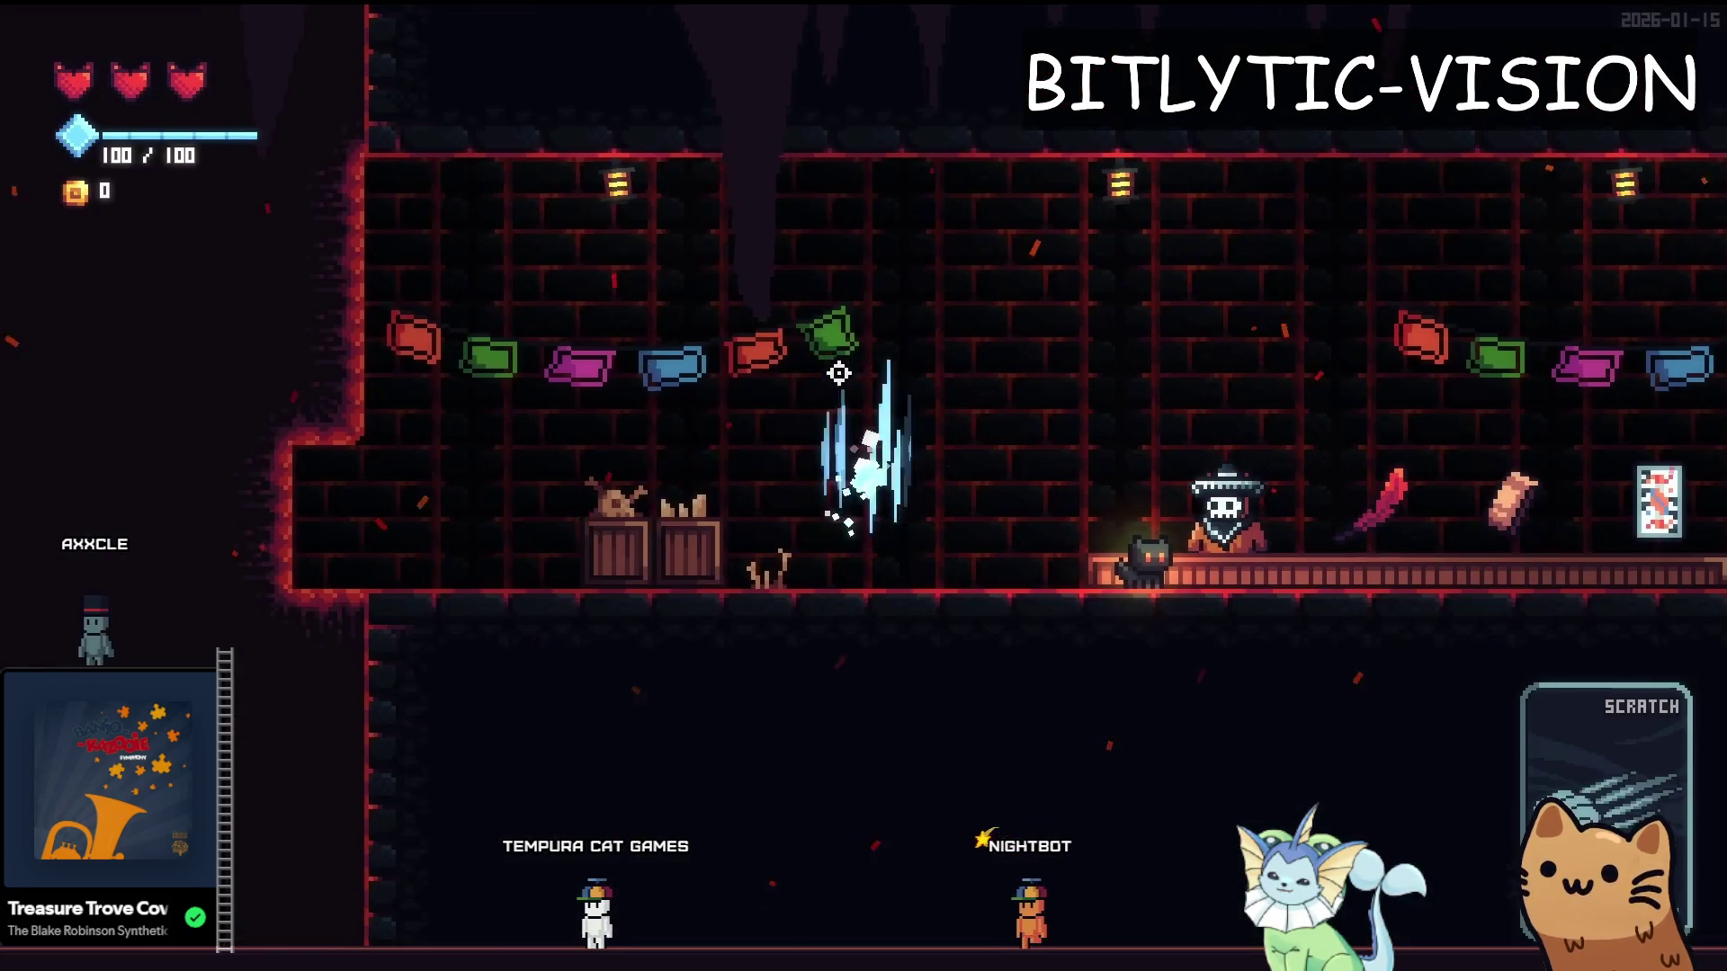
key("Right")
key("Left")
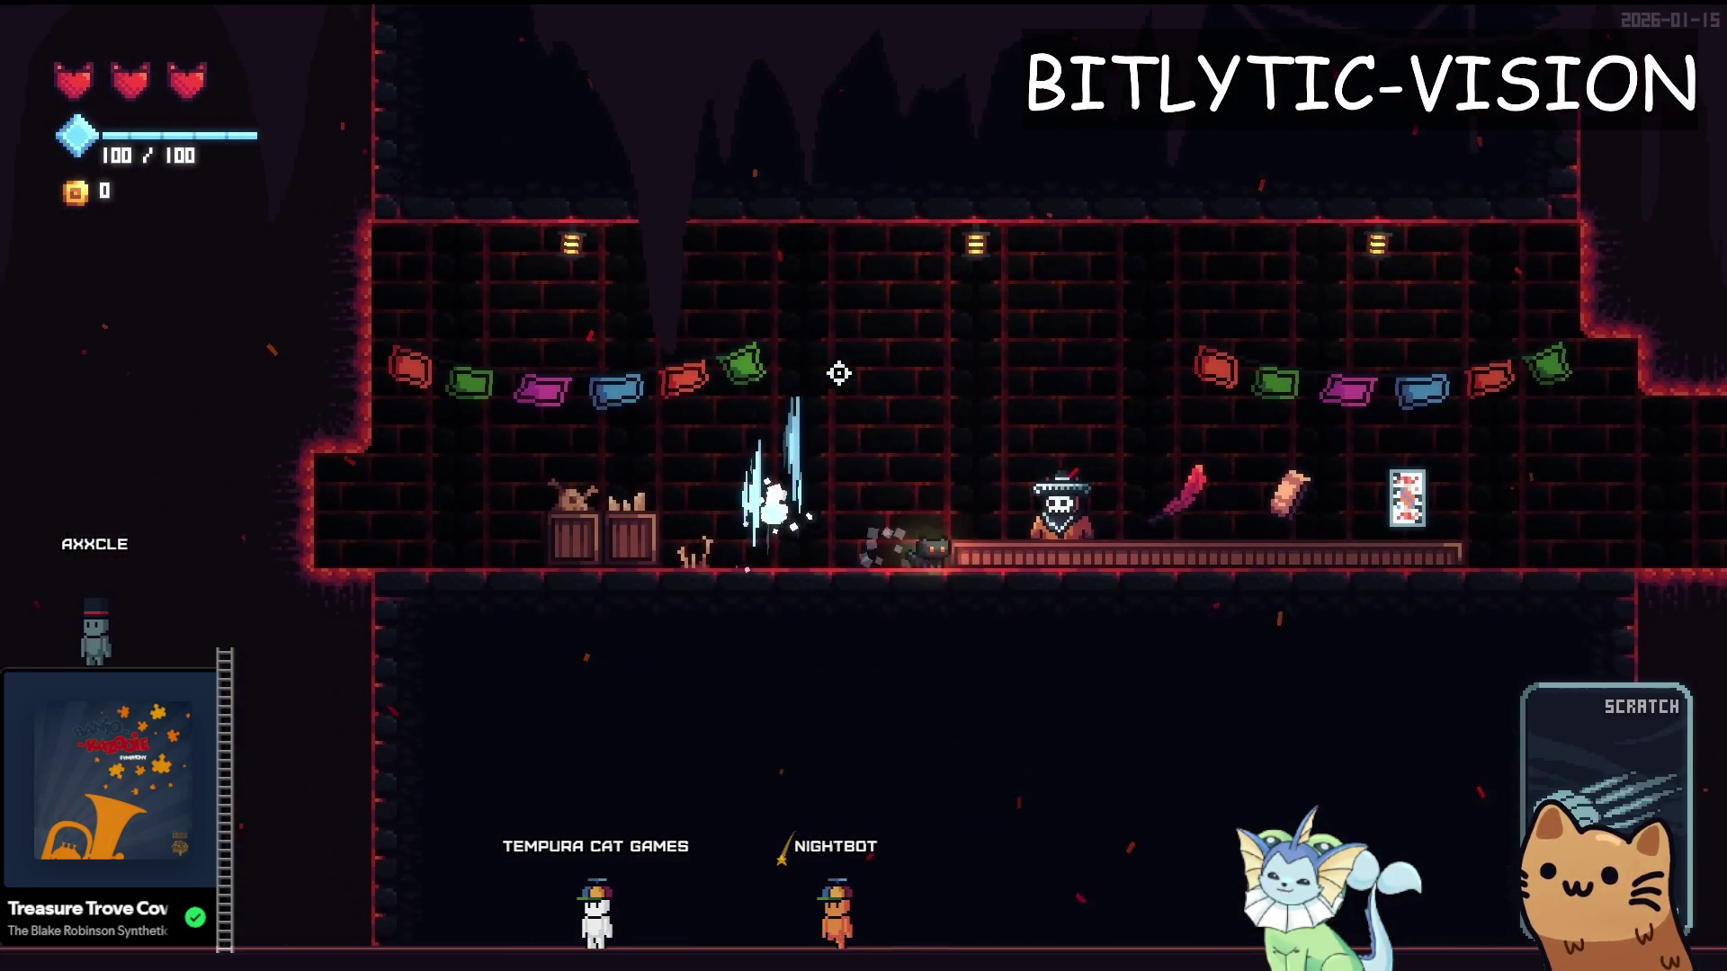
key("Tab")
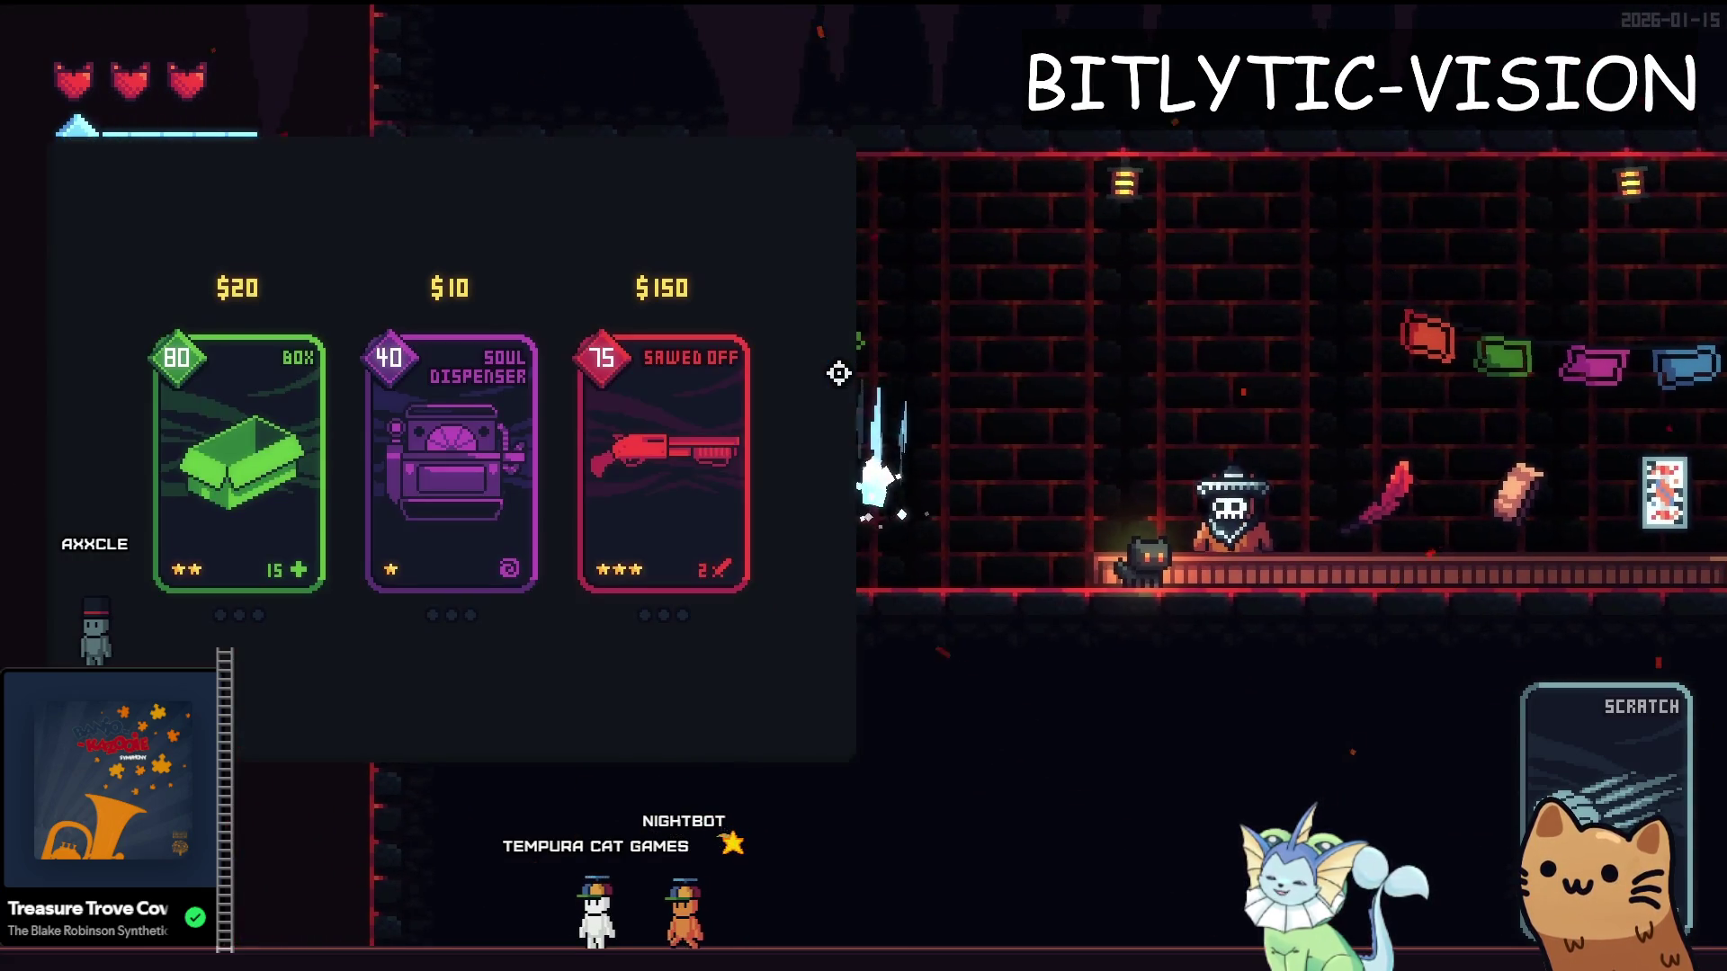
Close the card panel, drop onto the counter, then open and close the shopkeeper's offers twice
key("Tab")
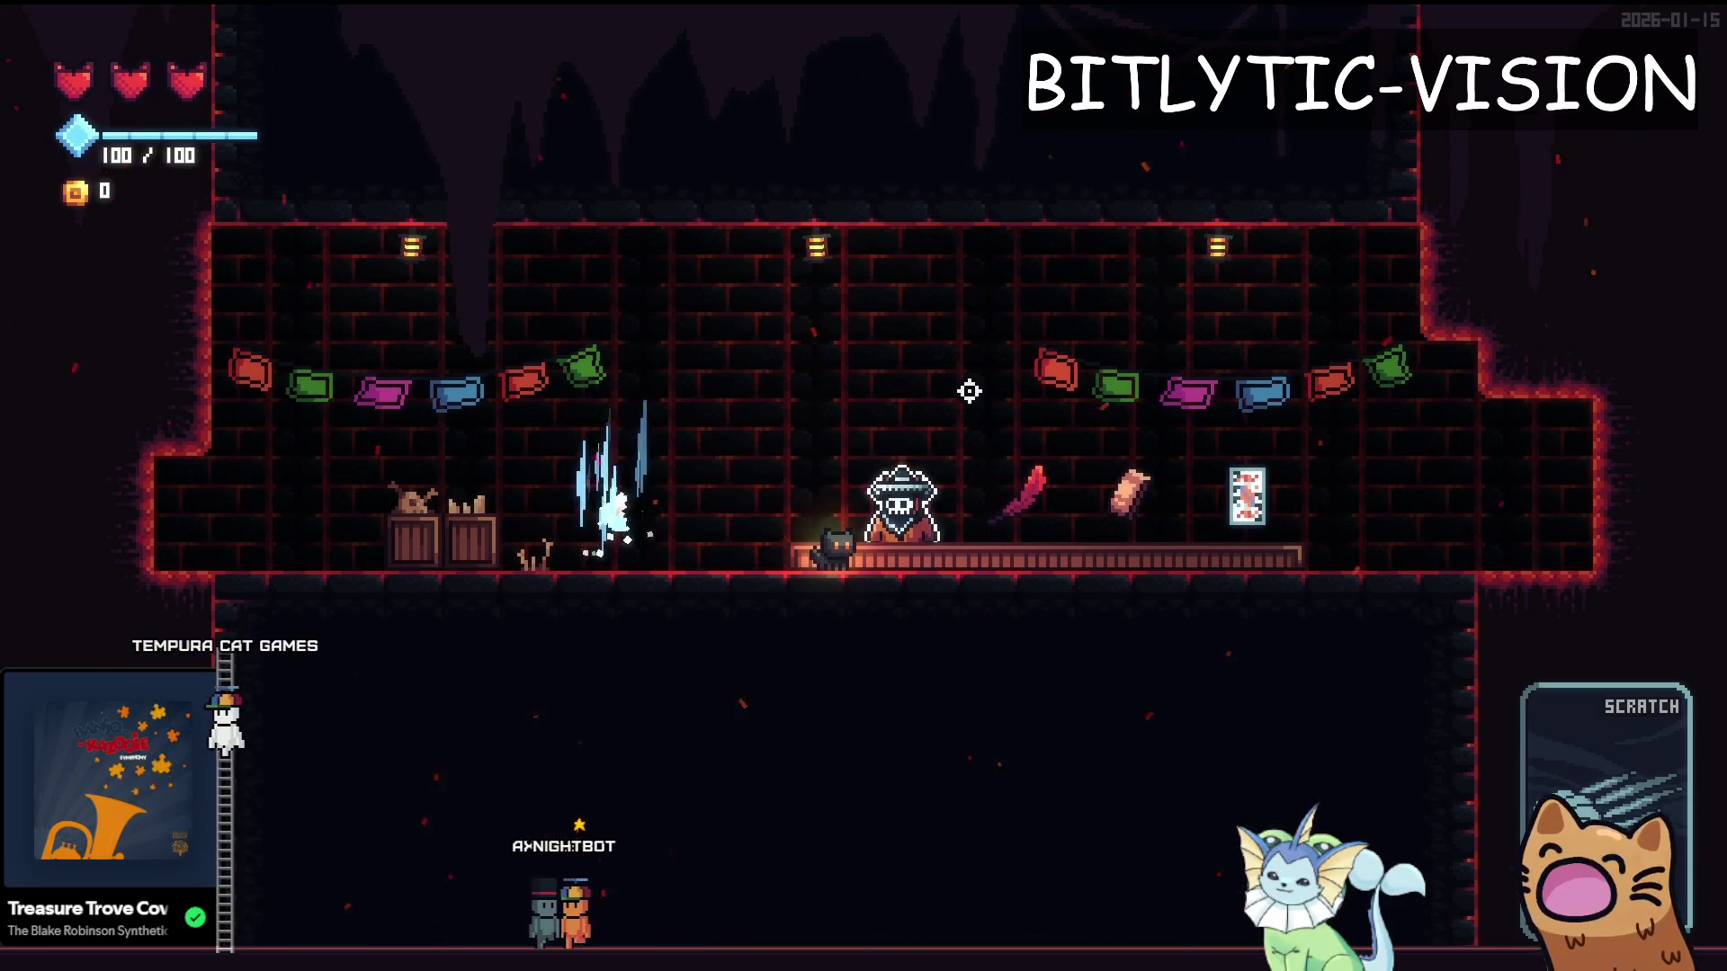
key("a")
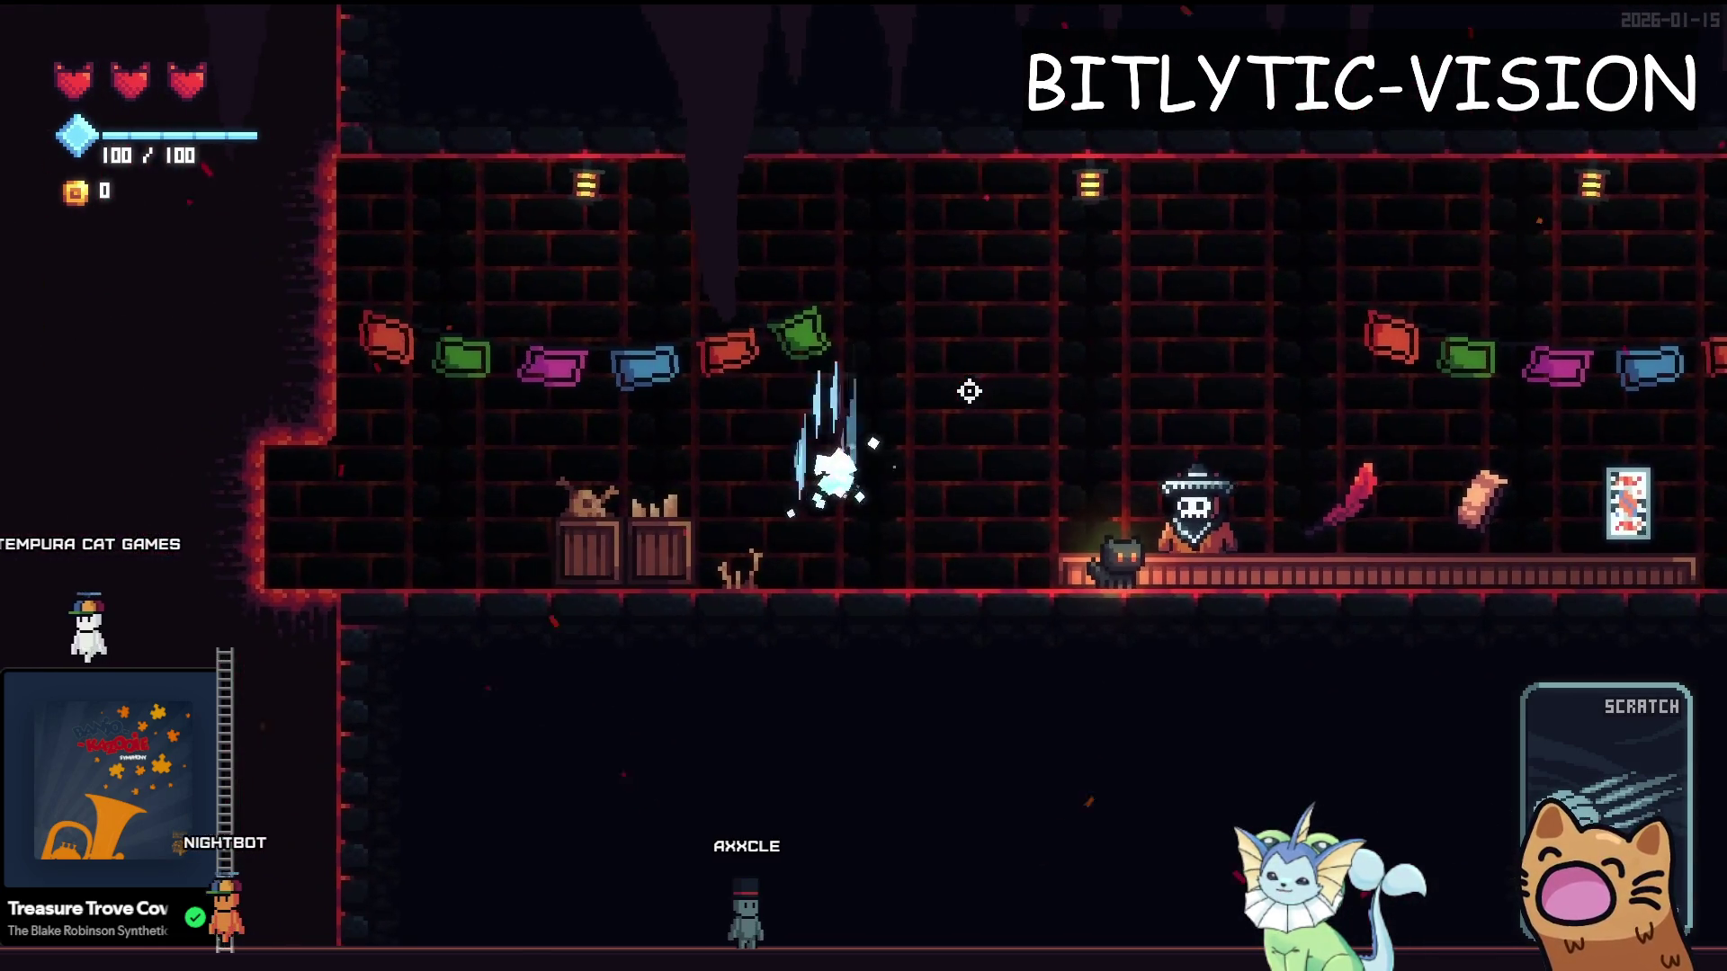
key("e")
key("Escape")
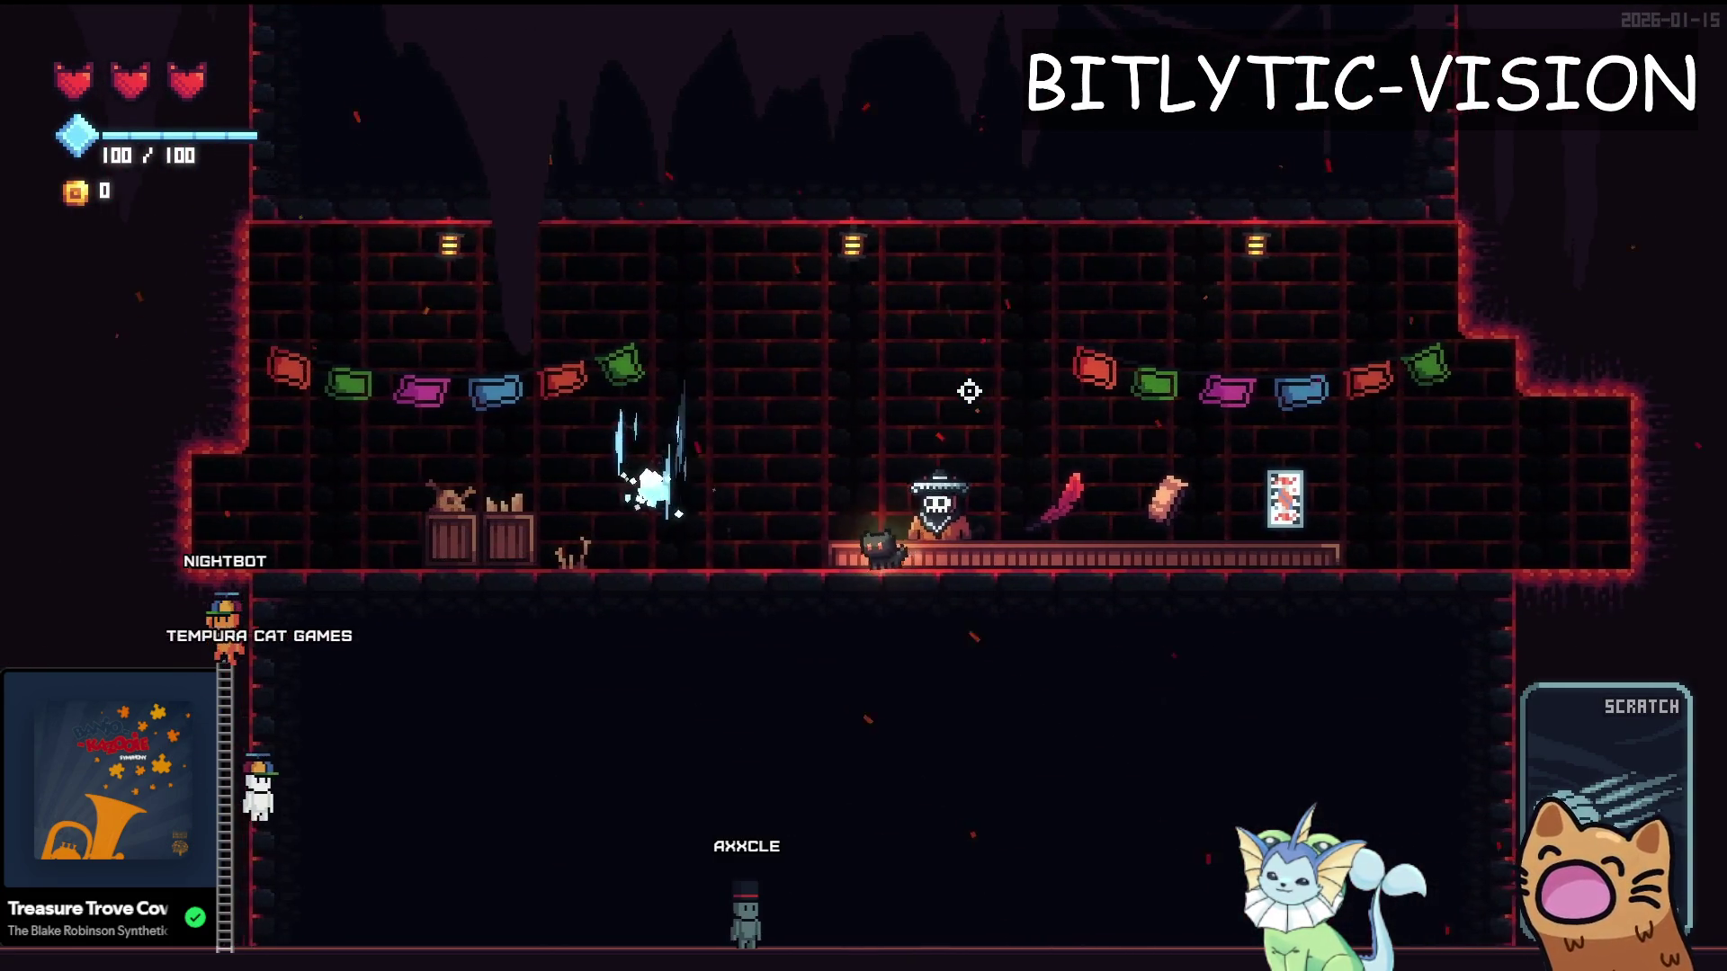
key("e")
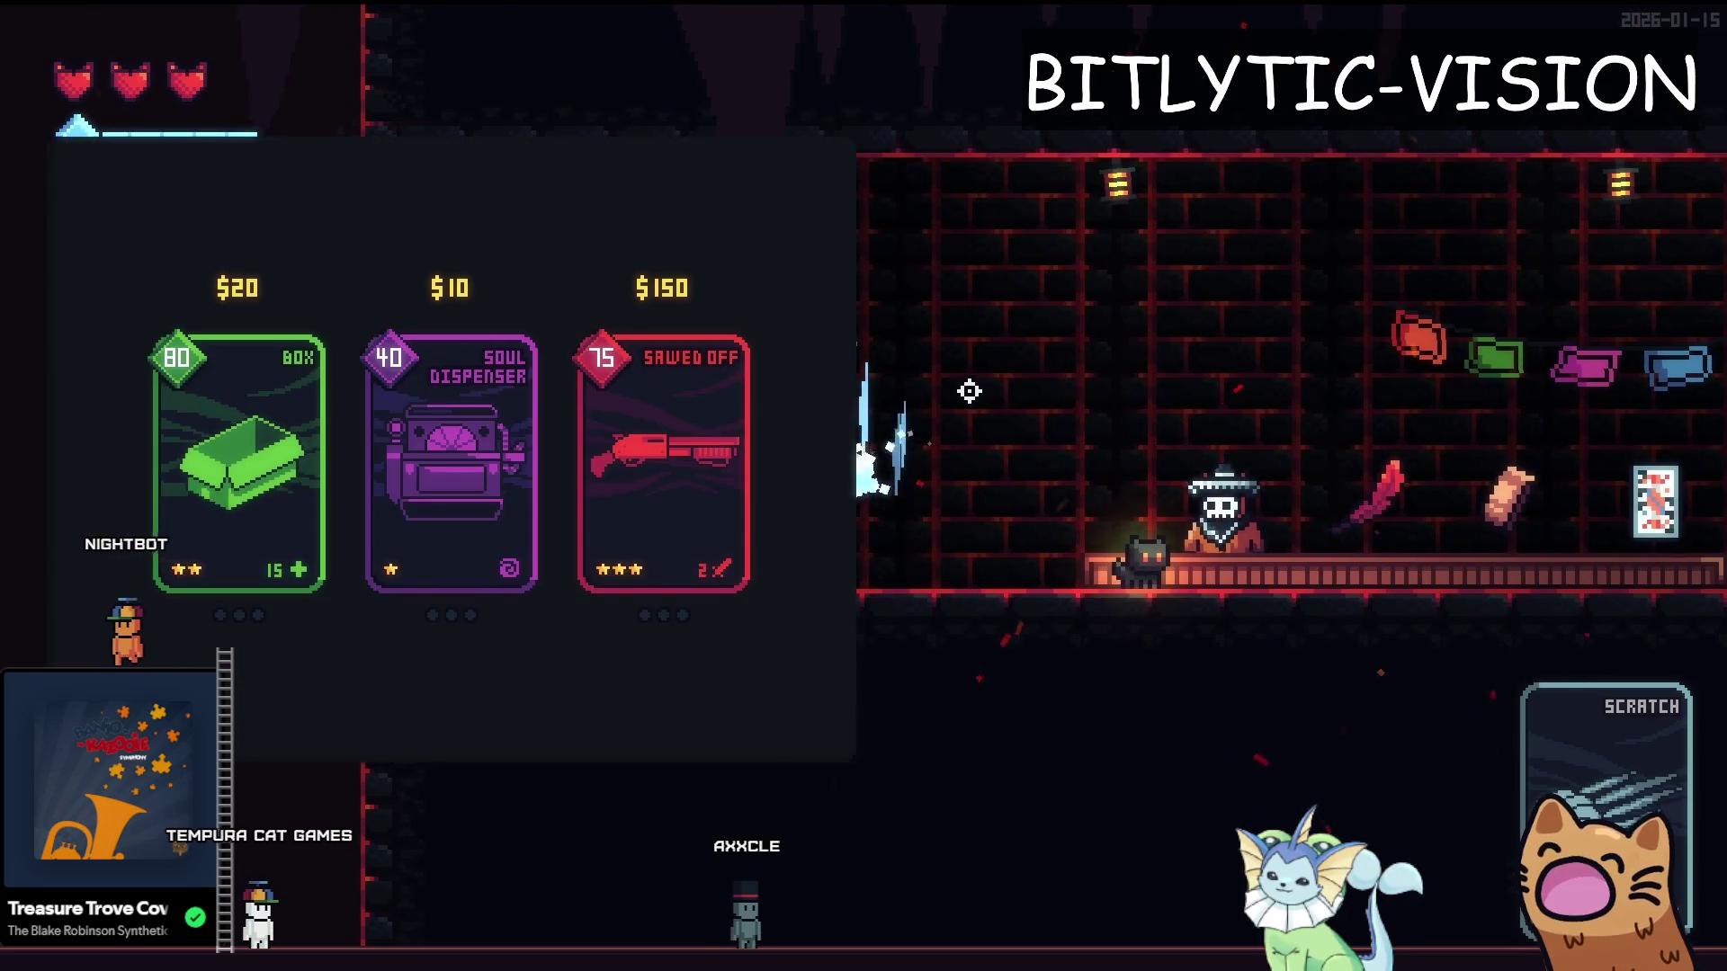
key("Escape")
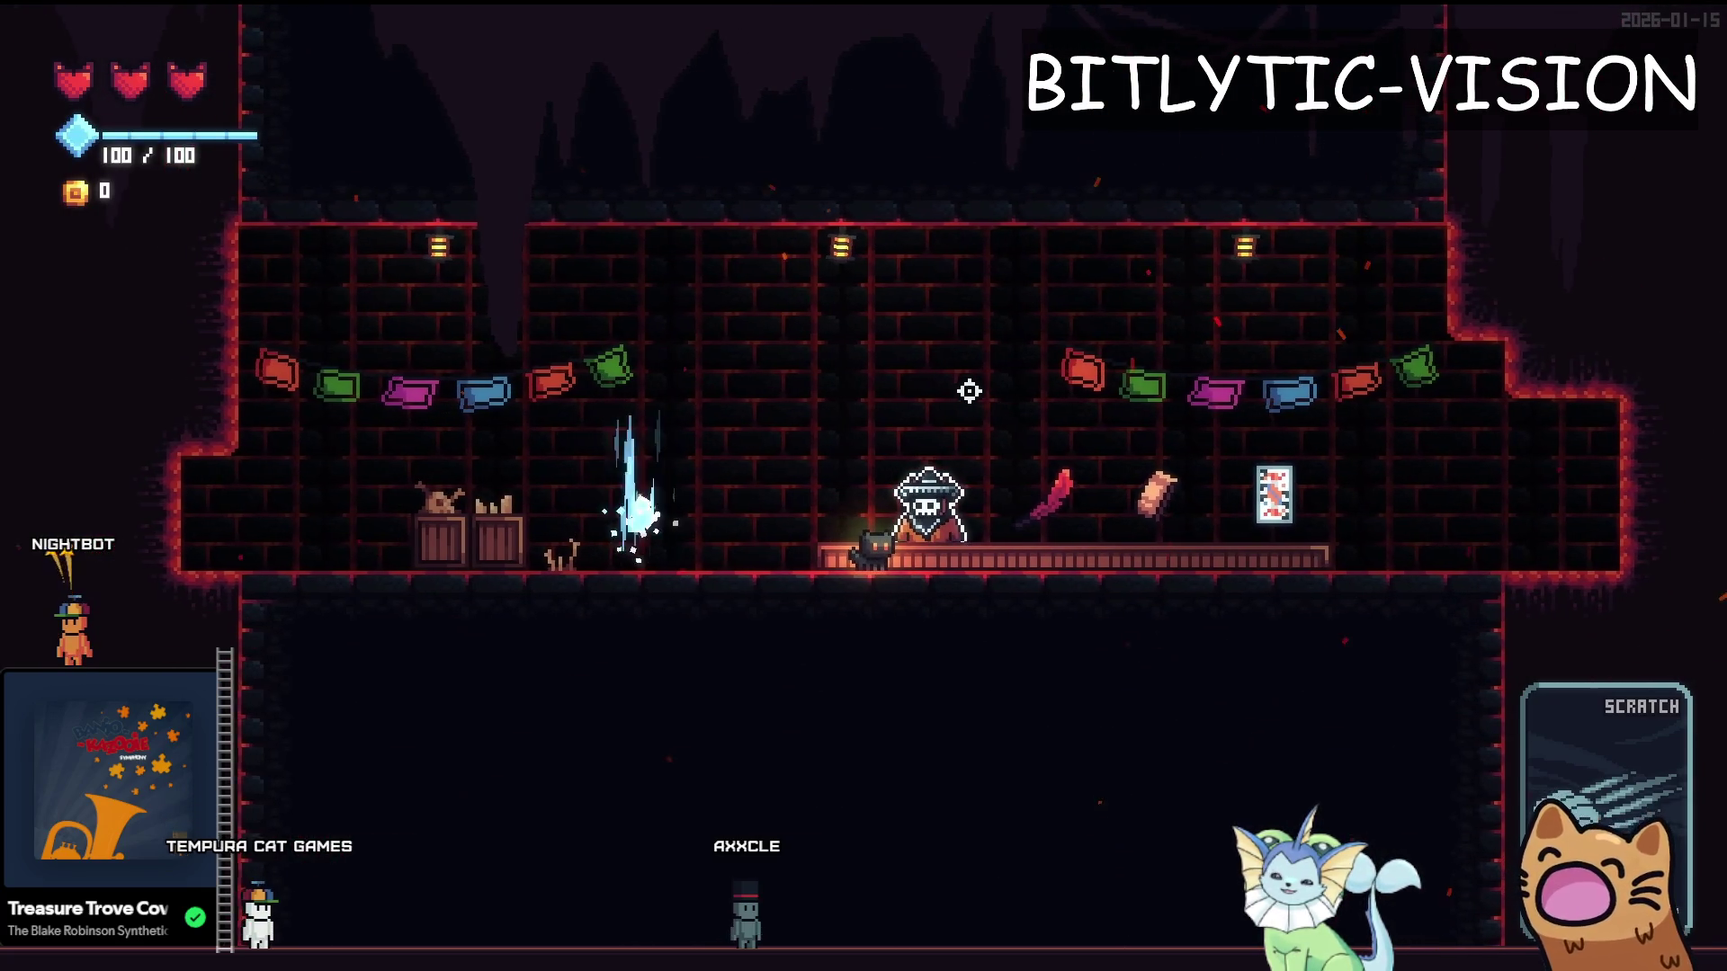